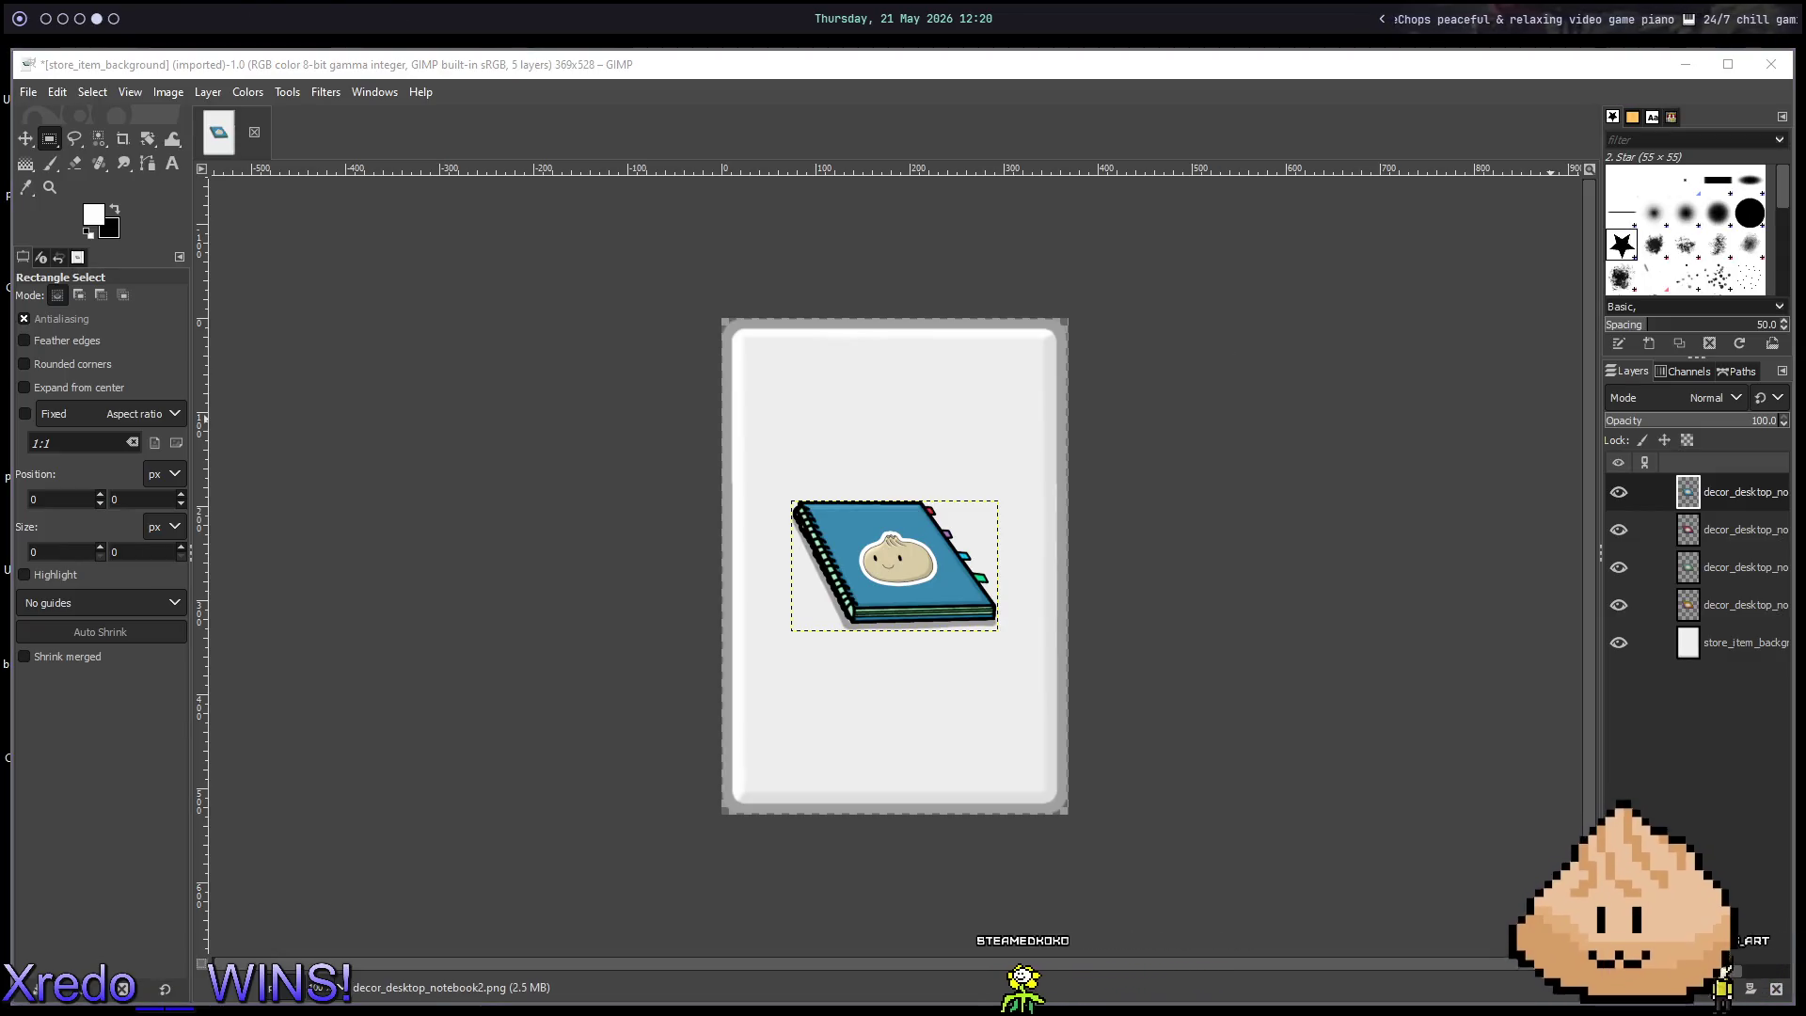
Leave GIMP and switch to the Godot editor workspace.
key(super+3)
key(super+2)
Save helper_menu, then close the helper_menu, helper_option, room, canvas, helper, skill_tree, Menu and HUD scenes.
key(ctrl+s)
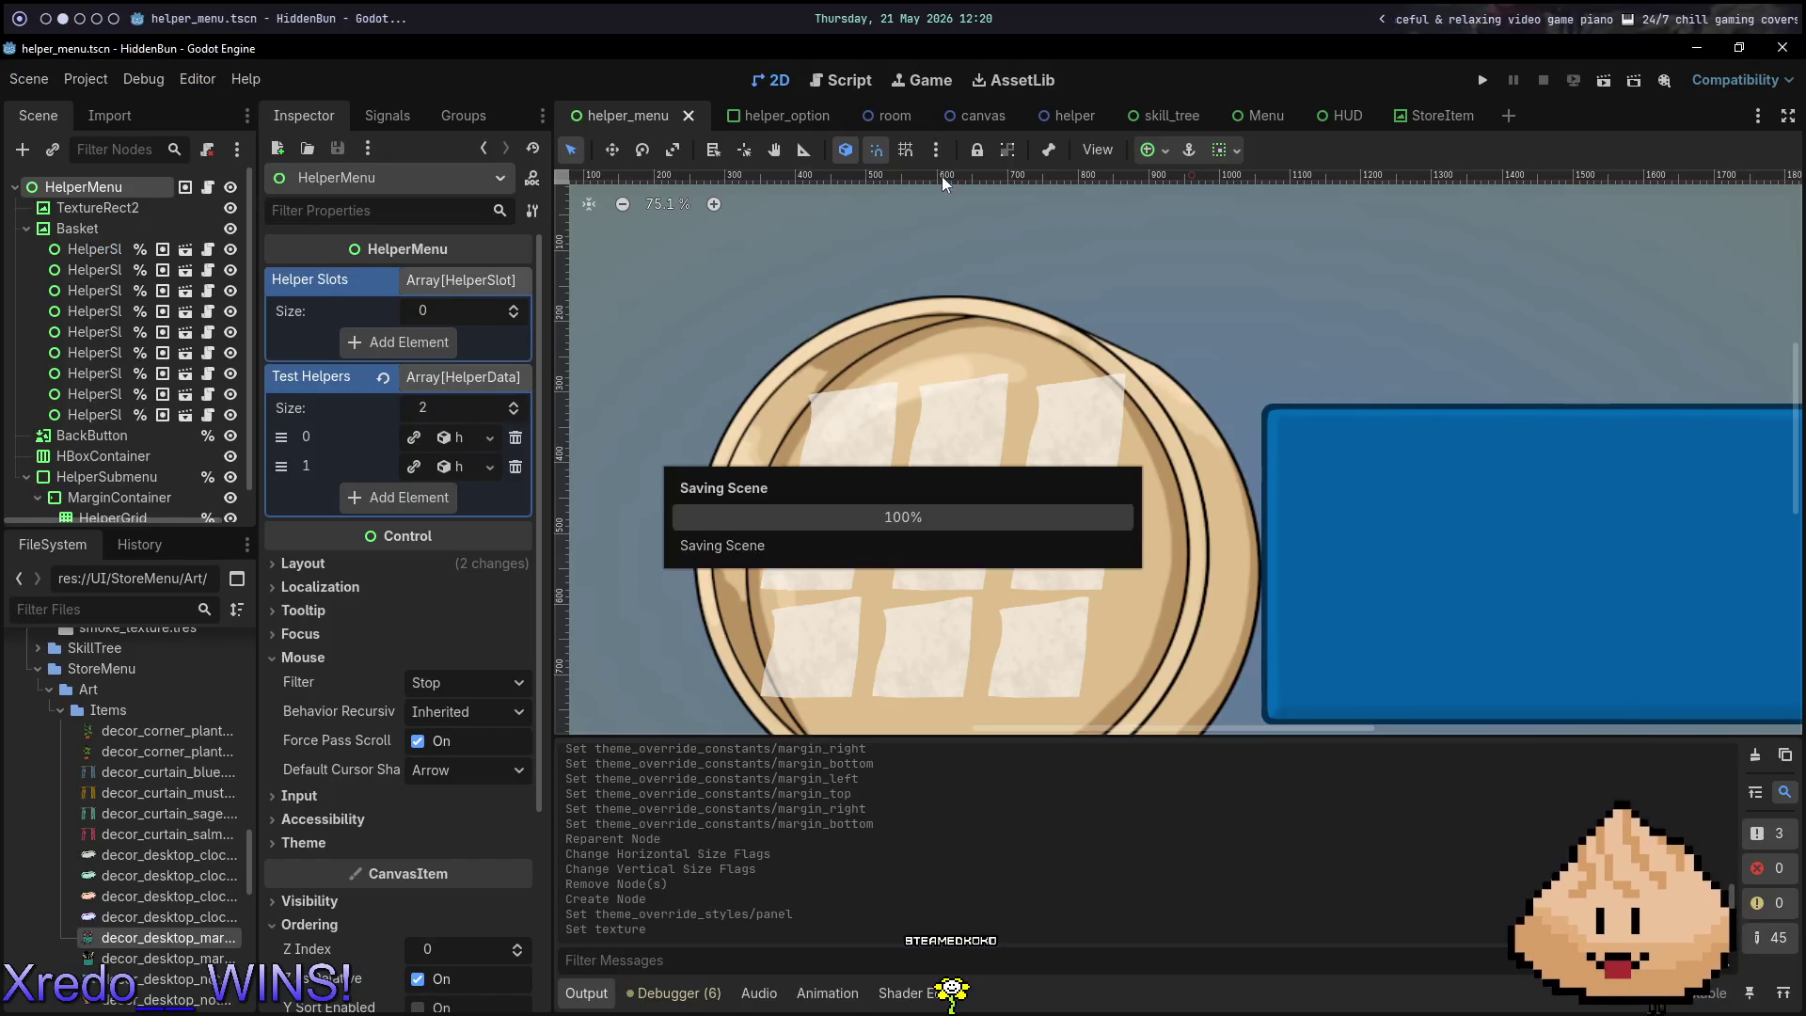
click(688, 114)
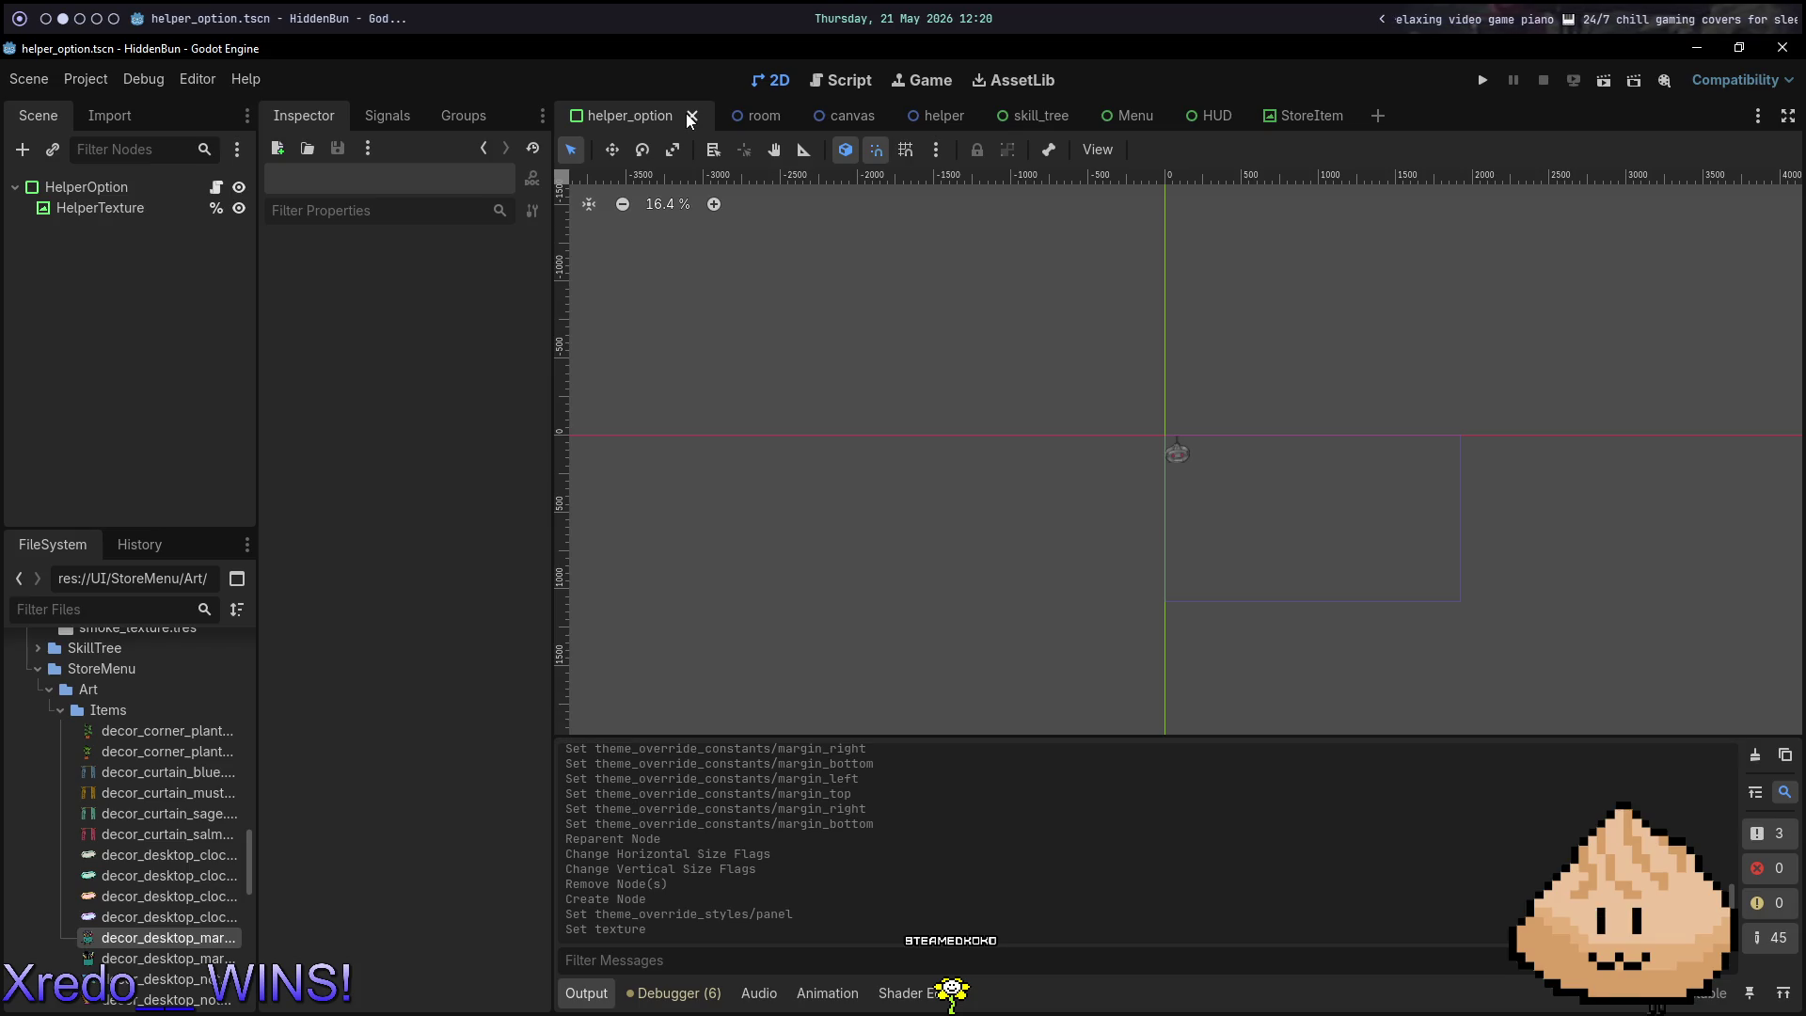
click(689, 115)
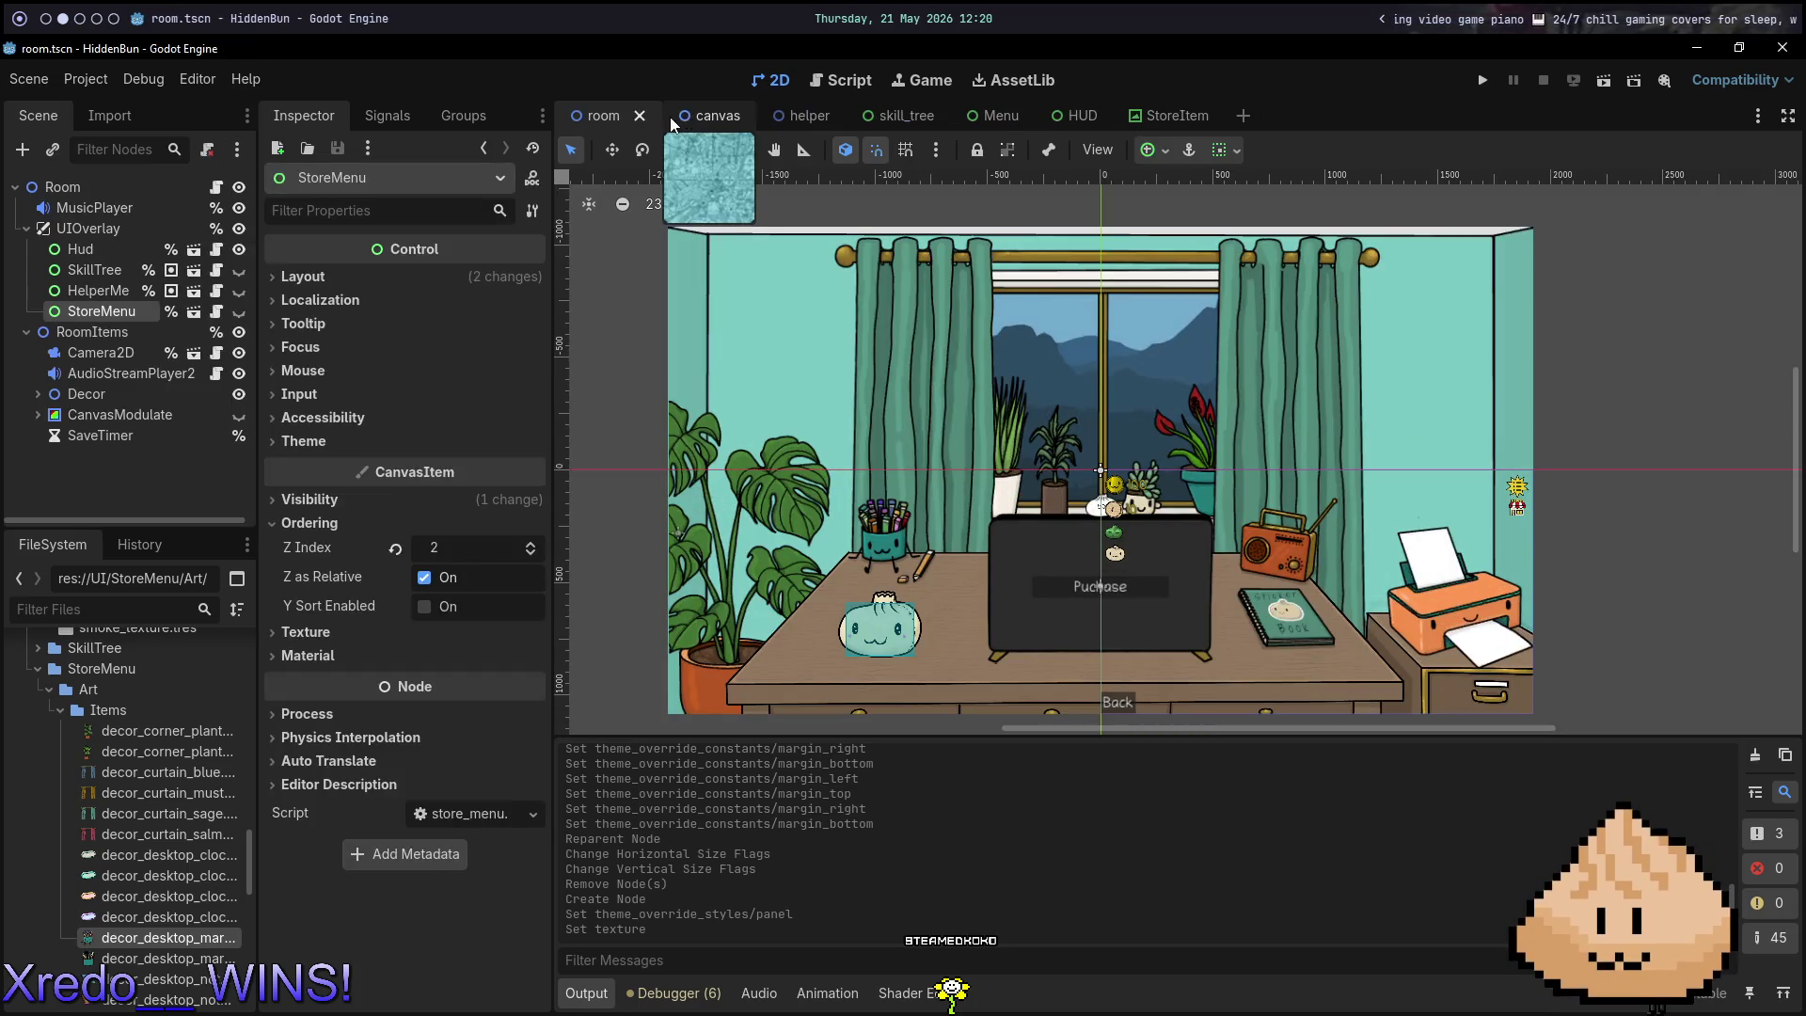
click(646, 117)
click(646, 116)
click(646, 117)
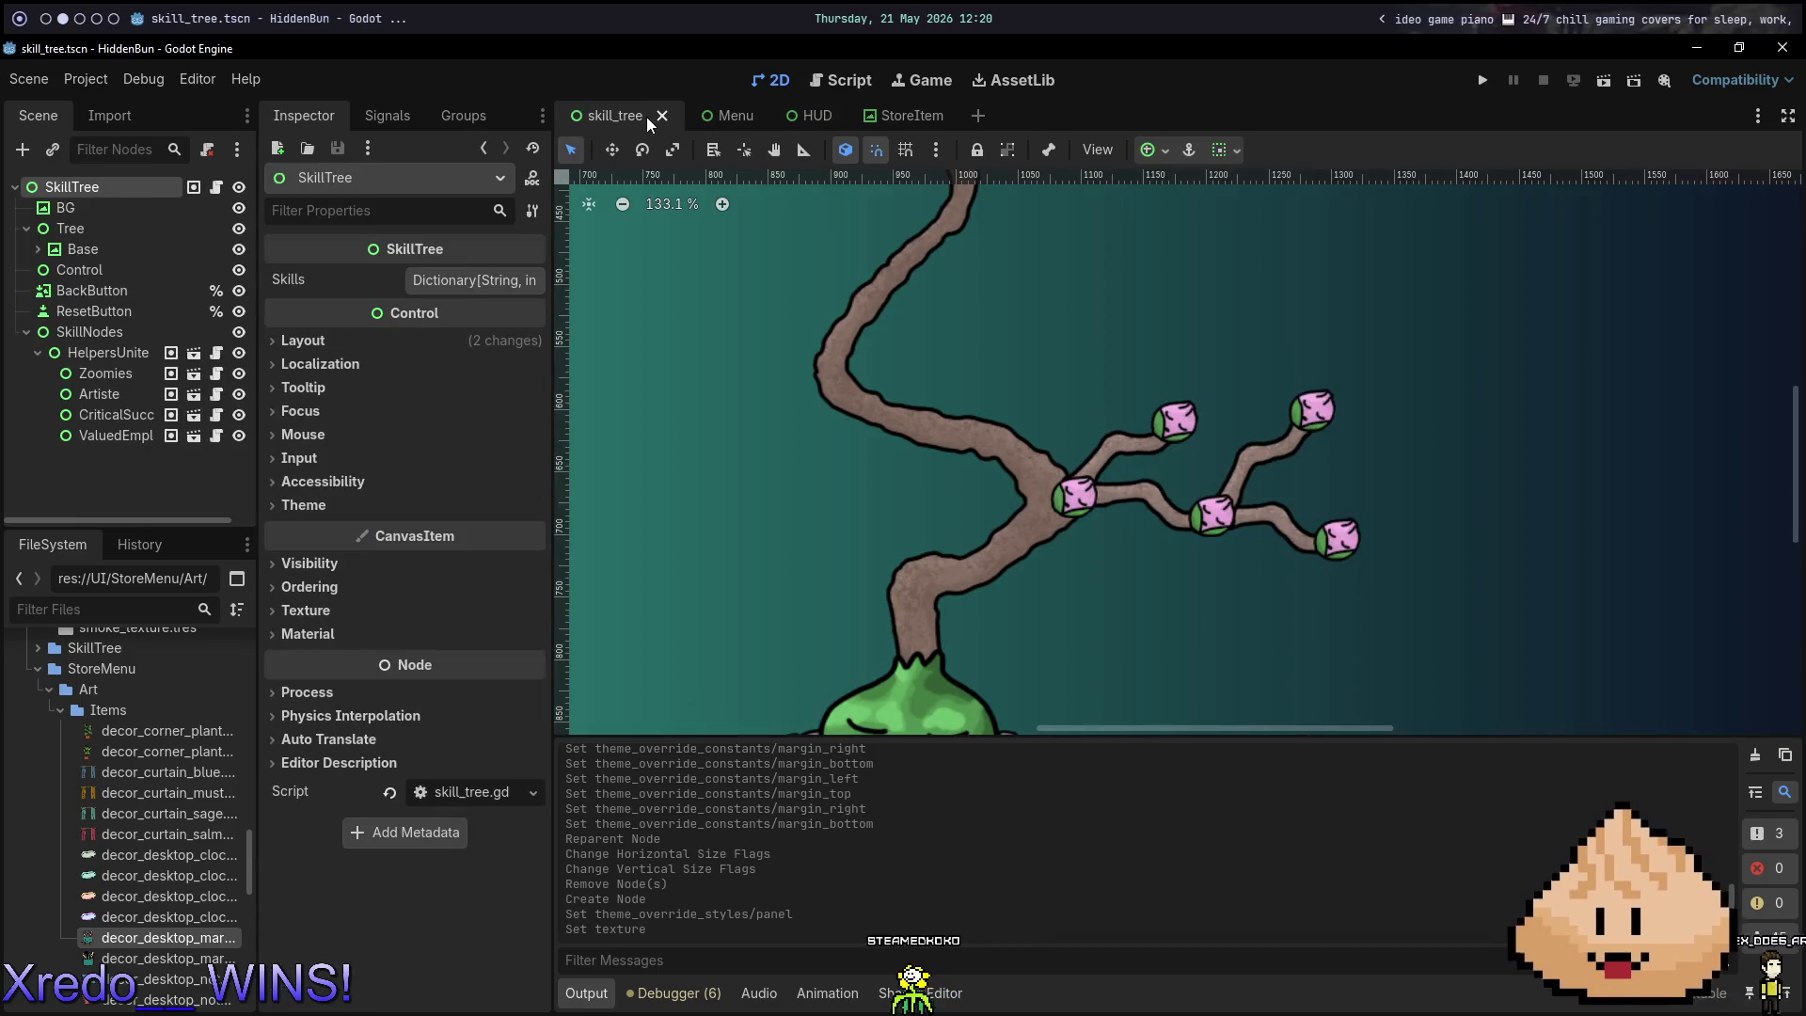
click(649, 116)
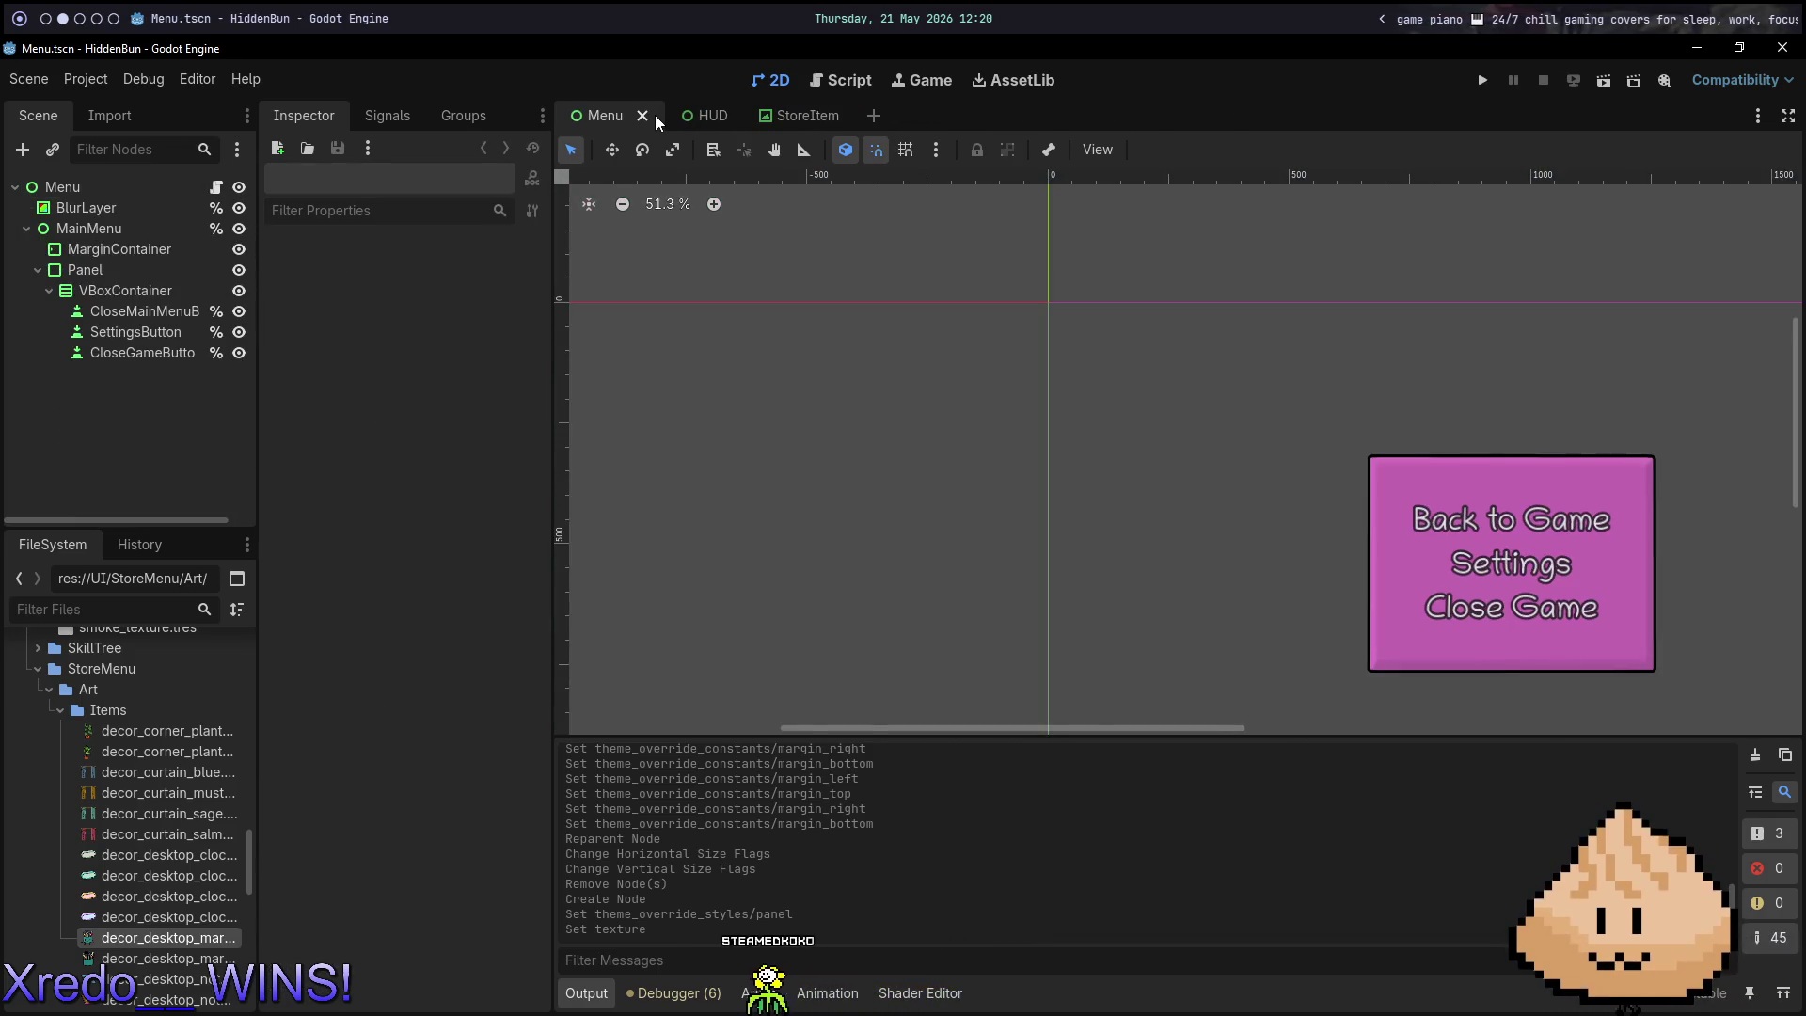
click(654, 115)
click(636, 114)
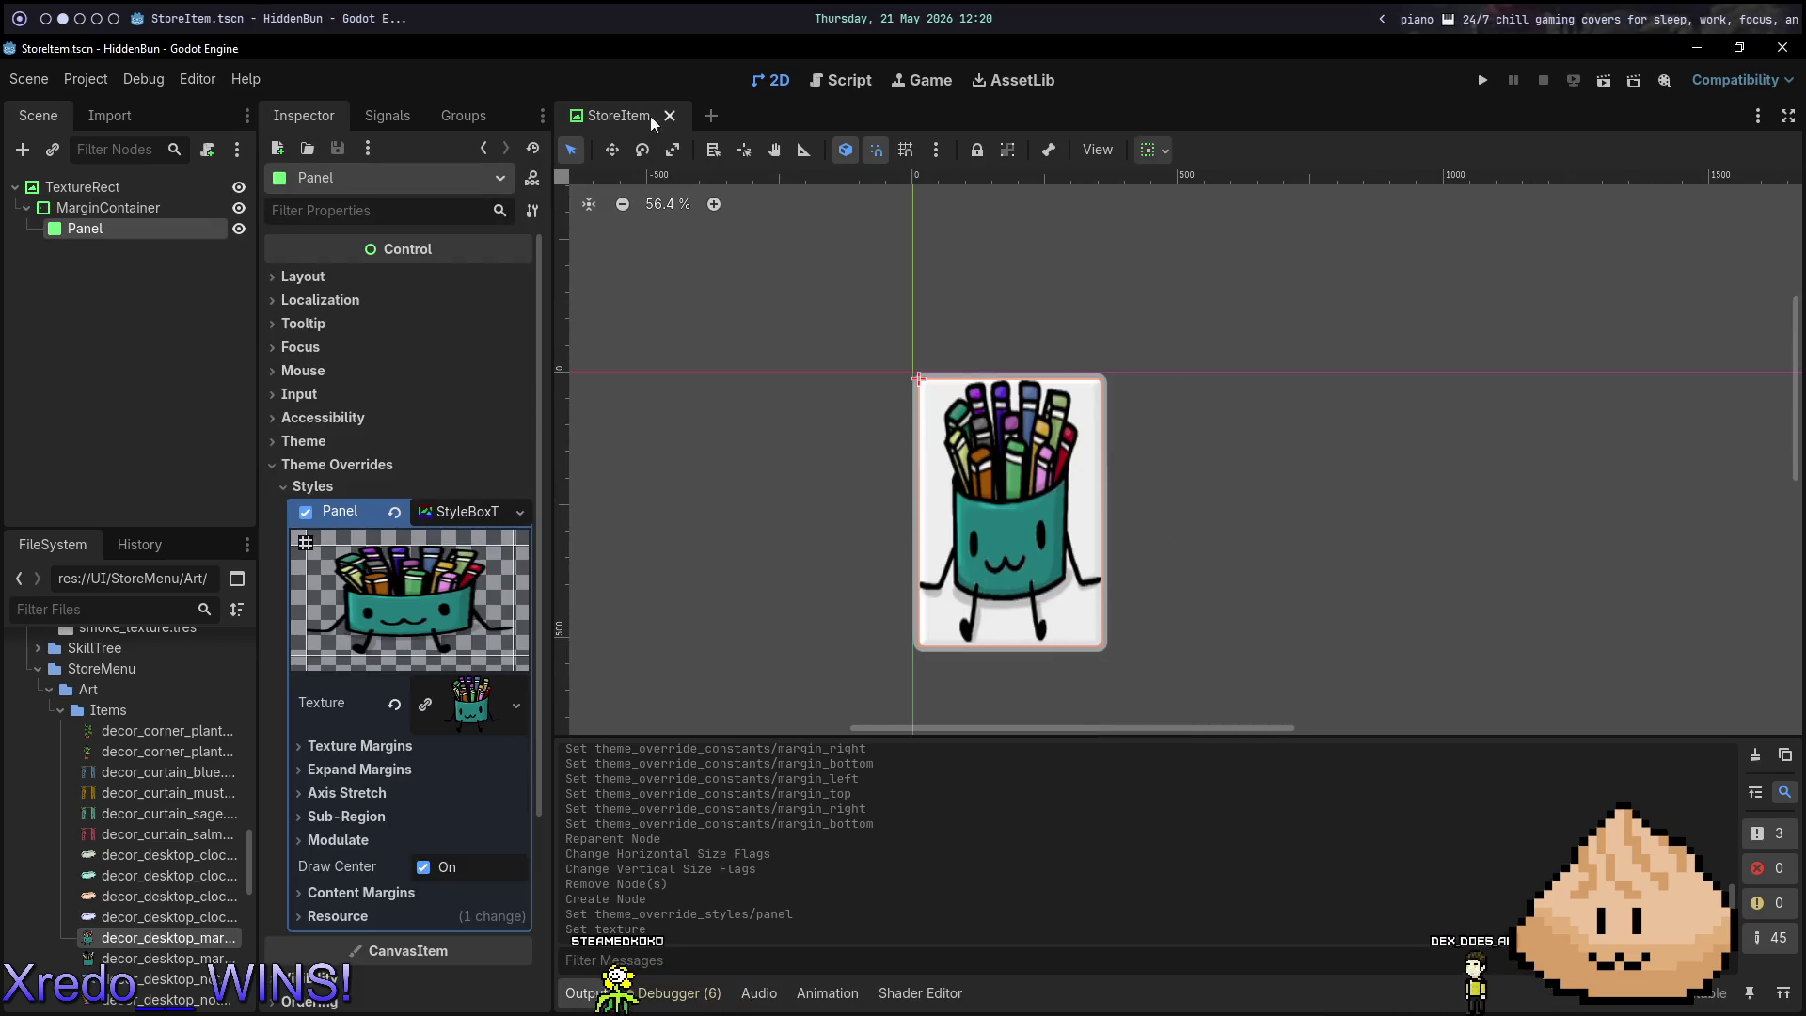
Give the card TextureRect Keep Aspect stretch mode, keeping expand mode at Keep Size.
click(148, 177)
click(489, 341)
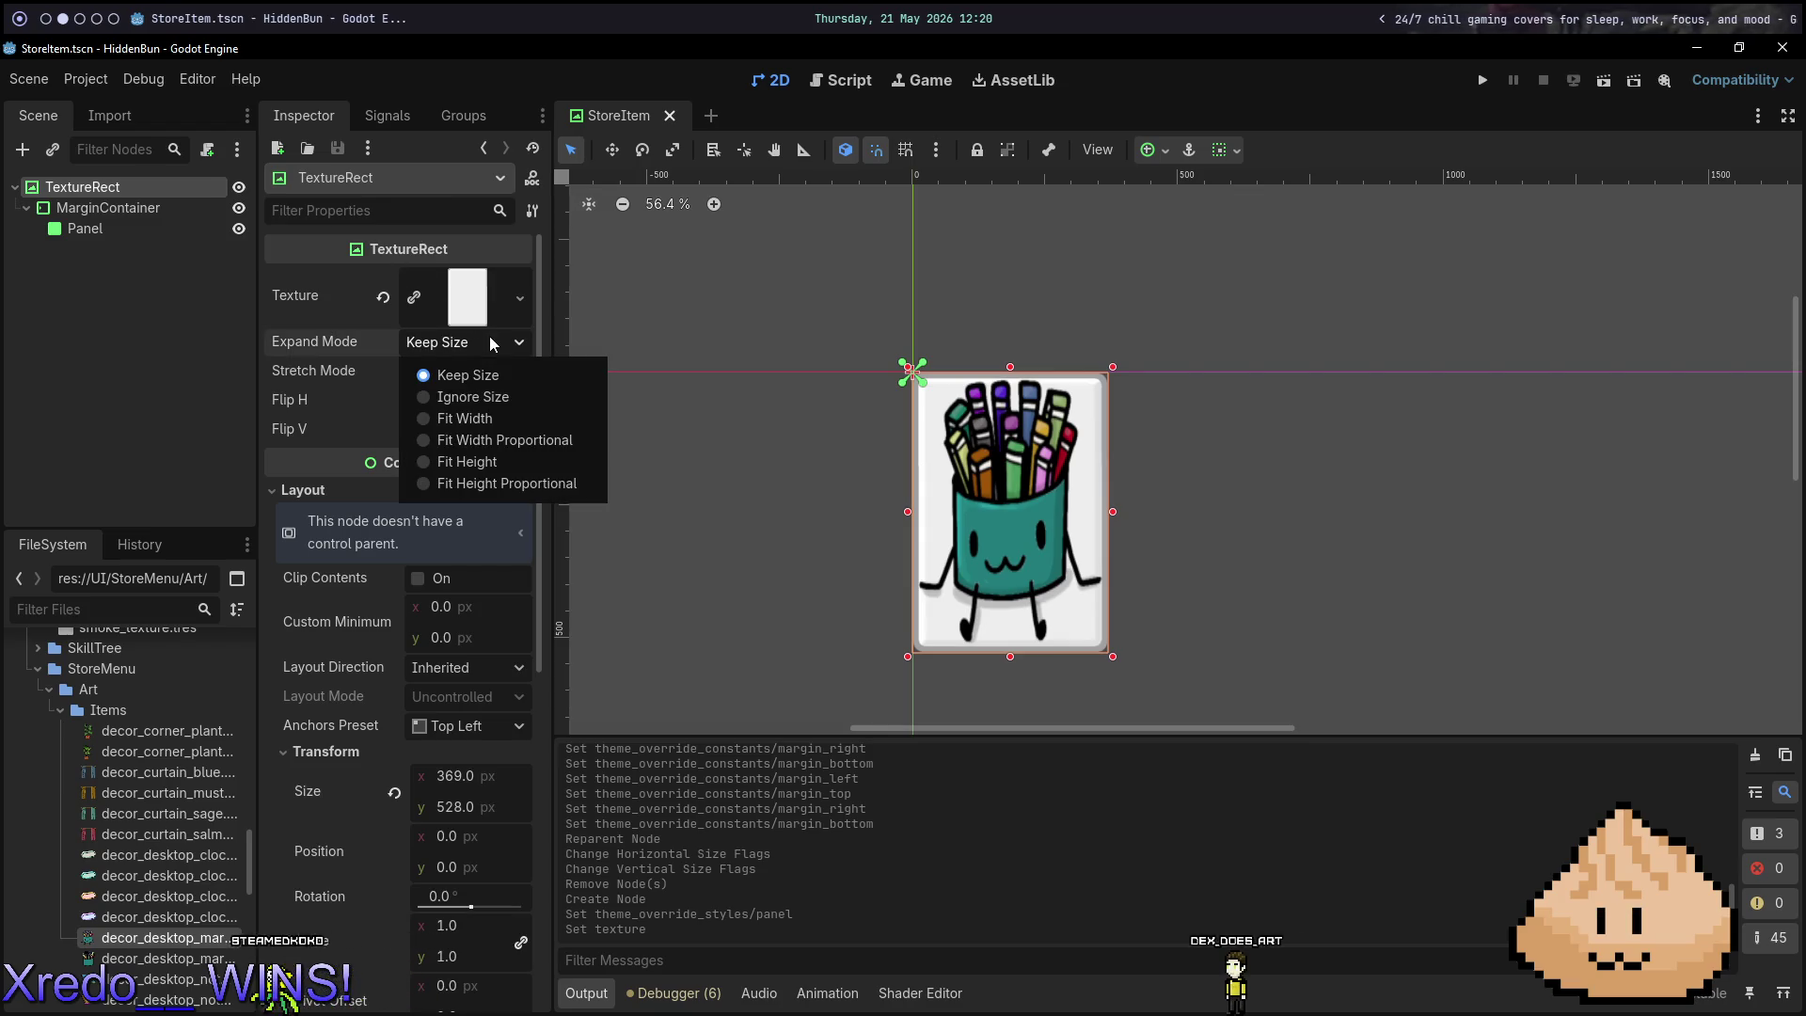
click(505, 421)
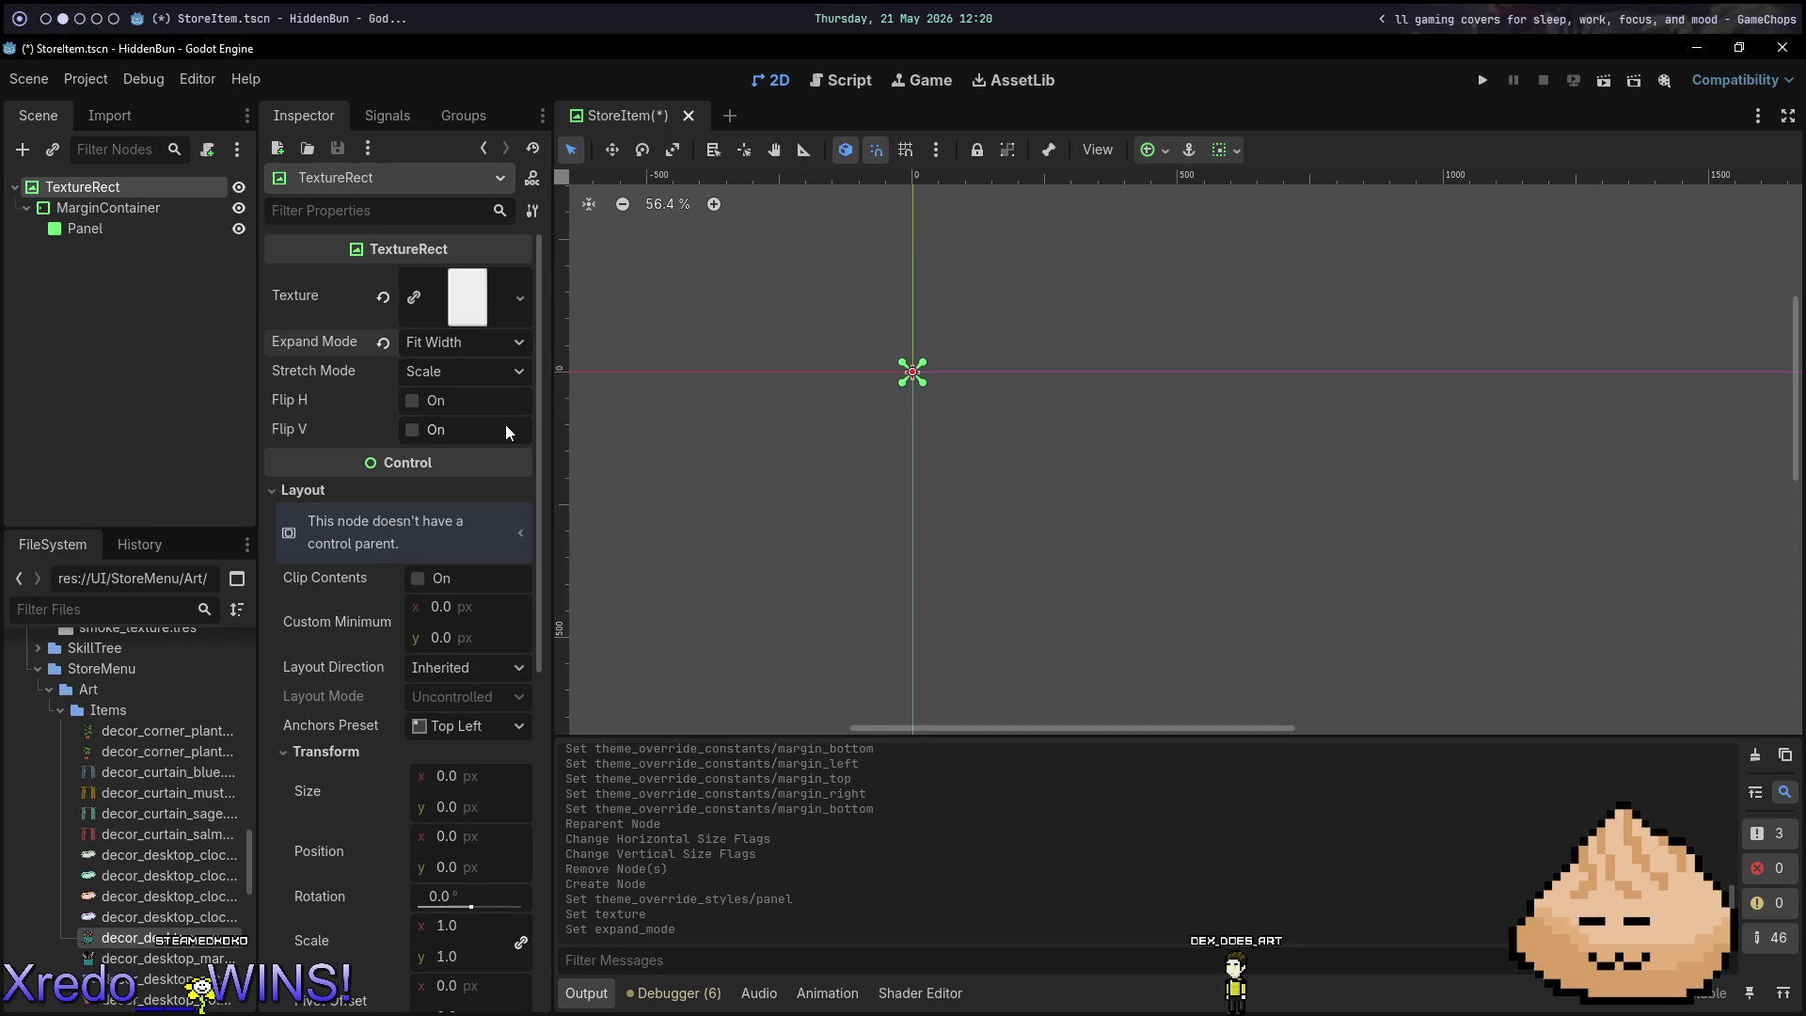
click(488, 374)
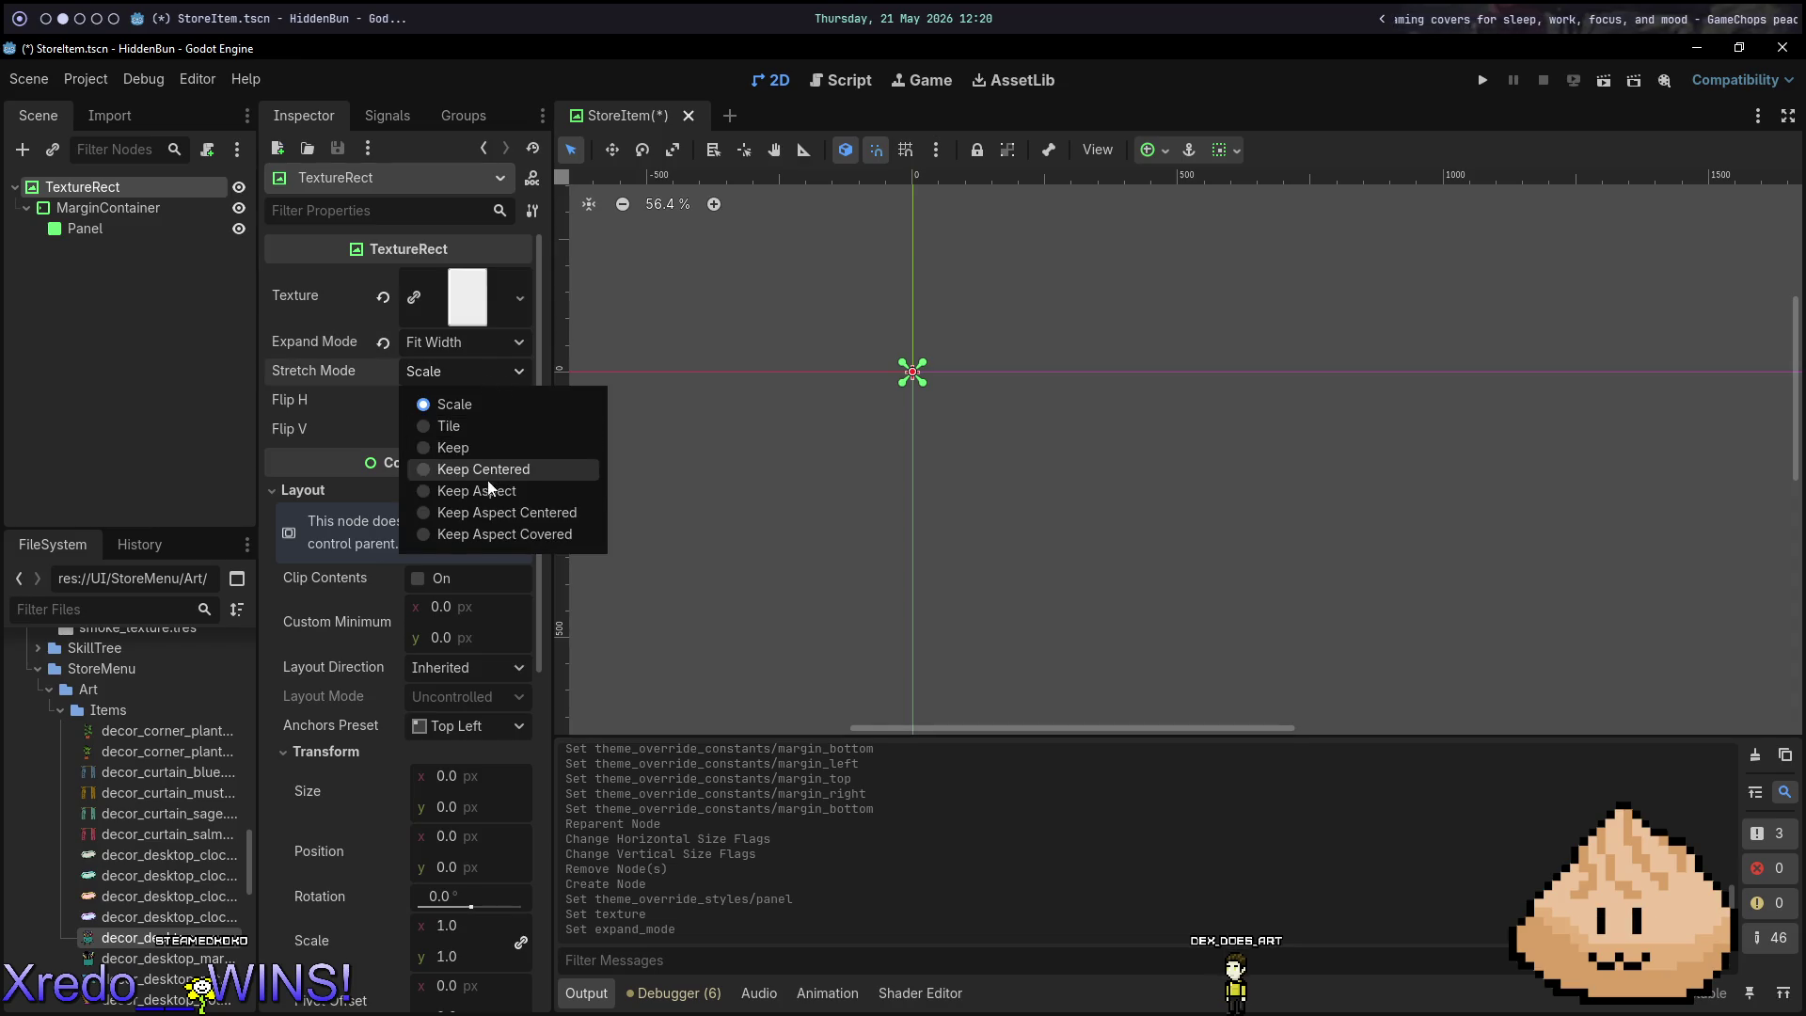
click(487, 488)
click(466, 346)
click(380, 347)
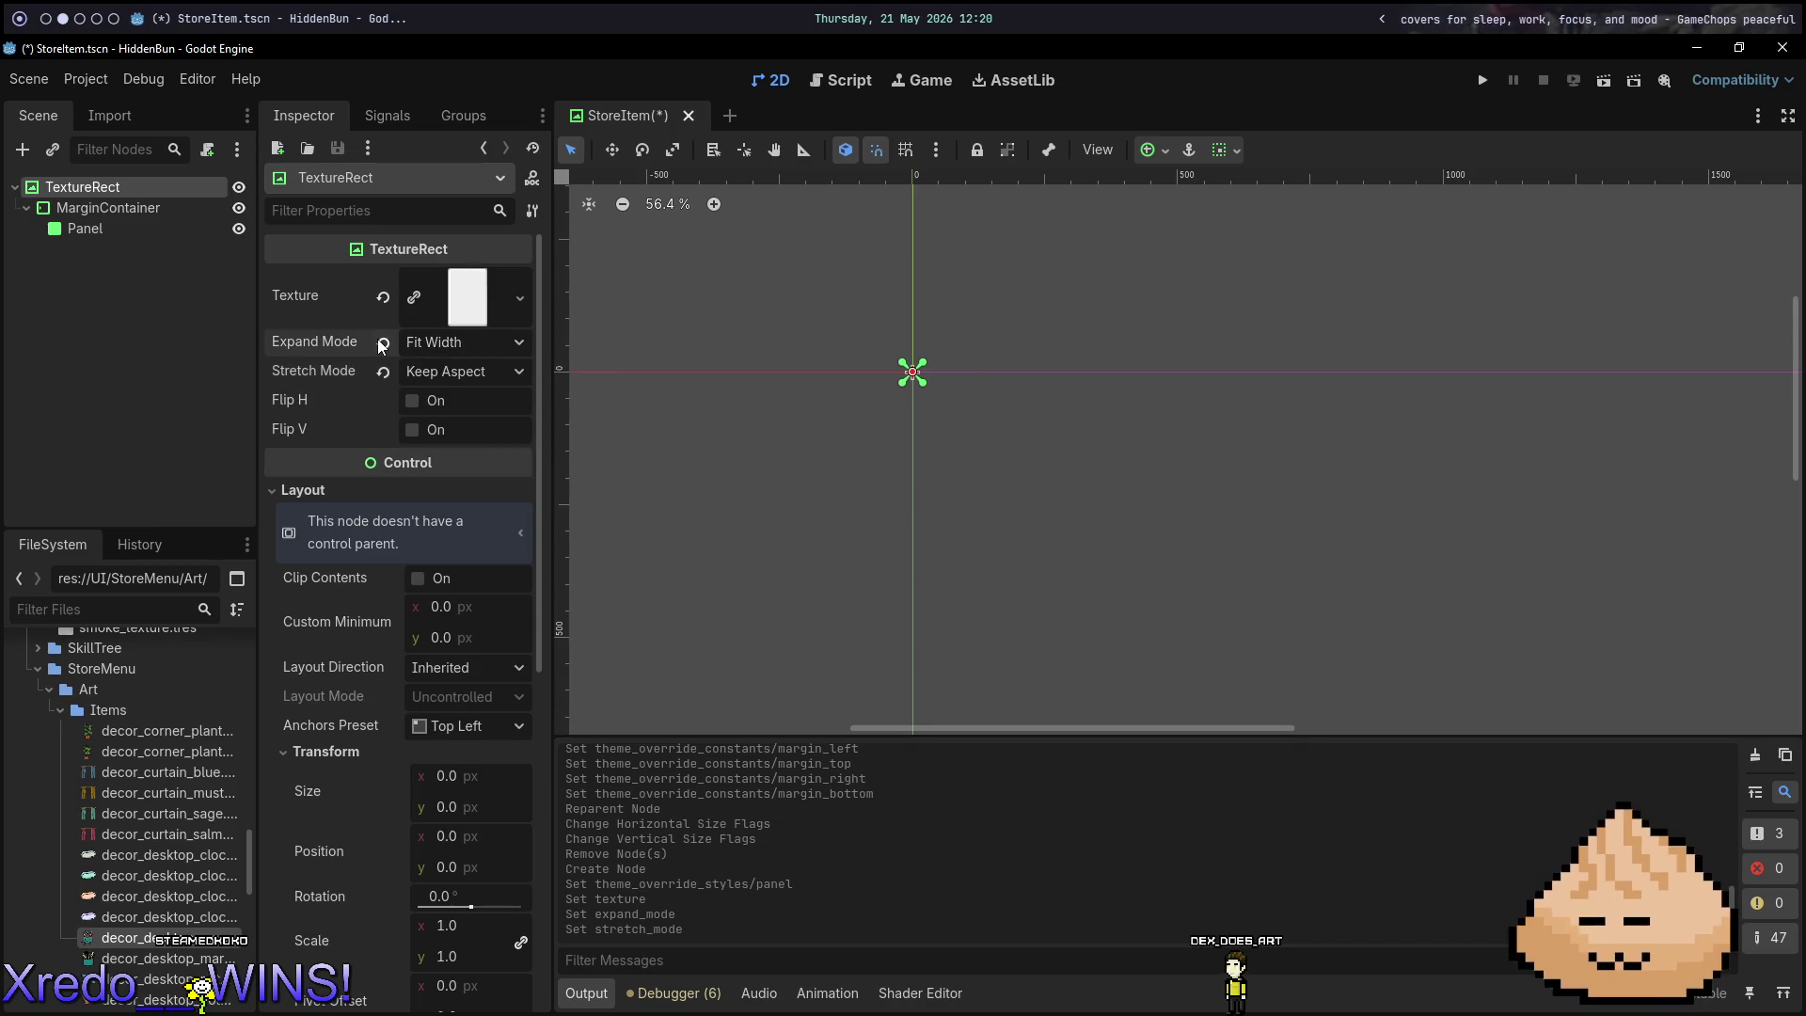
click(382, 343)
Save the StoreItem scene and reset the card's size to 369 × 528.
key(ctrl+s)
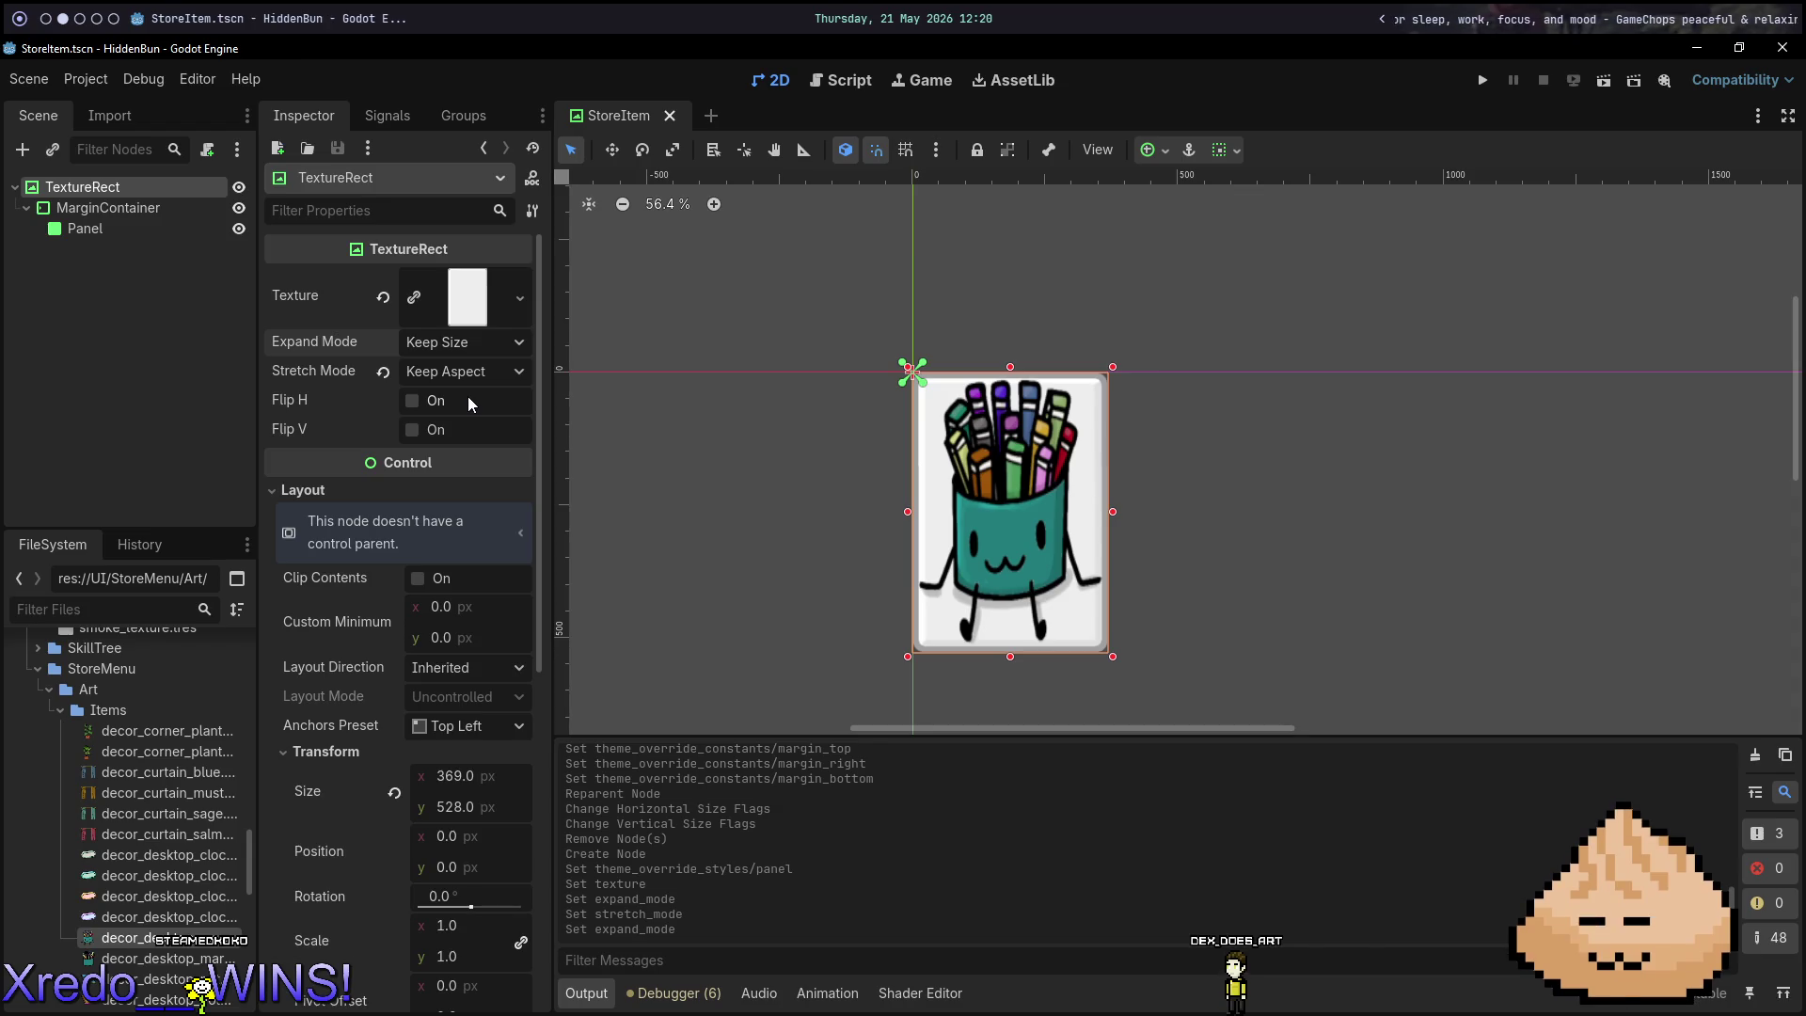
scroll(940, 493, down, 4)
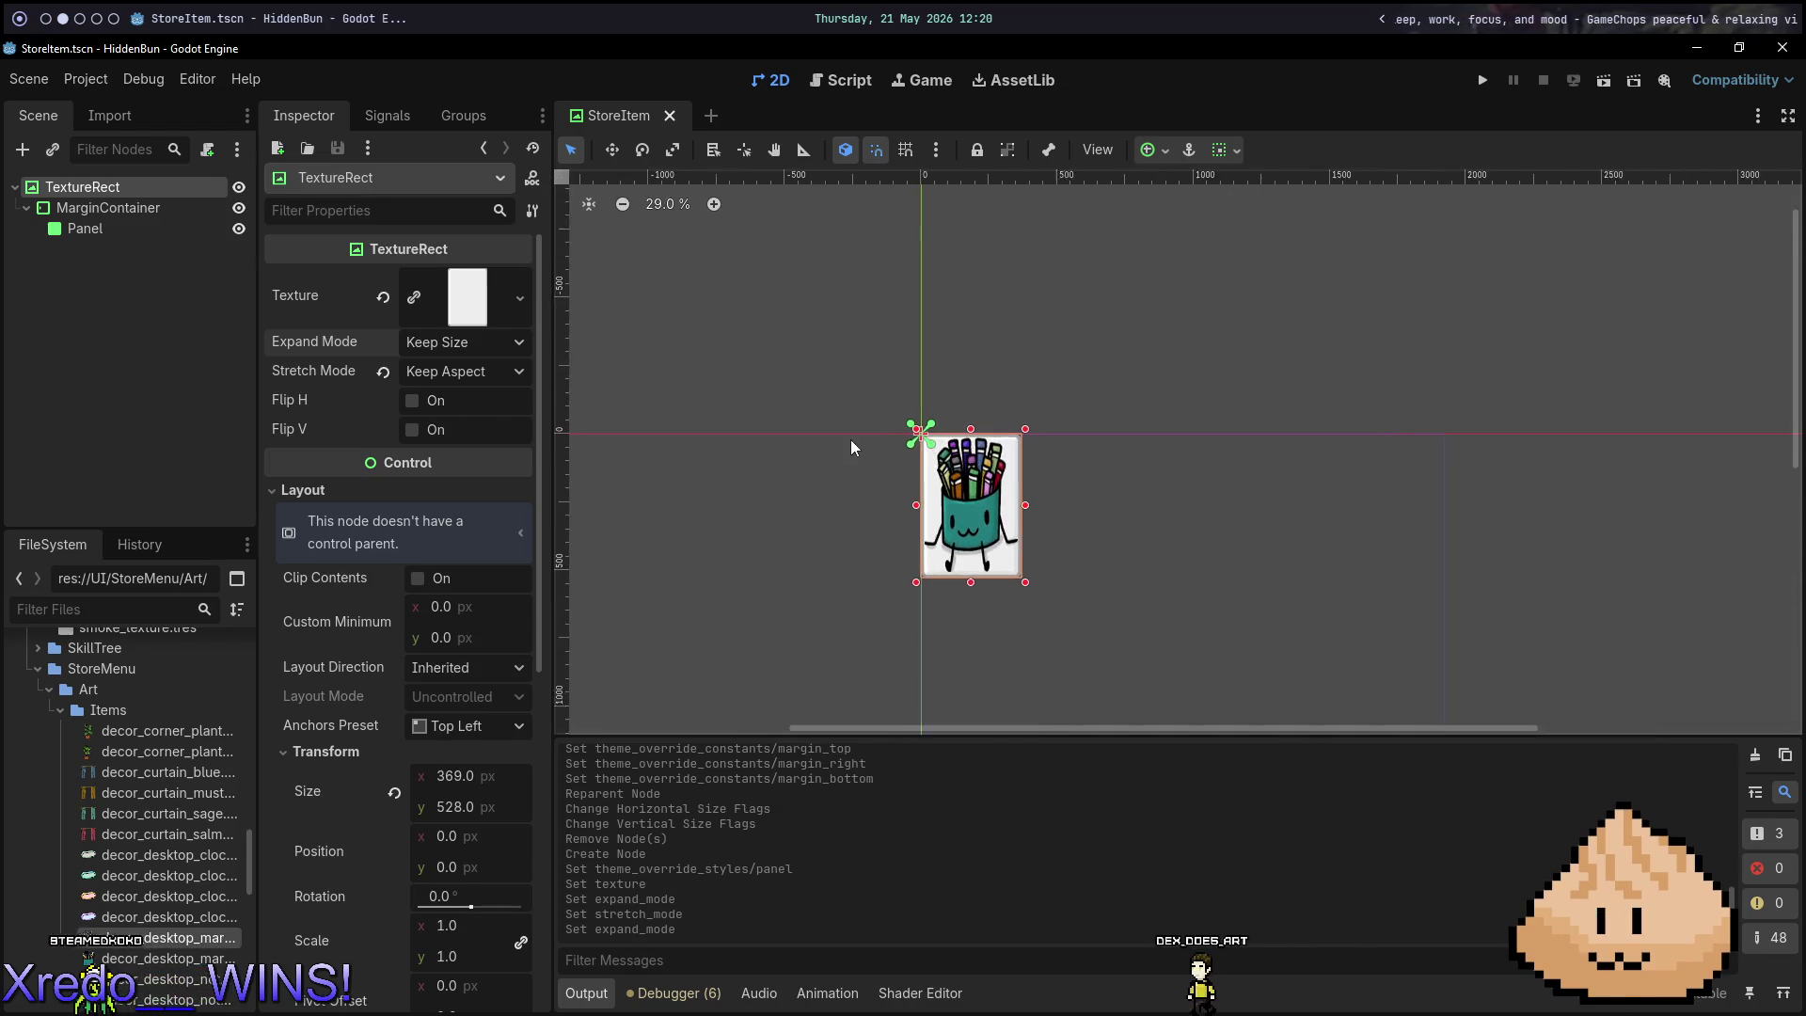
scroll(850, 439, up, 1)
click(393, 795)
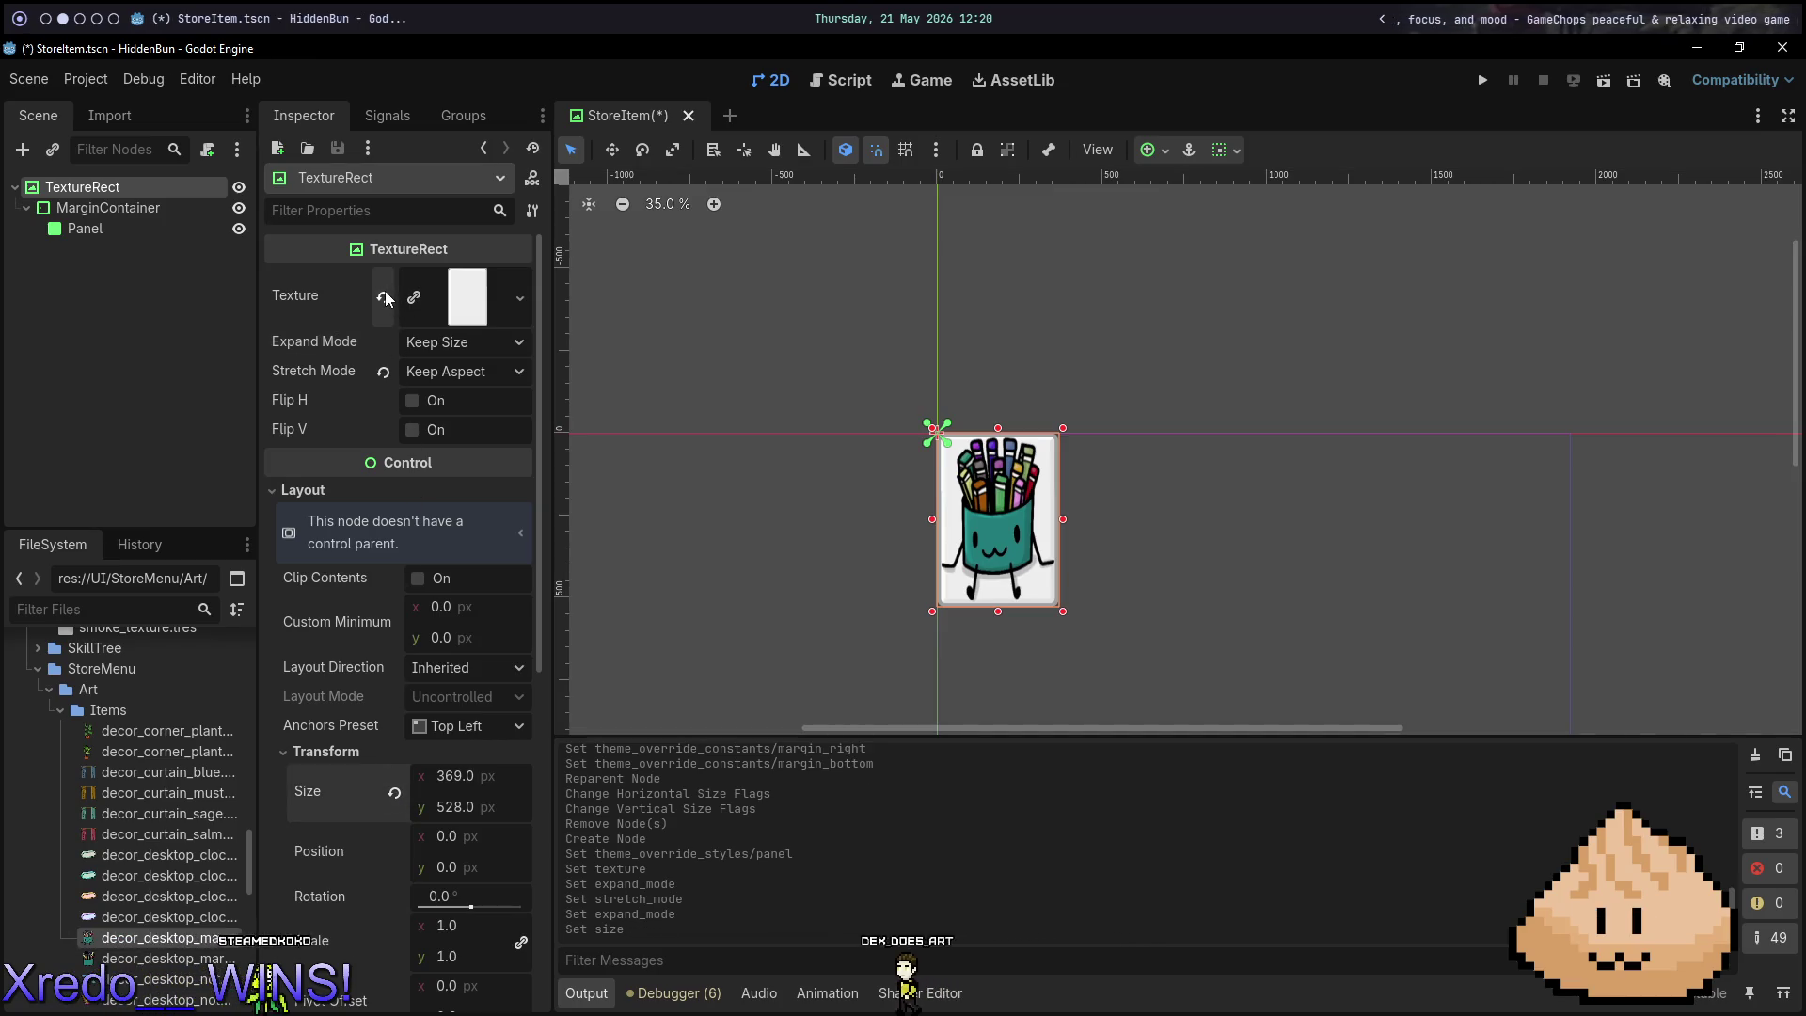
right_click(133, 181)
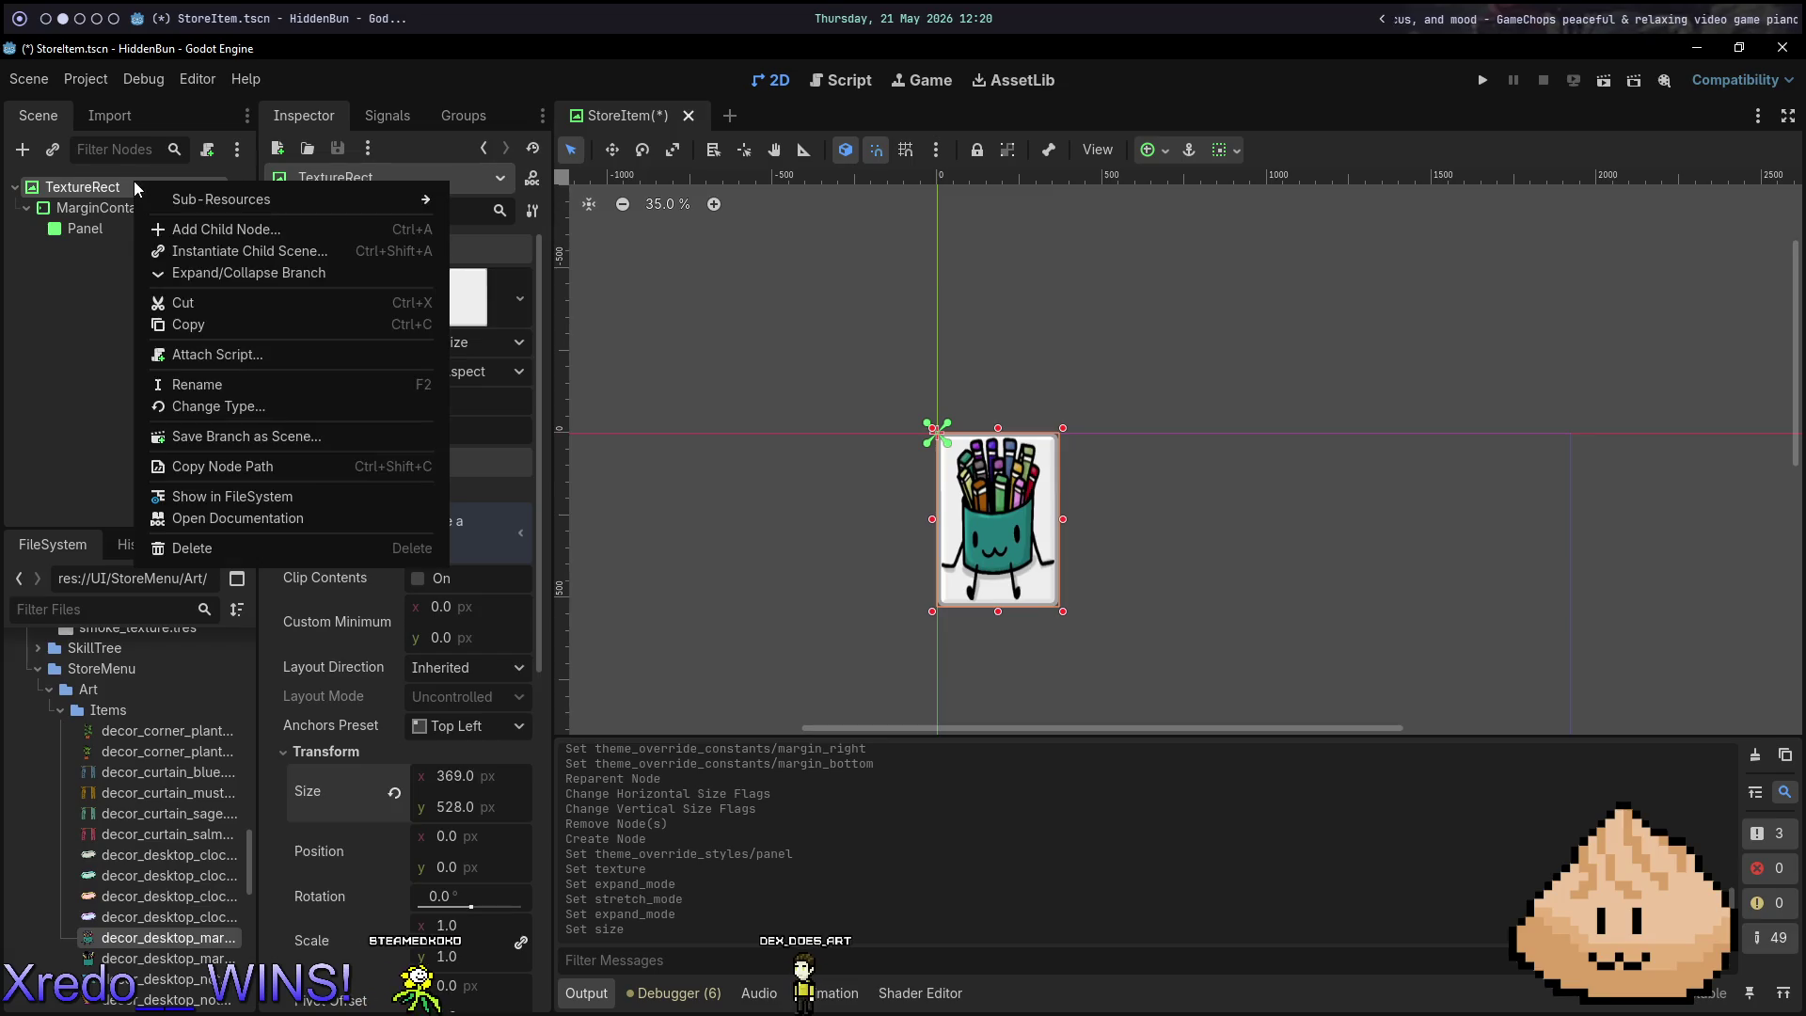
Cancel a TextureRect type change and delete the MarginContainer along with its Panel.
click(267, 410)
text(m)
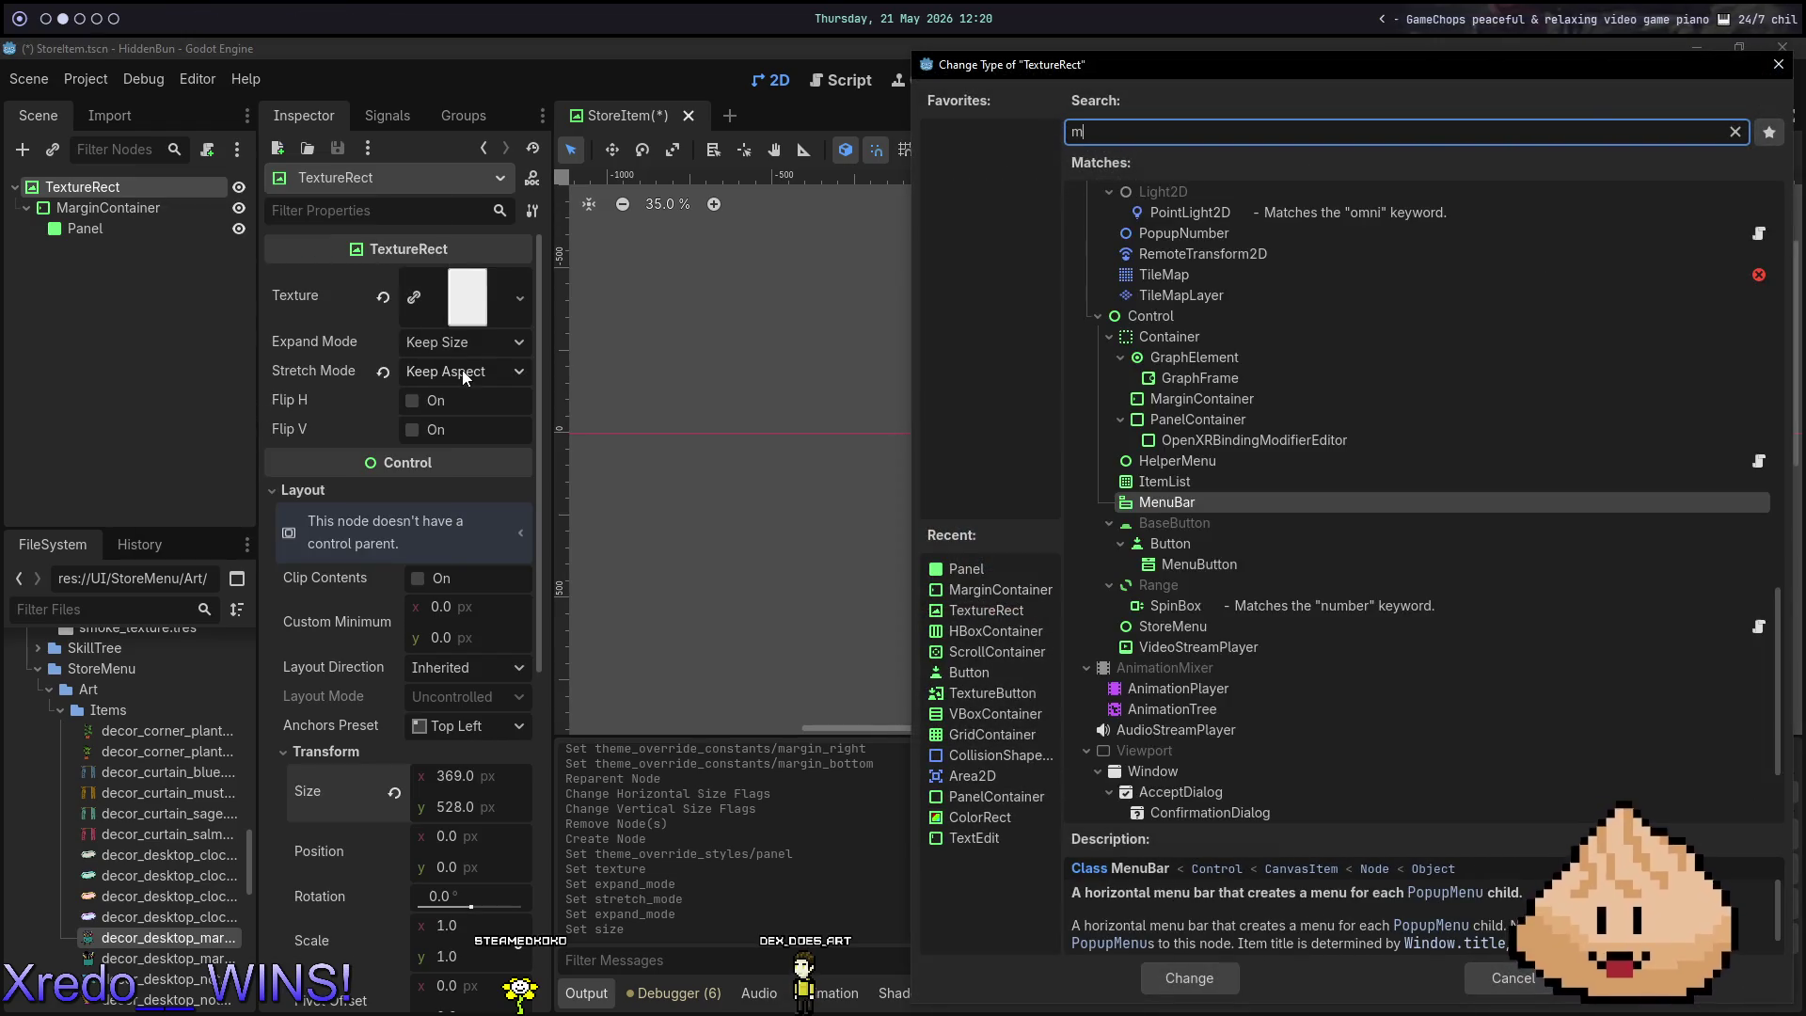
text(a)
key(Escape)
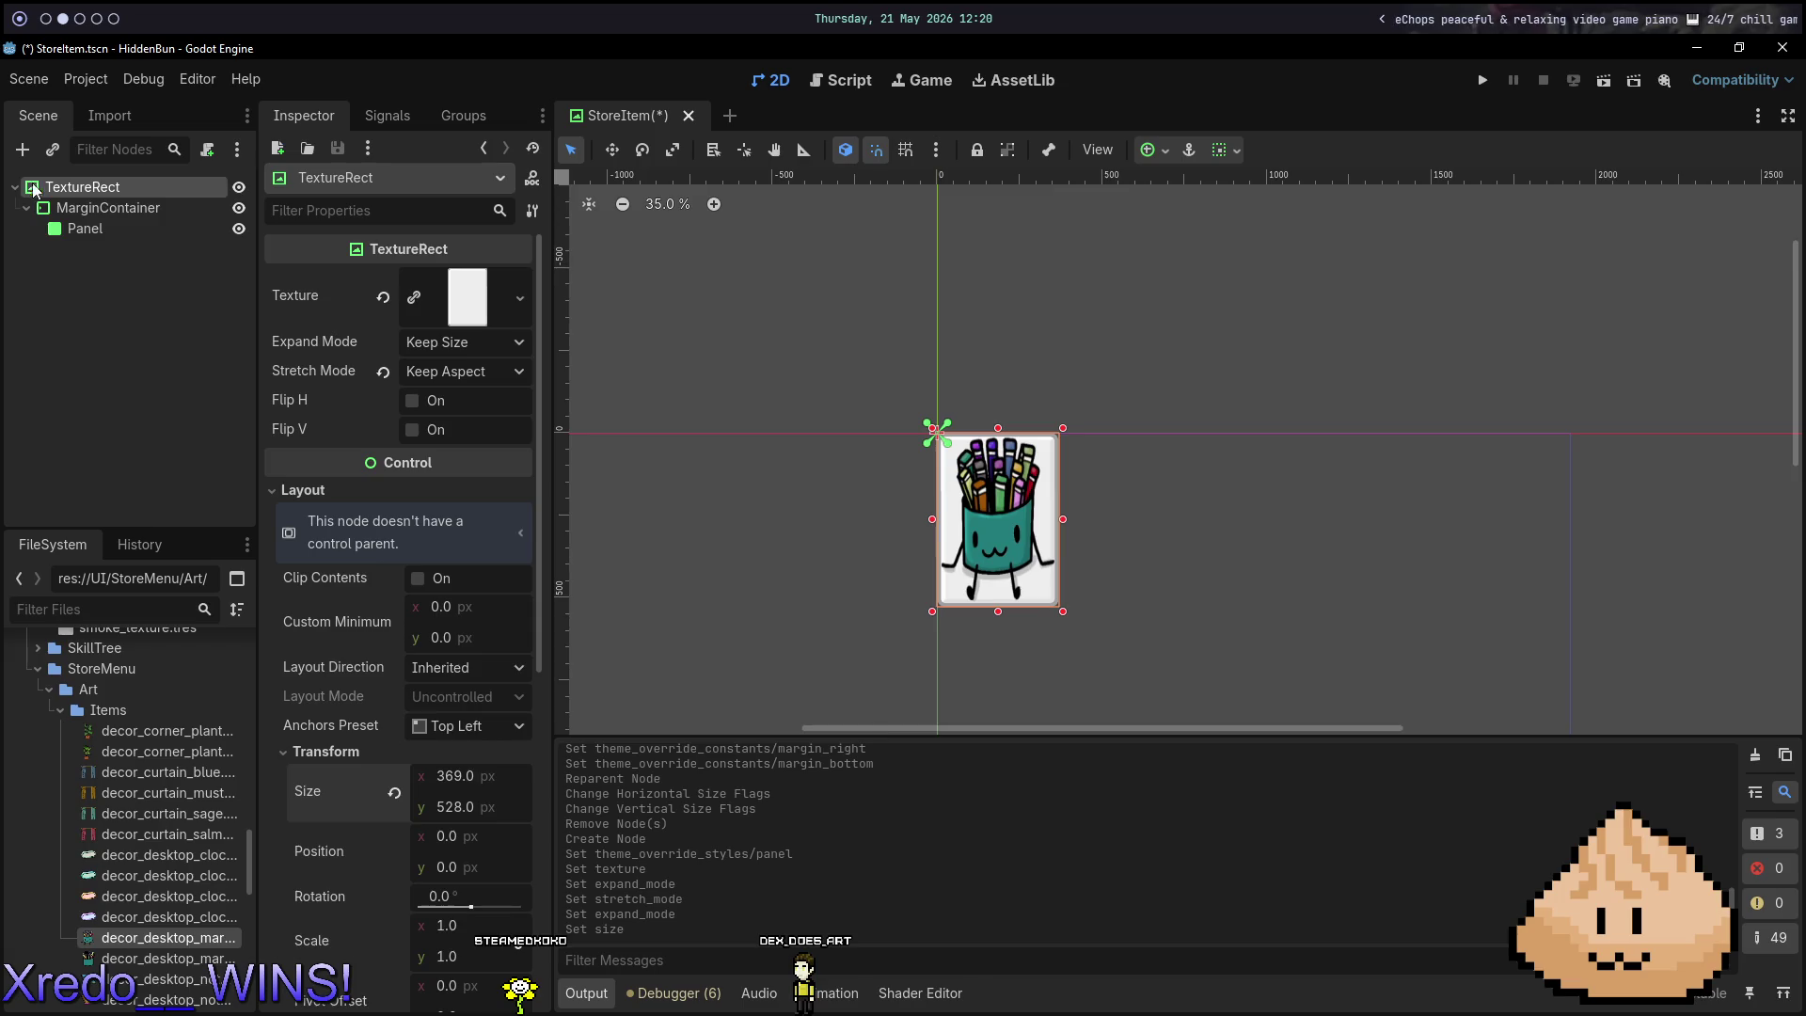
click(107, 207)
key(Delete)
click(816, 518)
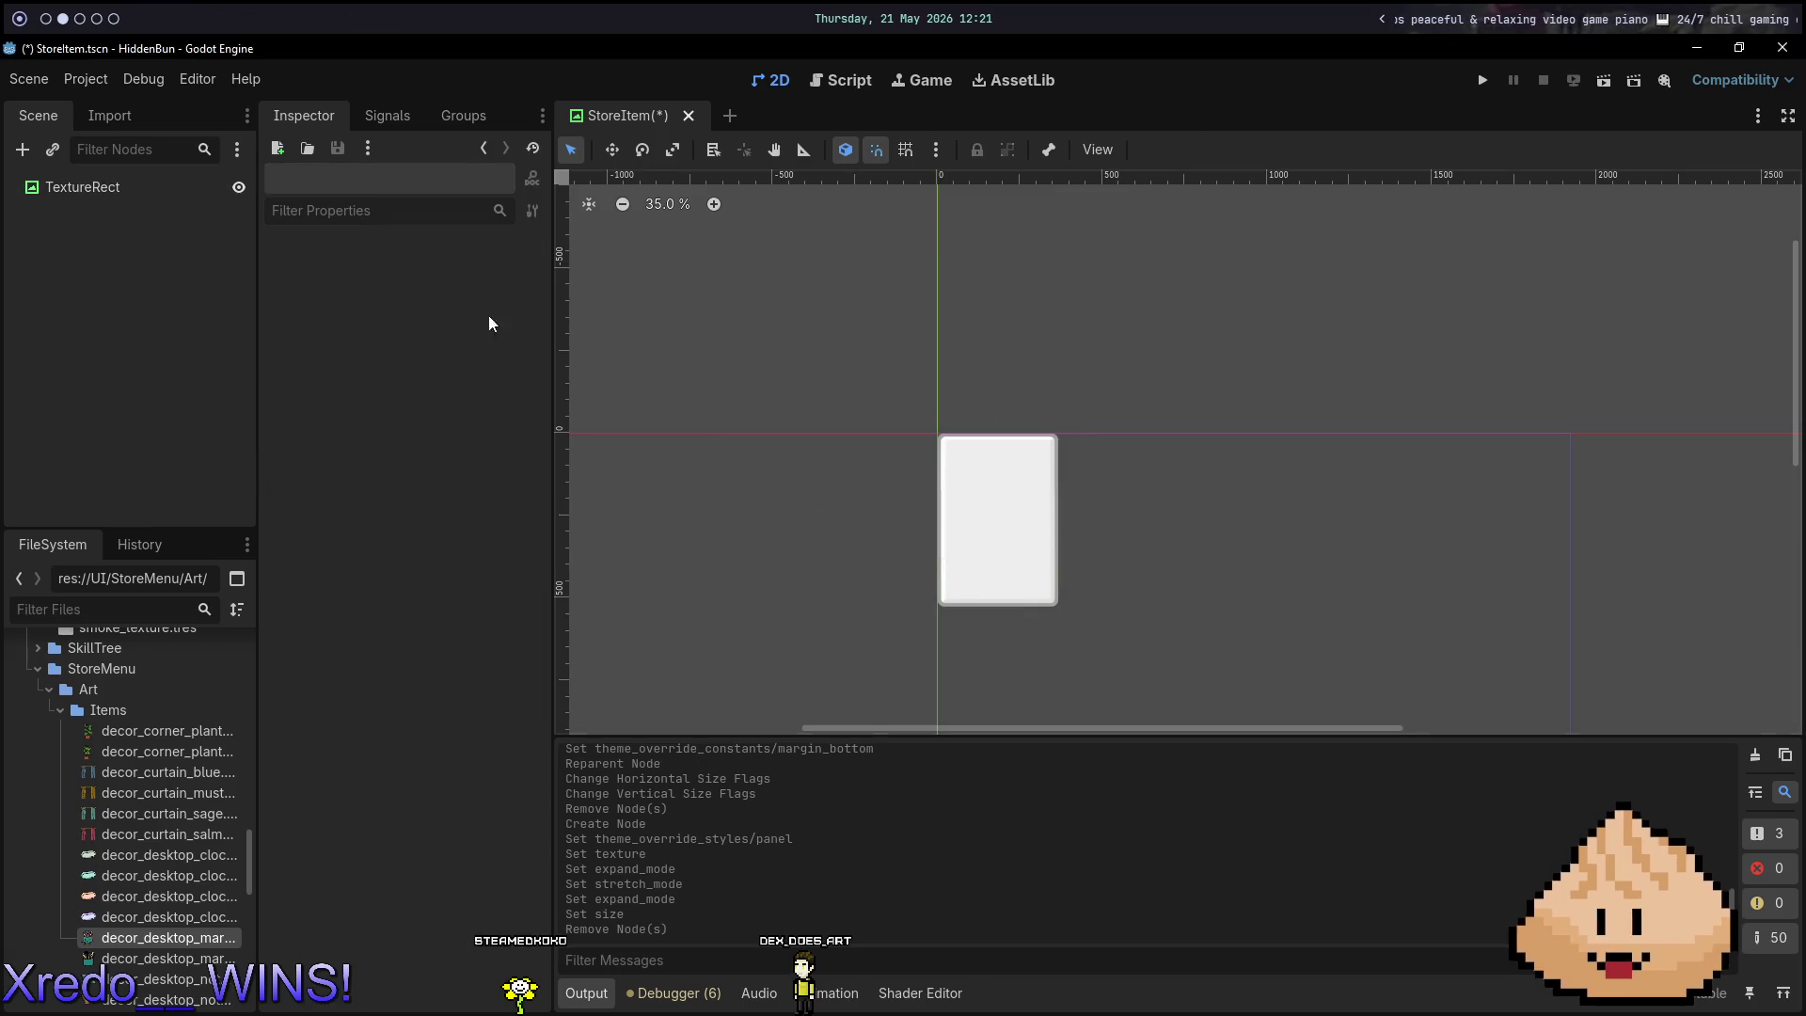
Select the remaining TextureRect, view its top-right corner, then go to GIMP's background image.
click(124, 192)
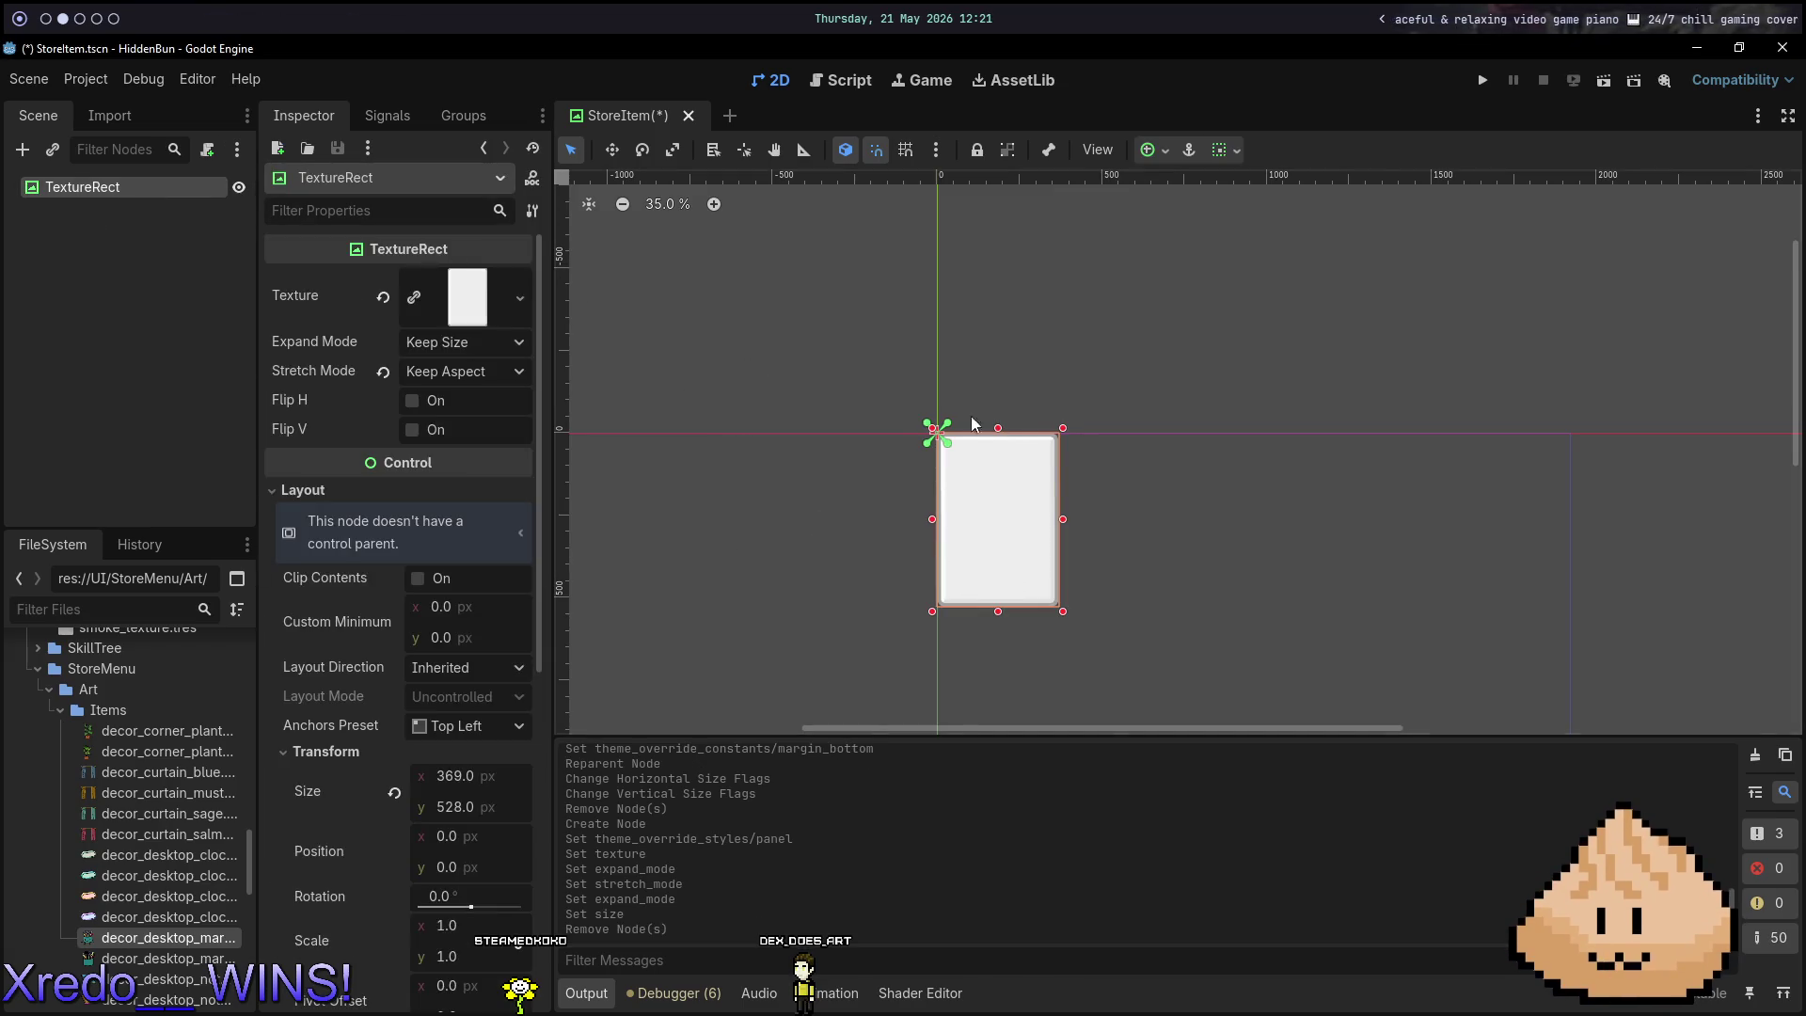
scroll(1024, 437, up, 14)
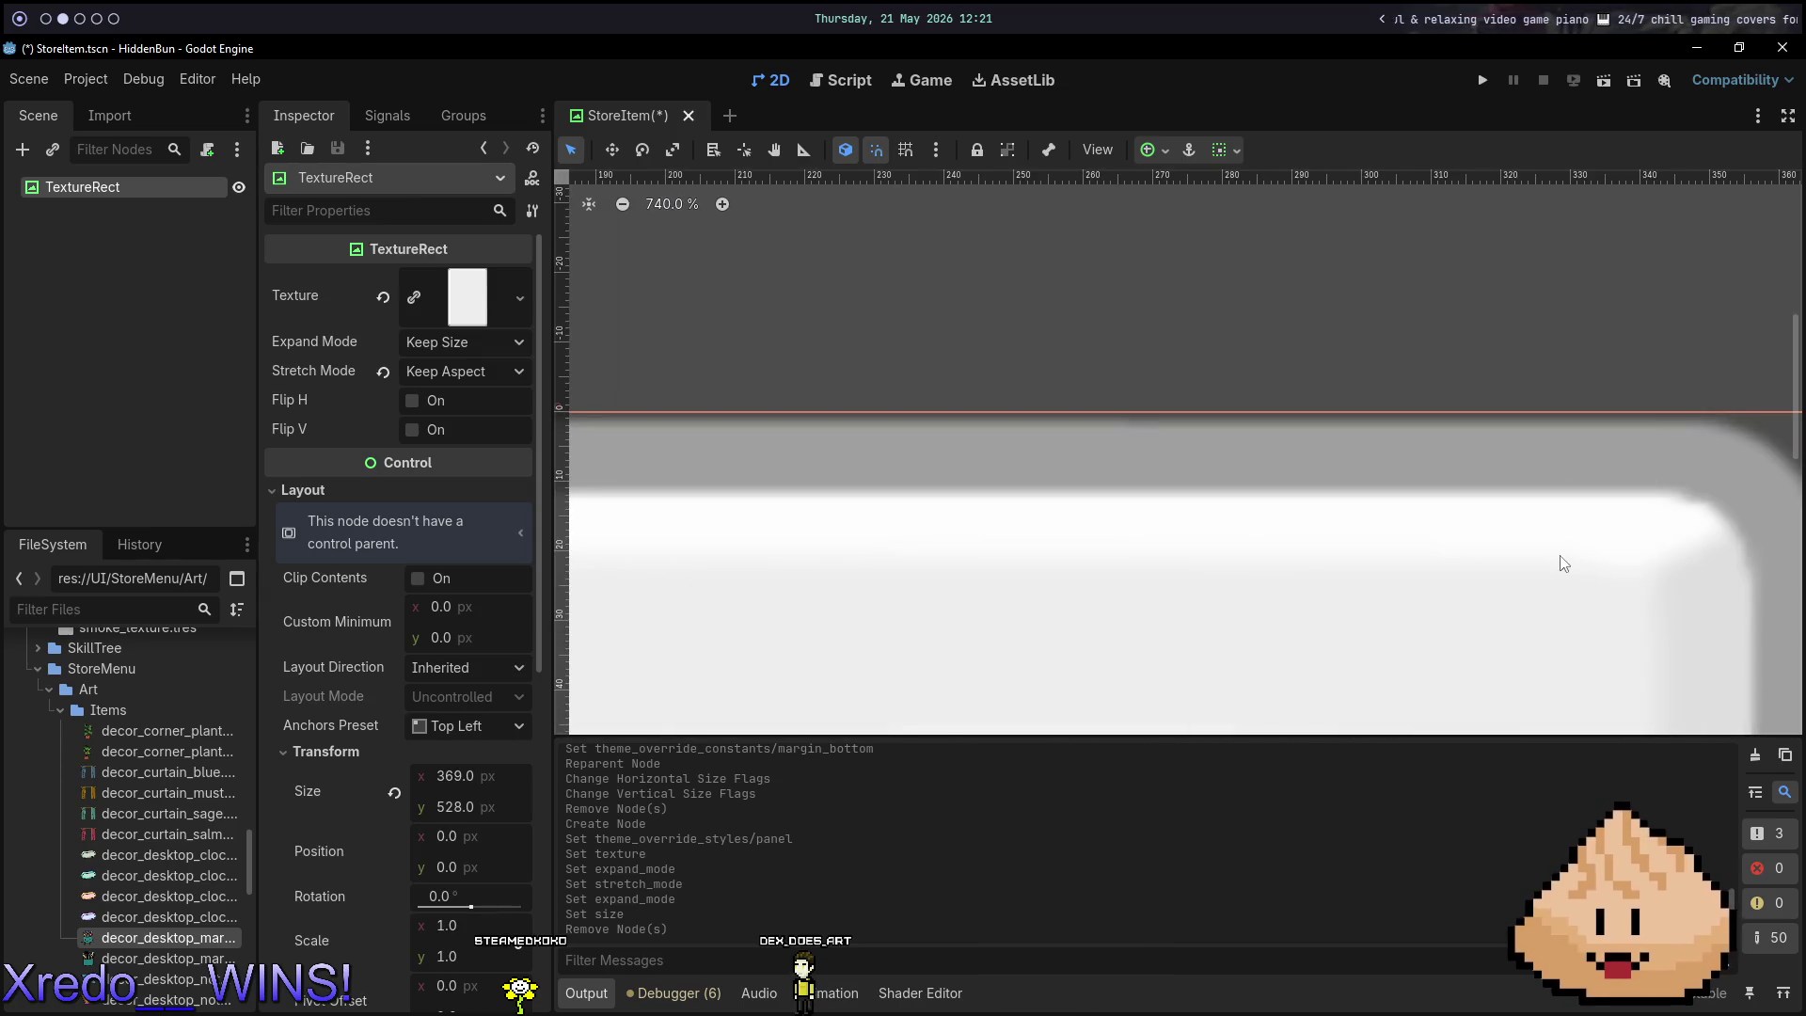
drag(1563, 563, 1201, 532)
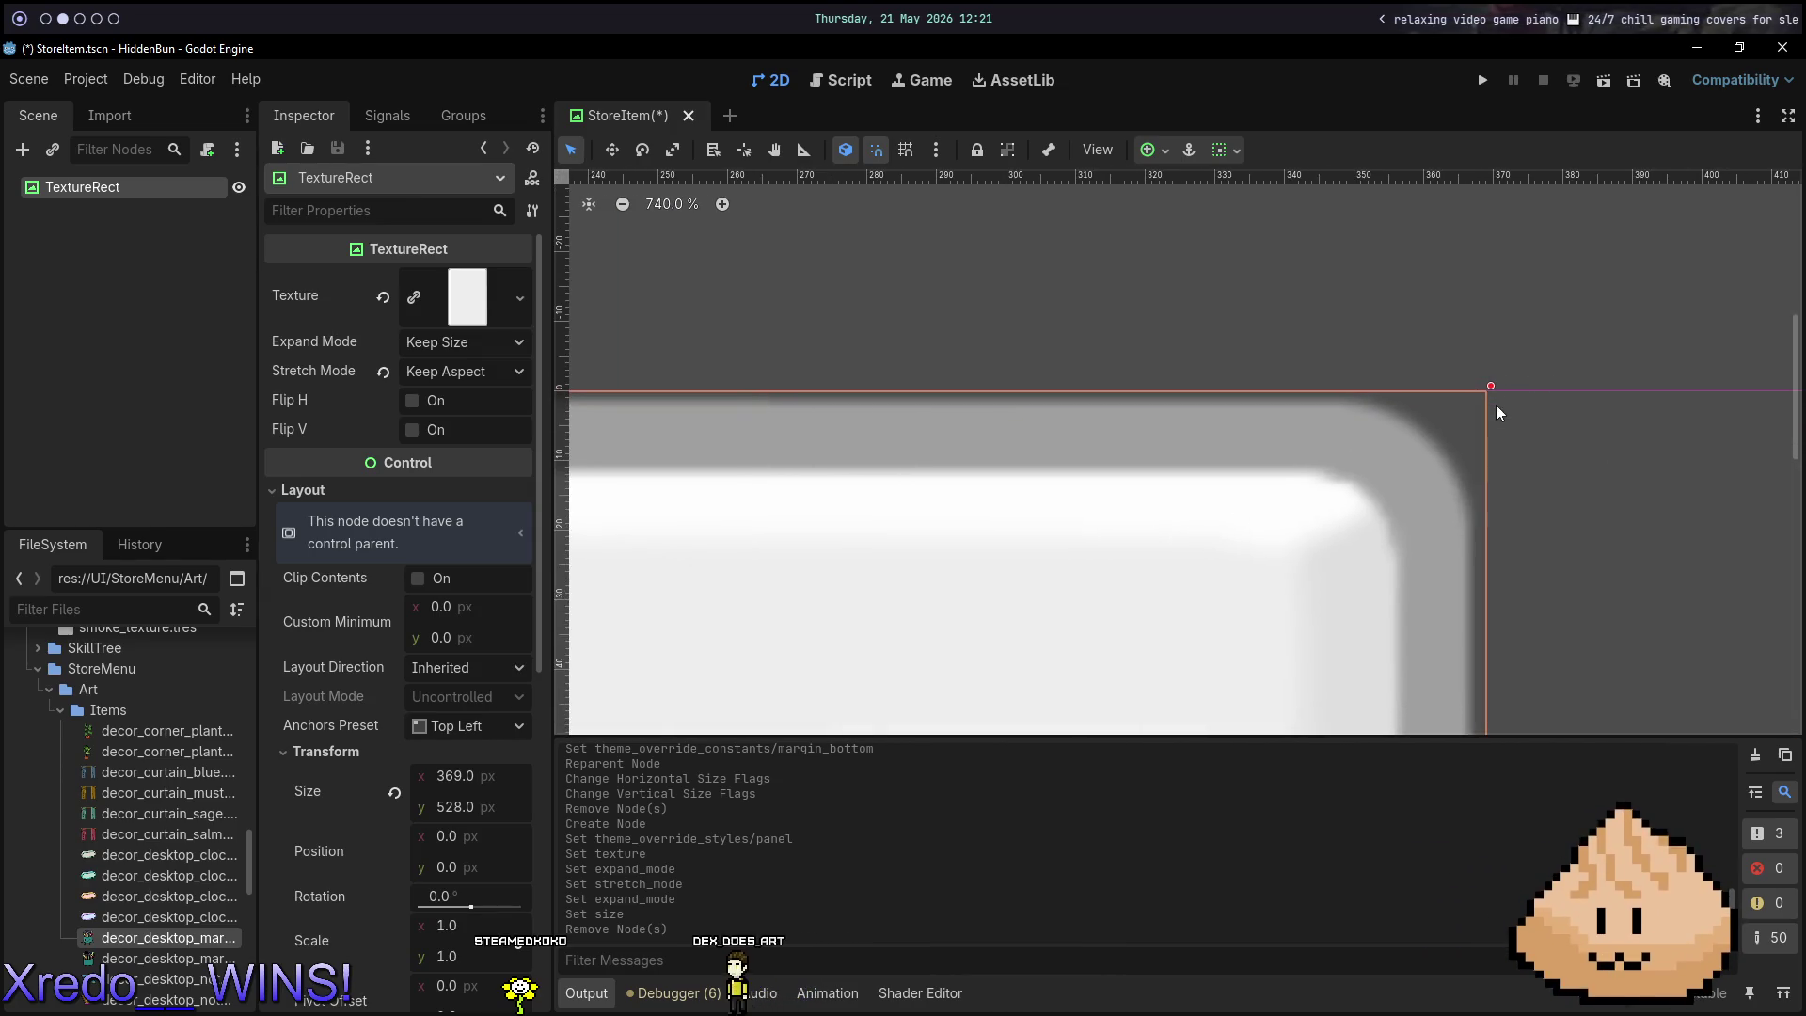
key(super+6)
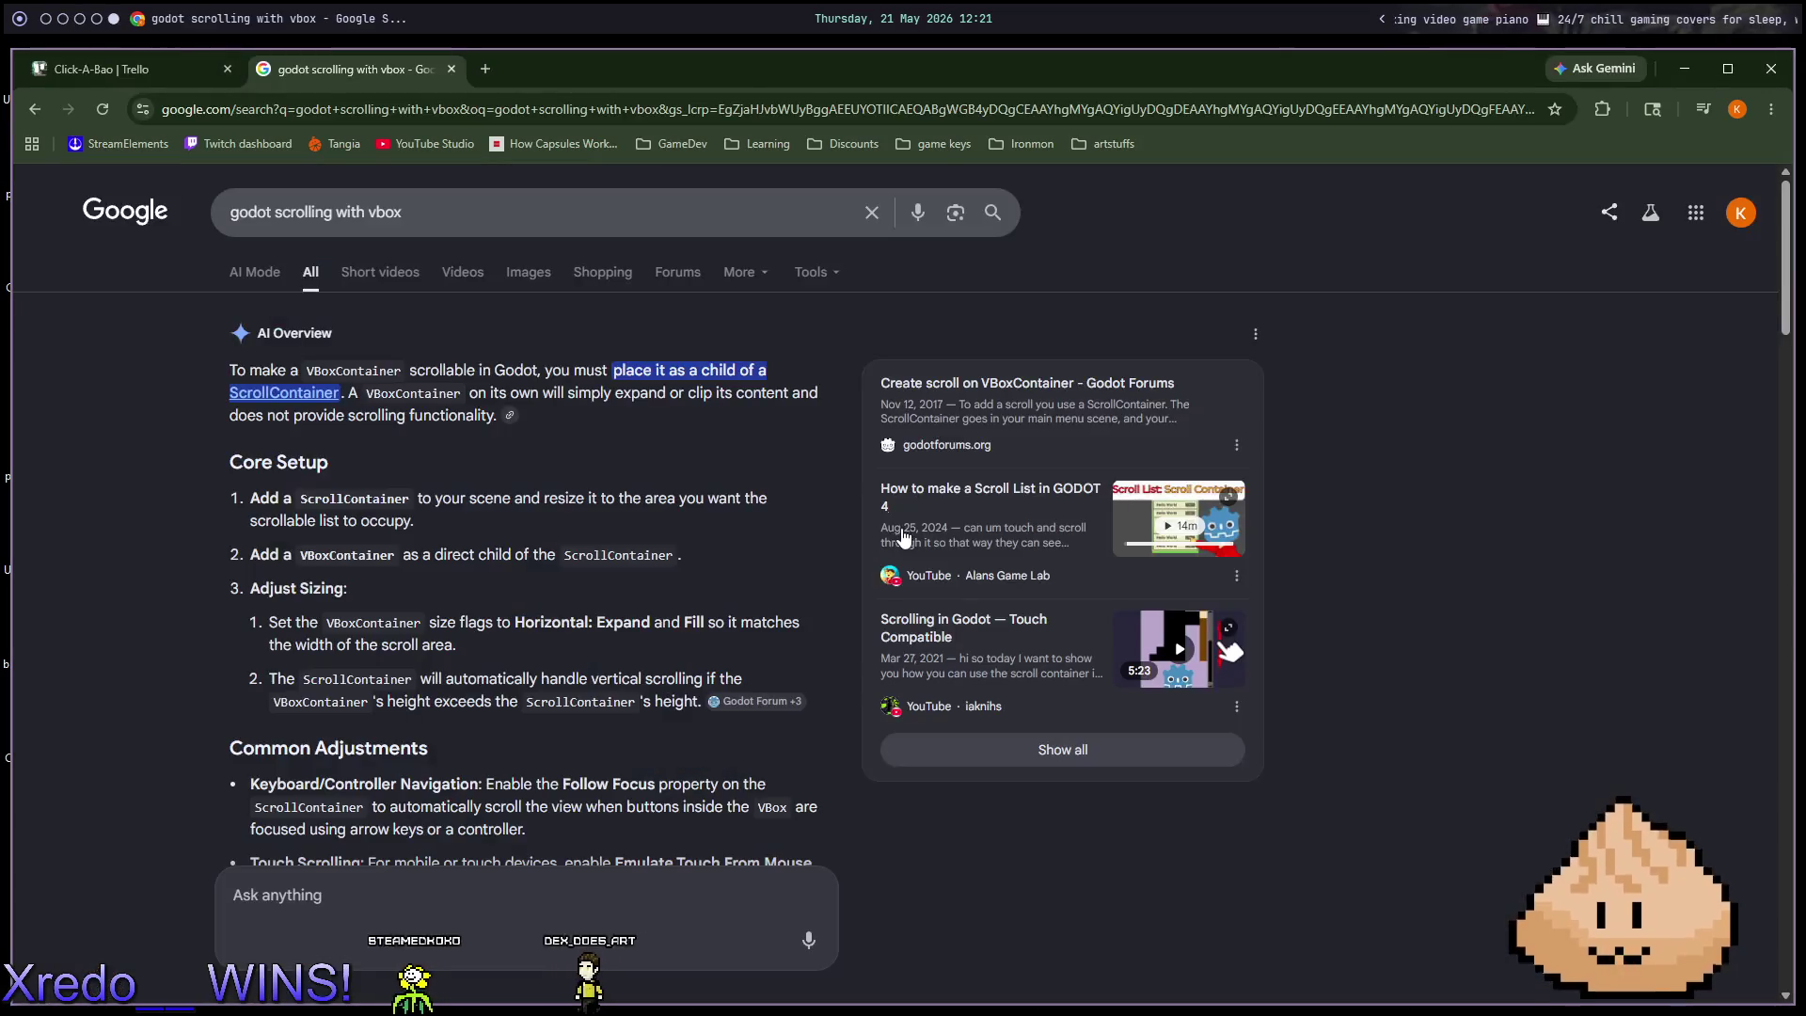
key(super+5)
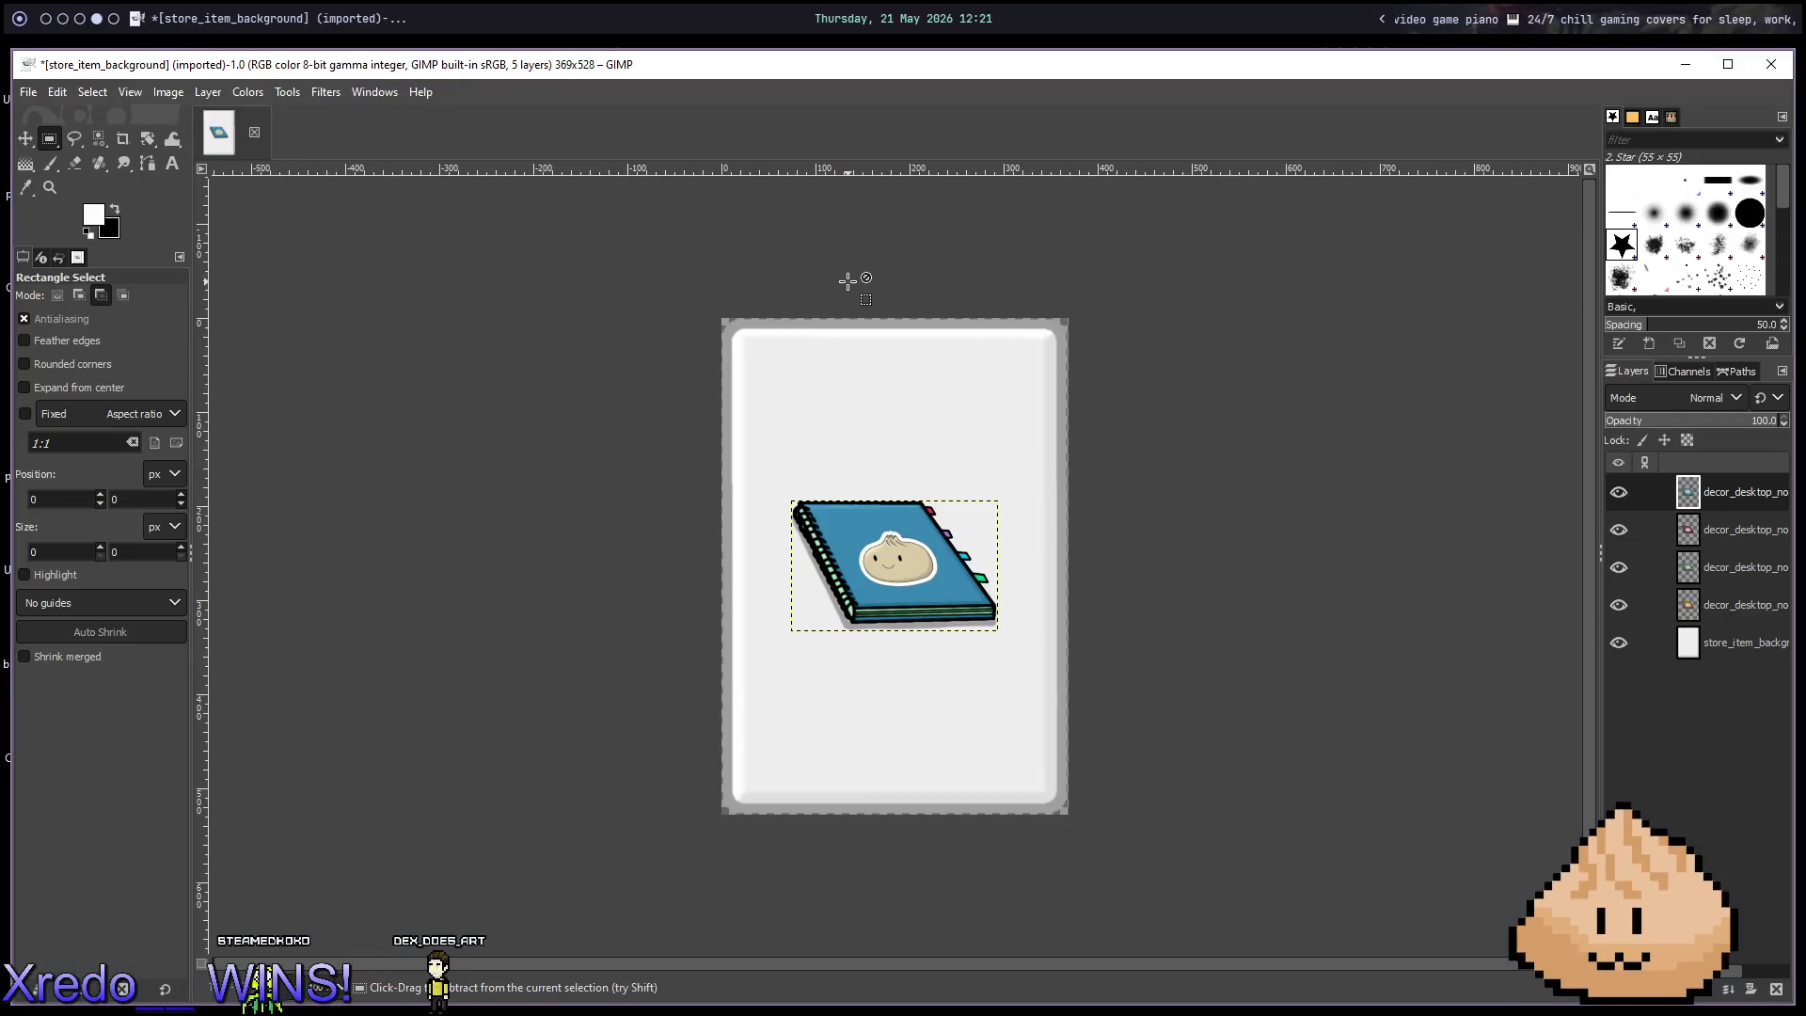
Zoom into the 369×528 background image's top-right corner in GIMP, then return to Godot.
scroll(848, 280, up, 5)
mouse_move(654, 363)
mouse_down()
mouse_move(990, 387)
mouse_move(512, 358)
mouse_up()
drag(734, 339, 596, 333)
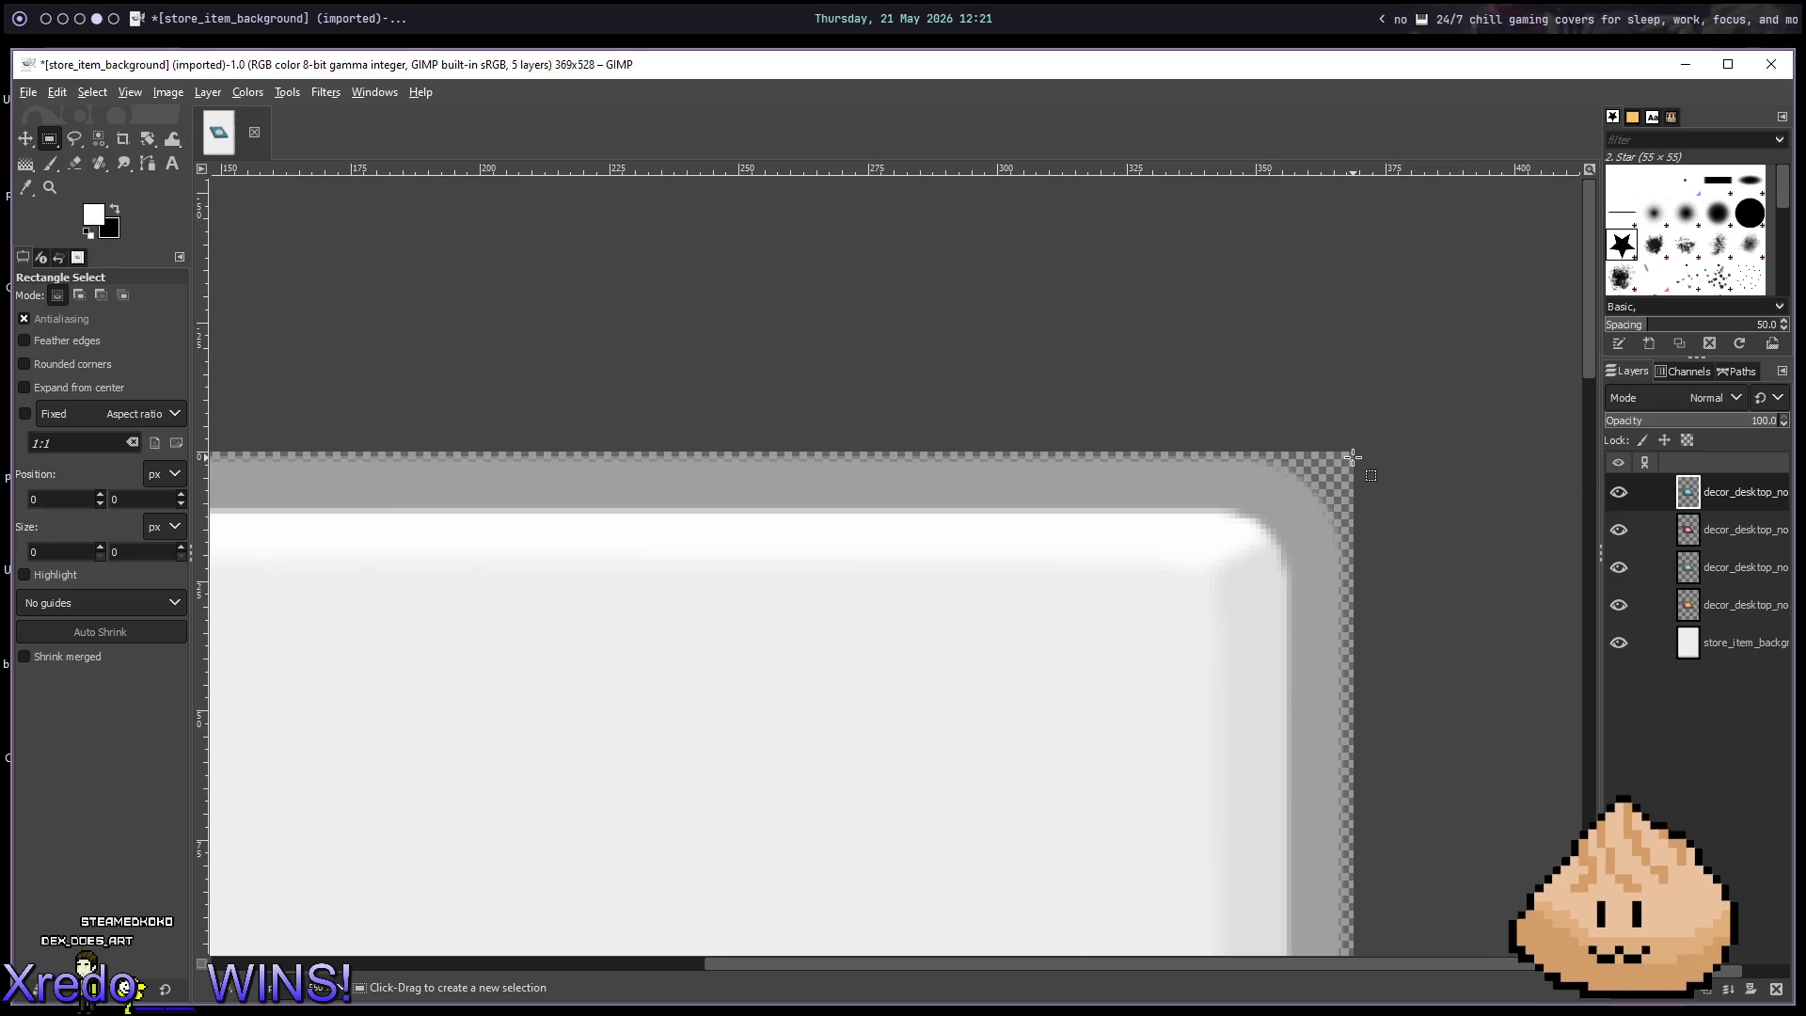
key(super+2)
scroll(906, 534, down, 6)
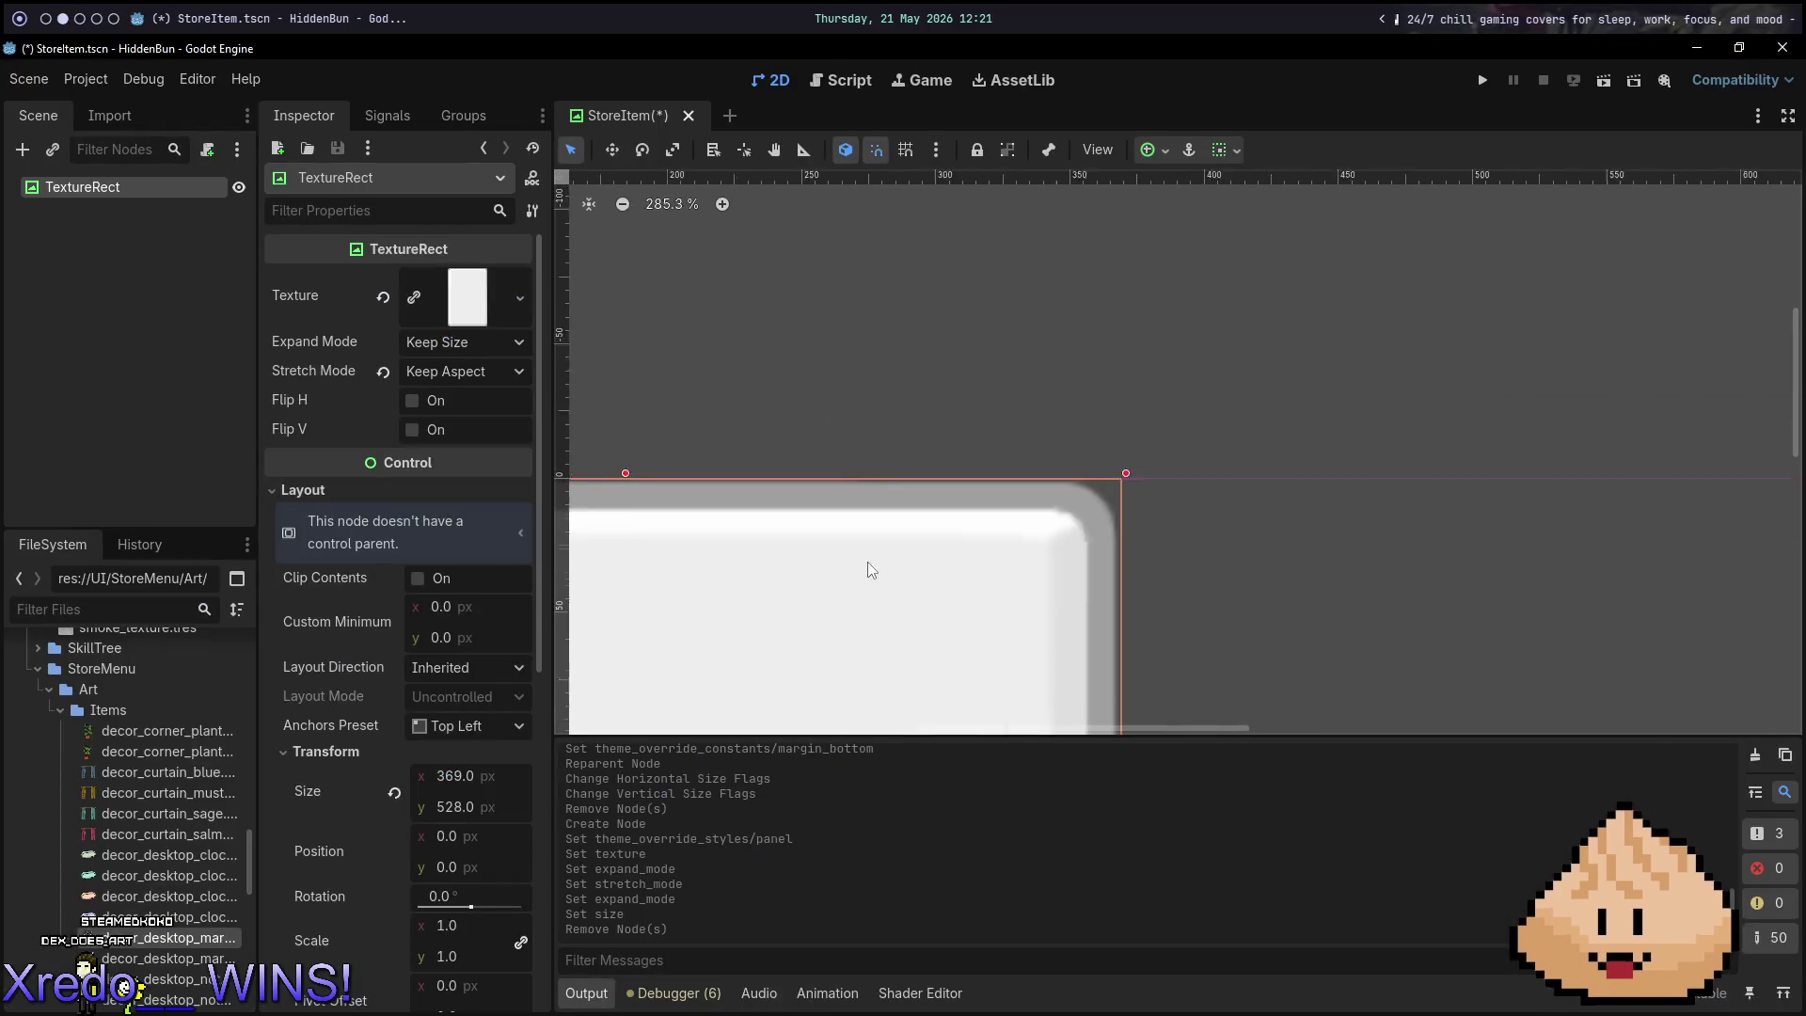
Revert the TextureRect's Stretch Mode to Scale and reset its size to 369 × 528.
scroll(1173, 310, down, 3)
scroll(1086, 310, down, 4)
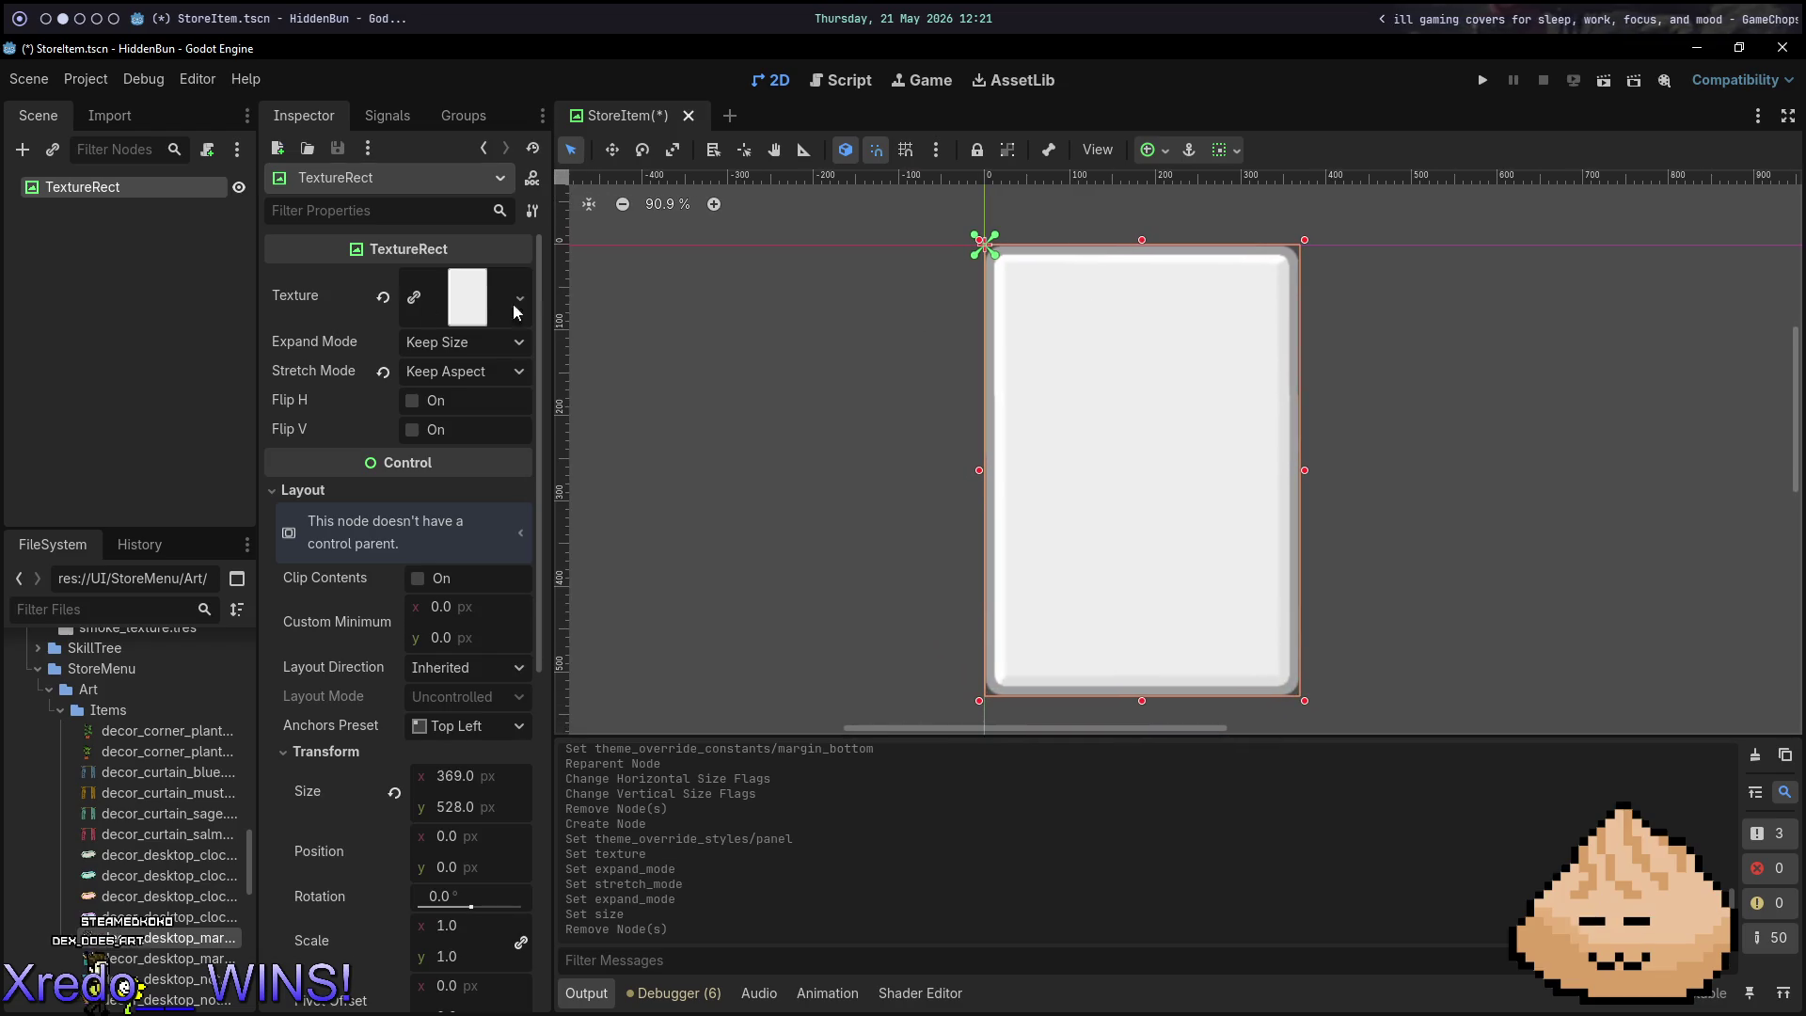
click(384, 373)
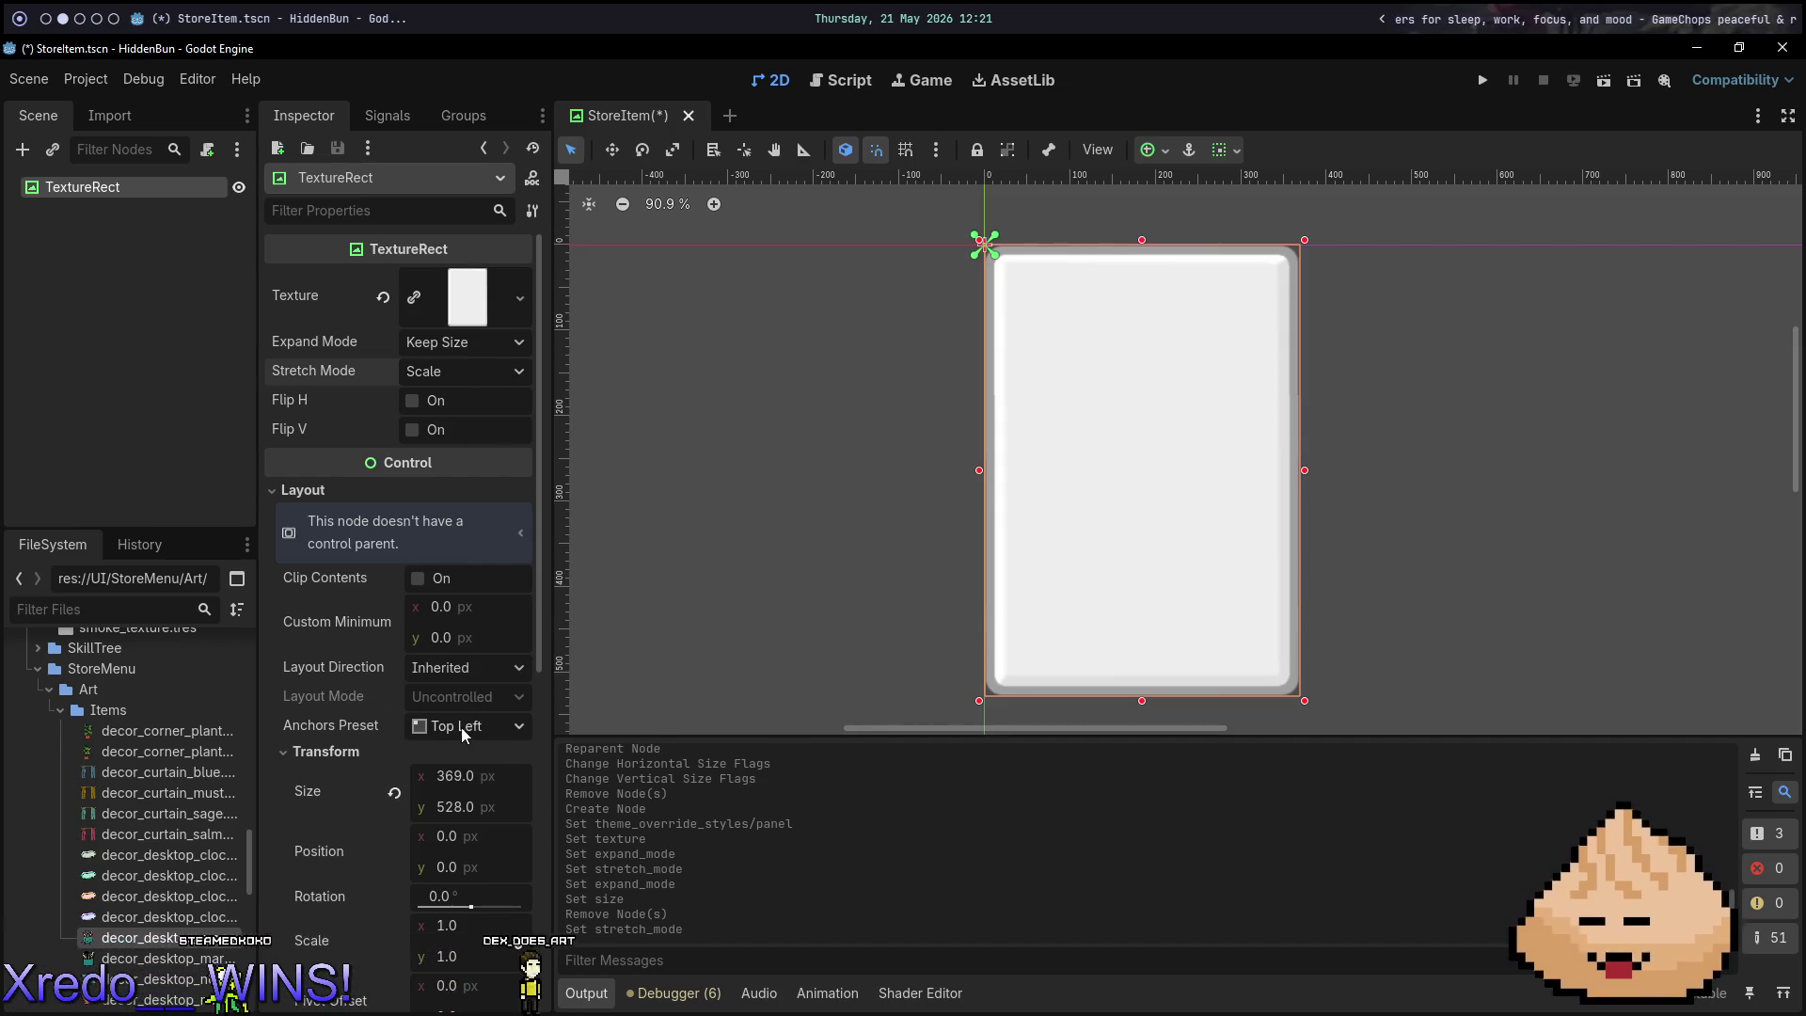
click(395, 796)
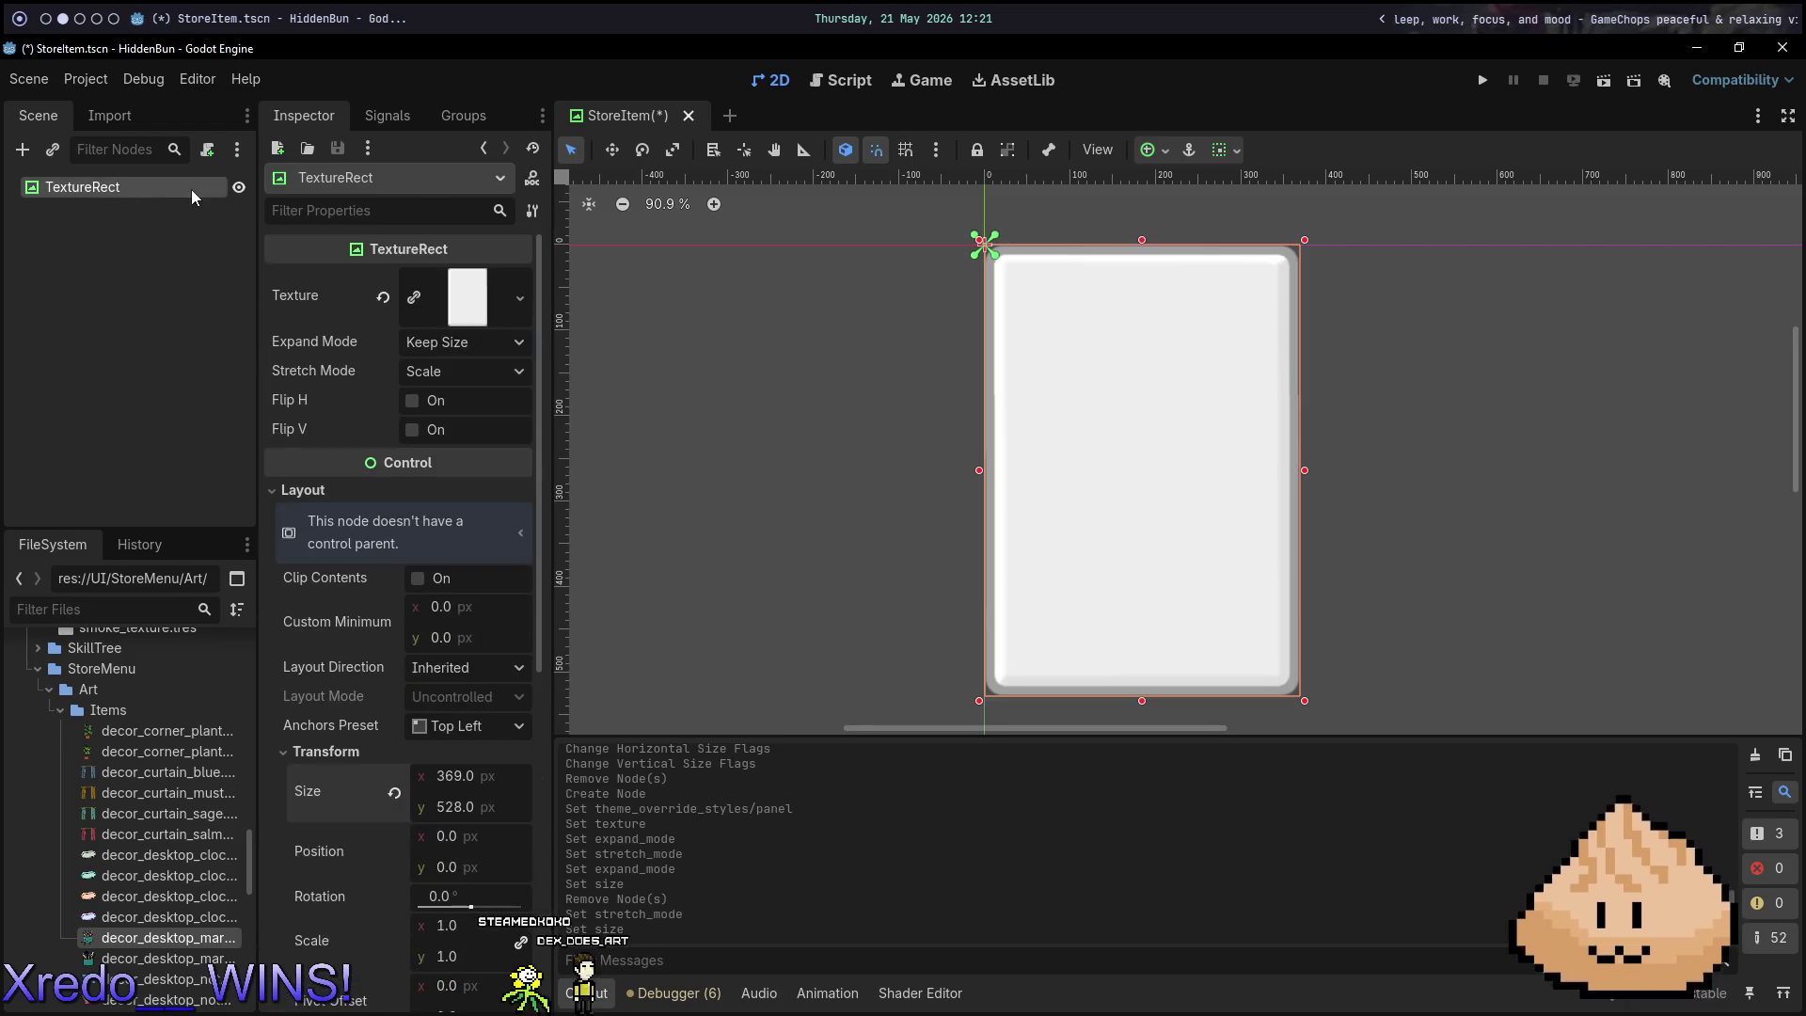
Add a child TextureRect to the card showing the decor_desktop_notebook texture.
key(ctrl+a)
text(texture)
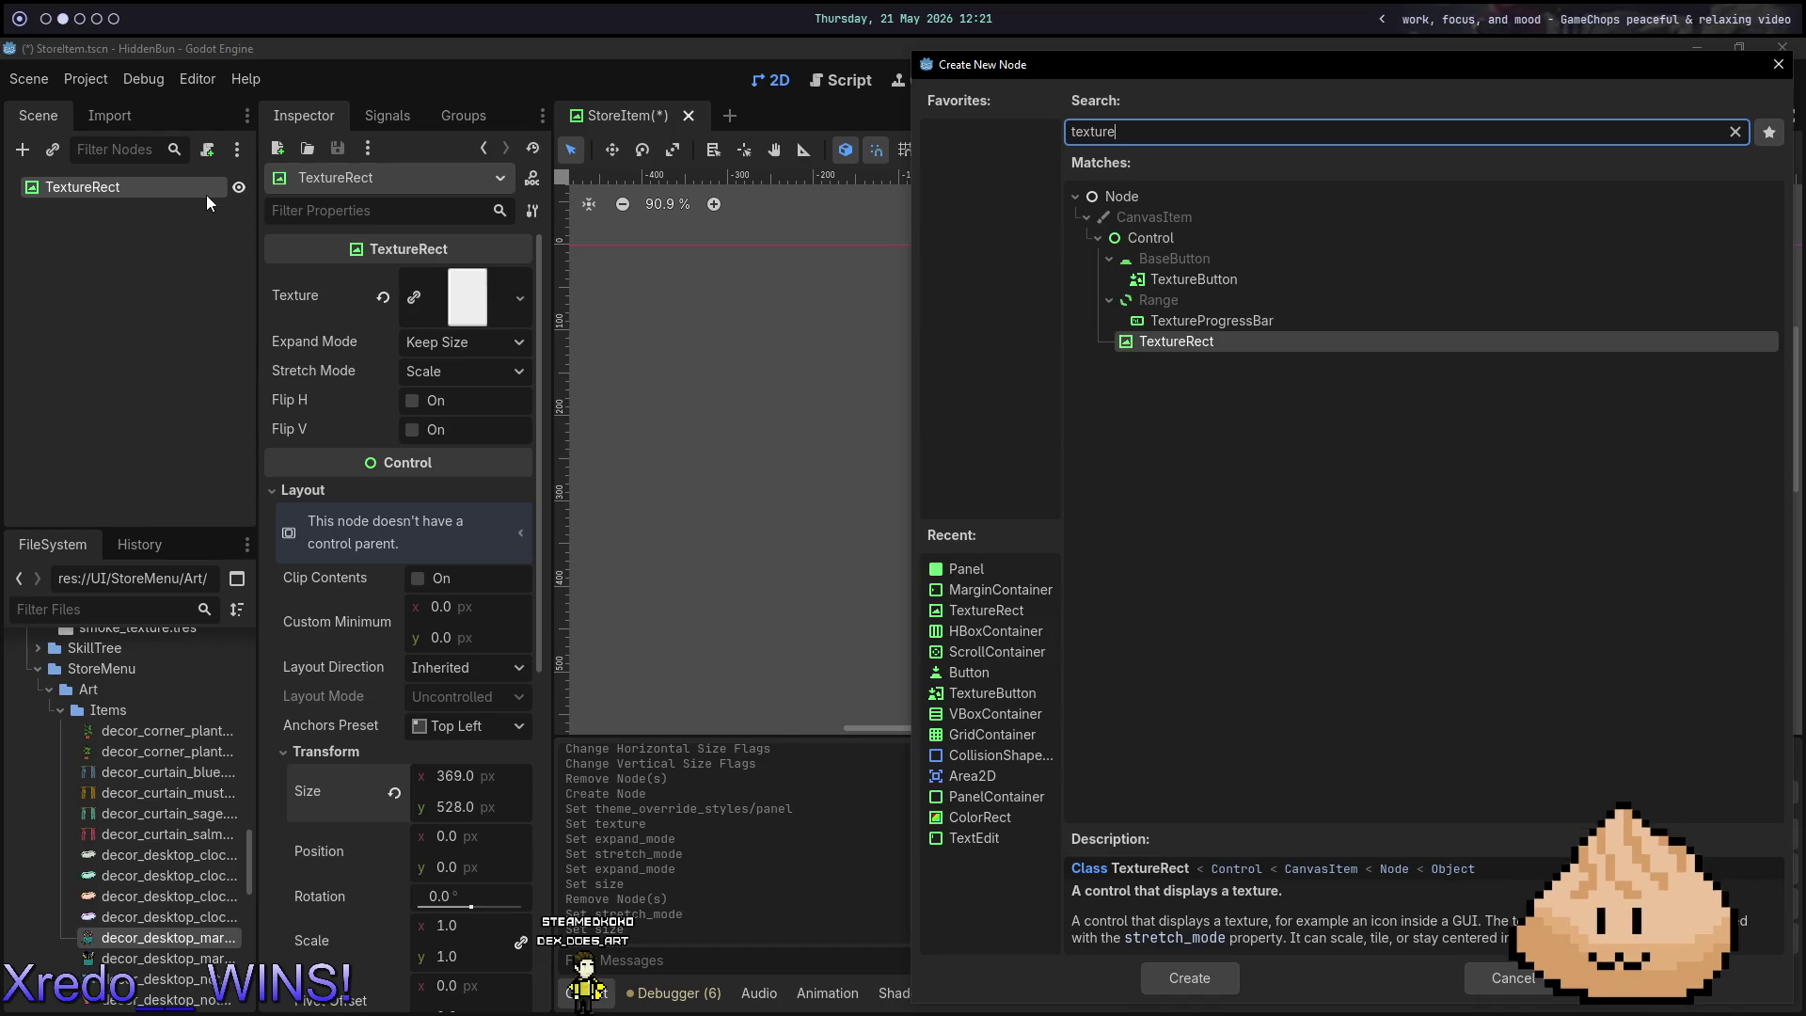
key(Return)
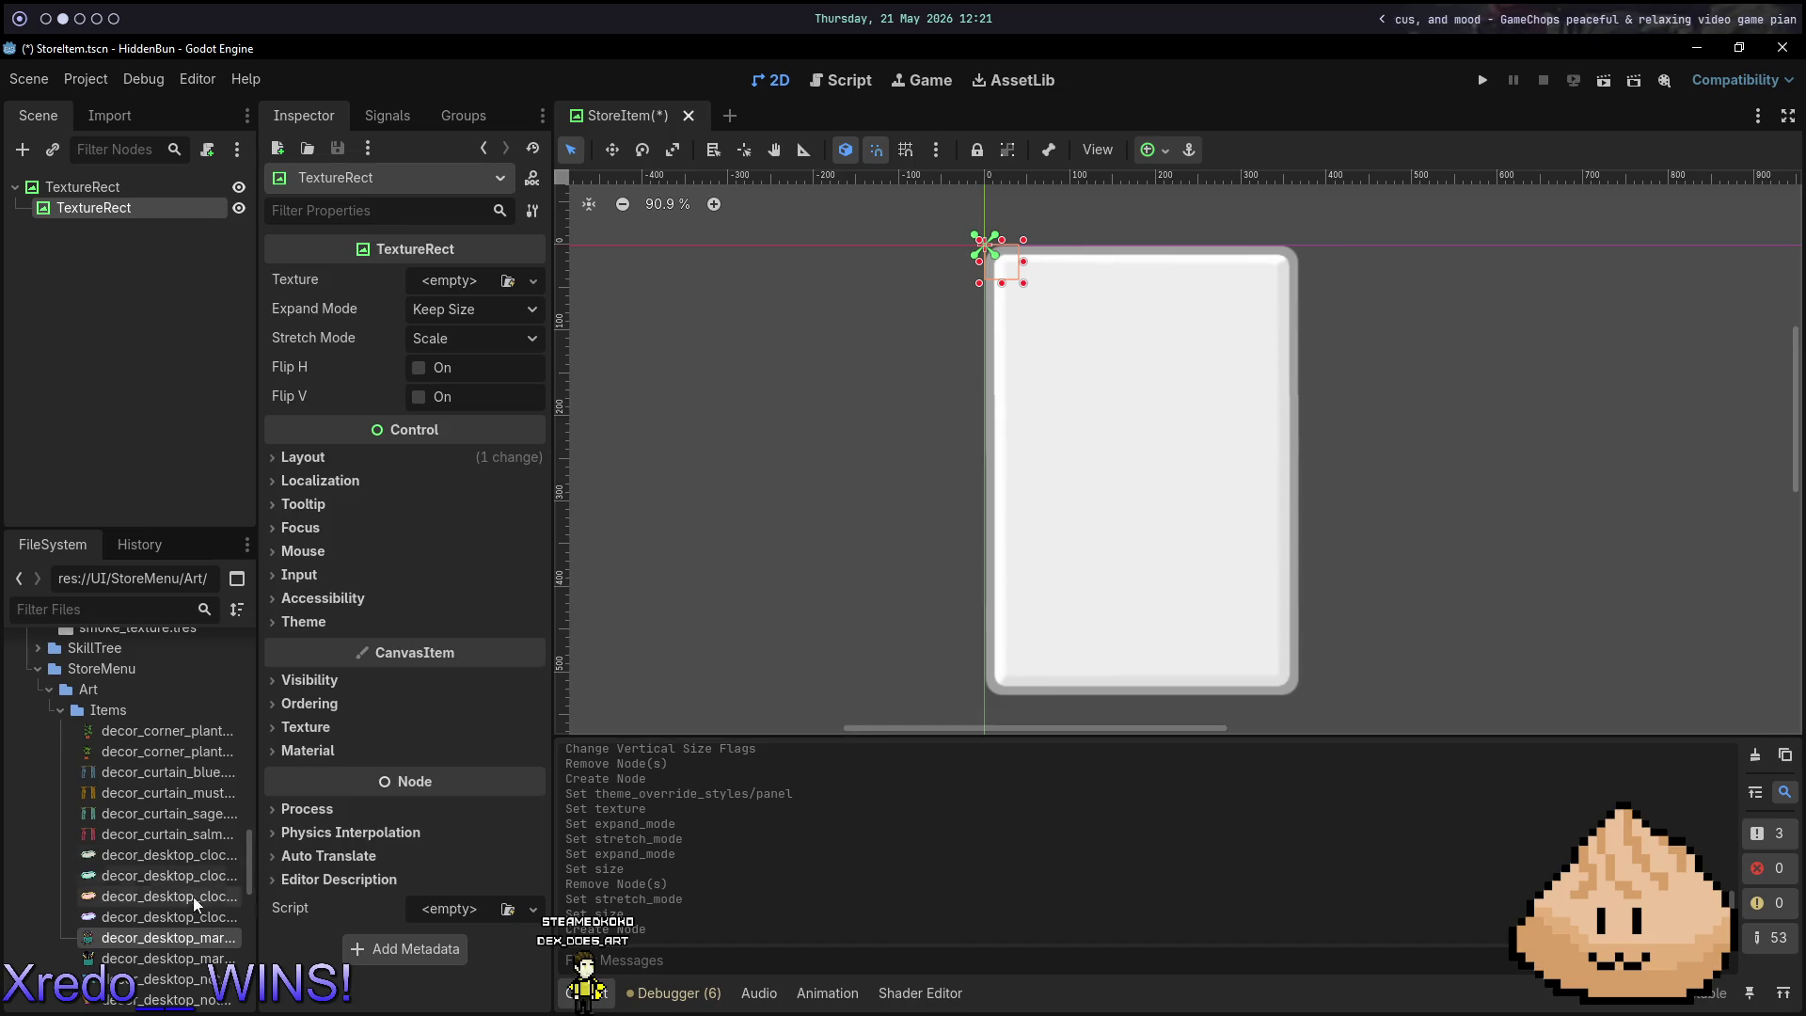
mouse_move(175, 944)
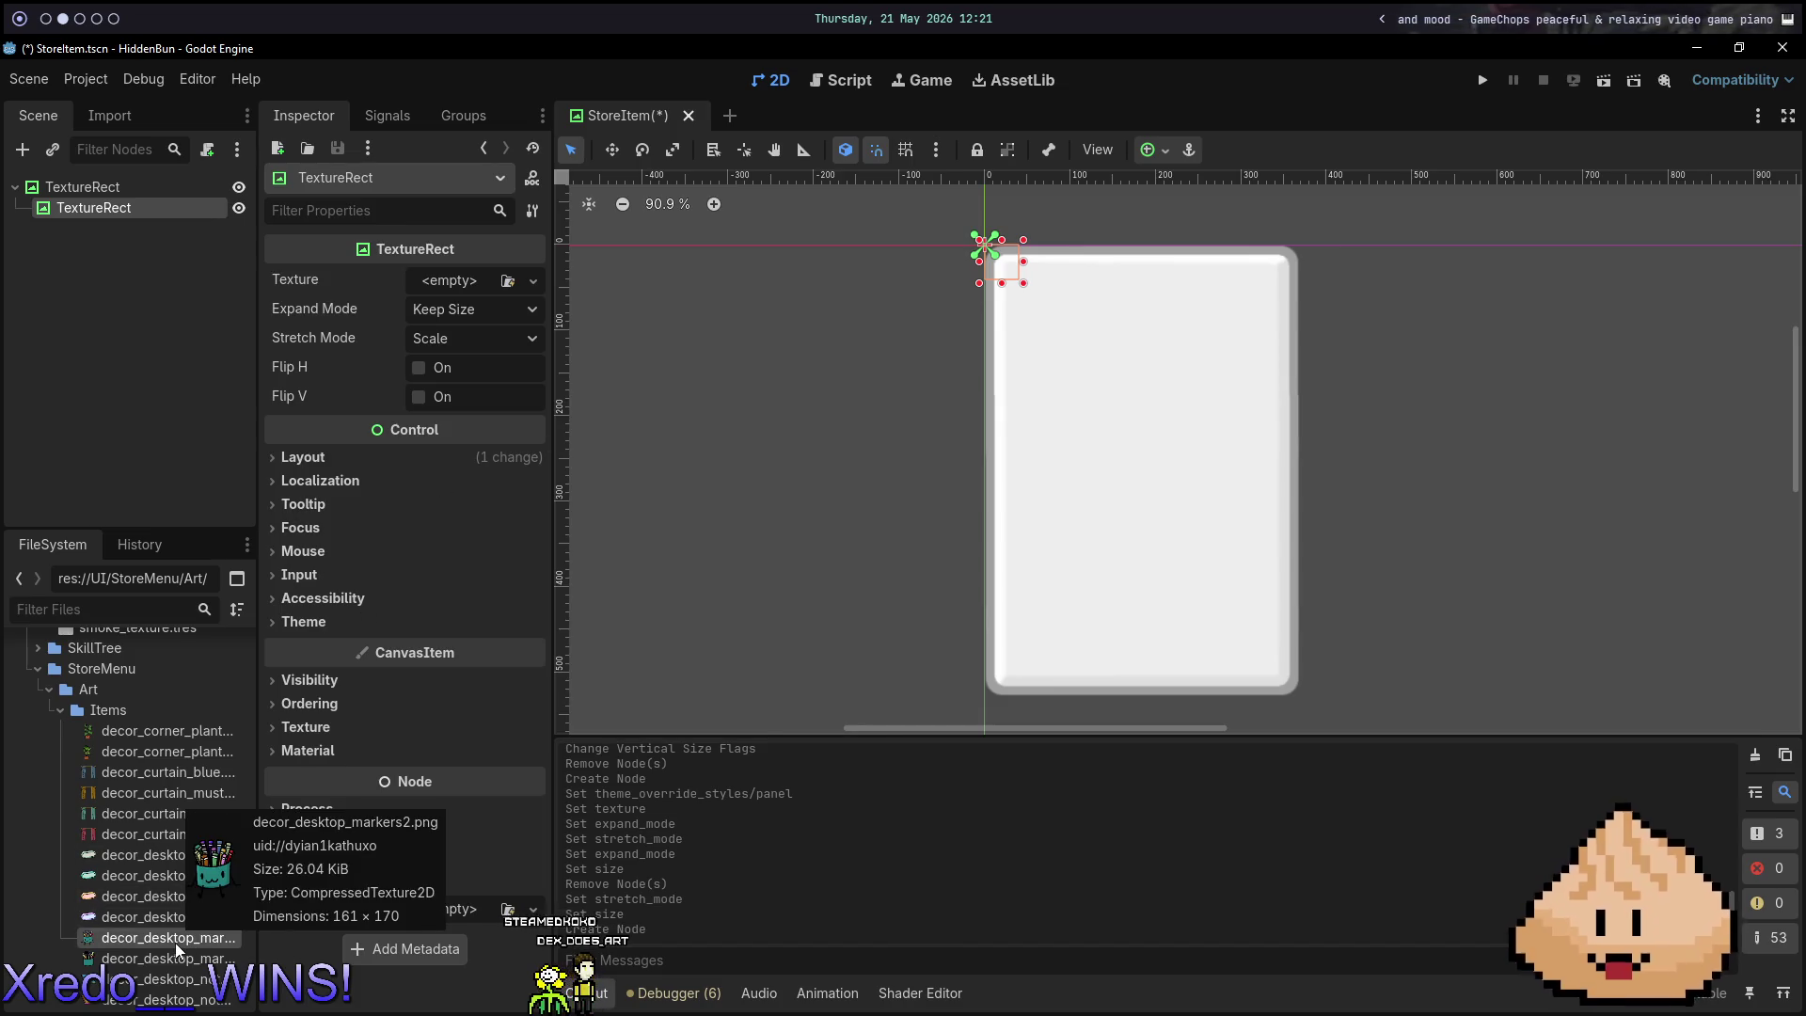
scroll(138, 899, down, 1)
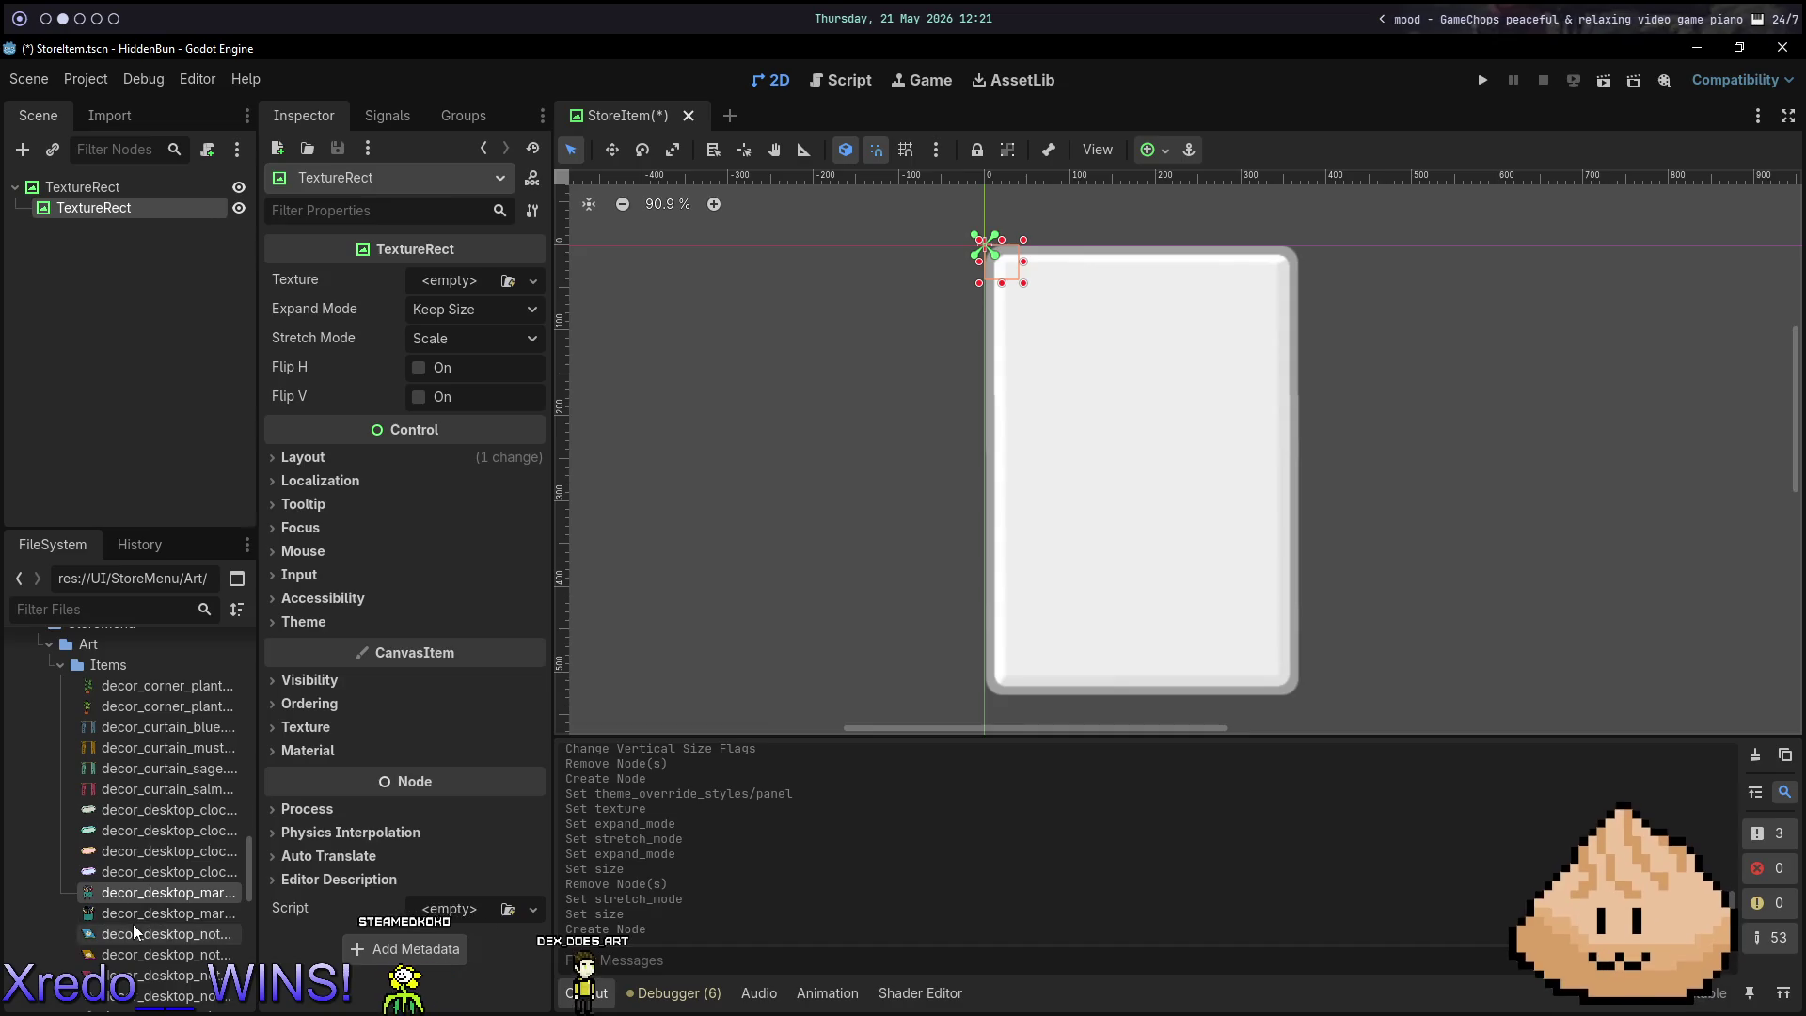
mouse_move(133, 955)
mouse_down()
mouse_move(178, 918)
mouse_move(499, 282)
mouse_move(461, 290)
mouse_up()
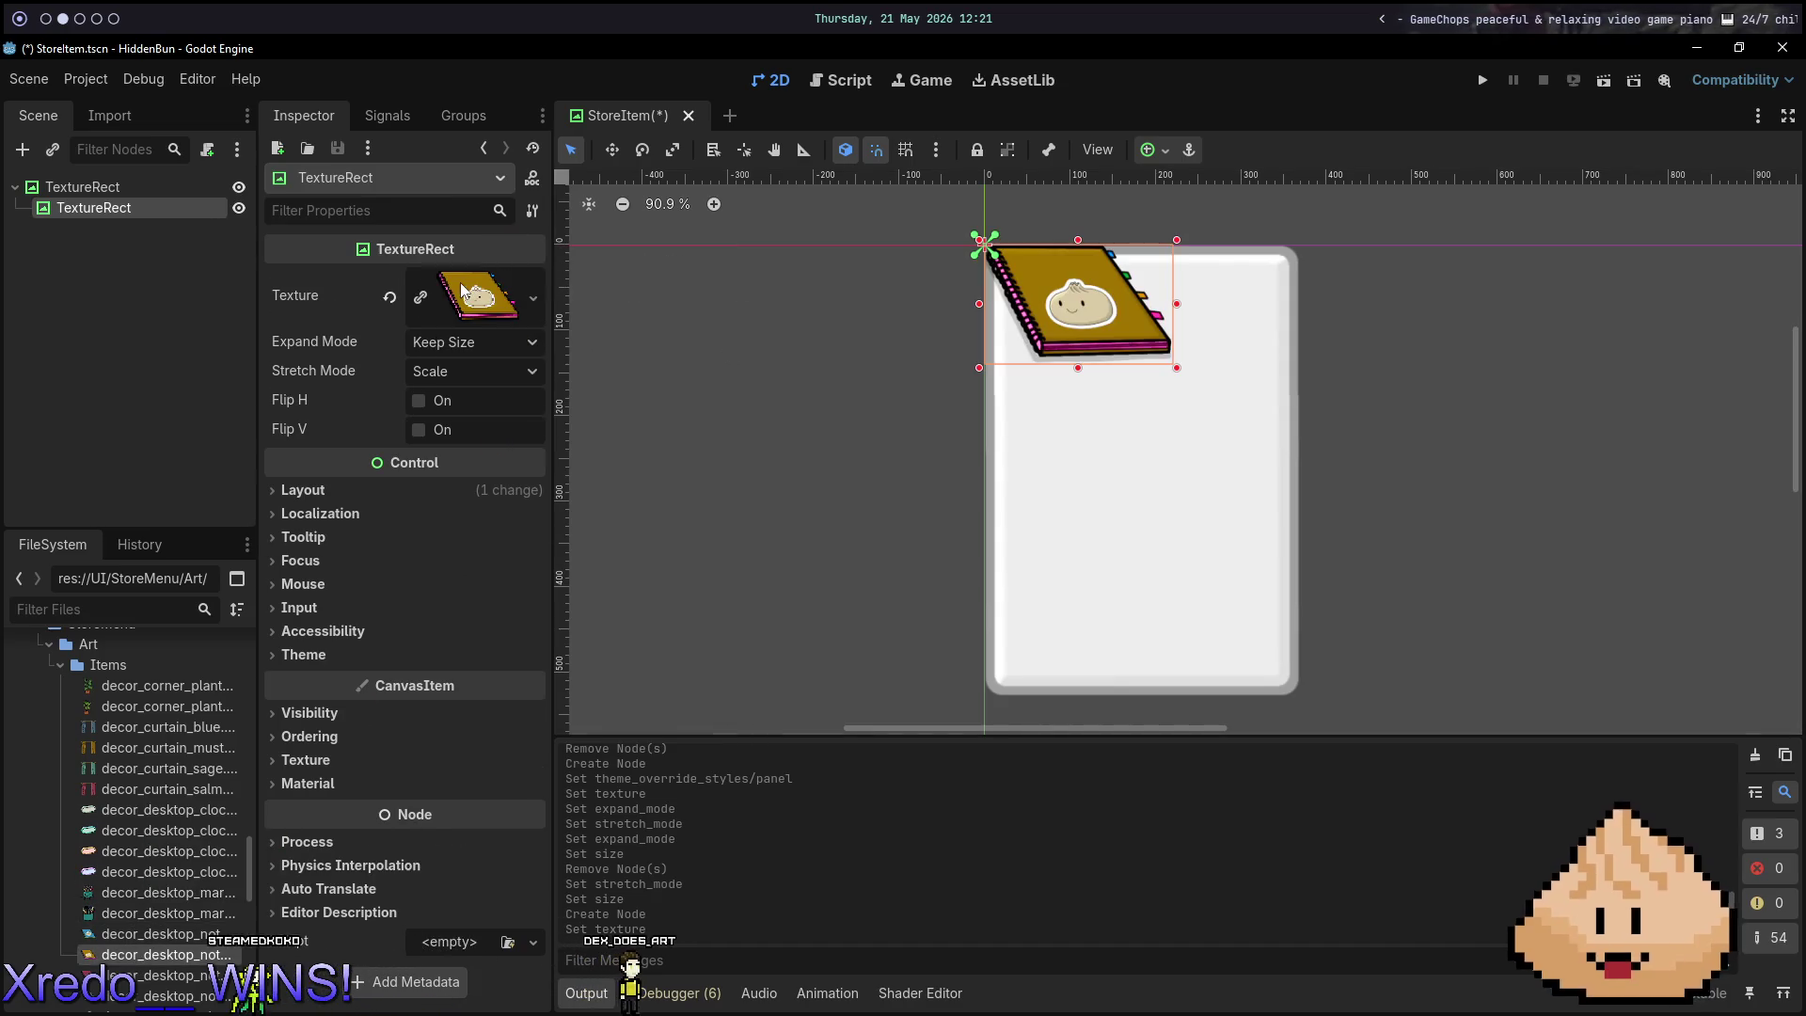
Centre the notebook on the card with the Center anchor preset.
click(1163, 150)
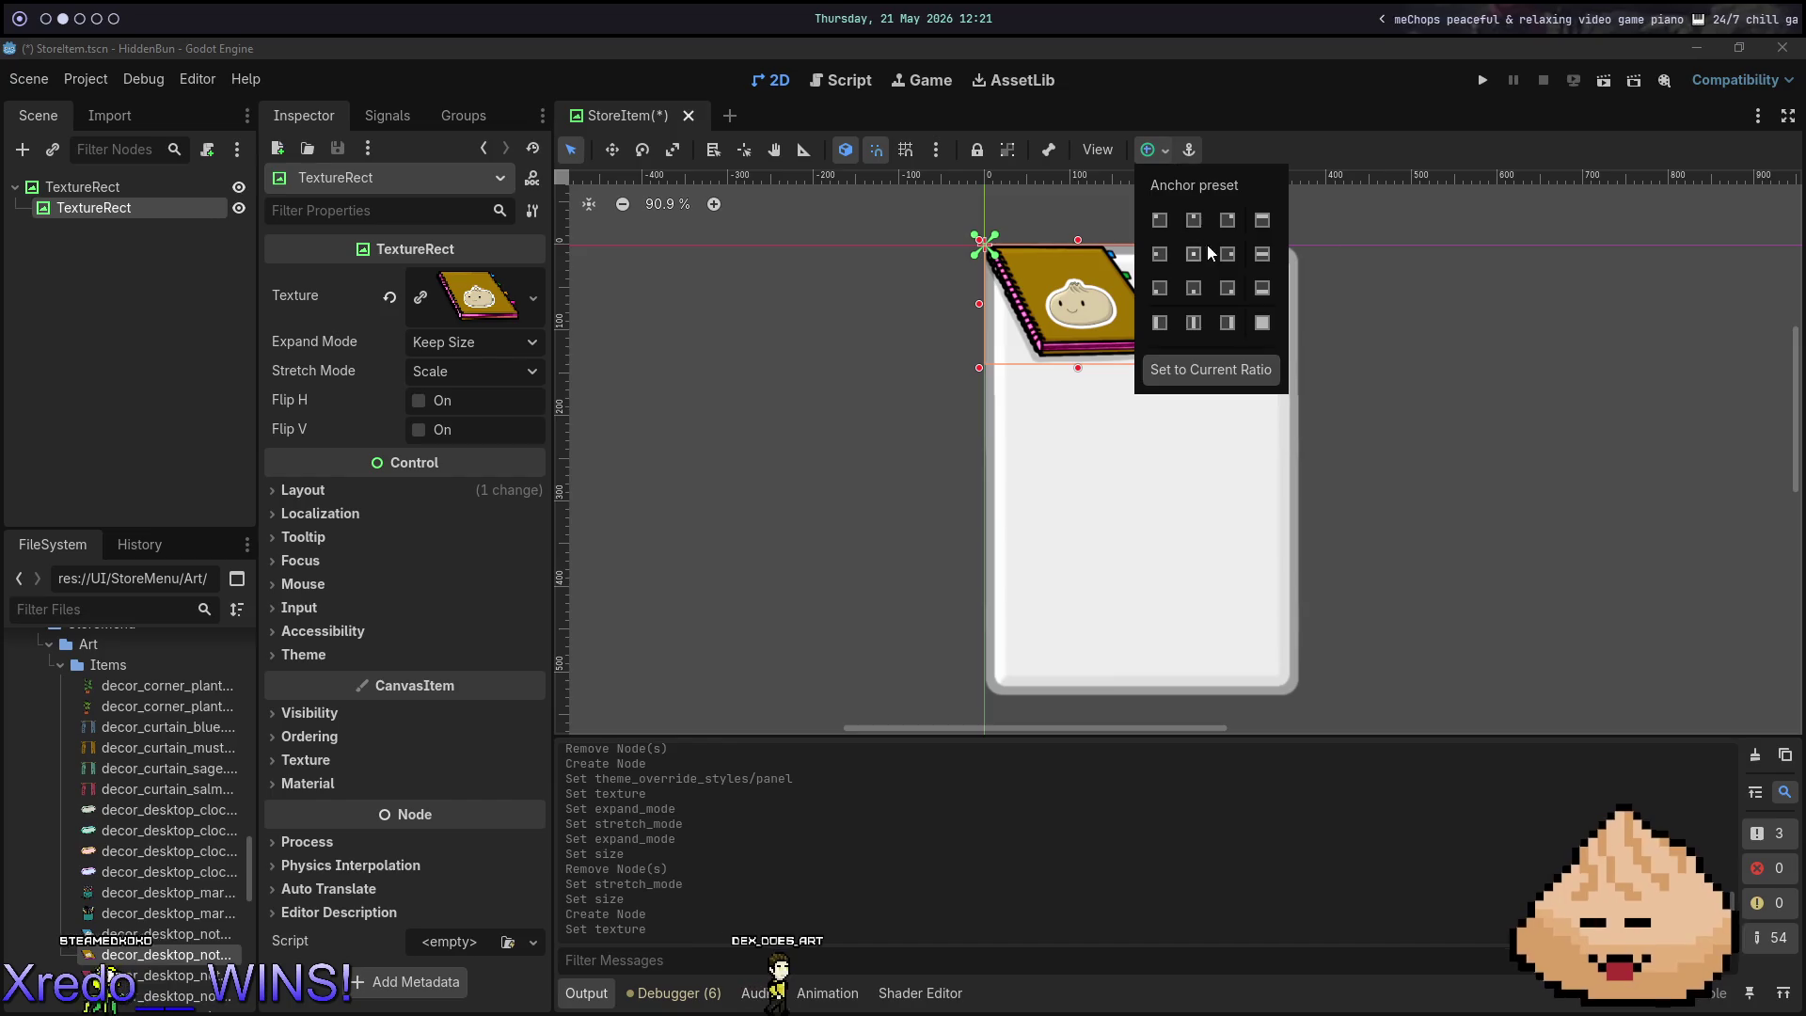
click(1204, 250)
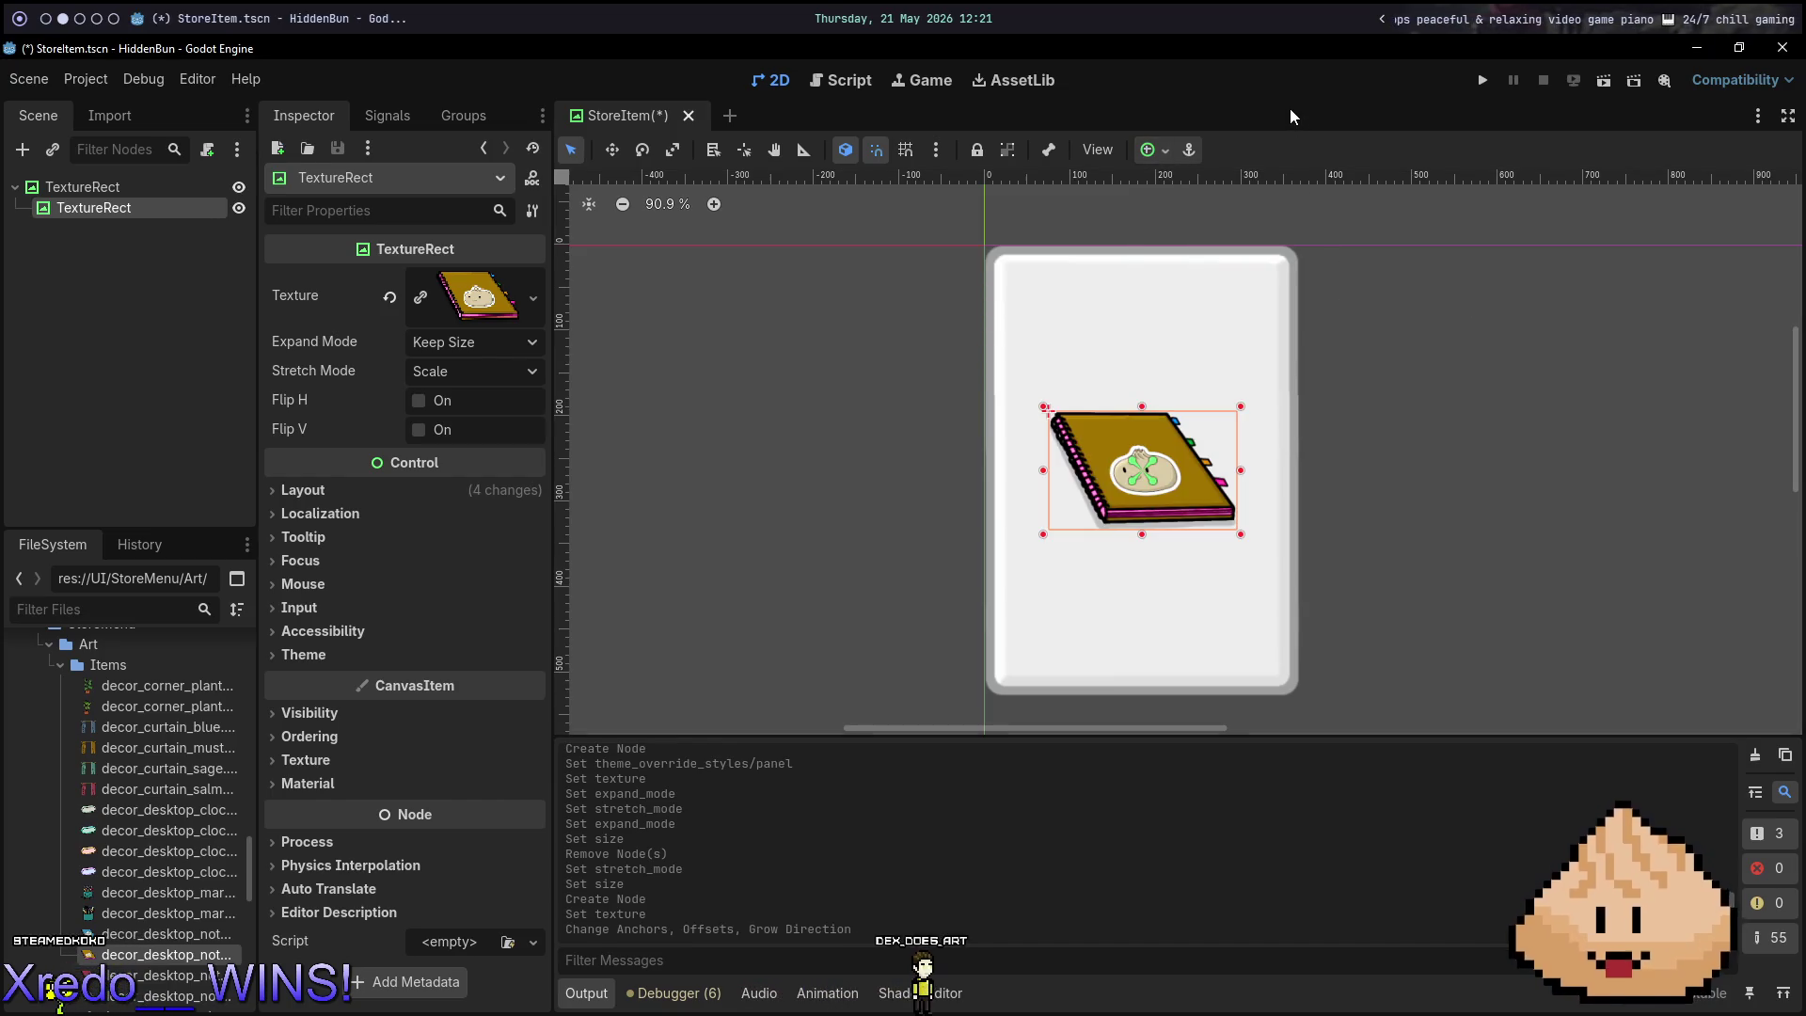
click(197, 347)
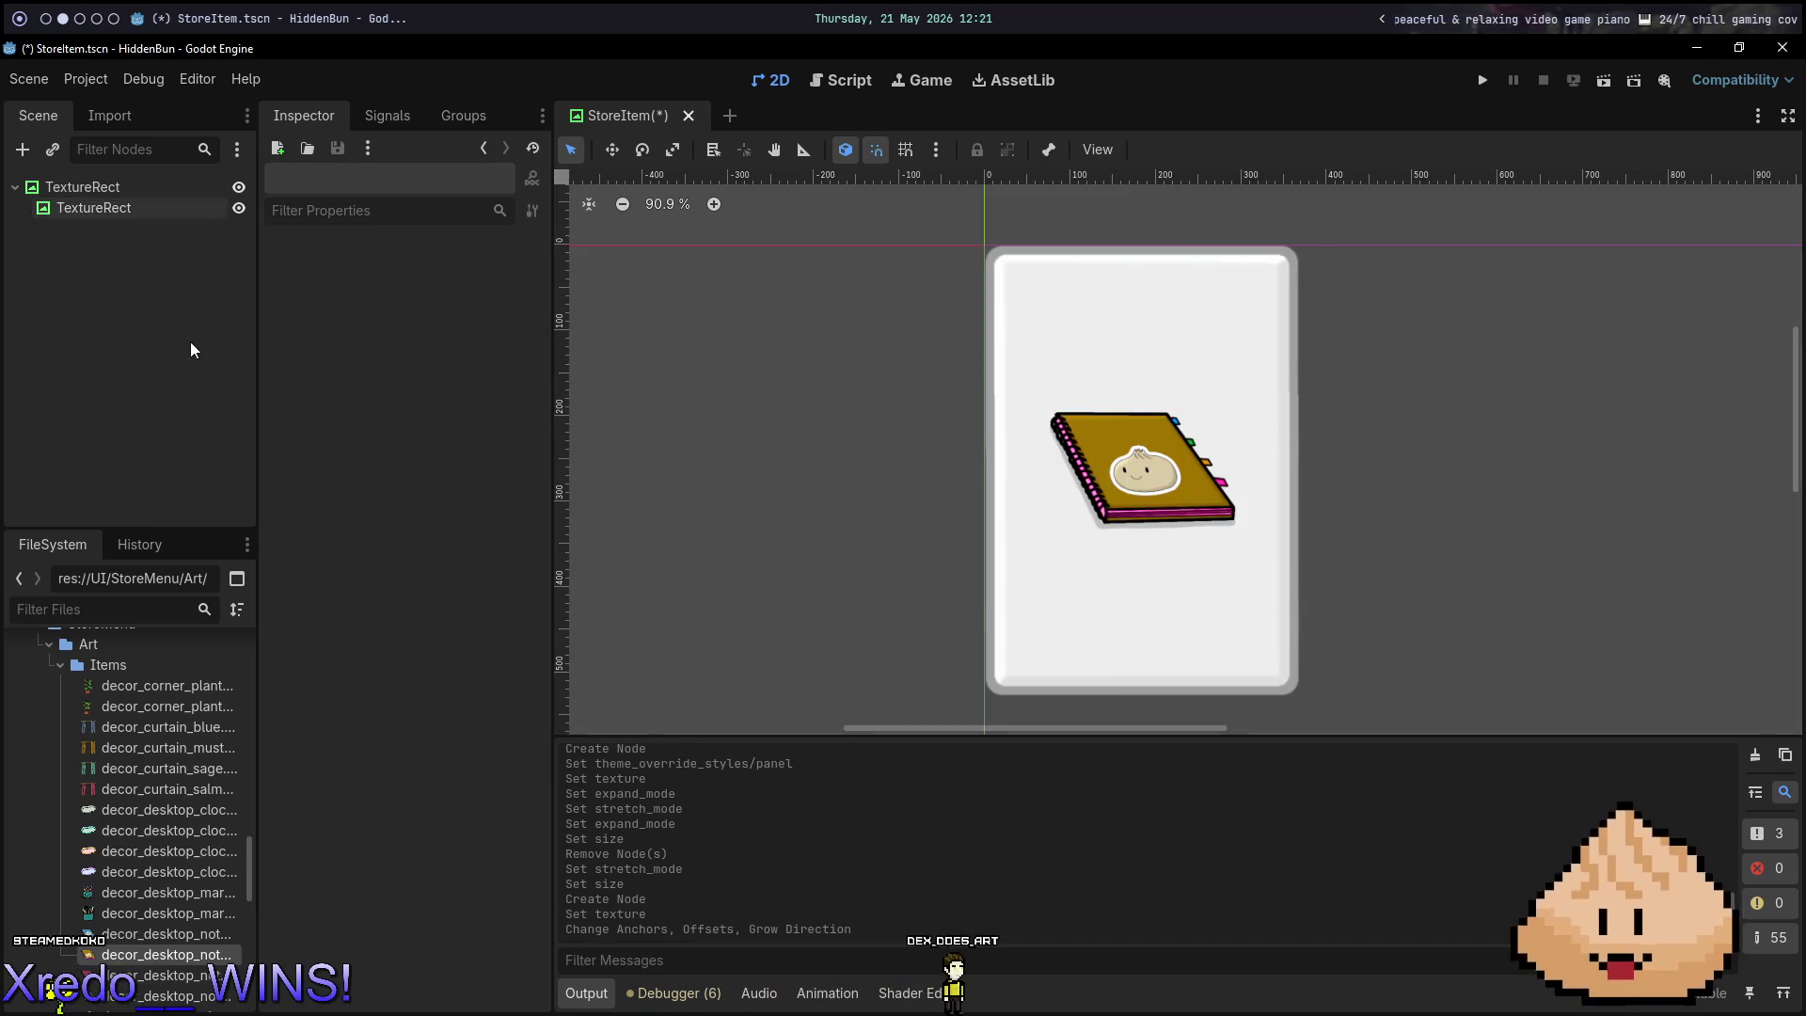
click(133, 217)
click(124, 194)
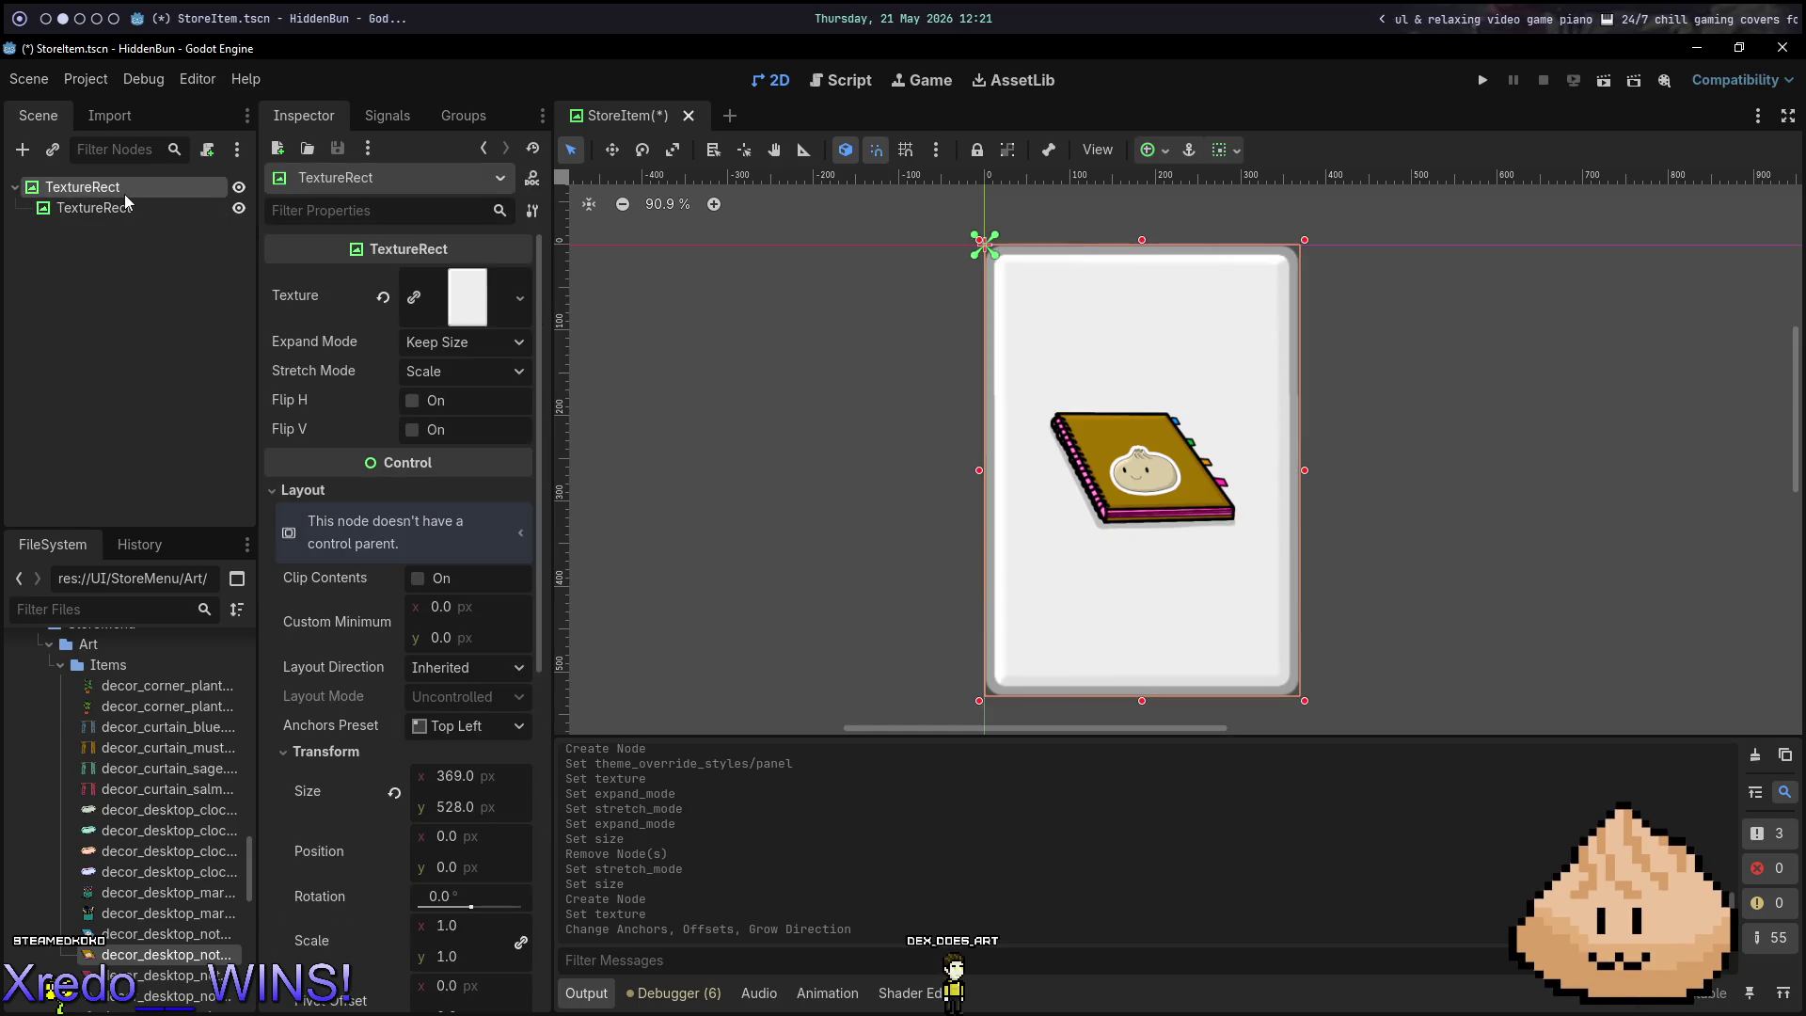
Rename the card node to Background and the notebook node to ItemTexture.
double_click(124, 194)
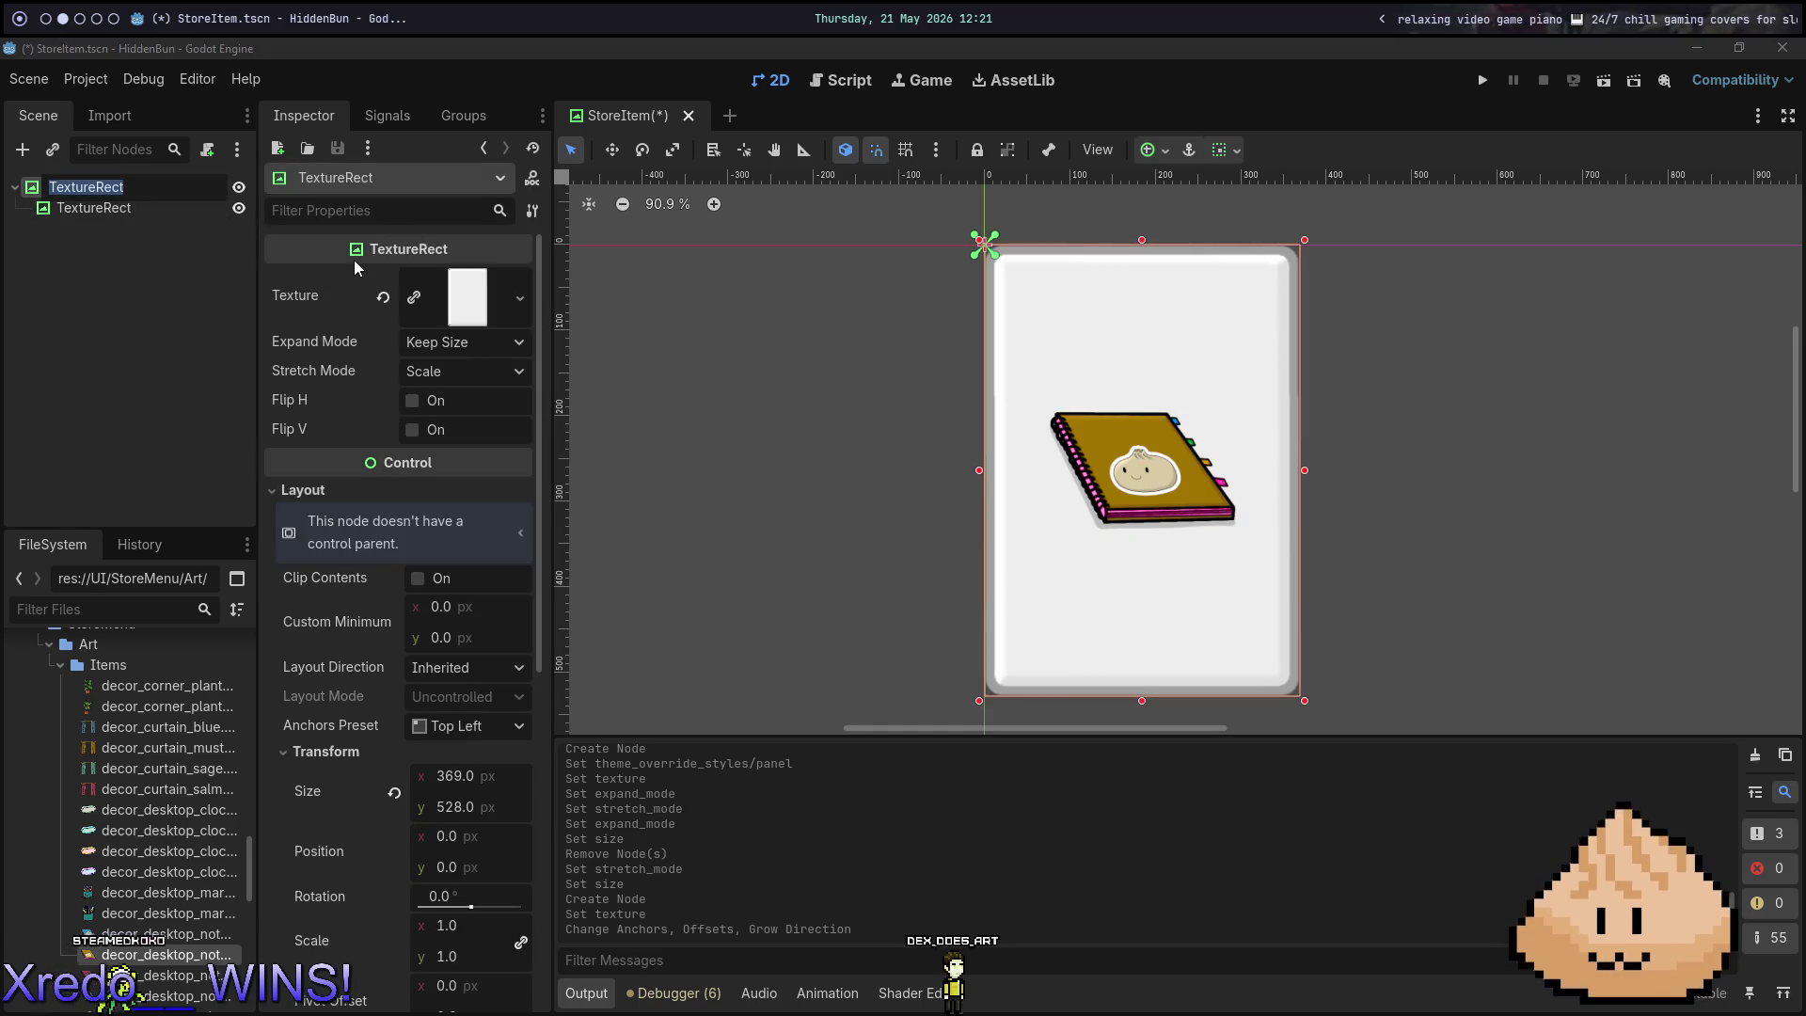
text(S)
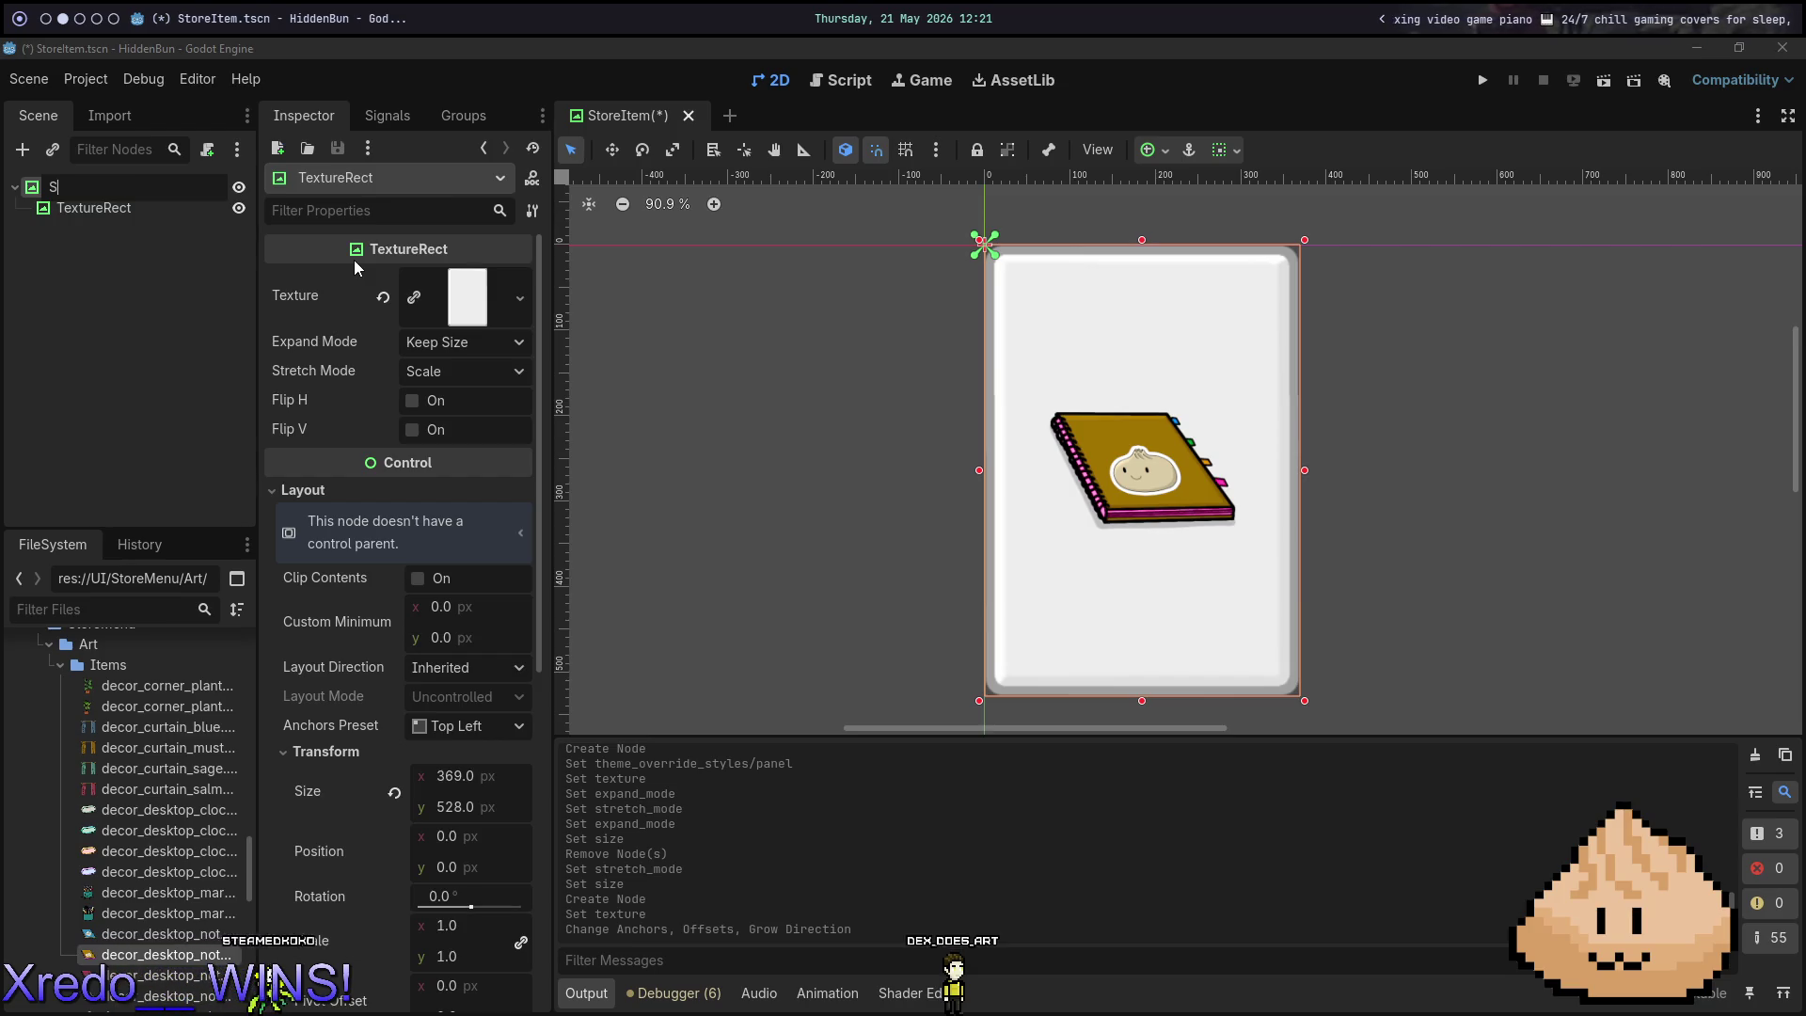
text(ckground)
key(Return)
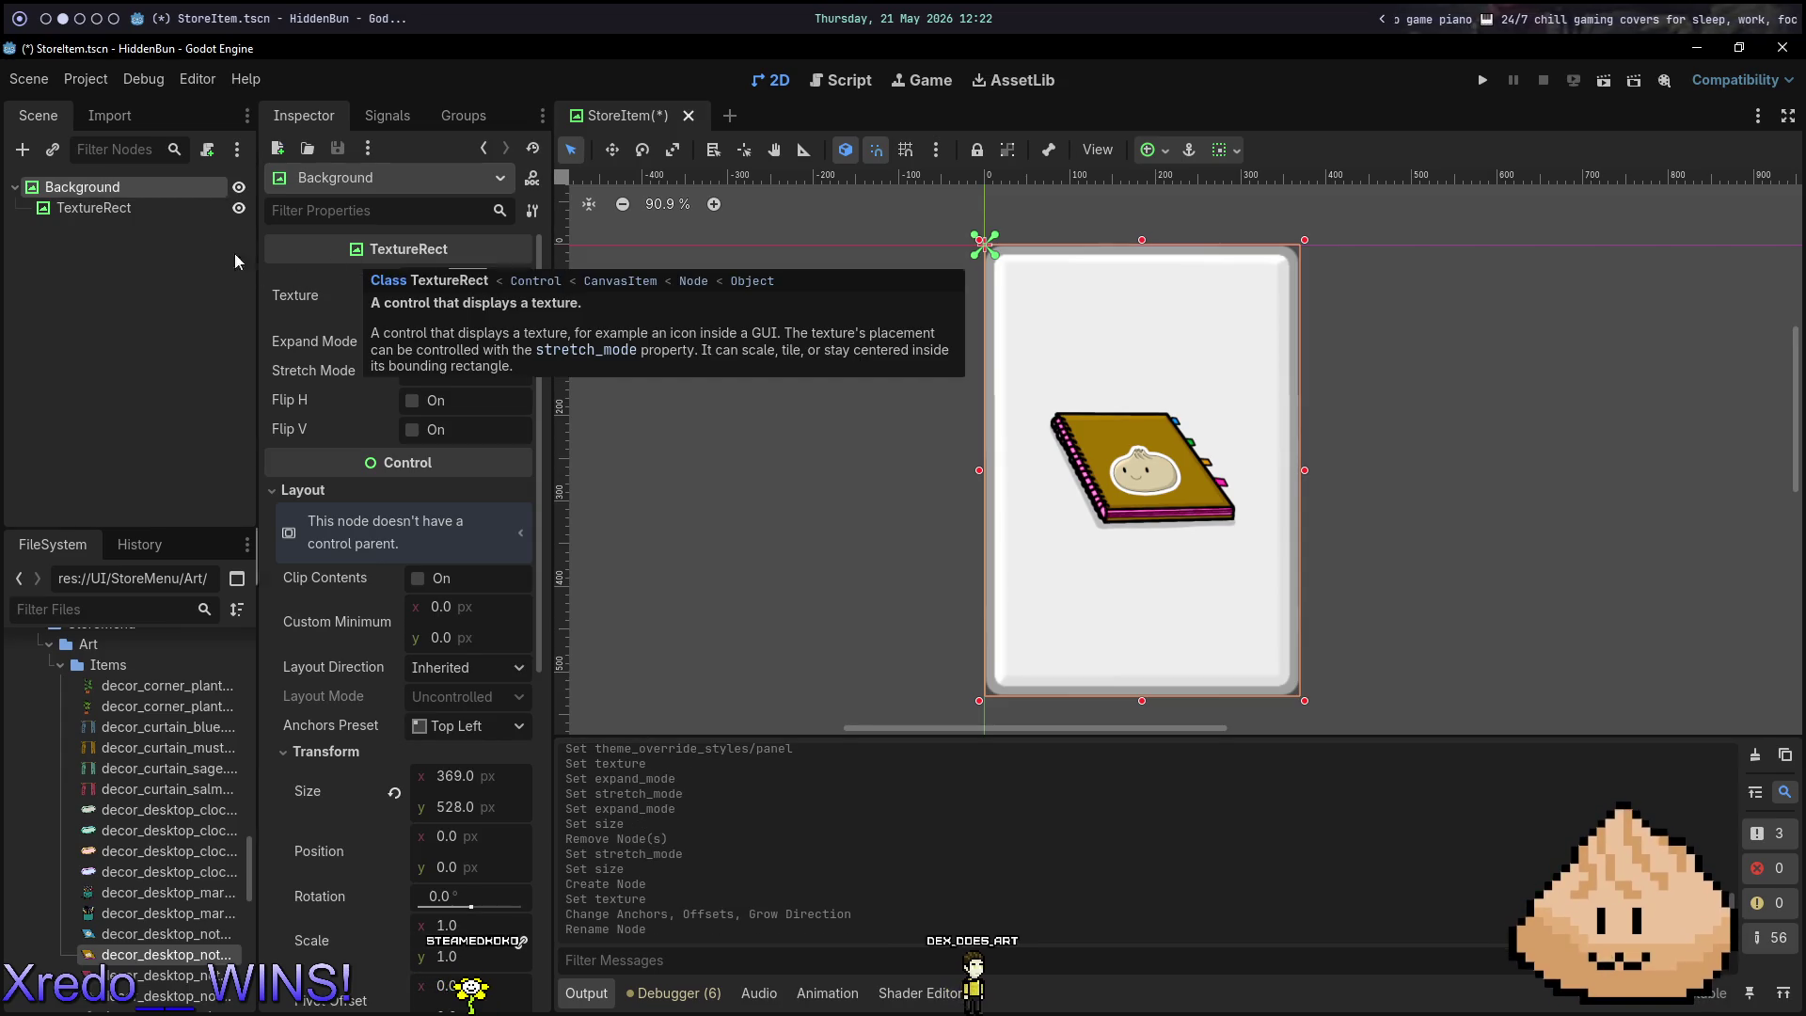
click(172, 218)
click(149, 205)
click(149, 205)
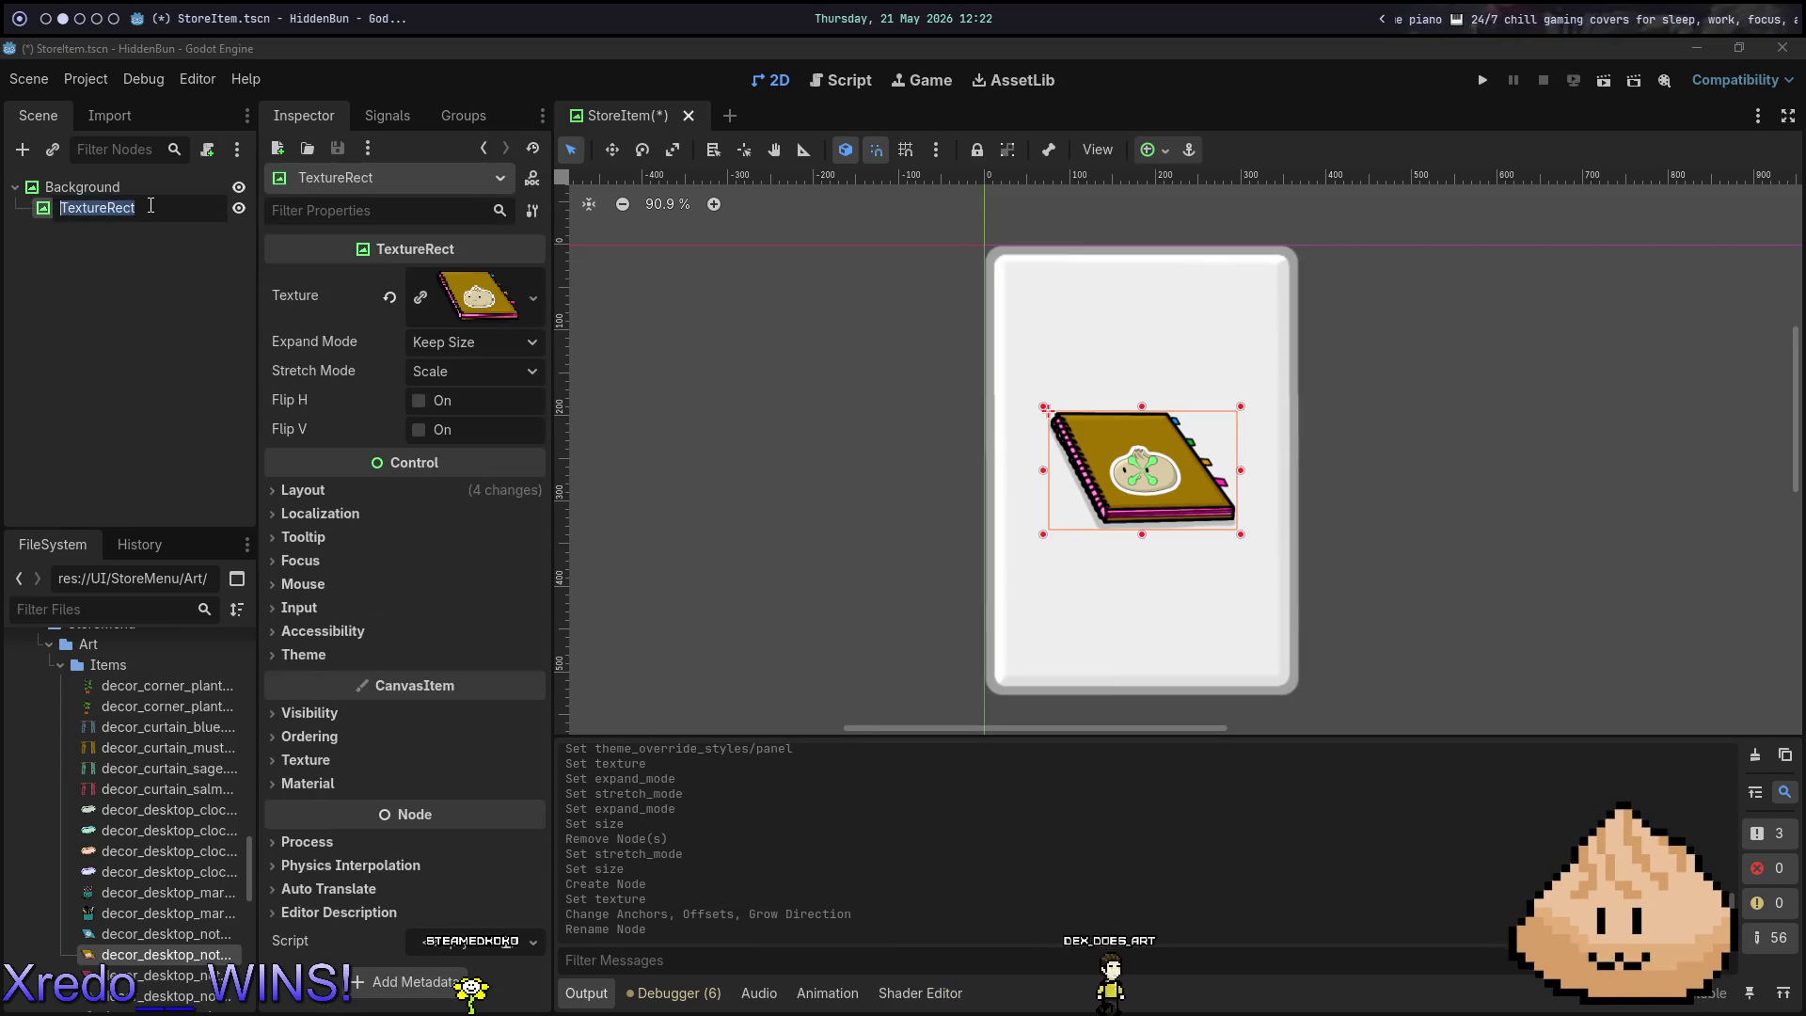
text(temTexture)
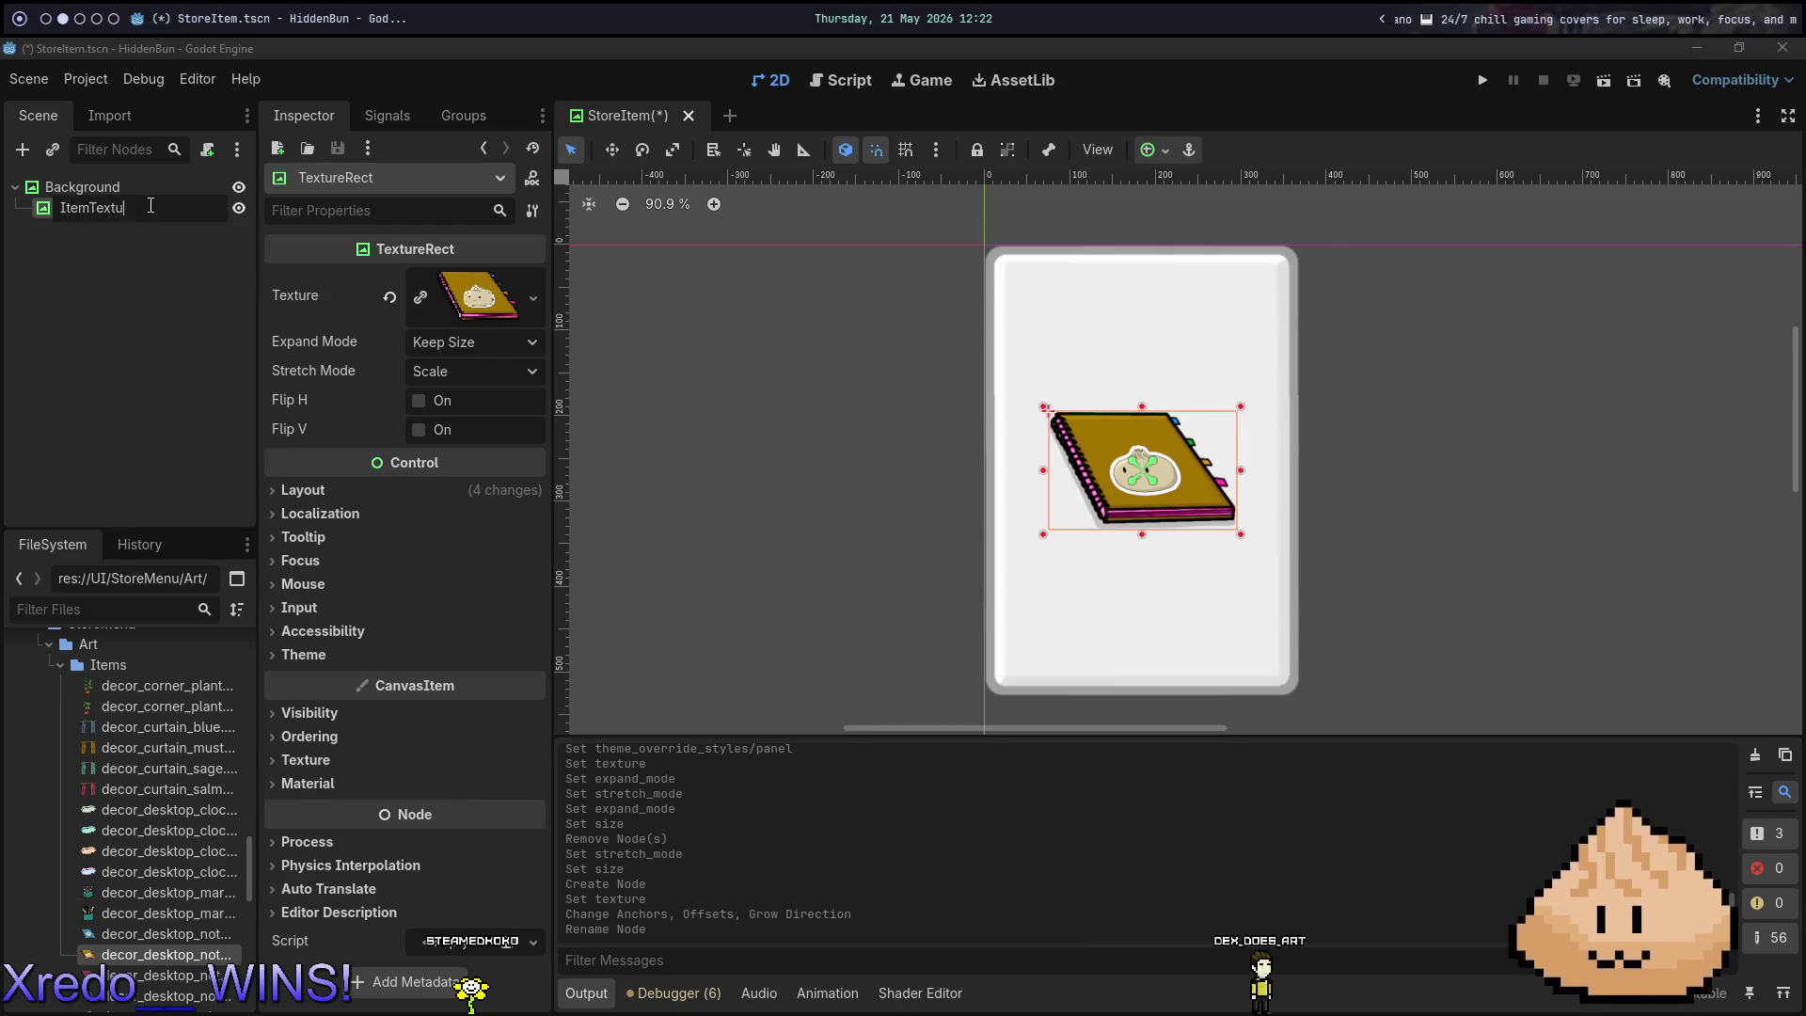
key(Return)
Make ItemTexture accessible by a scene-unique name.
right_click(148, 205)
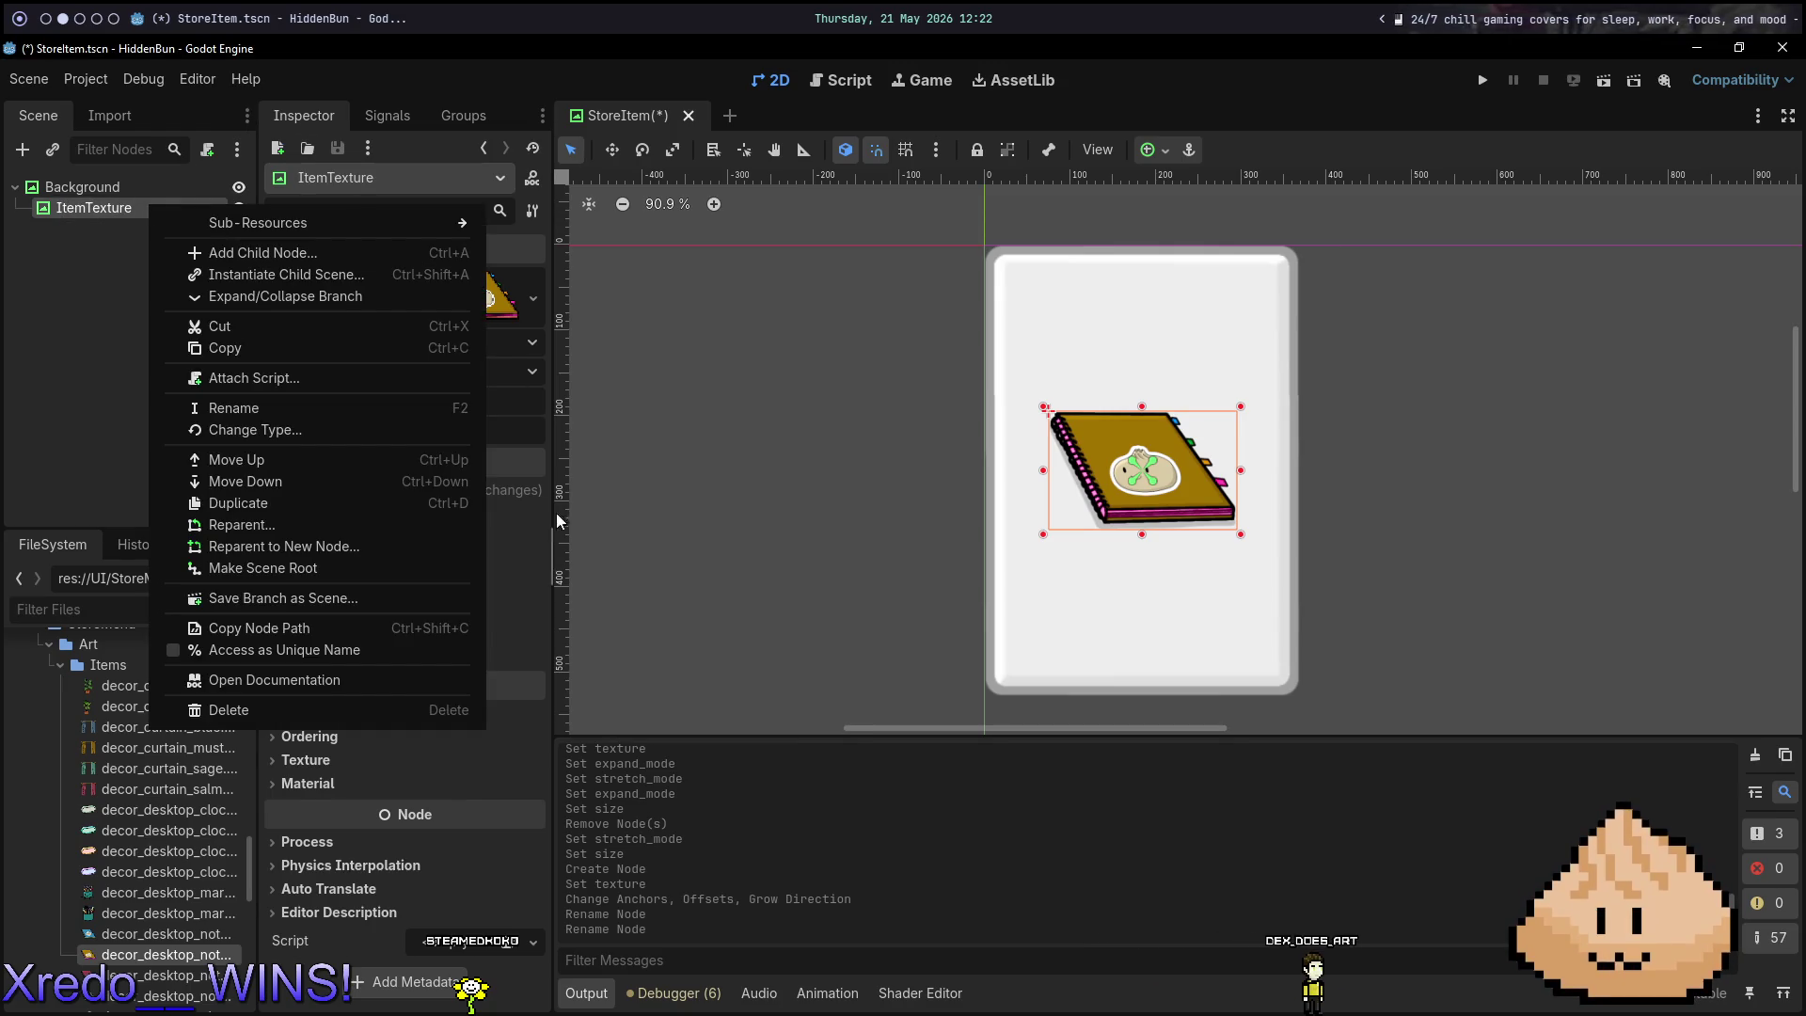
click(308, 648)
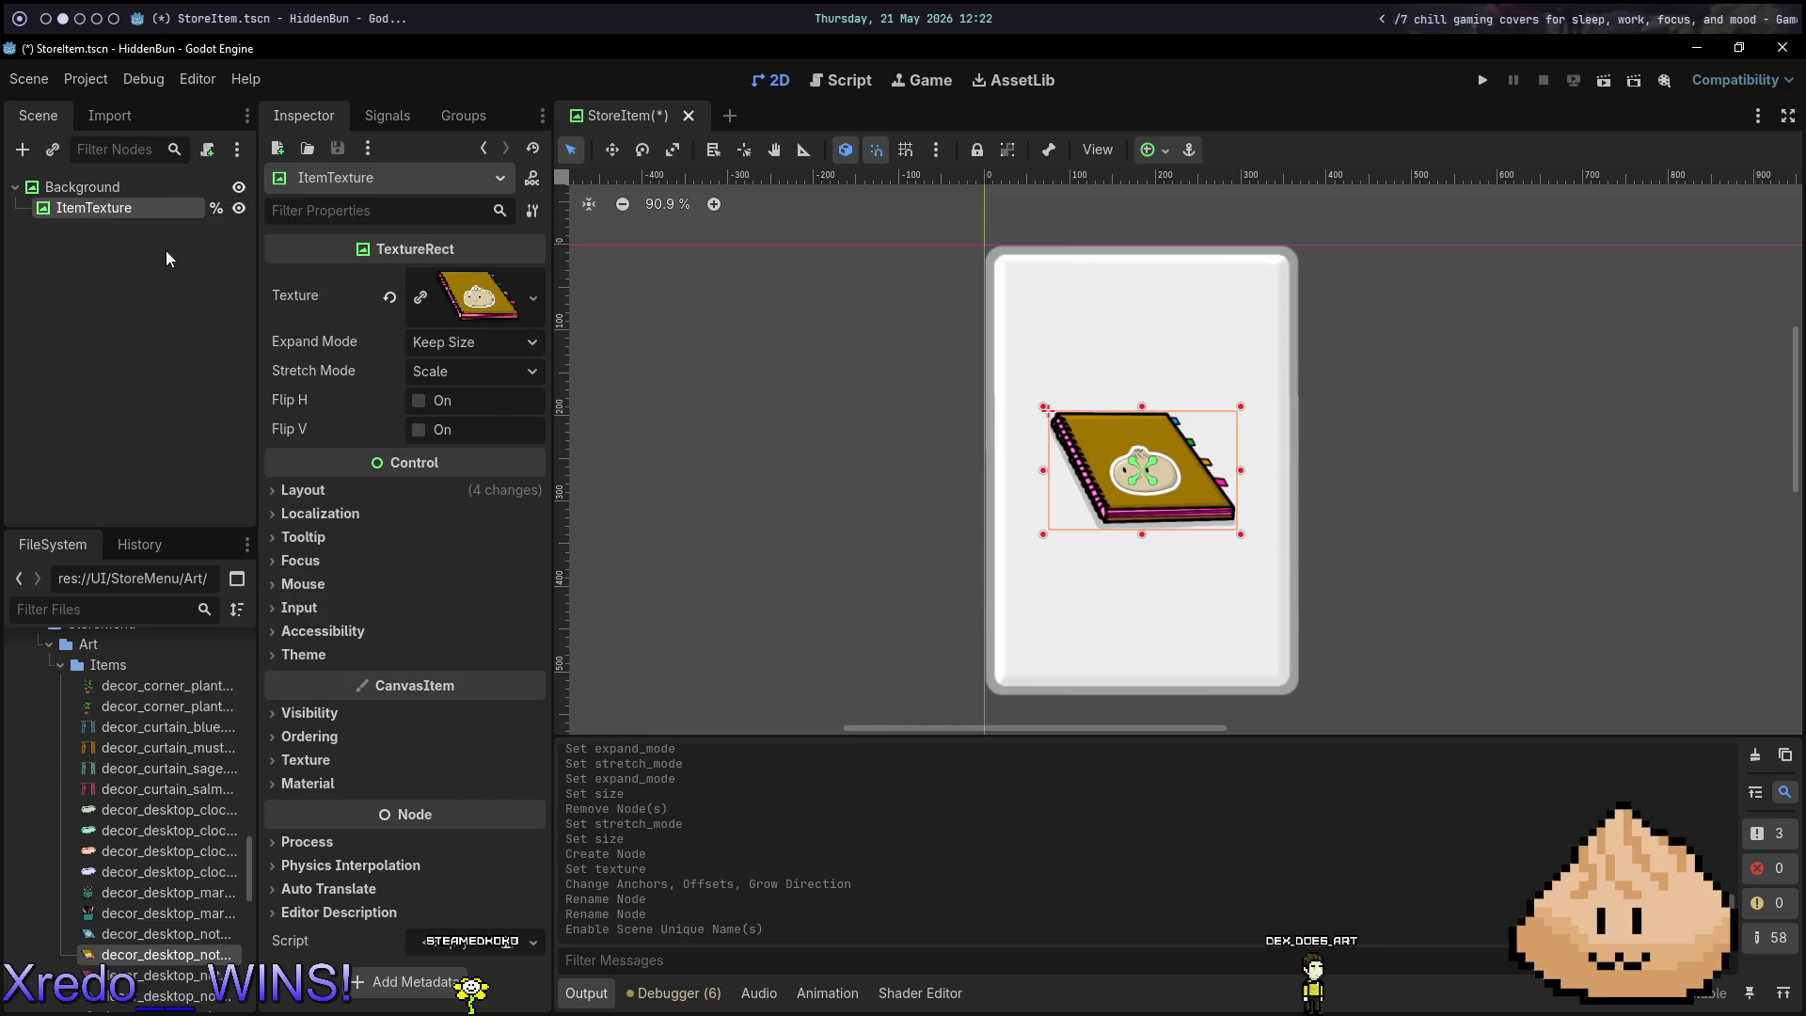
click(109, 186)
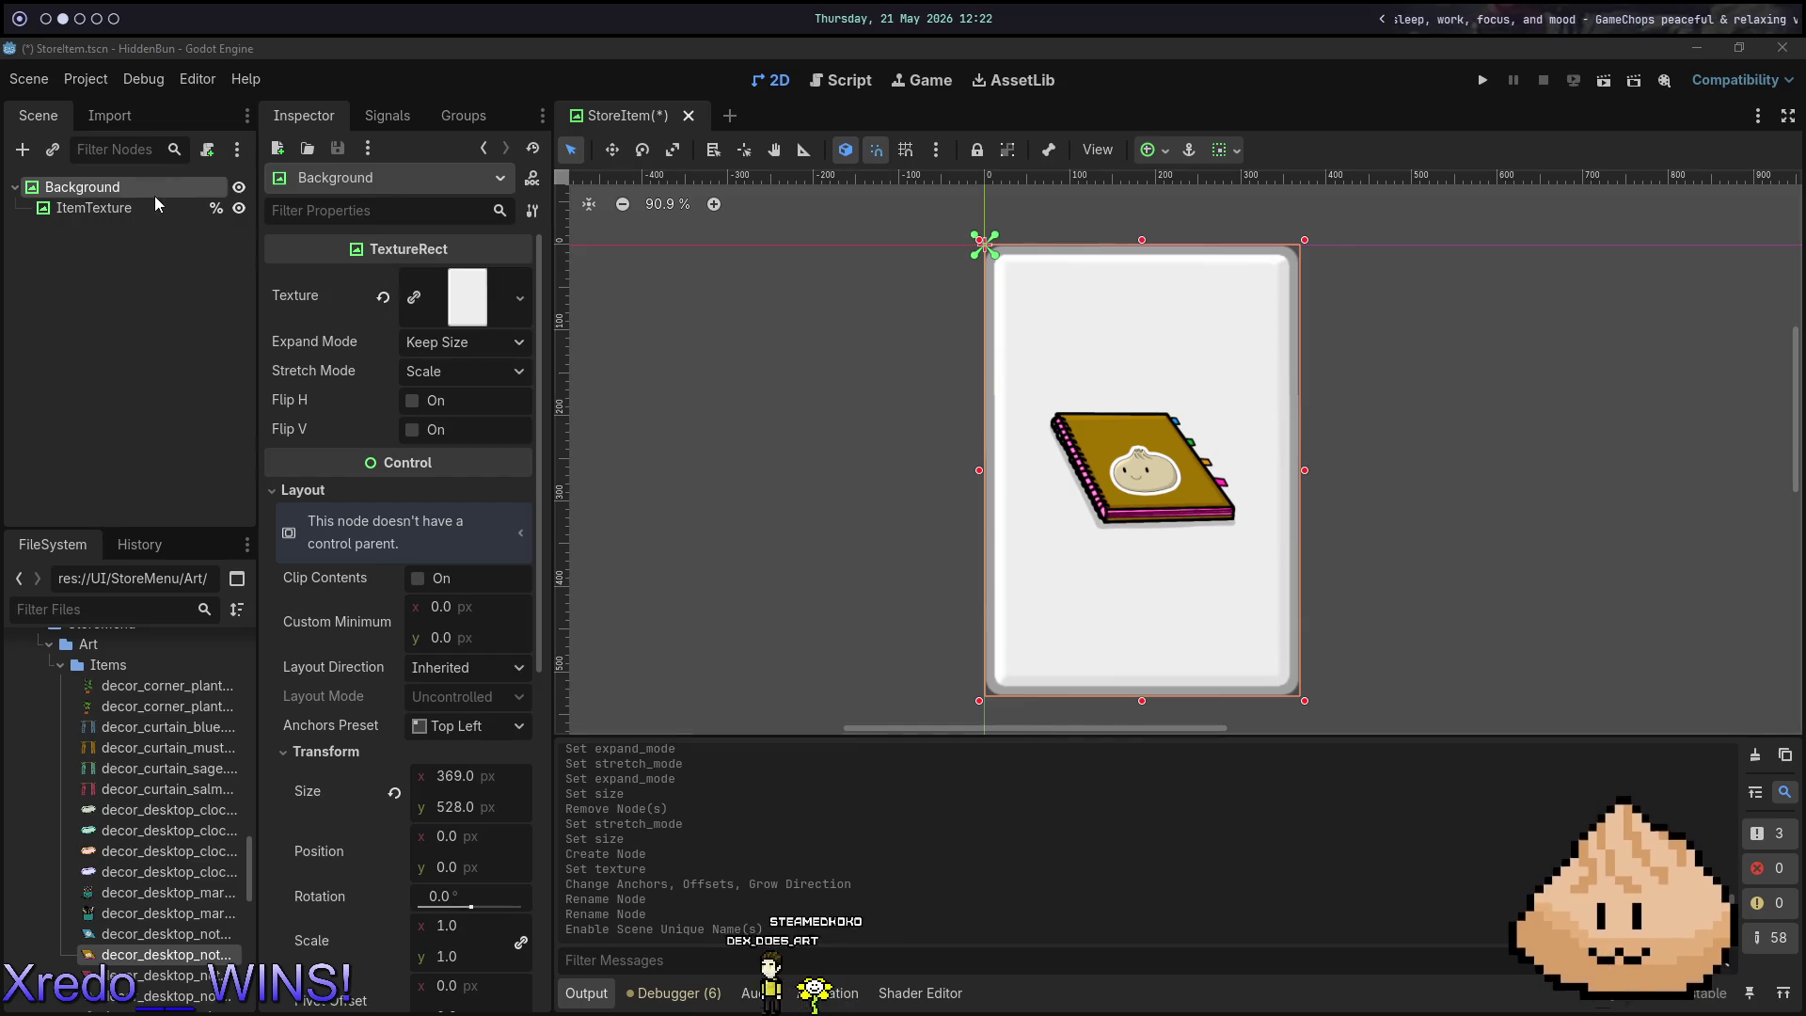
Add a PanelContainer under Background, anchored bottom centre and nudged slightly up.
key(ctrl+a)
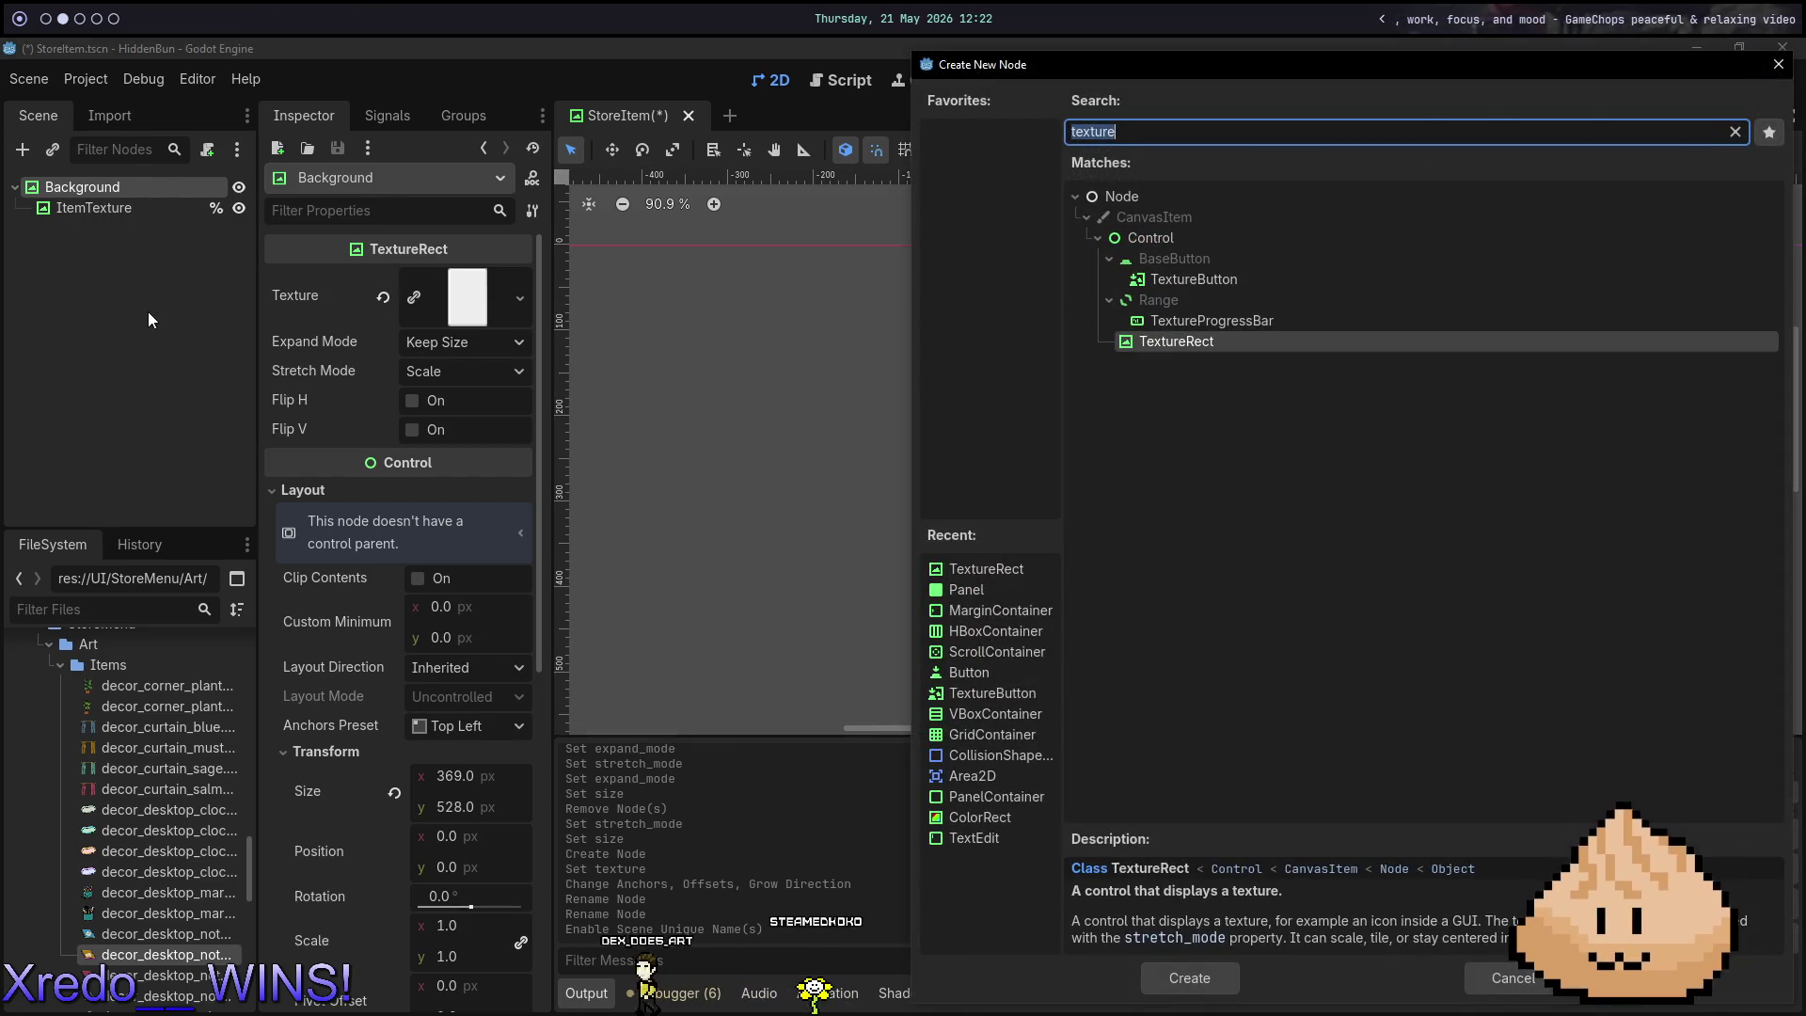
text(pance)
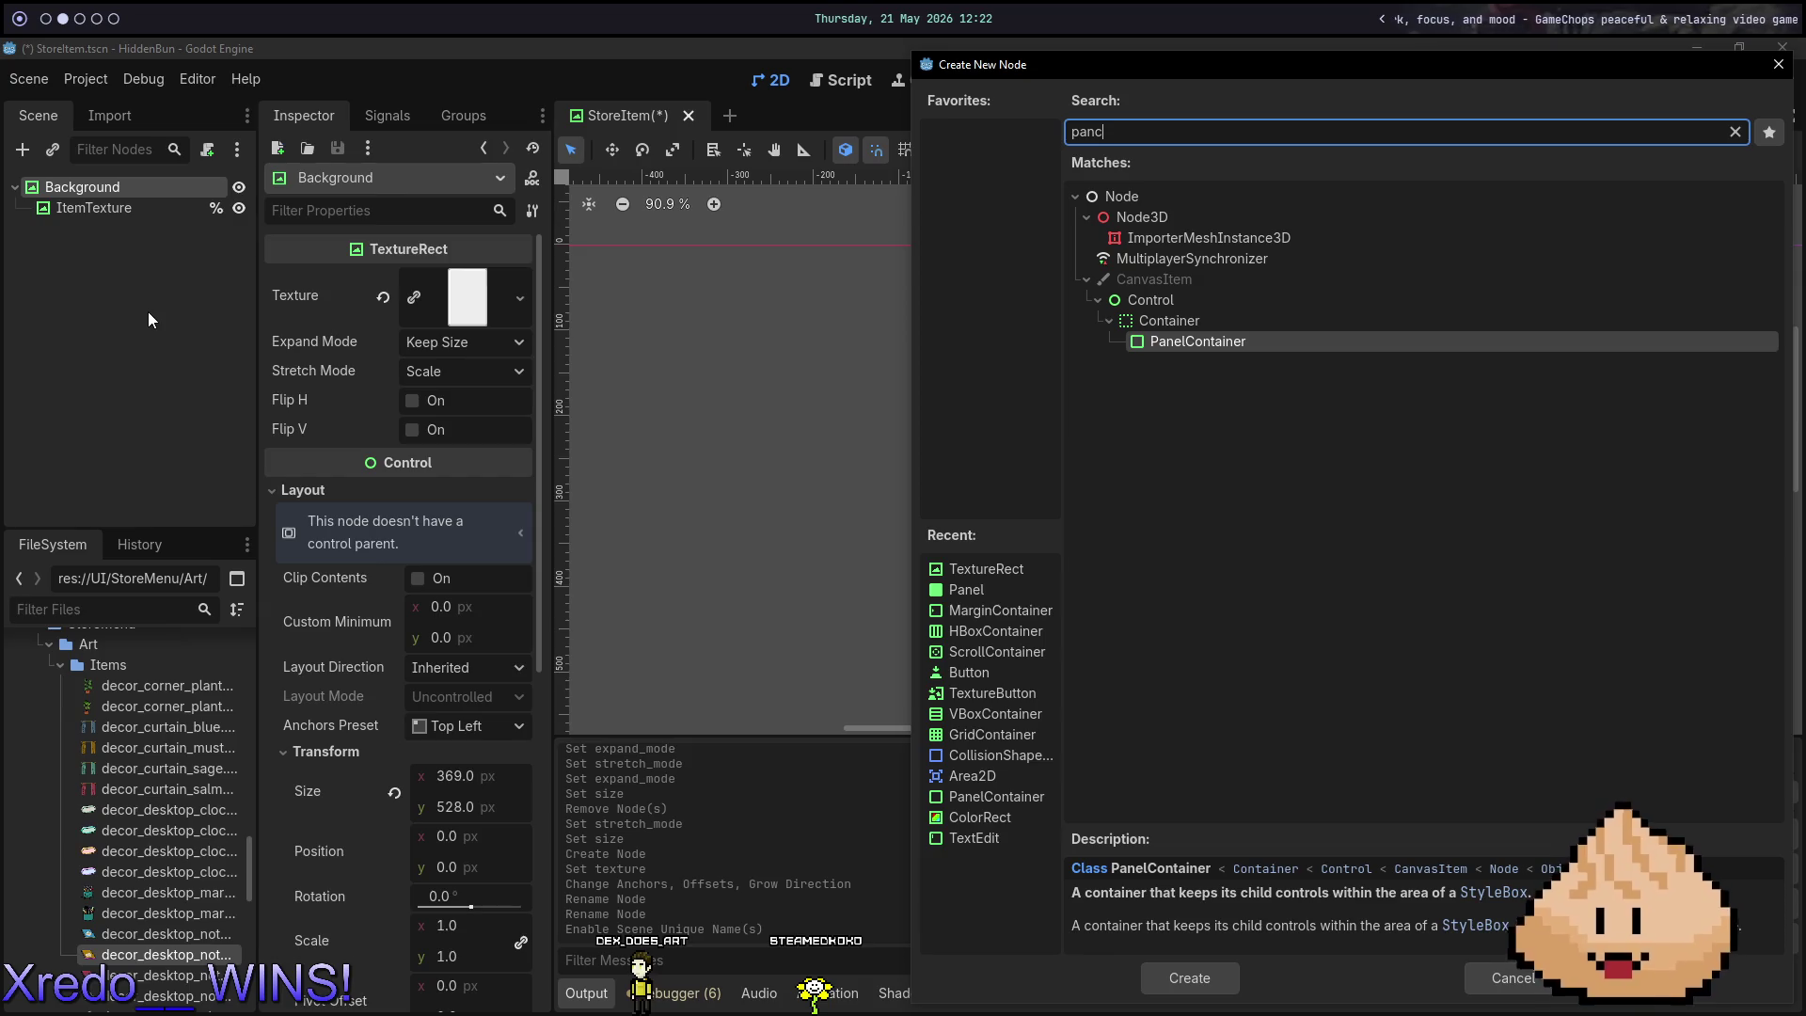
key(Return)
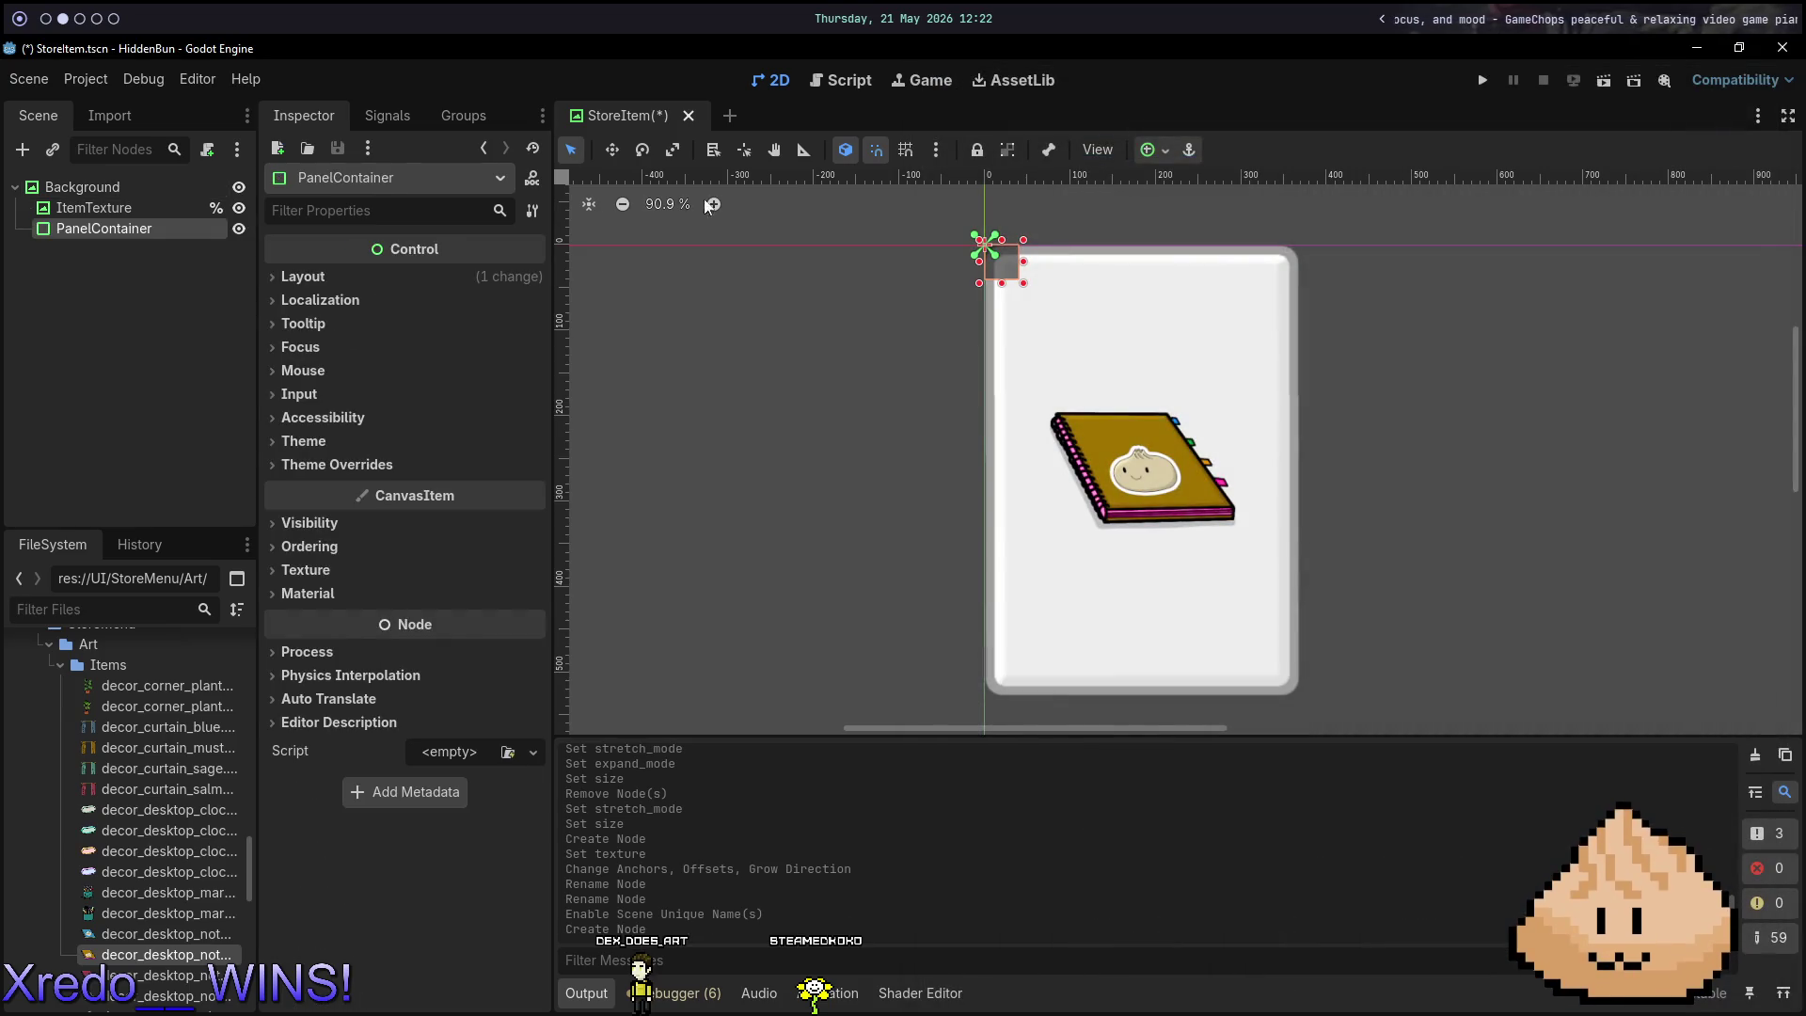
click(1155, 149)
click(1191, 299)
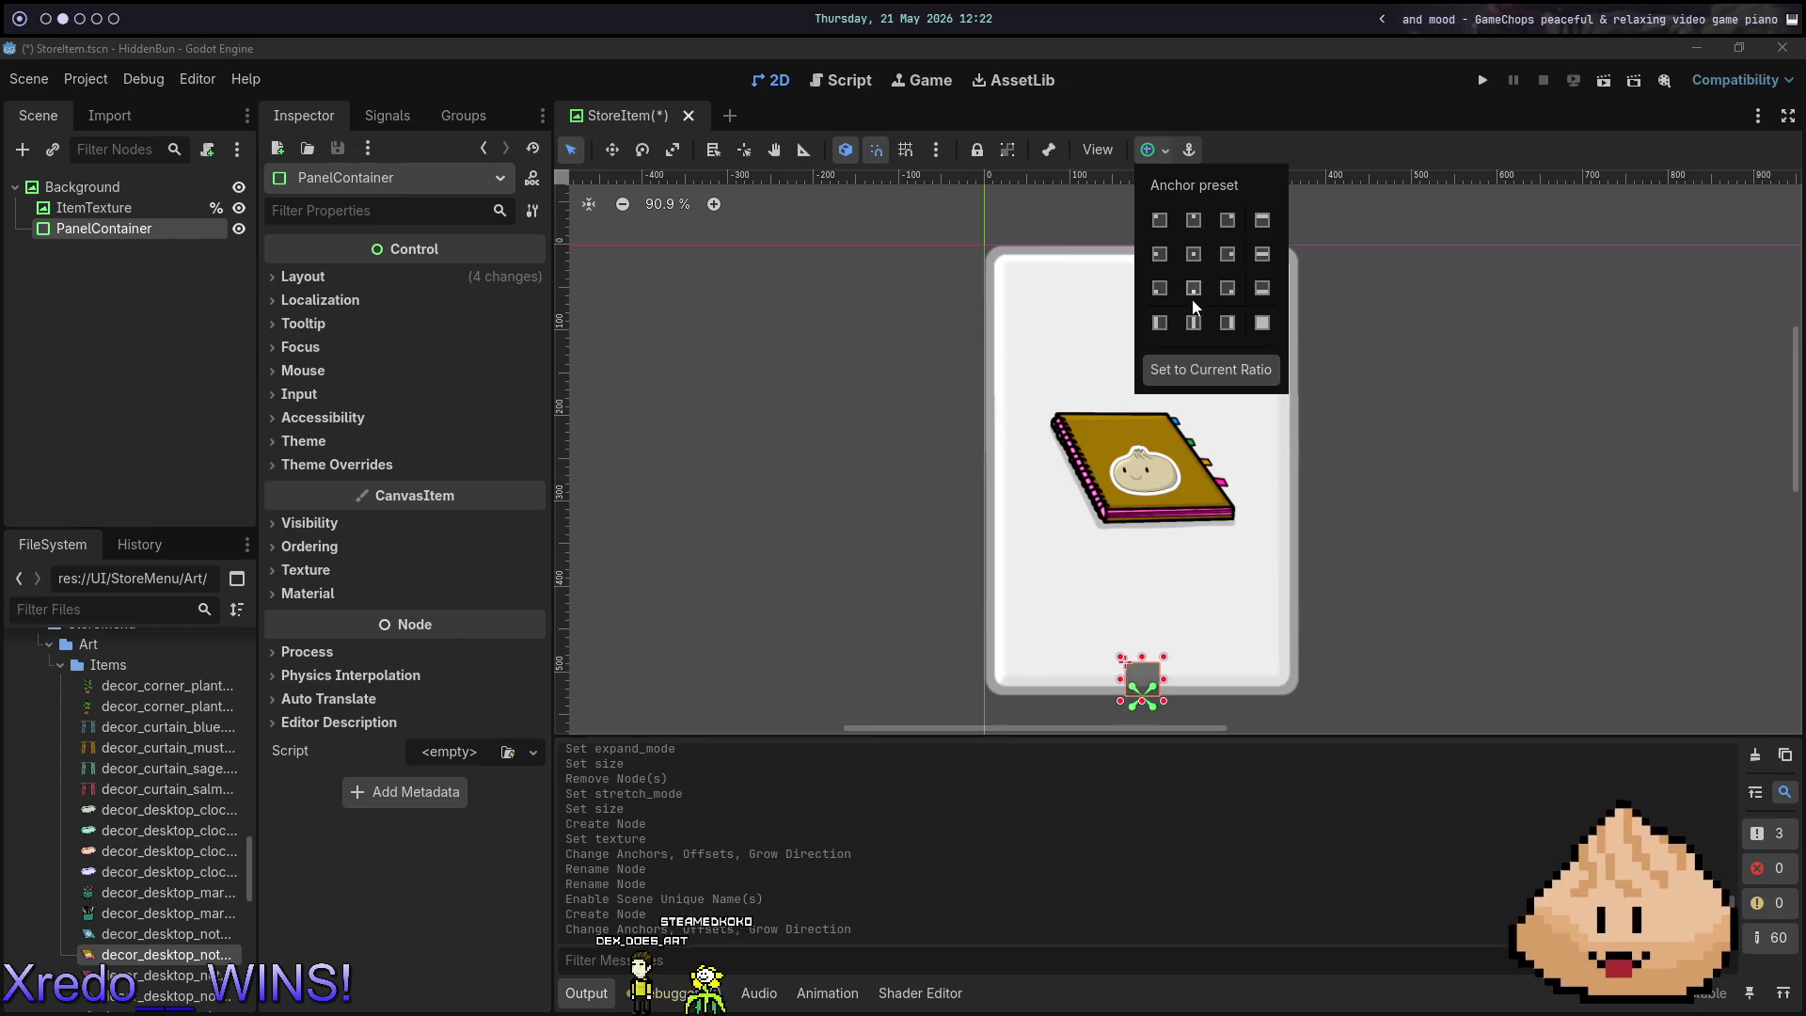
key(shift+Up)
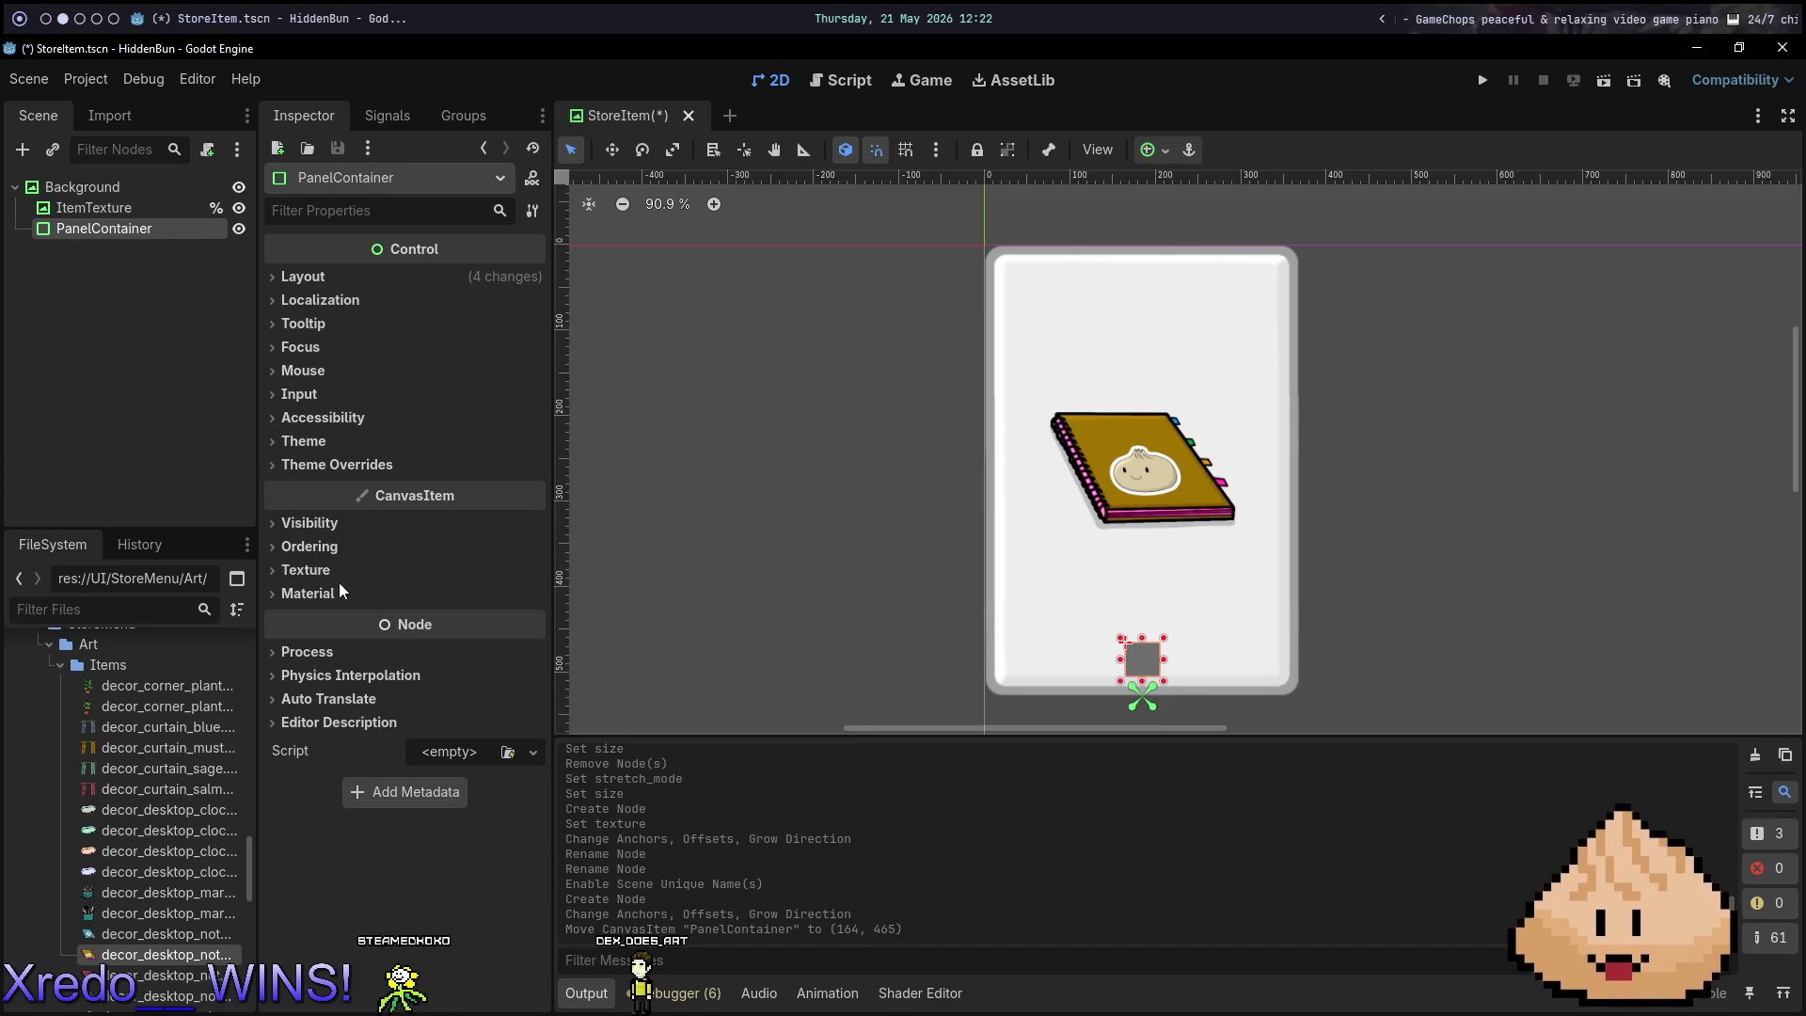
Give the PanelContainer a StyleBoxTexture panel style override.
click(334, 464)
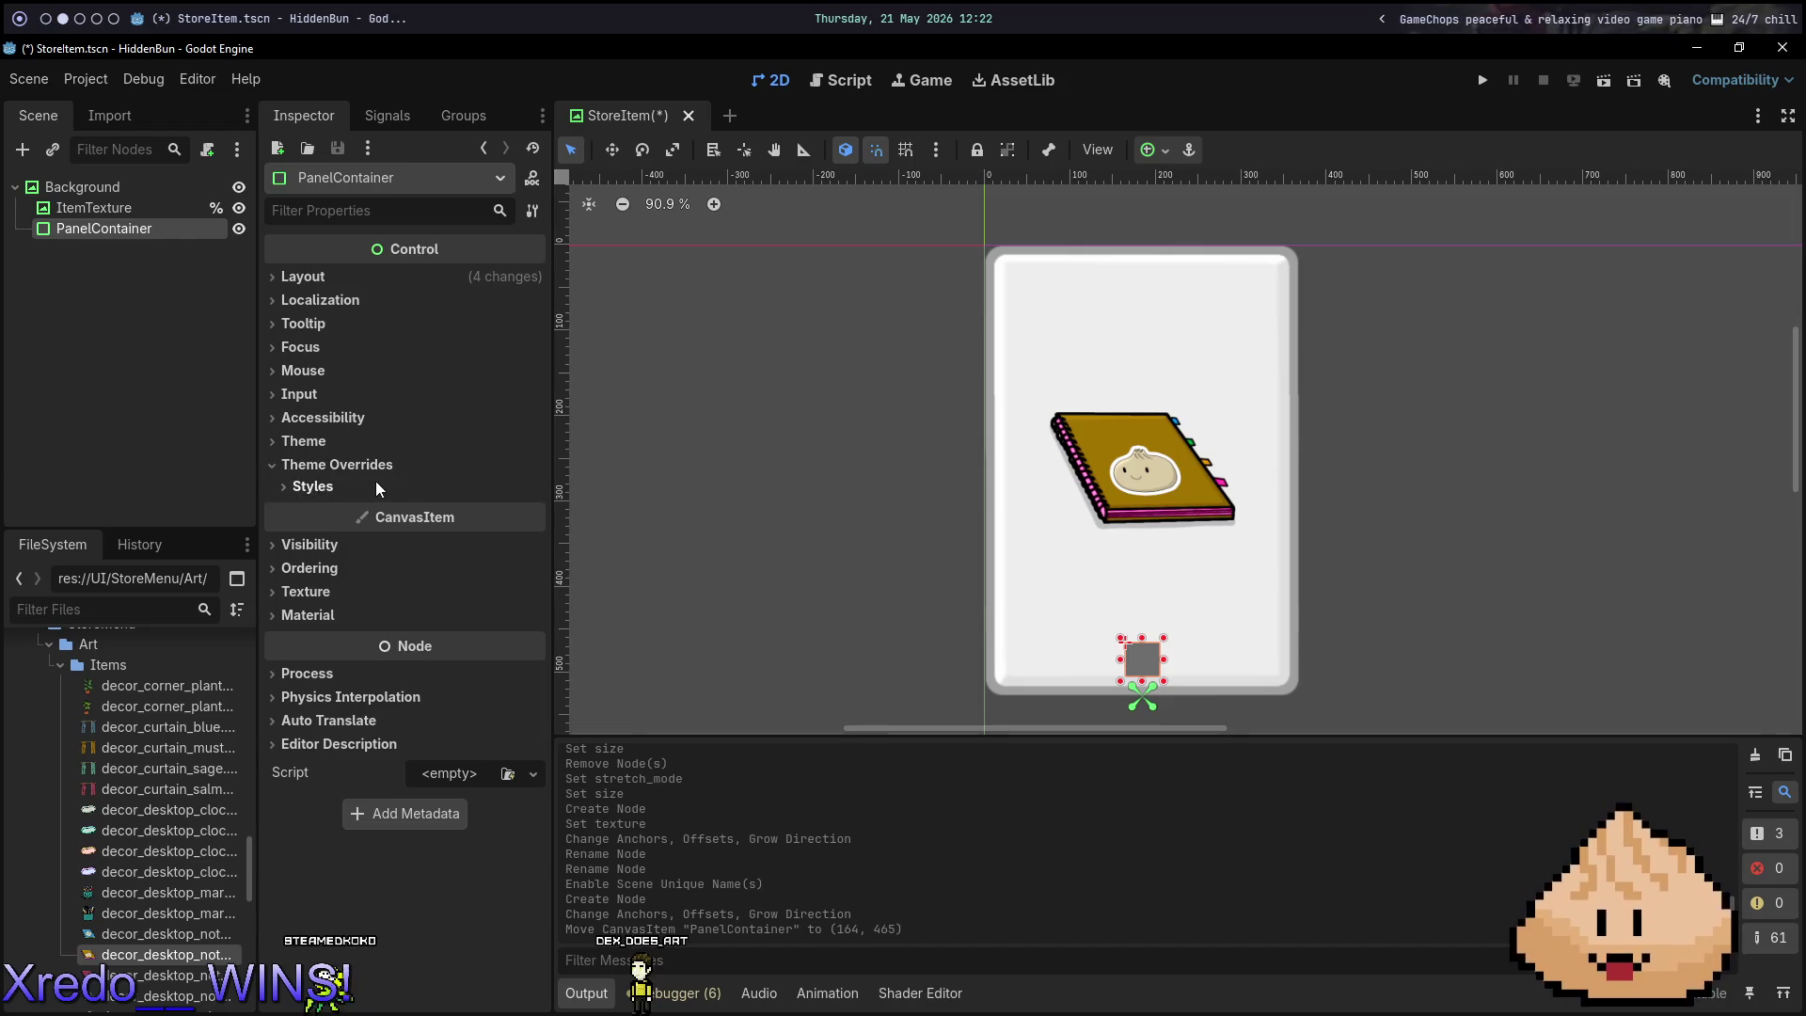
click(481, 489)
click(517, 508)
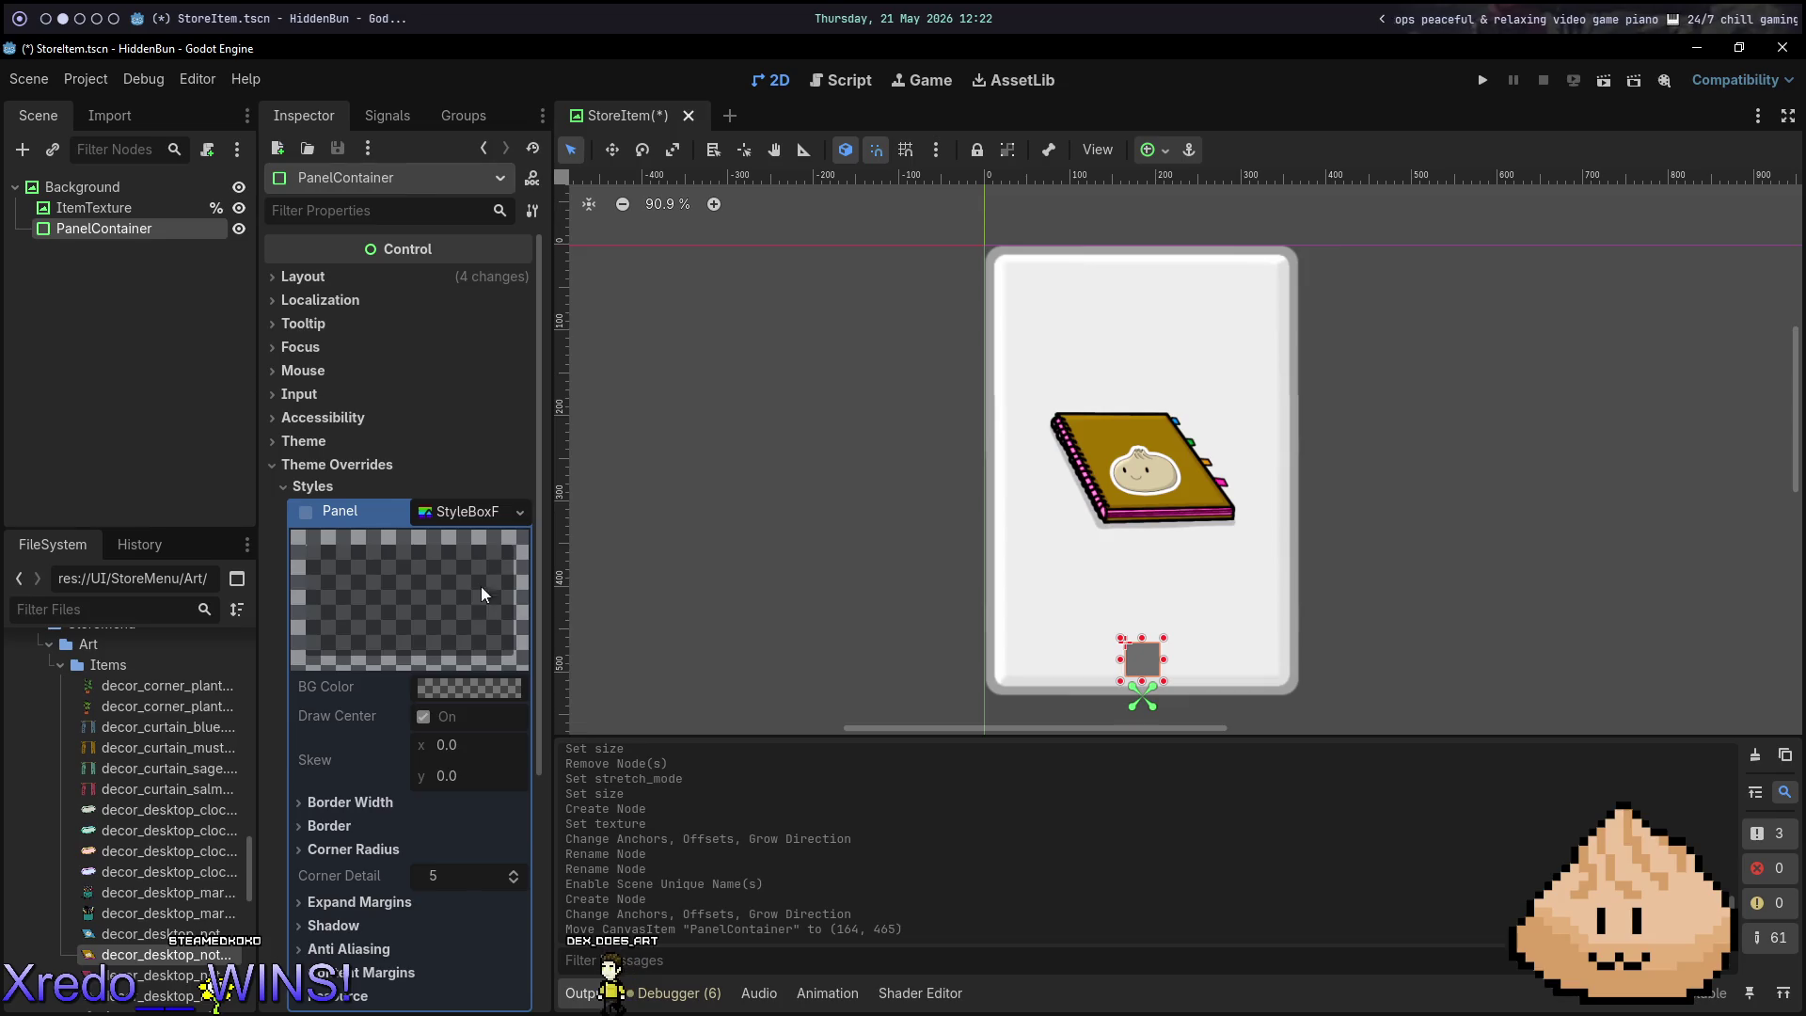
click(515, 516)
click(468, 581)
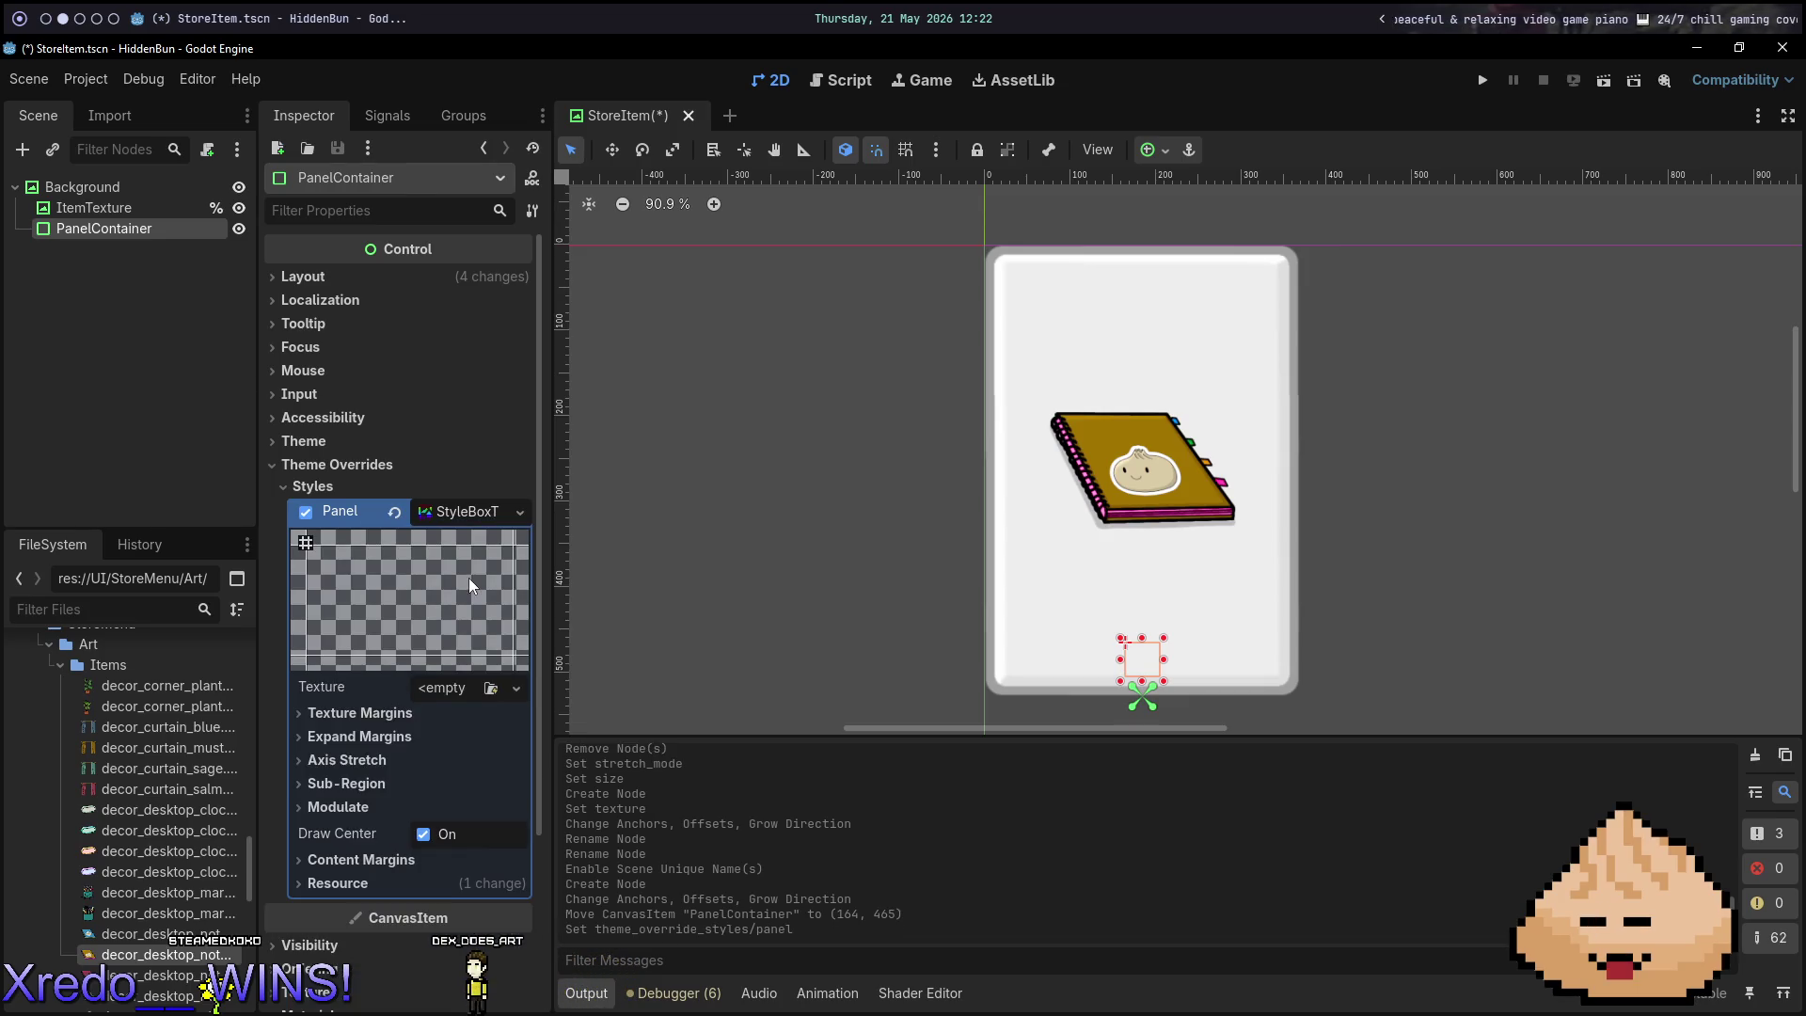
Expand the UI art folder in the FileSystem to locate the store button images.
scroll(131, 847, down, 3)
scroll(166, 804, down, 3)
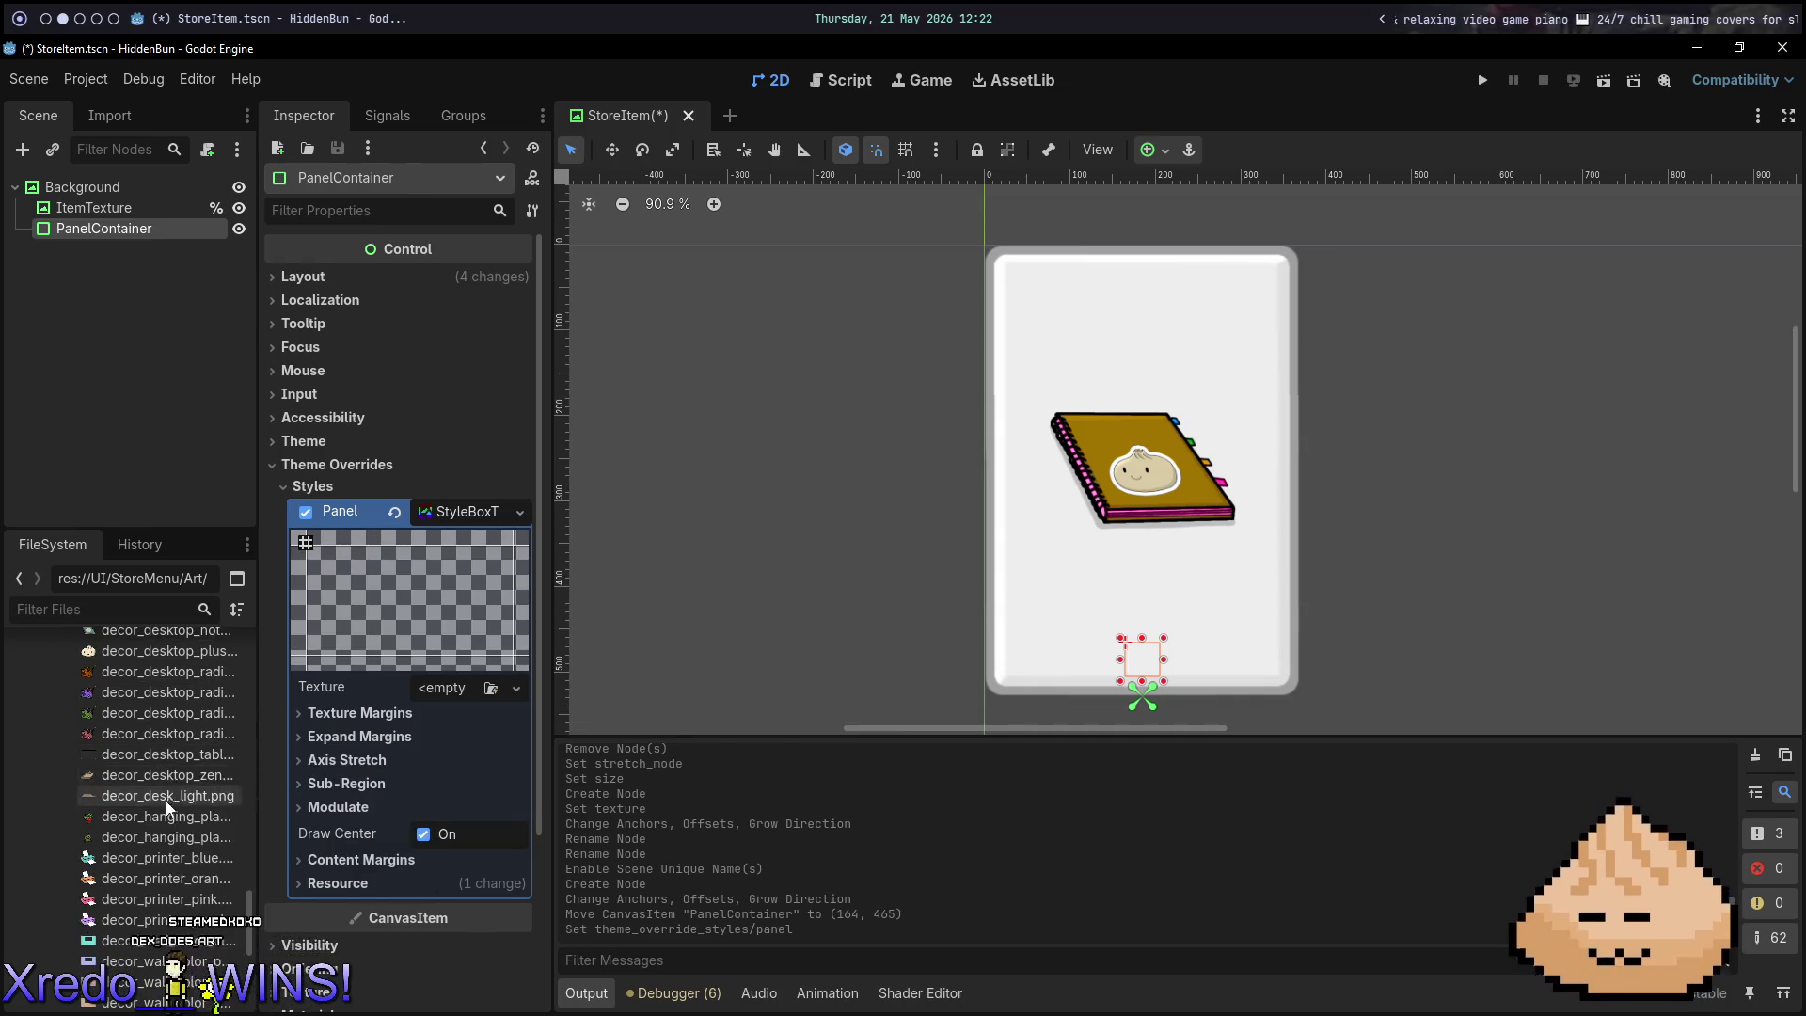
scroll(164, 818, down, 5)
scroll(184, 924, down, 1)
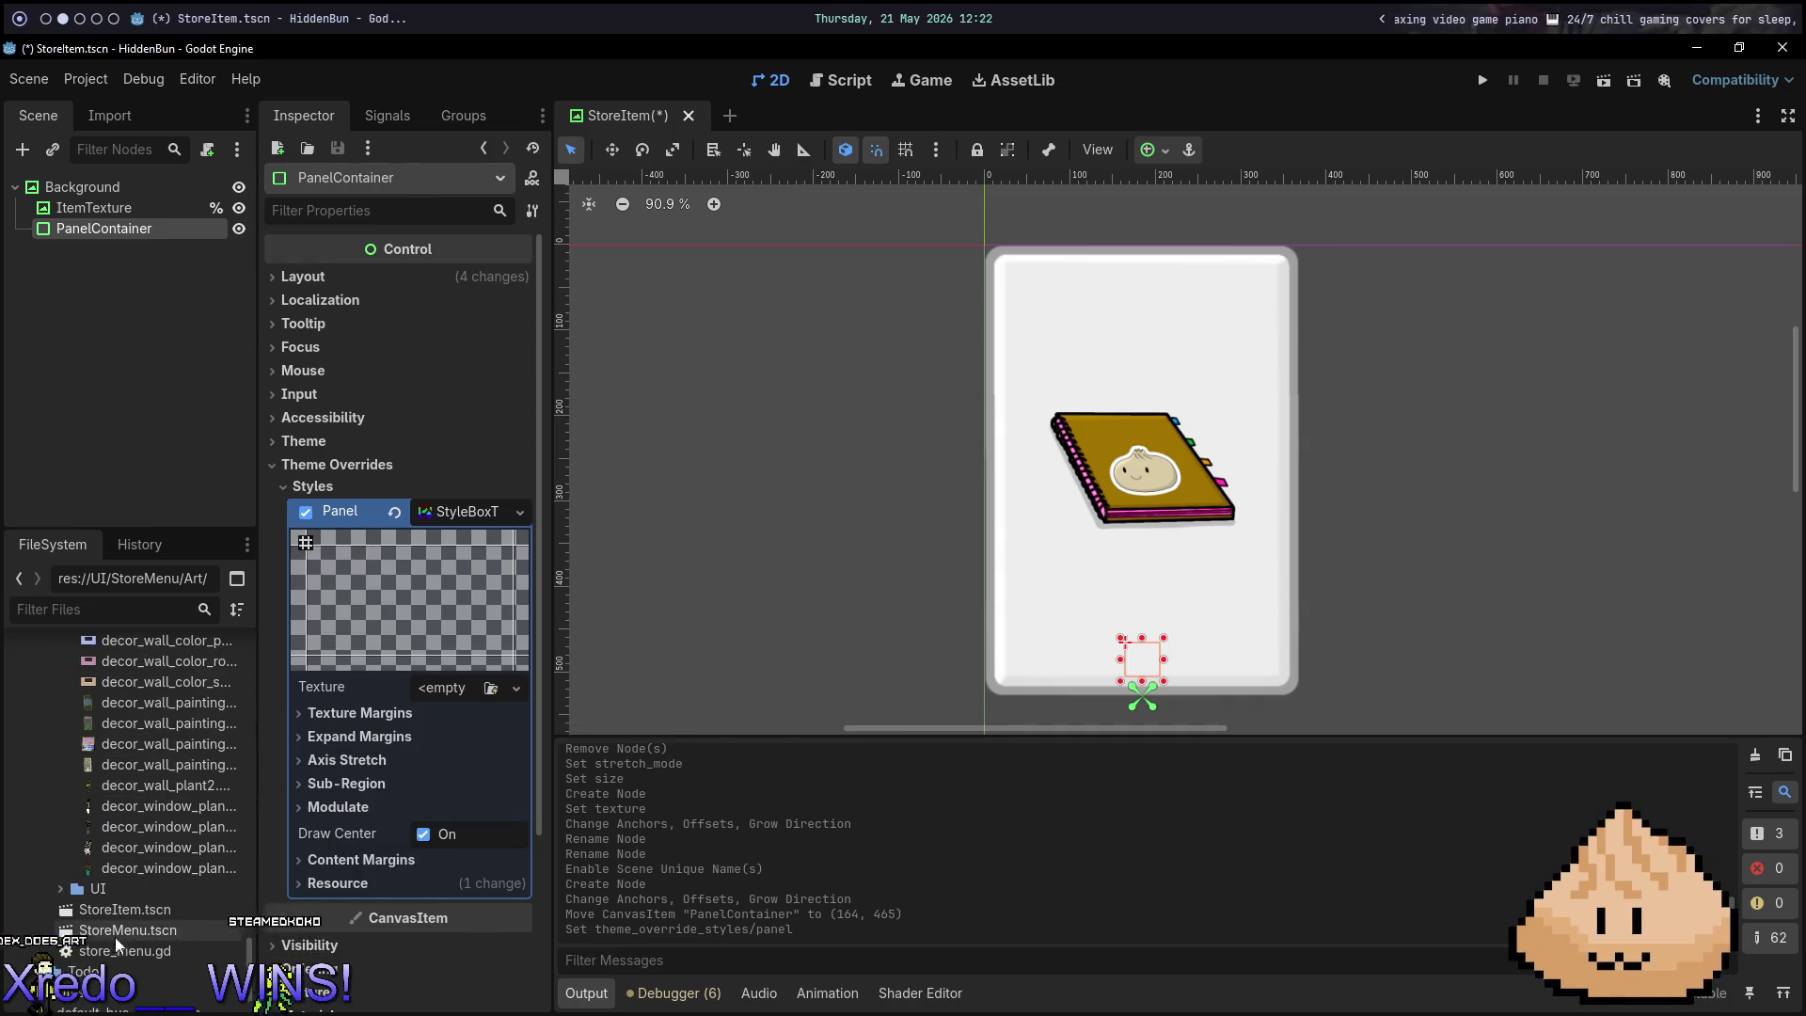
click(54, 888)
scroll(146, 914, down, 2)
scroll(146, 914, down, 3)
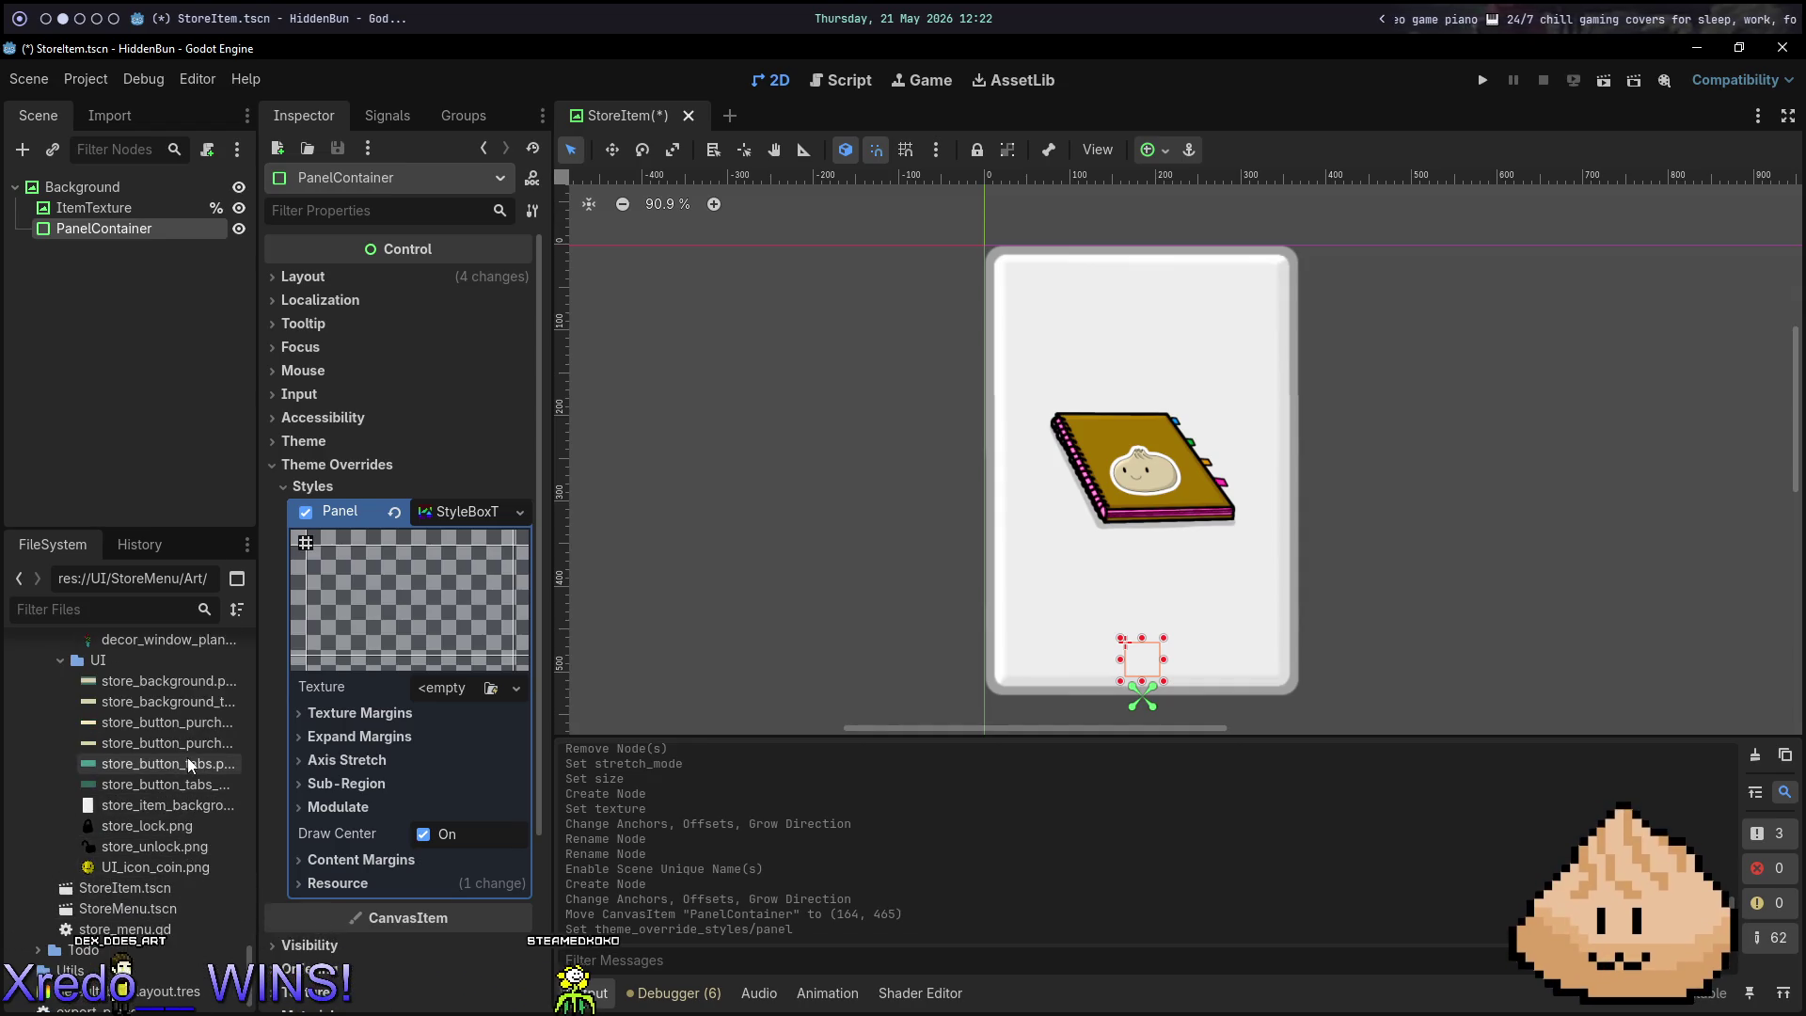
mouse_move(174, 875)
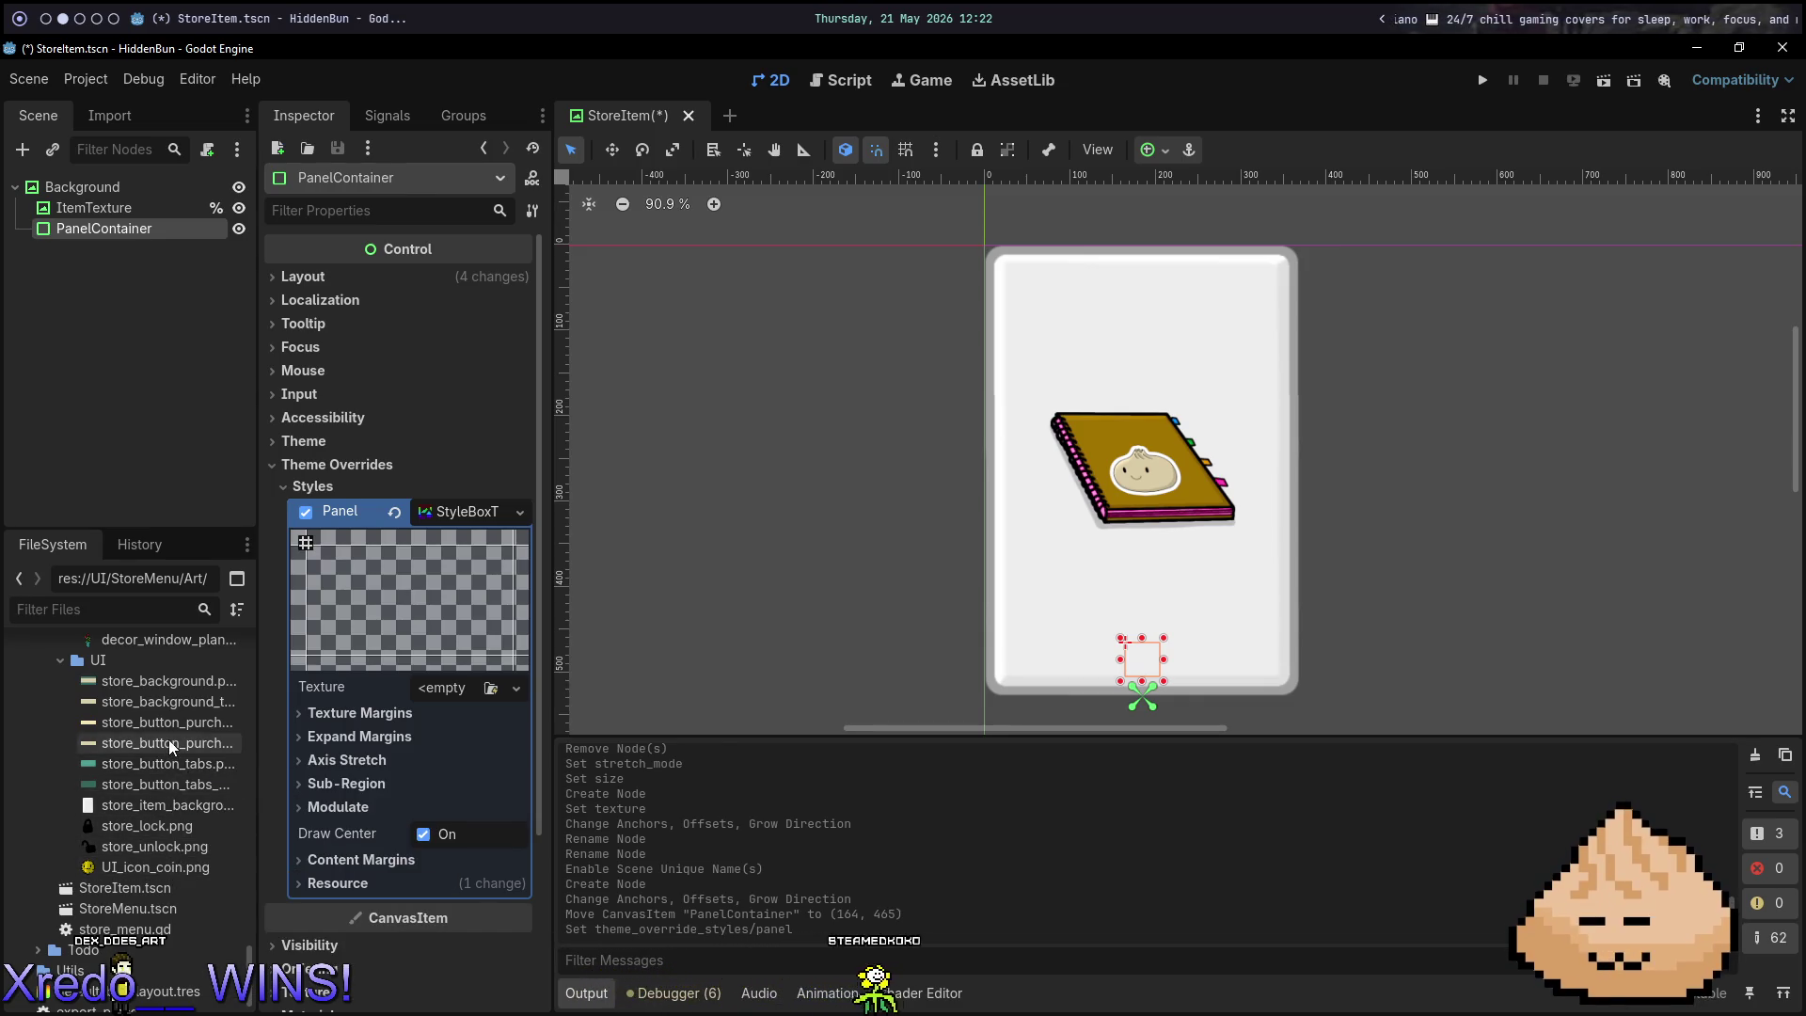
mouse_move(171, 746)
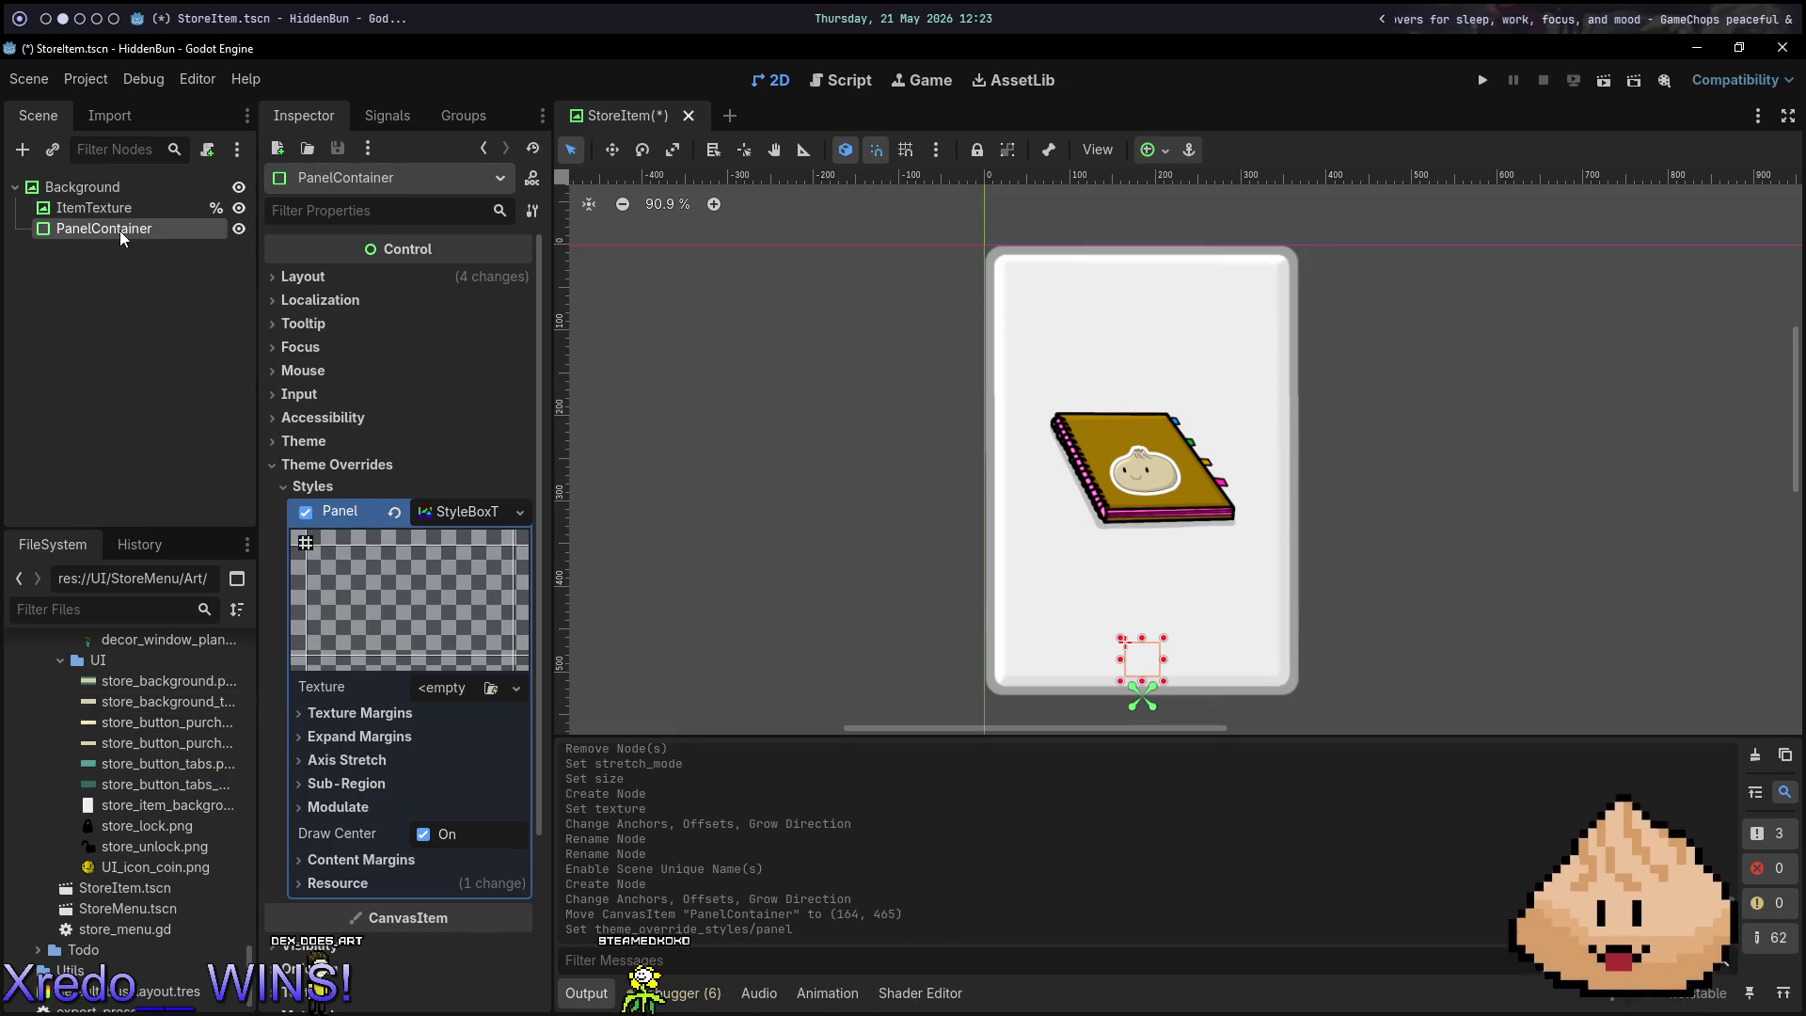
Add a TextureButton under the PanelContainer using store_button_purchase.png as normal texture plus a second image.
key(ctrl+a)
text(t)
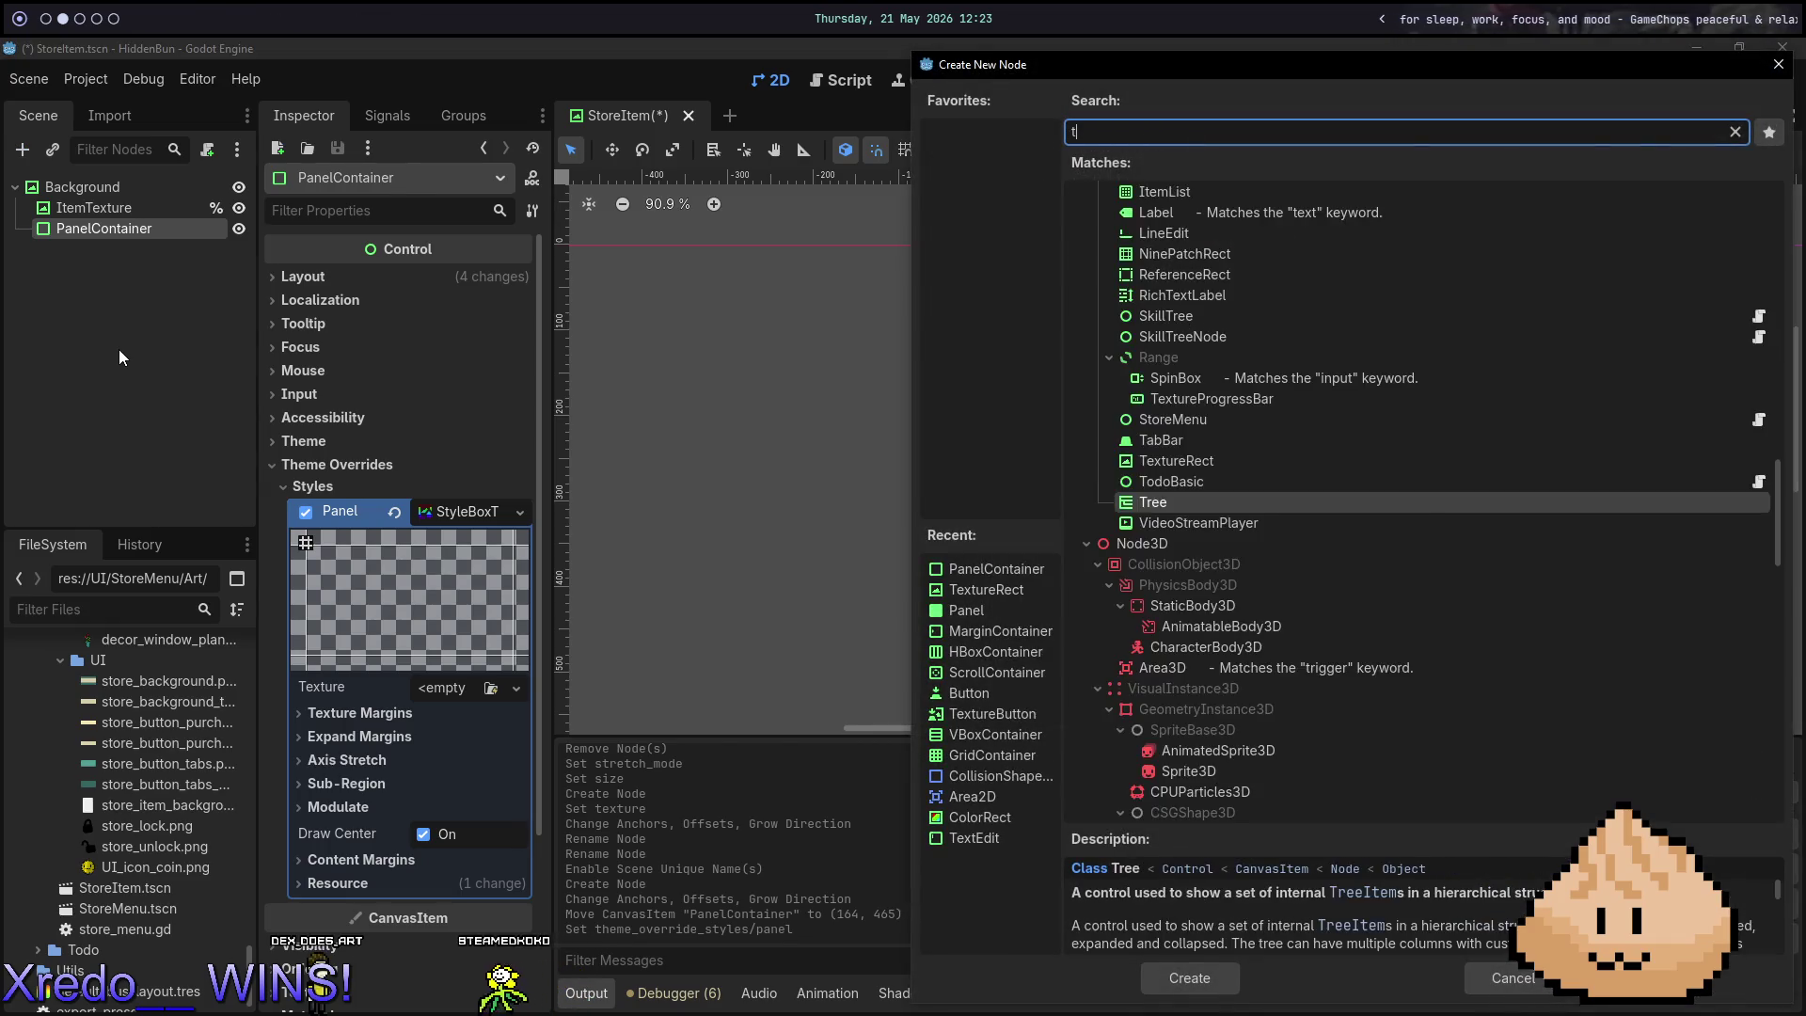
text(exturebut)
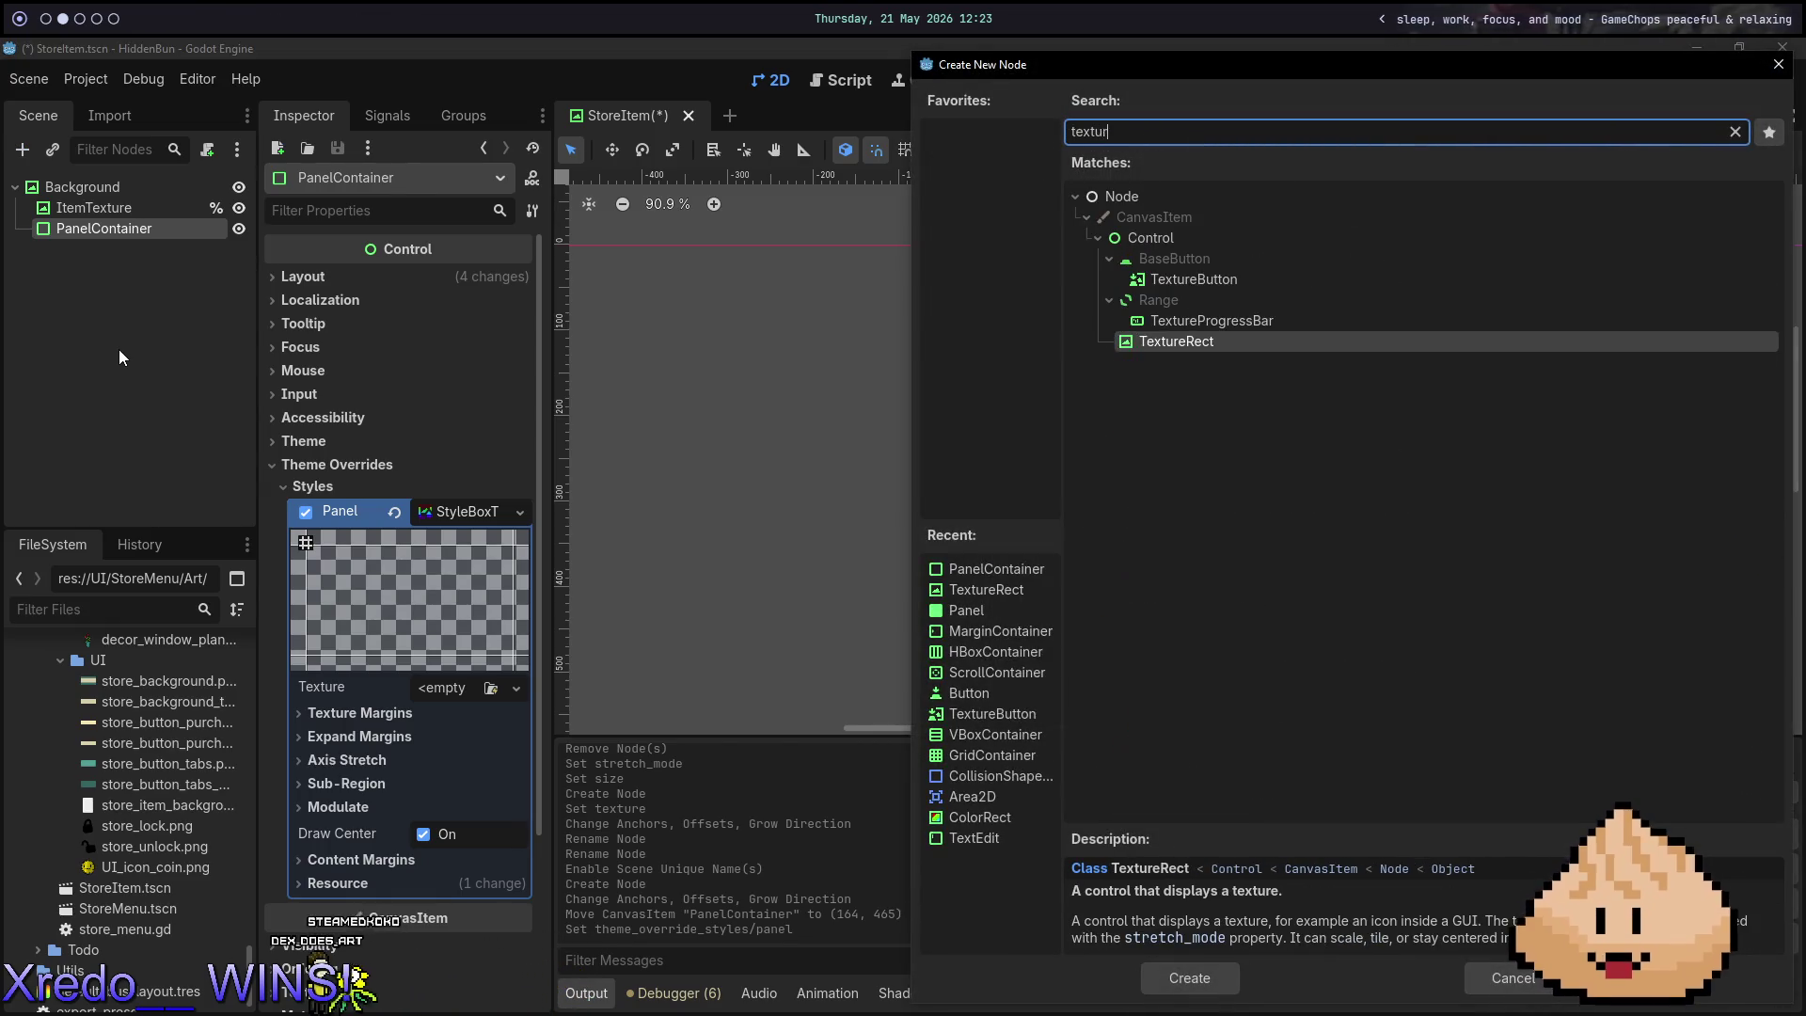
key(Return)
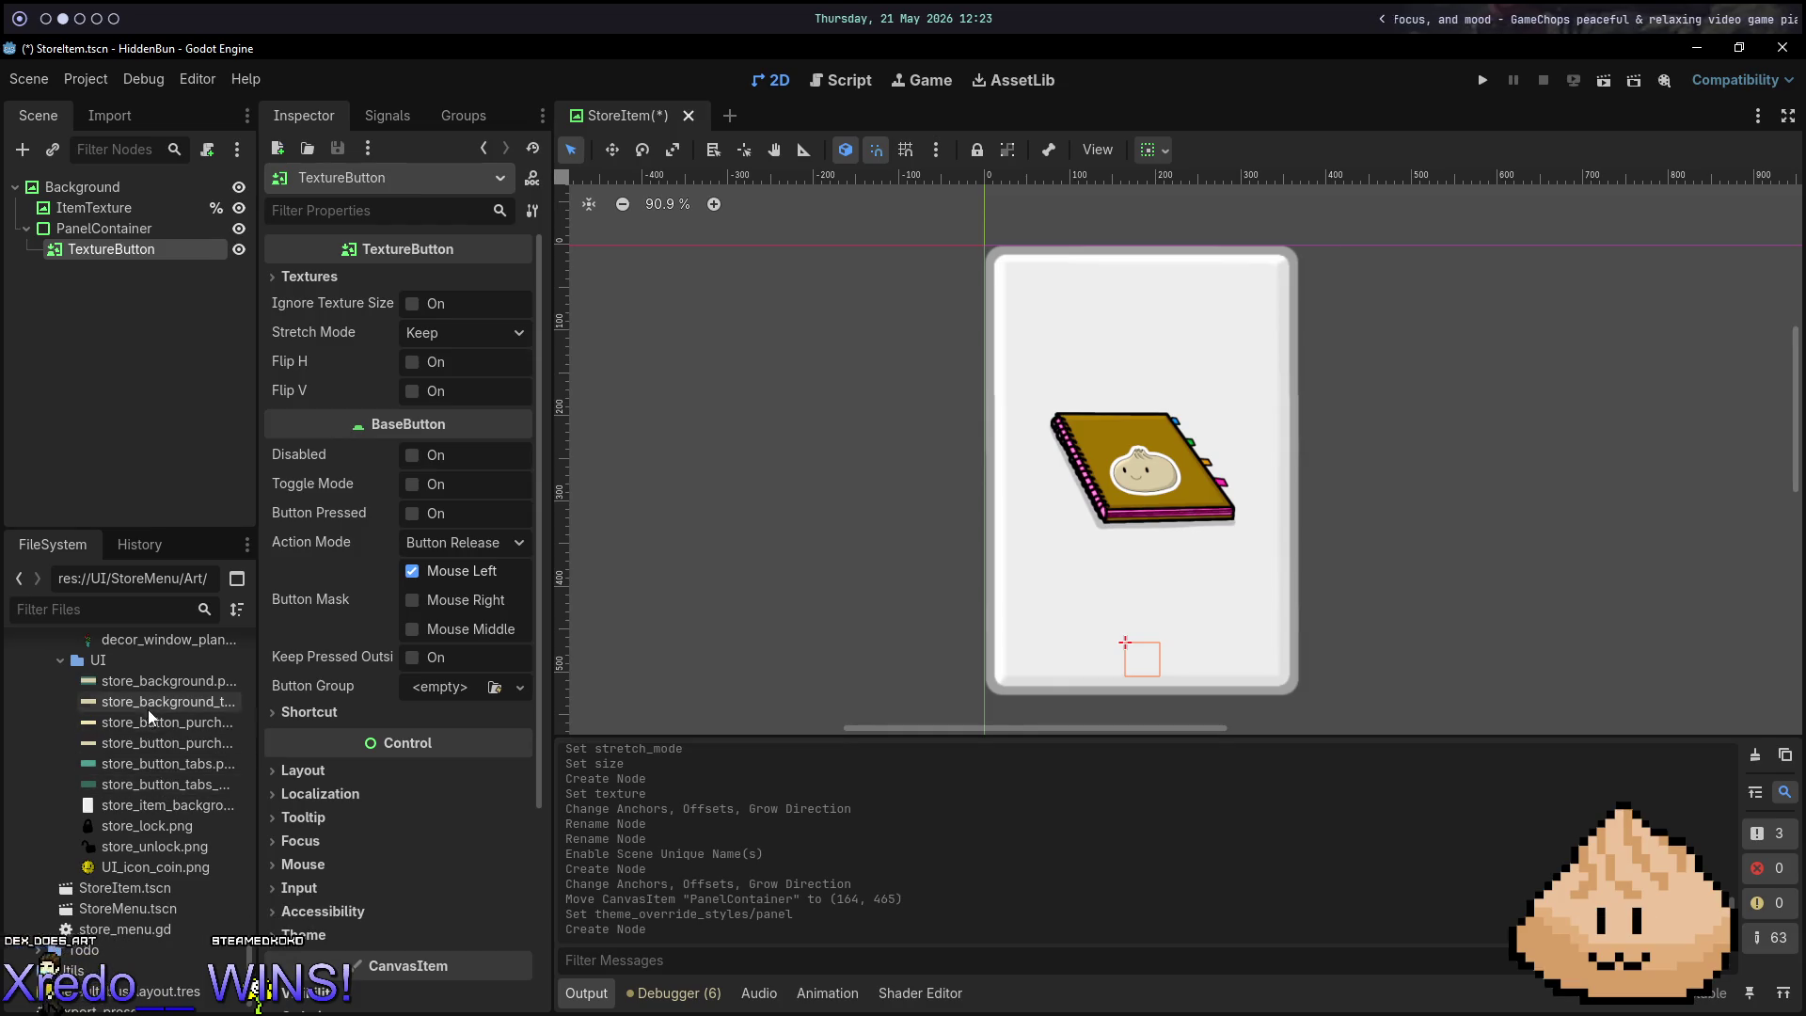
mouse_move(172, 735)
mouse_down()
mouse_move(202, 253)
mouse_move(174, 252)
mouse_up()
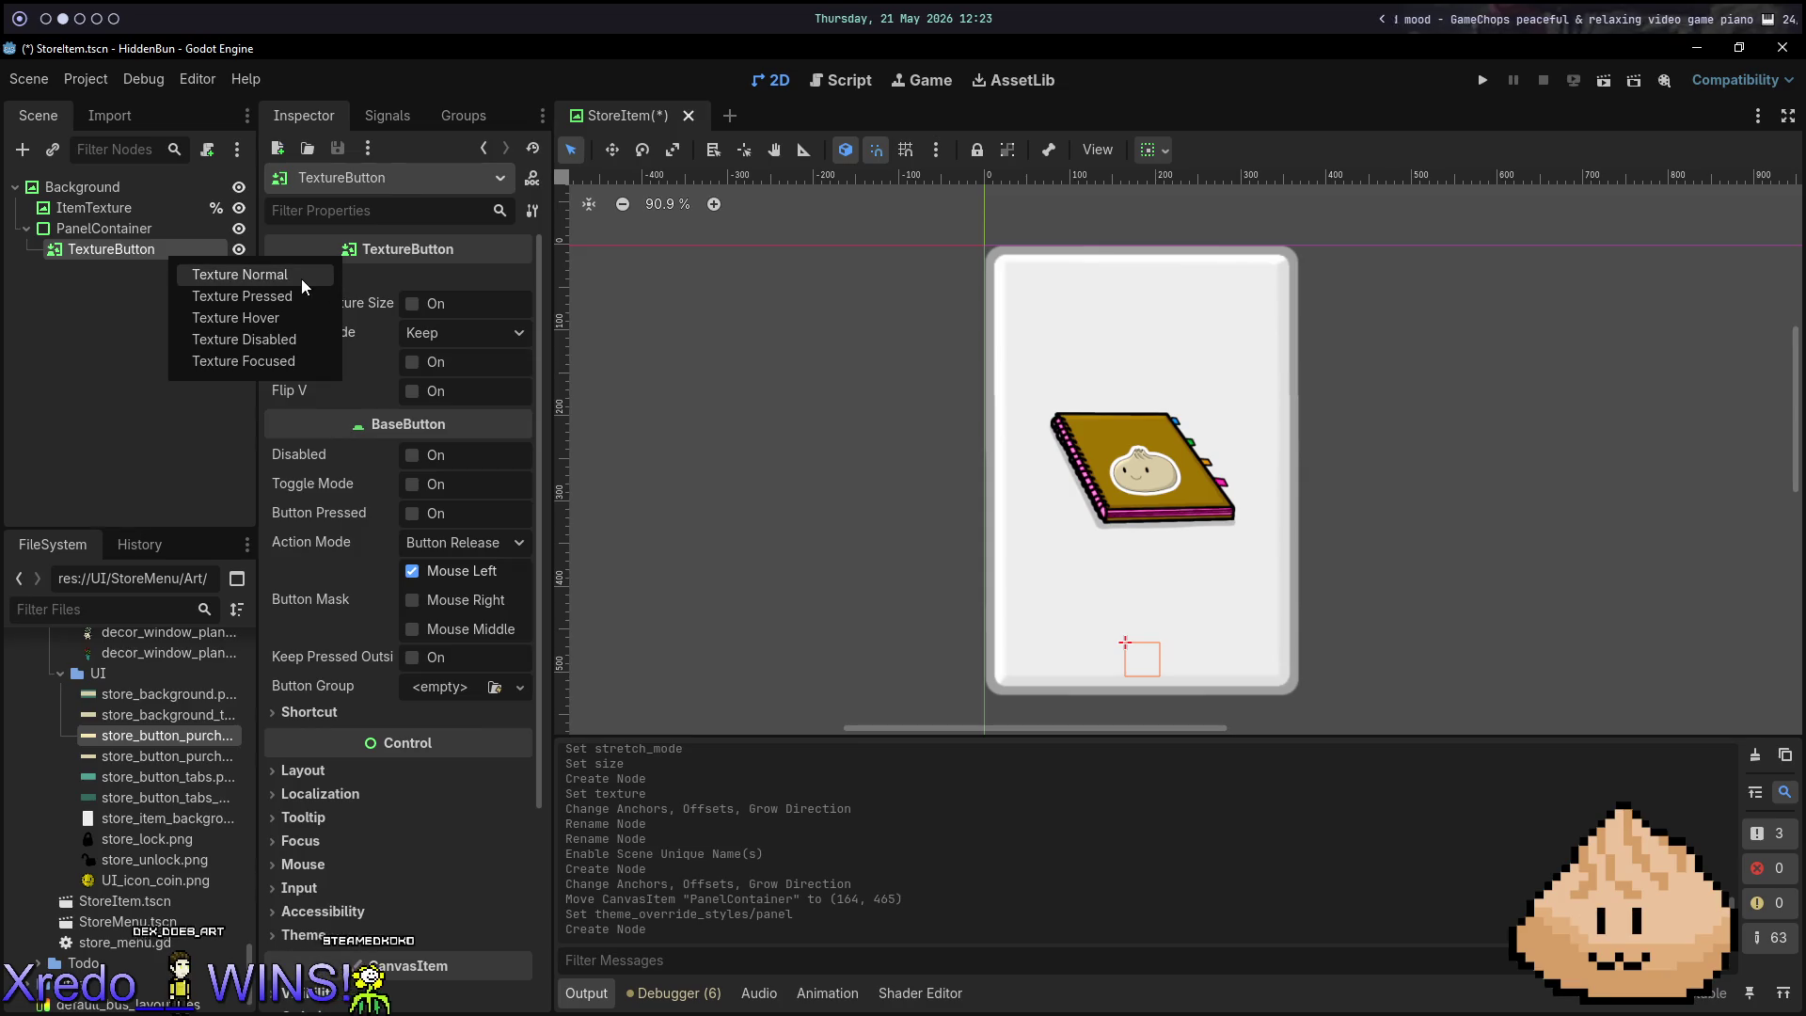
click(242, 274)
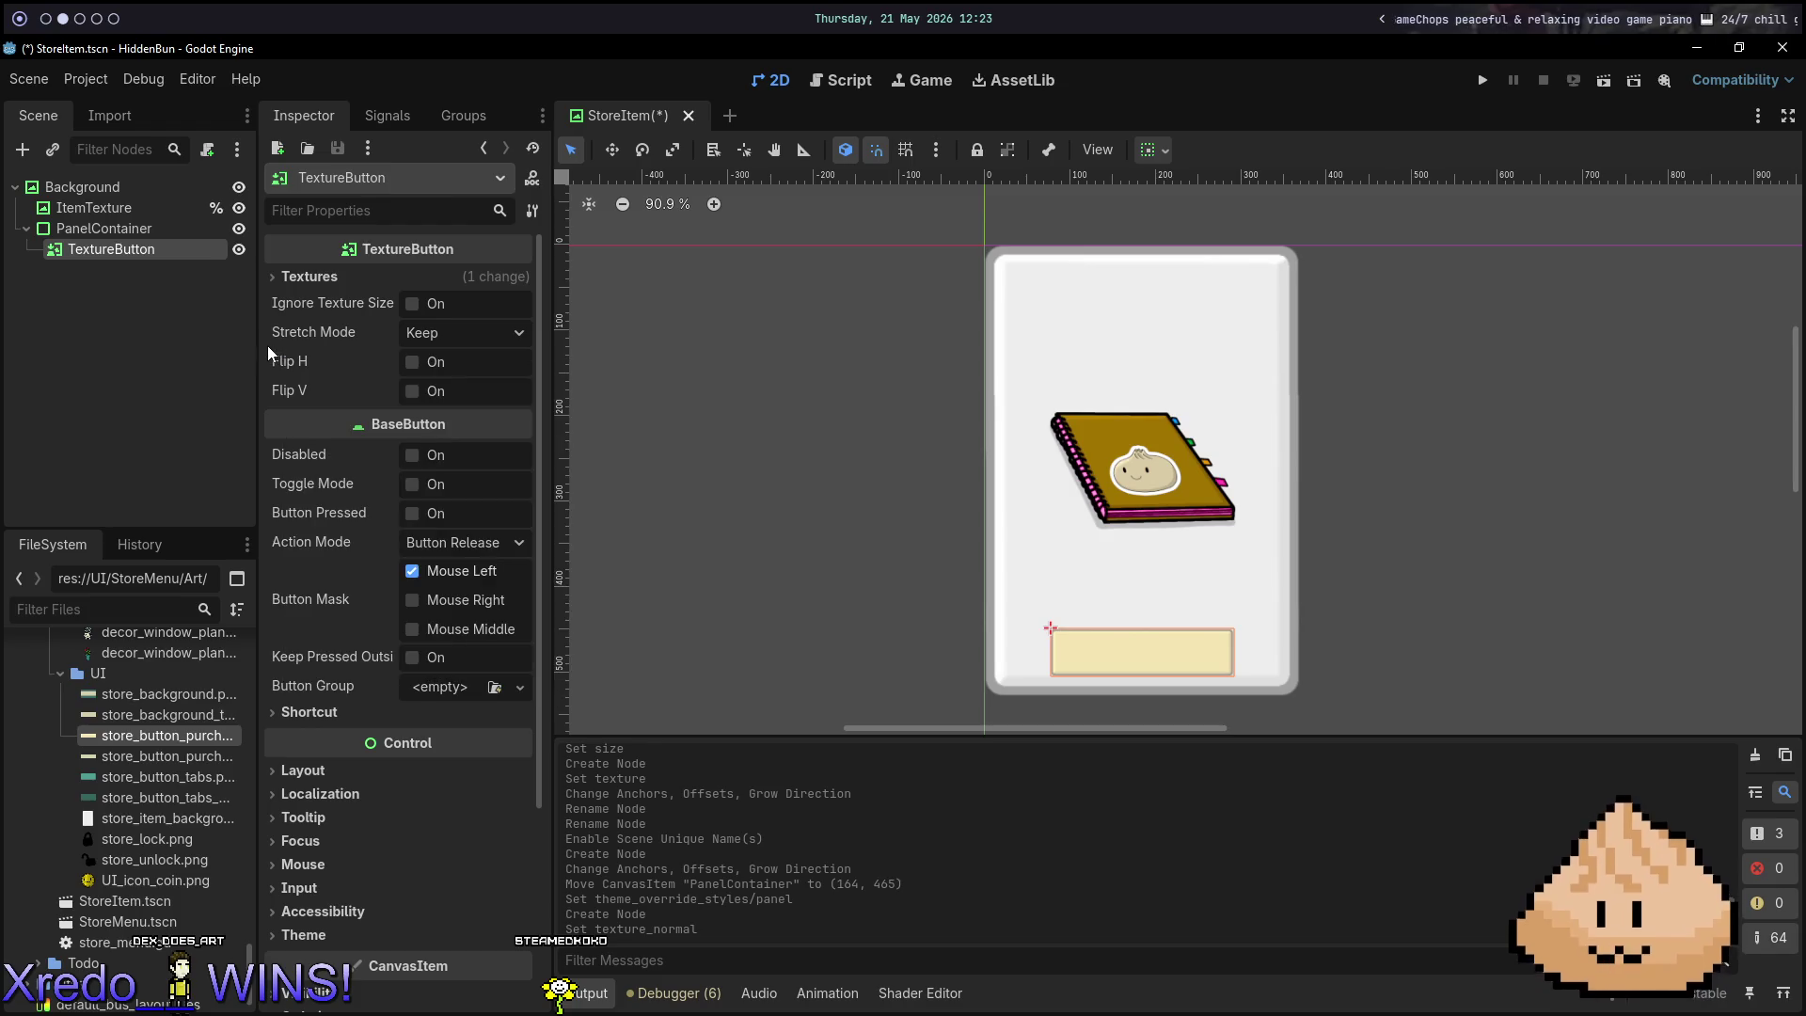
mouse_move(204, 755)
mouse_down()
mouse_move(230, 583)
mouse_move(145, 256)
mouse_up()
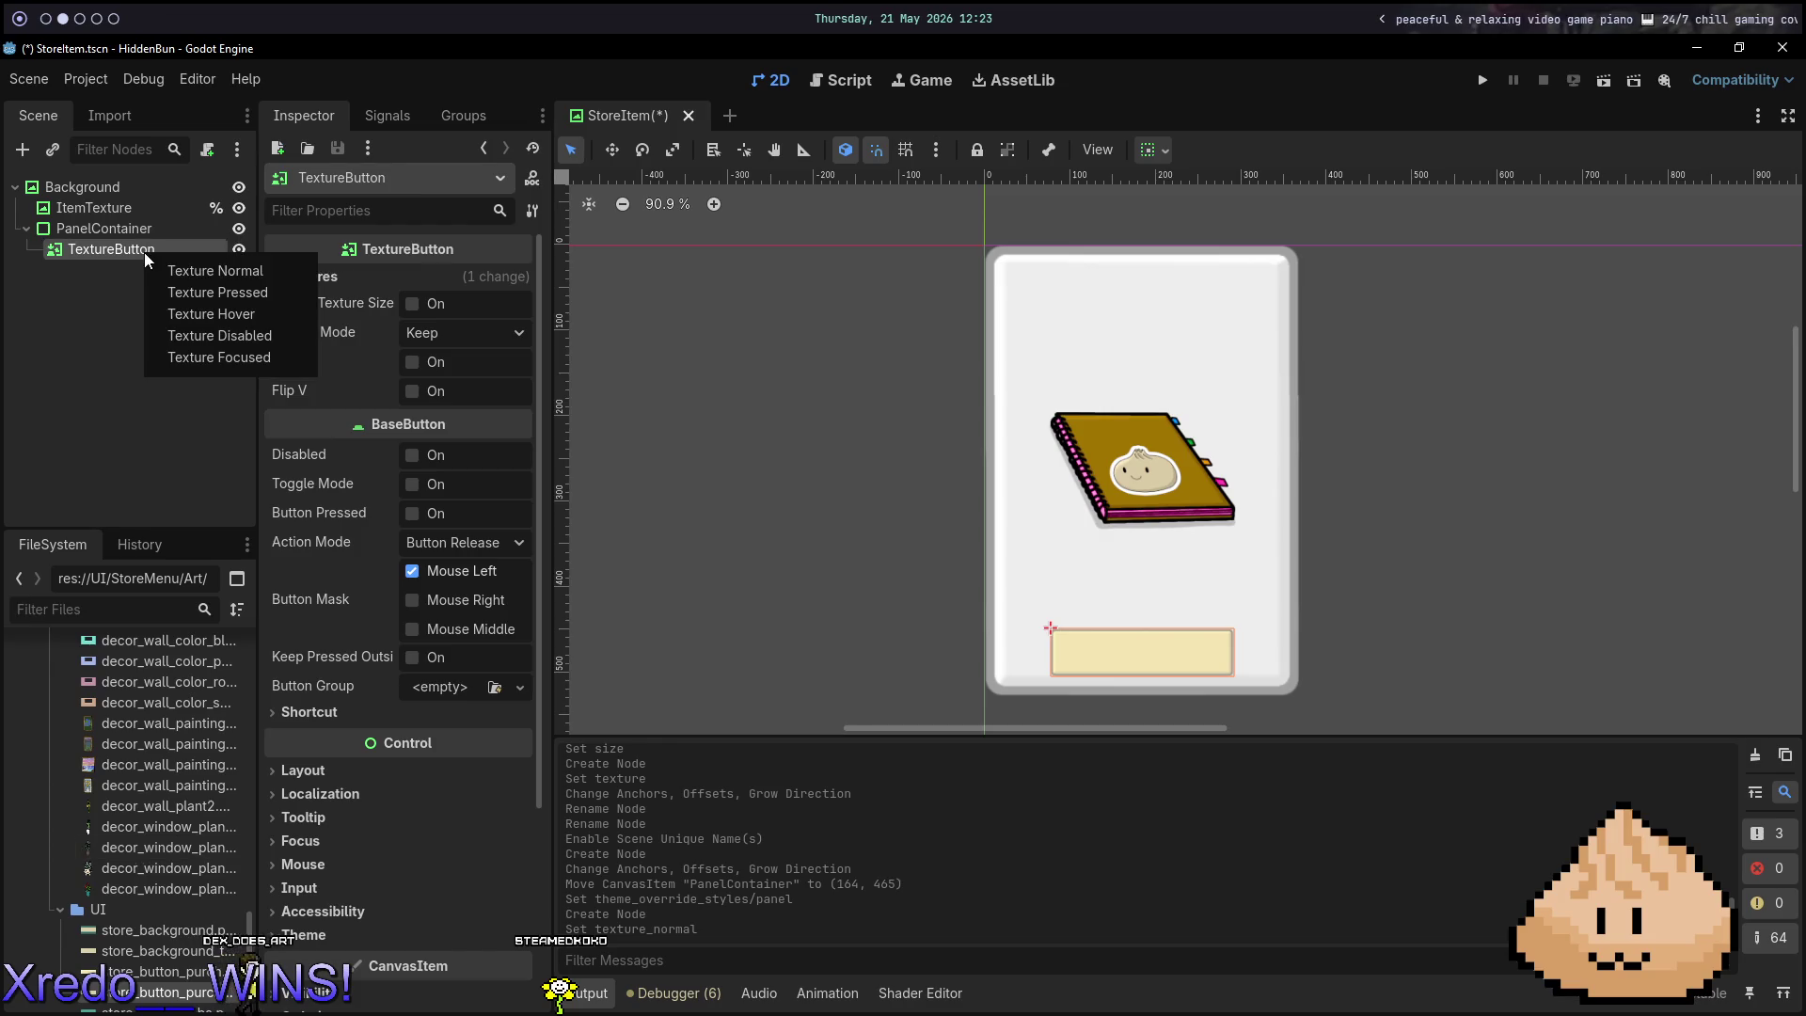
Test-run the StoreItem scene, press the price button, then stop the game.
key(F6)
click(251, 440)
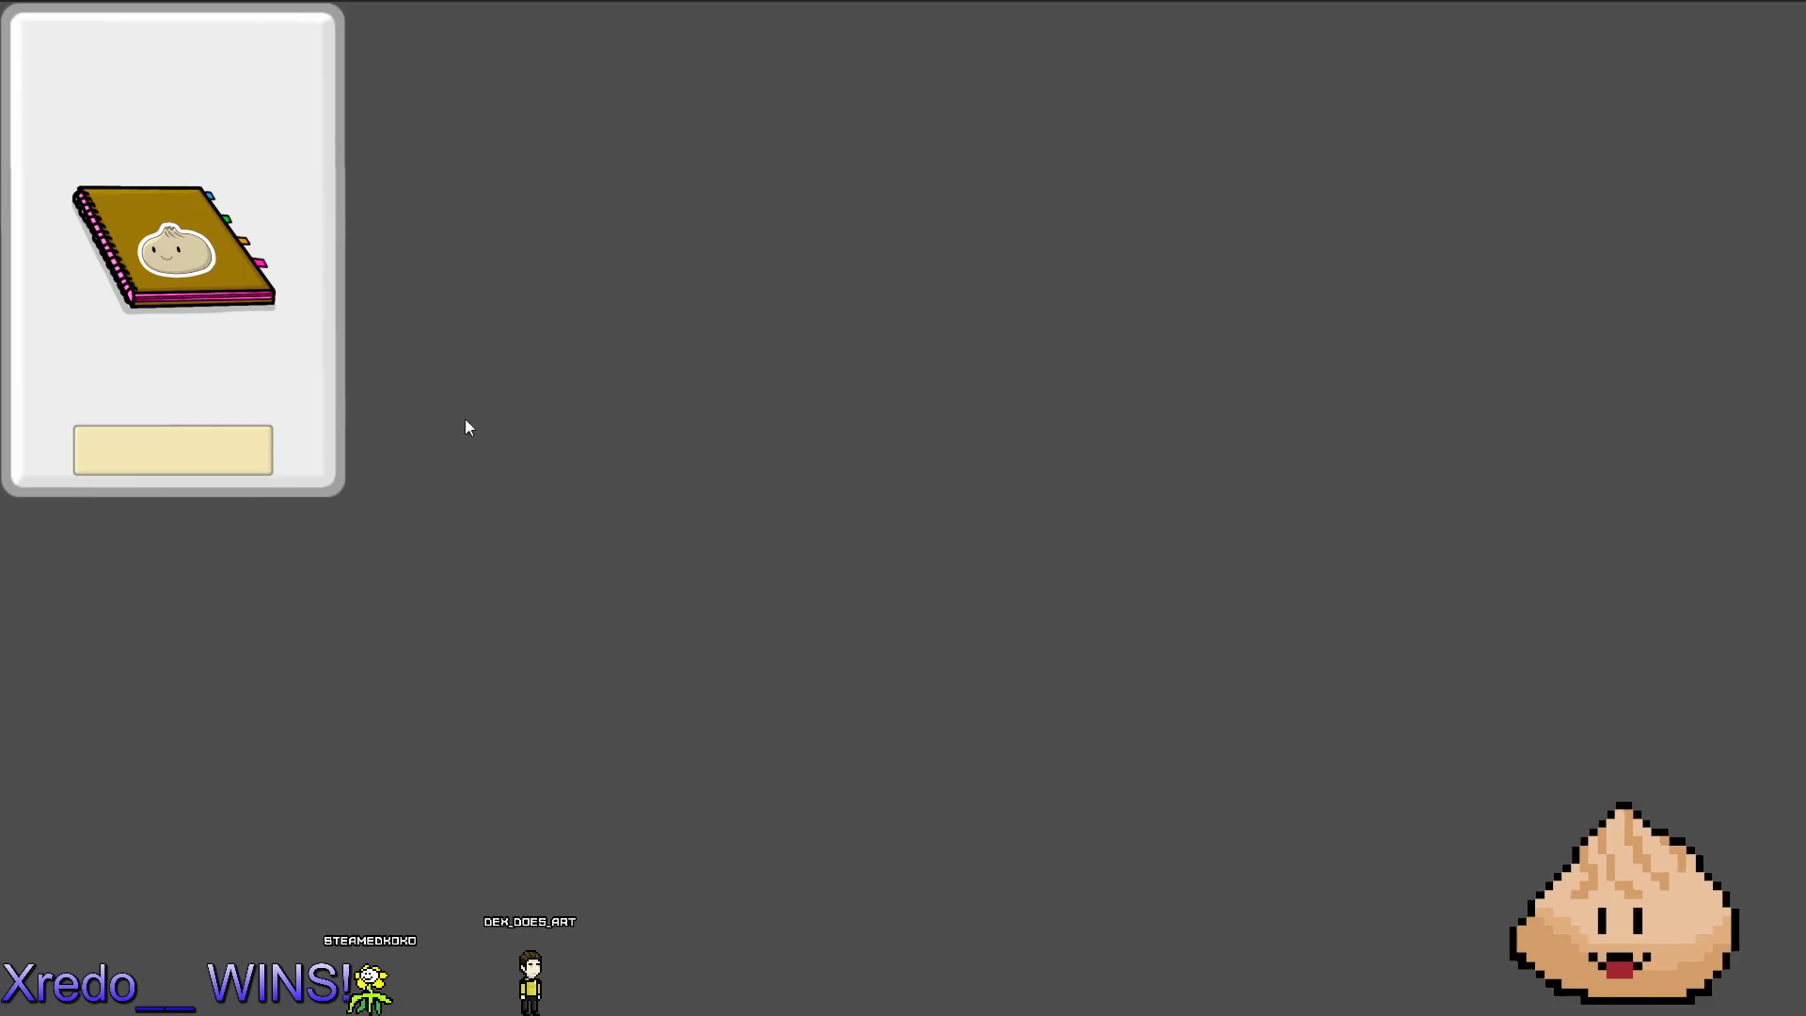
key(F8)
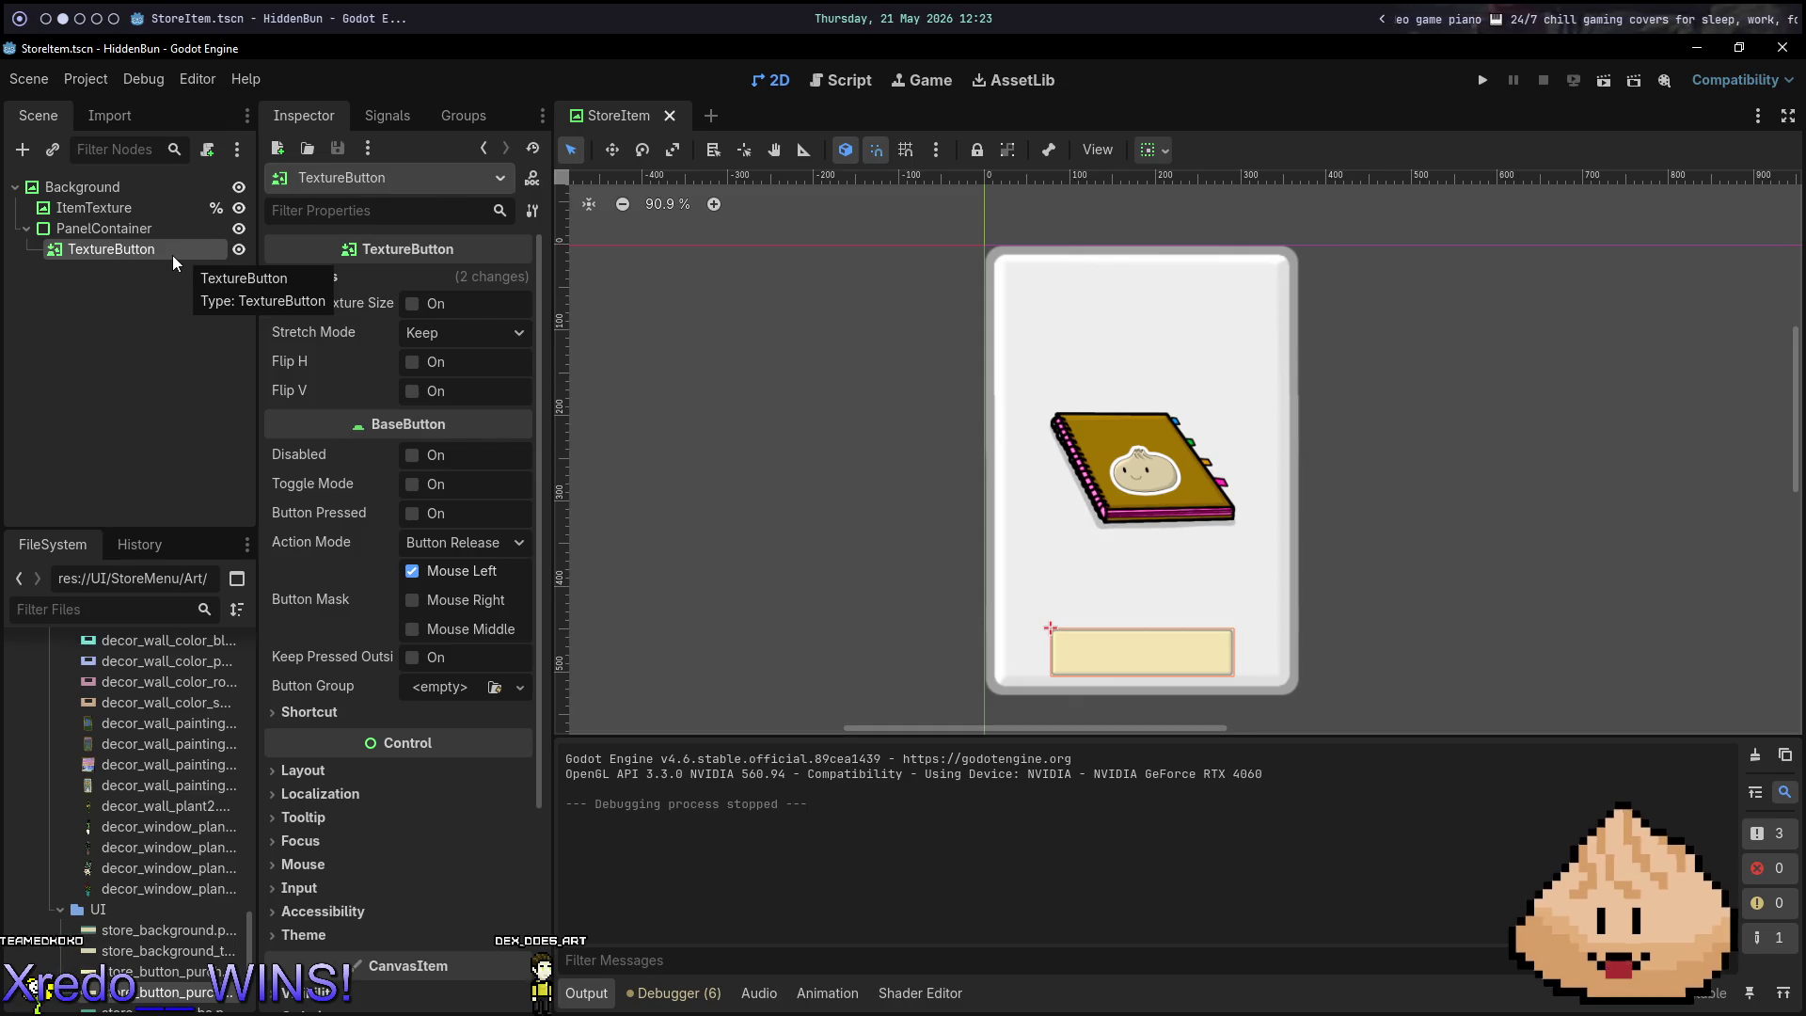
key(ctrl+a)
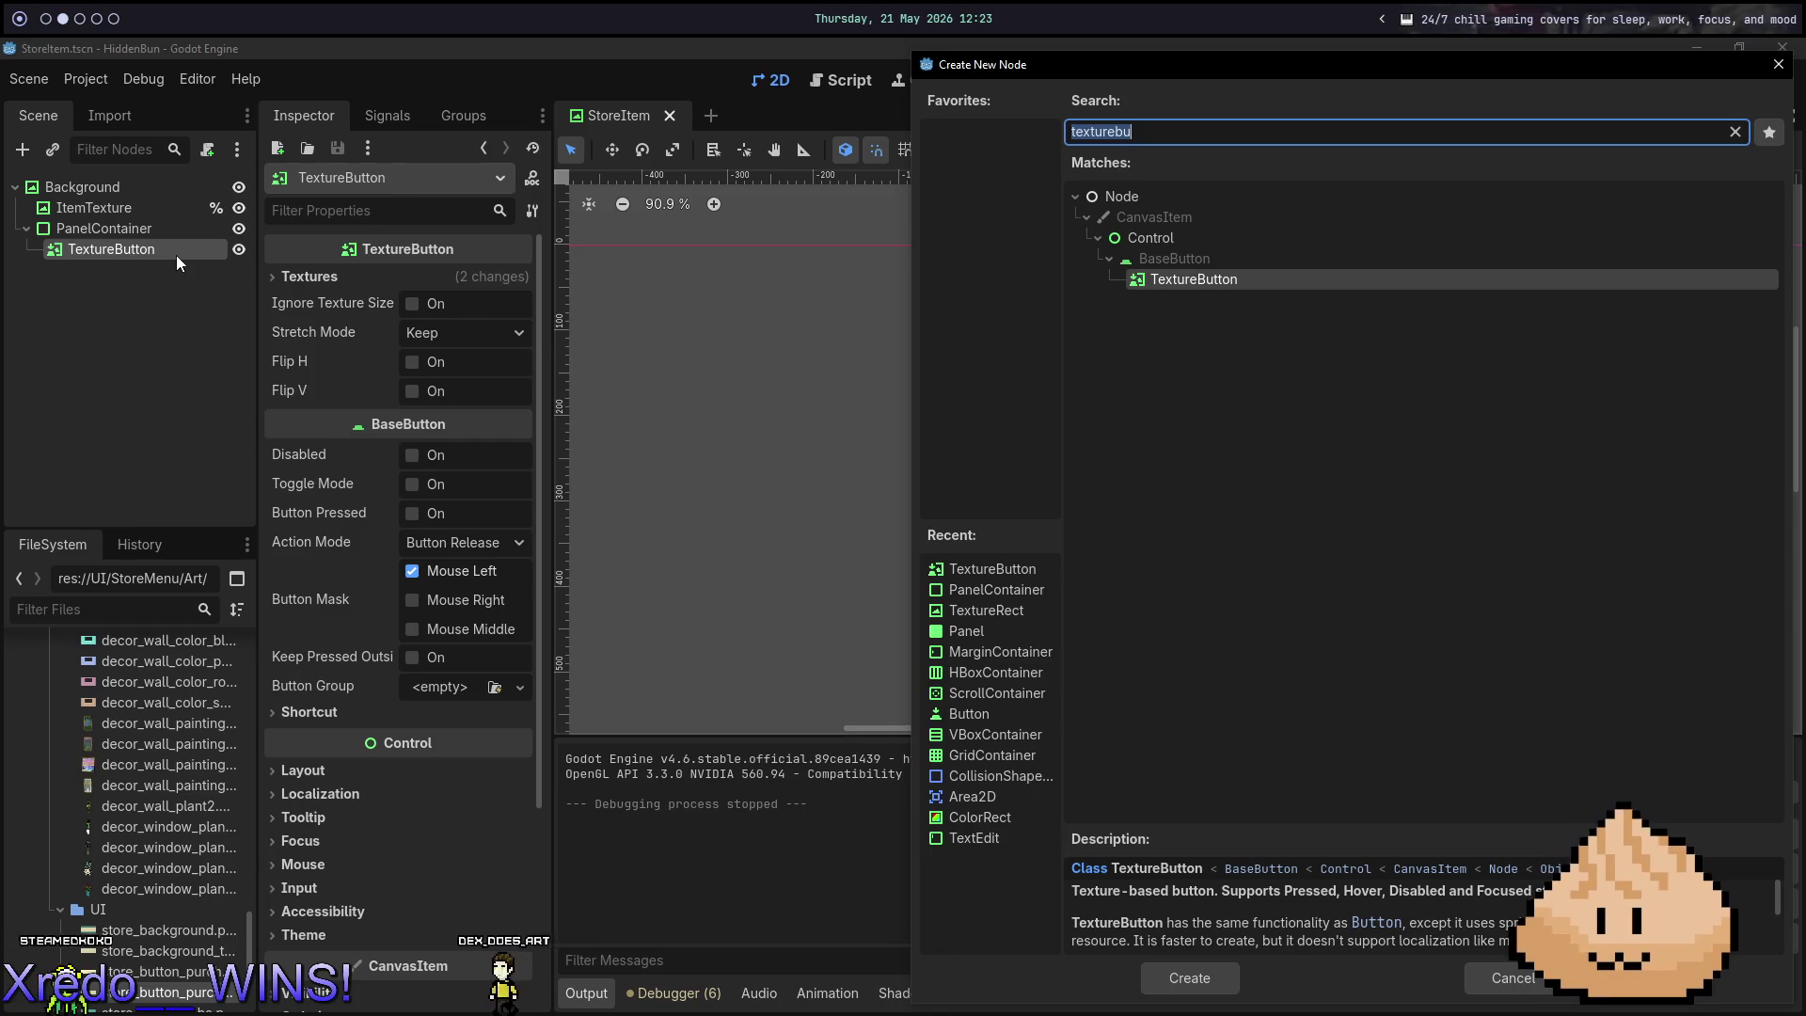
Add an HBoxContainer under the TextureButton and anchor it with the Full Rect preset.
text(hbox)
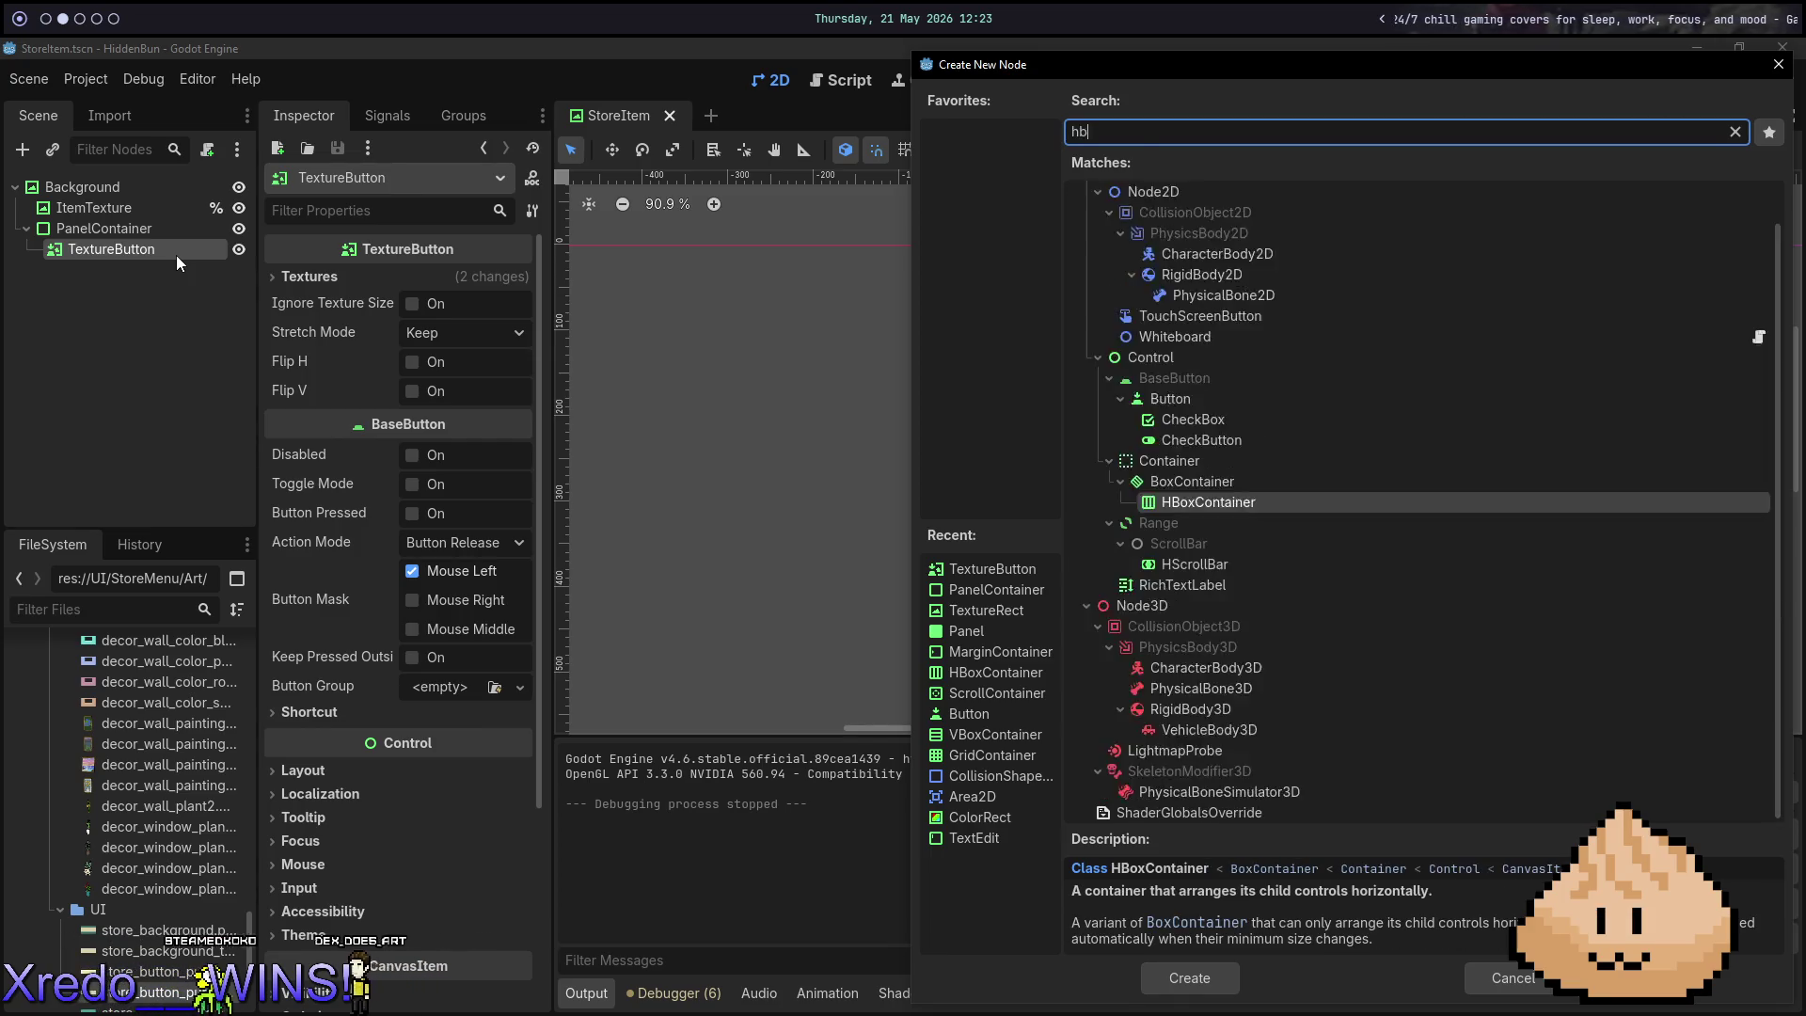
key(Return)
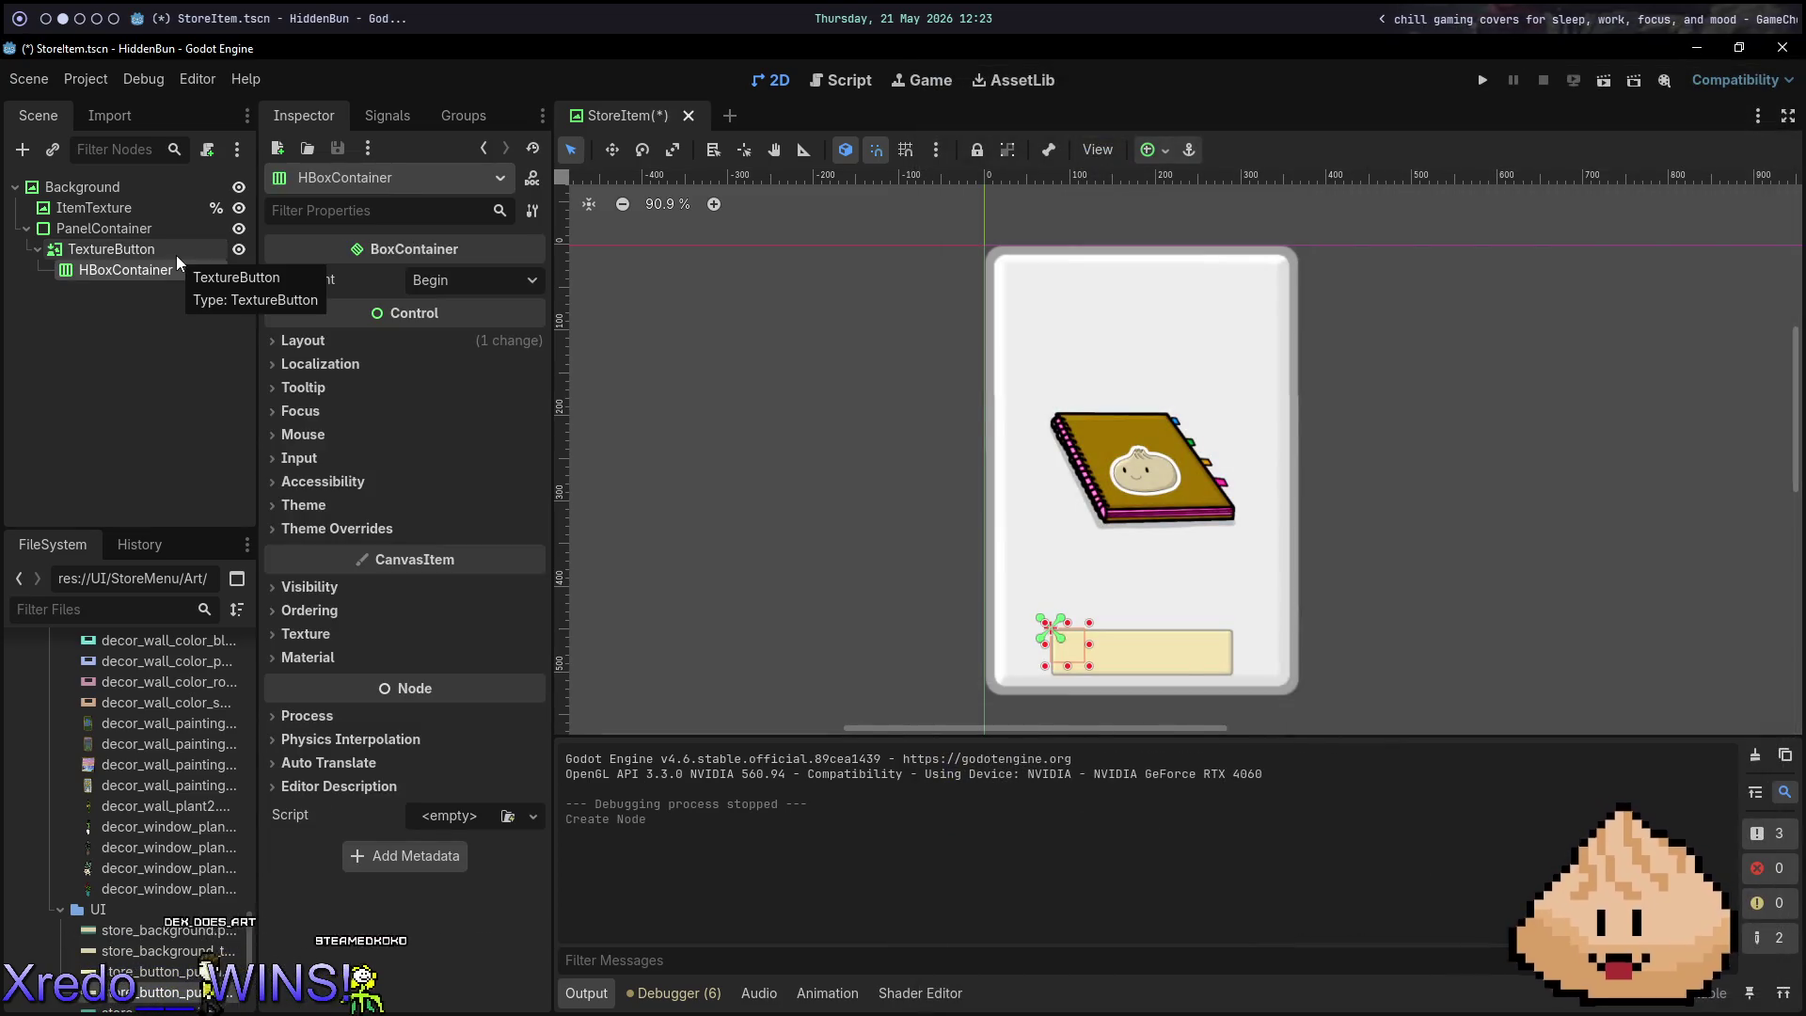
click(1151, 149)
click(1262, 323)
click(143, 277)
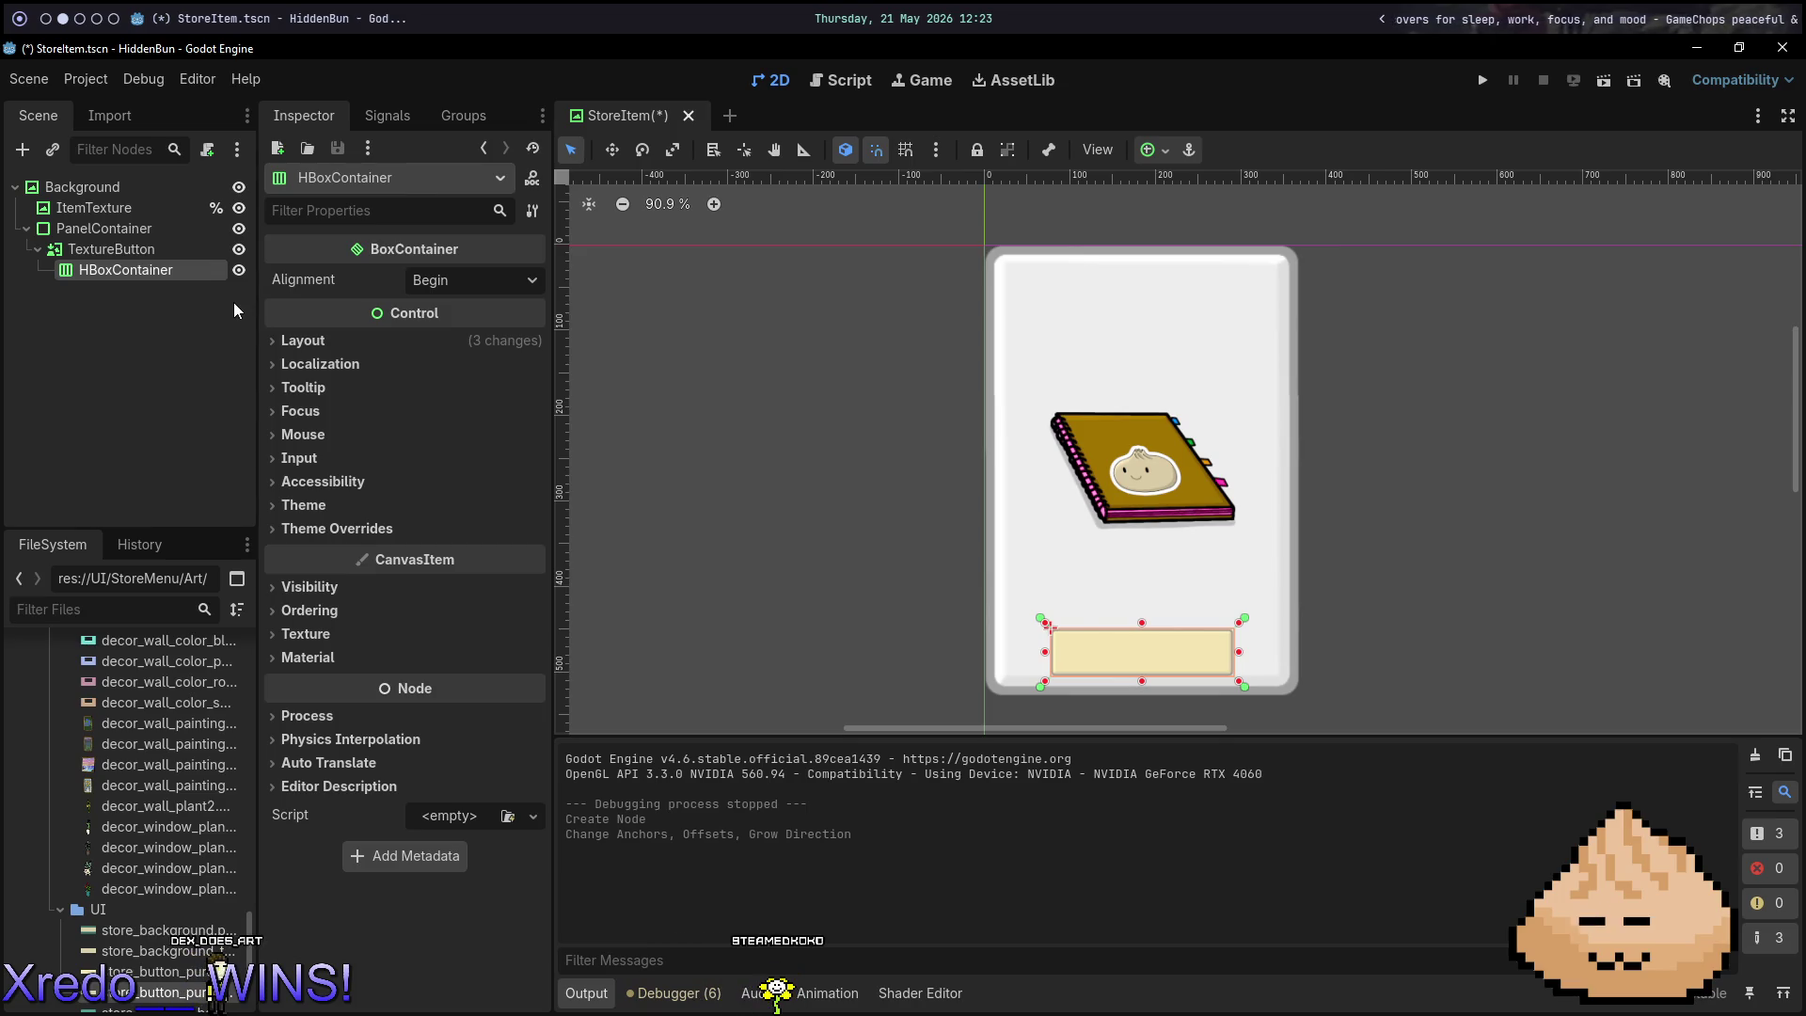
Add a MarginContainer as a child of the HBoxContainer.
key(ctrl+a)
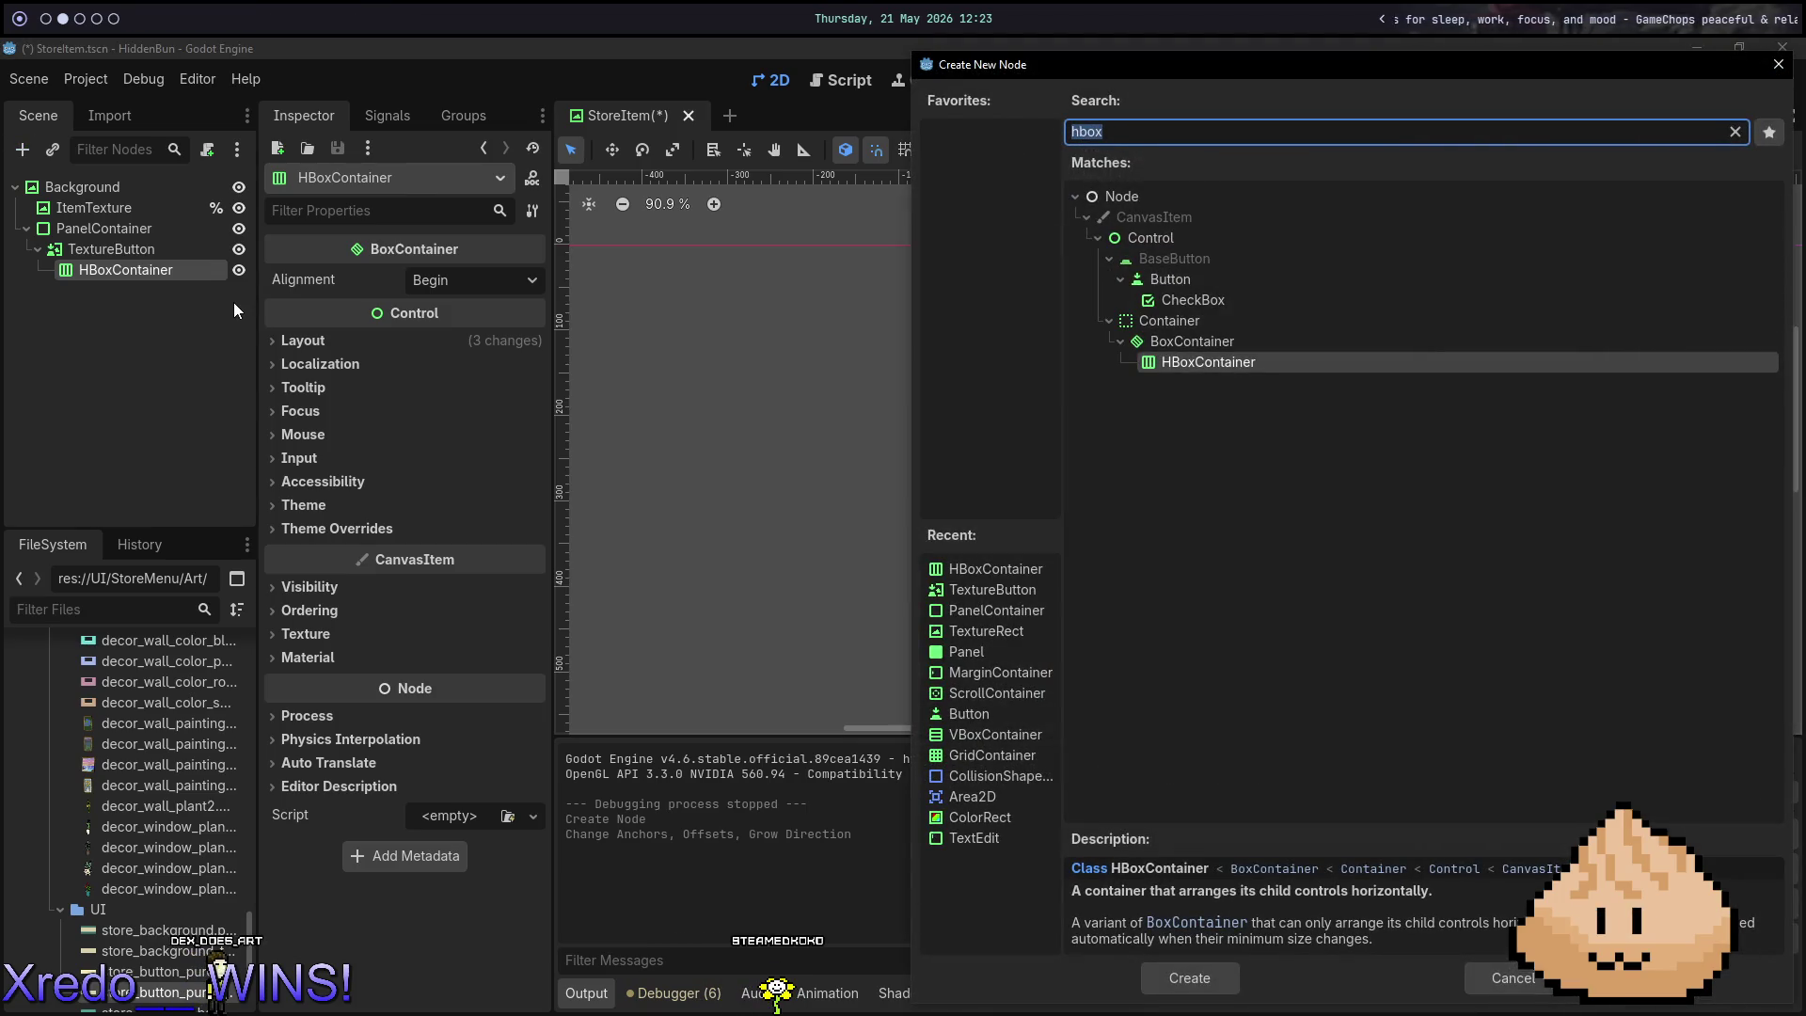
text(margin)
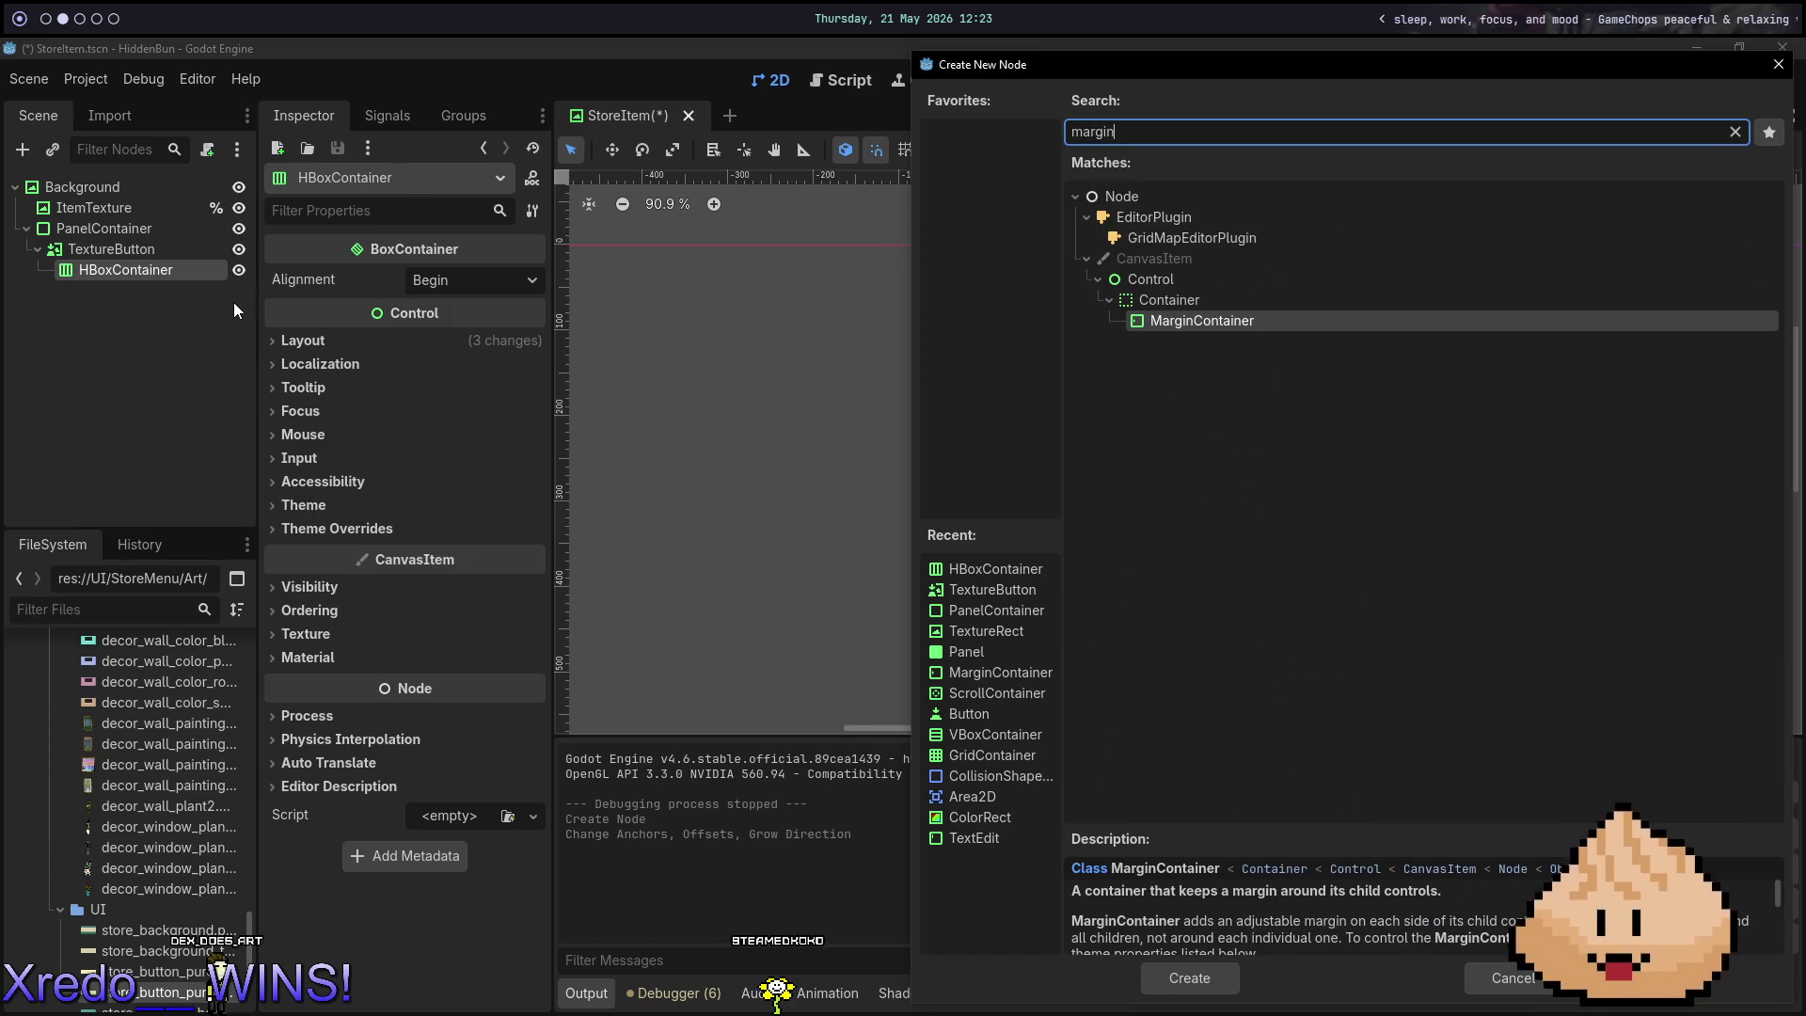
key(Return)
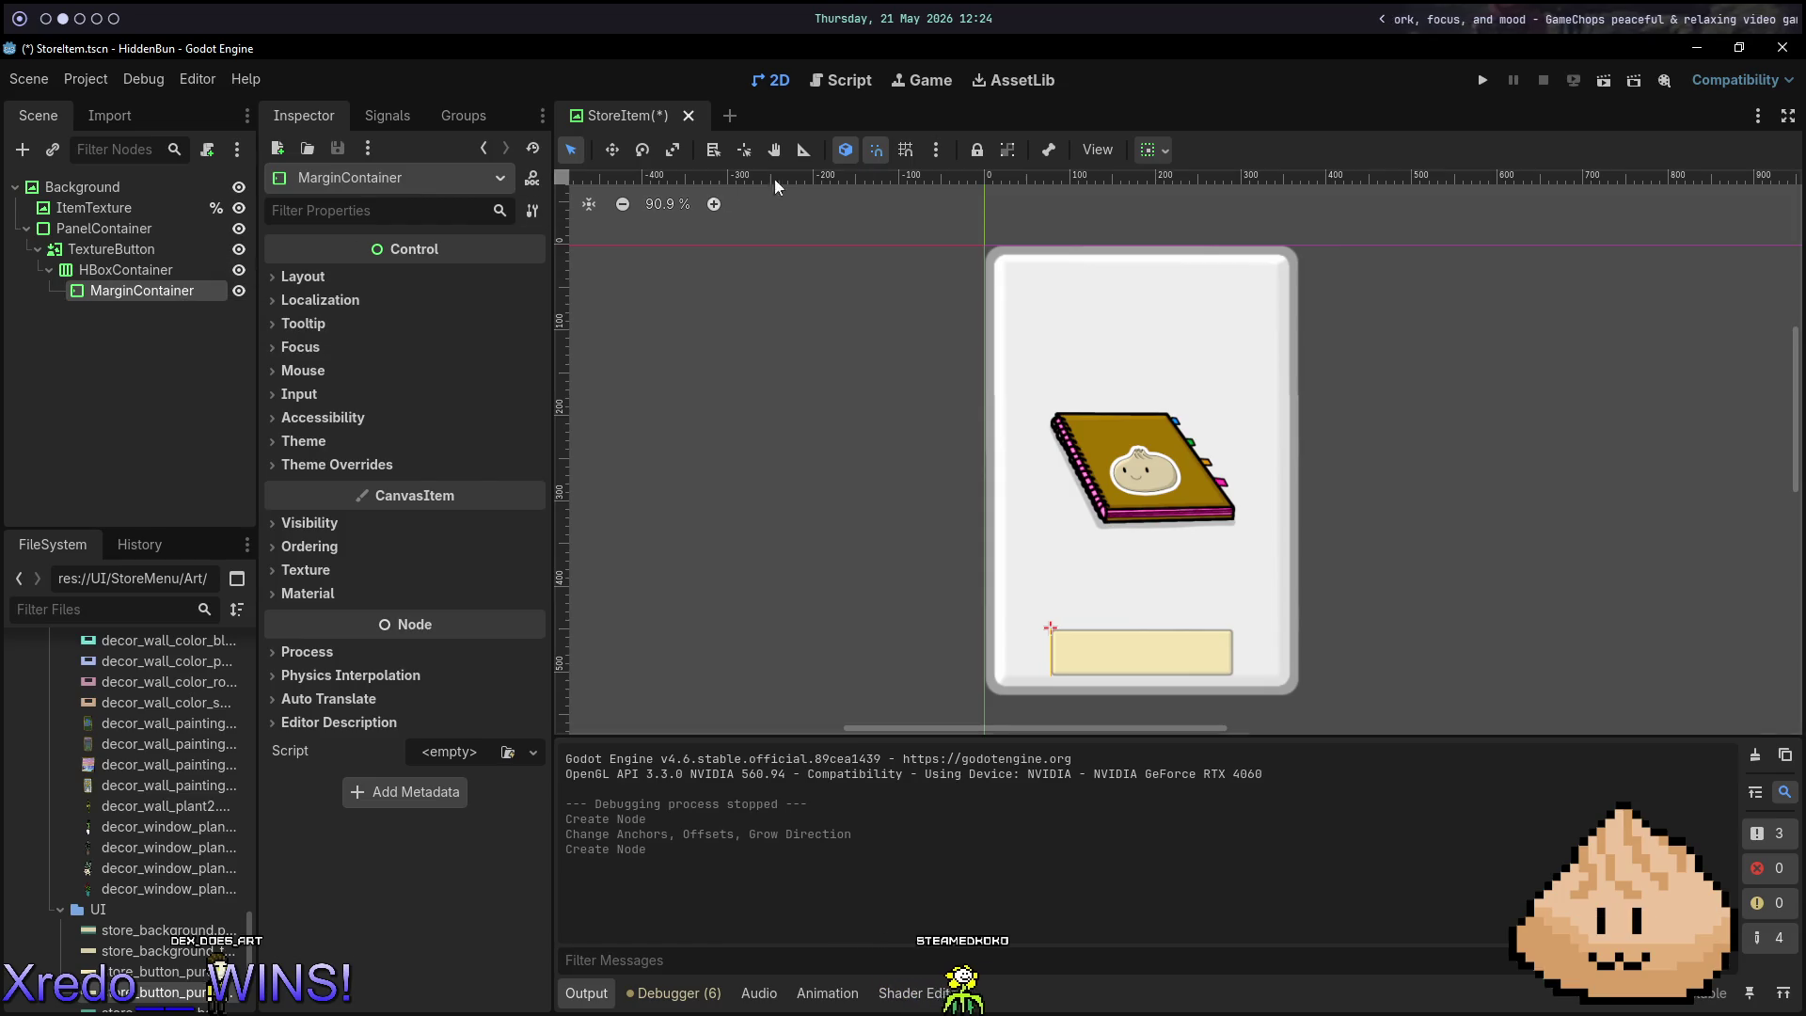
Make the MarginContainer expand horizontally with margins of 10 left/right and 5 top/bottom.
click(1152, 150)
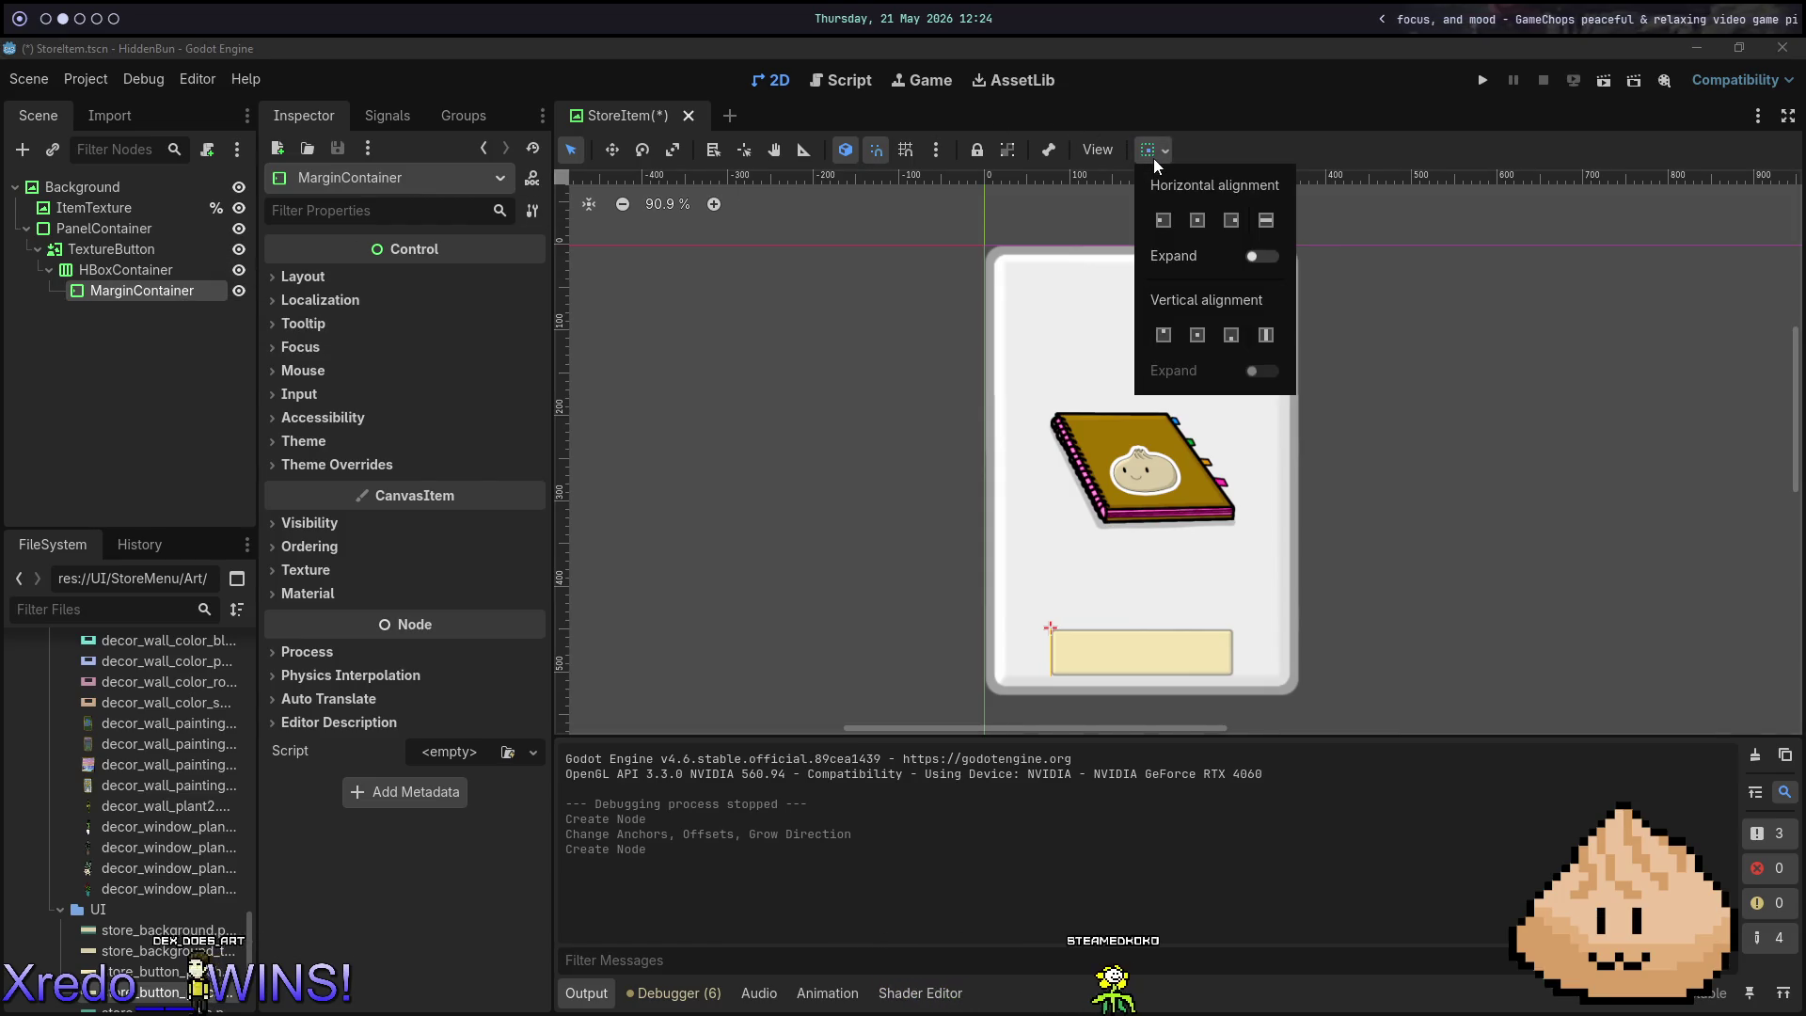
click(1264, 257)
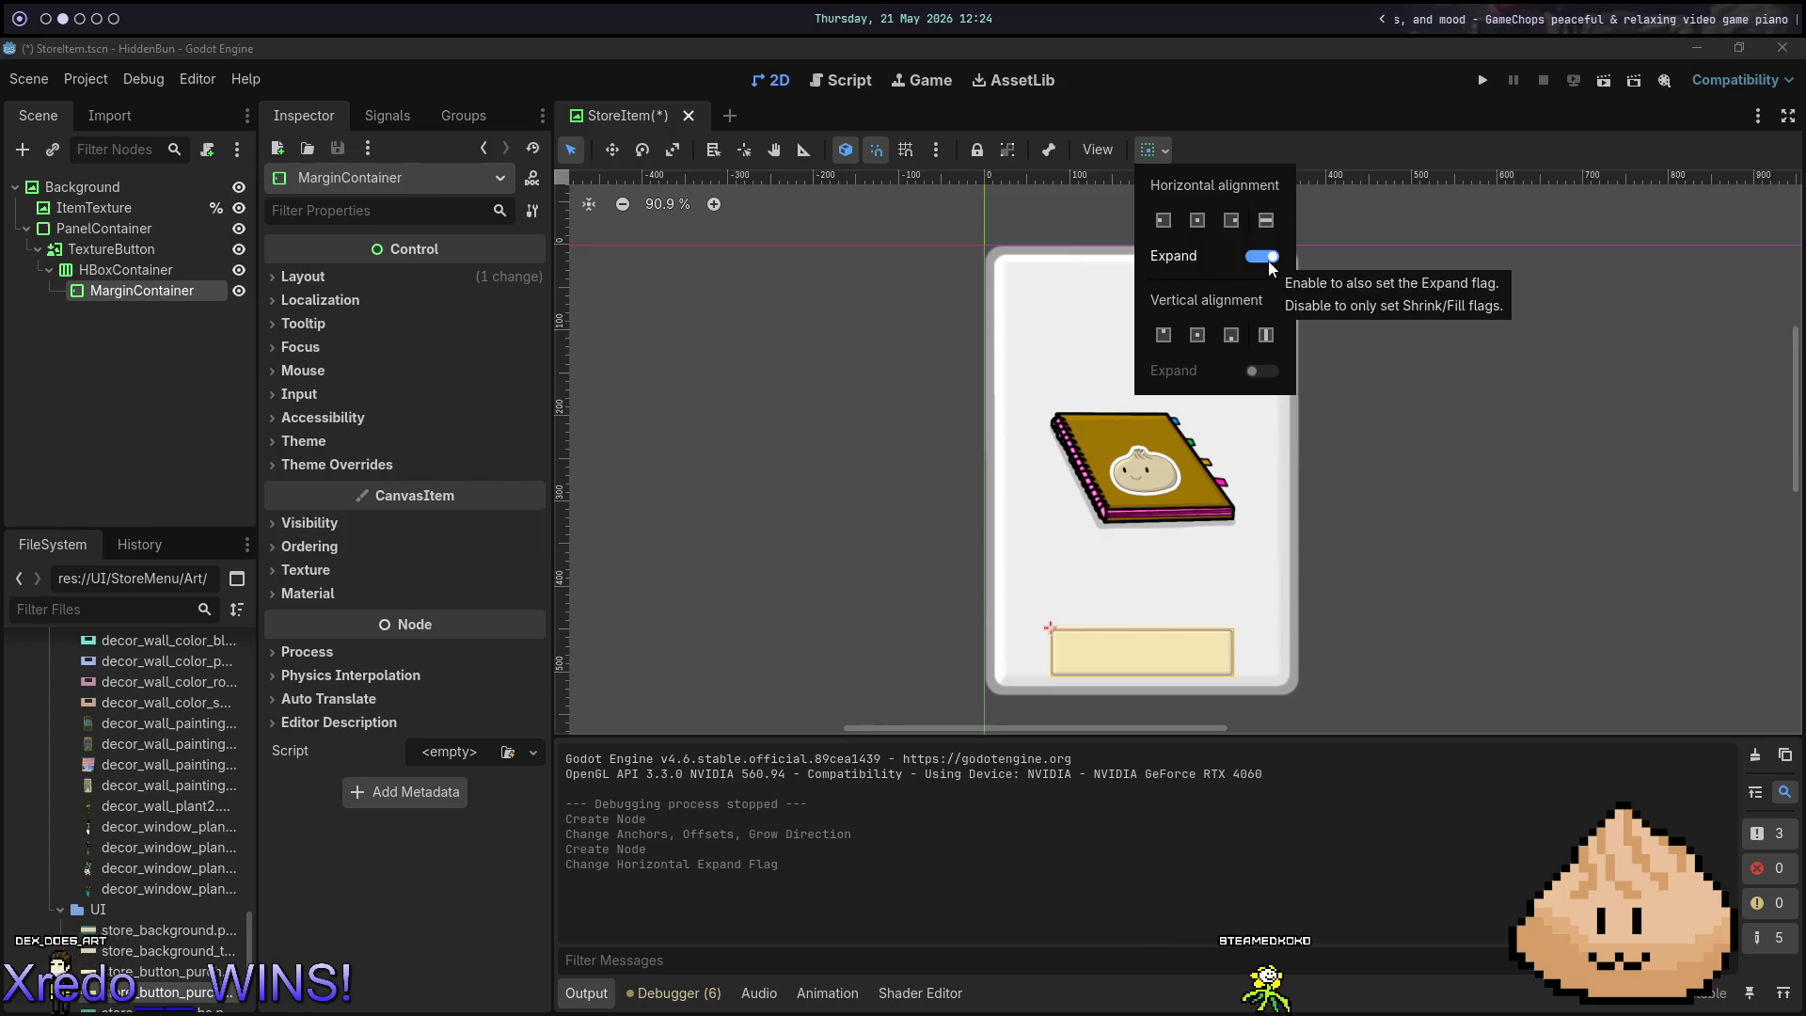
click(331, 465)
click(376, 485)
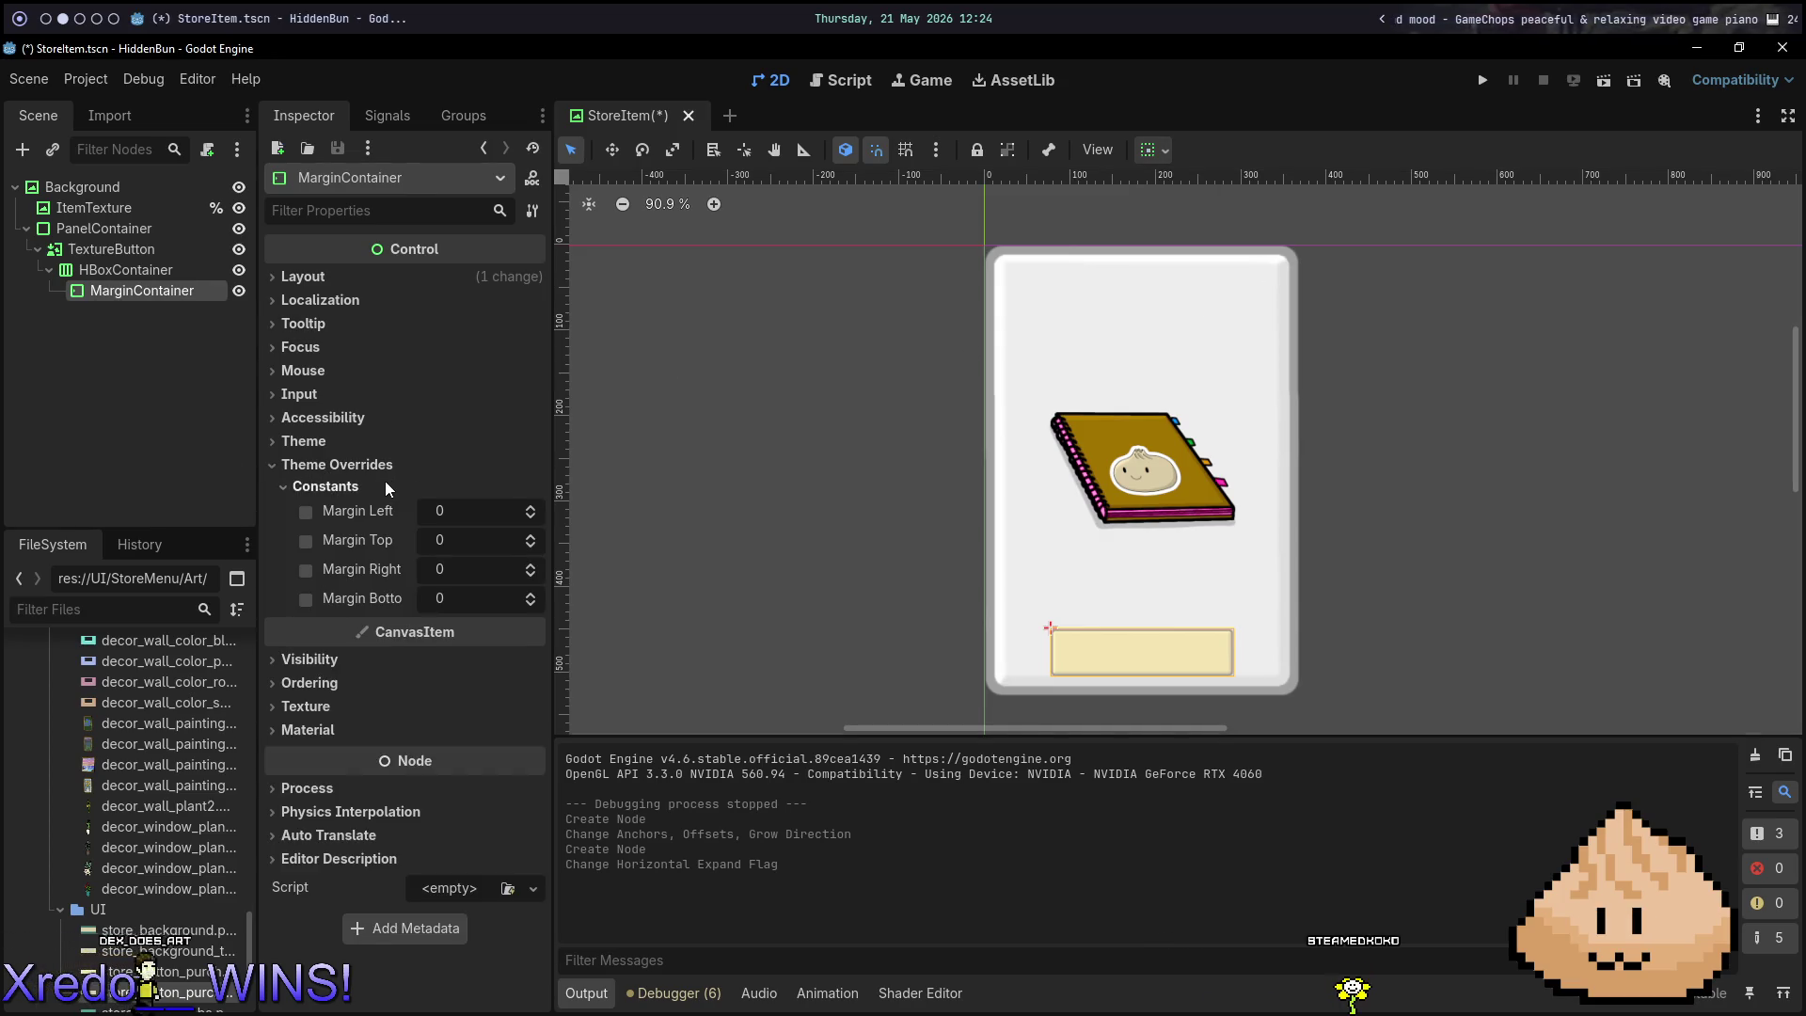
click(476, 512)
text(10)
key(Tab)
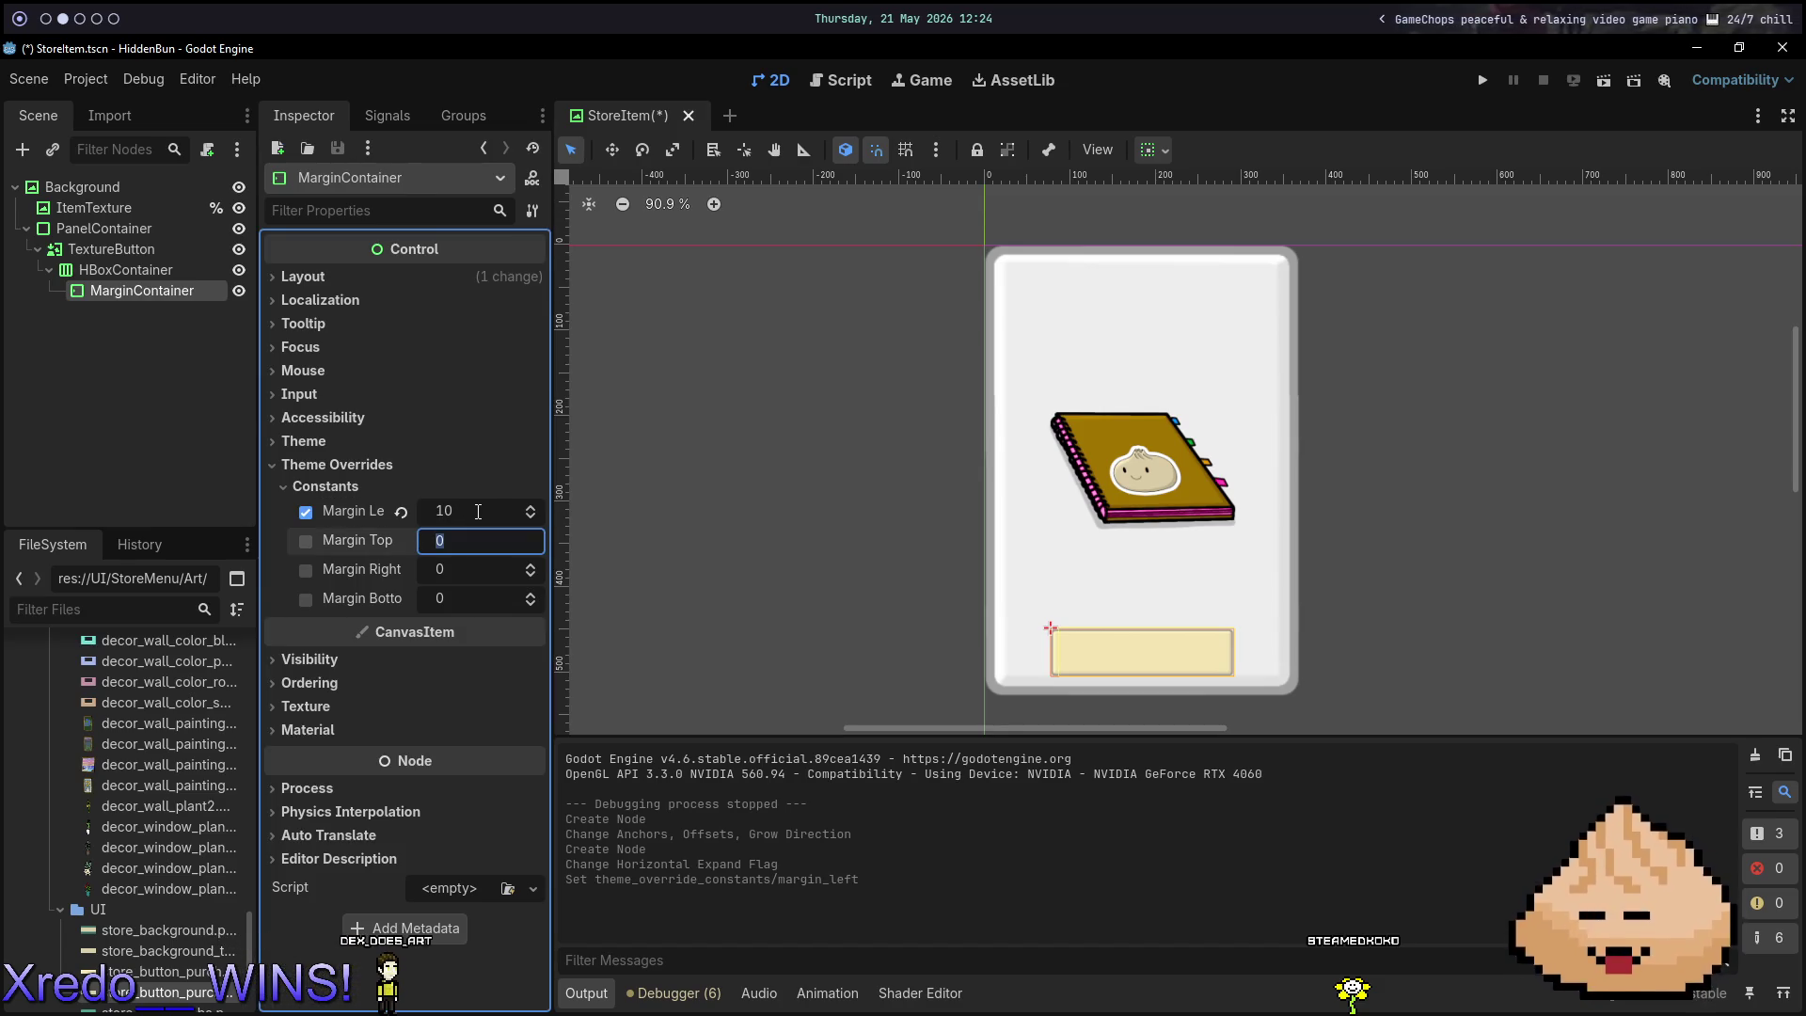
key(Tab)
text(10)
key(Tab)
text(5)
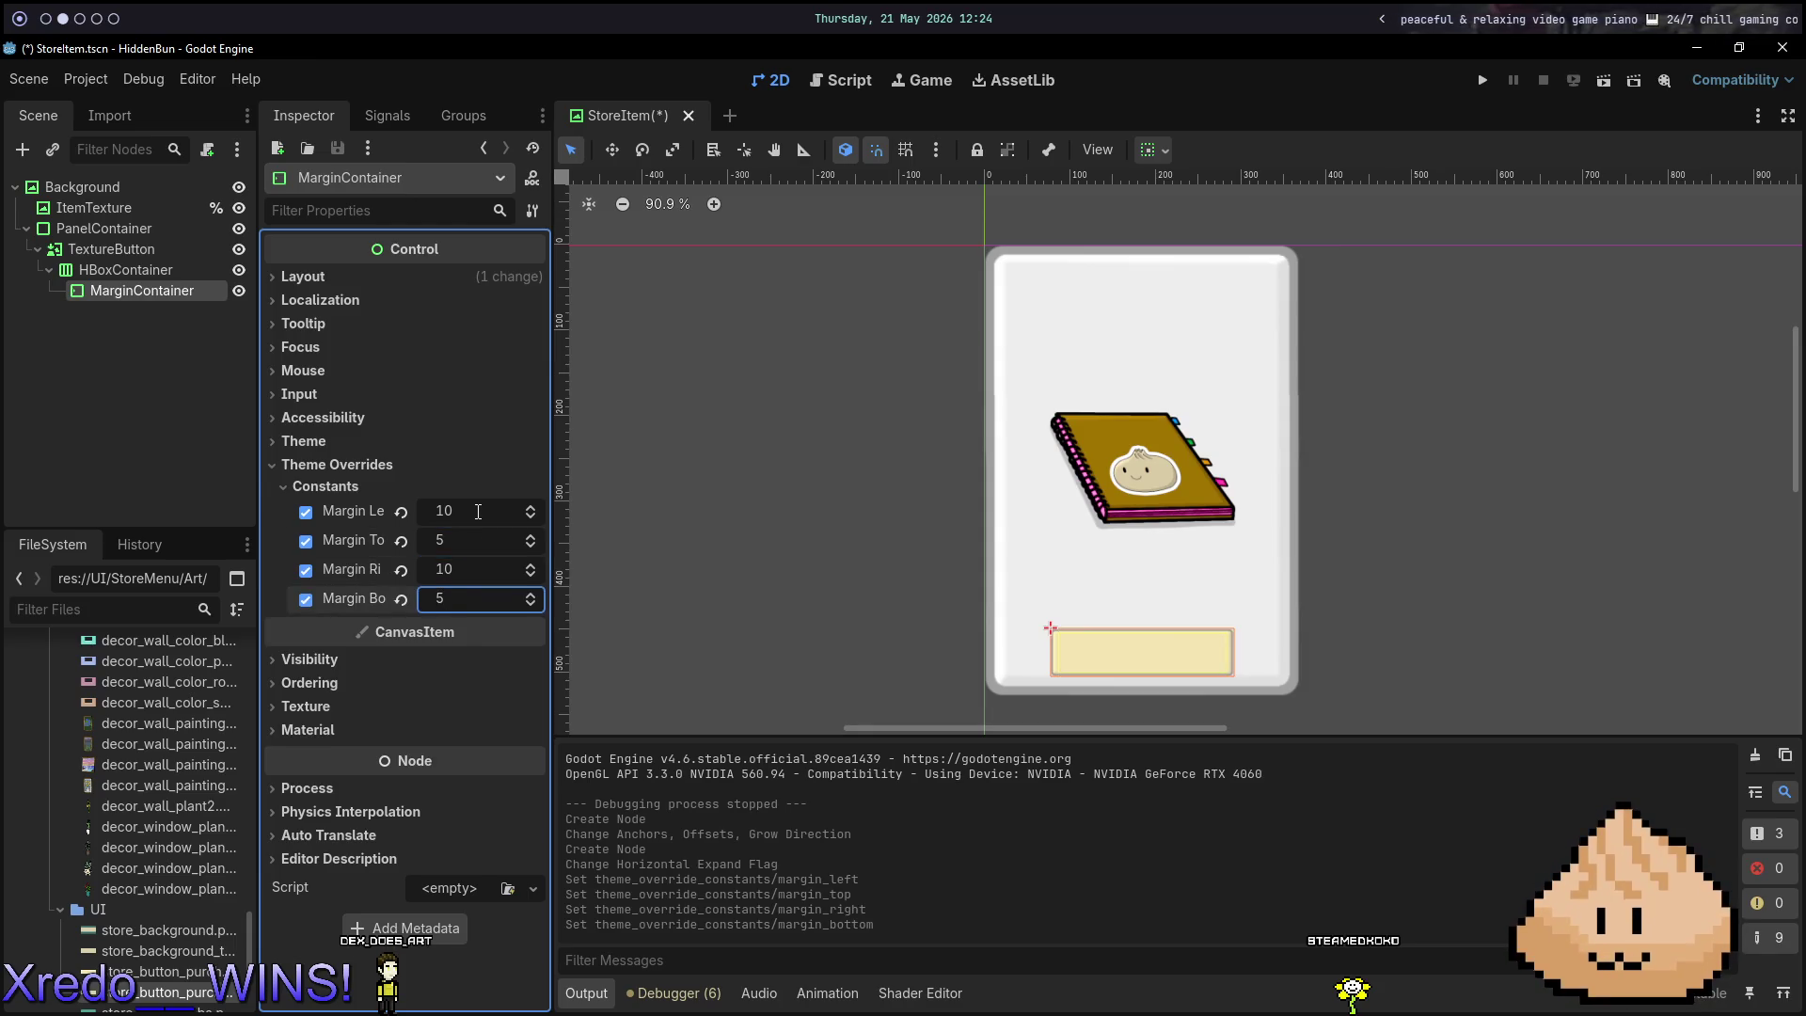
Save the StoreItem scene and bring up the Create New Node dialog.
key(ctrl+s)
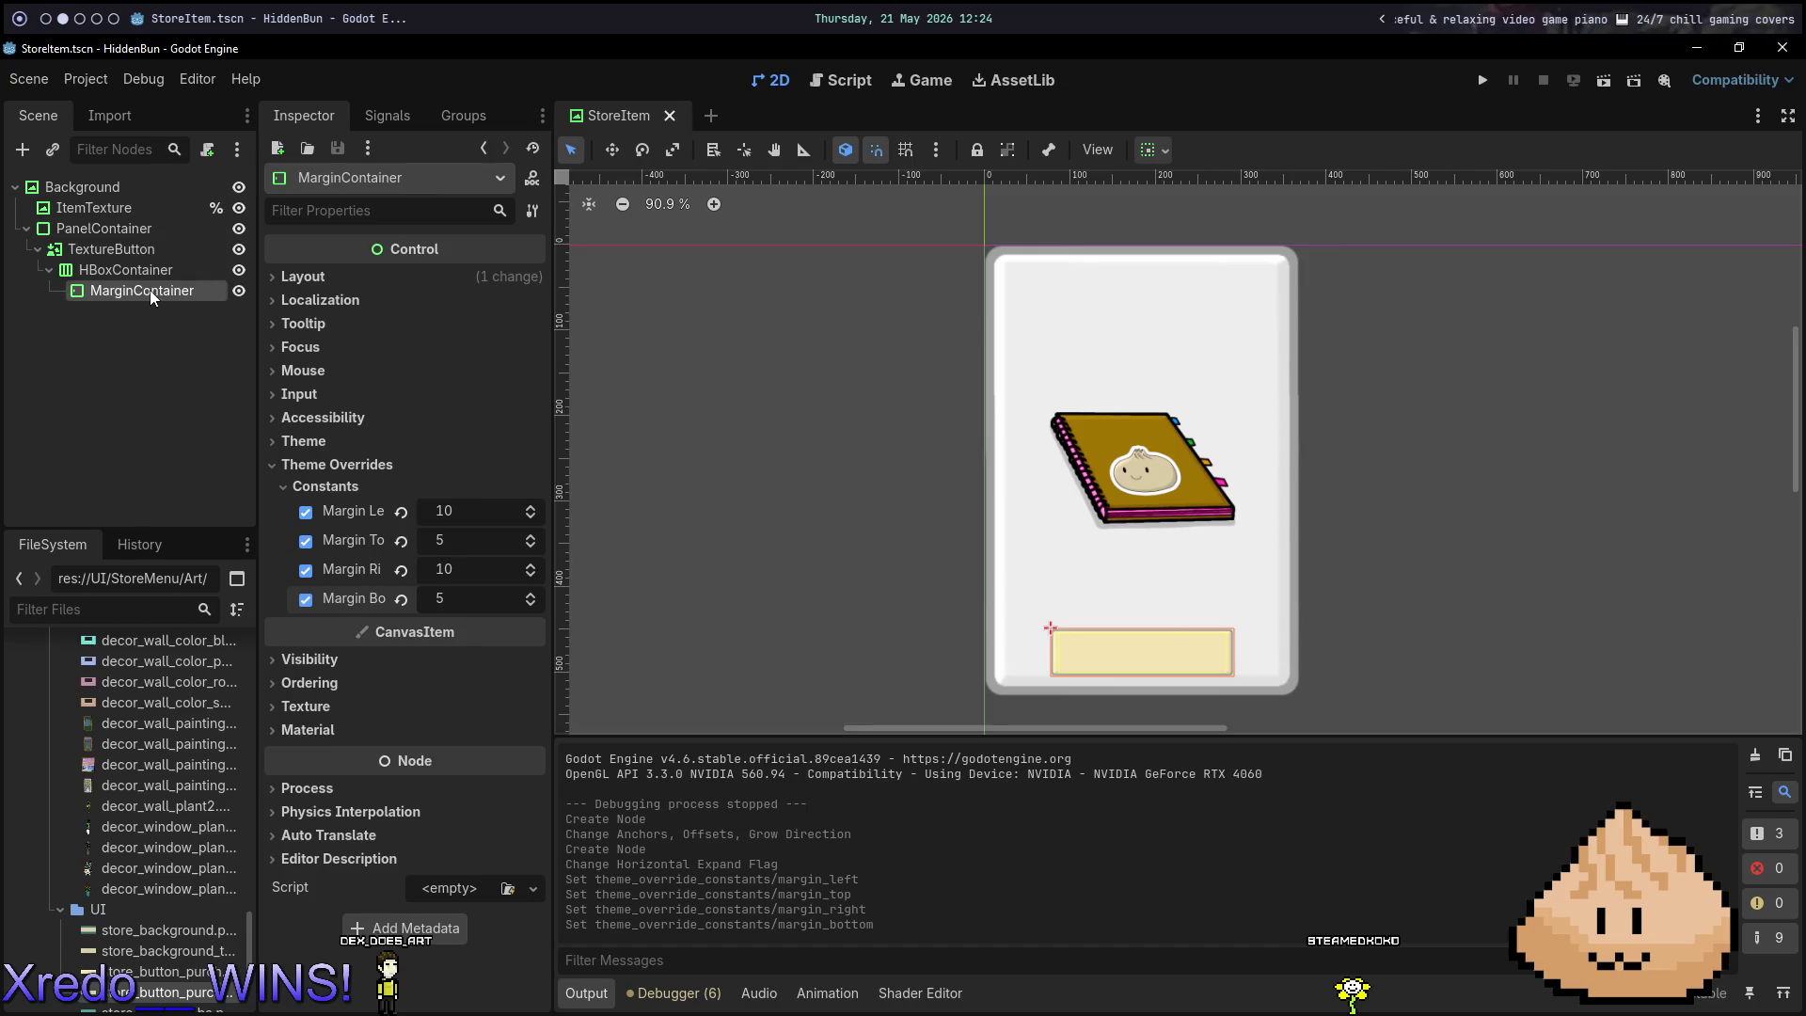
key(ctrl+a)
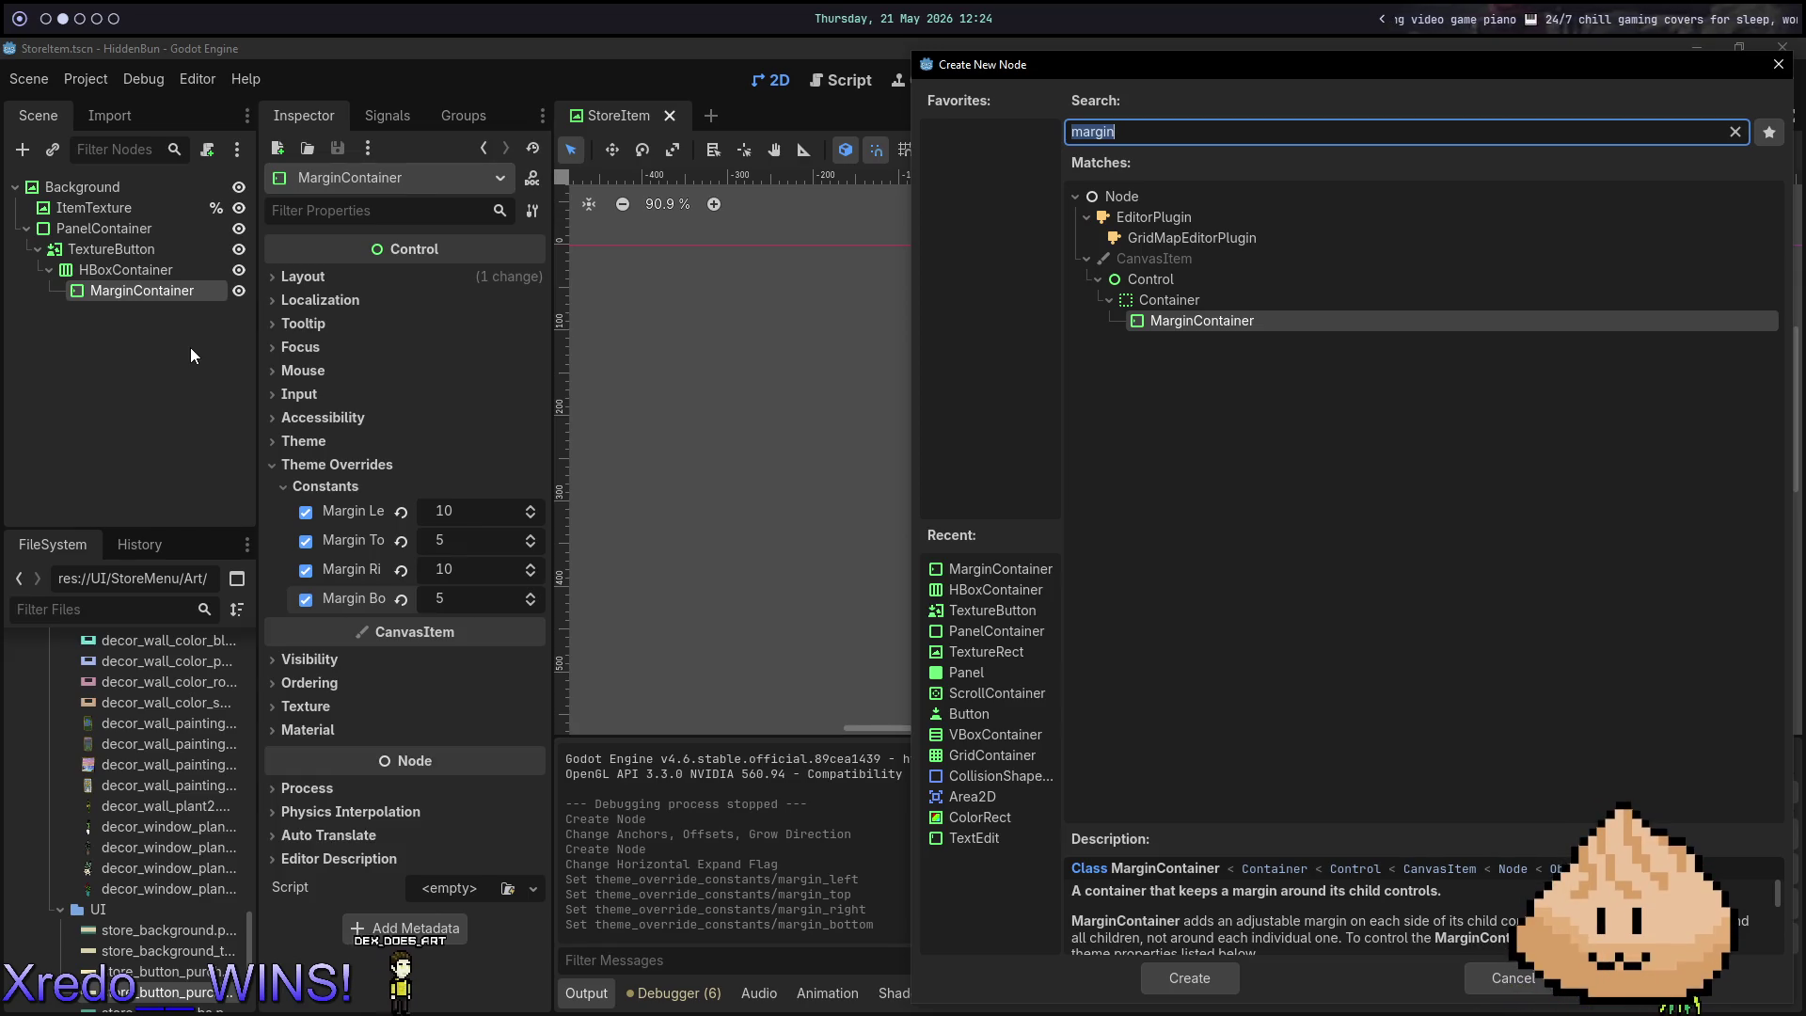
Add a TextureRect inside the MarginContainer and rename it LockIcon.
text(texture)
key(Return)
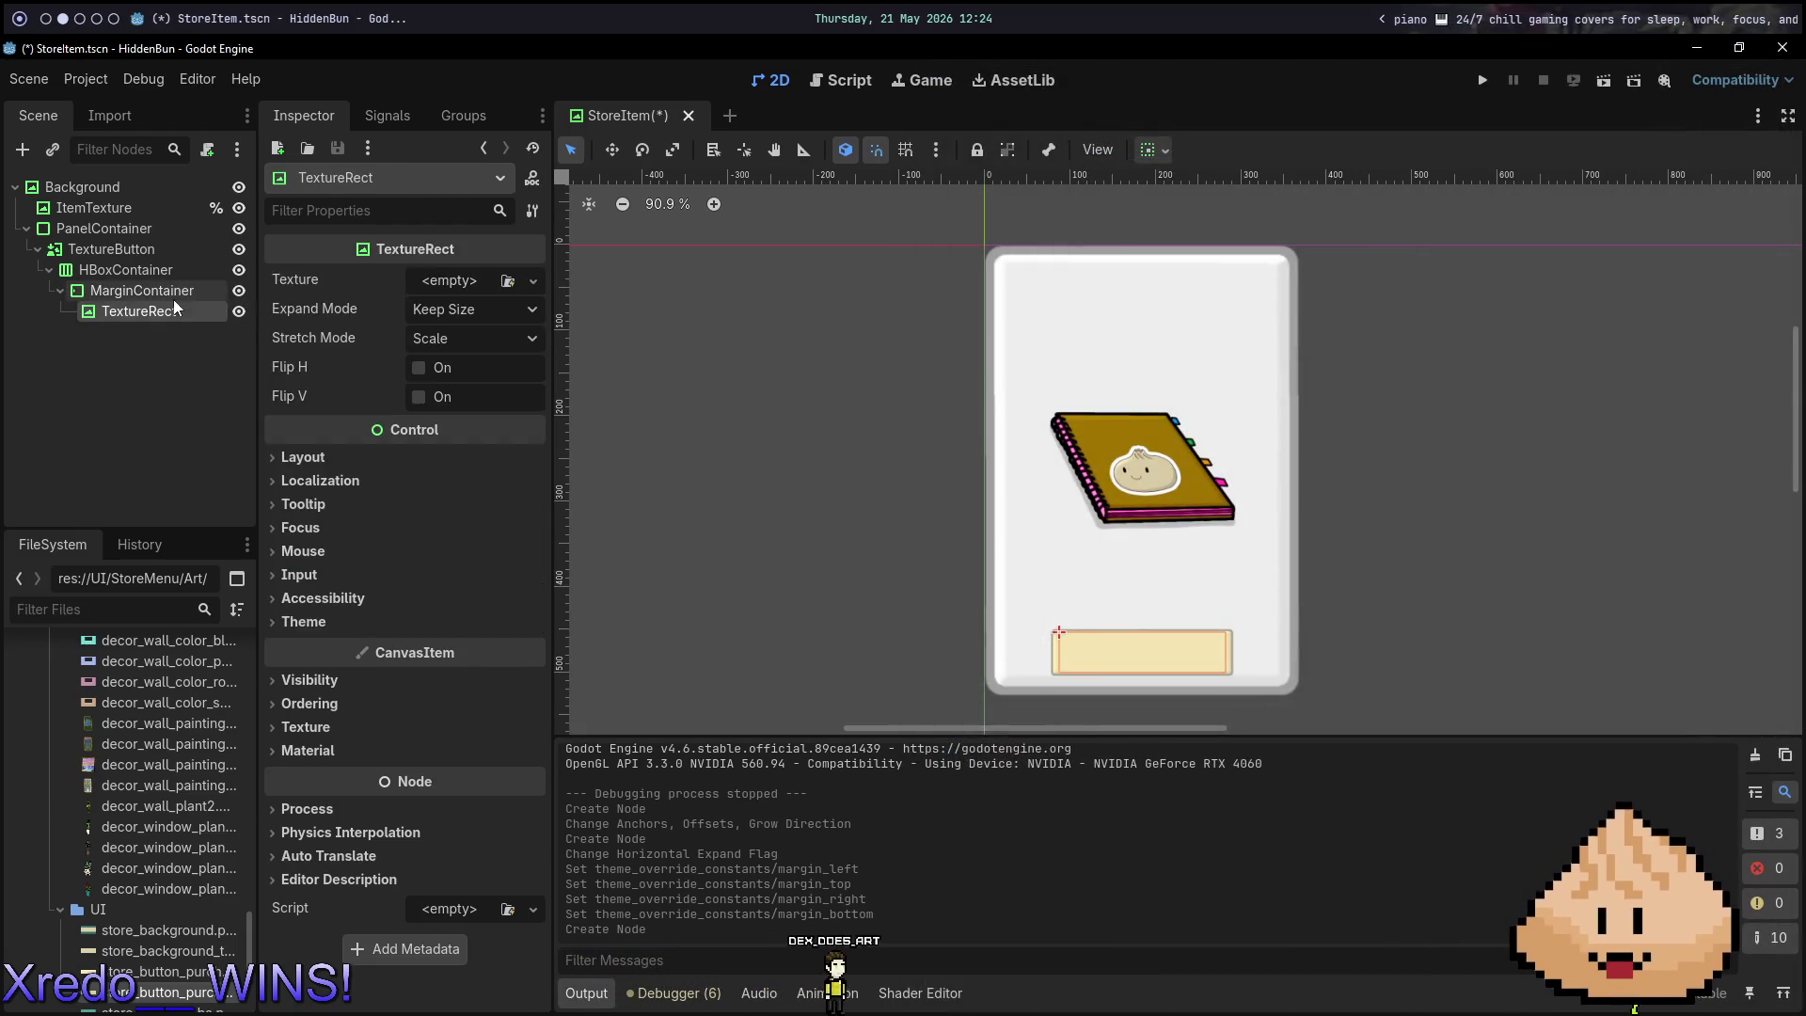
click(169, 293)
click(158, 318)
double_click(158, 318)
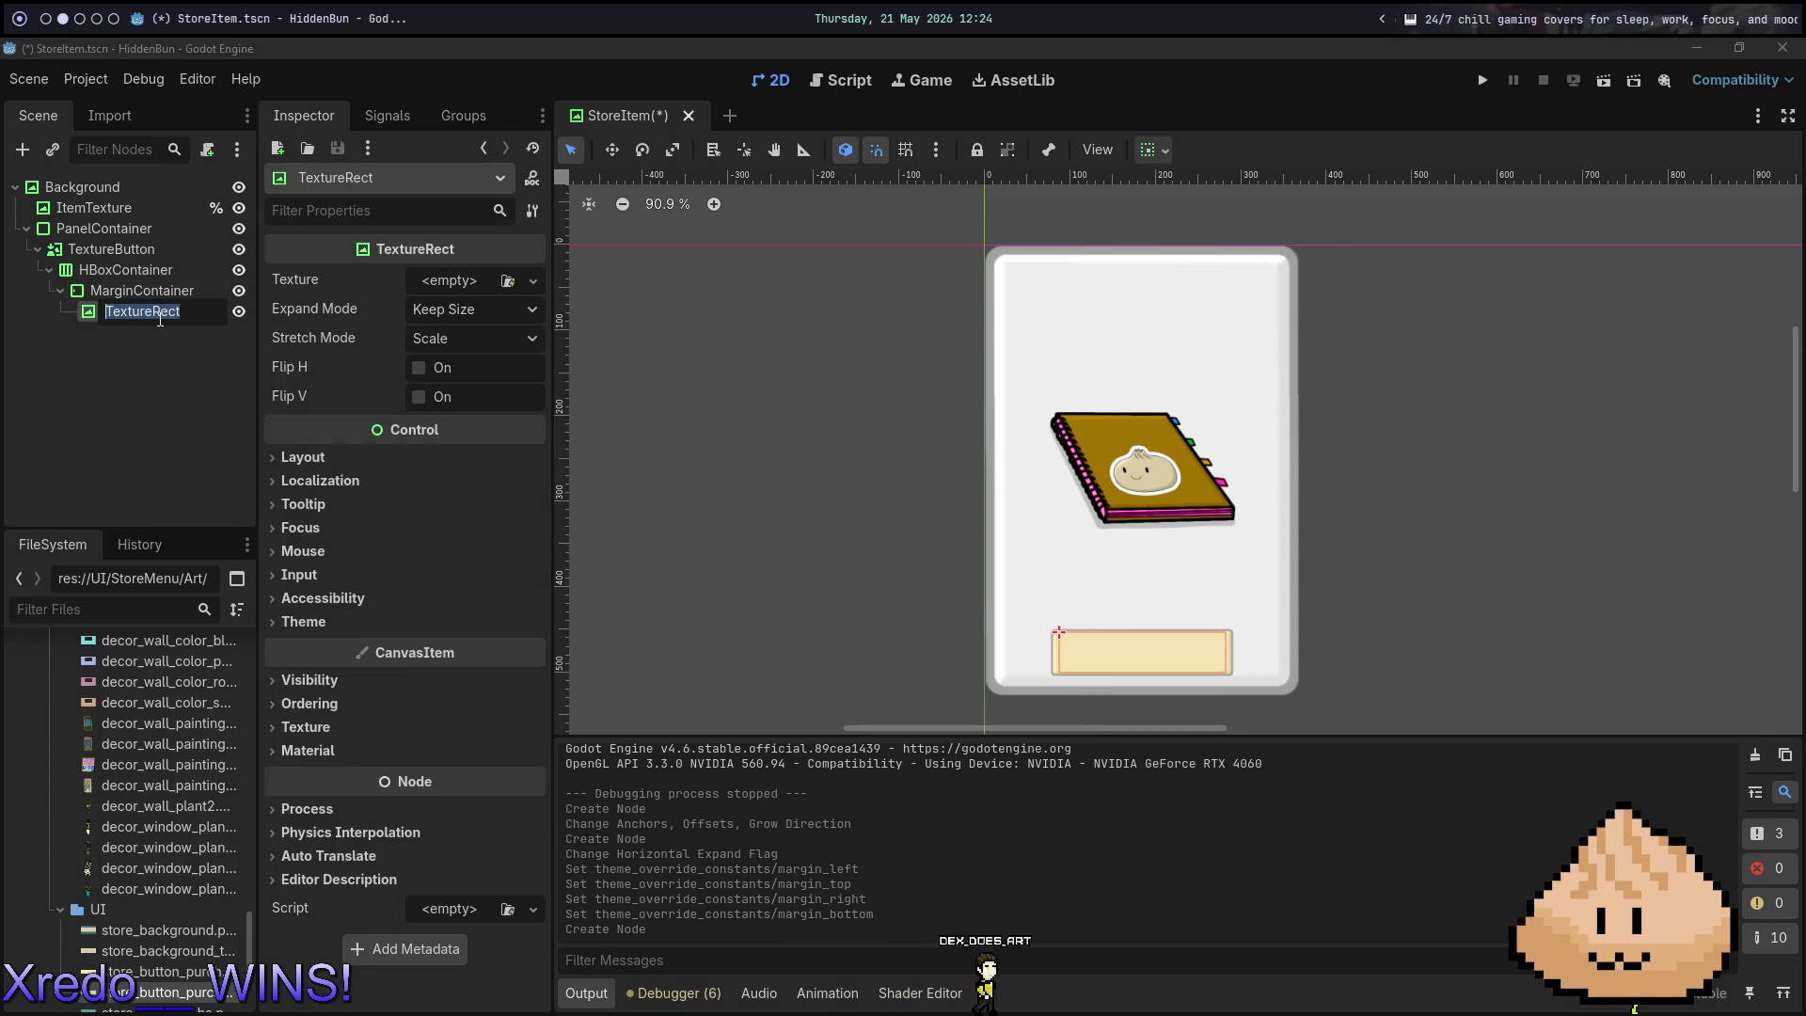
text(LockIcon)
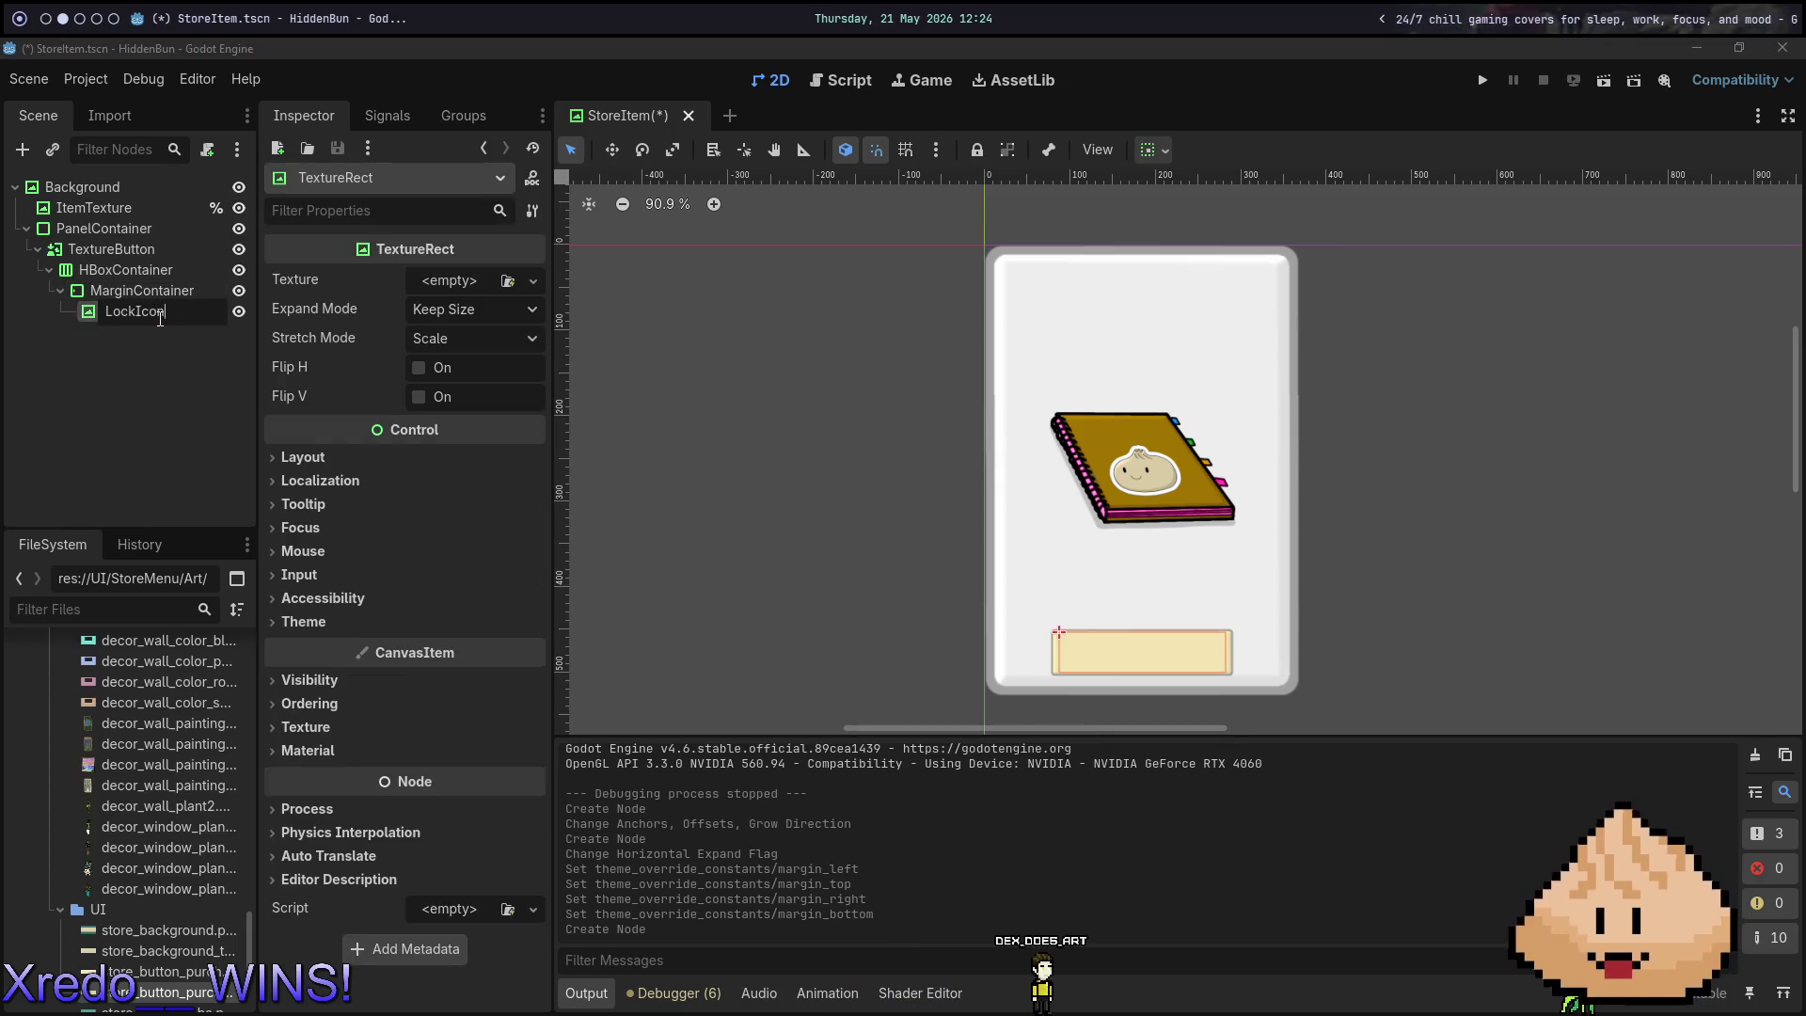
key(Return)
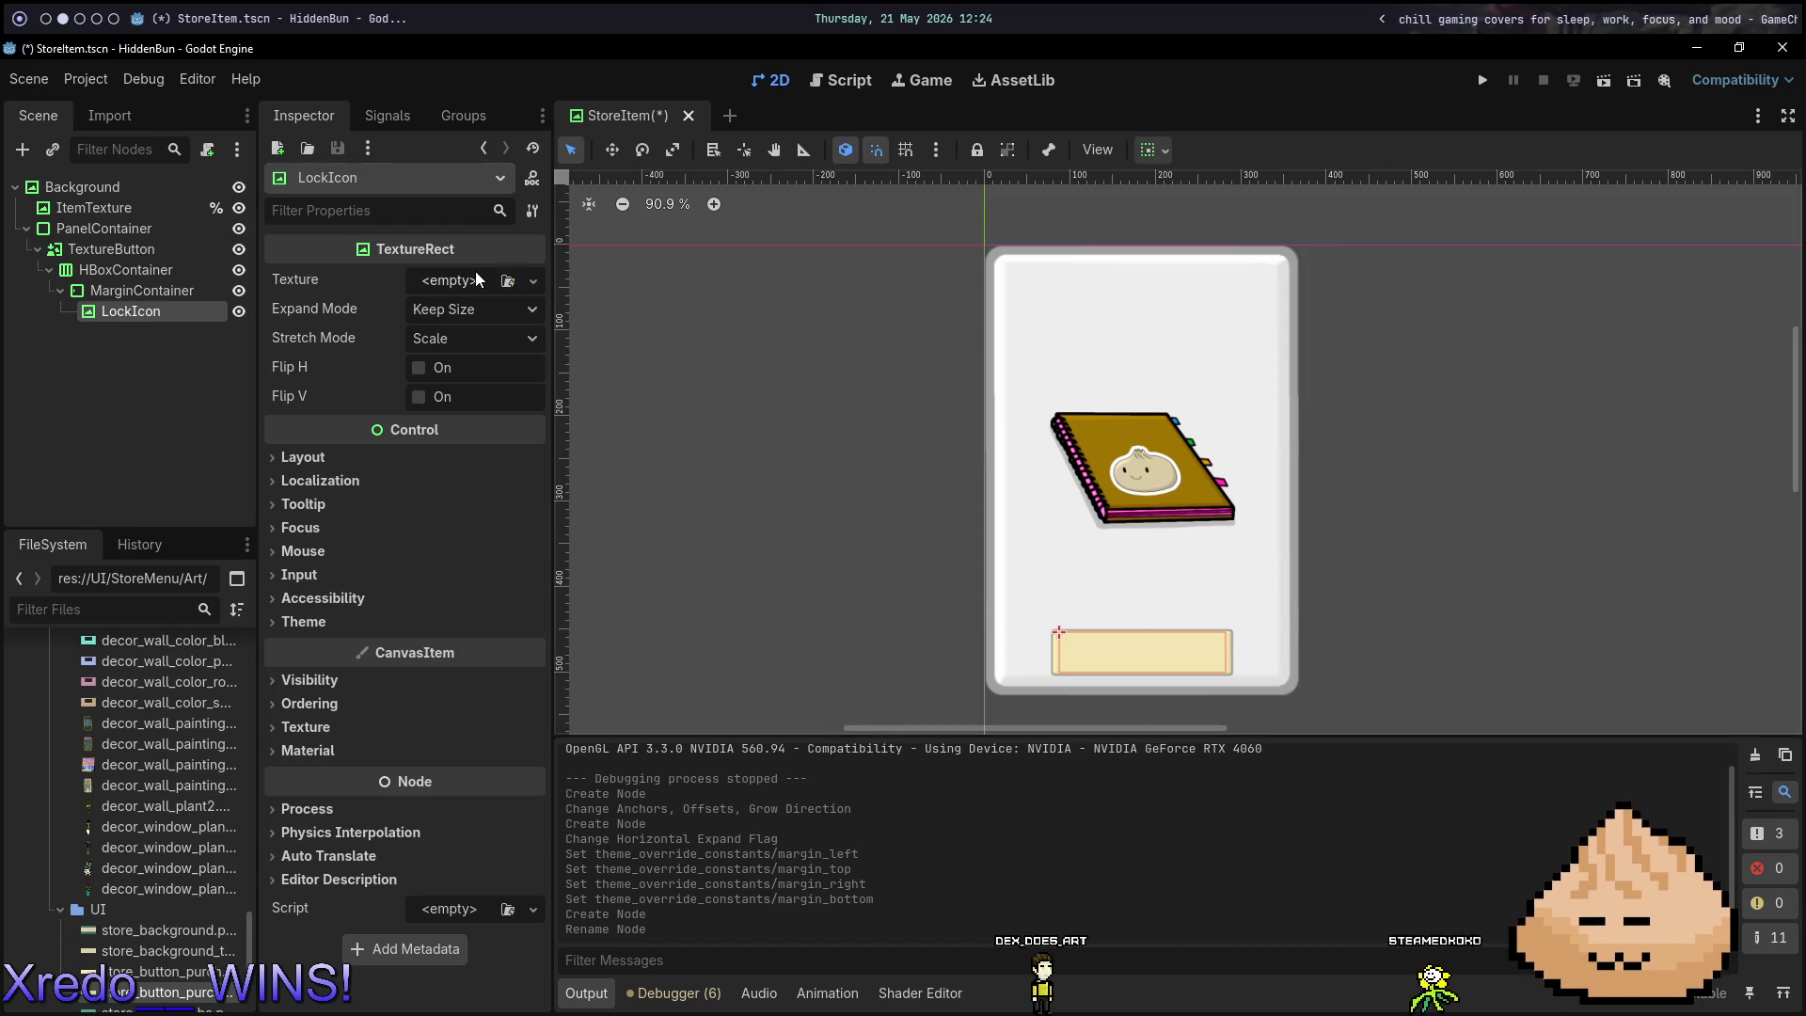
Assign store_lock.png as LockIcon's texture.
click(476, 279)
click(330, 388)
scroll(172, 758, down, 3)
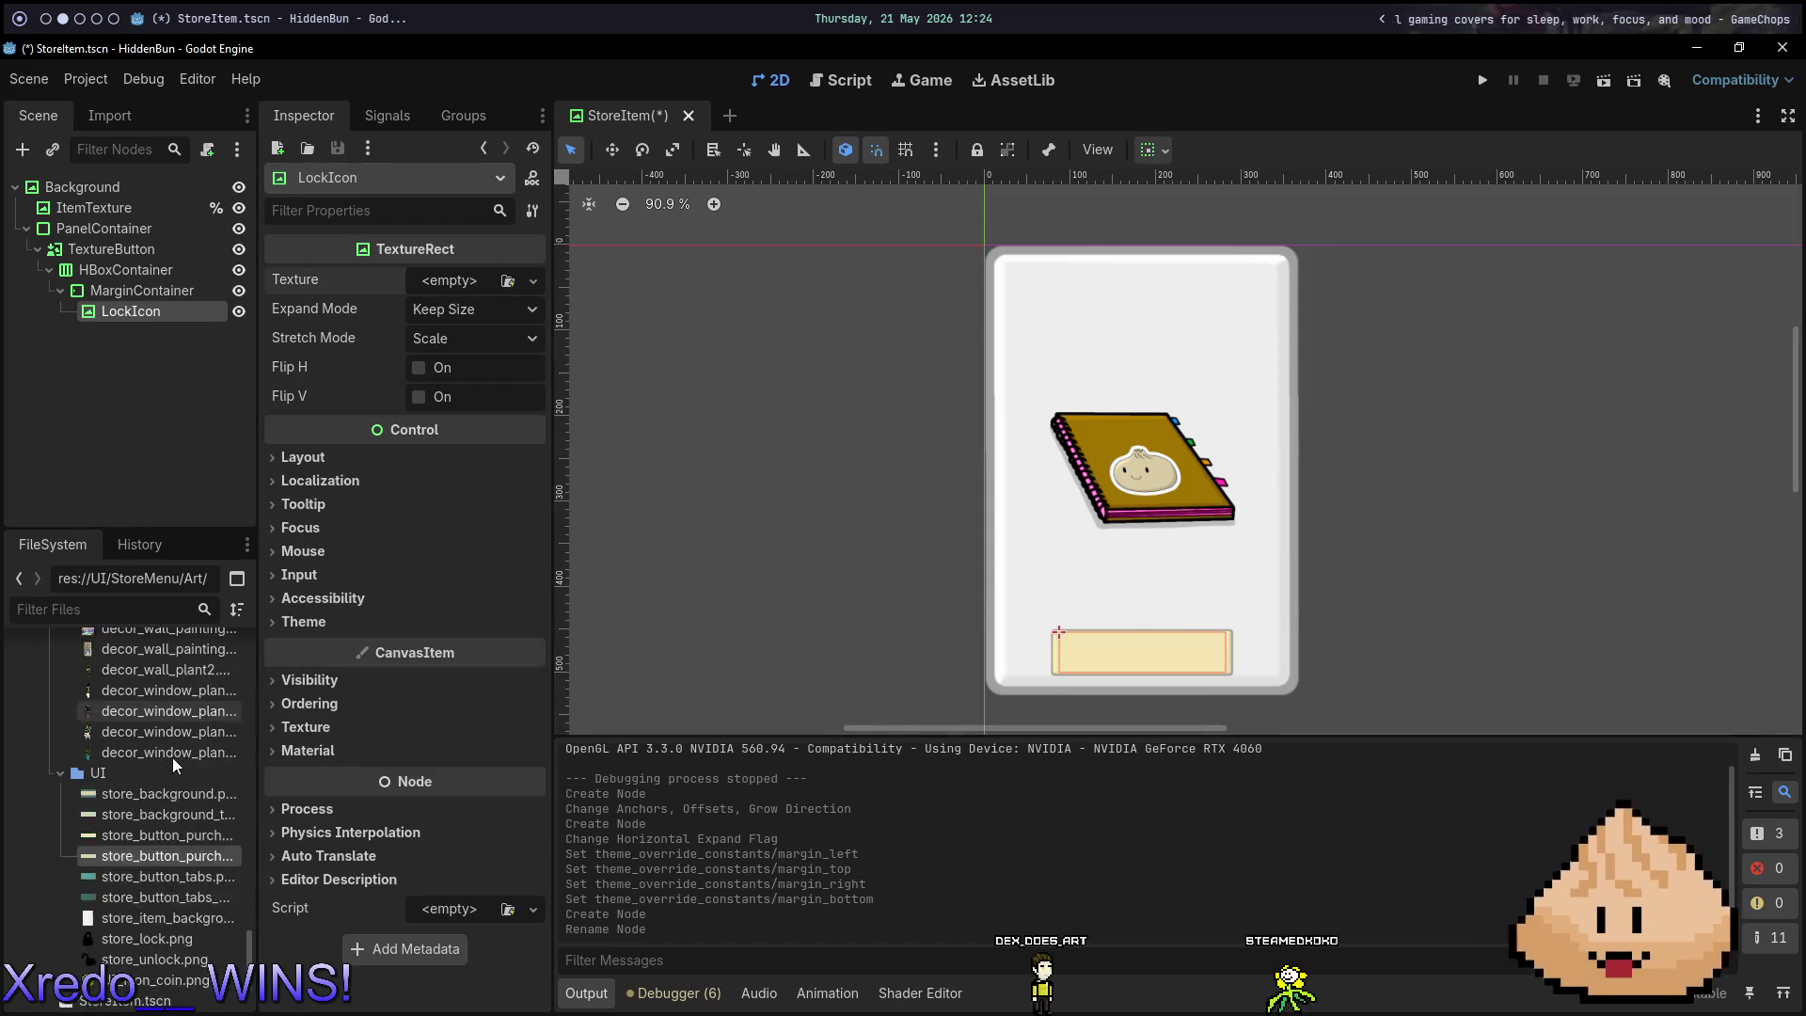
scroll(173, 758, down, 3)
mouse_move(156, 800)
mouse_down()
mouse_move(371, 479)
mouse_move(423, 282)
mouse_move(448, 280)
mouse_up()
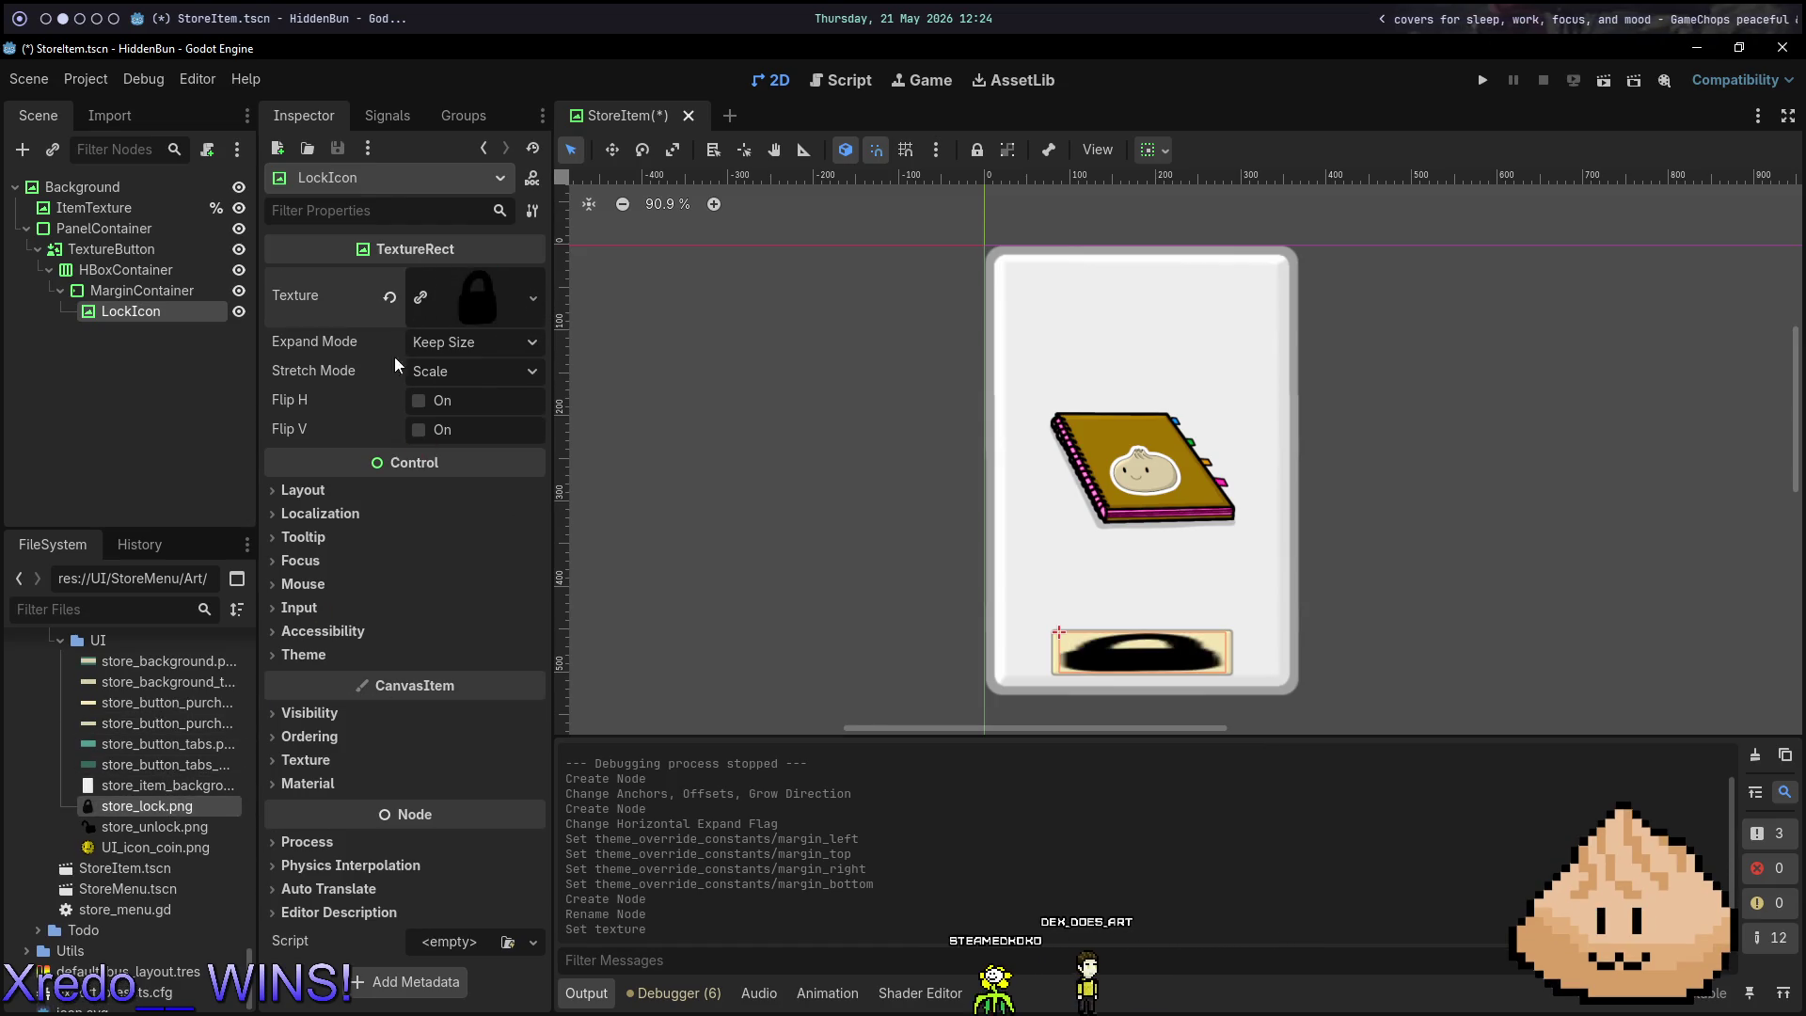
key(ctrl+a)
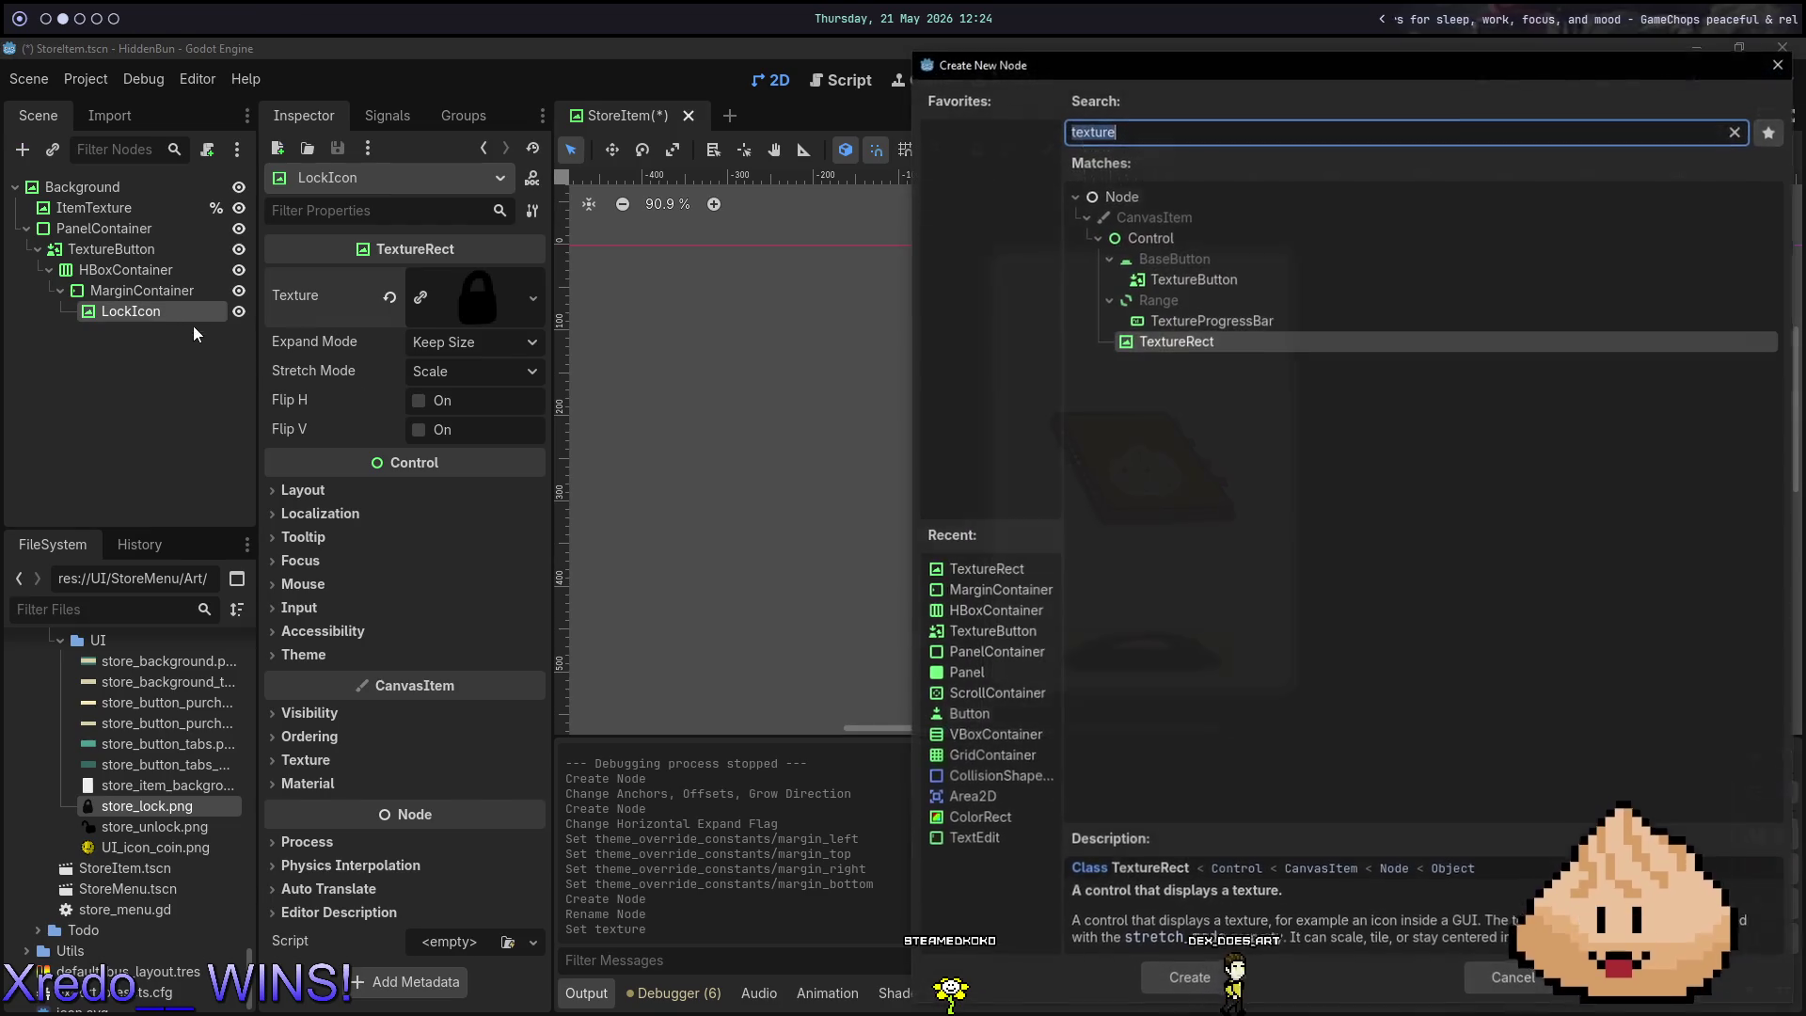
key(Escape)
Keep LockIcon's Expand Mode at Keep Size and set its Stretch Mode to Keep Aspect.
click(452, 343)
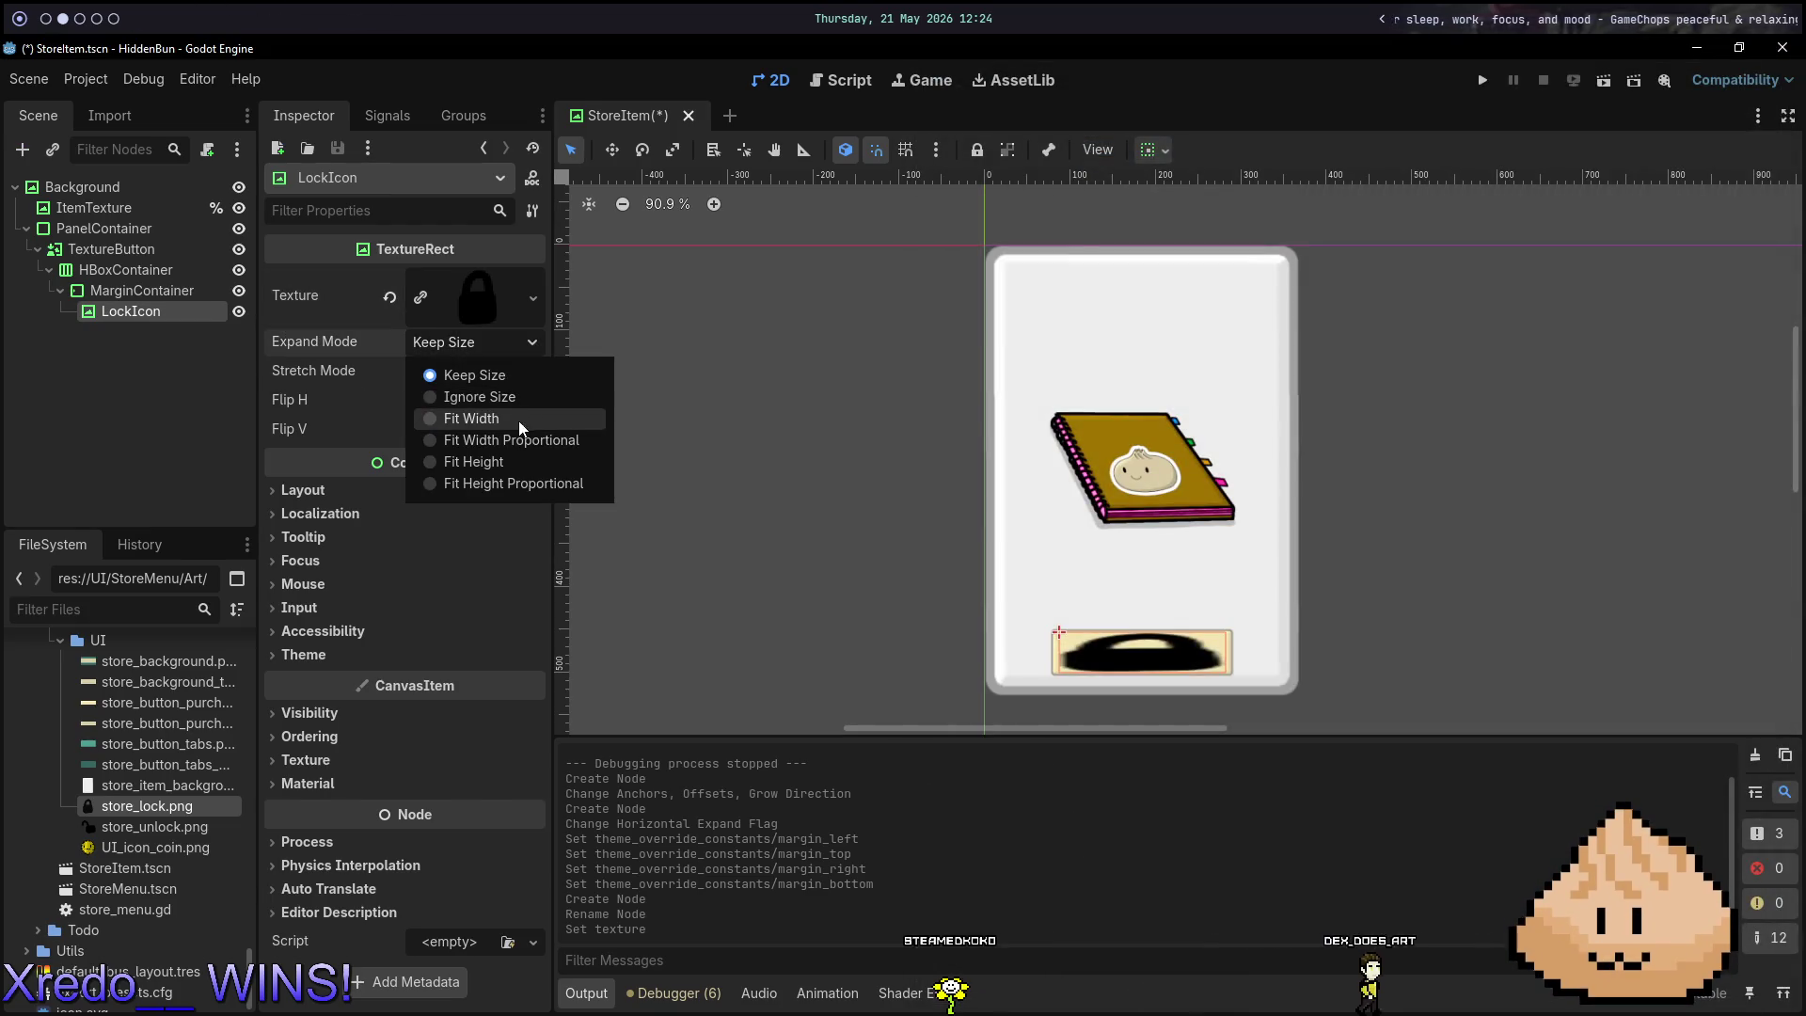
click(472, 370)
click(472, 370)
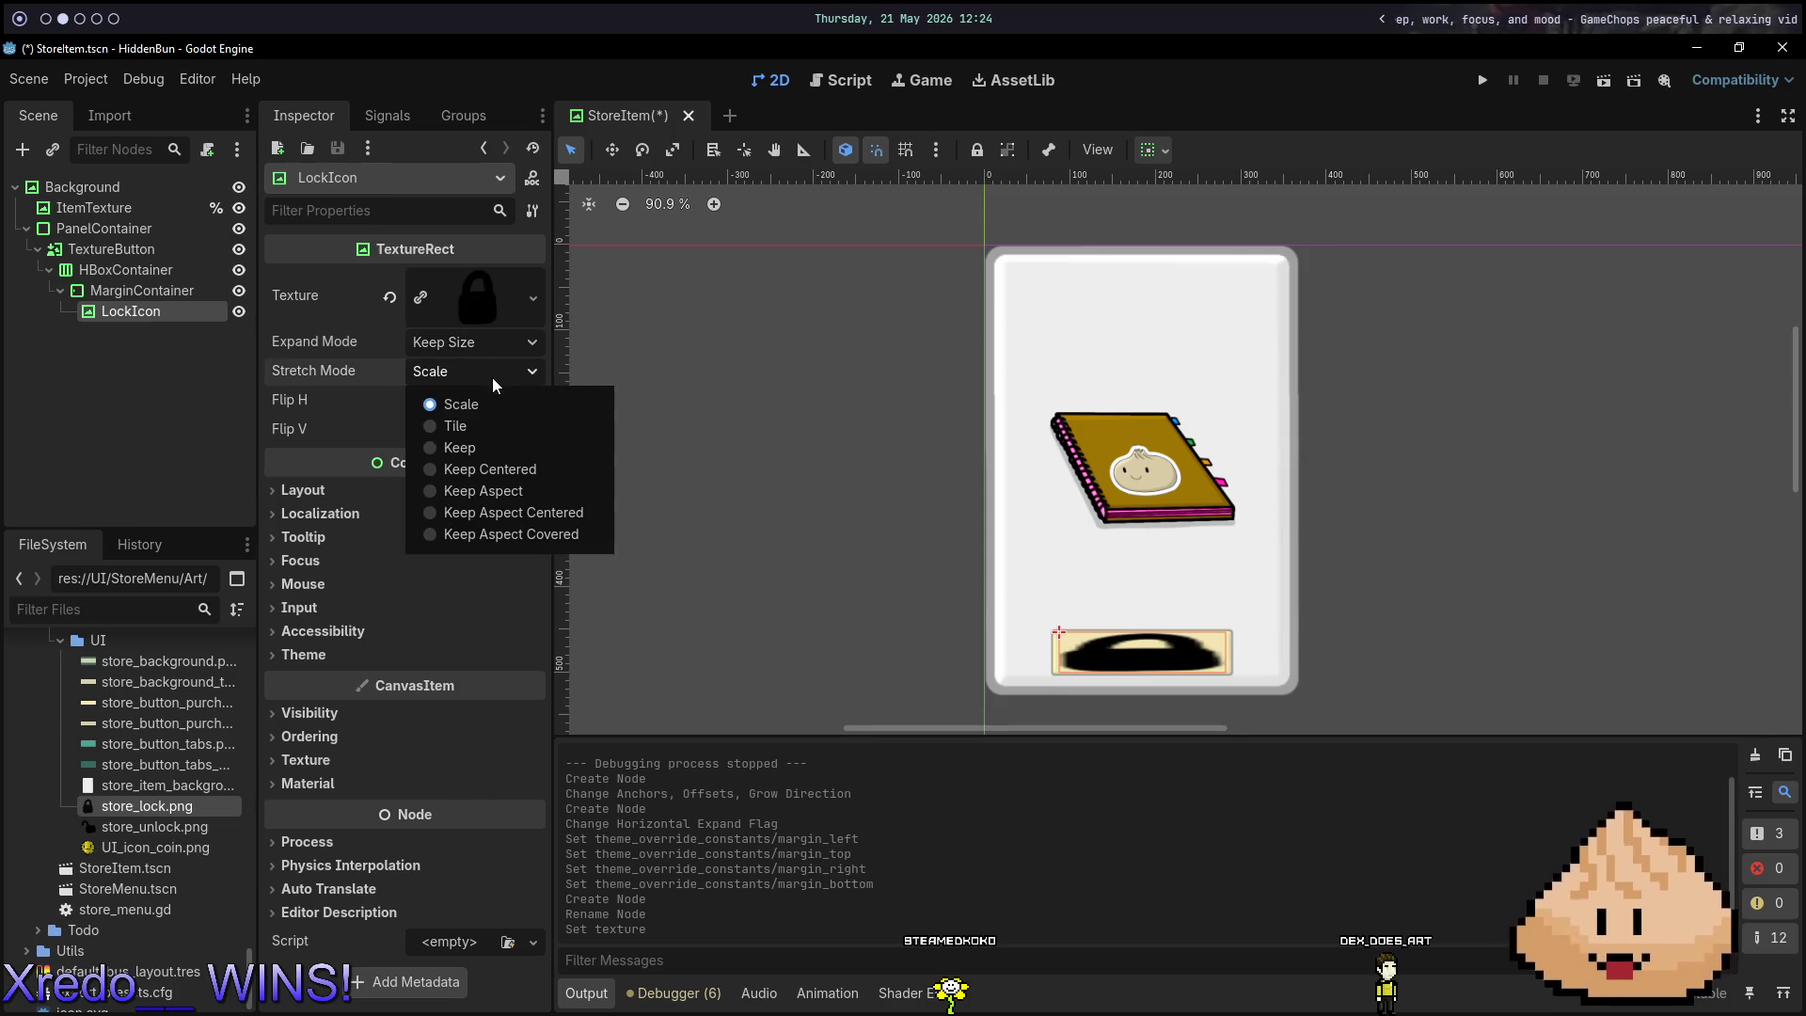
click(477, 489)
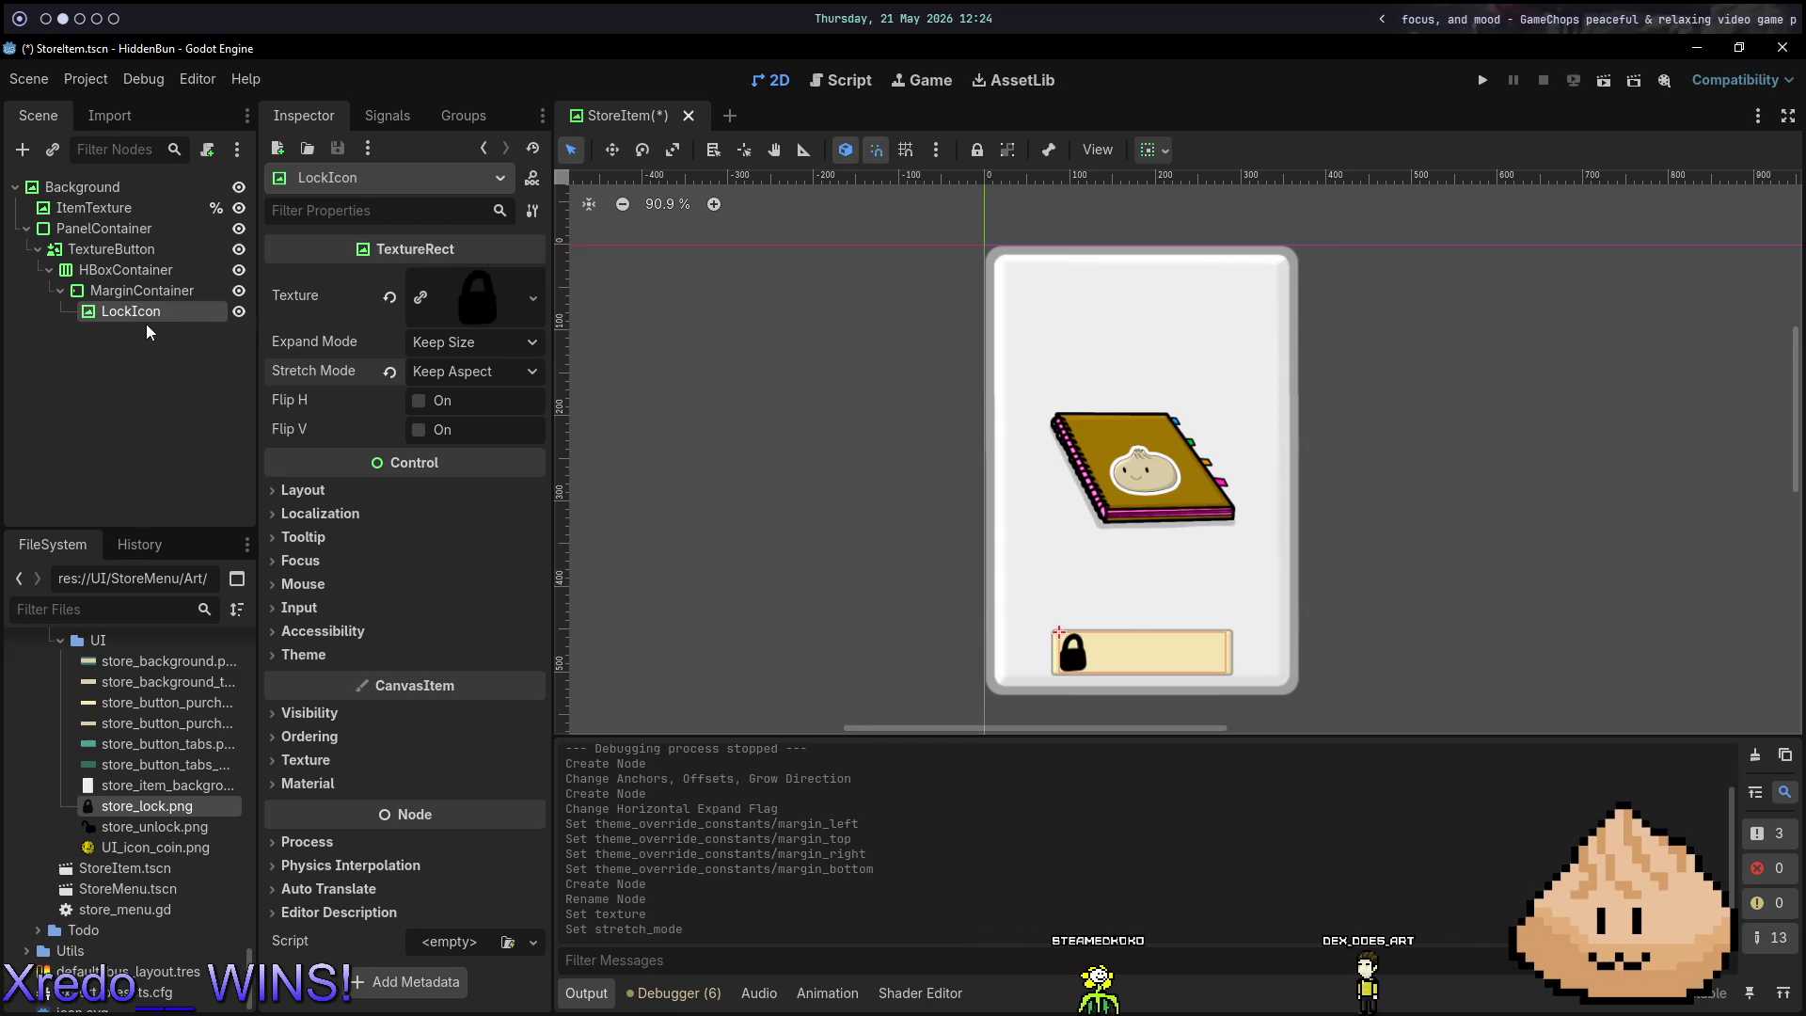
click(137, 290)
Add a Label beside LockIcon in the MarginContainer with placeholder text 'asdfasdf'.
key(ctrl+a)
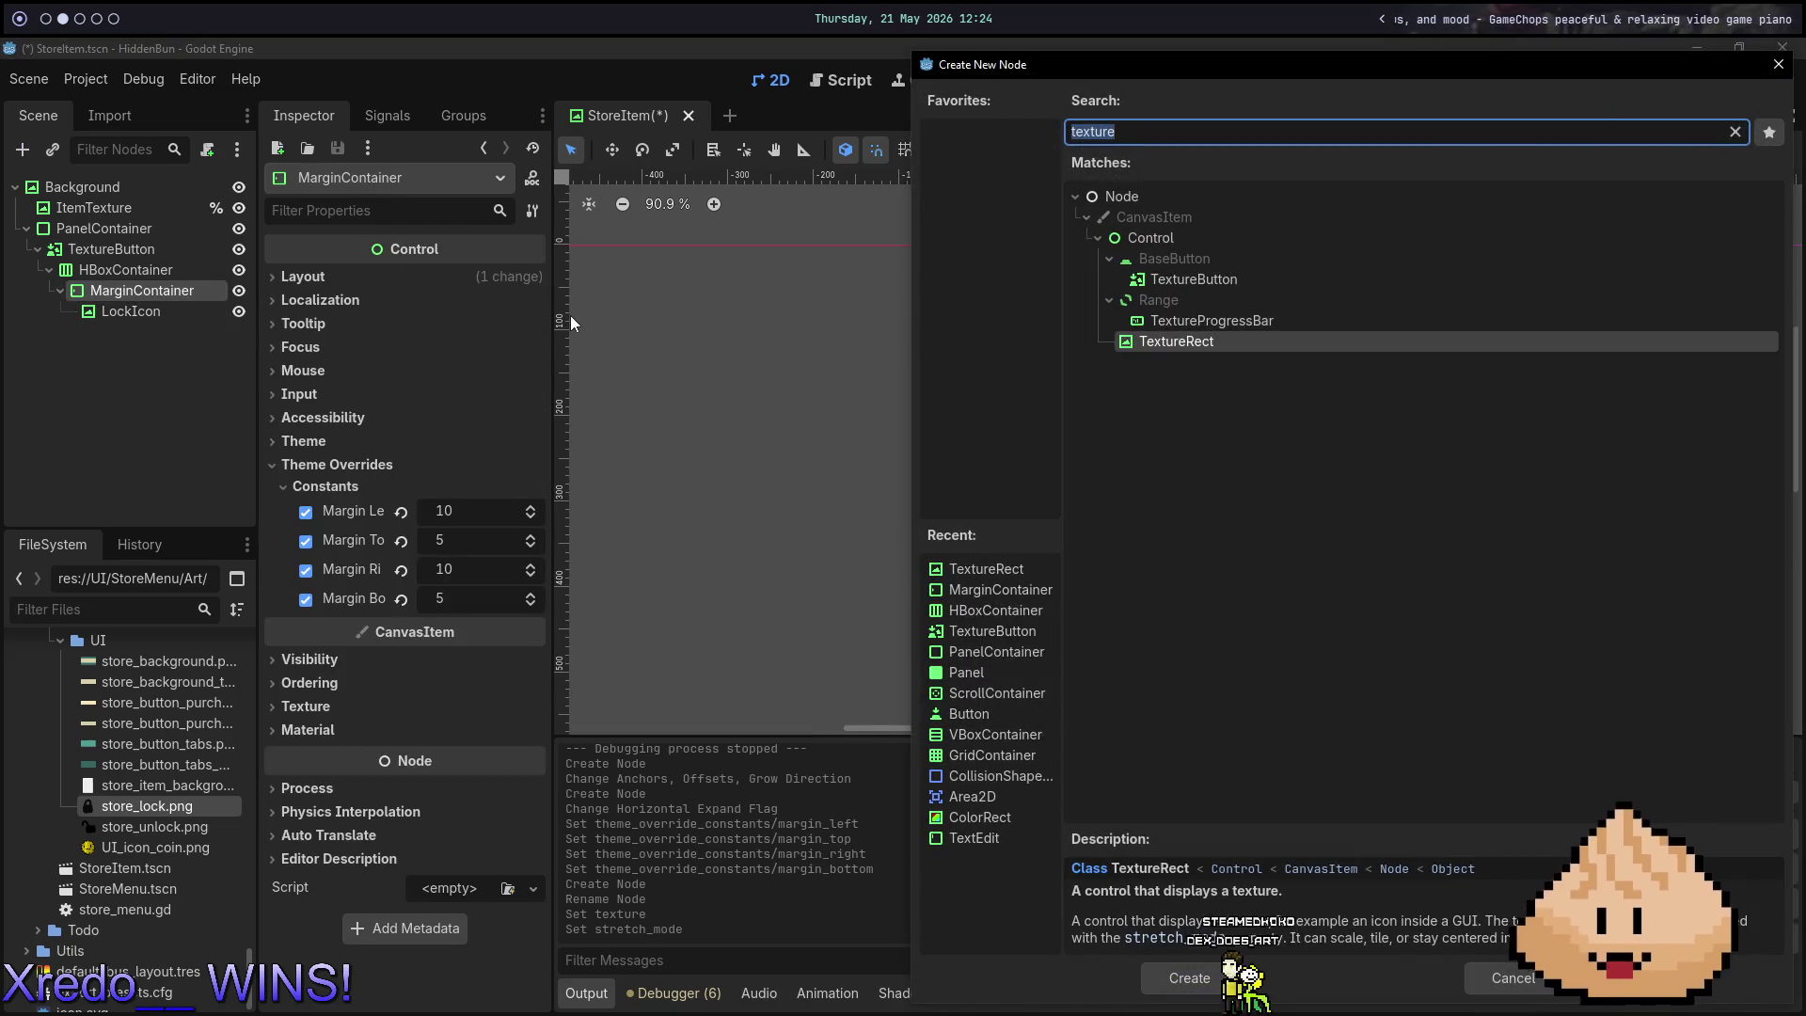
text(text)
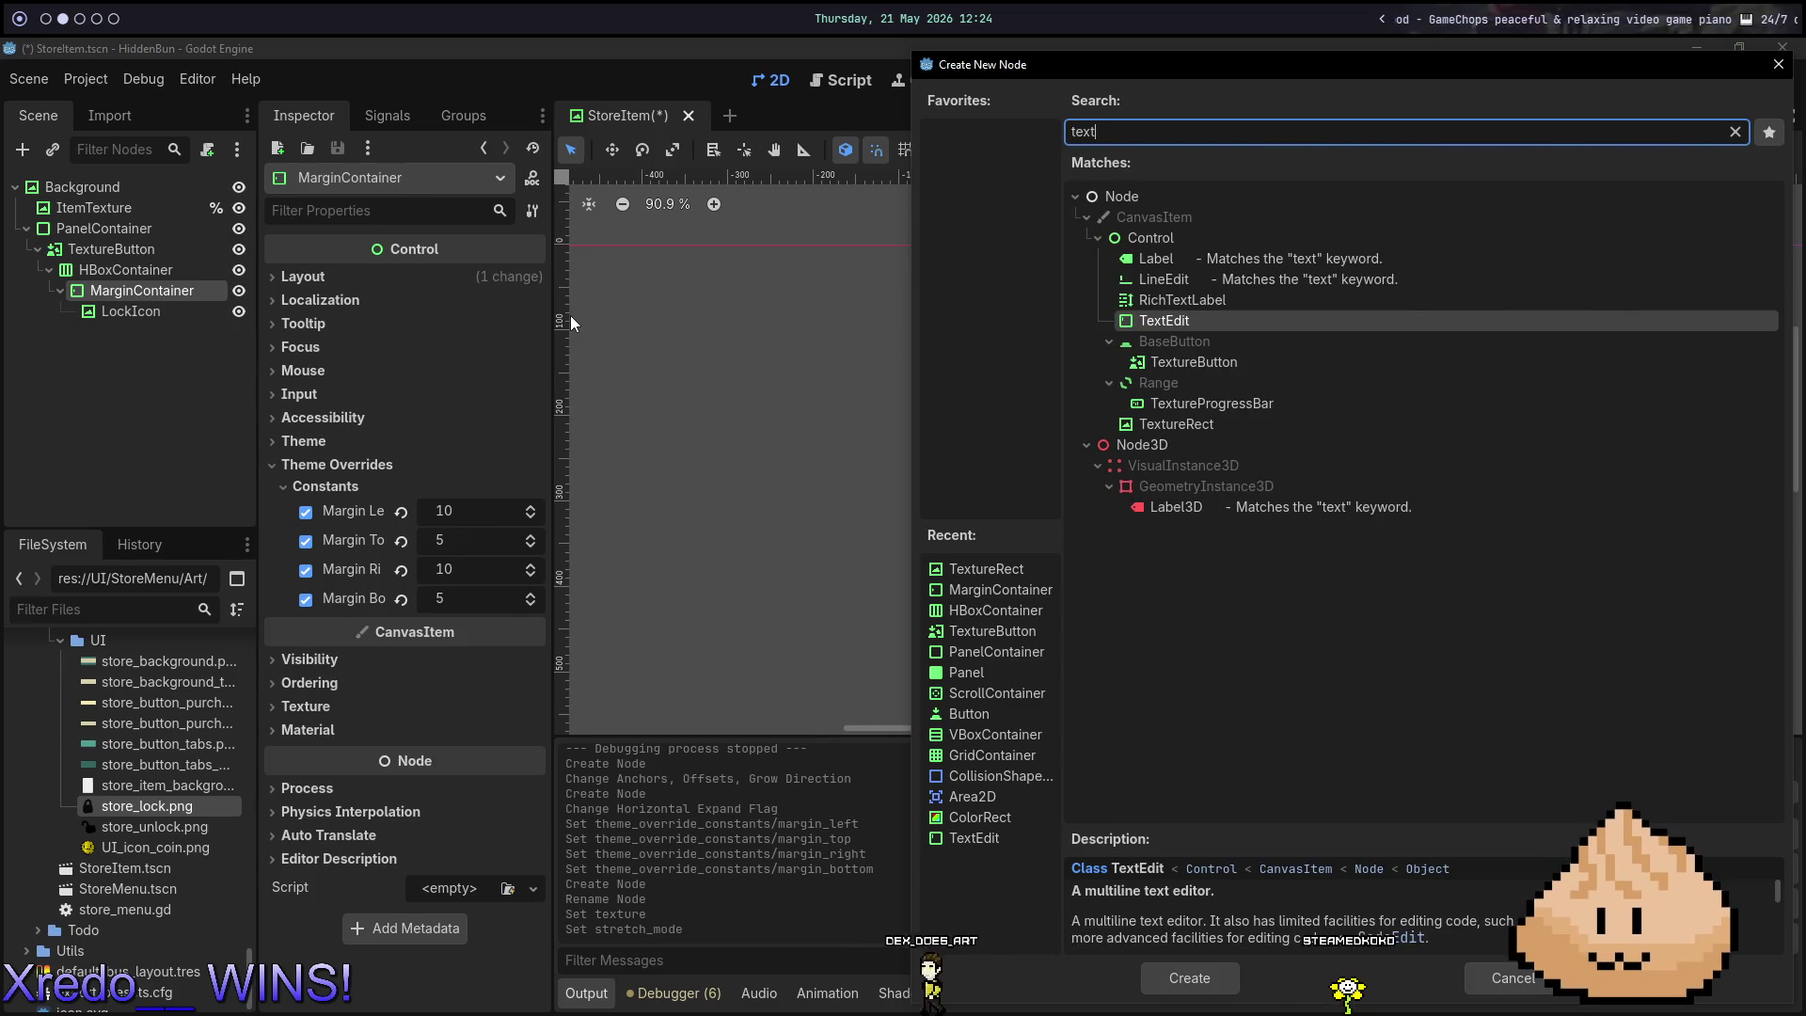
text(label)
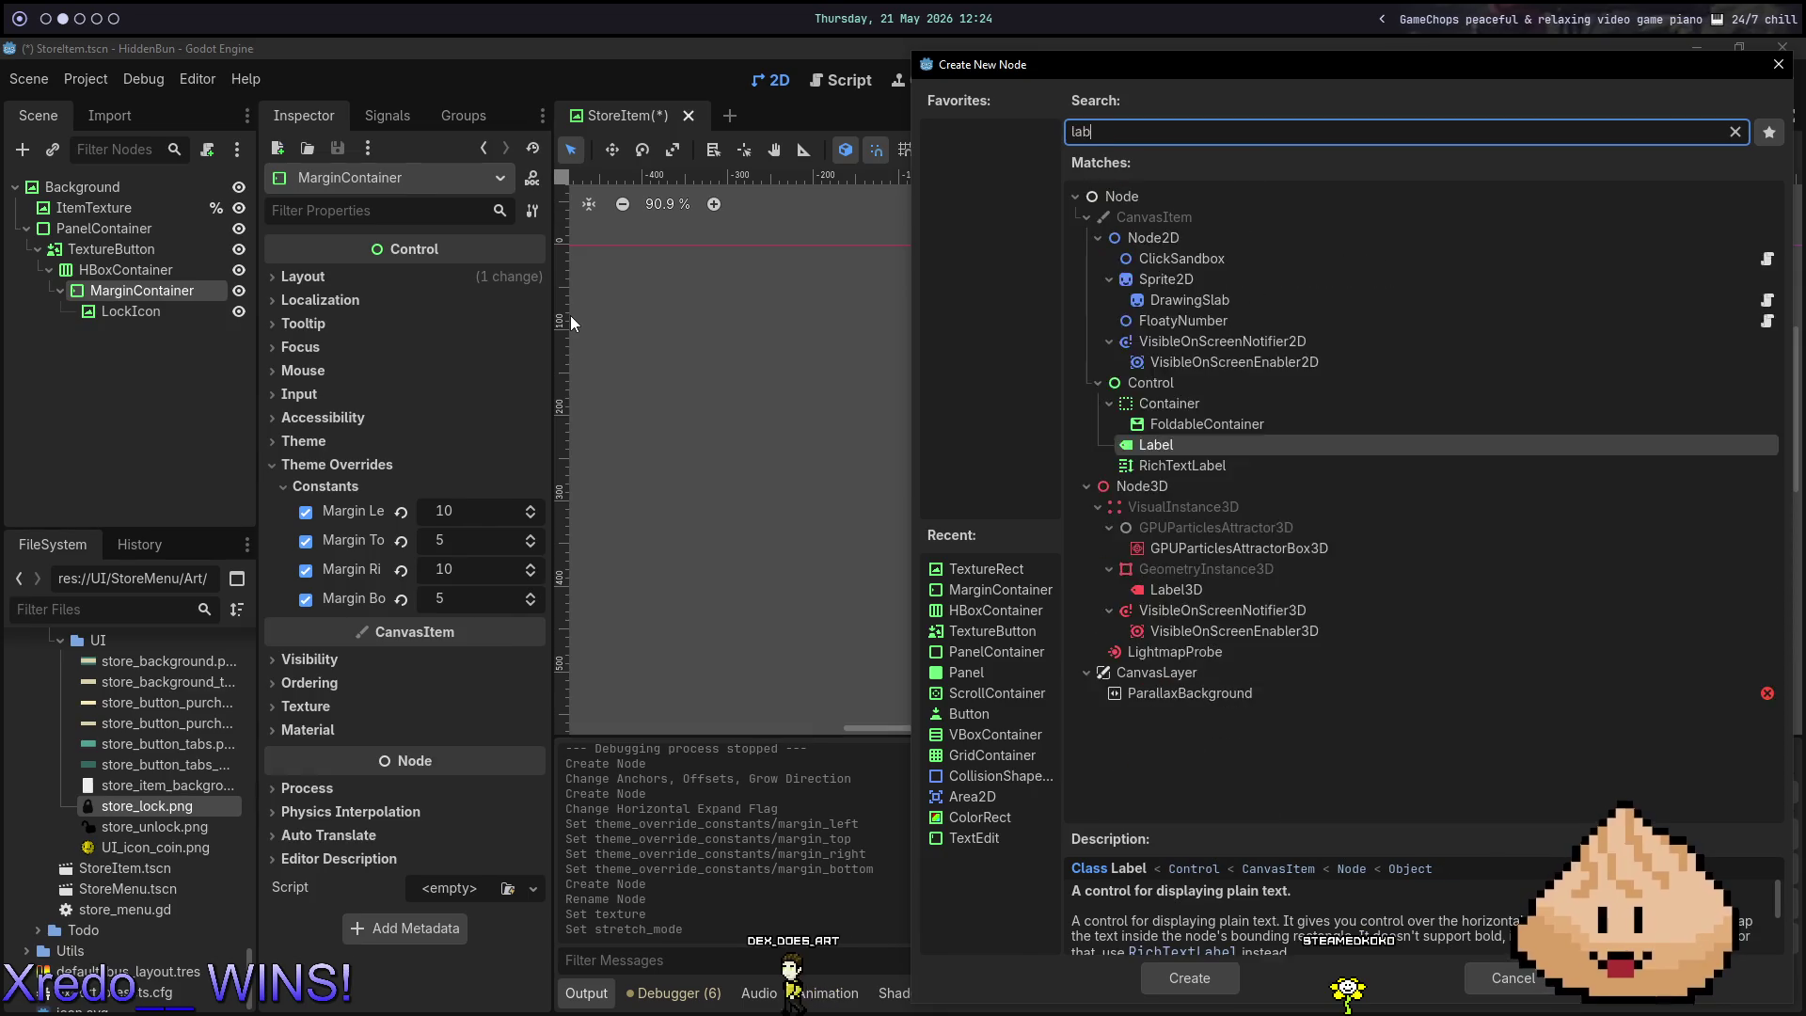
key(Return)
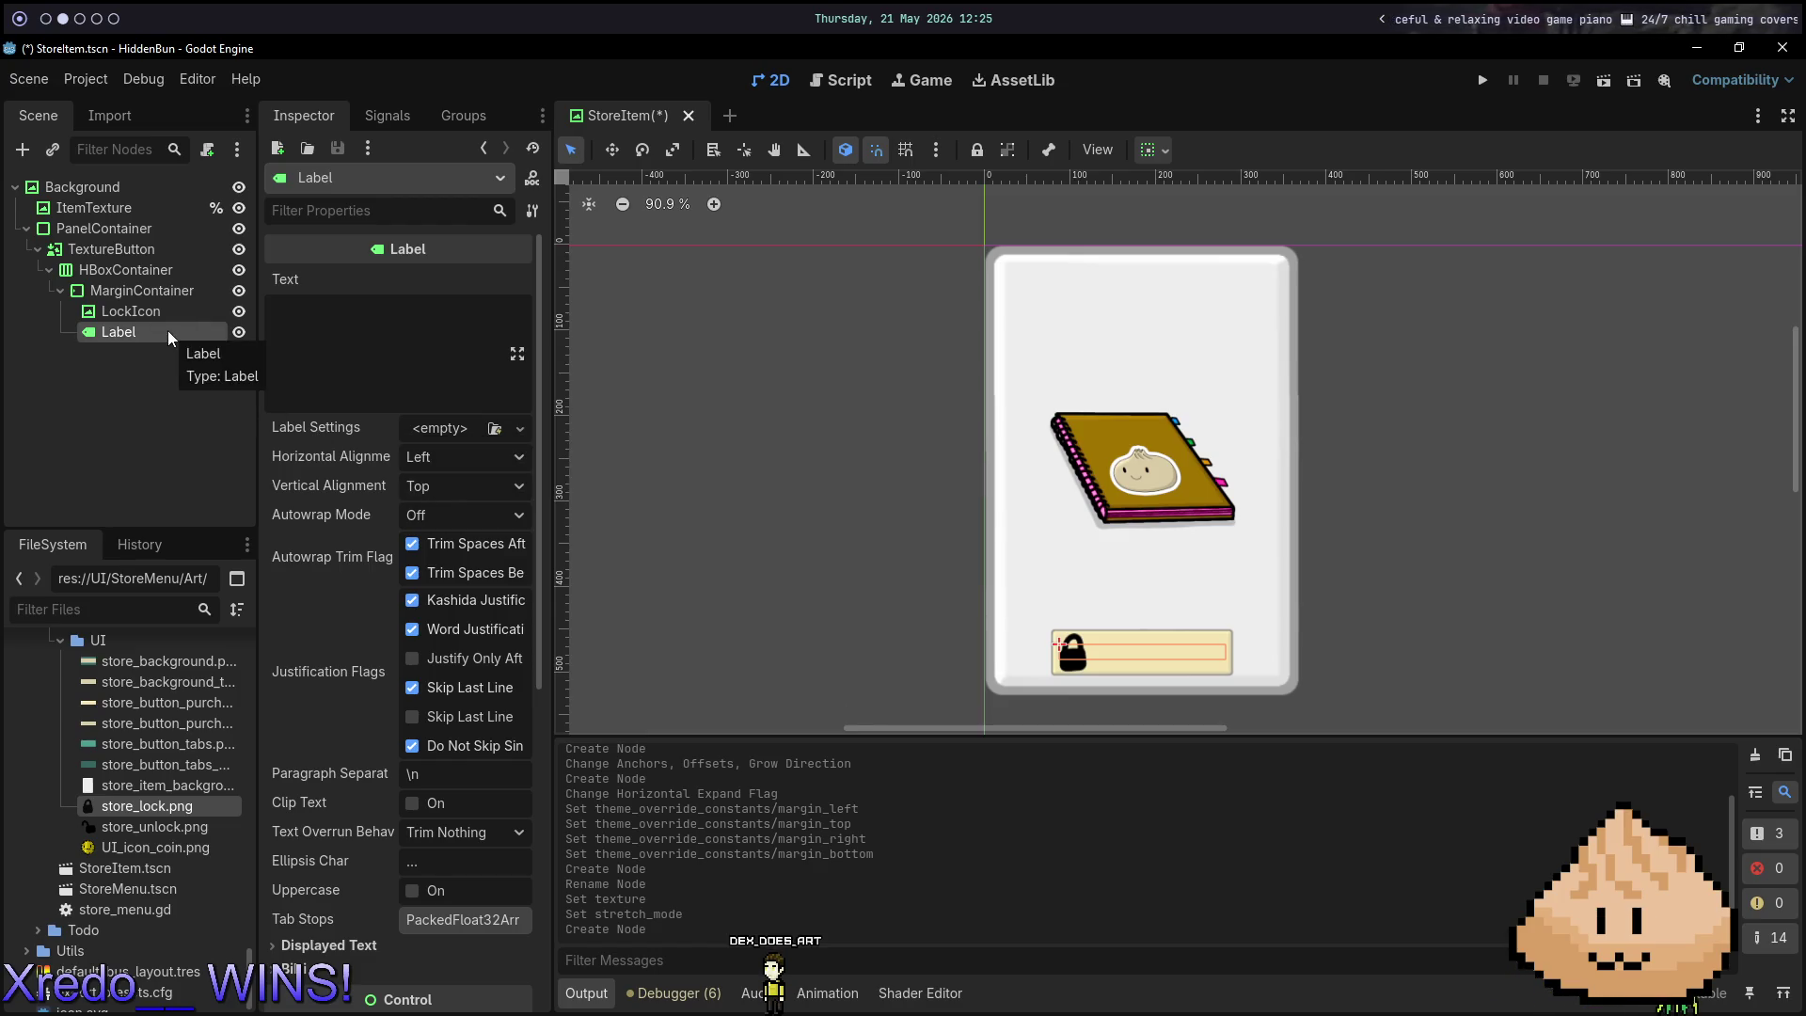
click(472, 334)
text(asdfasdf)
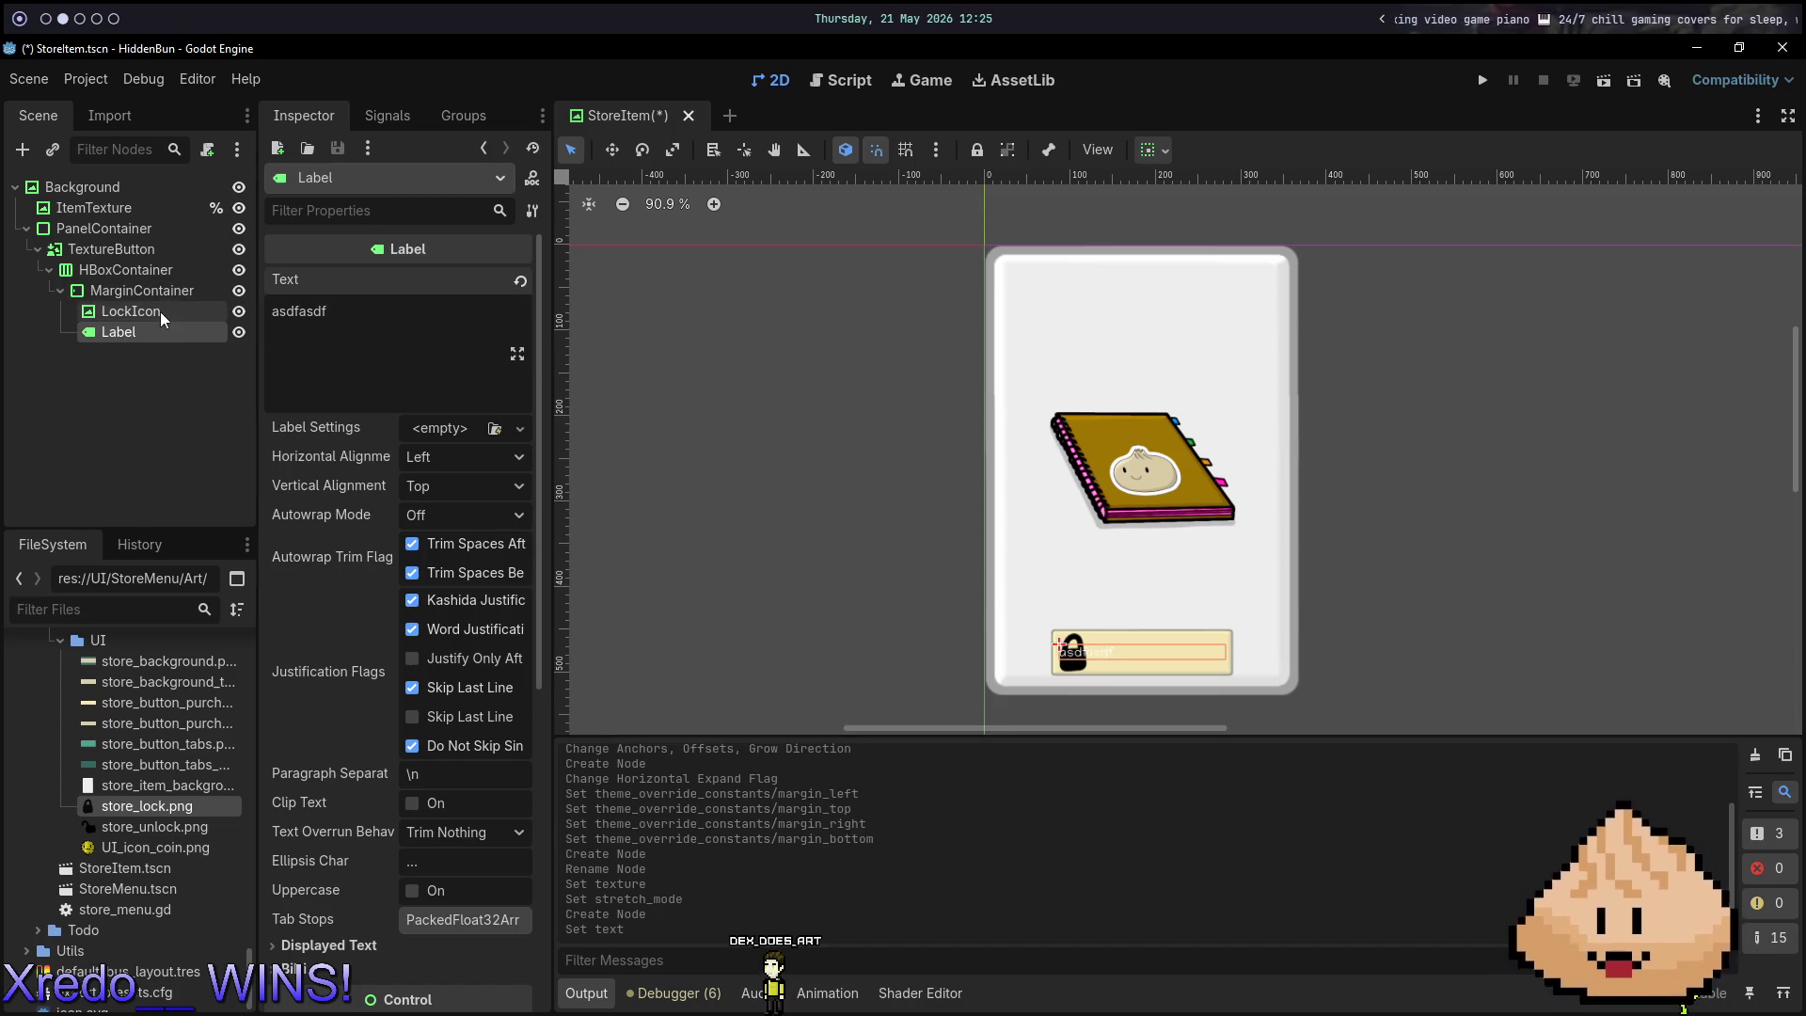
click(160, 313)
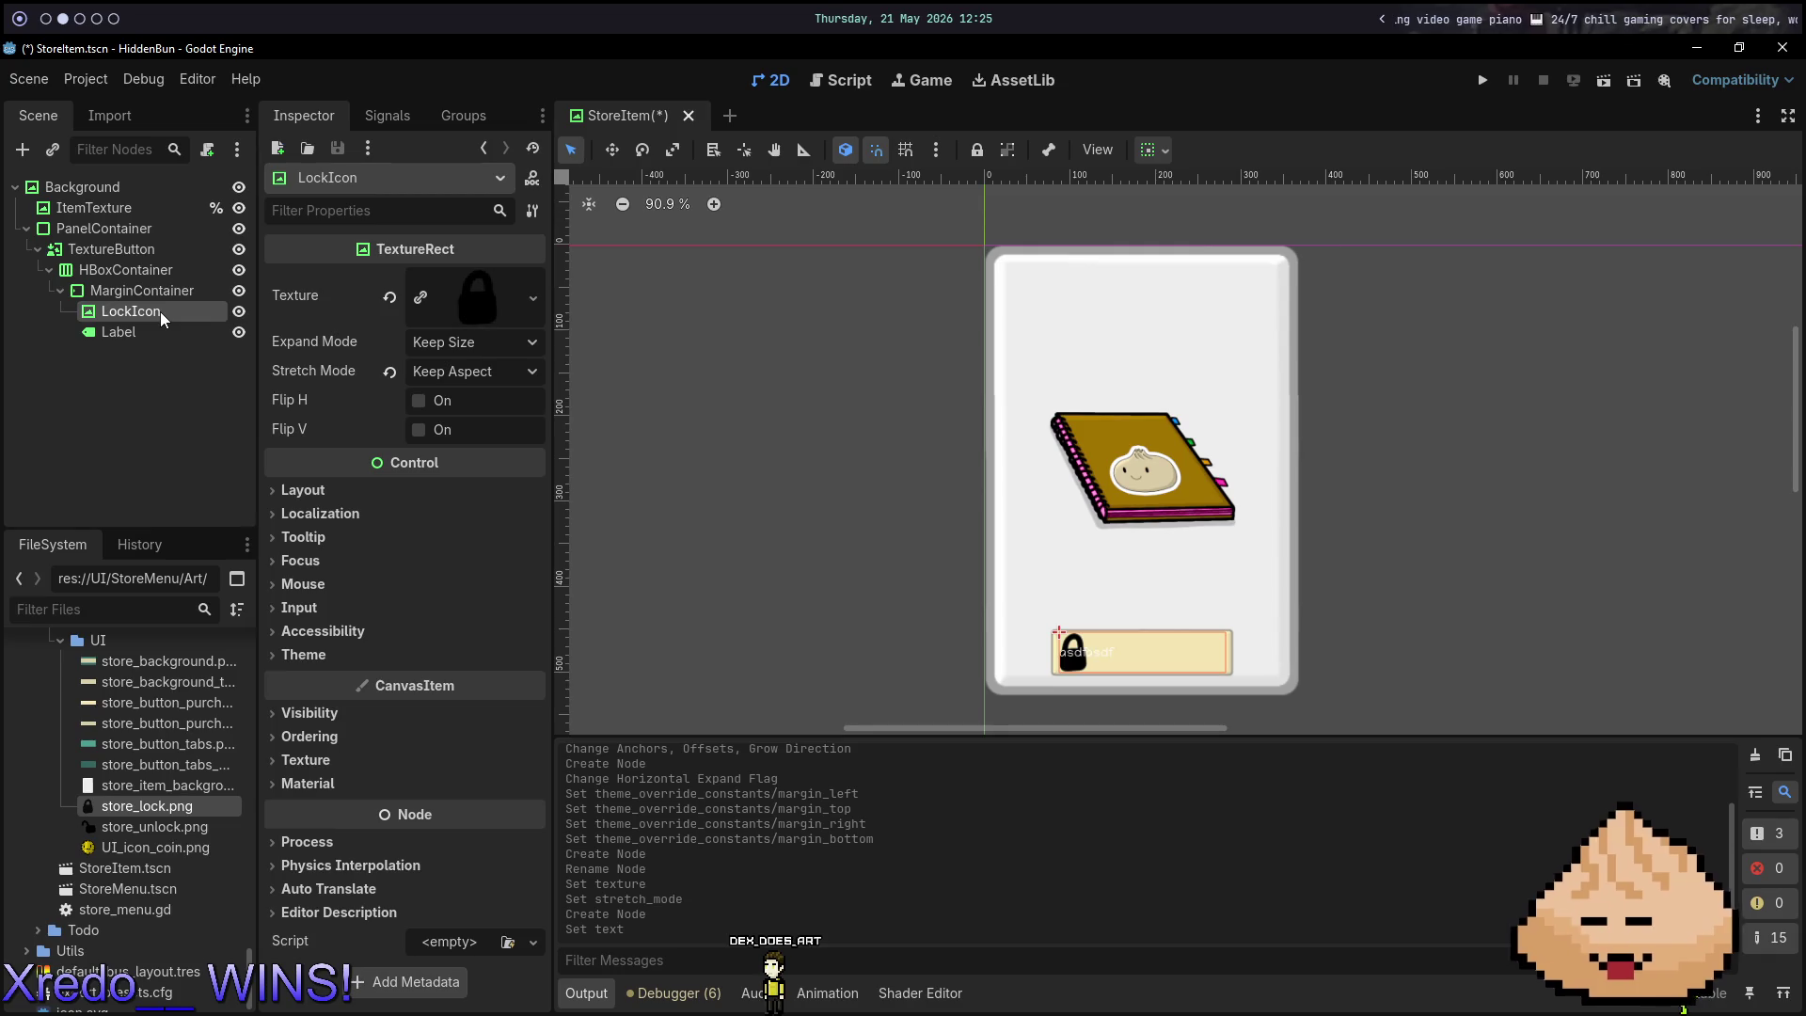
click(145, 339)
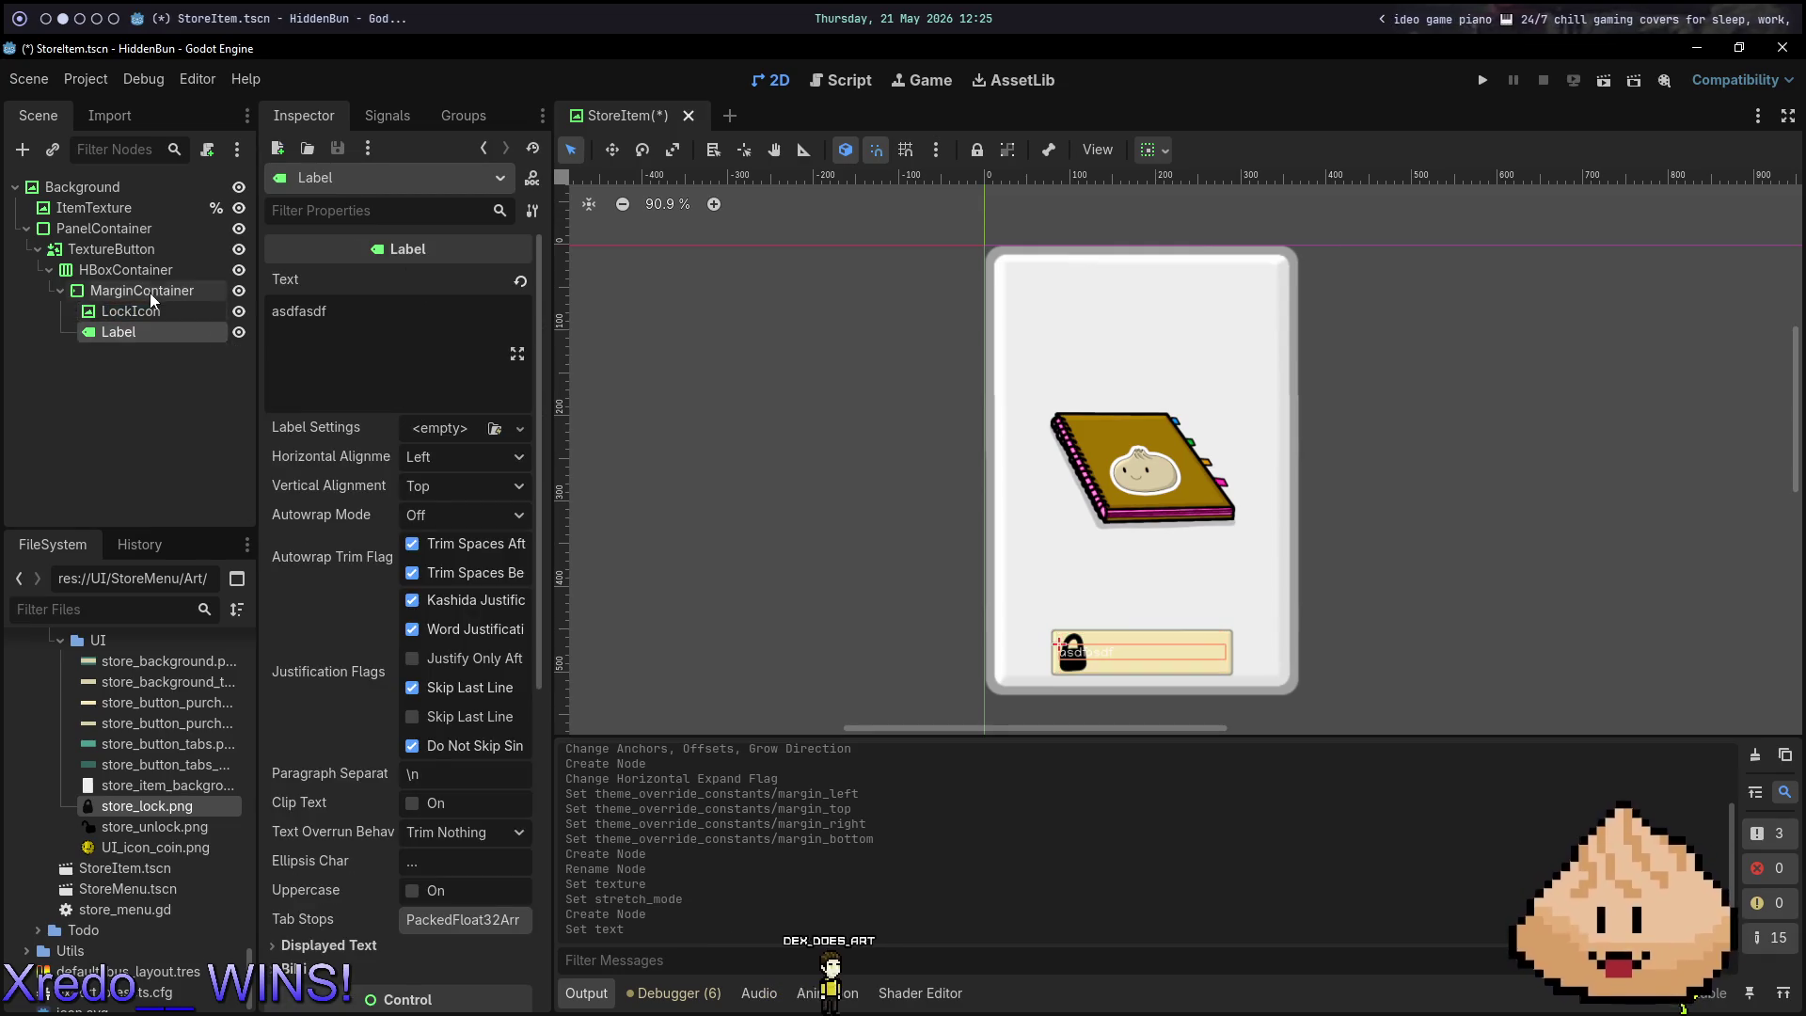
Add a TextureRect to the MarginContainer showing UI_icon_coin.png with Keep Aspect stretch mode.
click(150, 291)
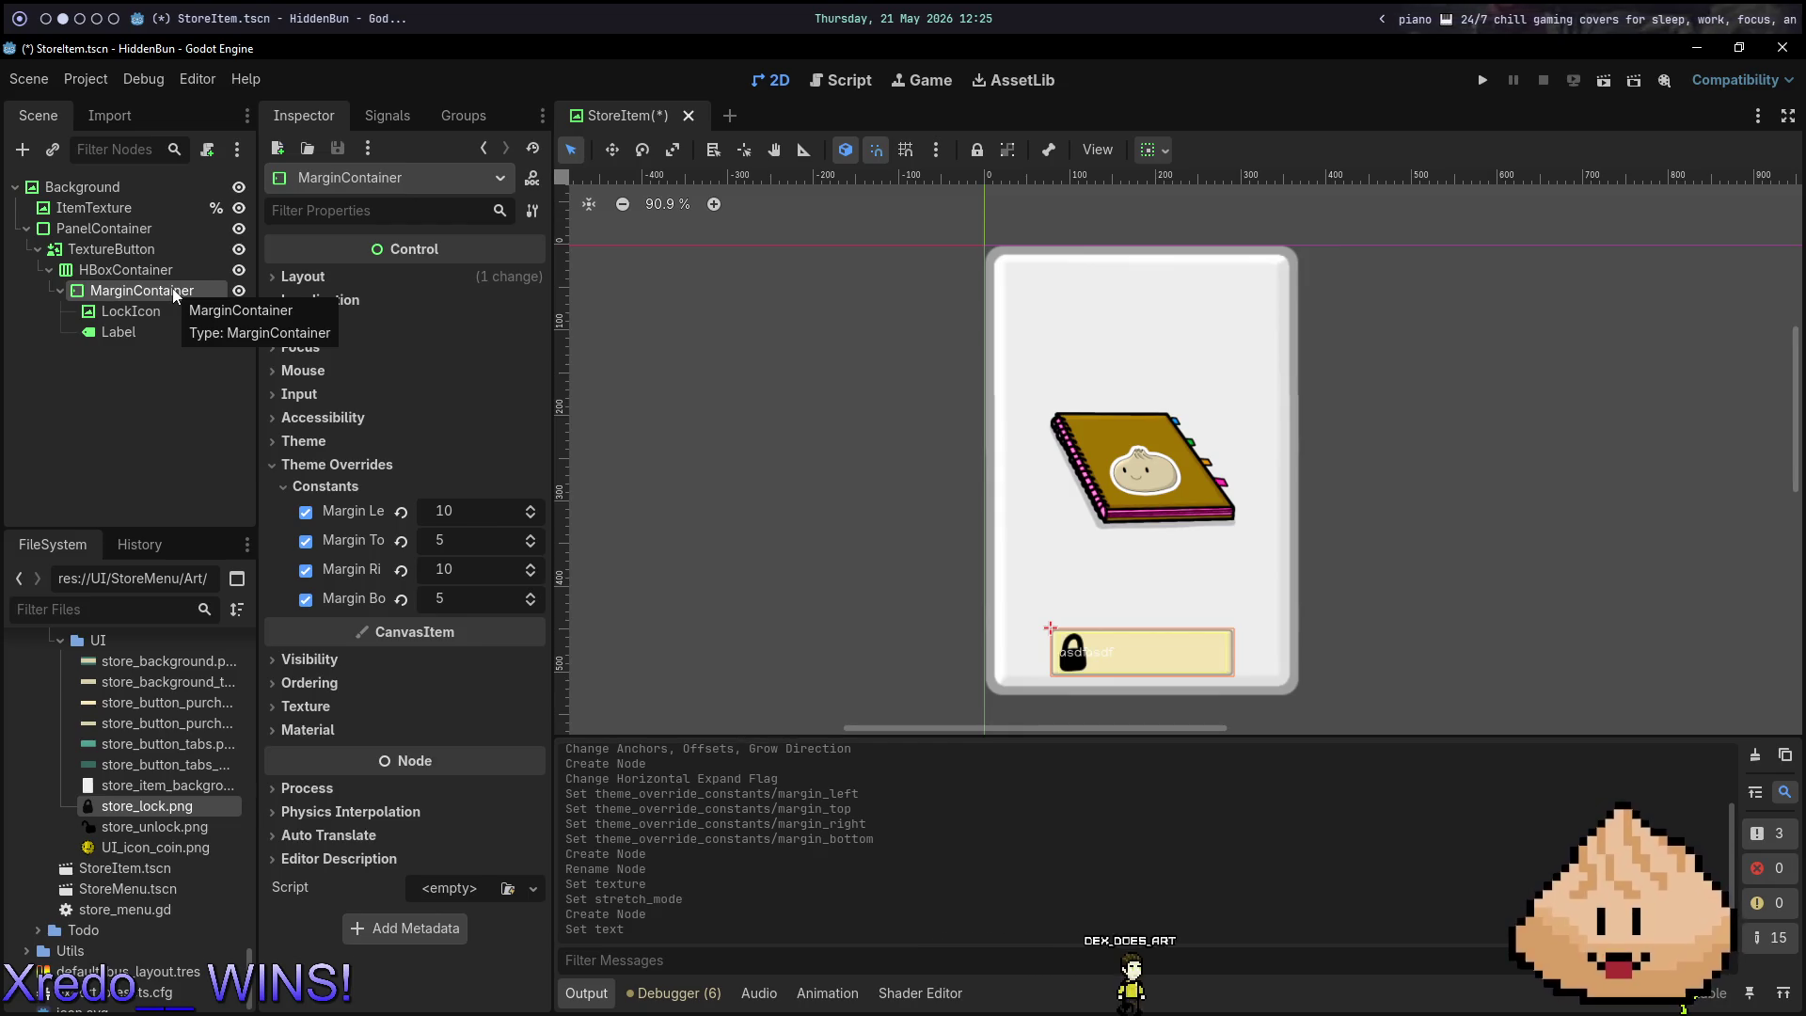
key(ctrl+a)
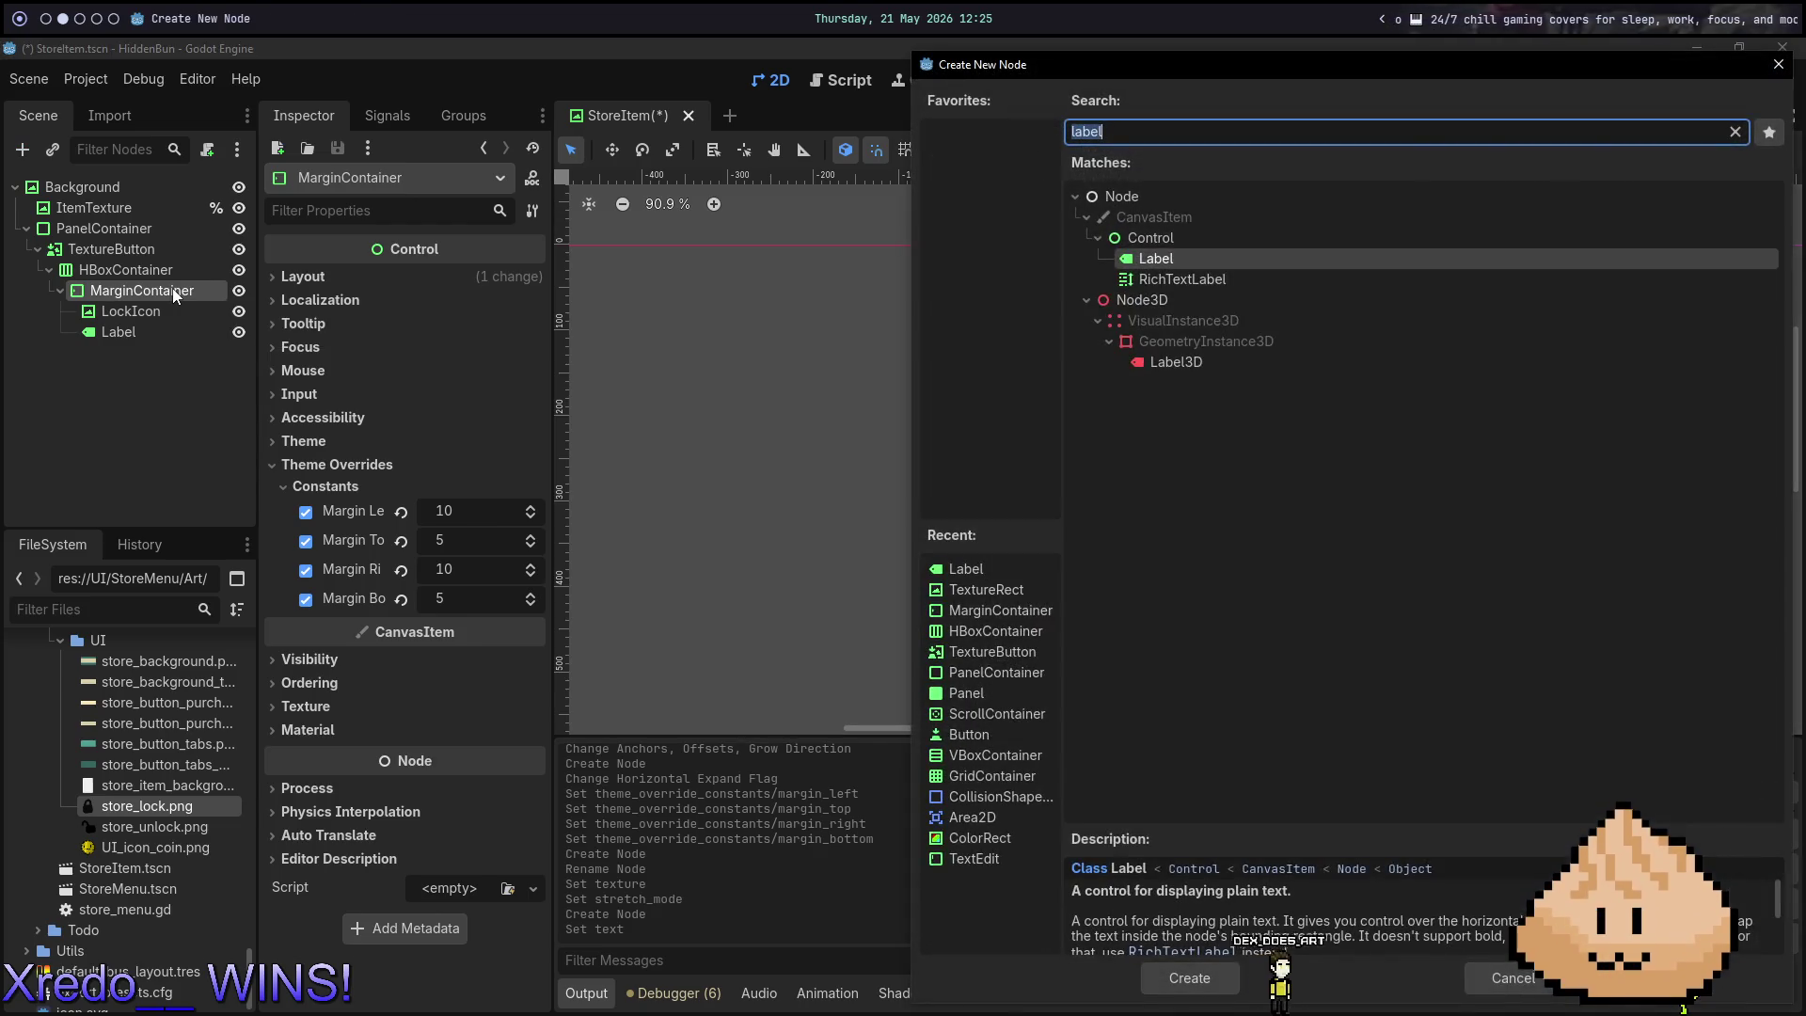
key(BackSpace)
key(BackSpace)
key(BackSpace)
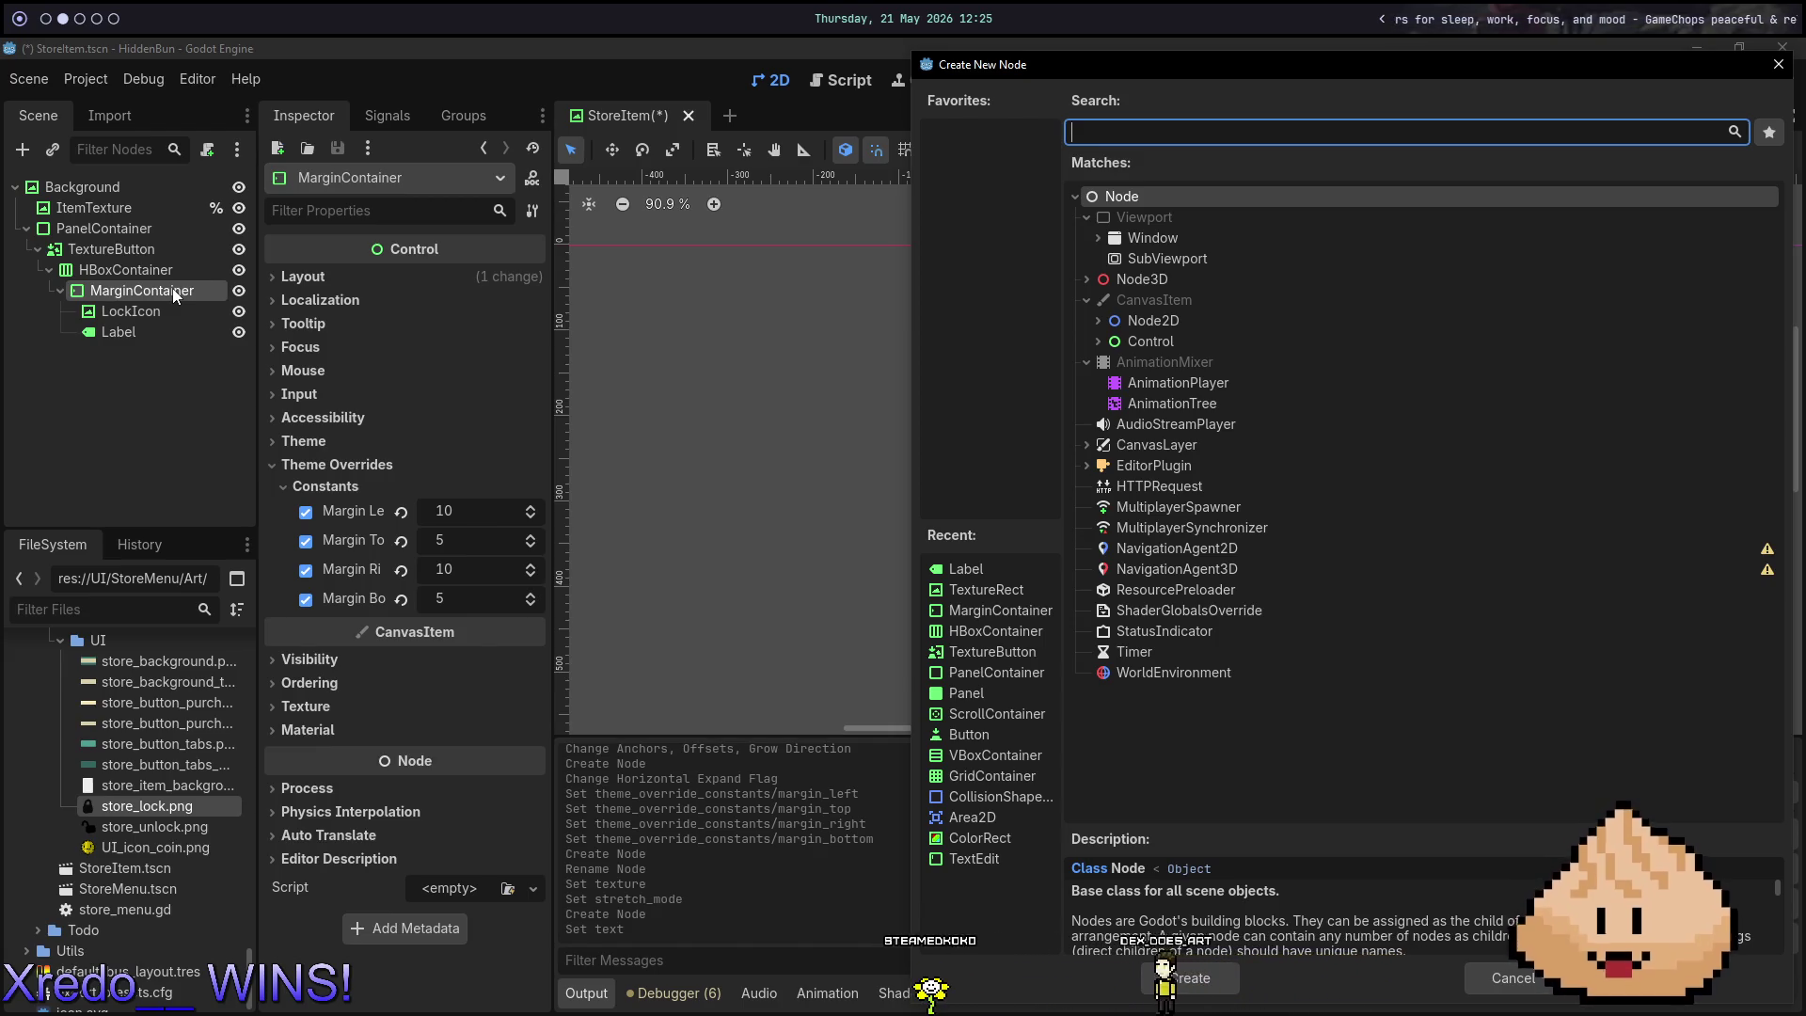
text(texture)
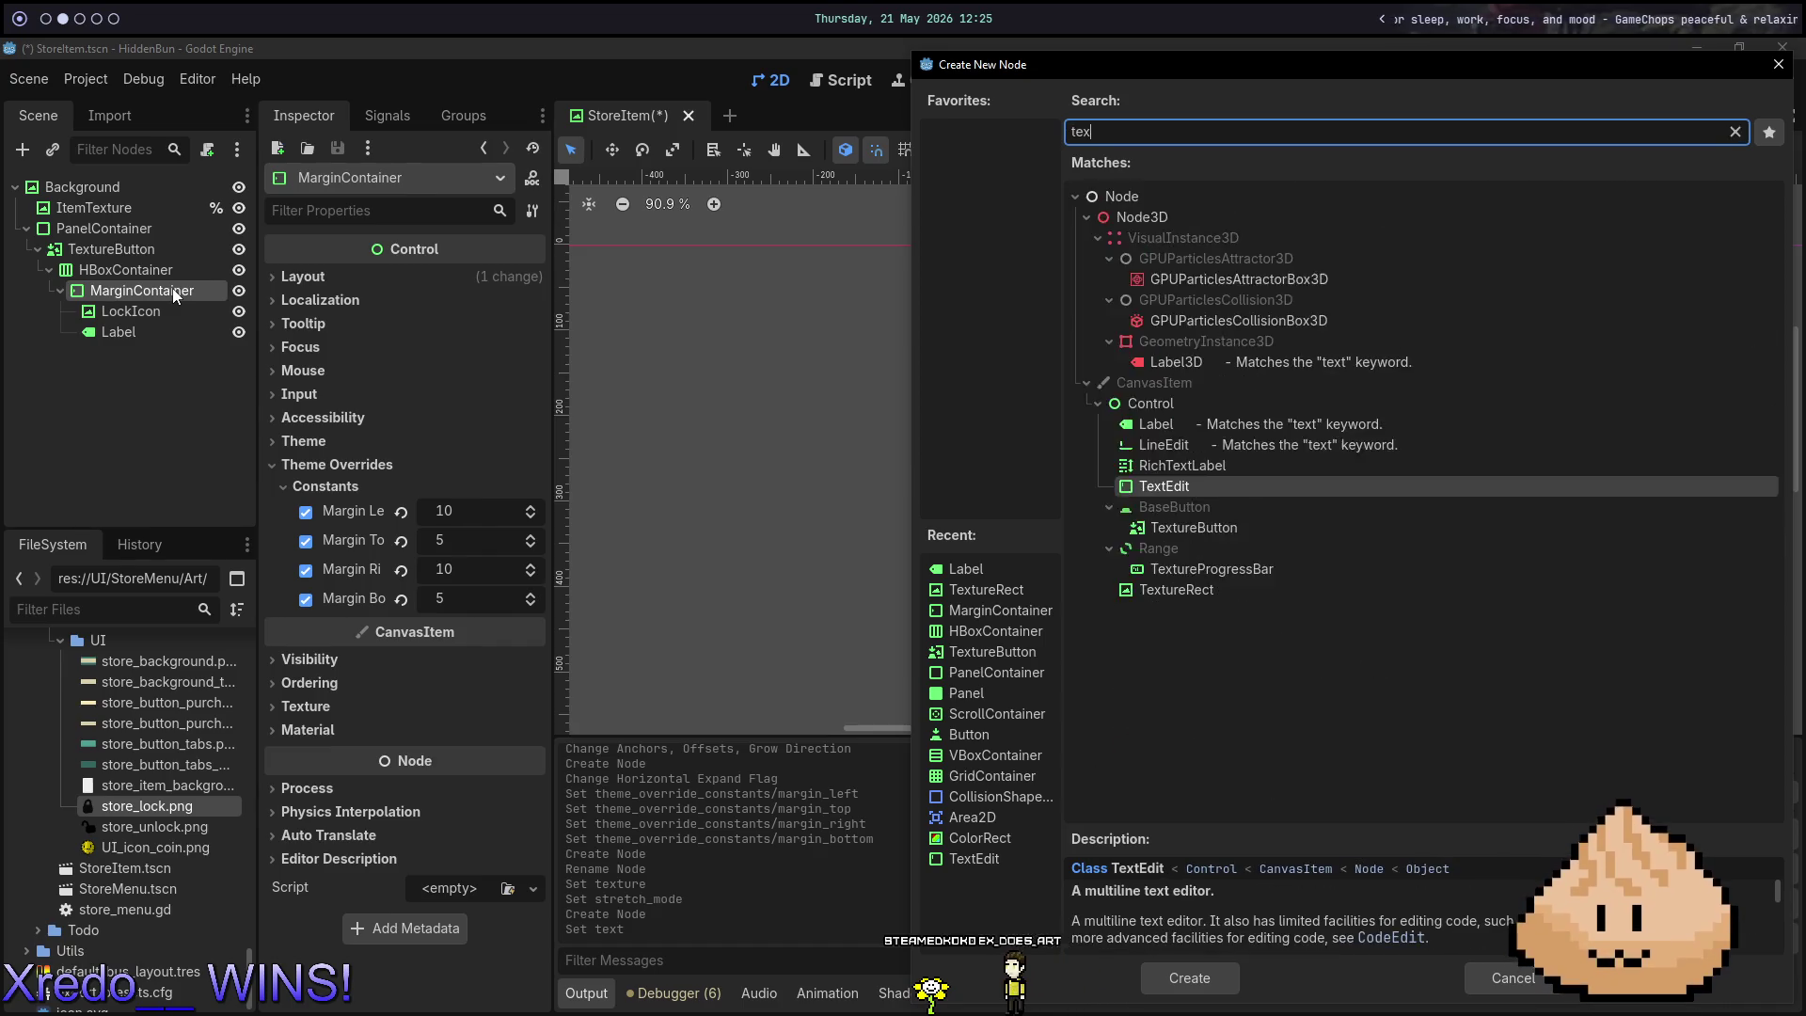
key(Return)
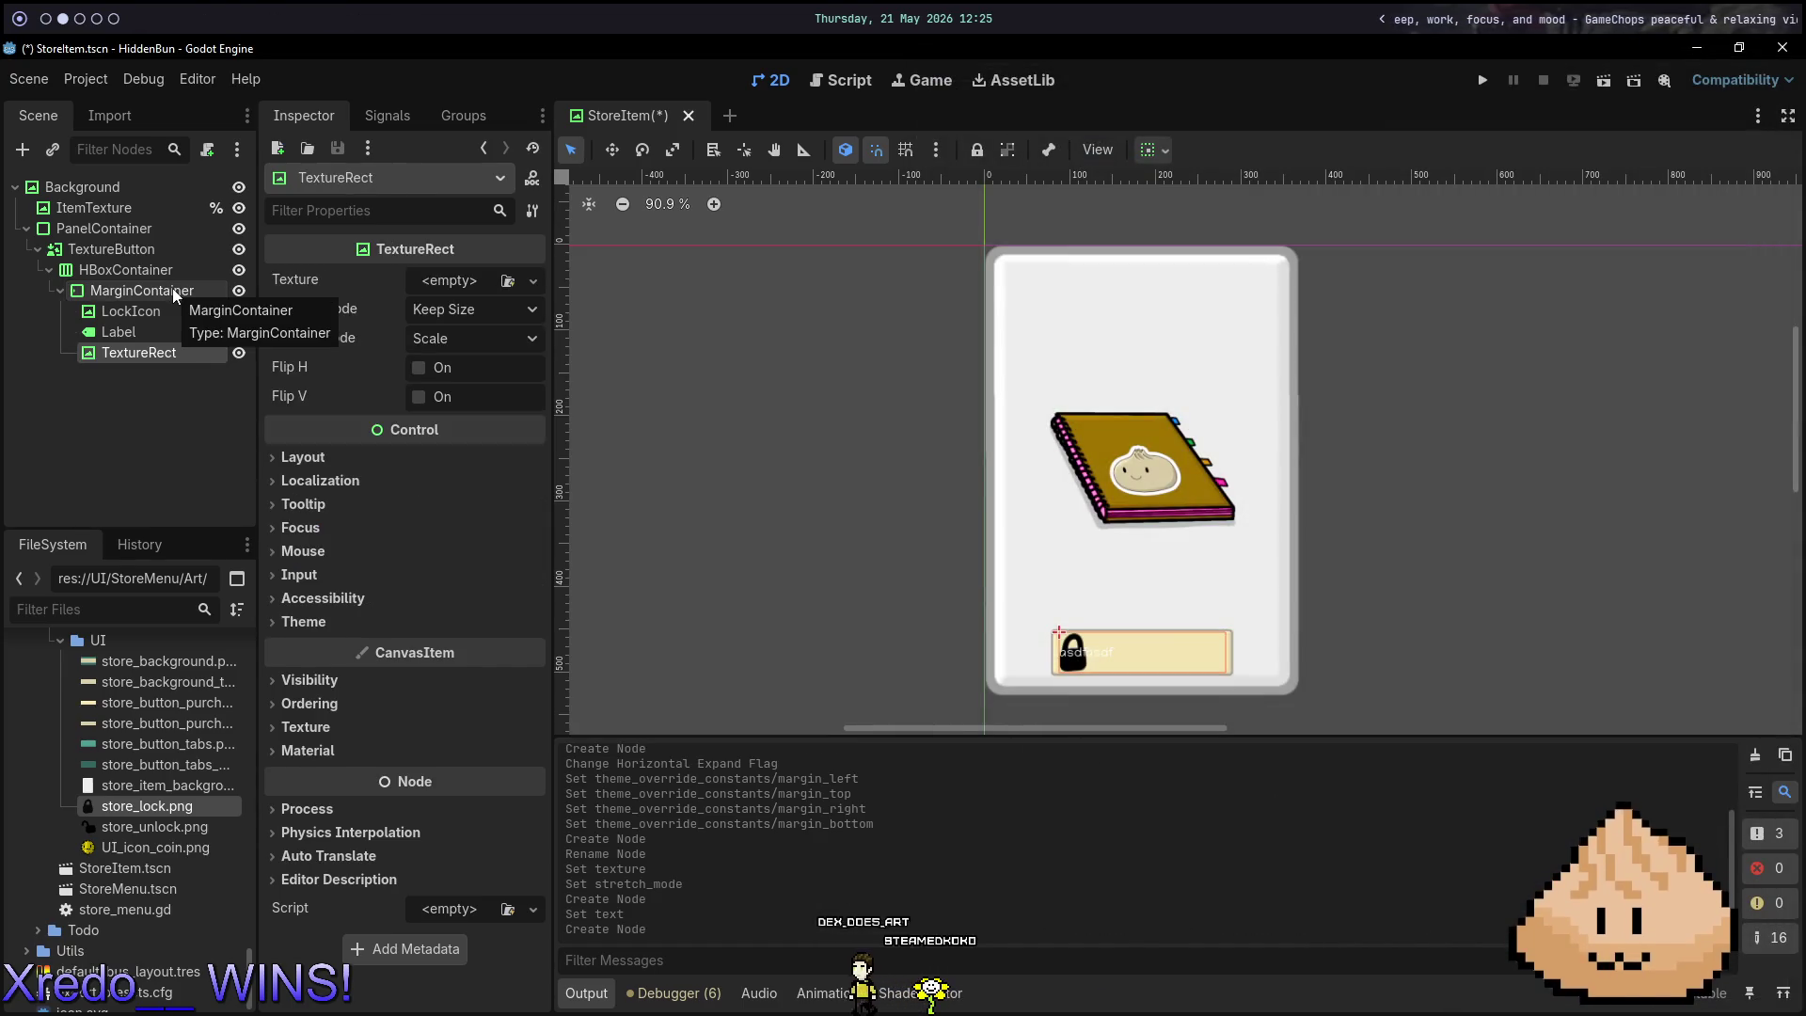
mouse_move(132, 850)
mouse_down()
mouse_move(494, 329)
mouse_move(475, 284)
mouse_up()
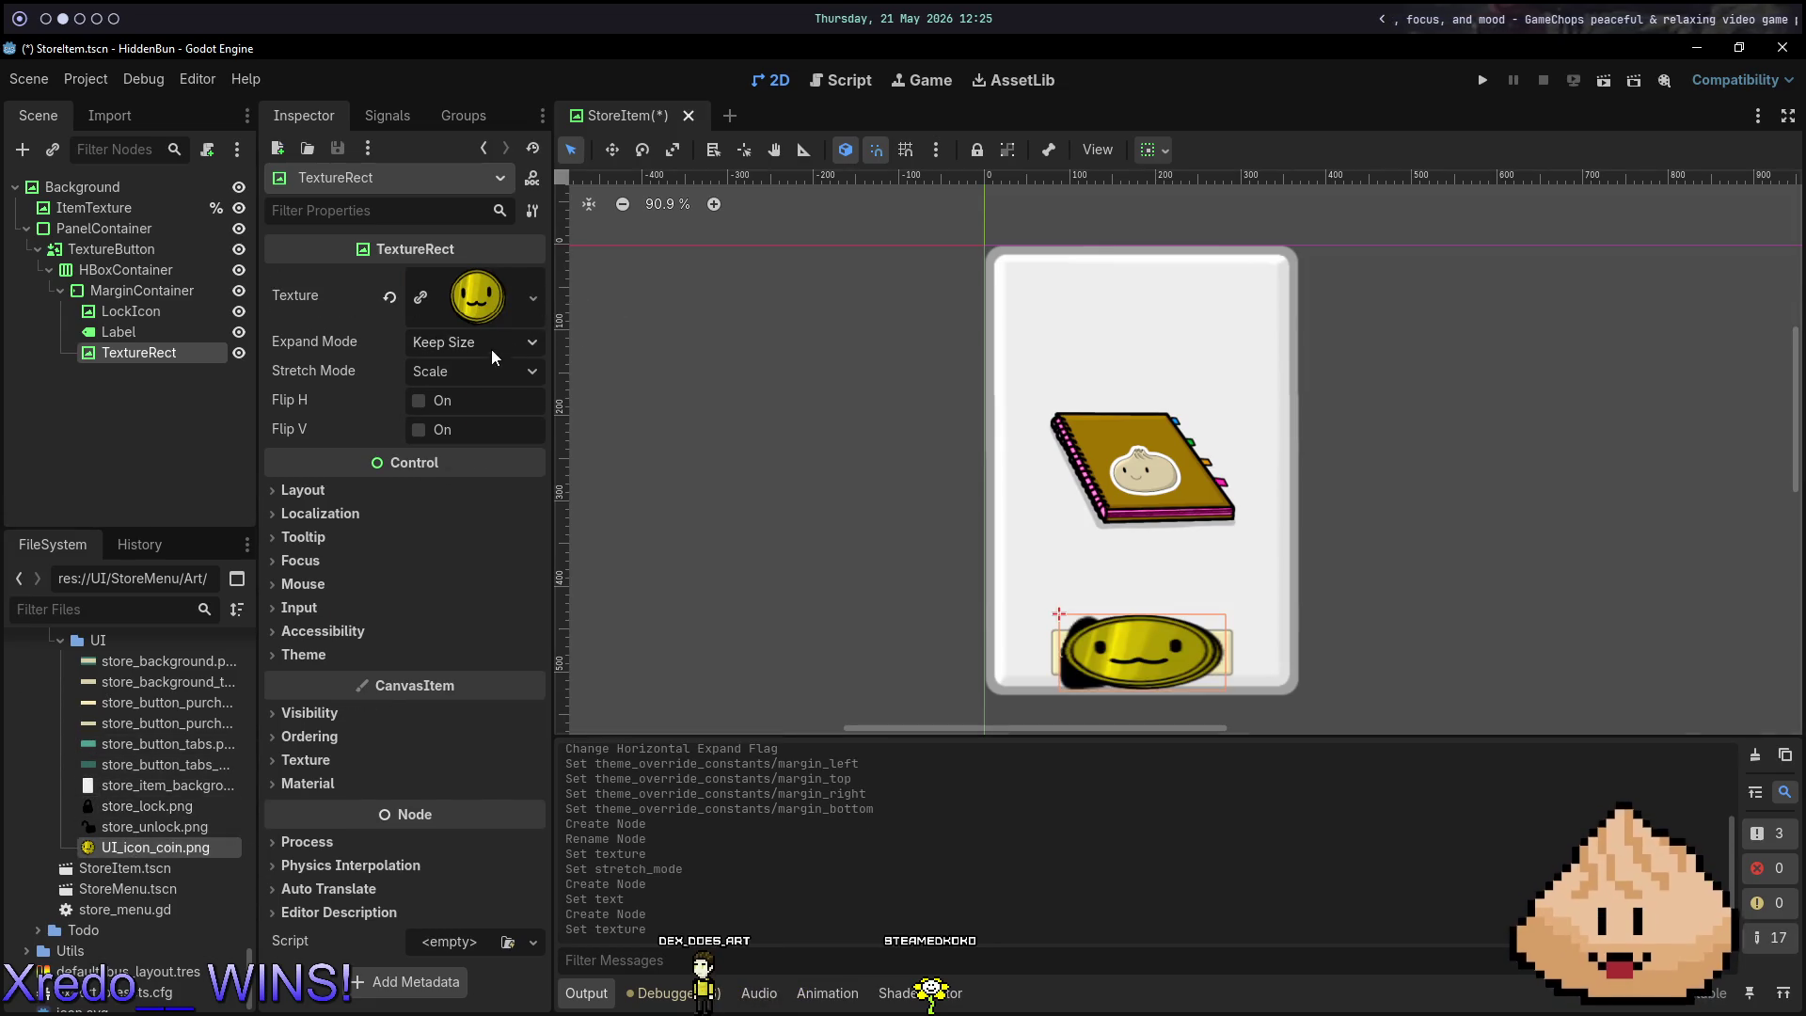
click(510, 371)
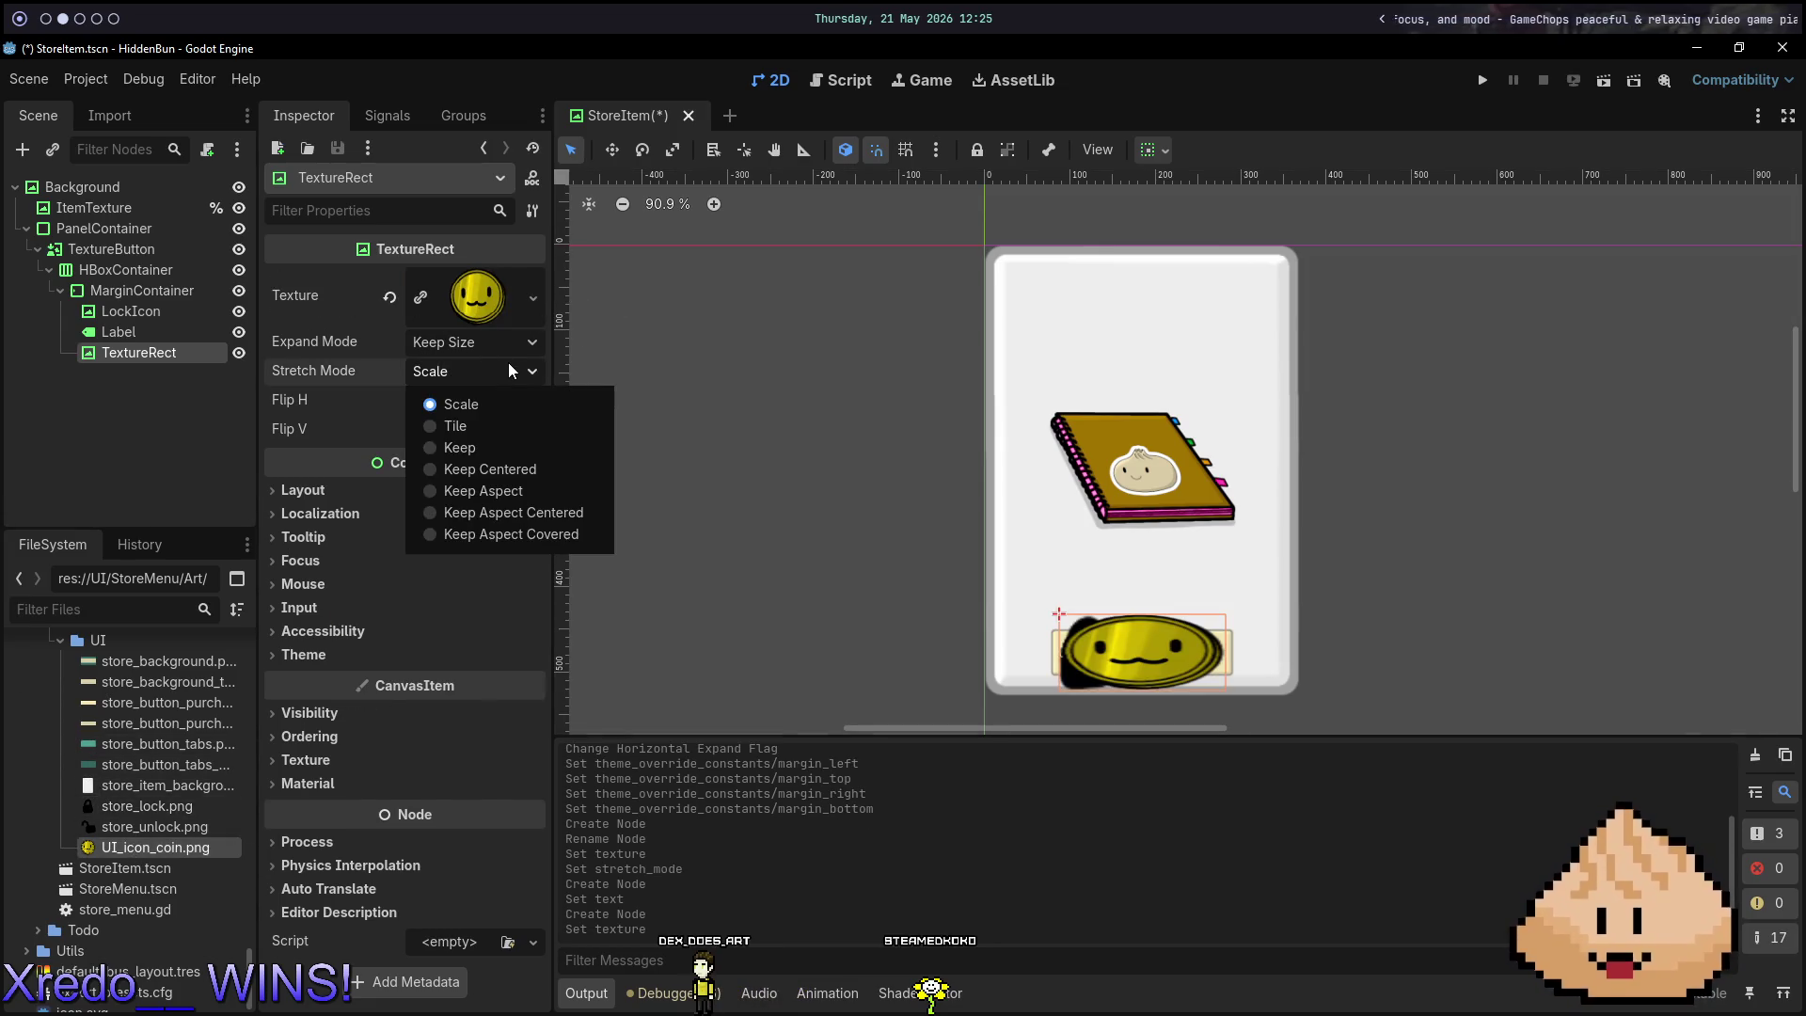
click(519, 490)
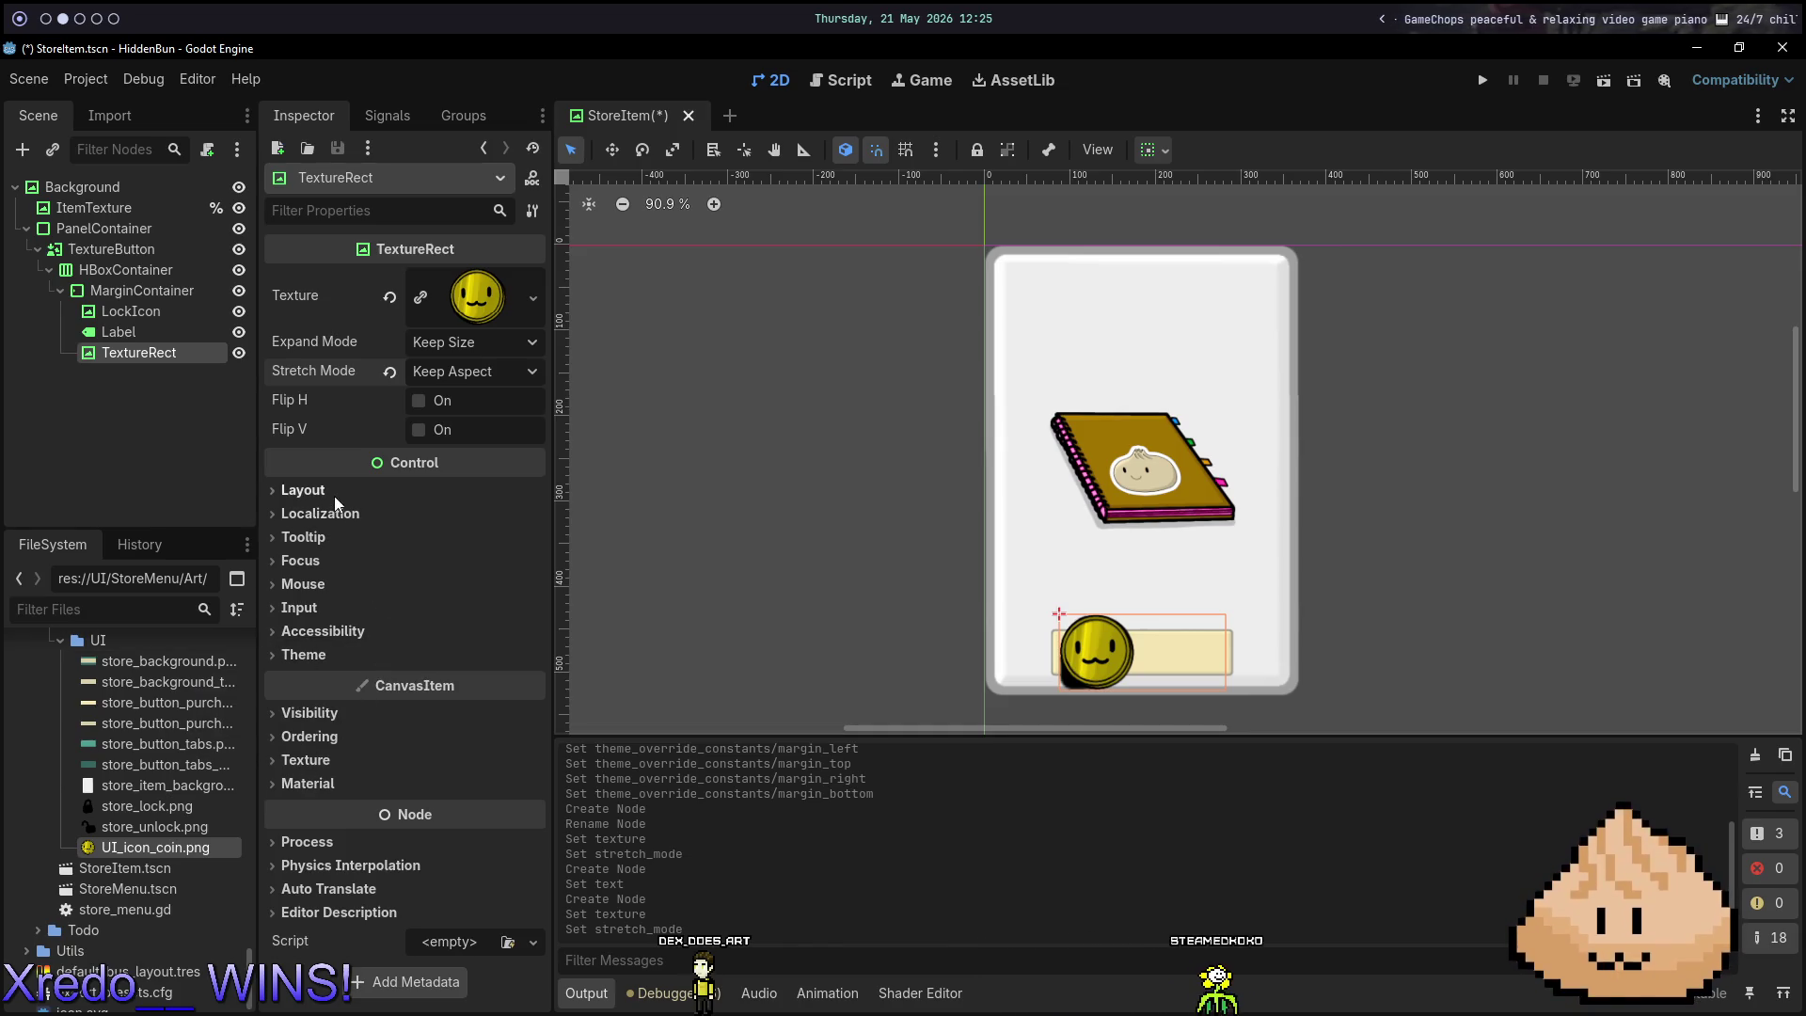
Nest the HBoxContainer in the MarginContainer and move LockIcon, Label and the coin TextureRect into it.
scroll(160, 819, up, 1)
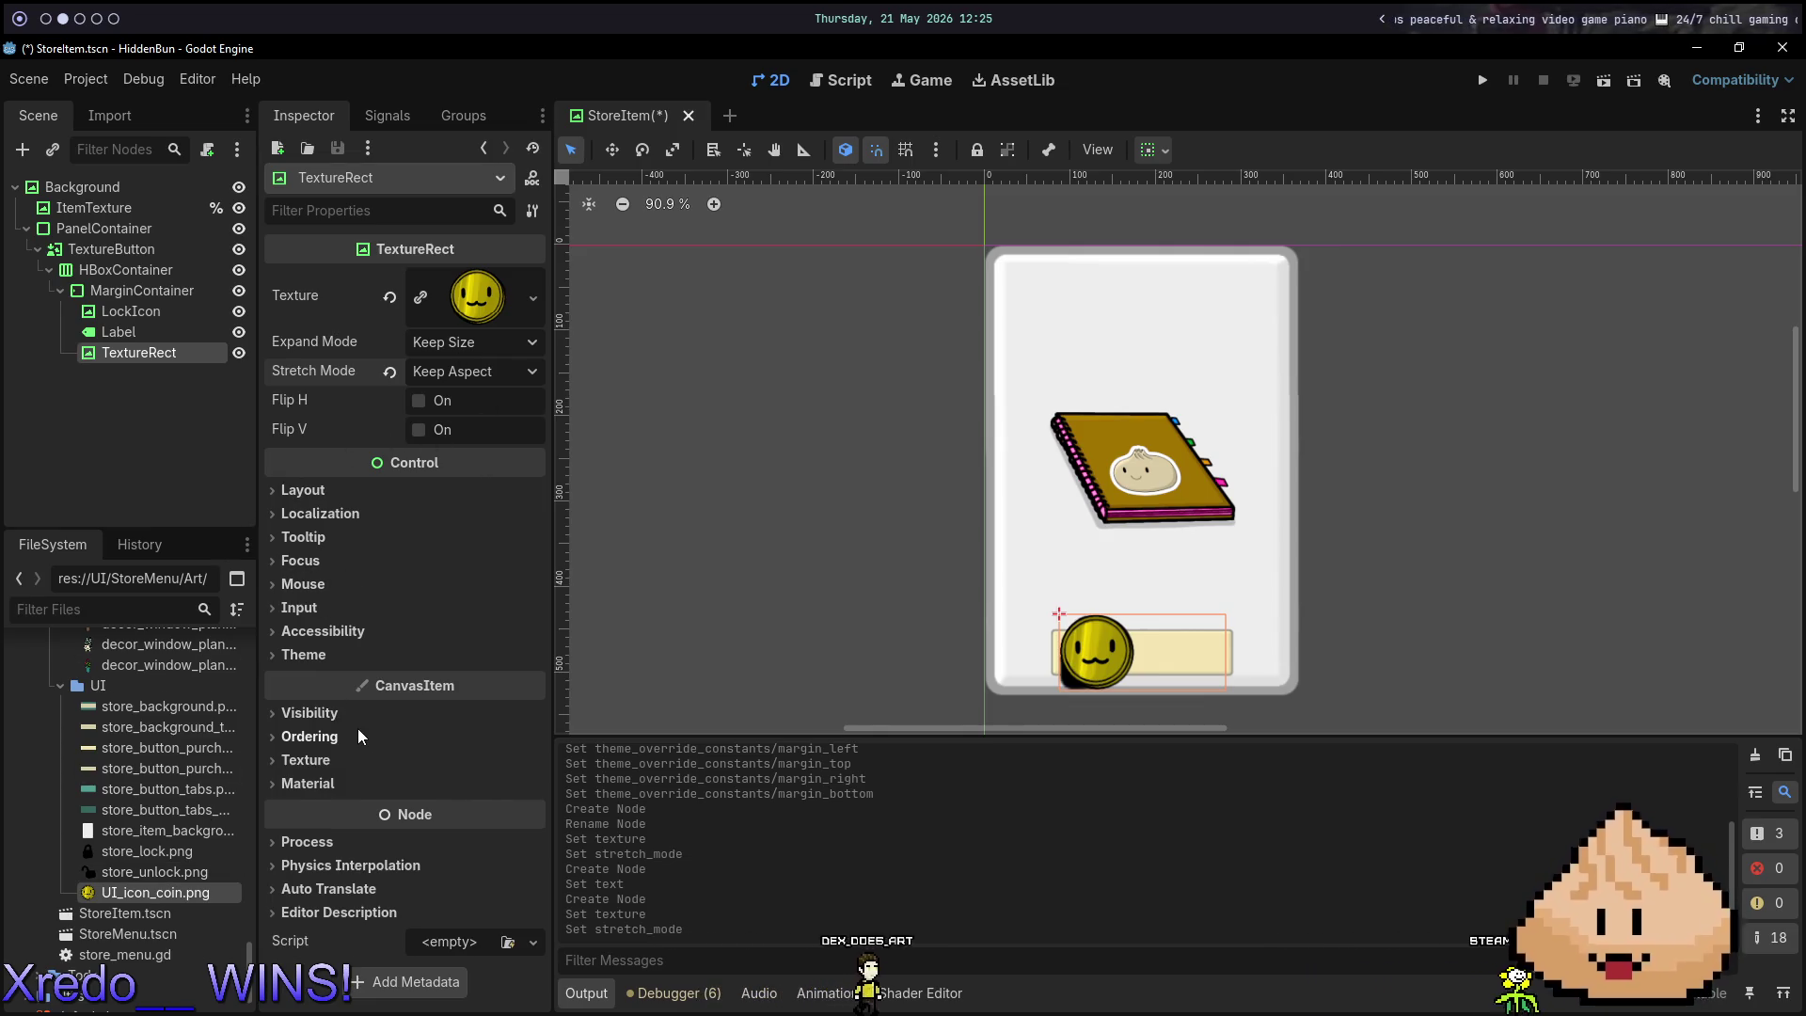
click(346, 759)
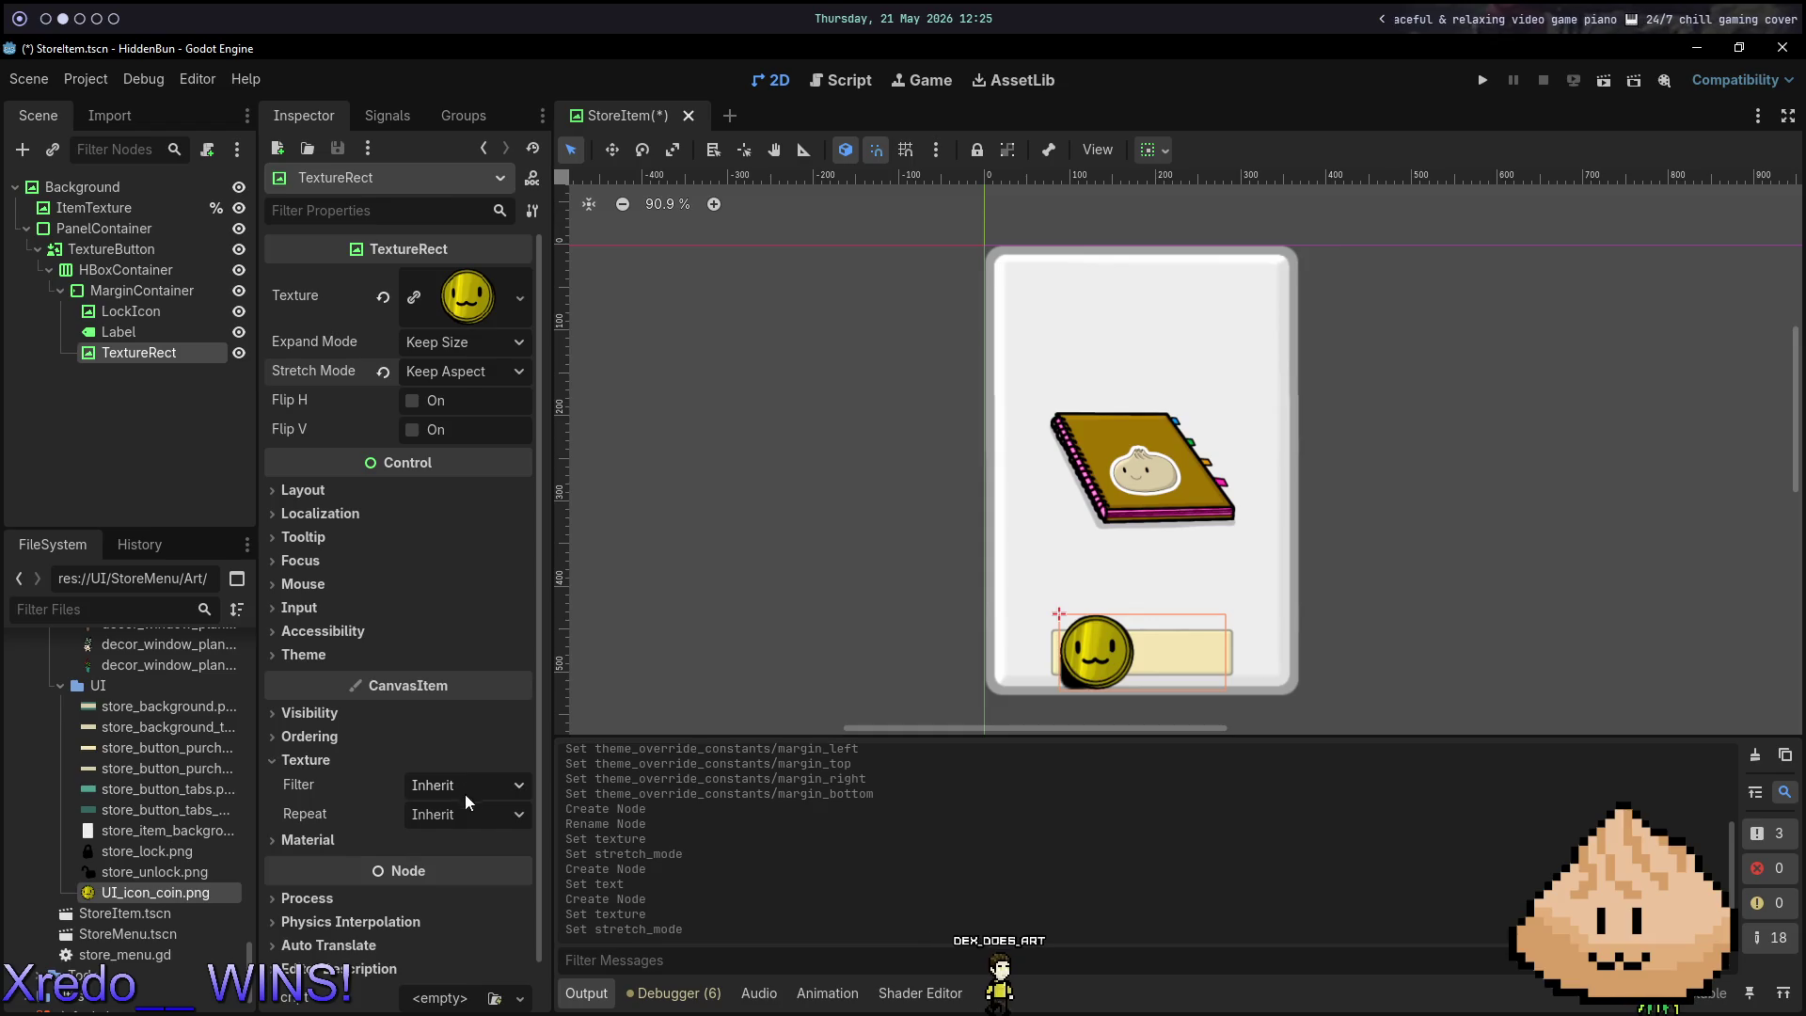
click(316, 762)
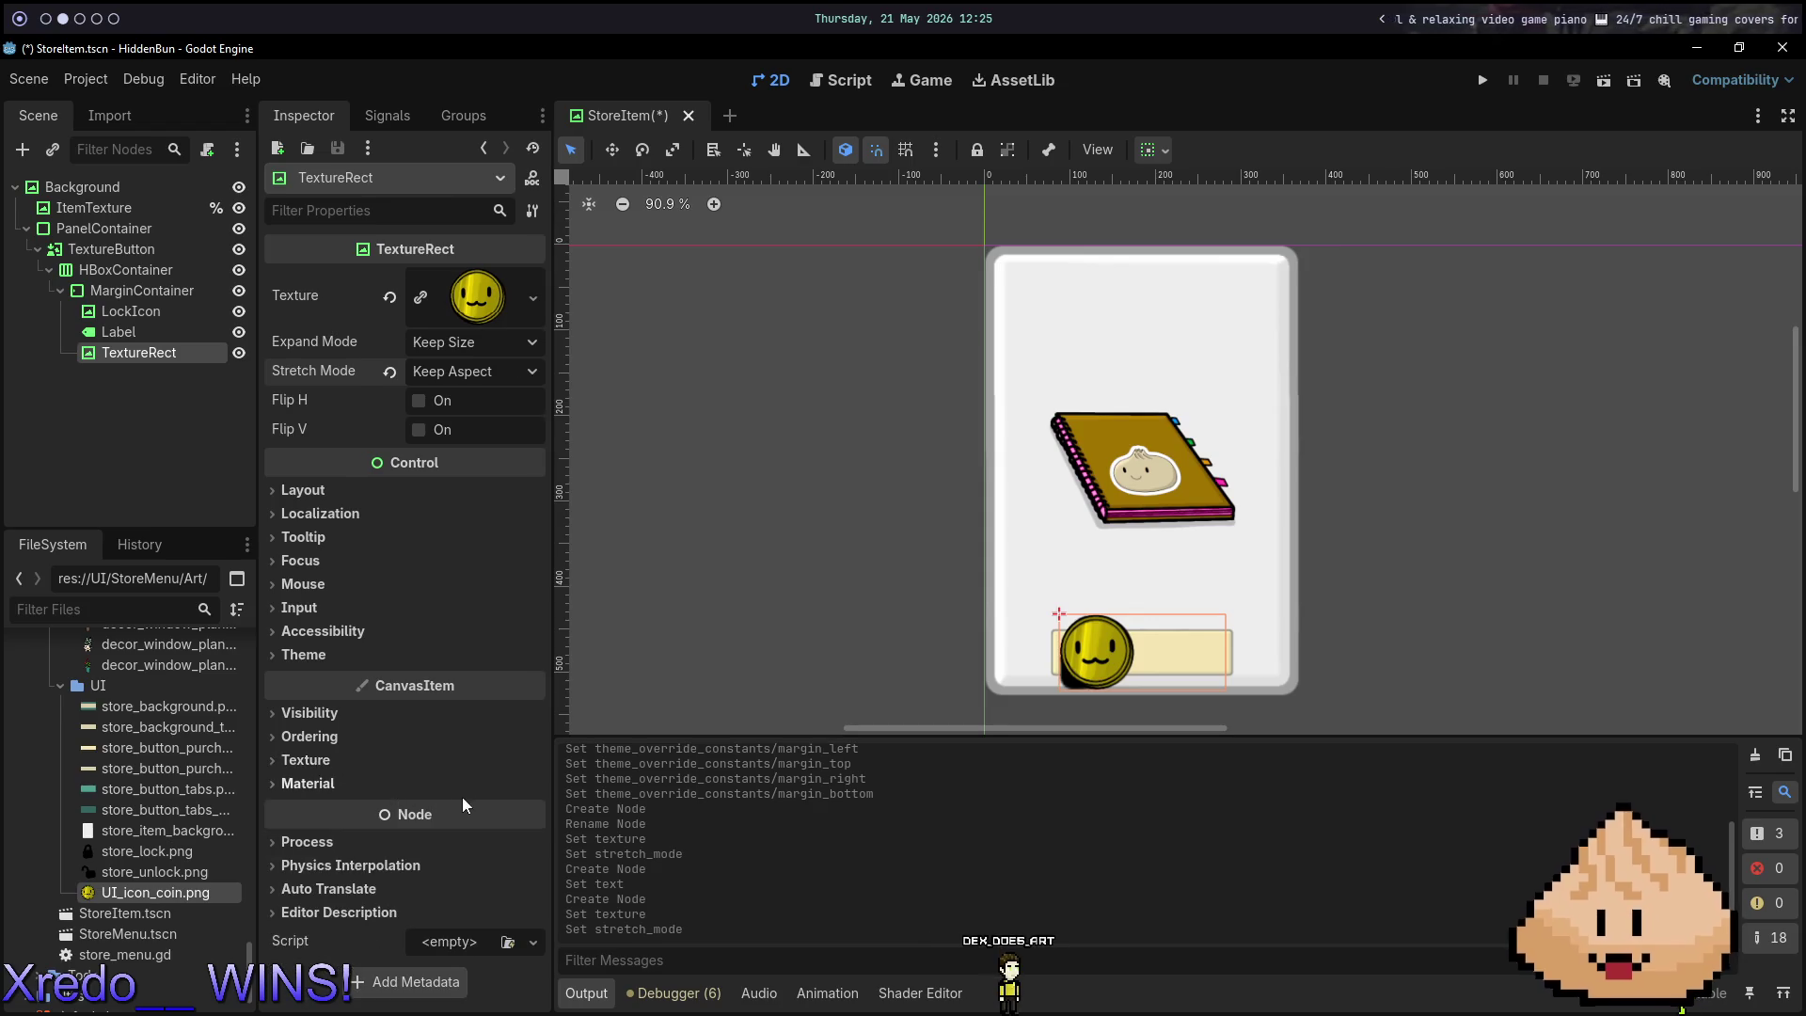
click(323, 607)
click(322, 607)
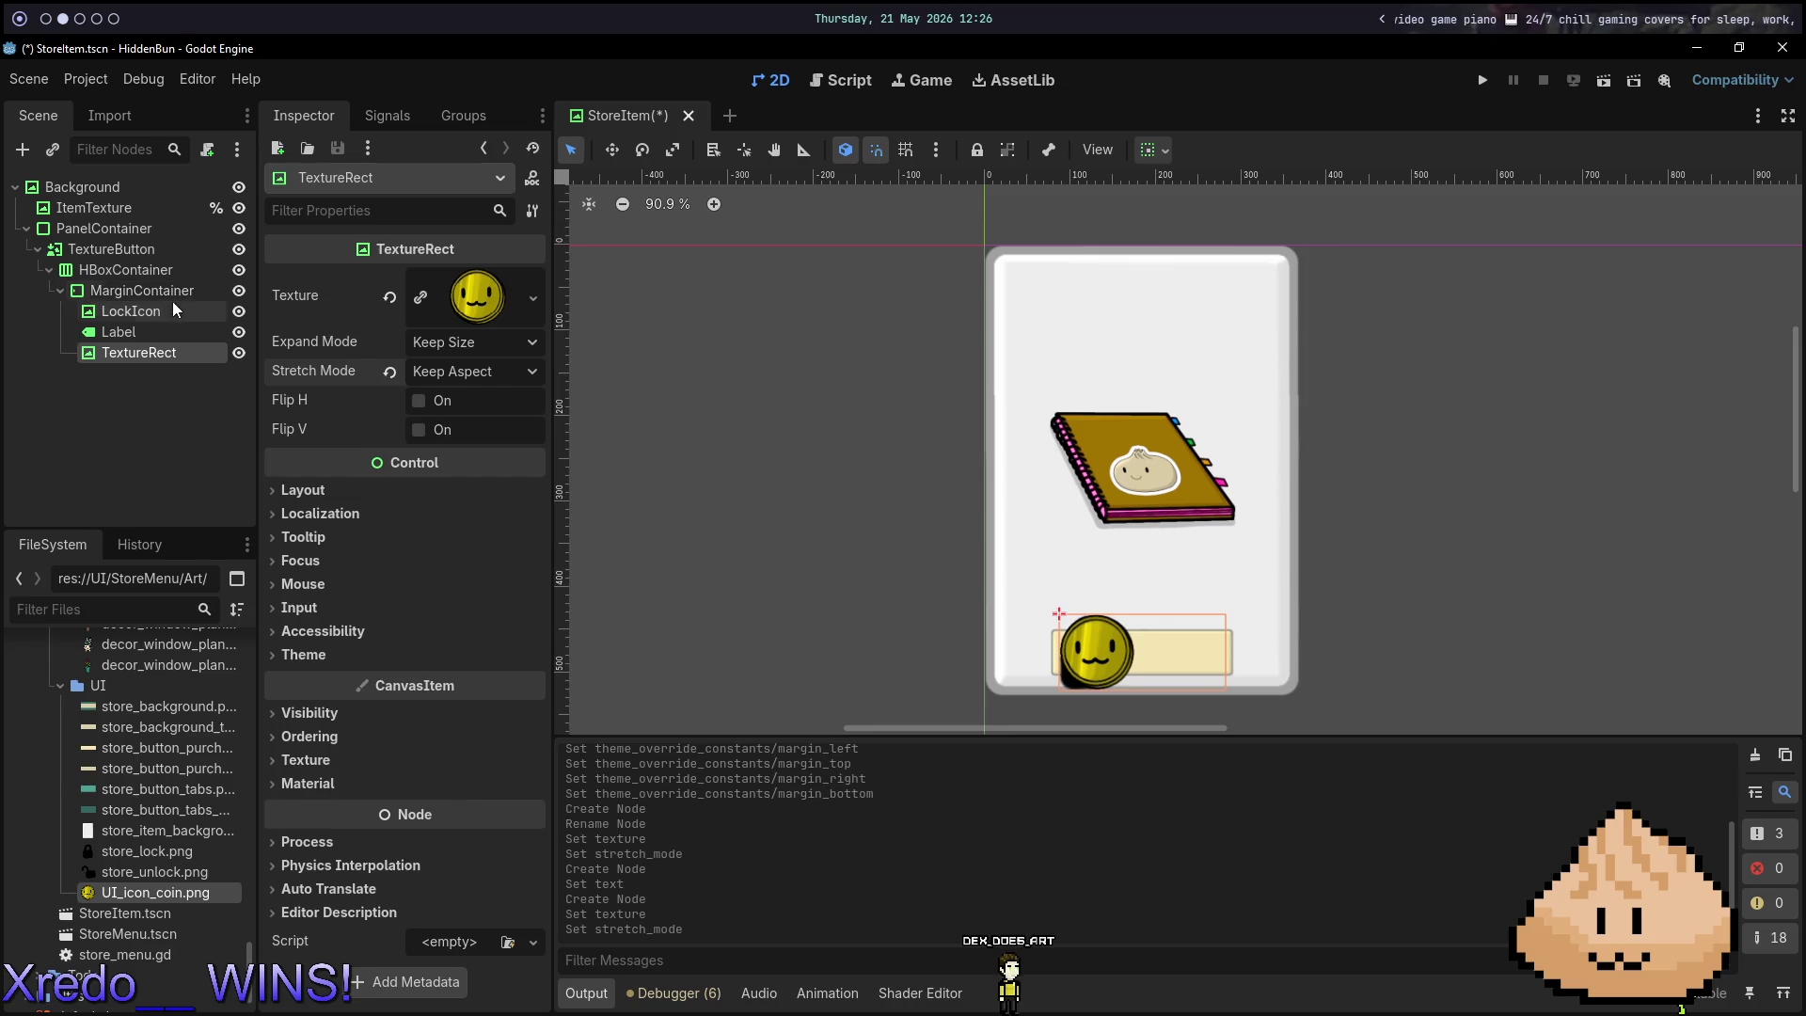
mouse_move(125, 270)
mouse_down()
mouse_move(139, 368)
mouse_move(138, 291)
mouse_up()
click(119, 291)
shift+click(127, 332)
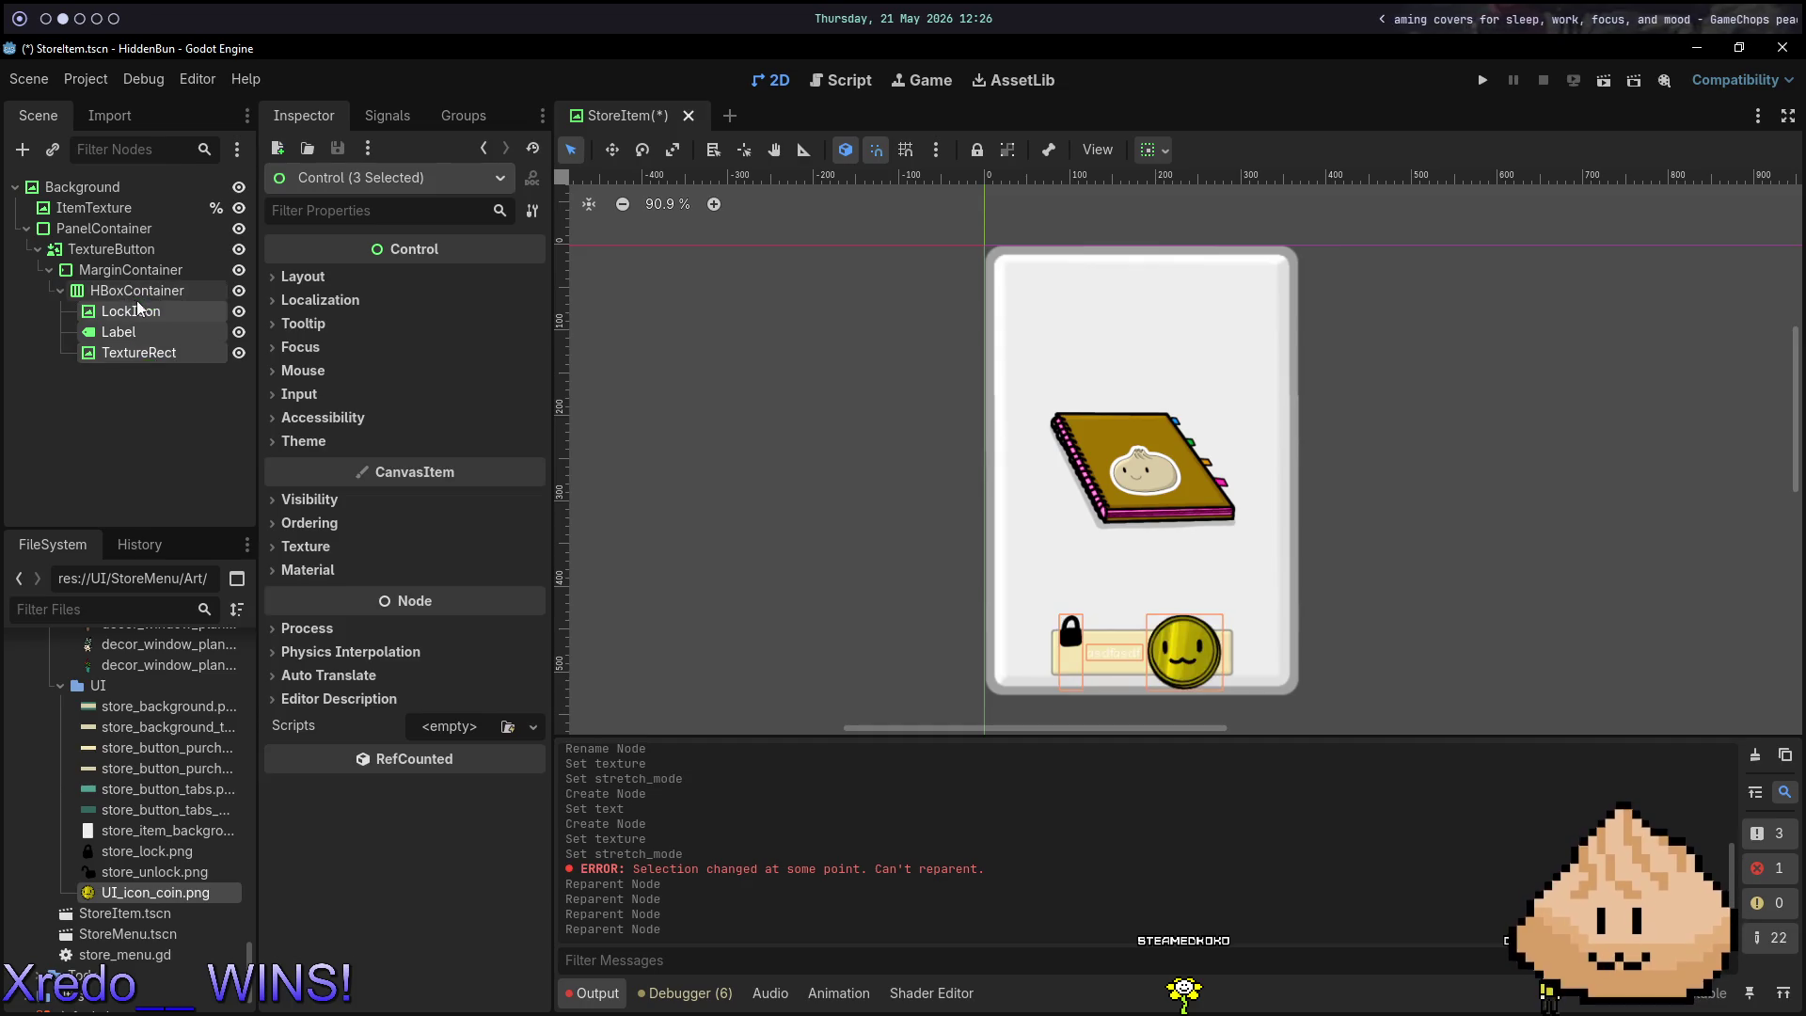
click(1017, 553)
click(86, 312)
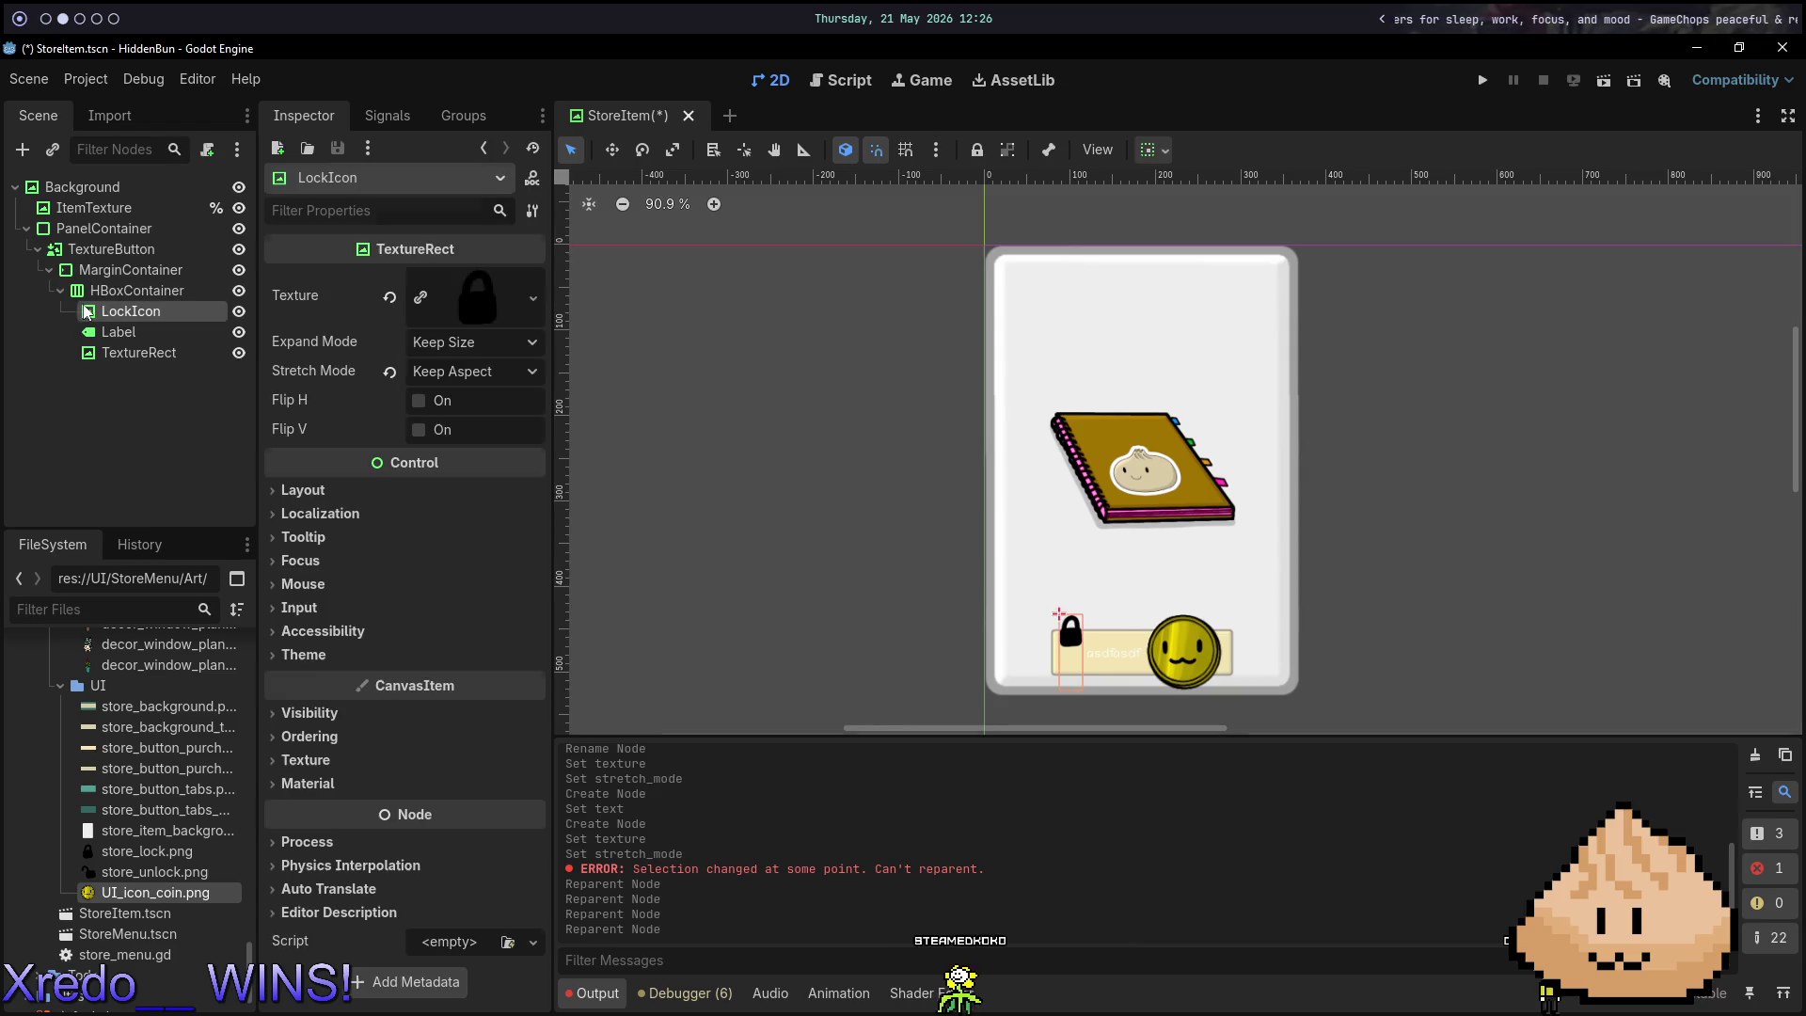
Settle the coin TextureRect's Expand Mode on Ignore Size after trying Keep Size and Fit Width.
click(141, 357)
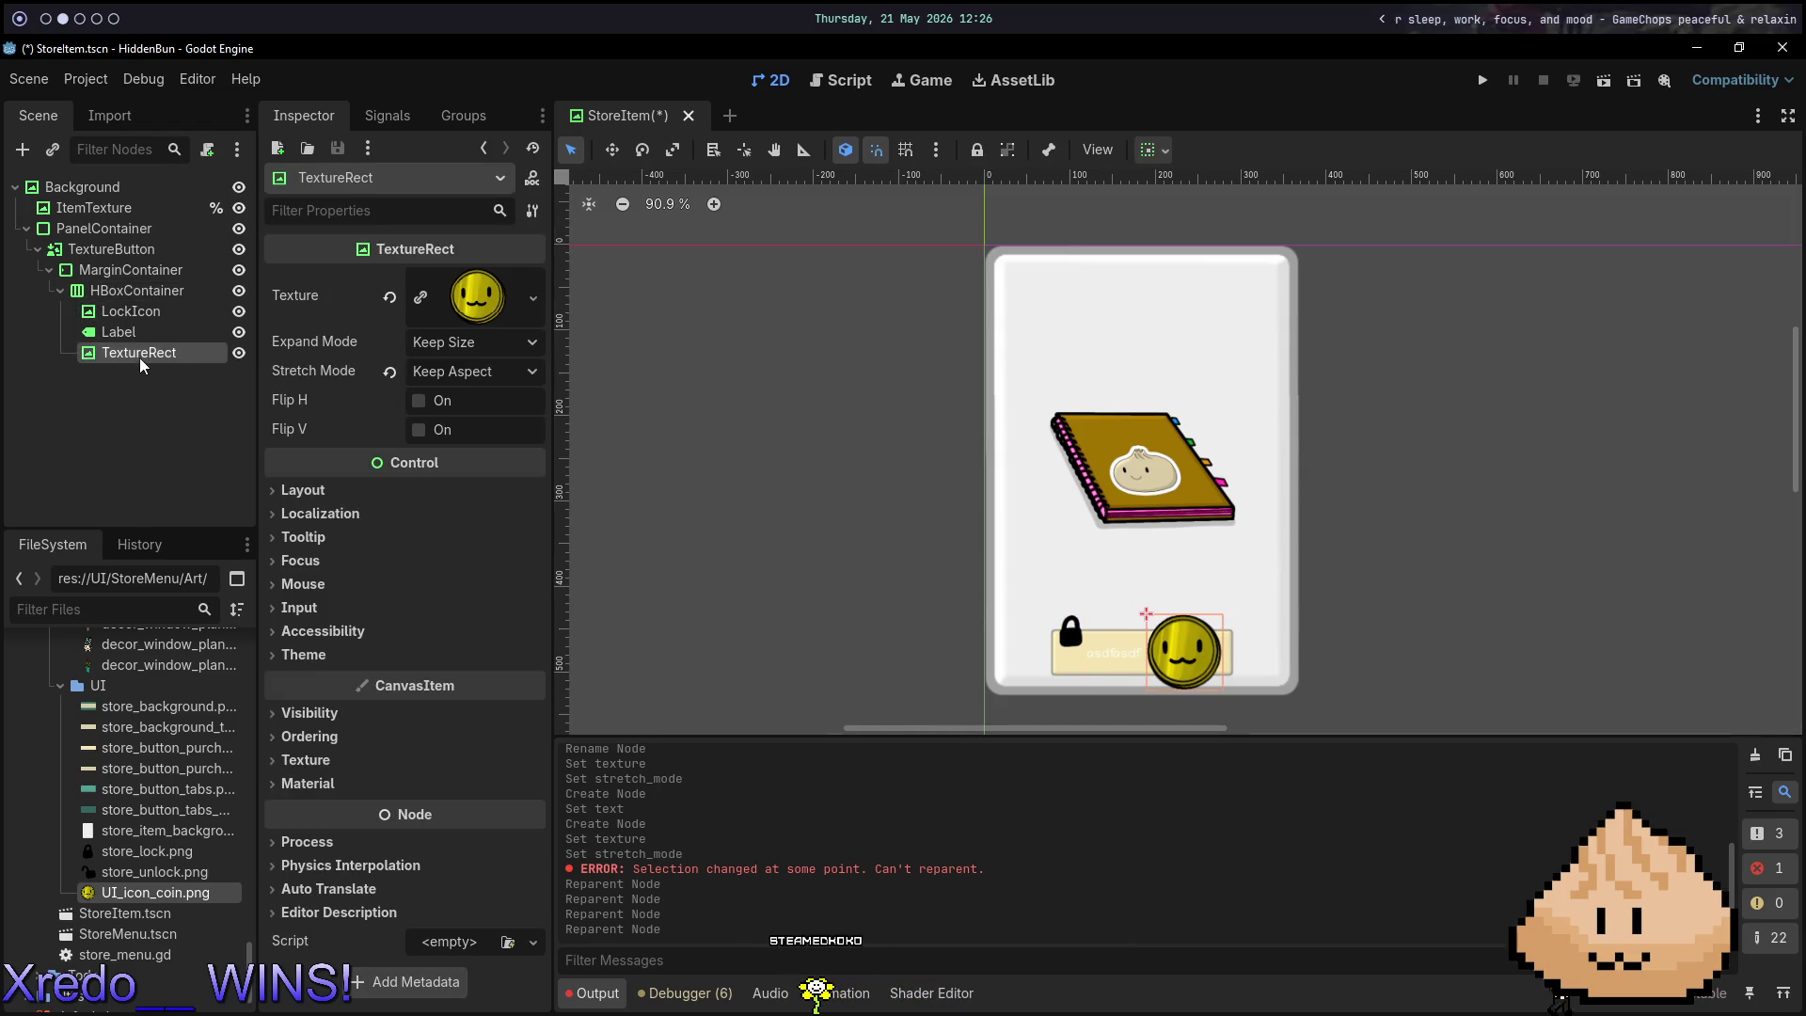
click(480, 344)
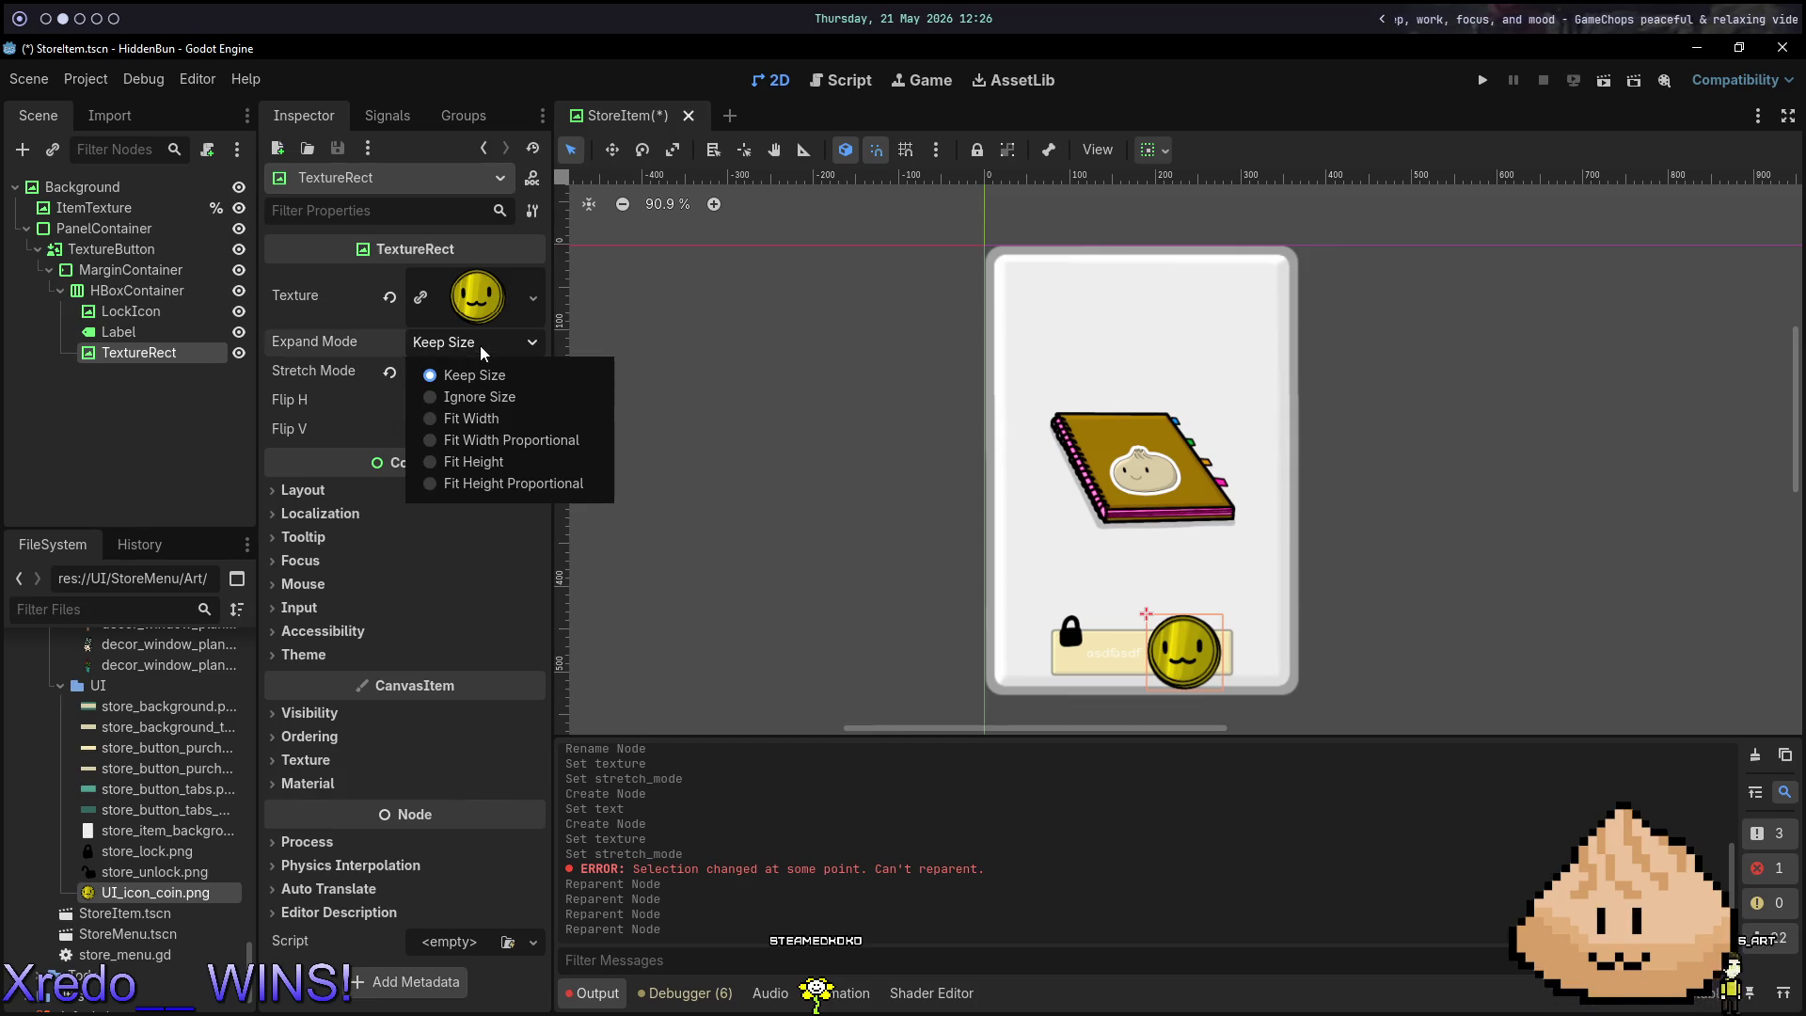
click(479, 396)
click(472, 344)
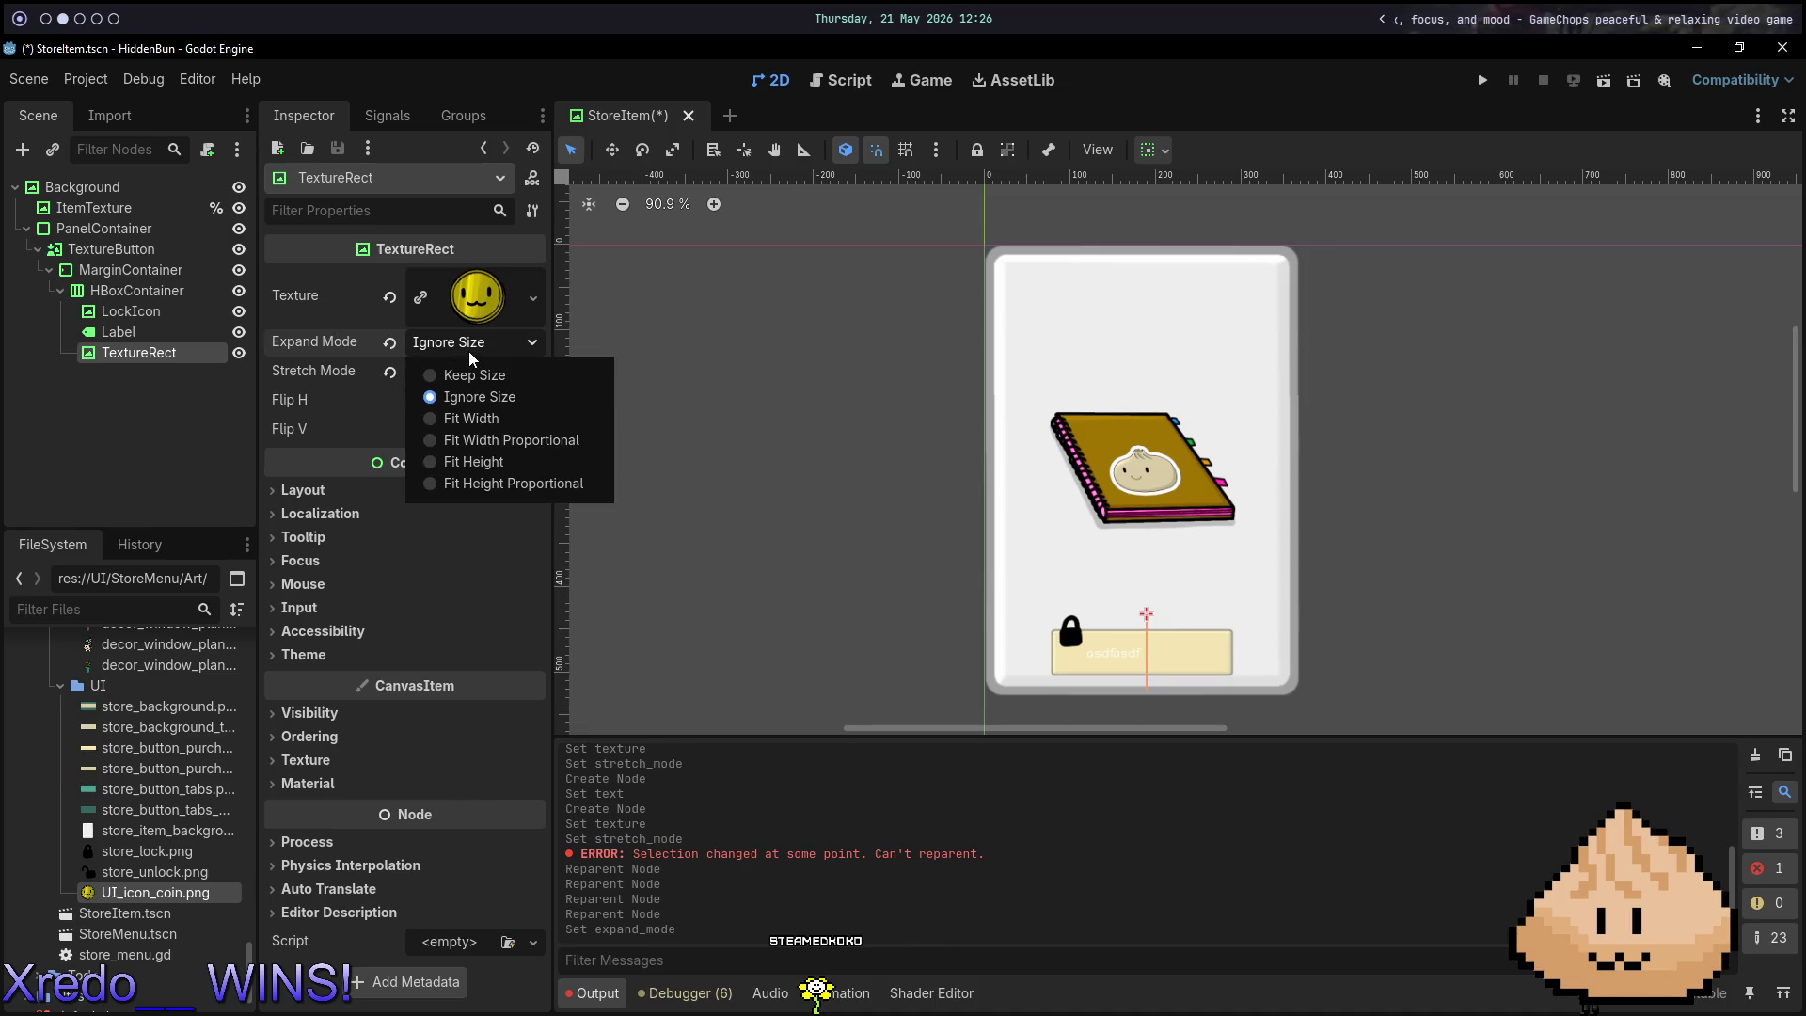
click(473, 374)
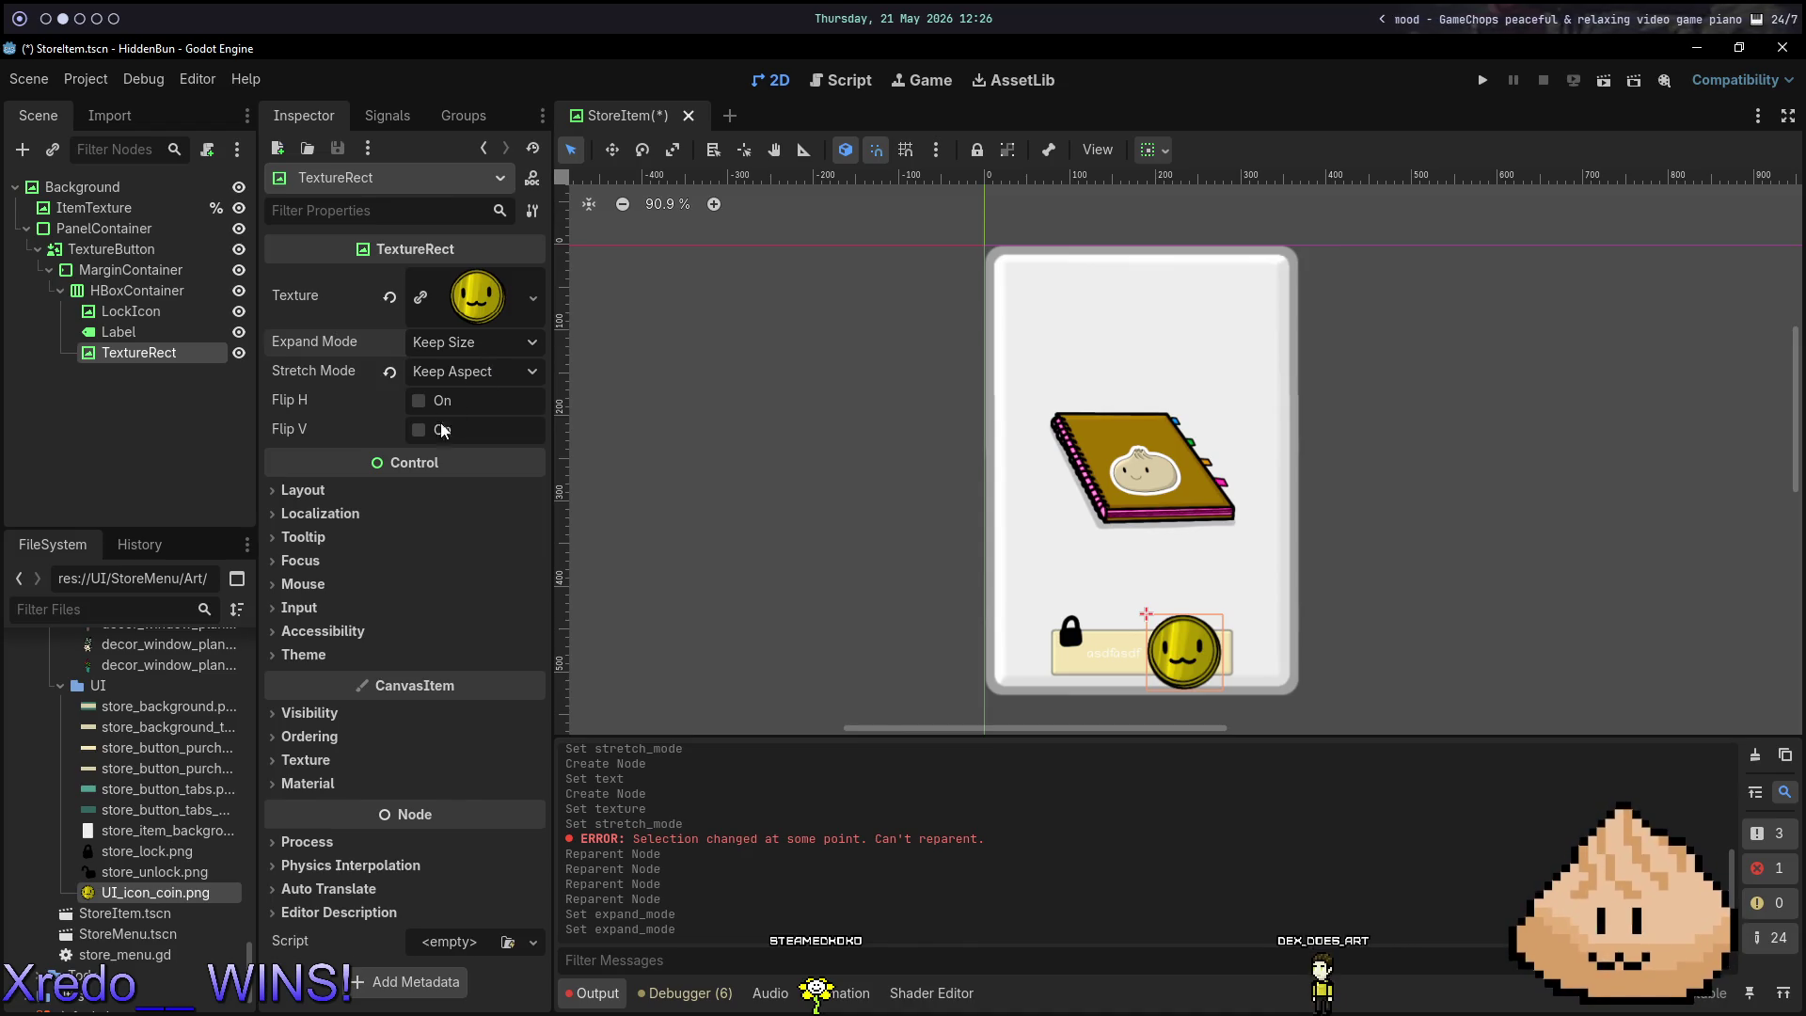
click(419, 399)
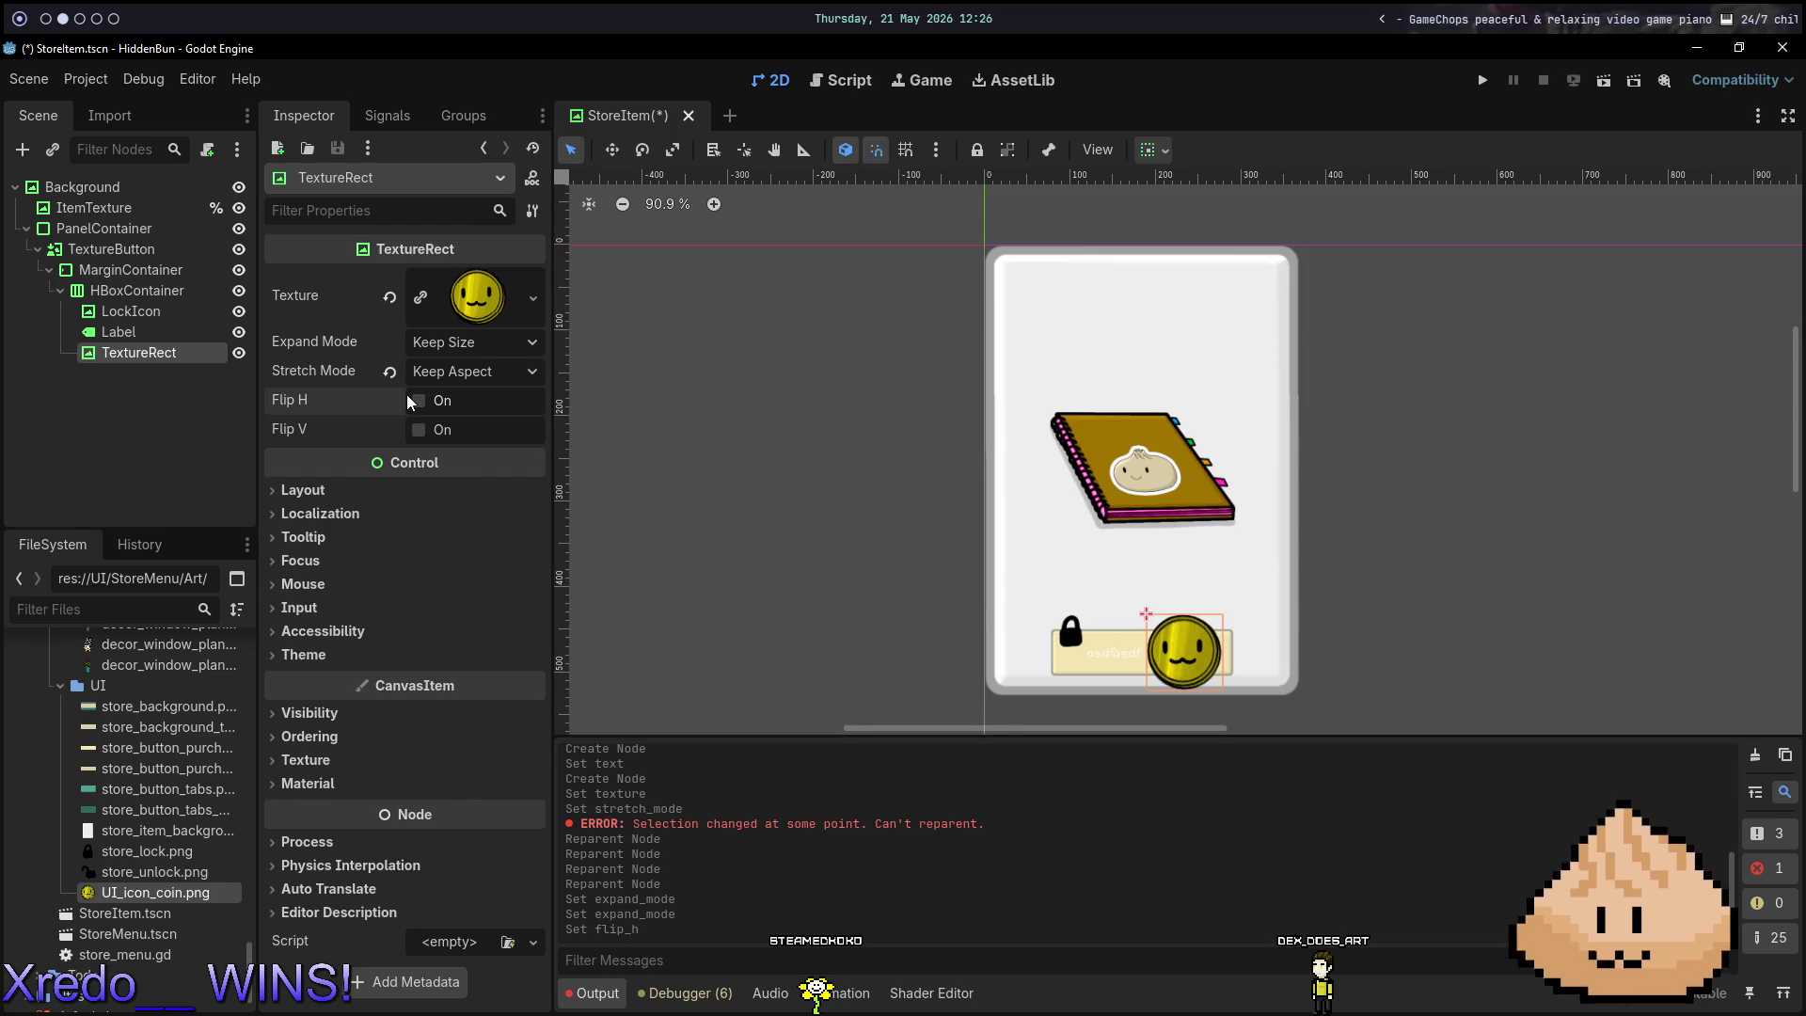
click(339, 654)
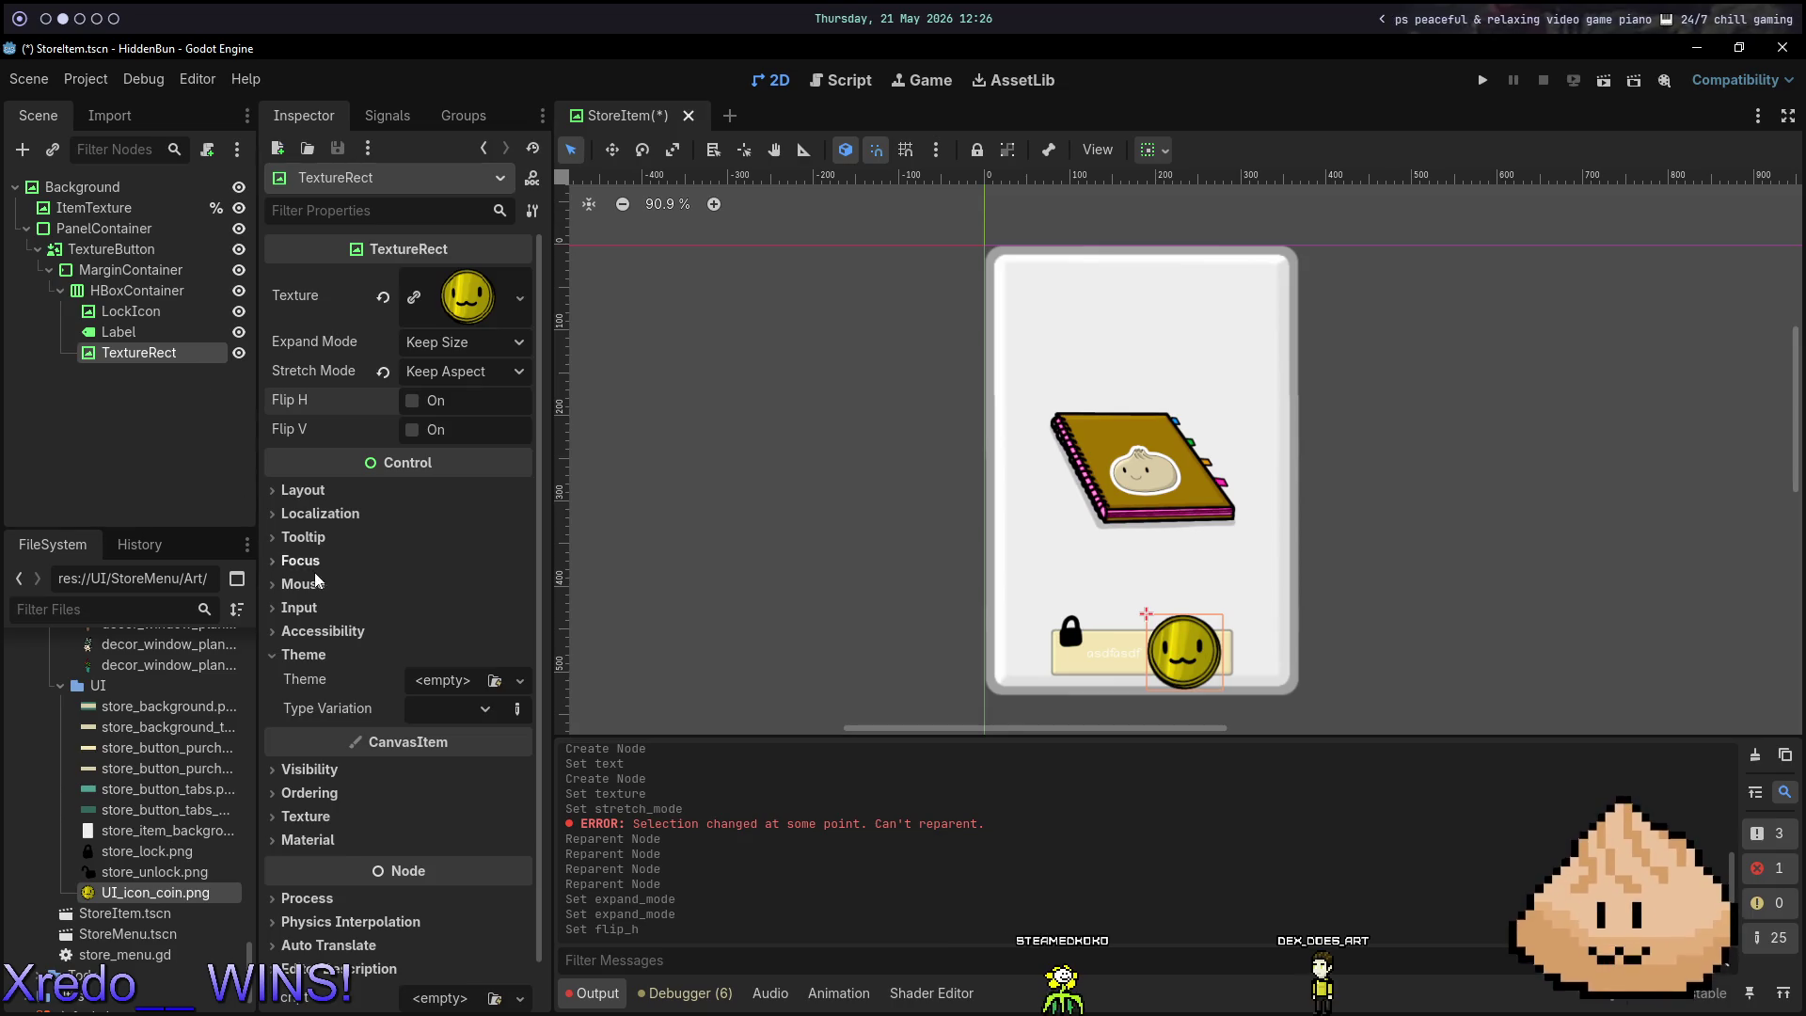
click(320, 654)
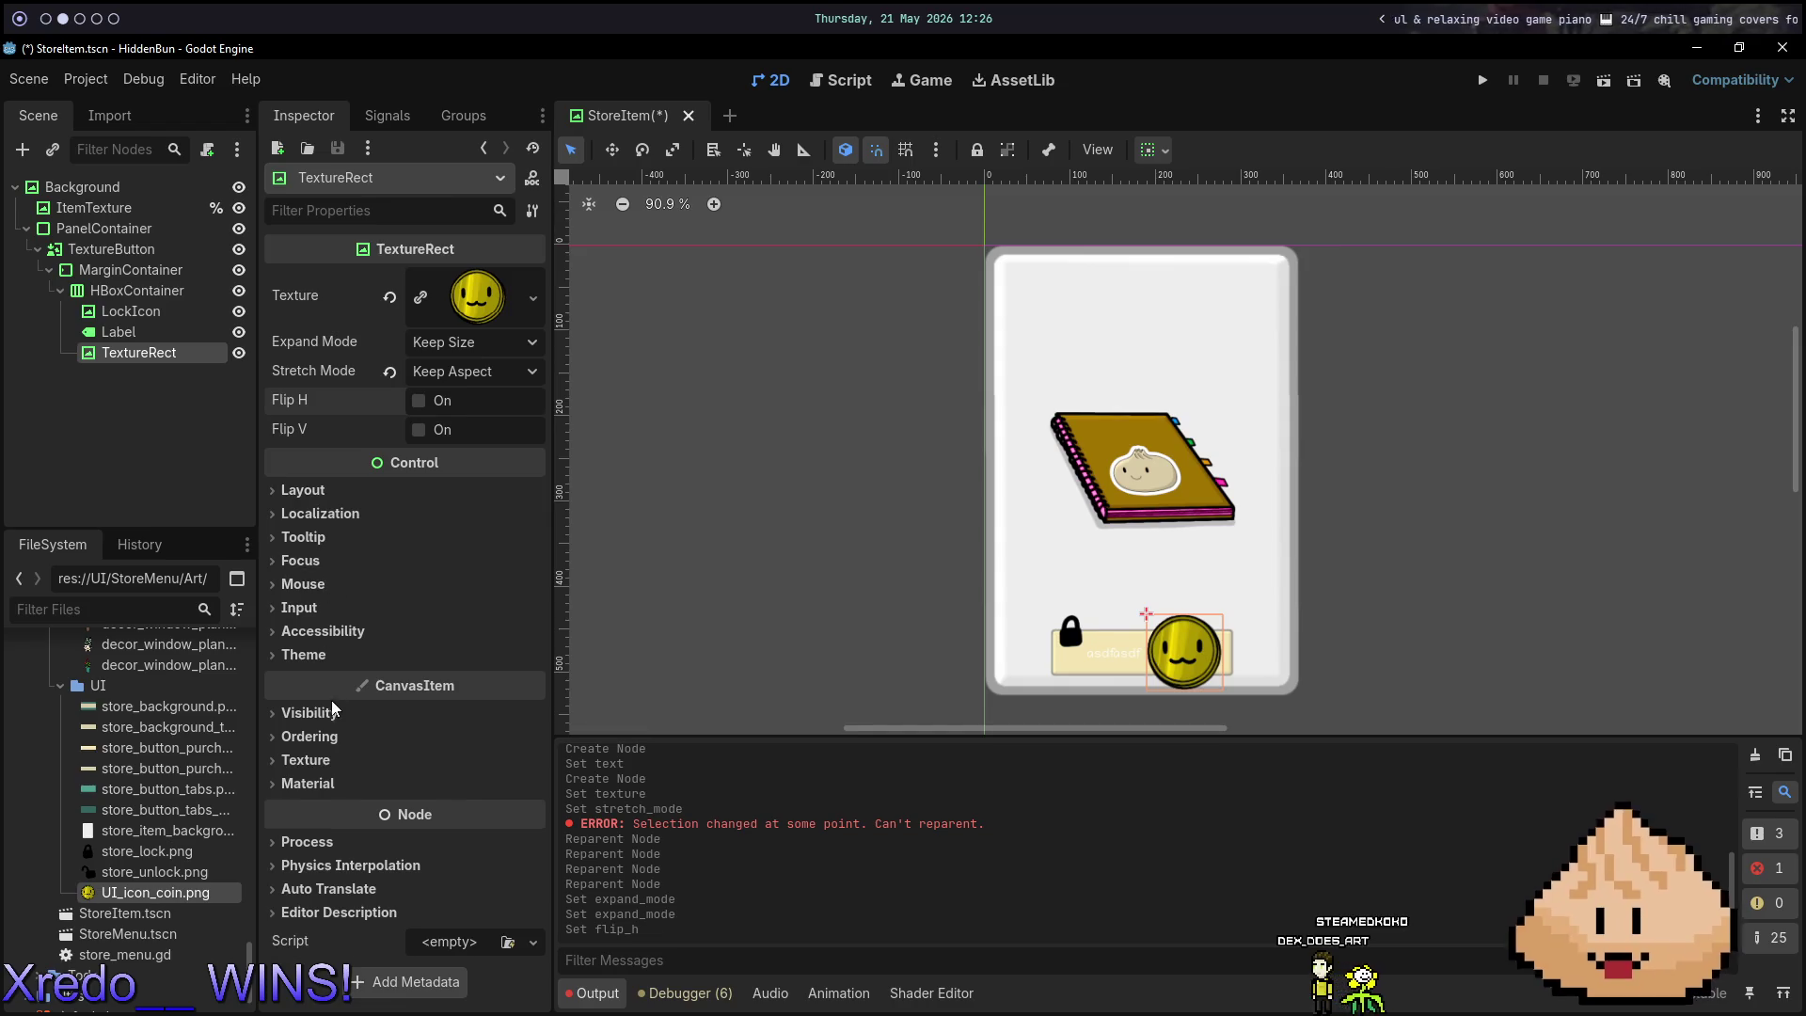
click(475, 344)
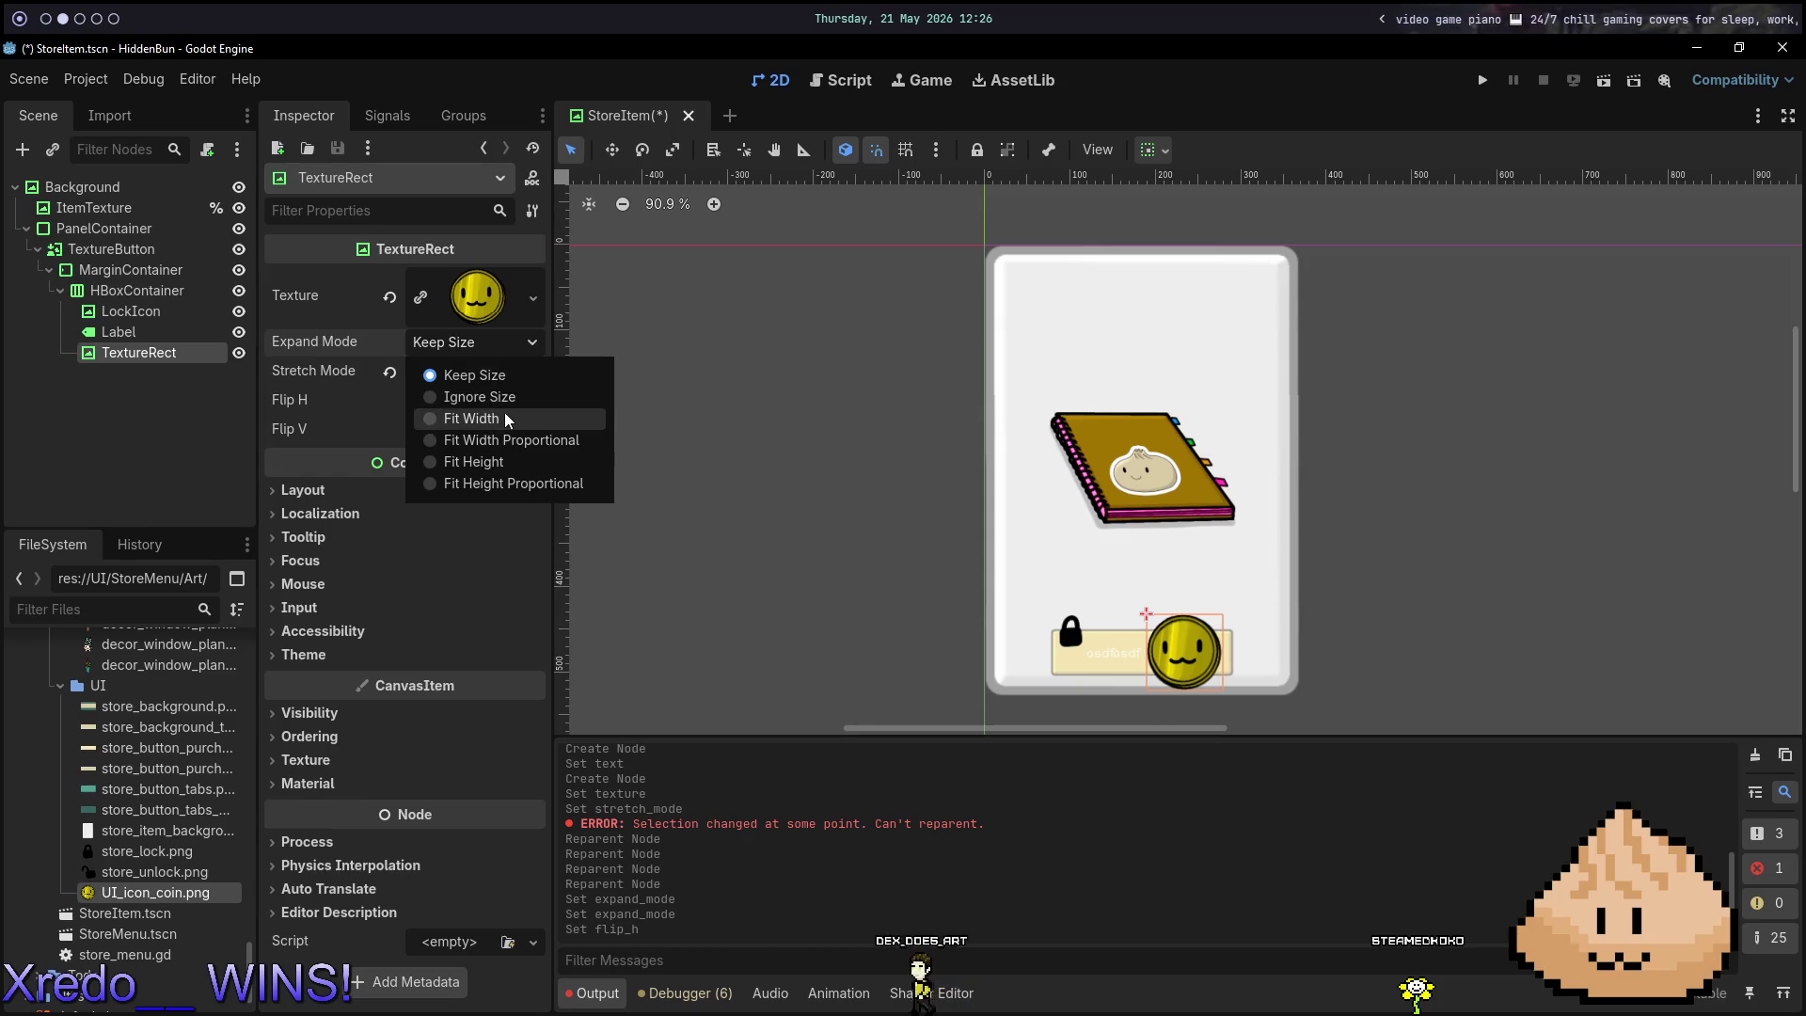
click(504, 410)
click(495, 346)
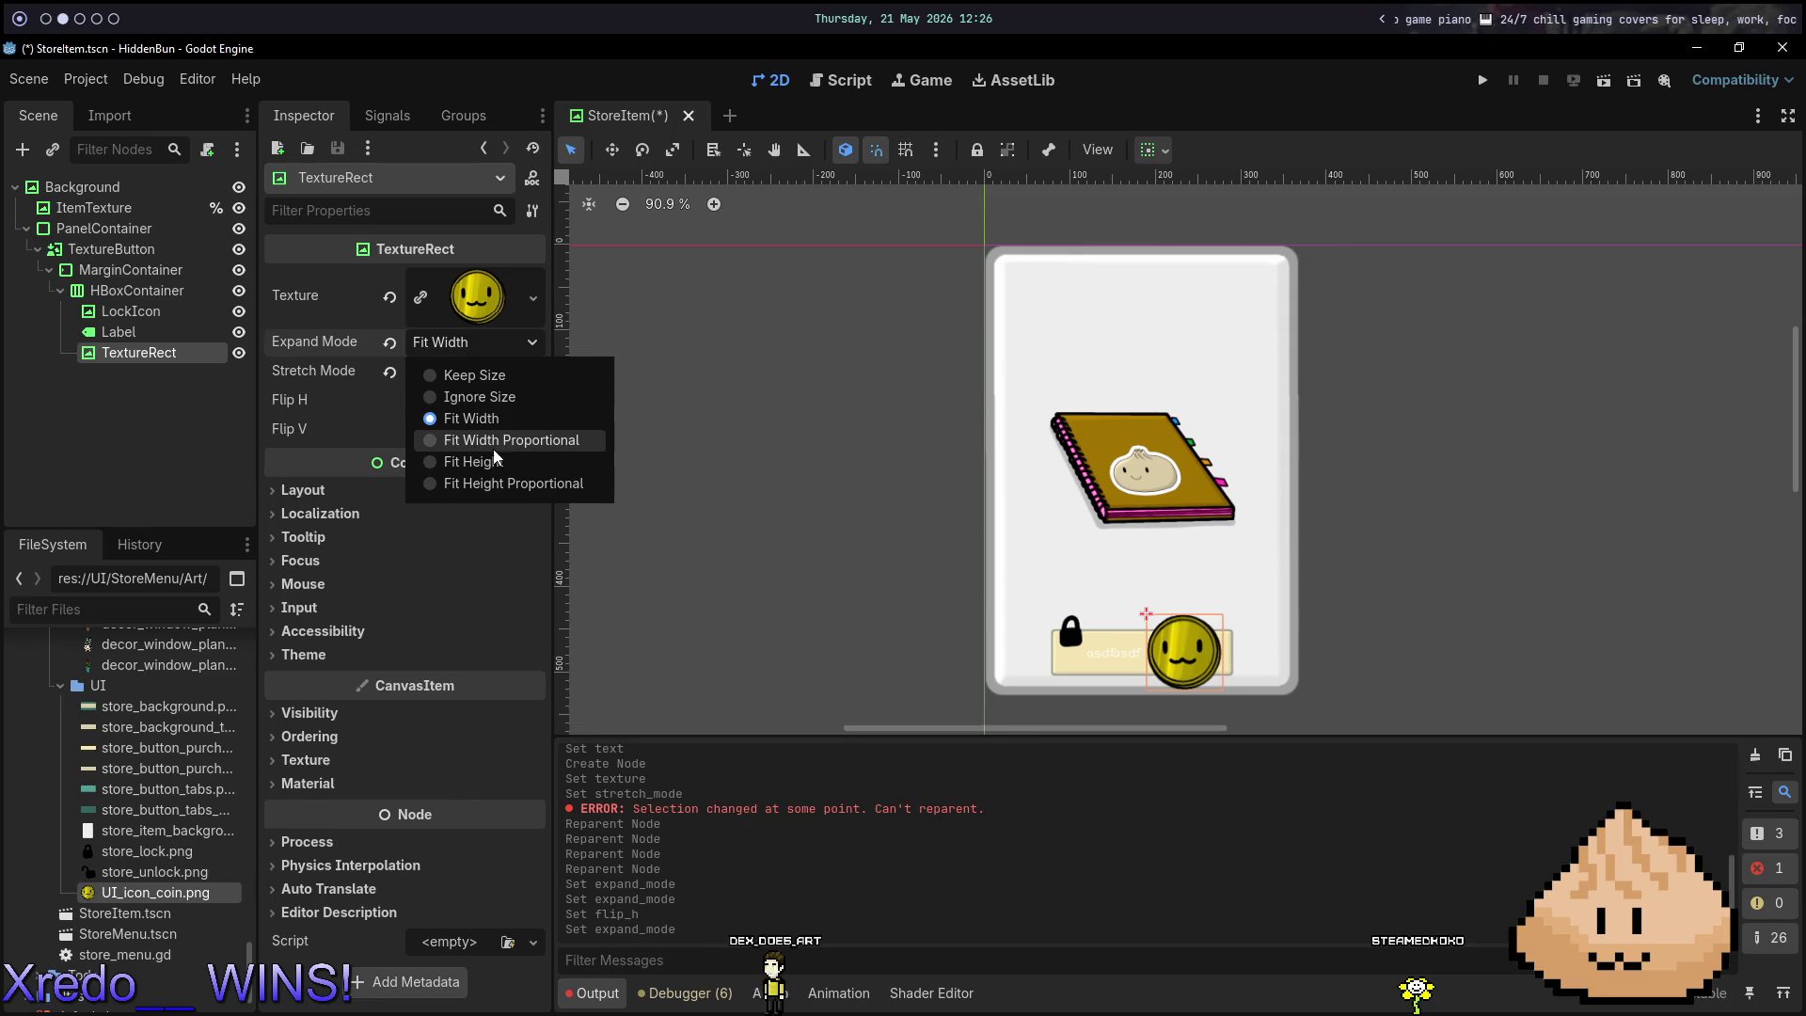
click(499, 395)
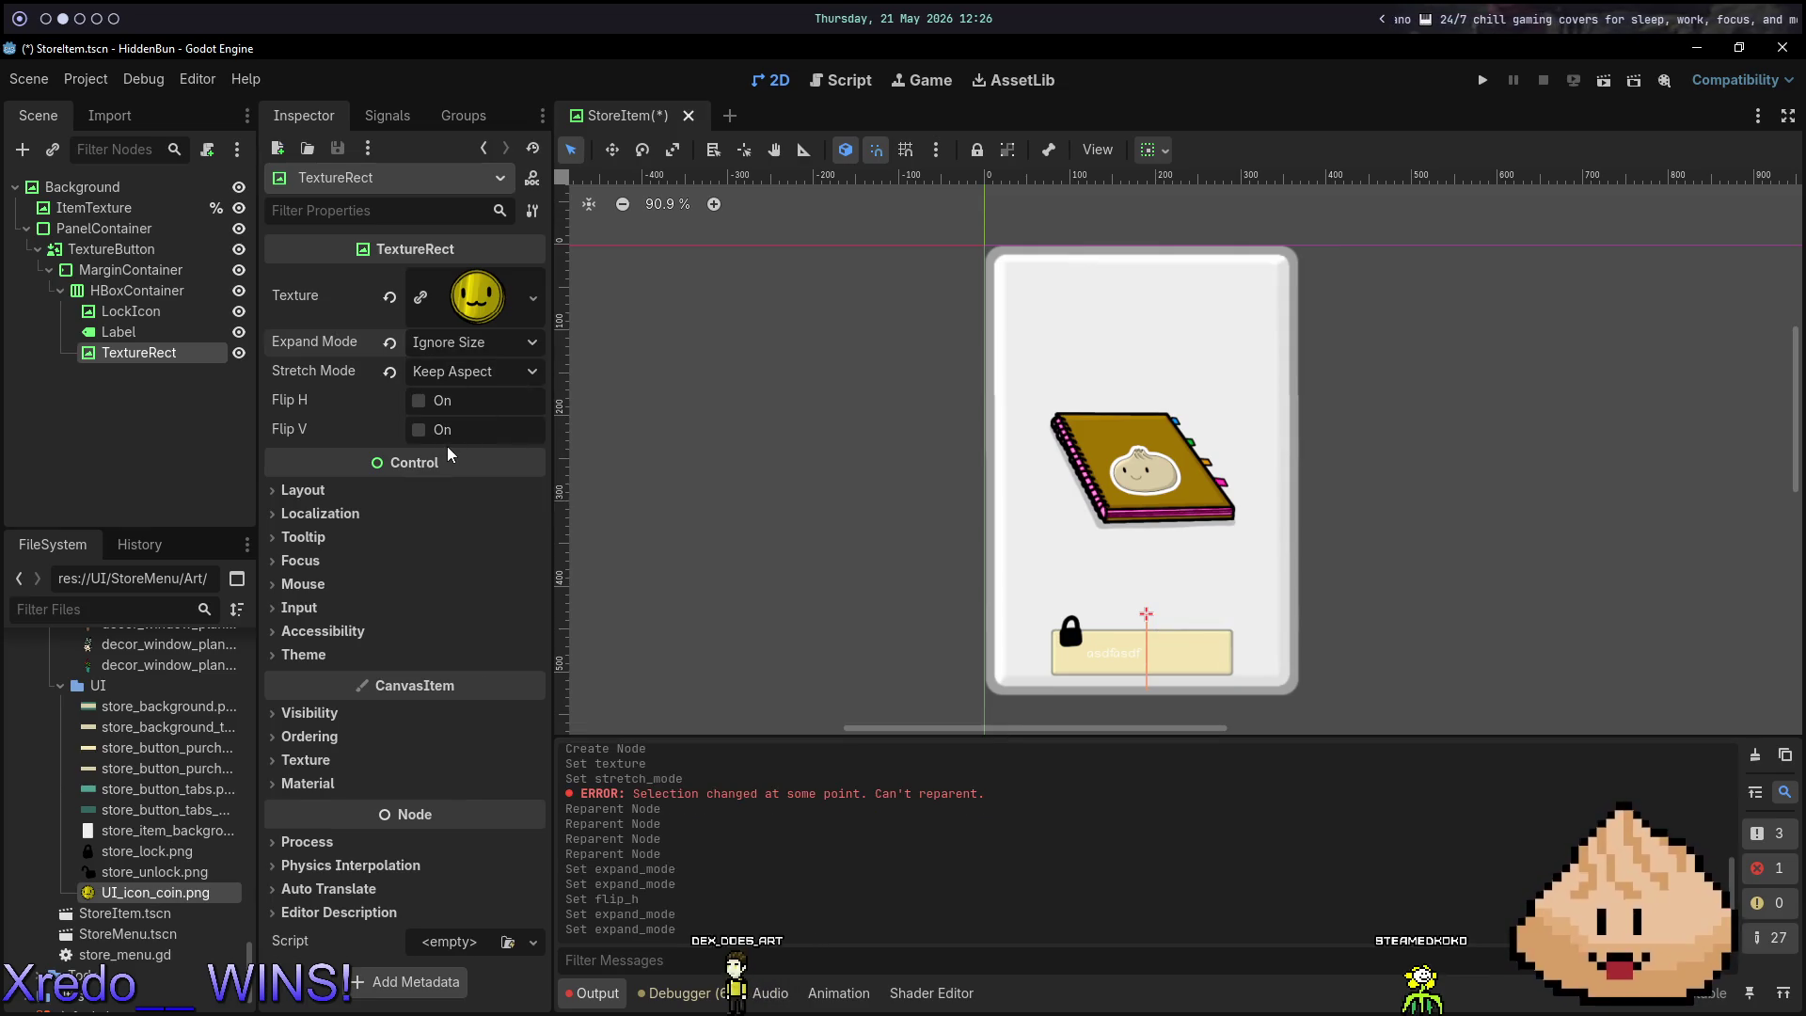
scroll(1160, 644, up, 3)
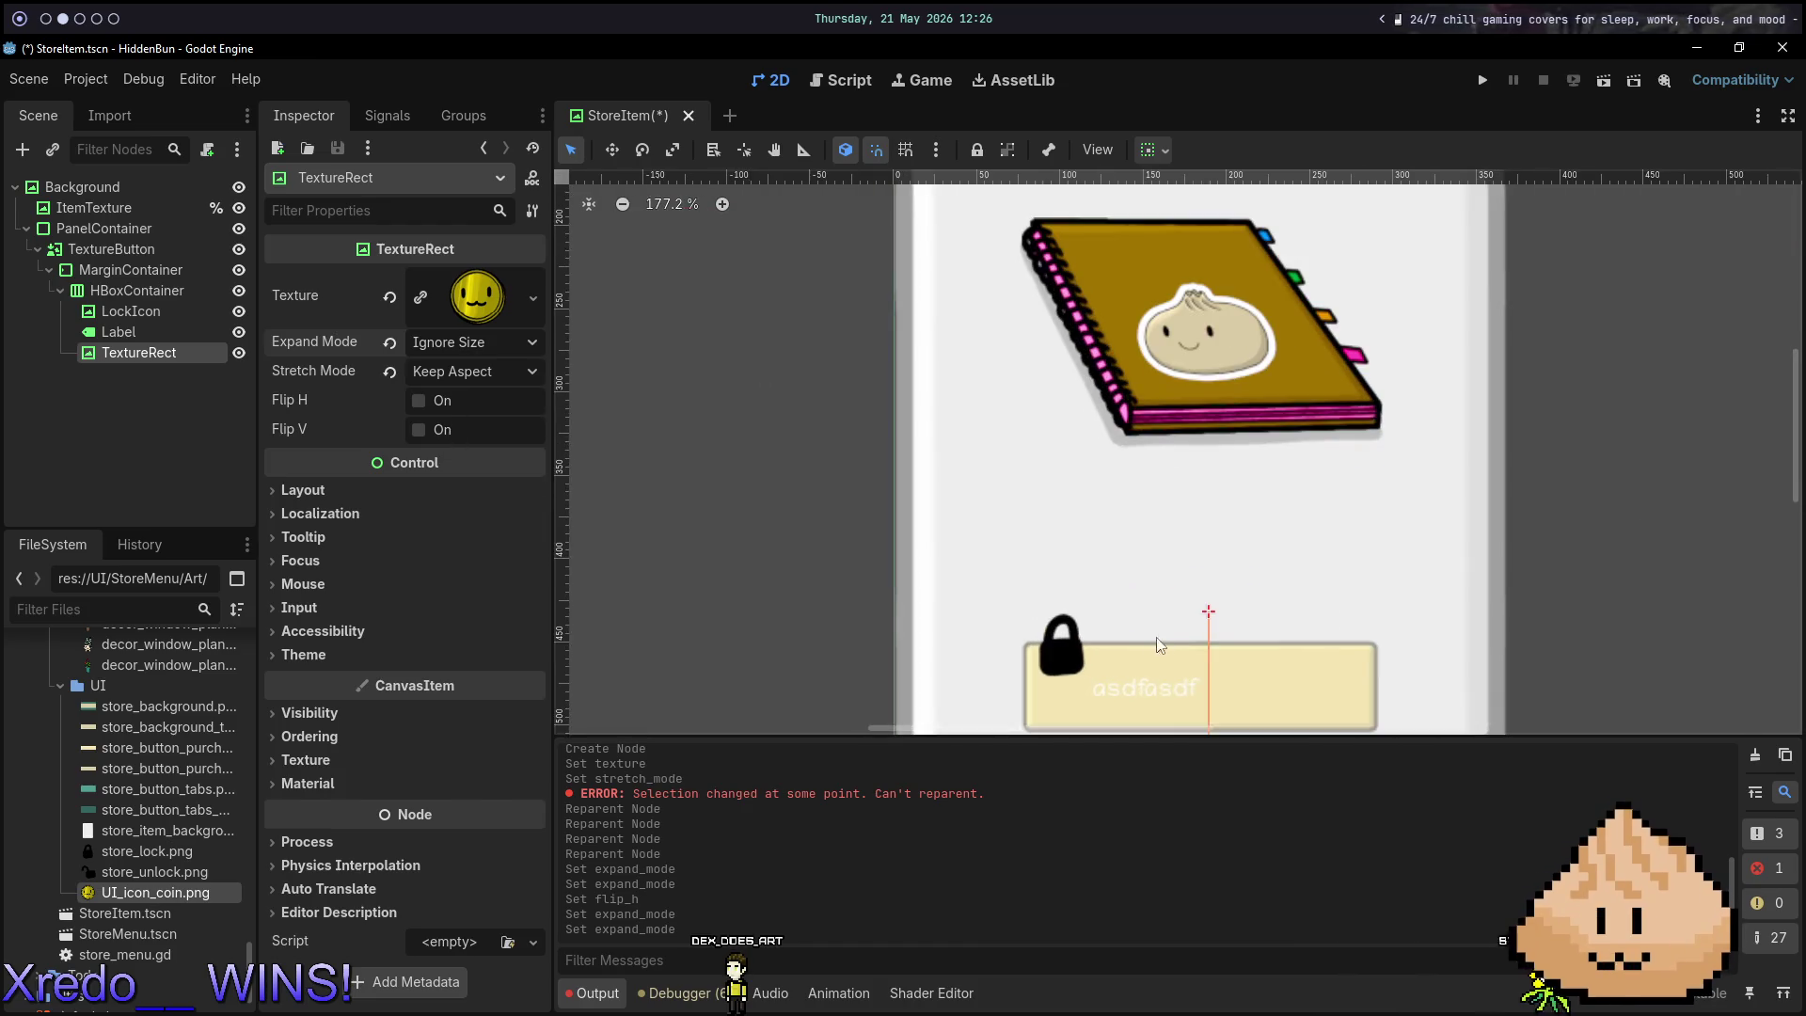
Set the coin's Custom Minimum Size to 100 × 100, then reduce it to 50 × 50.
scroll(1282, 601, down, 4)
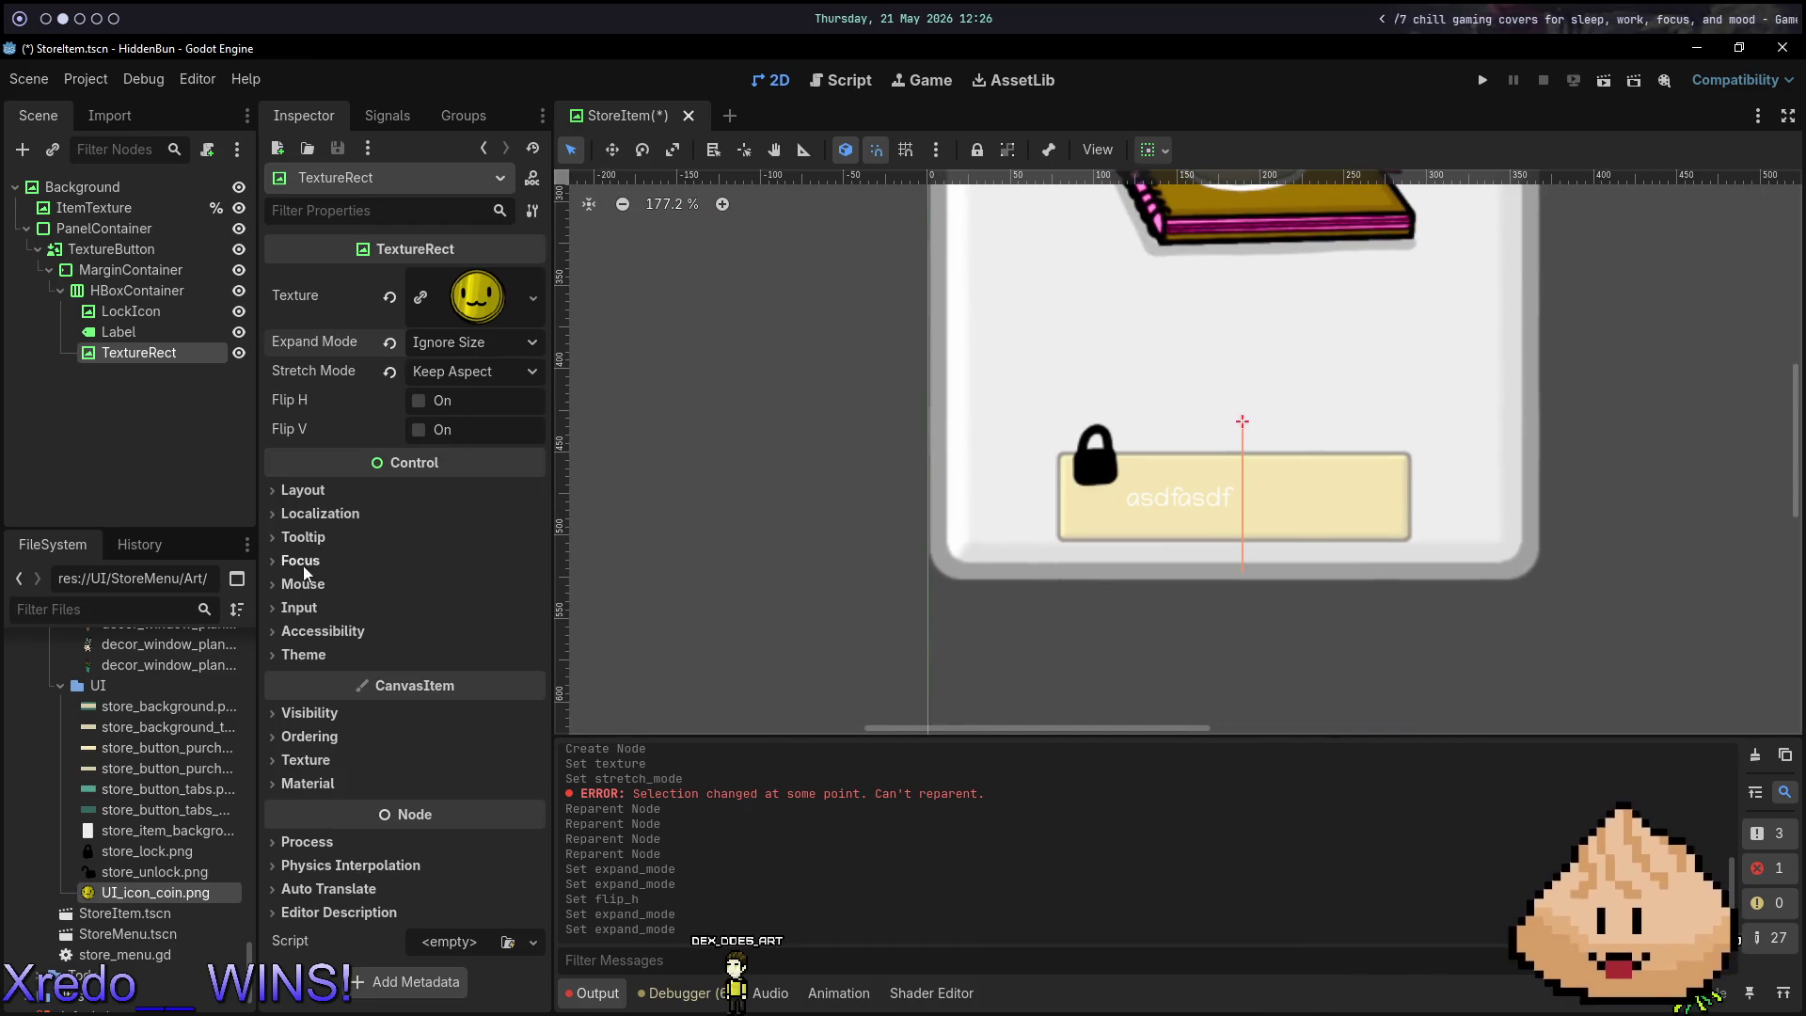
click(312, 495)
click(457, 619)
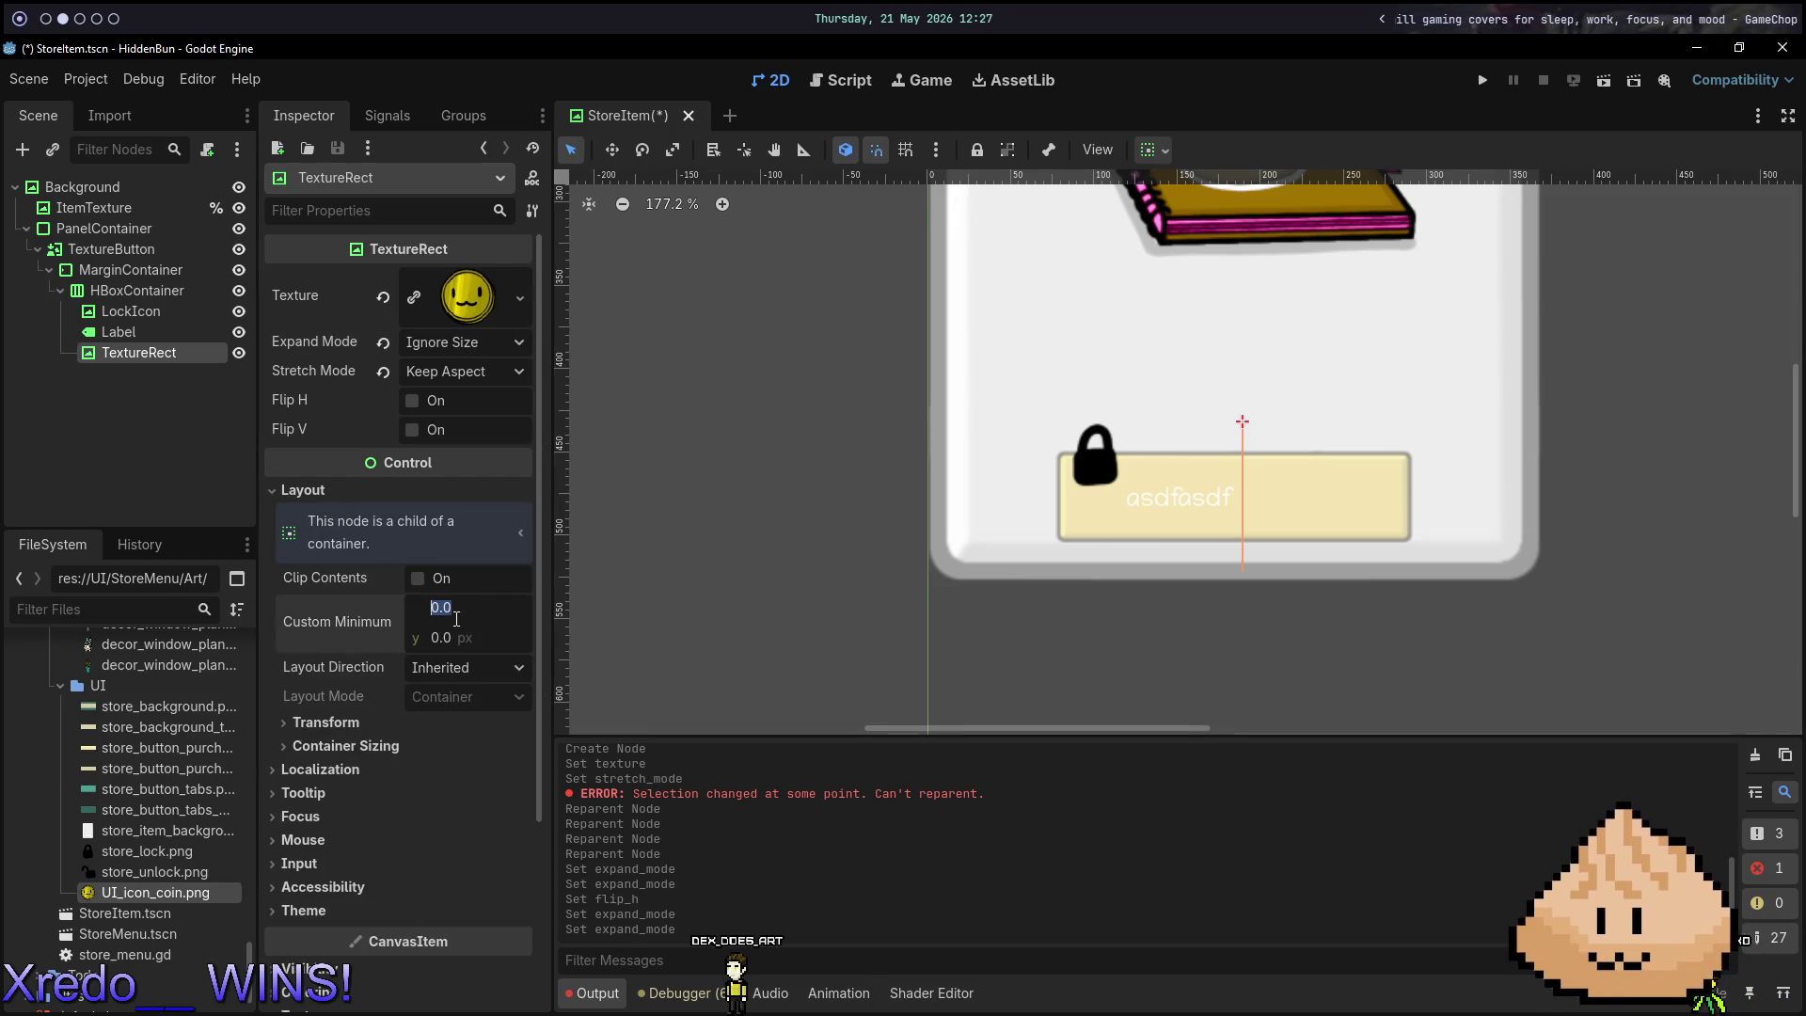
text(00)
key(Tab)
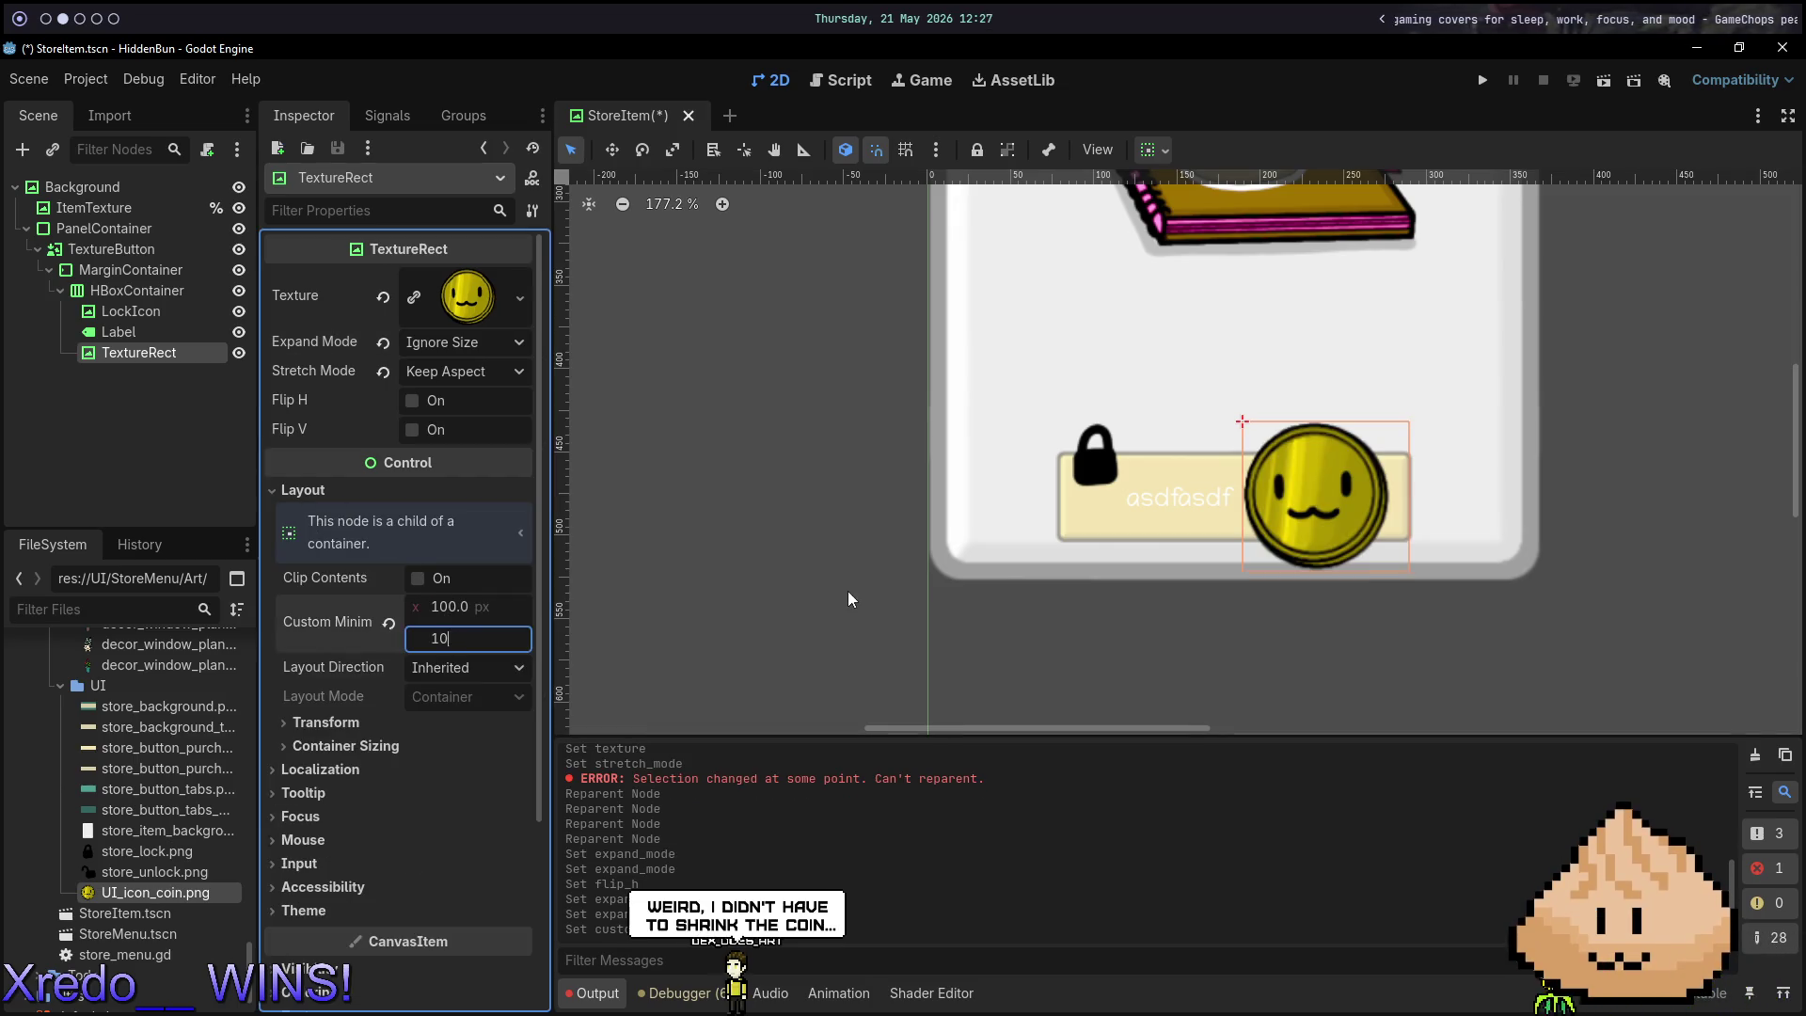
text(100)
key(Return)
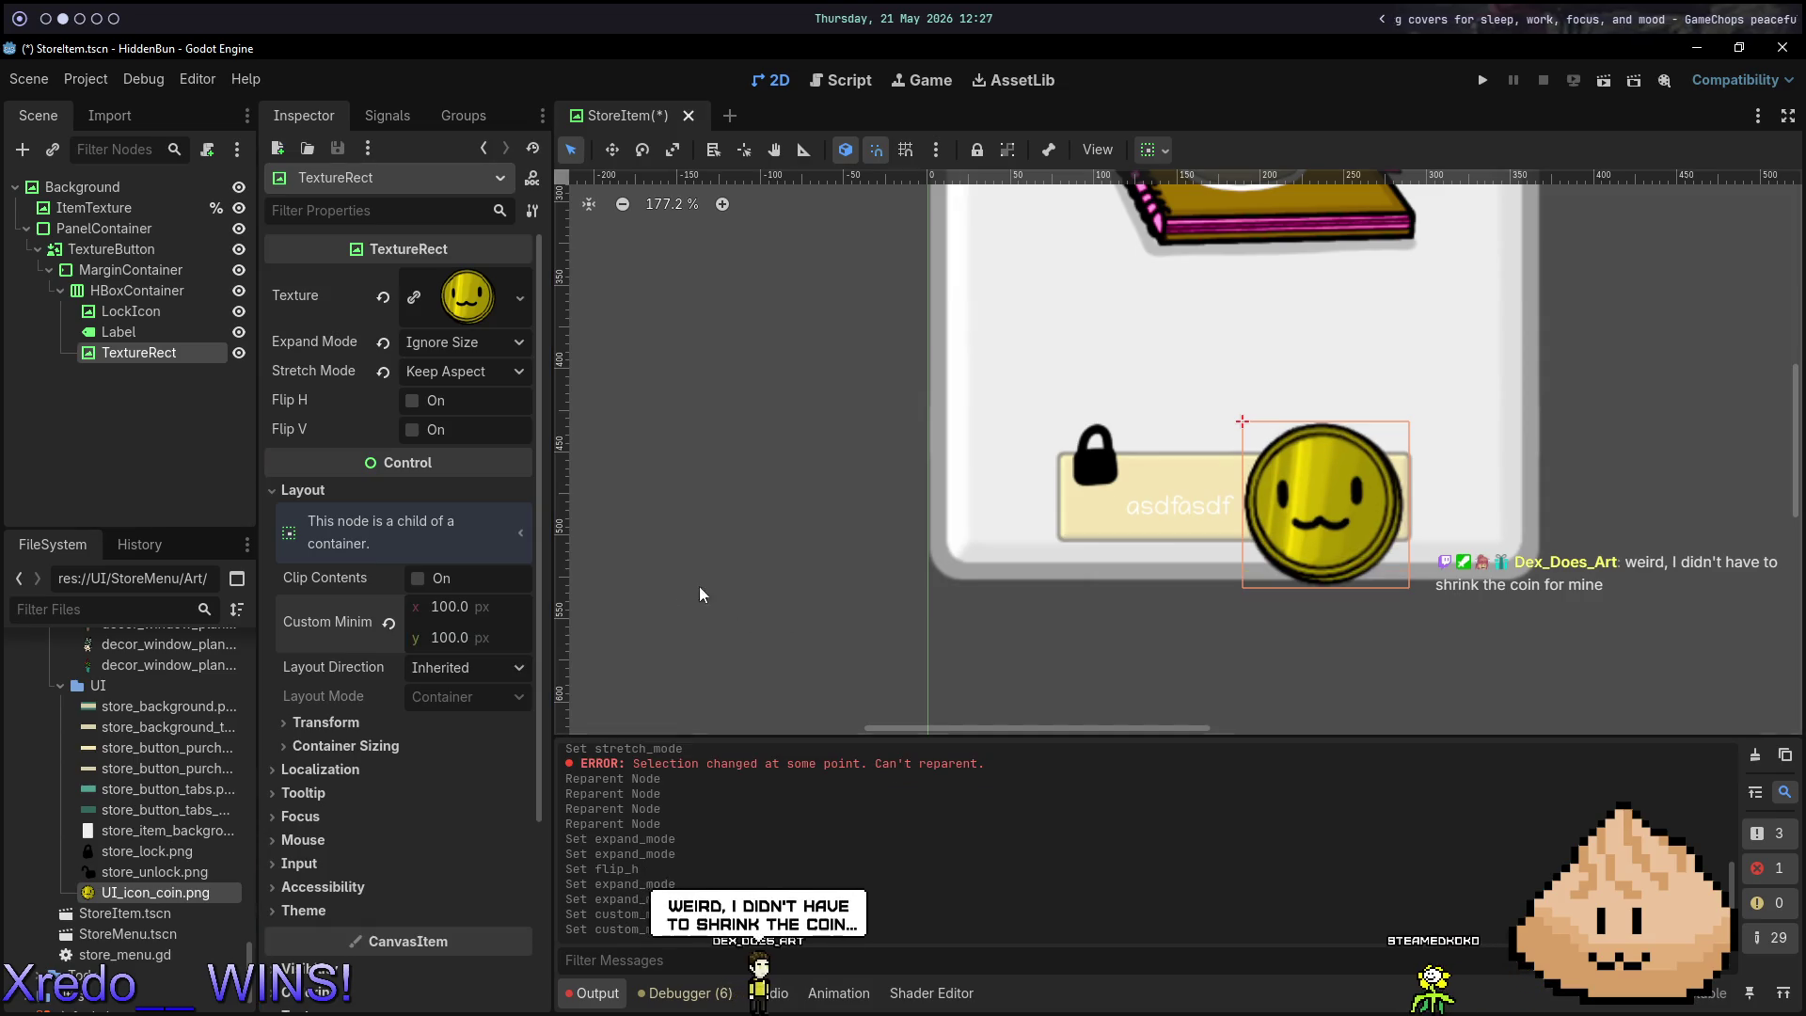
click(458, 602)
text(50)
key(Tab)
text(50)
key(Return)
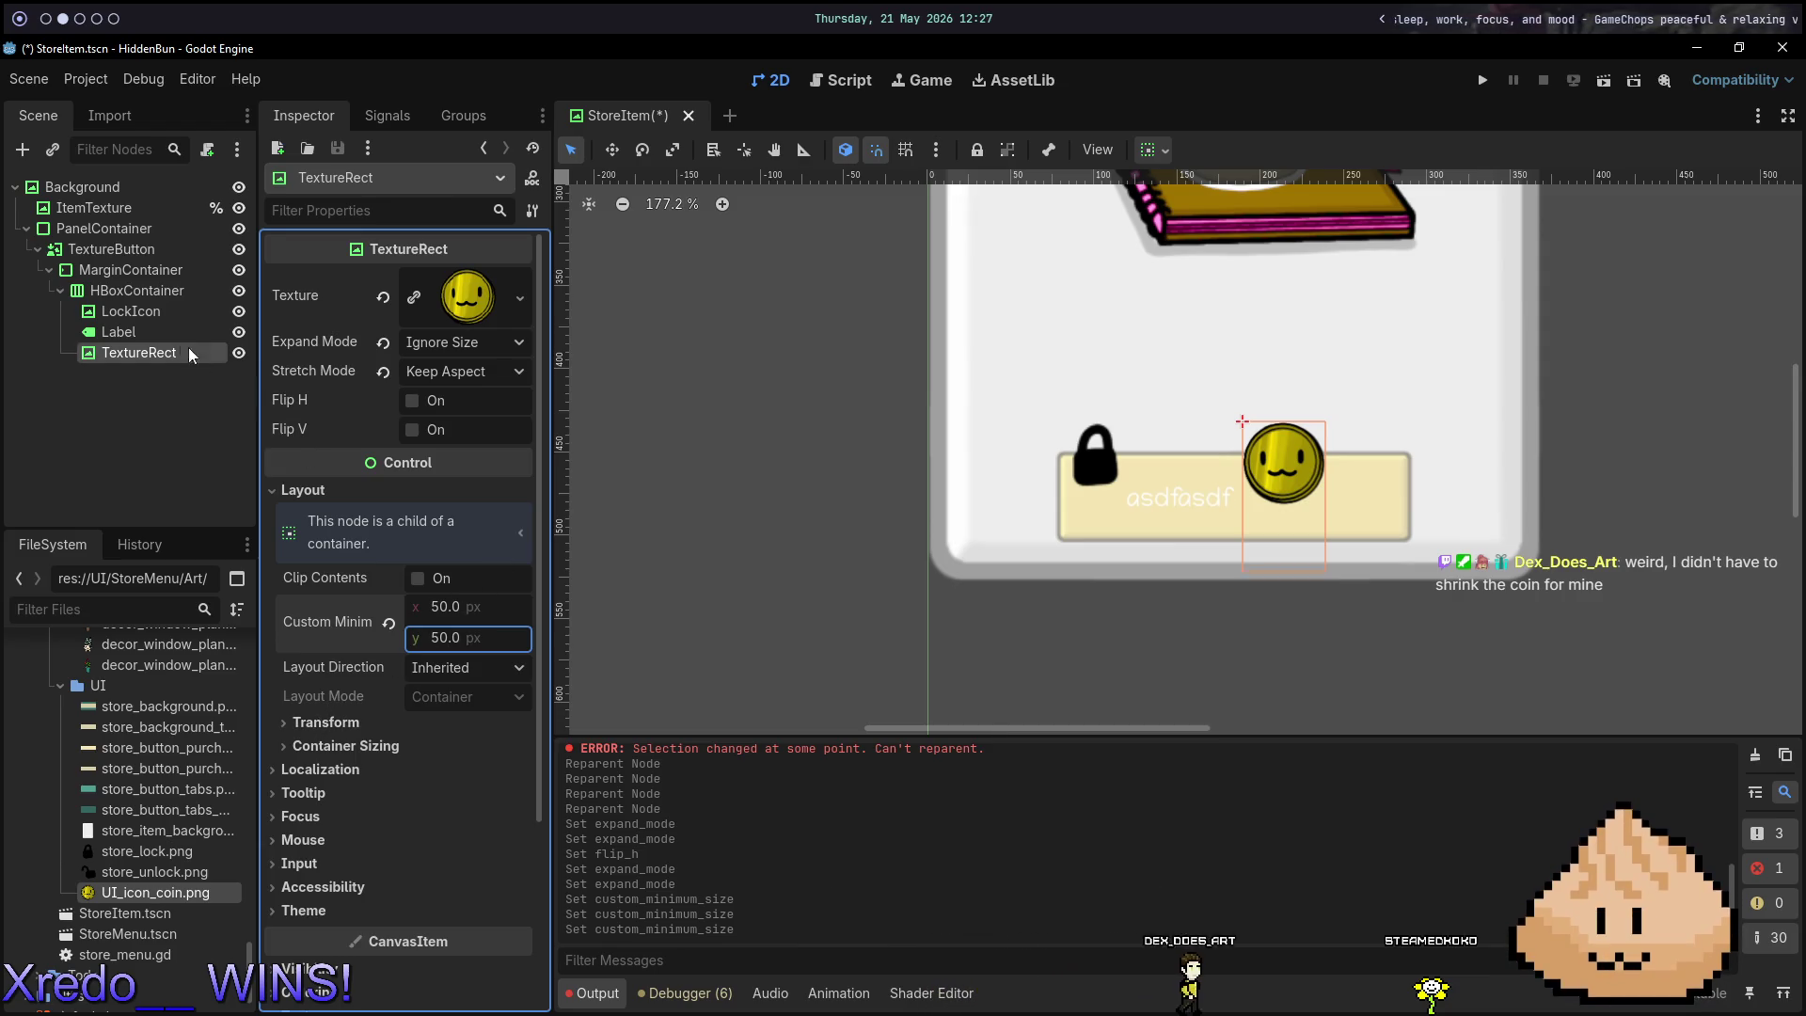
Try Ignore Size on LockIcon's Expand Mode, then undo it back to Keep Size.
click(147, 311)
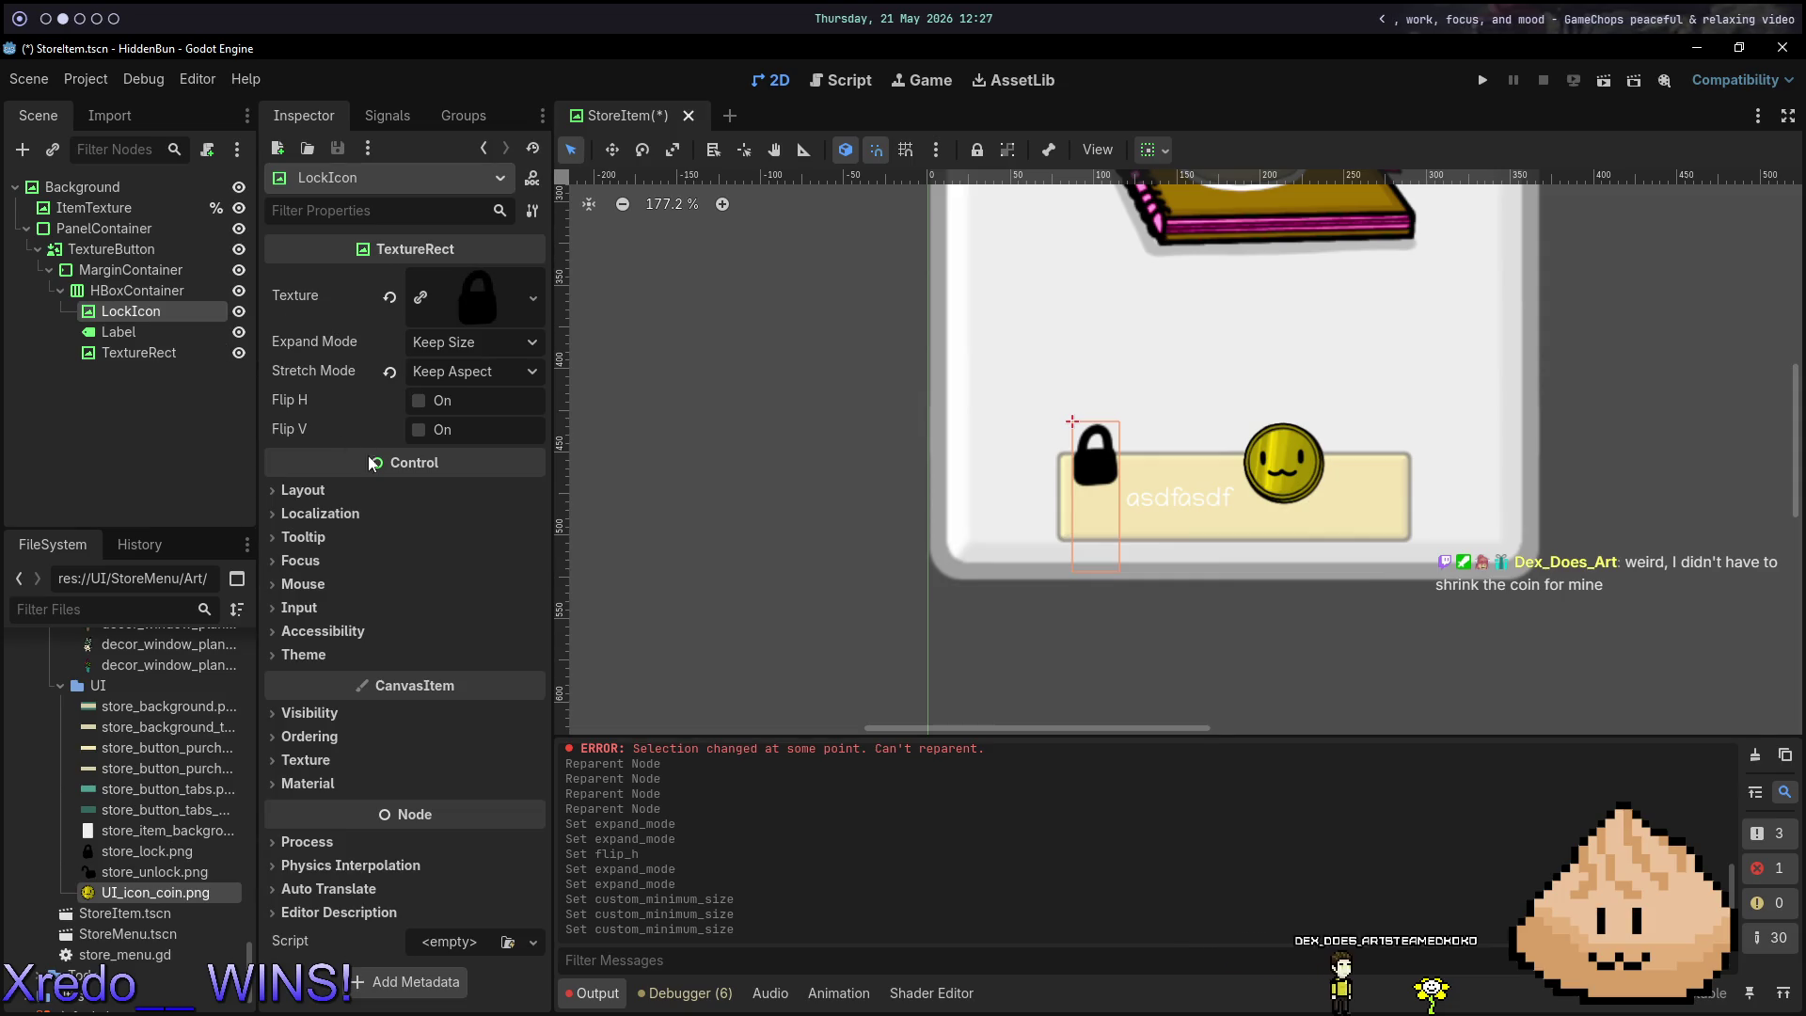
click(465, 342)
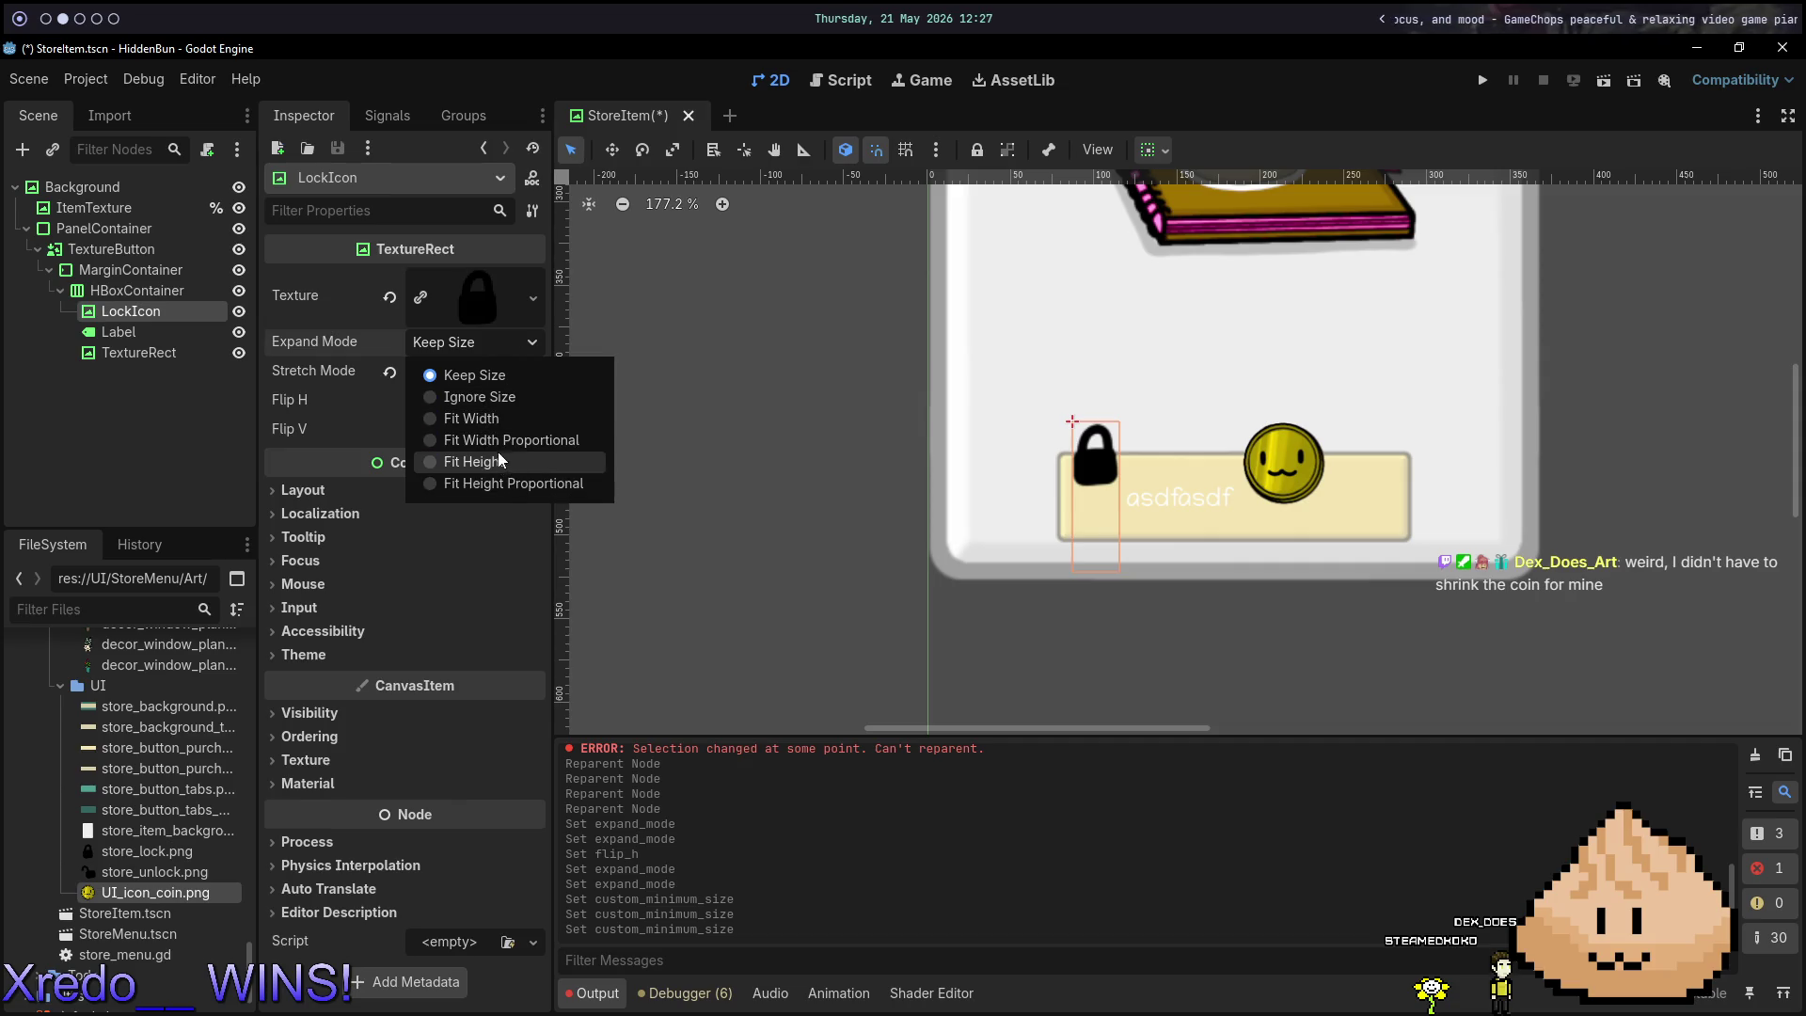
click(476, 400)
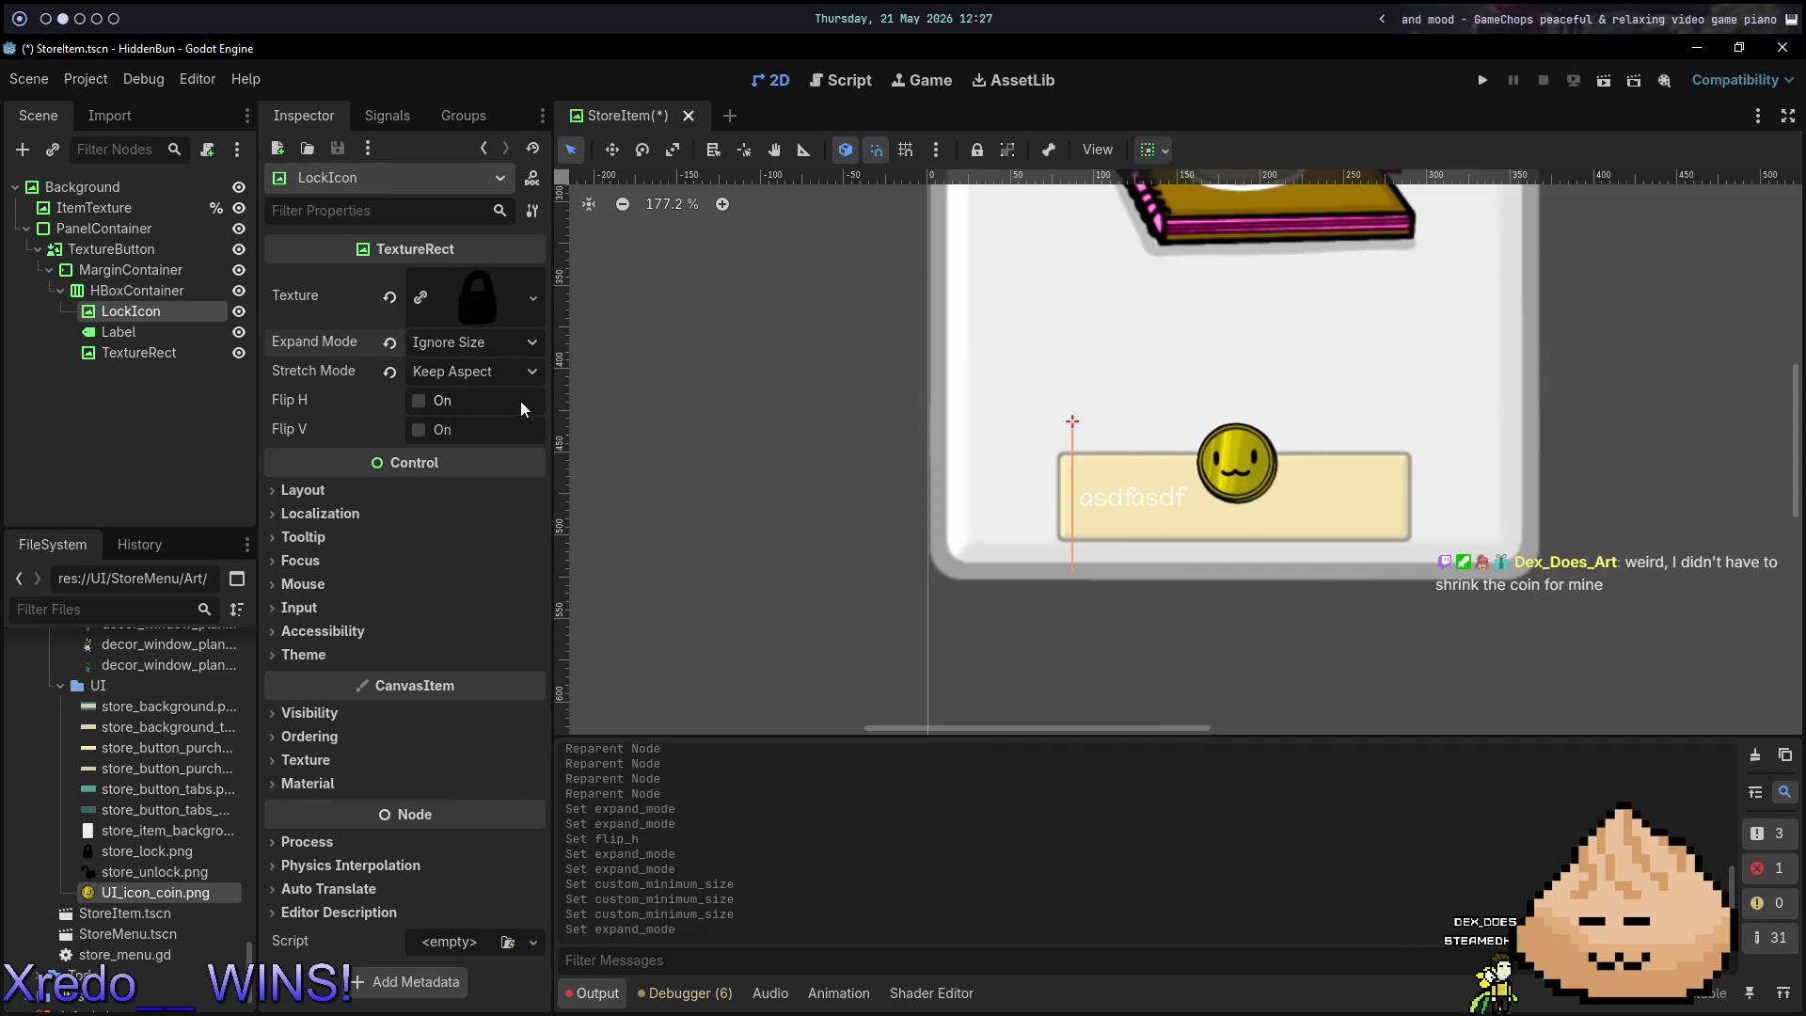
key(ctrl+z)
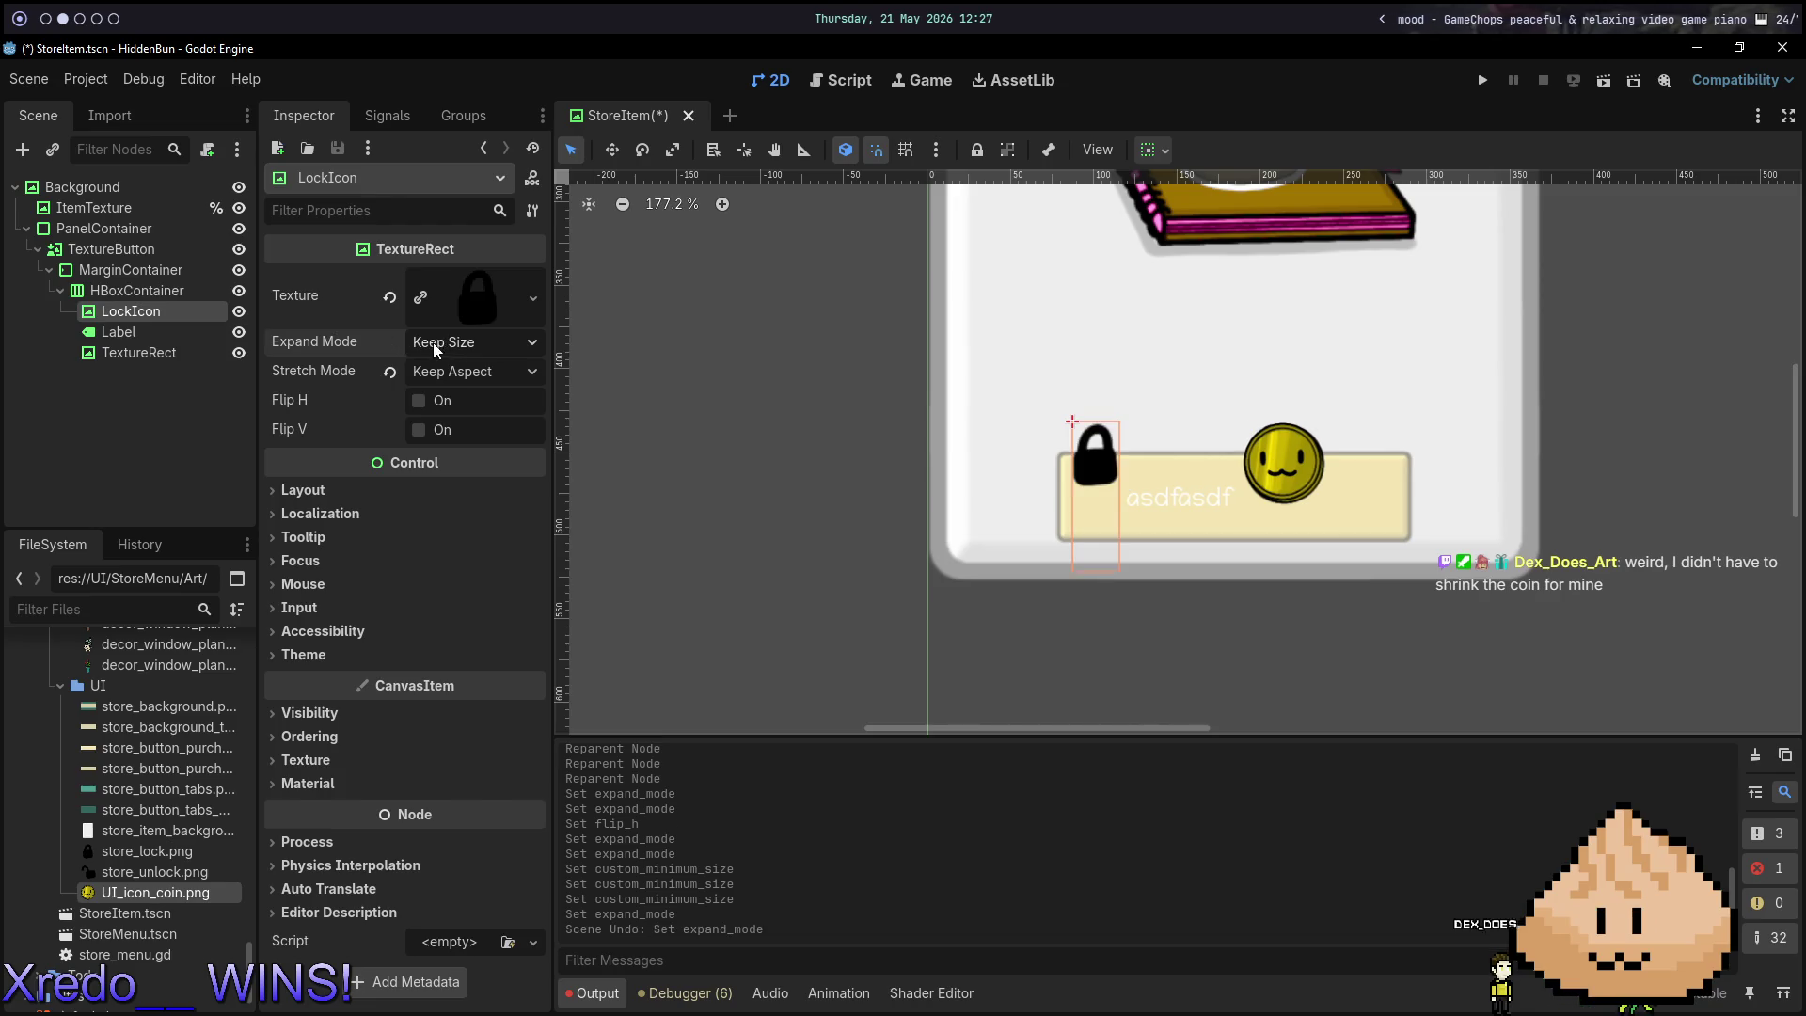
click(127, 291)
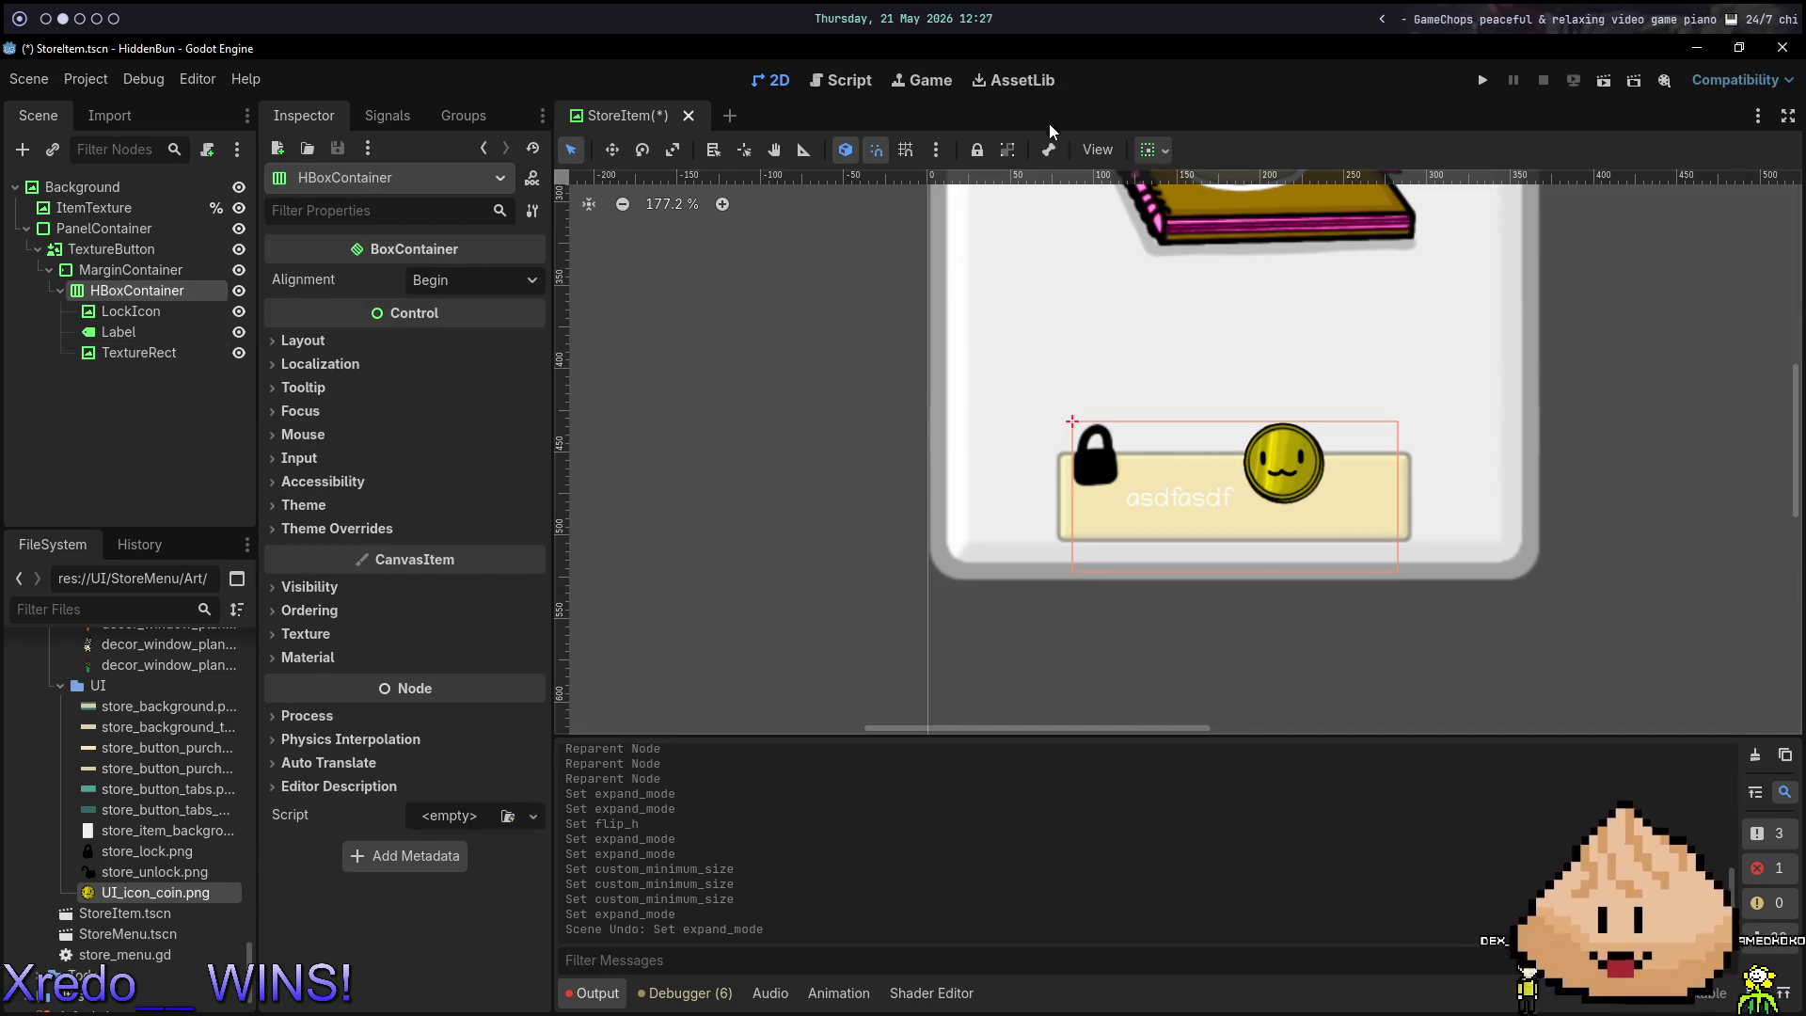
click(1150, 149)
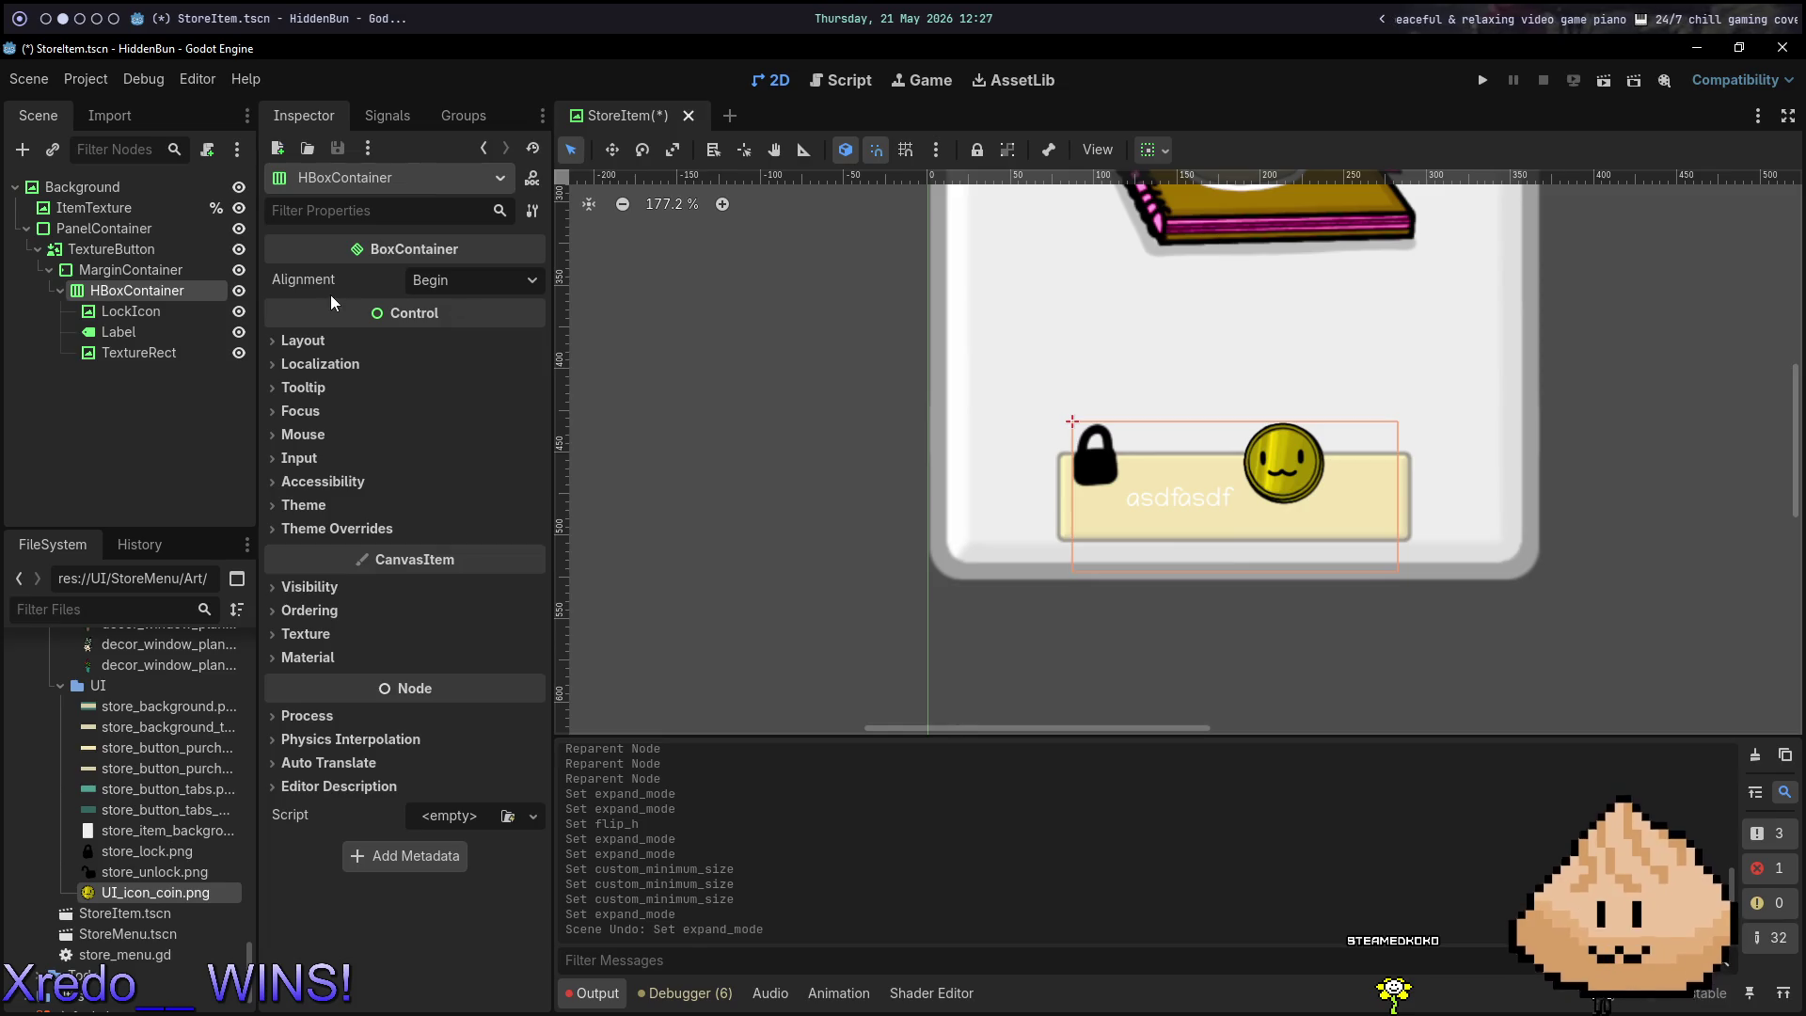
click(190, 274)
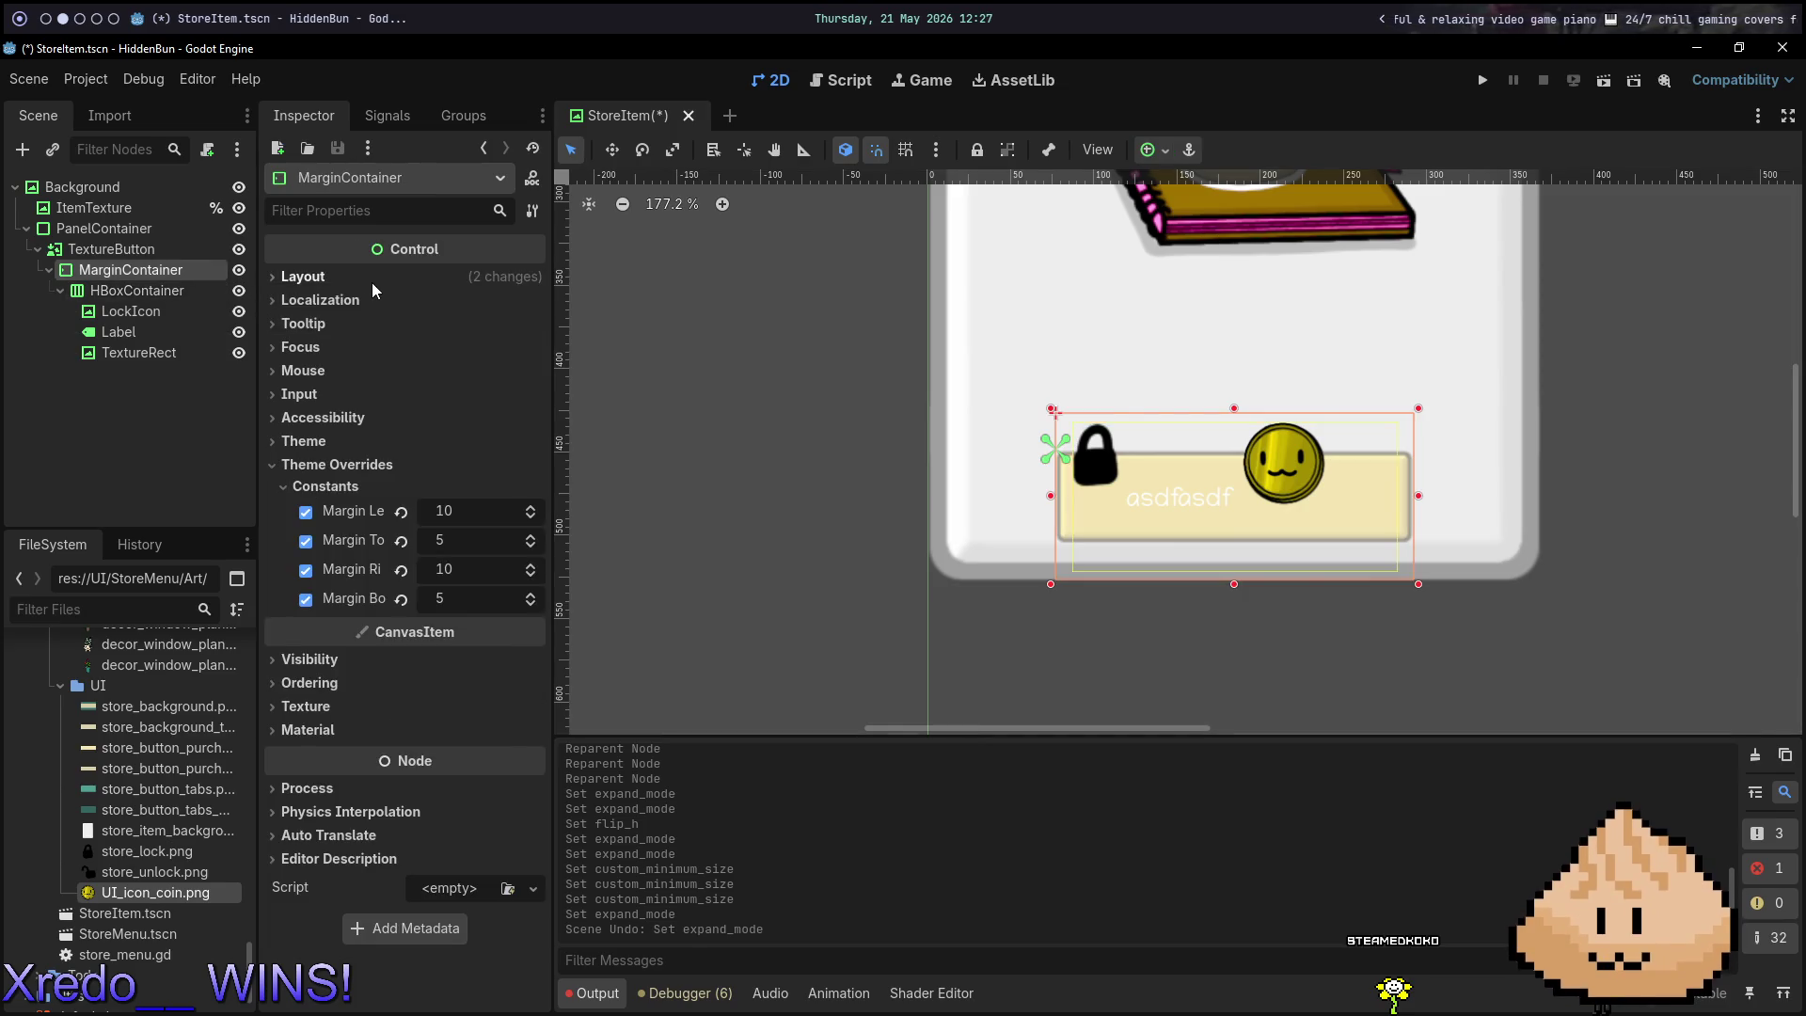
Reset the MarginContainer to its default 172 × 60 size and anchor it to the Center preset.
click(368, 280)
click(370, 512)
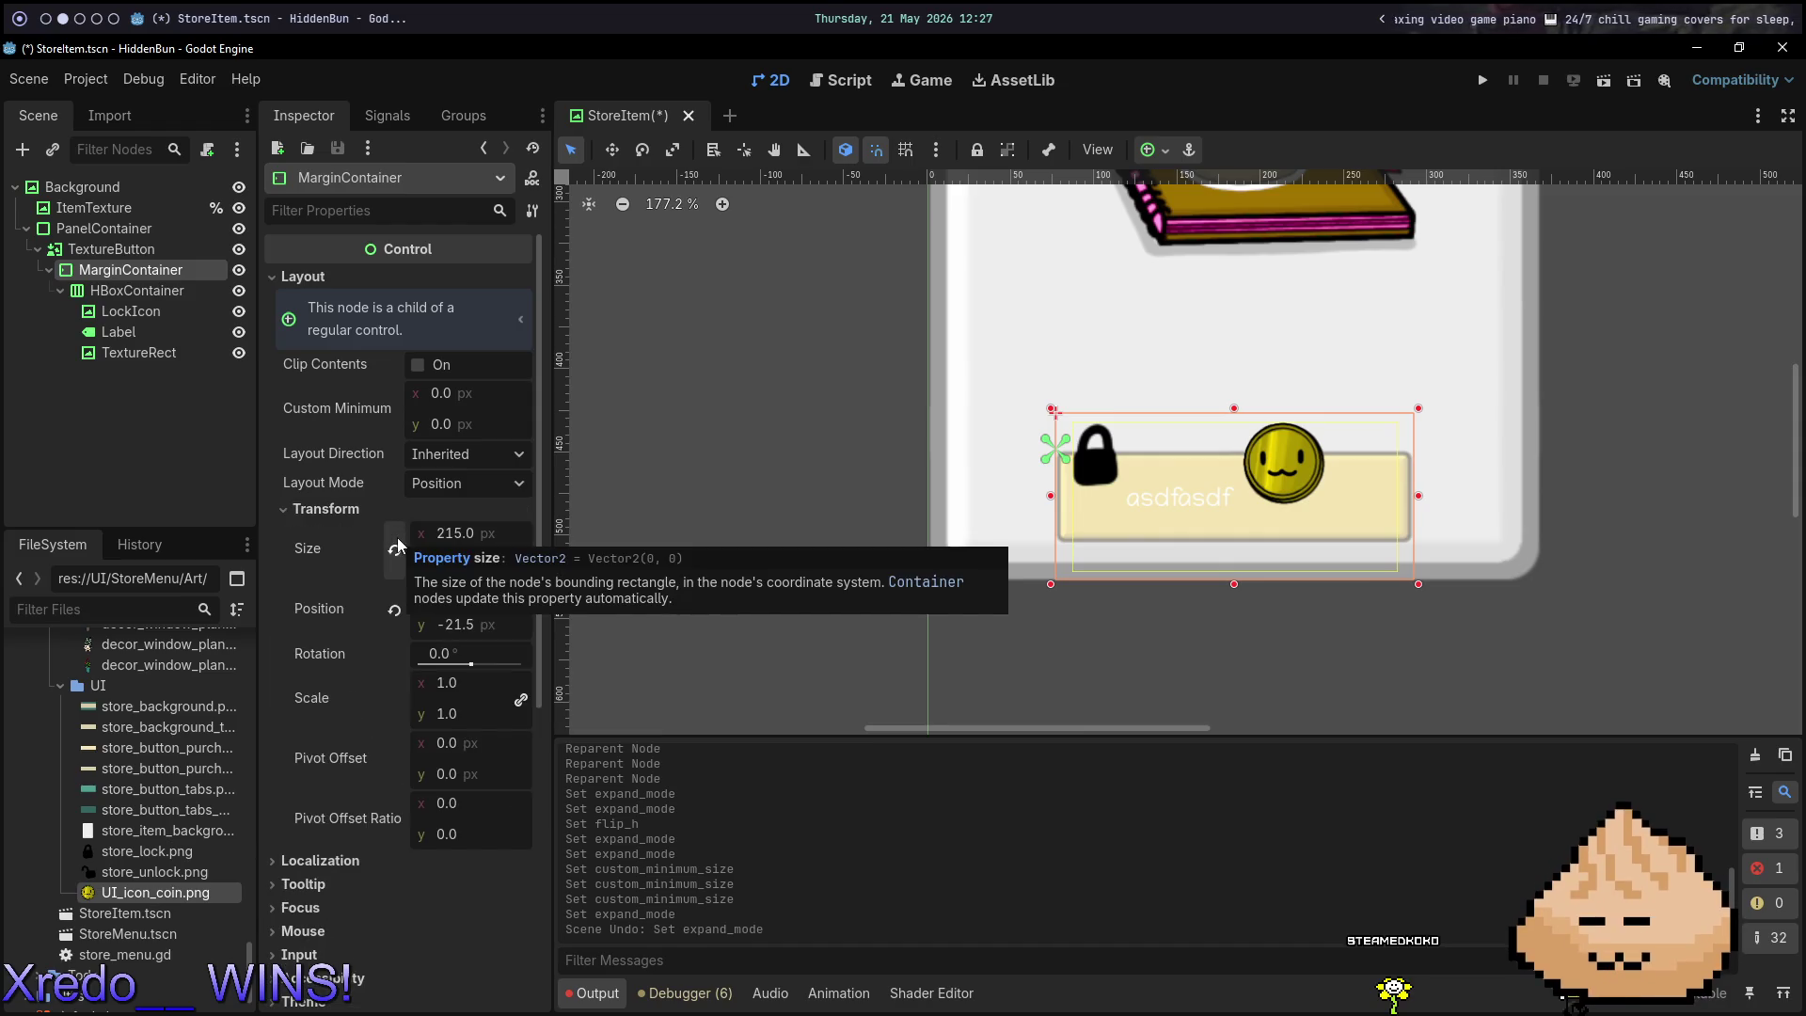
click(395, 549)
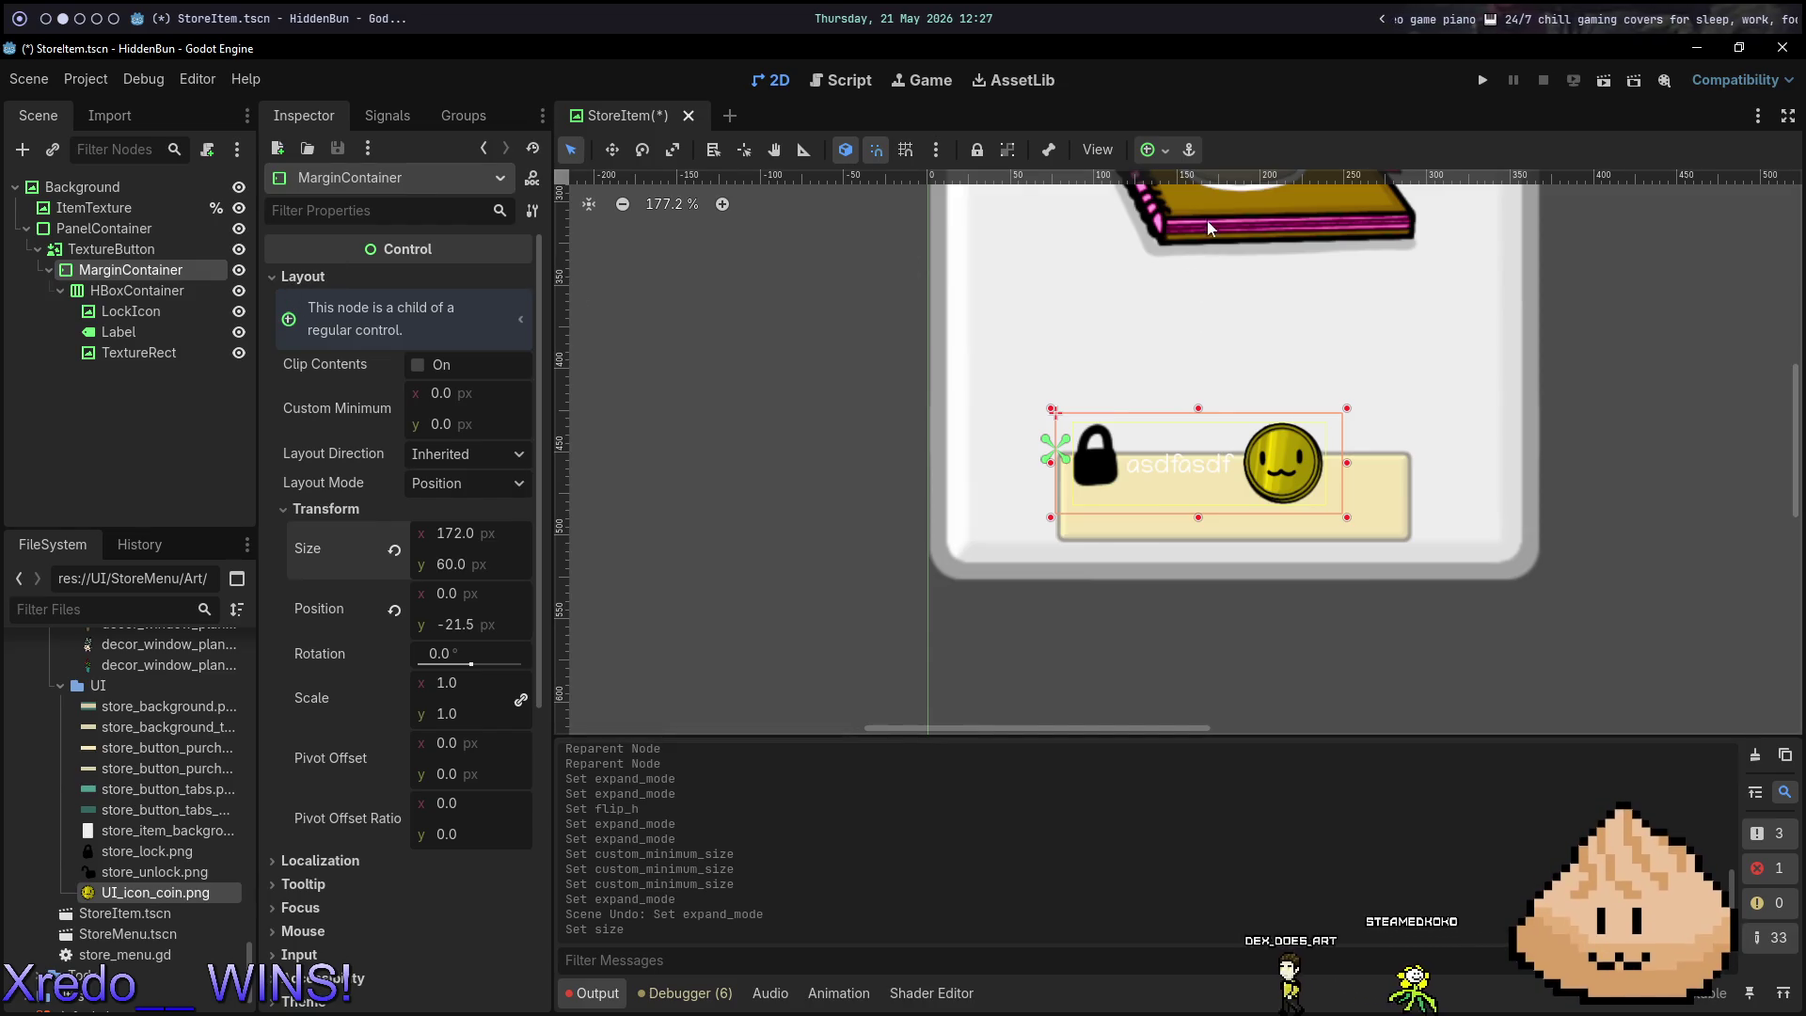
key(Down)
key(Down)
key(Down)
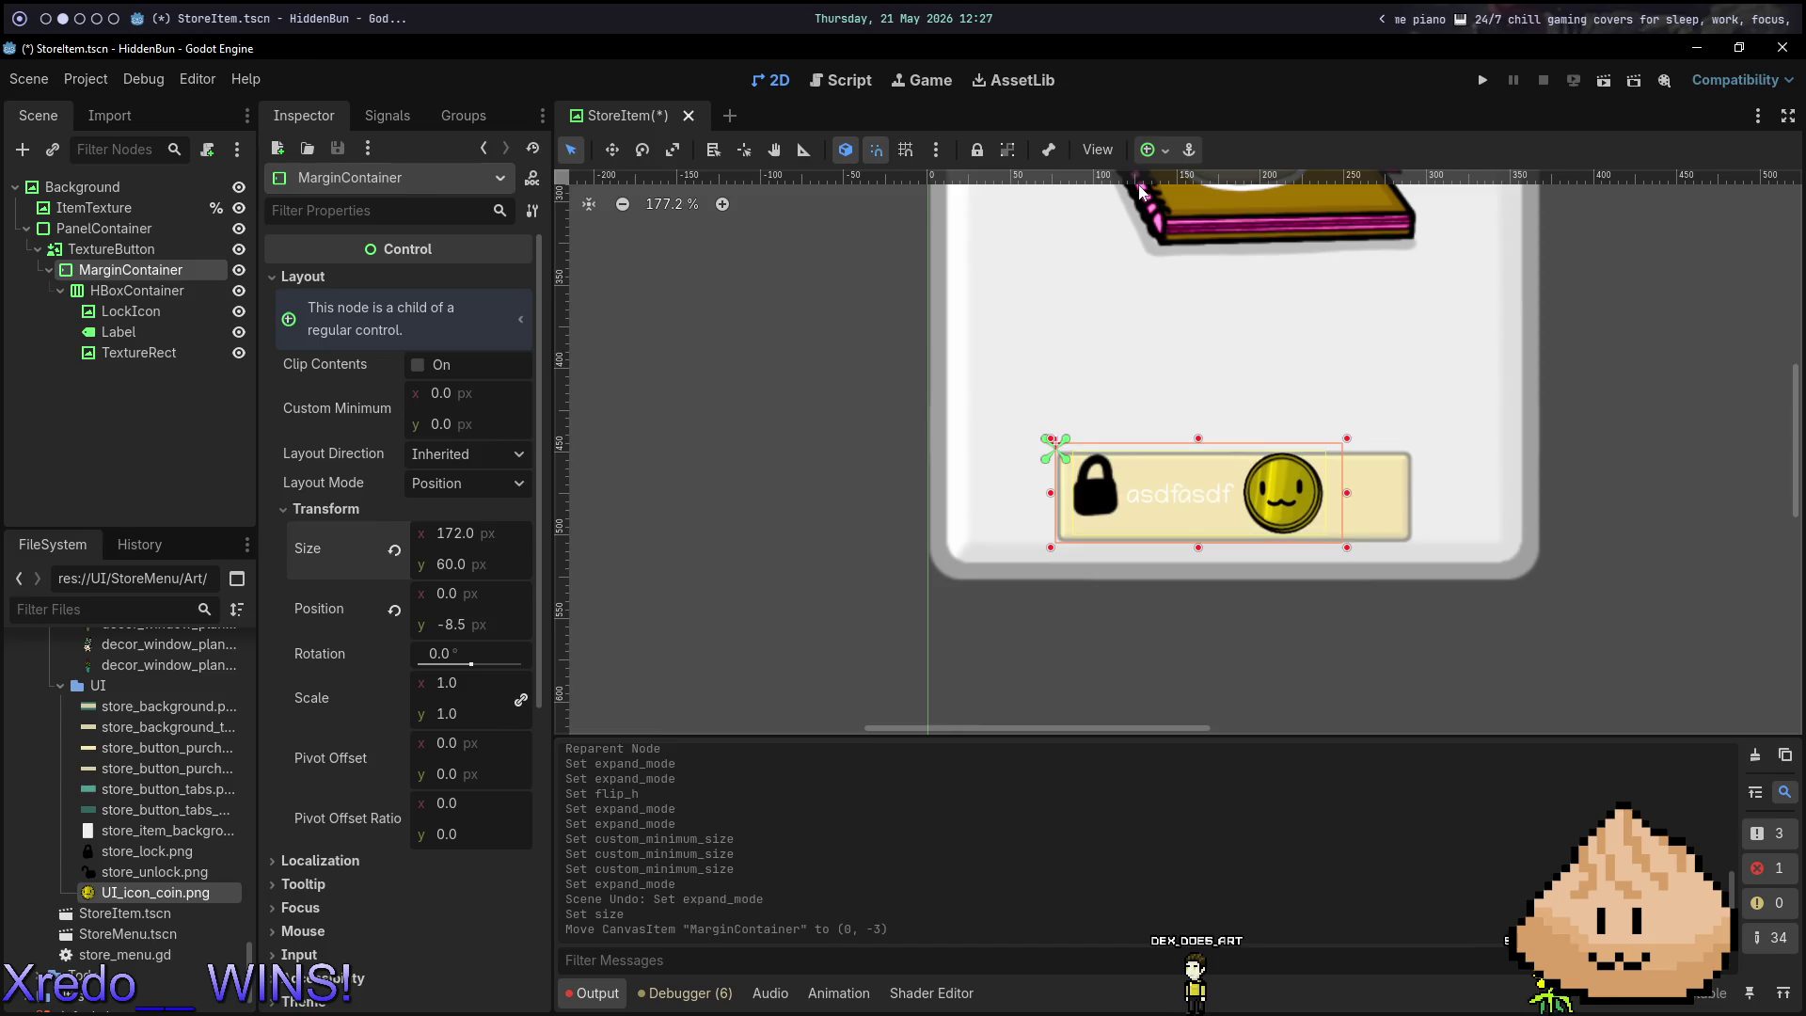
key(Right)
key(Right)
key(Right)
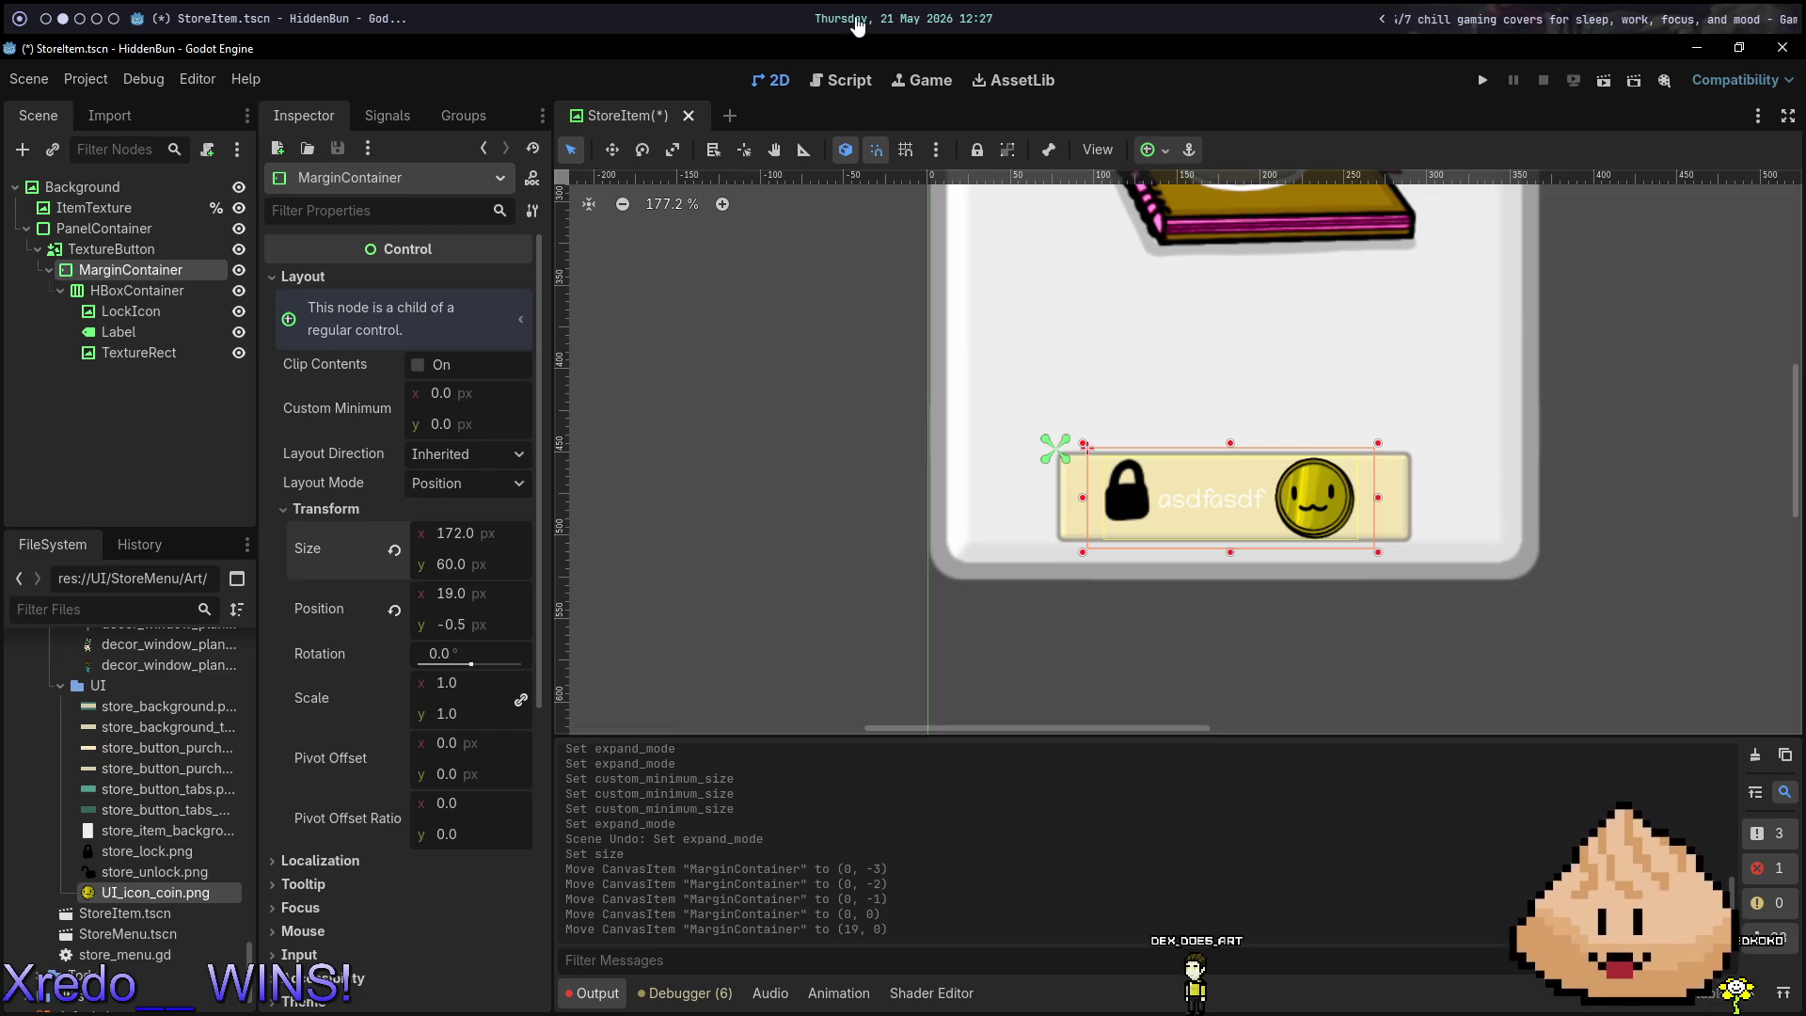
click(94, 249)
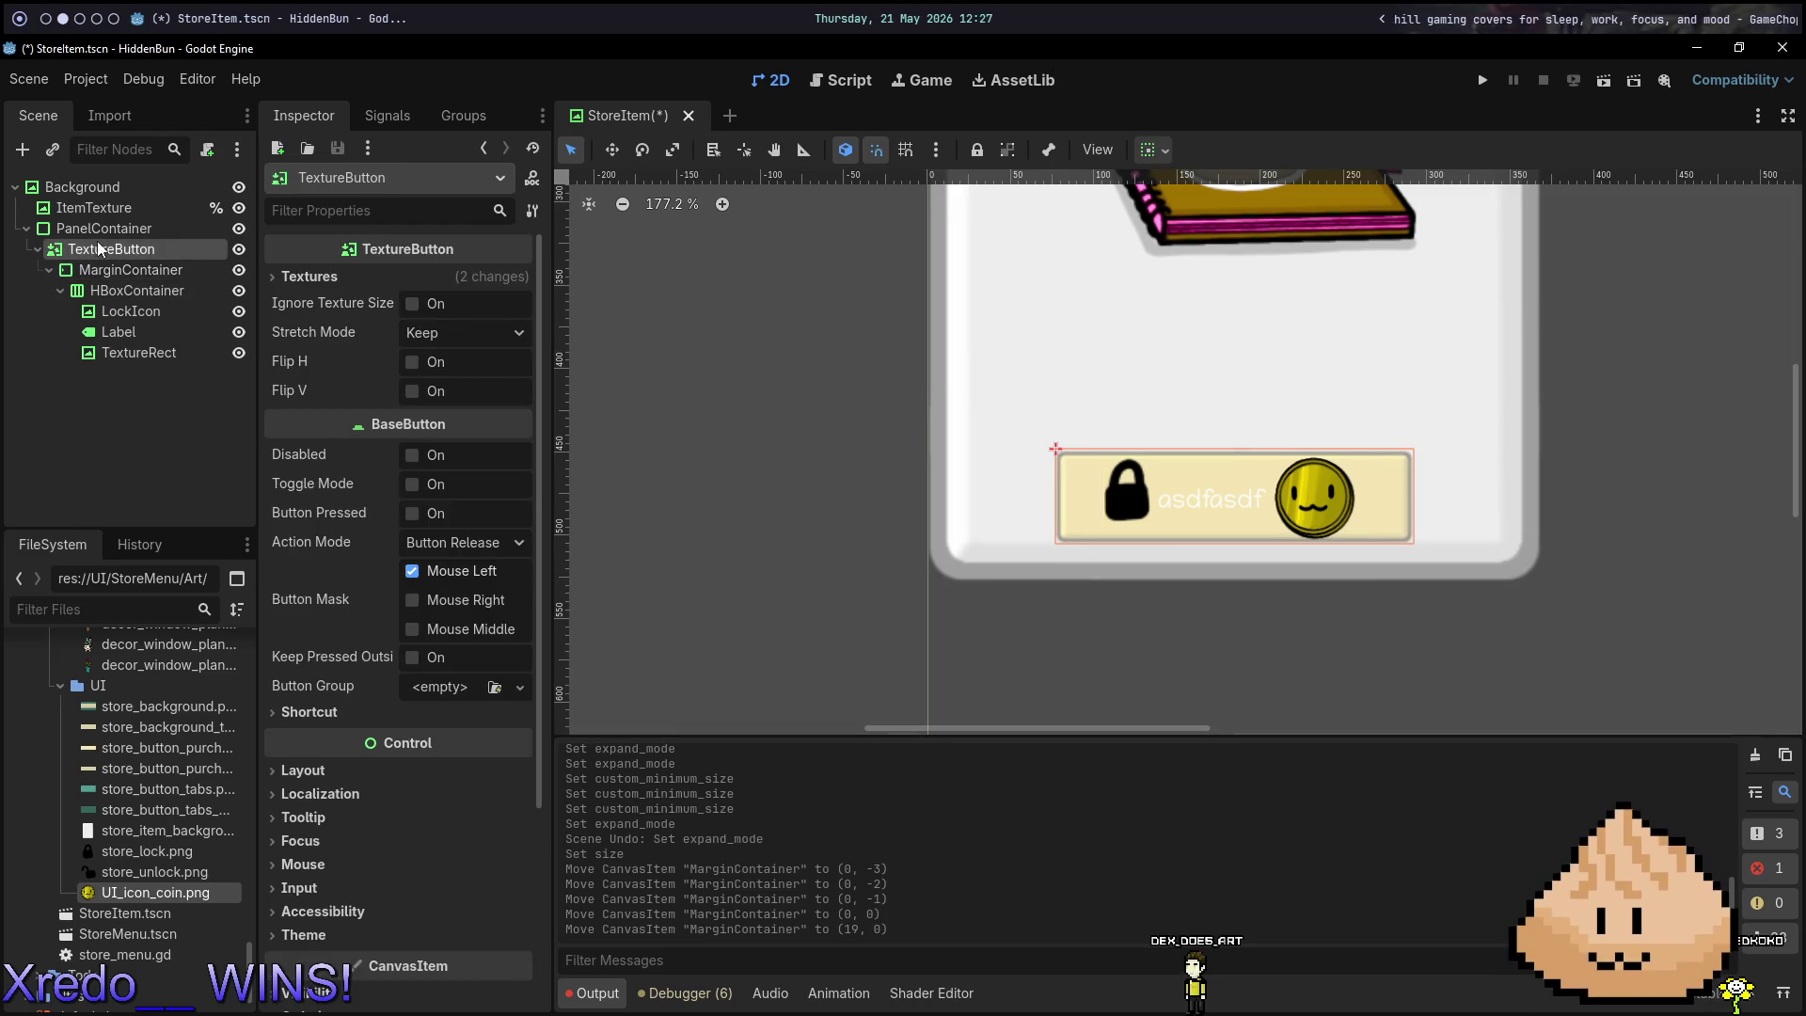
click(120, 271)
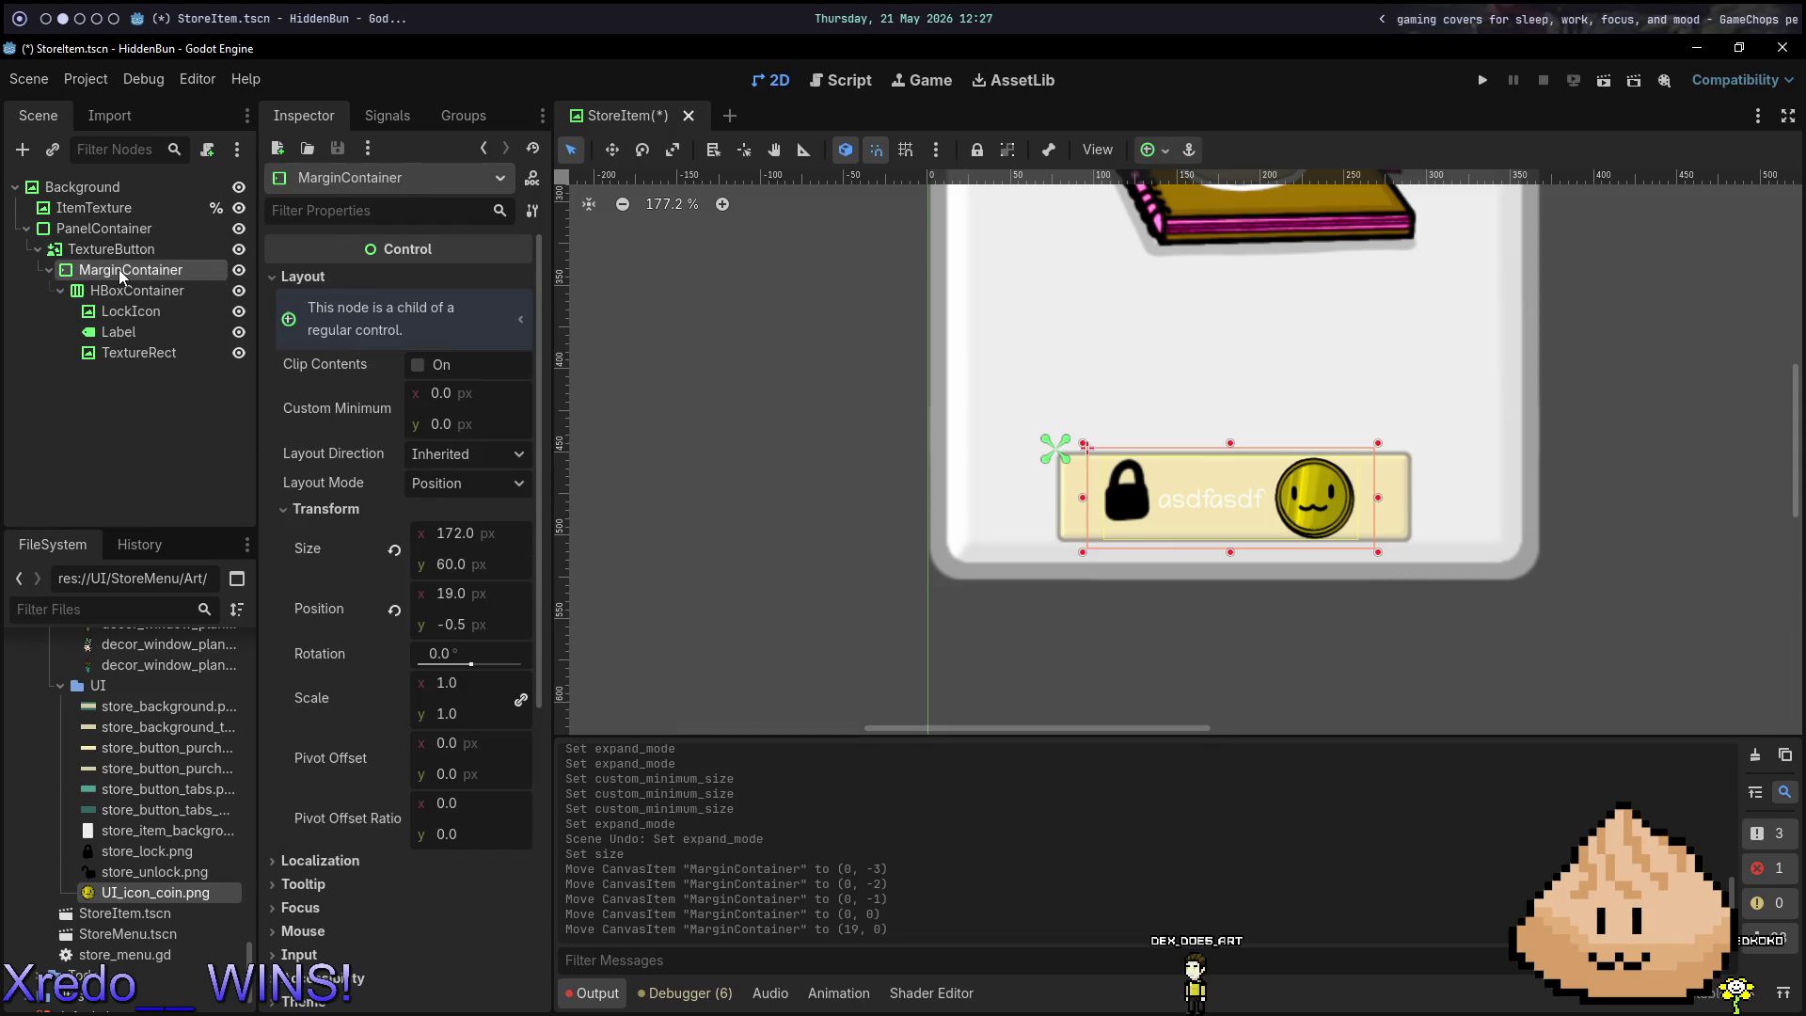
click(1164, 150)
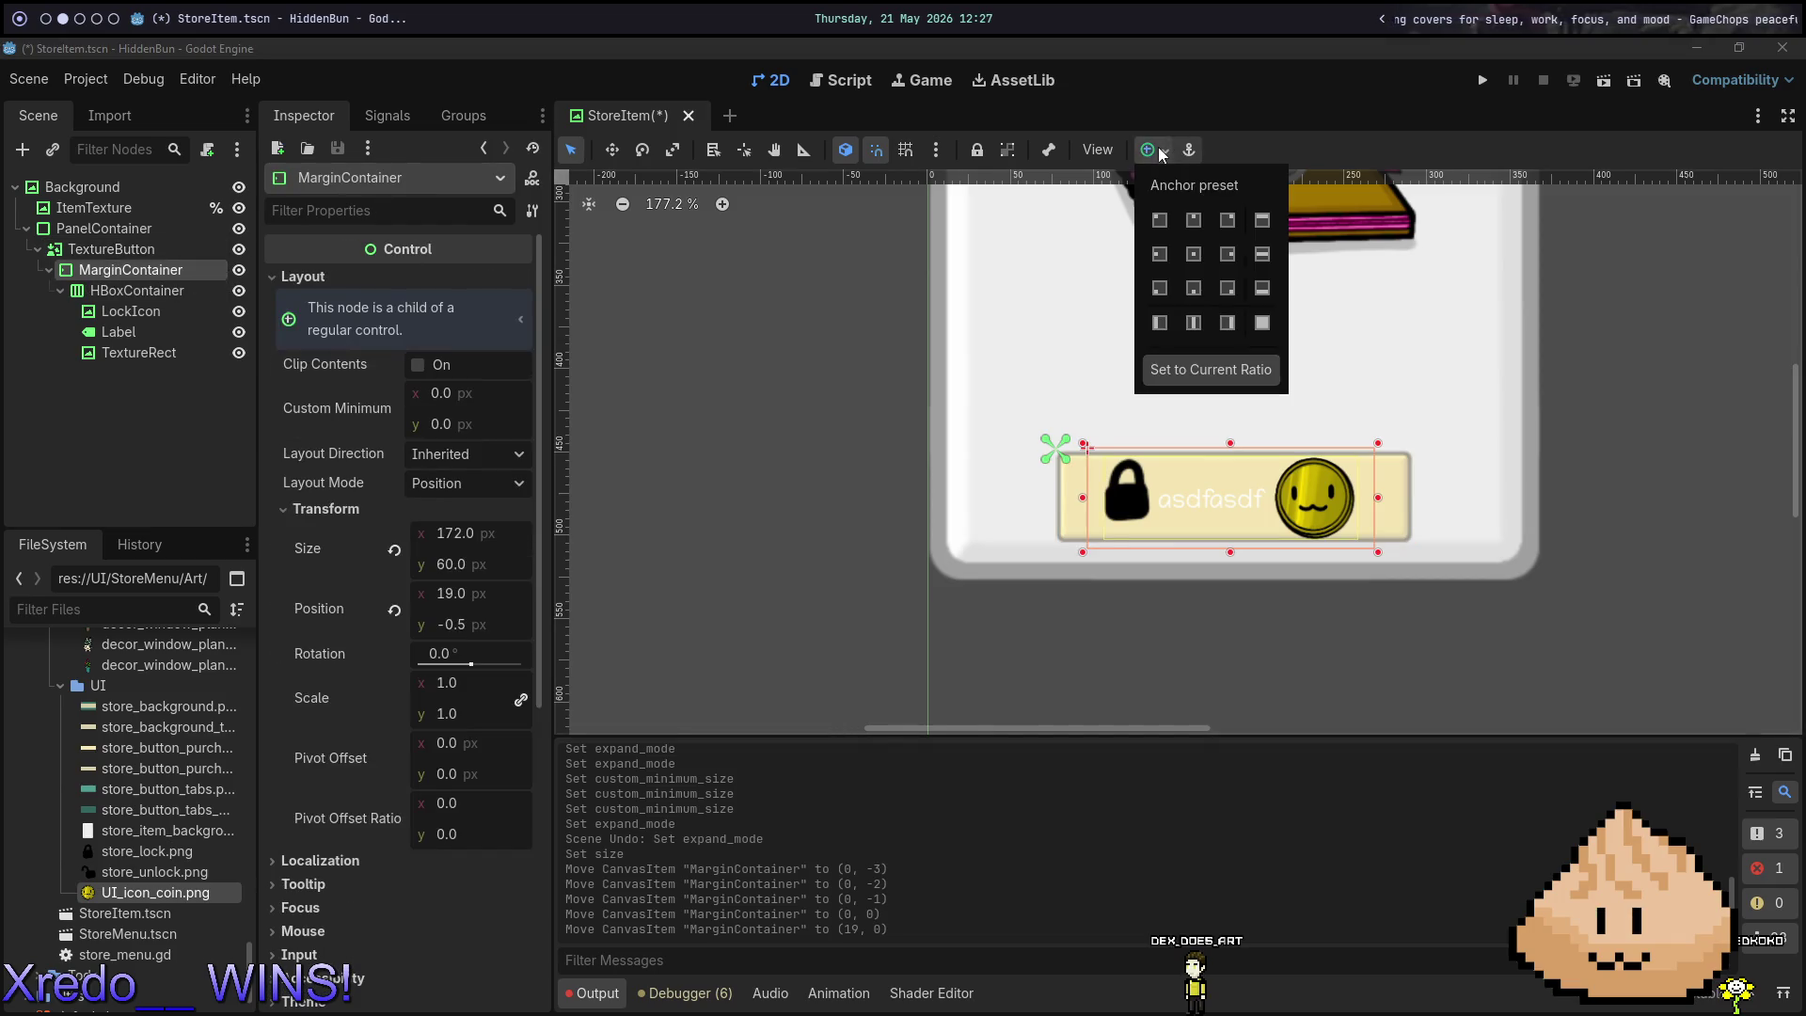
click(1200, 251)
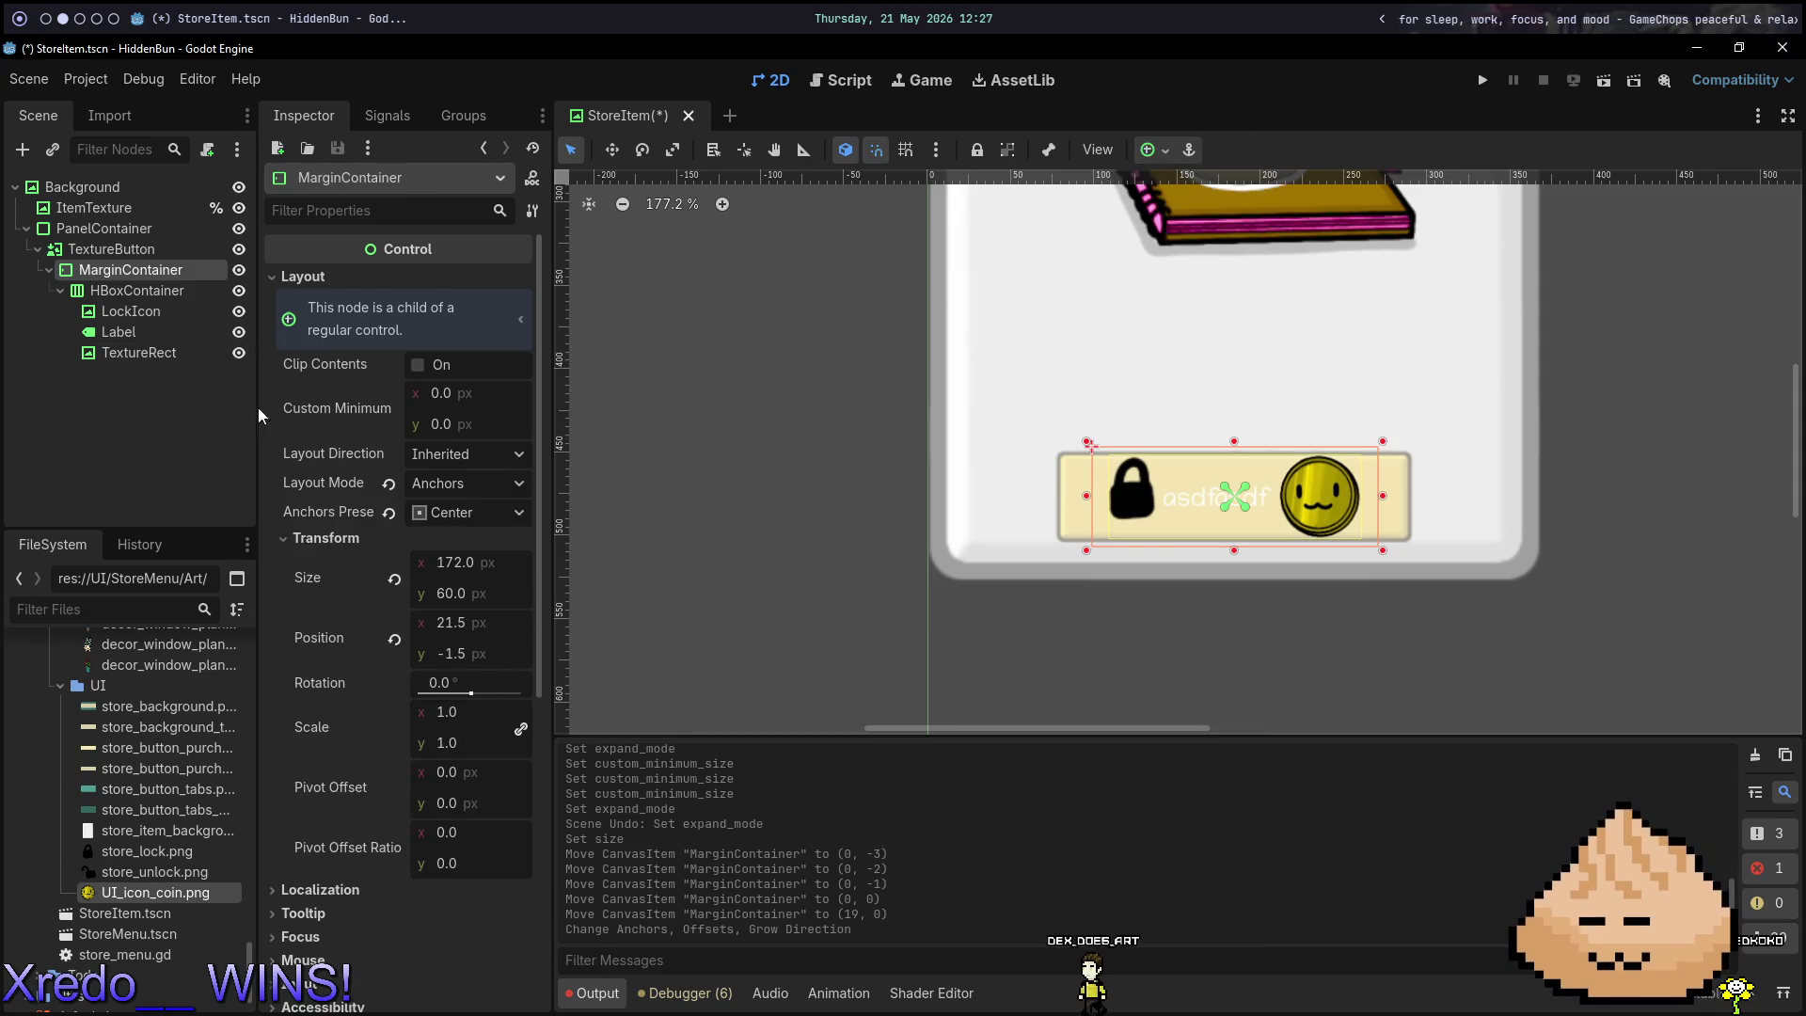
click(395, 580)
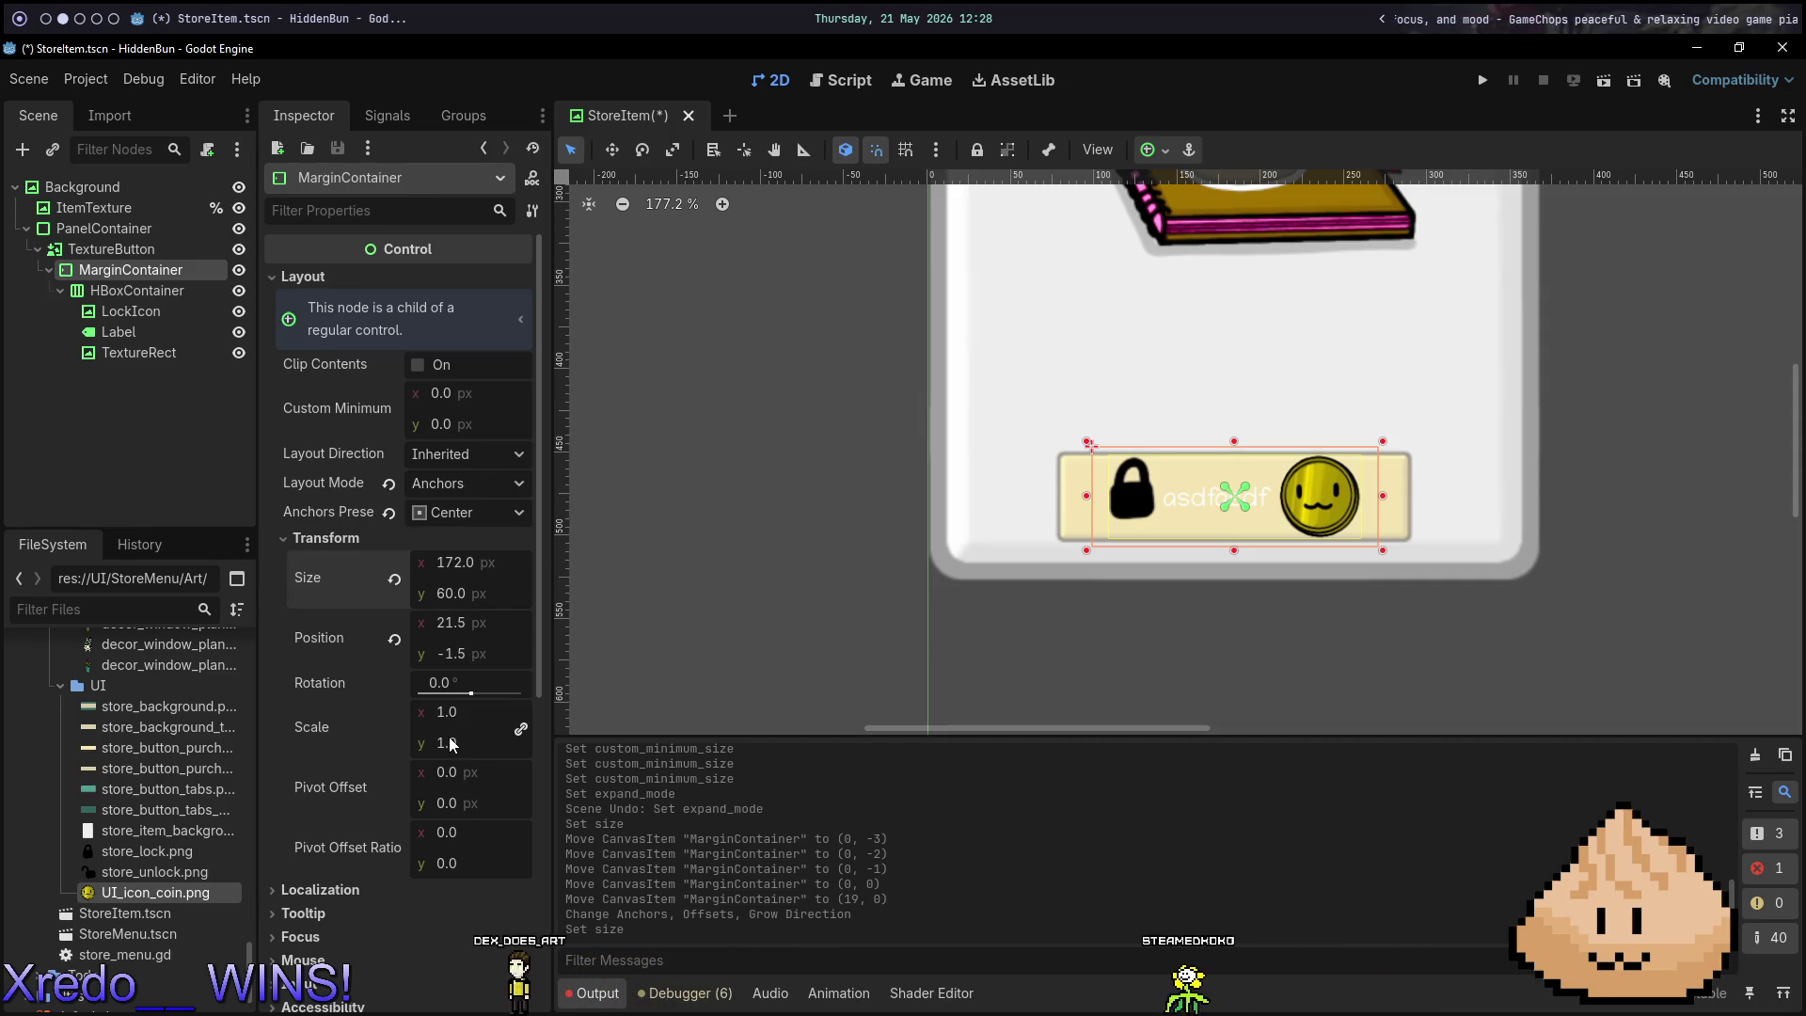
scroll(1296, 547, up, 7)
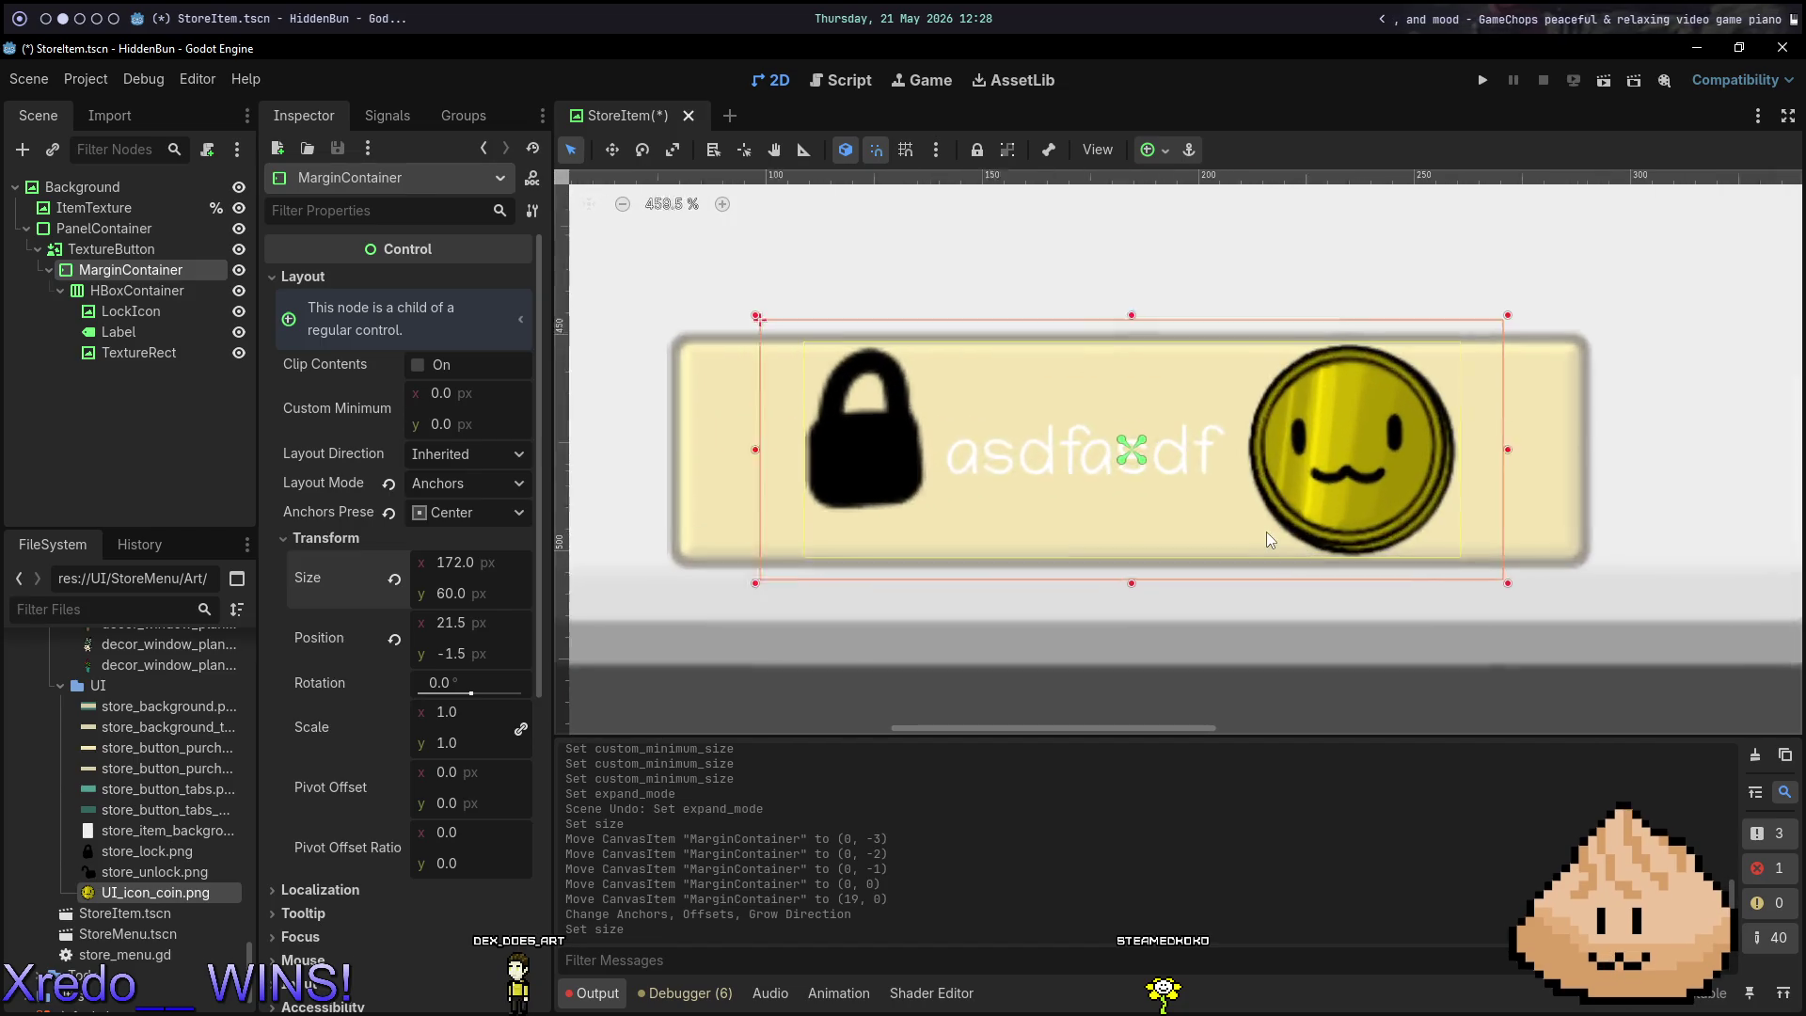
Give the Label a black font colour theme override.
click(184, 331)
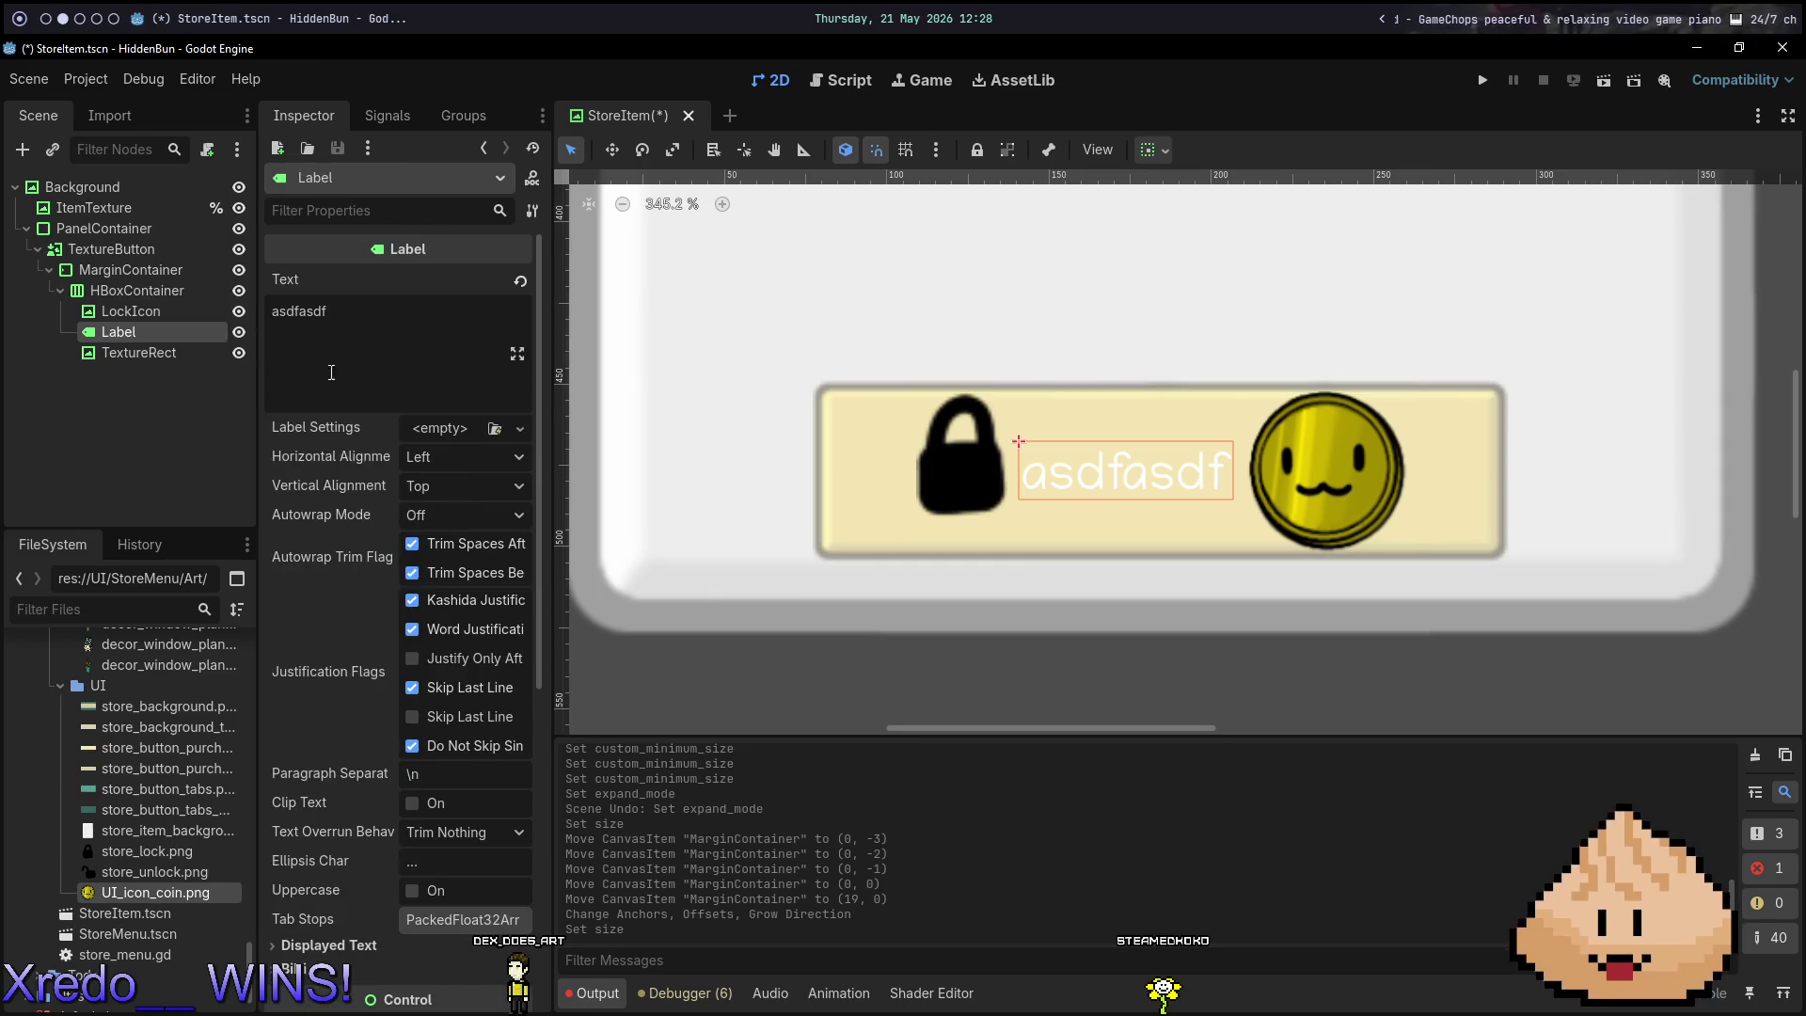
scroll(376, 663, down, 5)
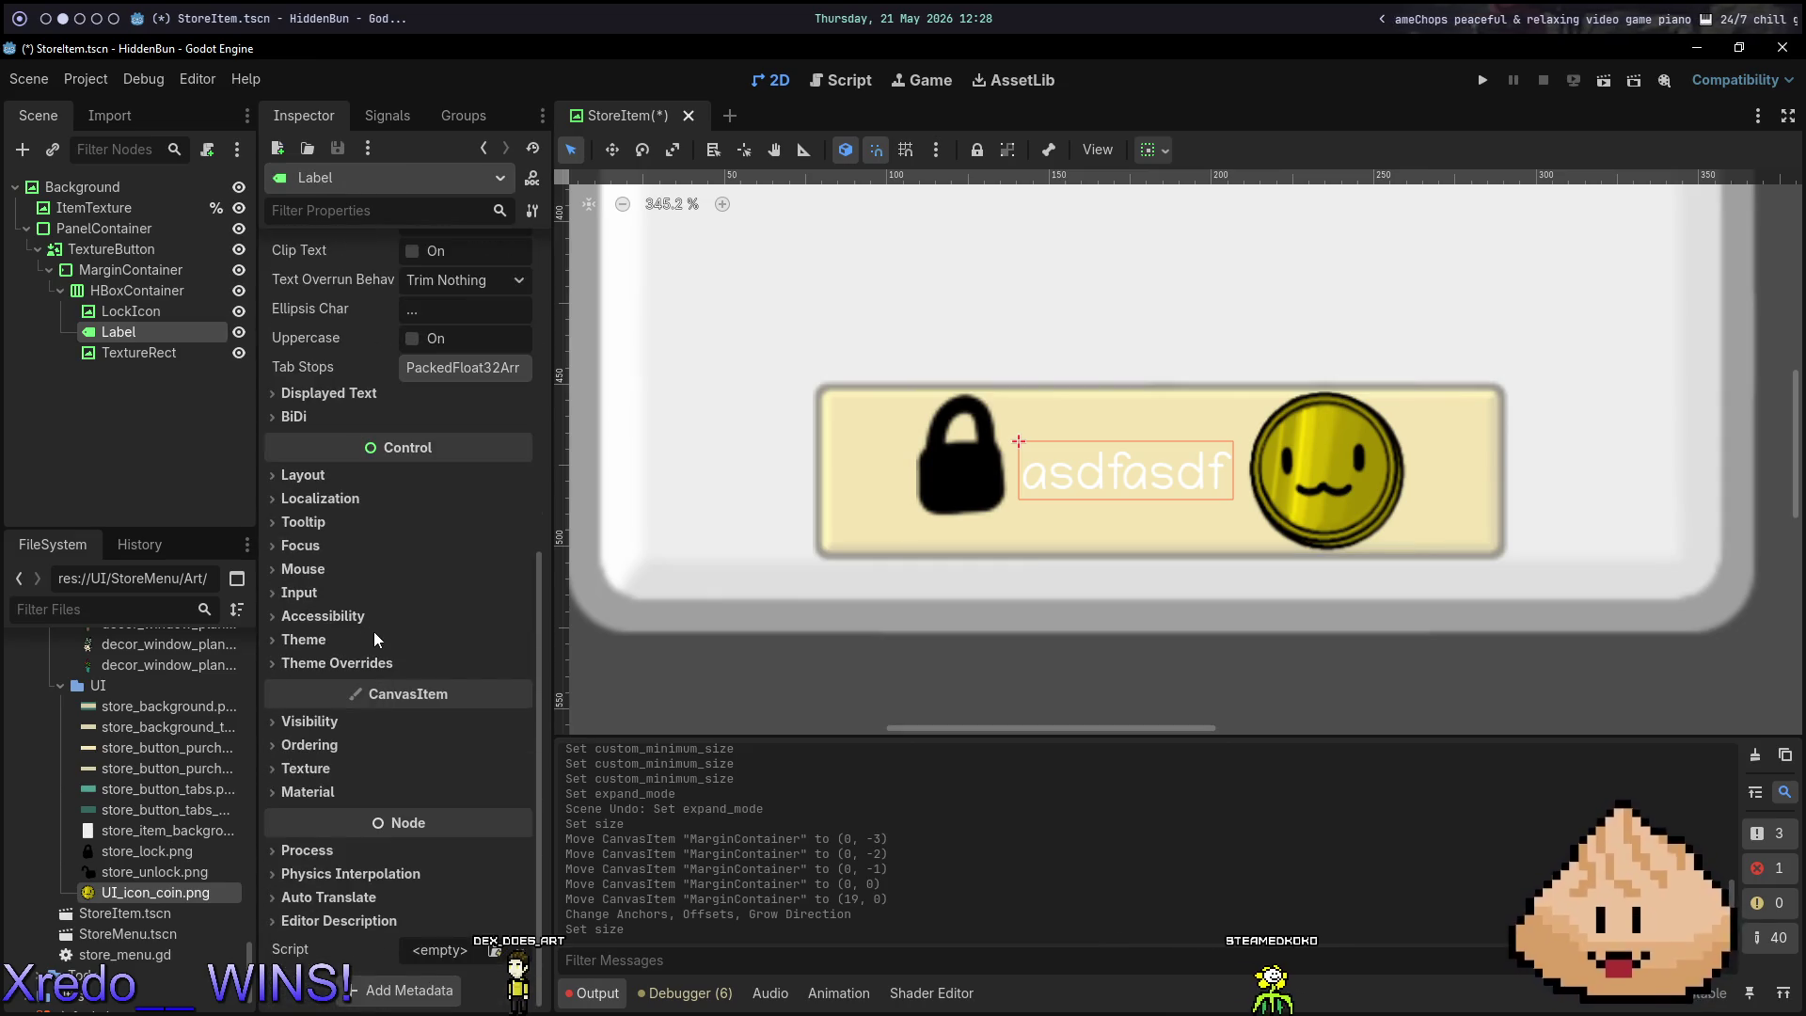
click(374, 641)
click(374, 640)
click(385, 663)
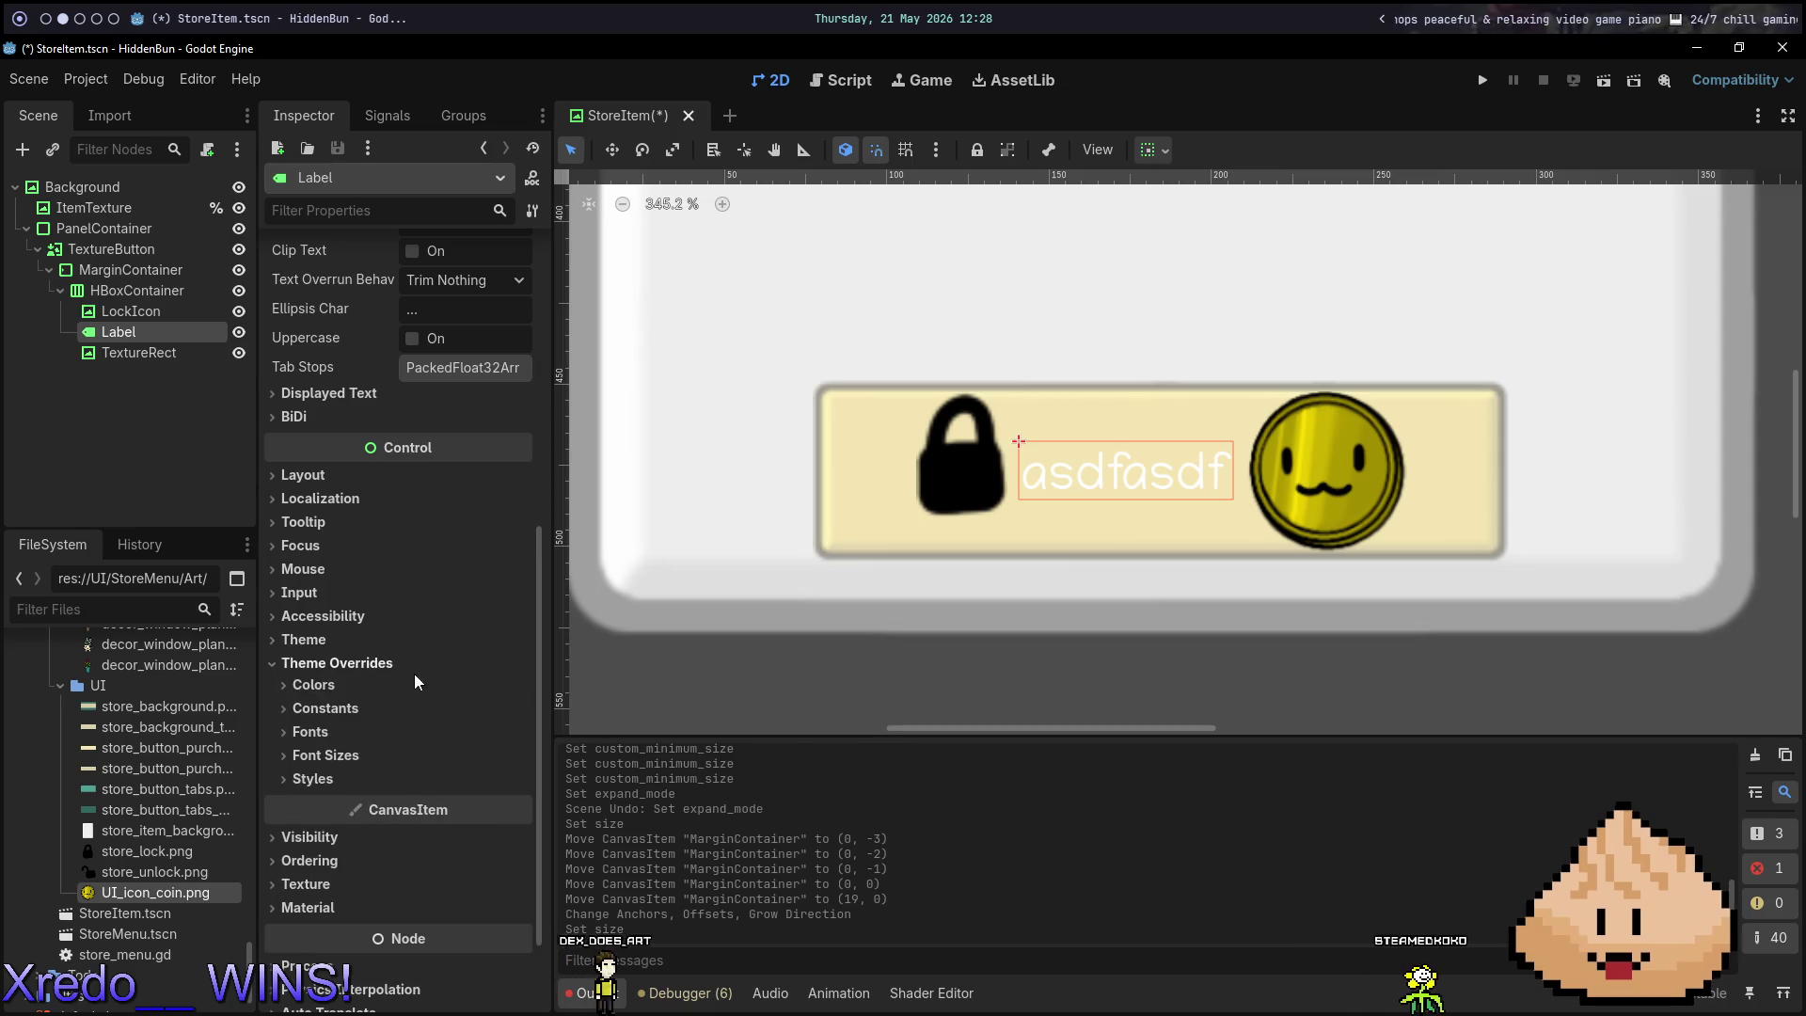
click(324, 685)
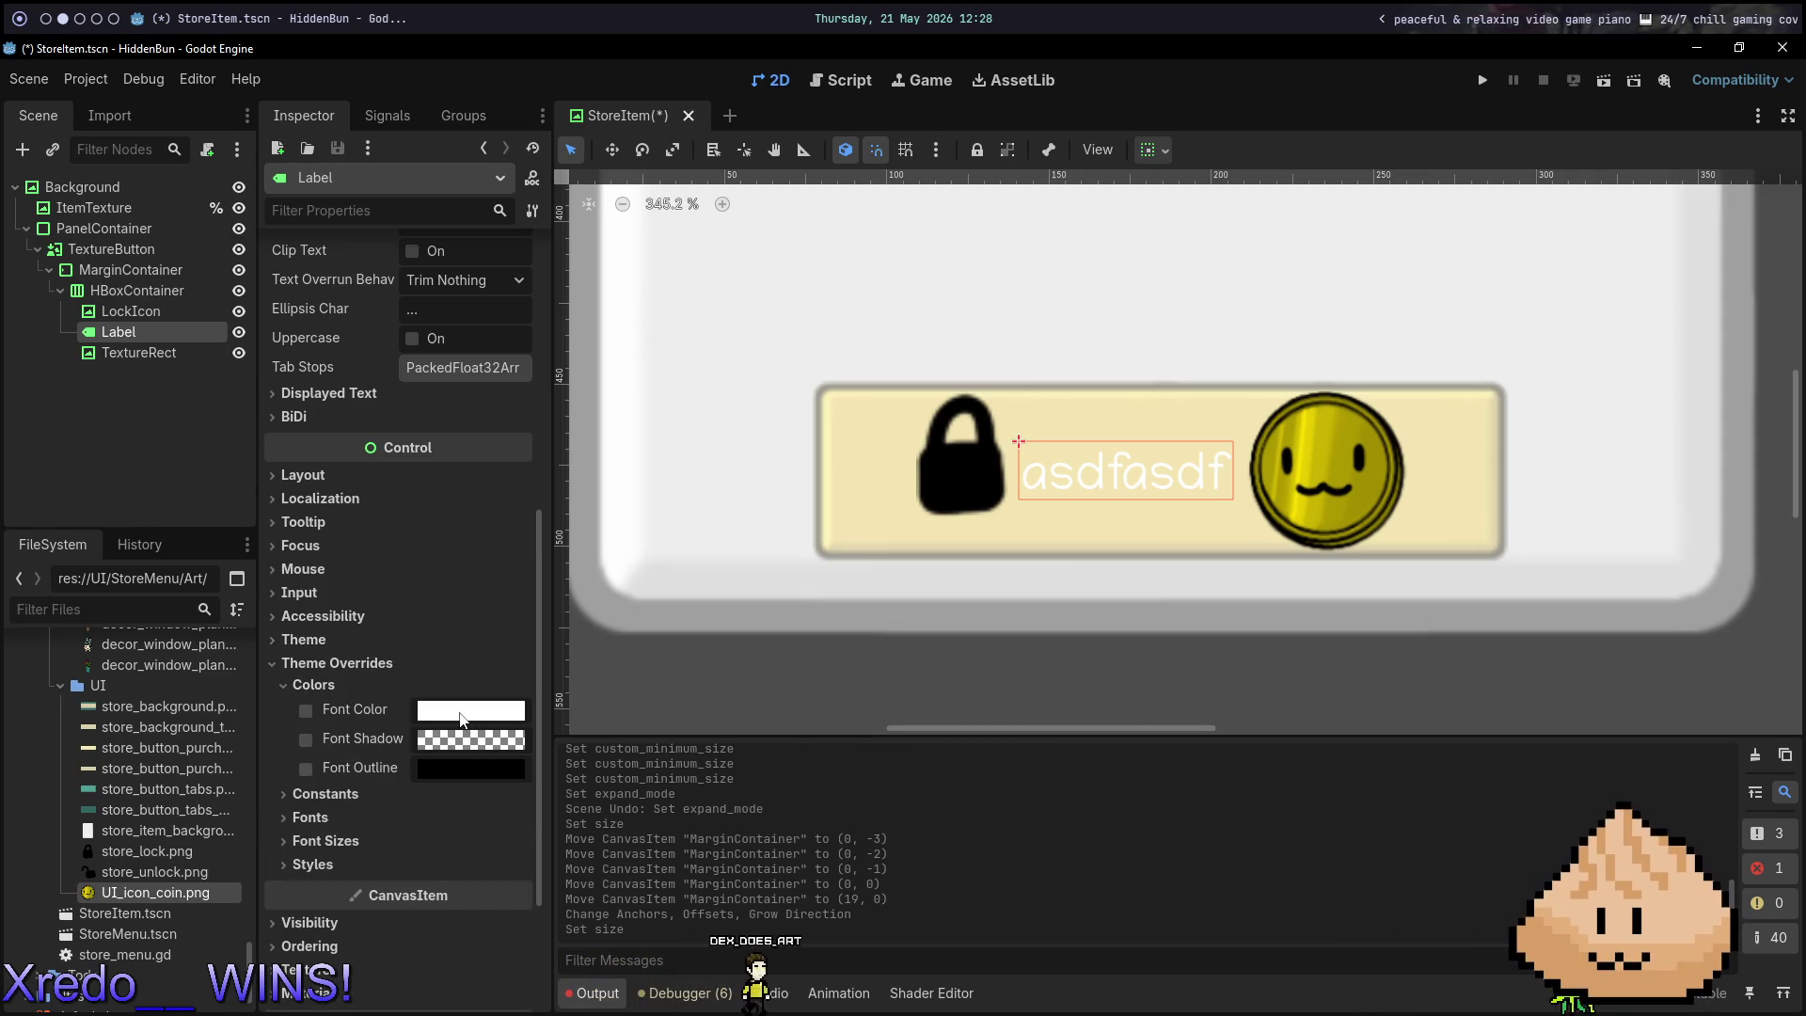
click(470, 709)
drag(589, 336, 589, 367)
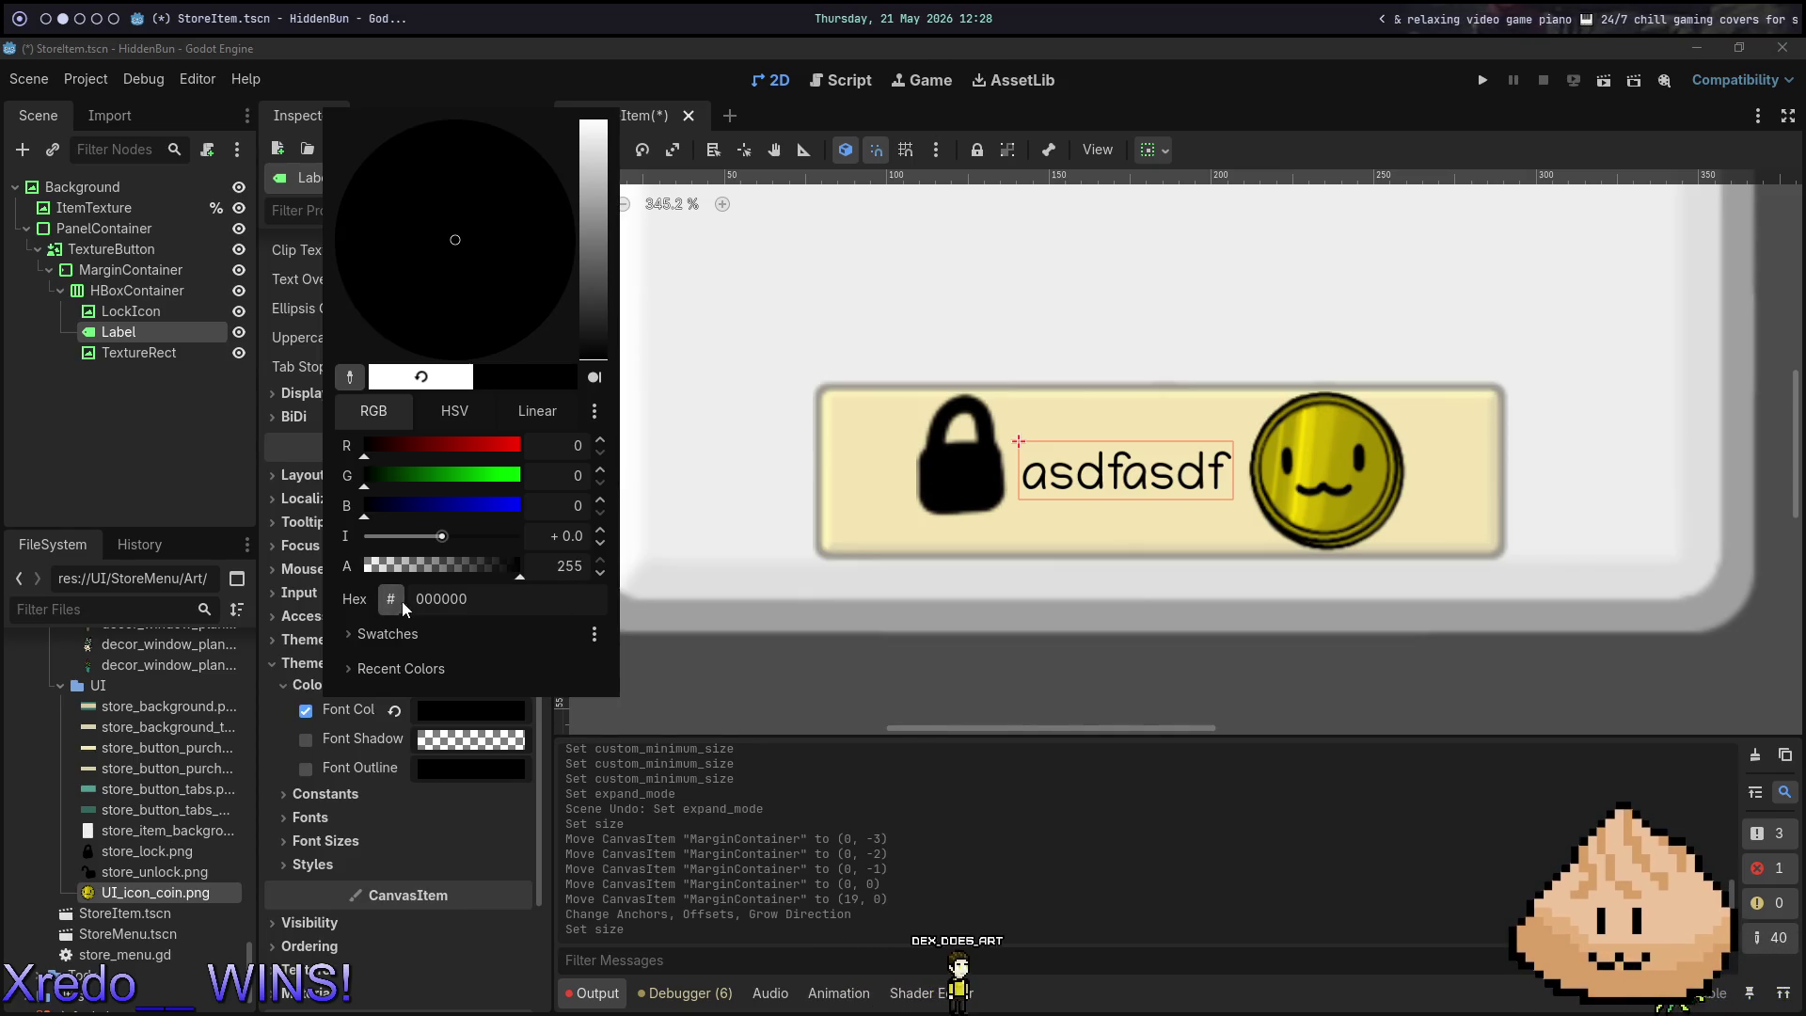
click(213, 478)
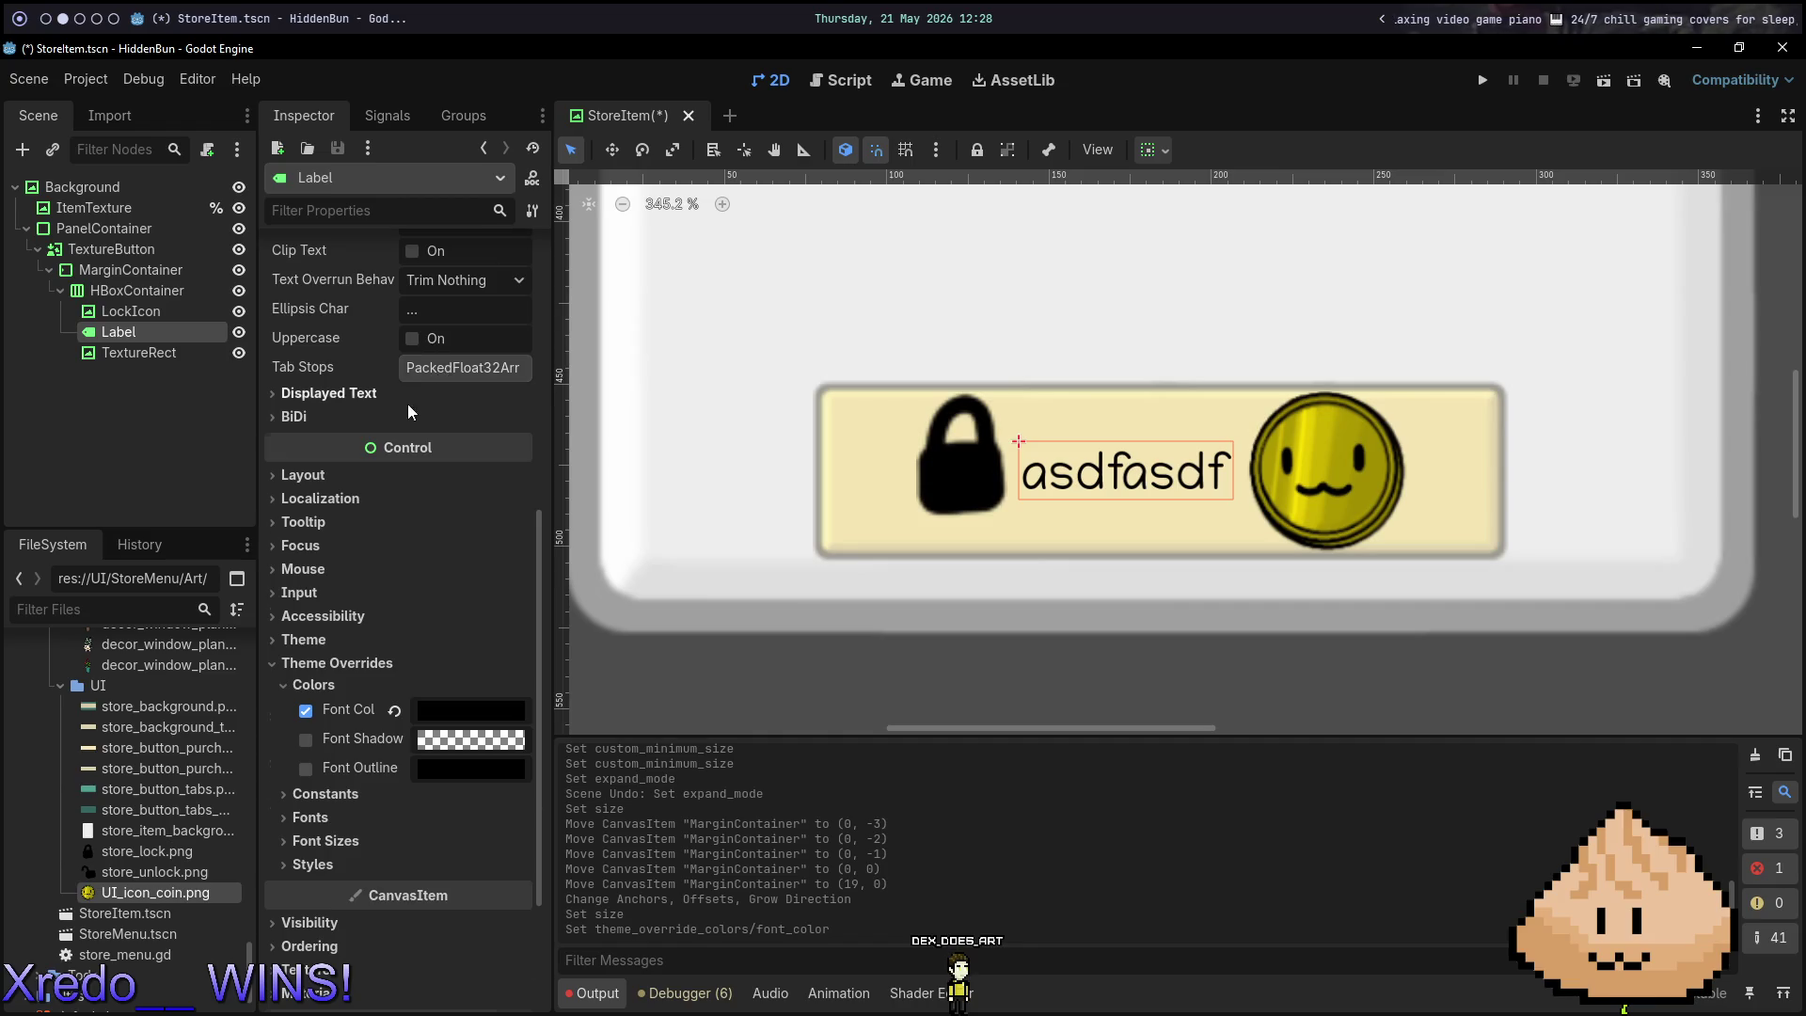
scroll(408, 411, up, 5)
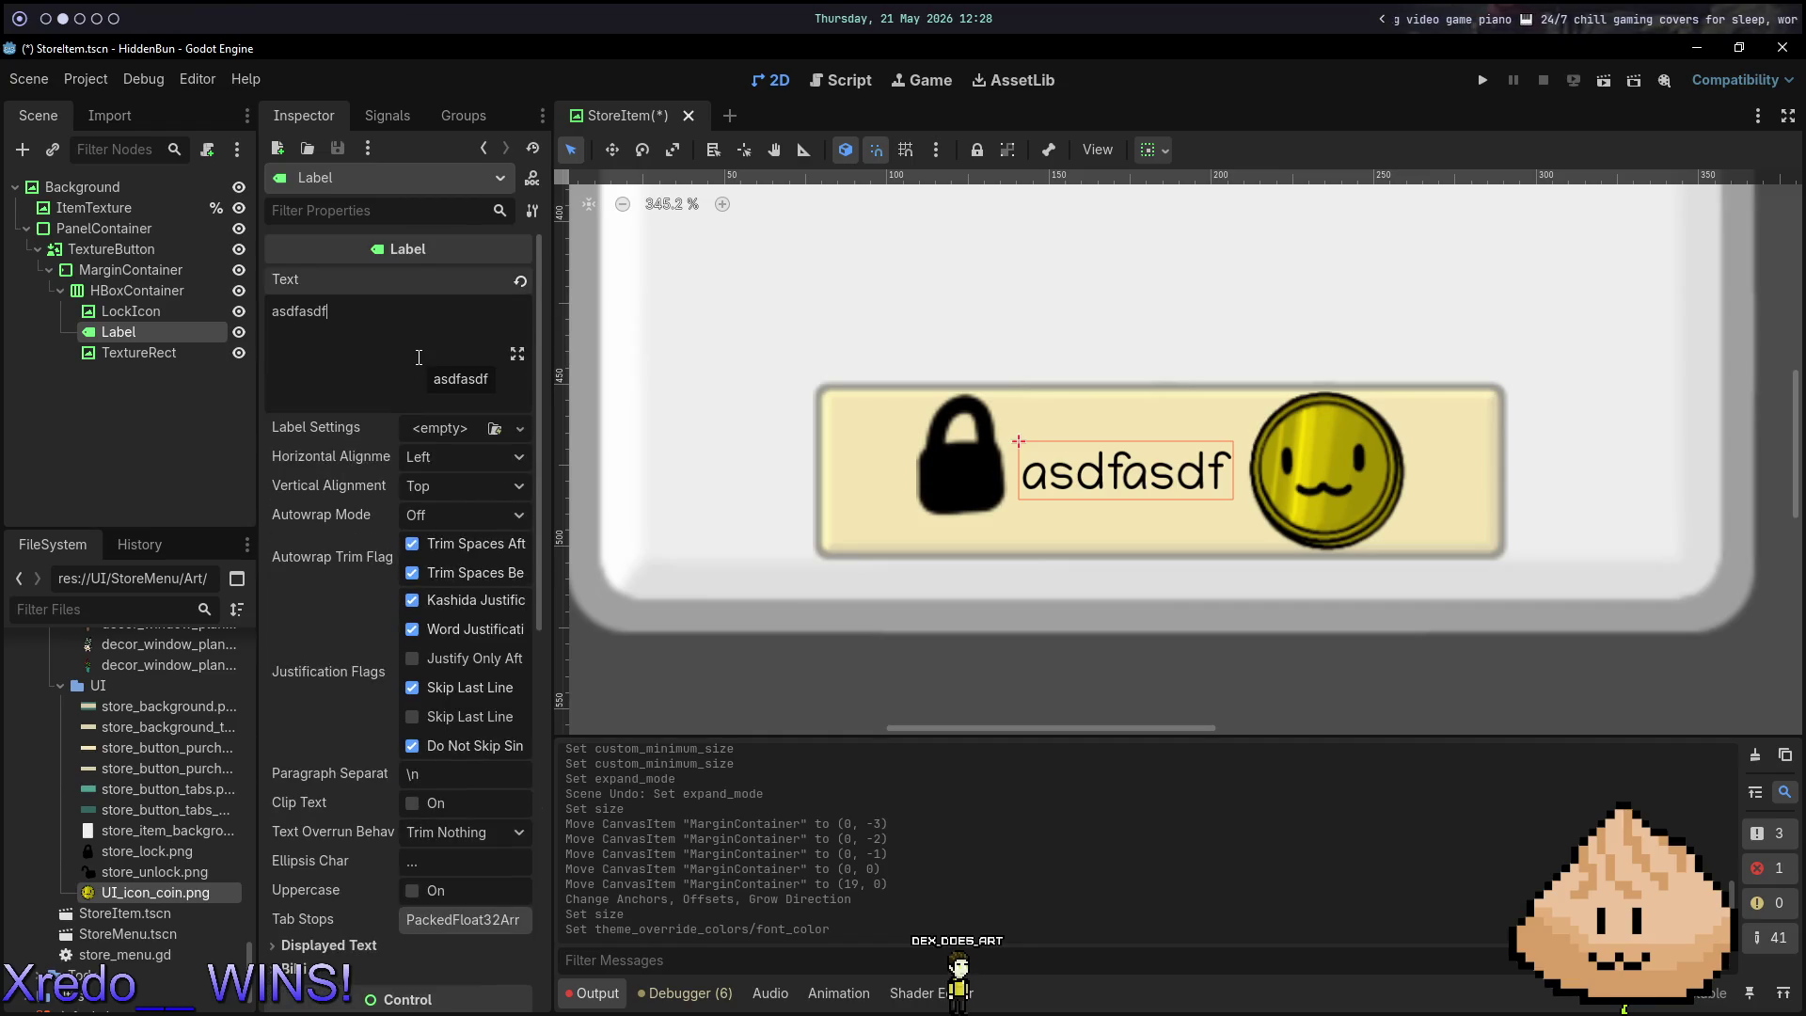
Replace the Label's placeholder text with 250.
text(250)
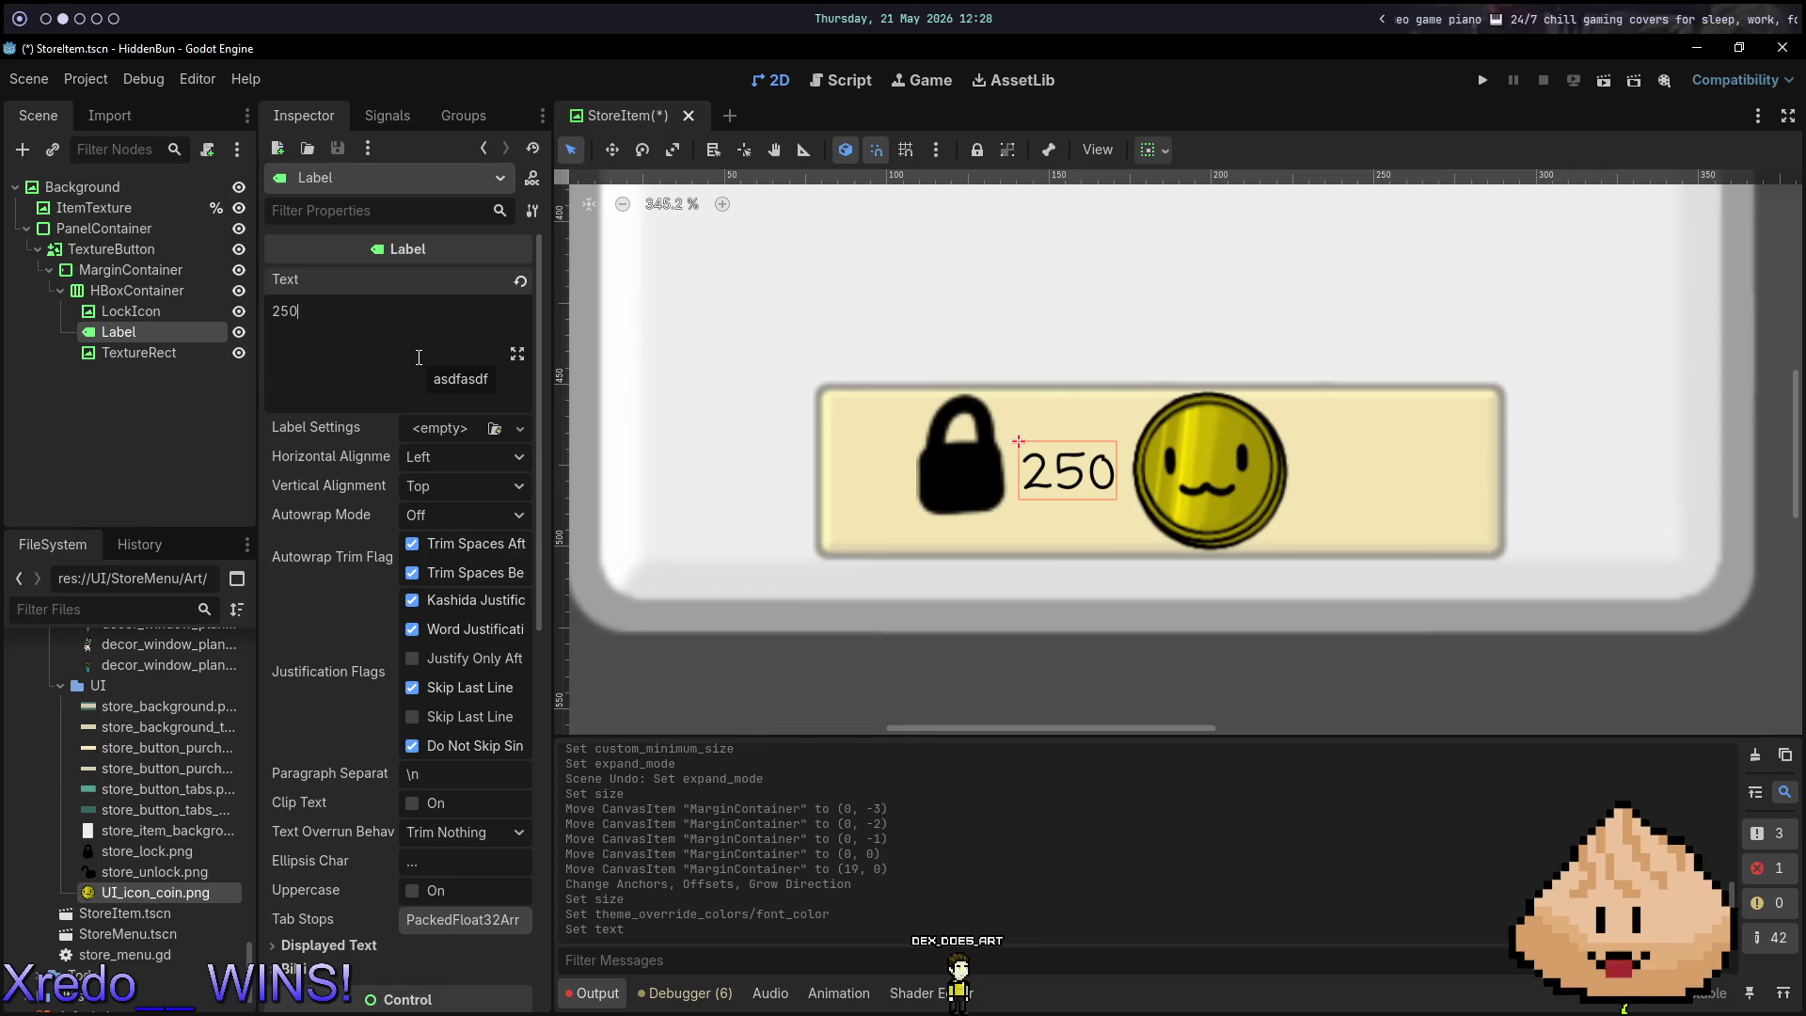
click(72, 412)
click(141, 310)
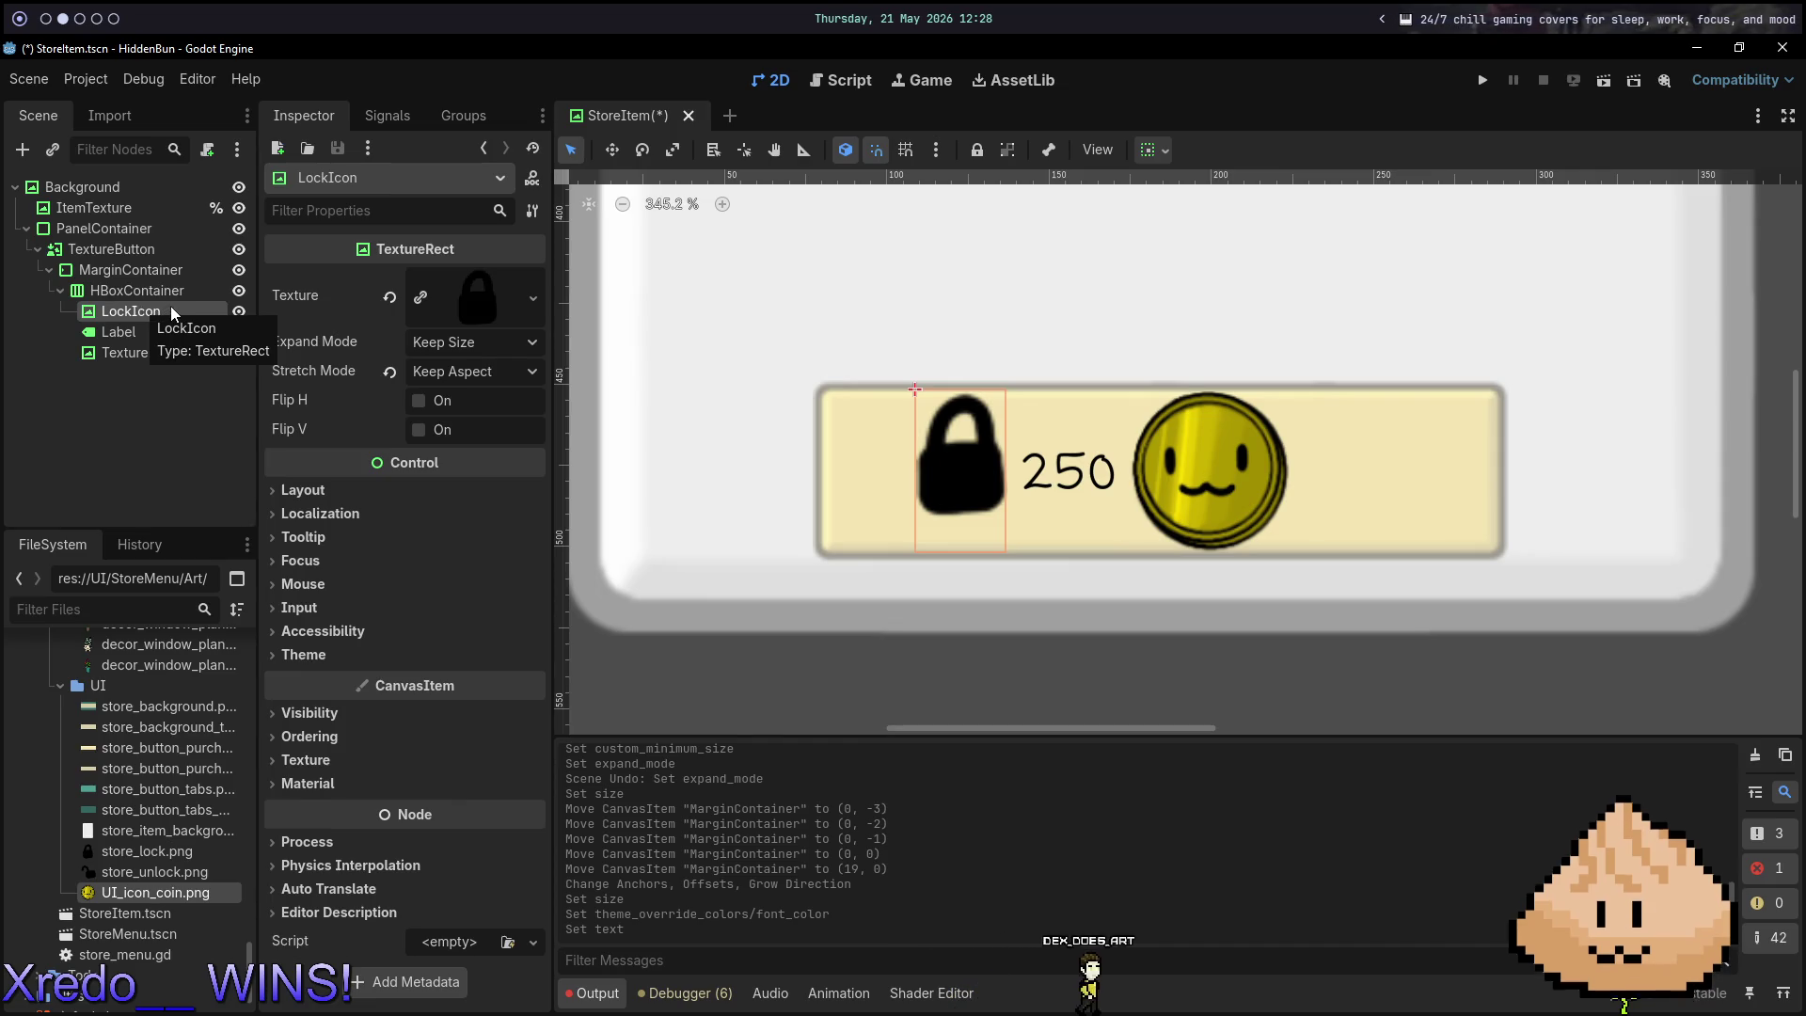
scroll(1016, 371, down, 4)
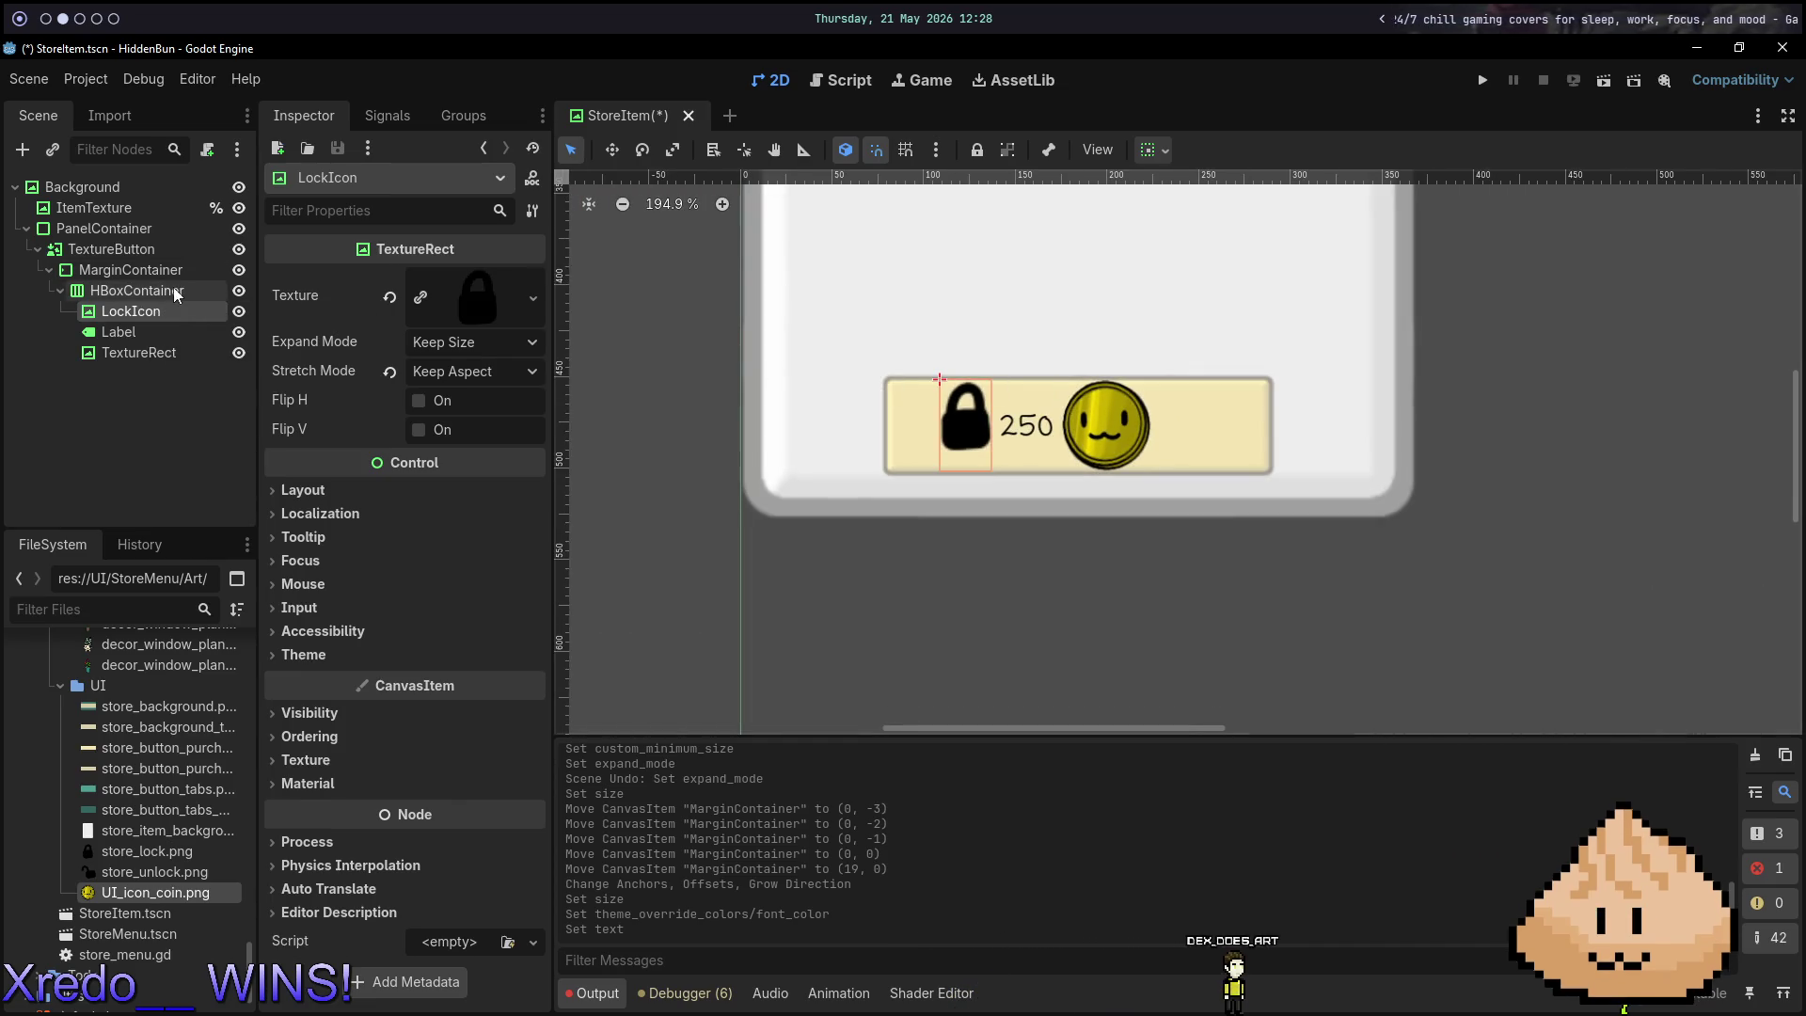
click(172, 287)
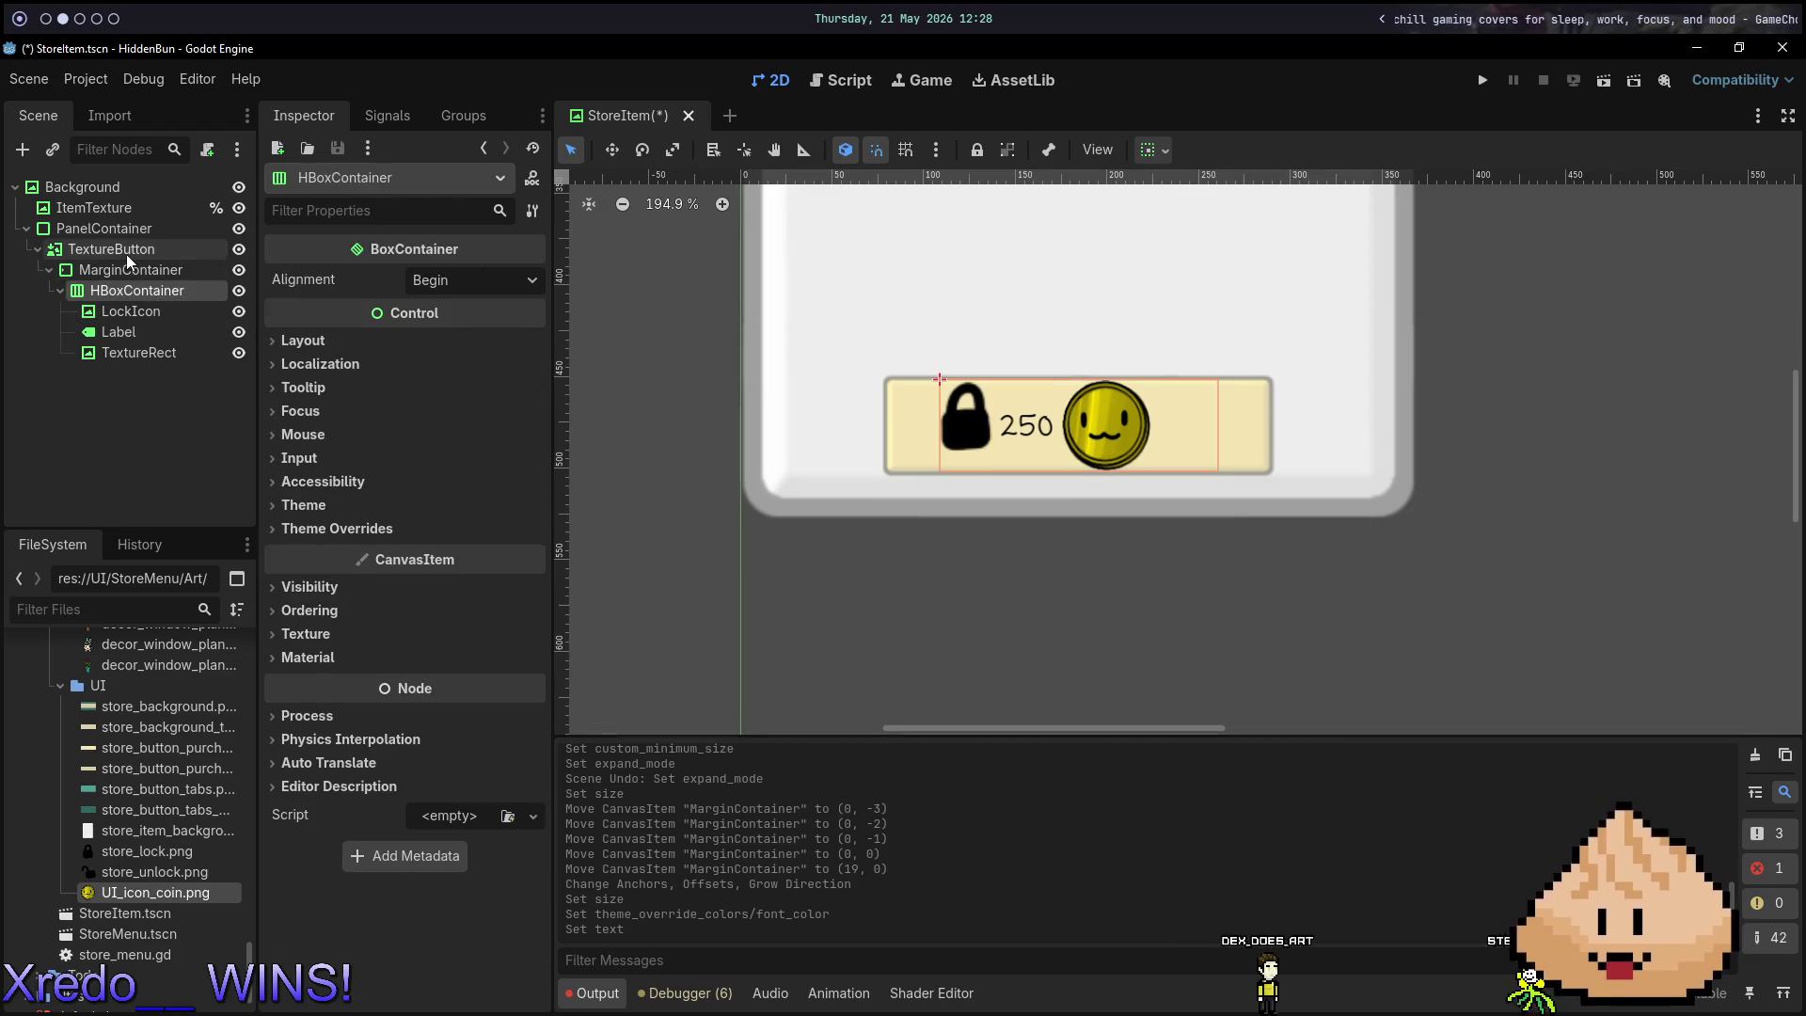
click(126, 252)
click(128, 271)
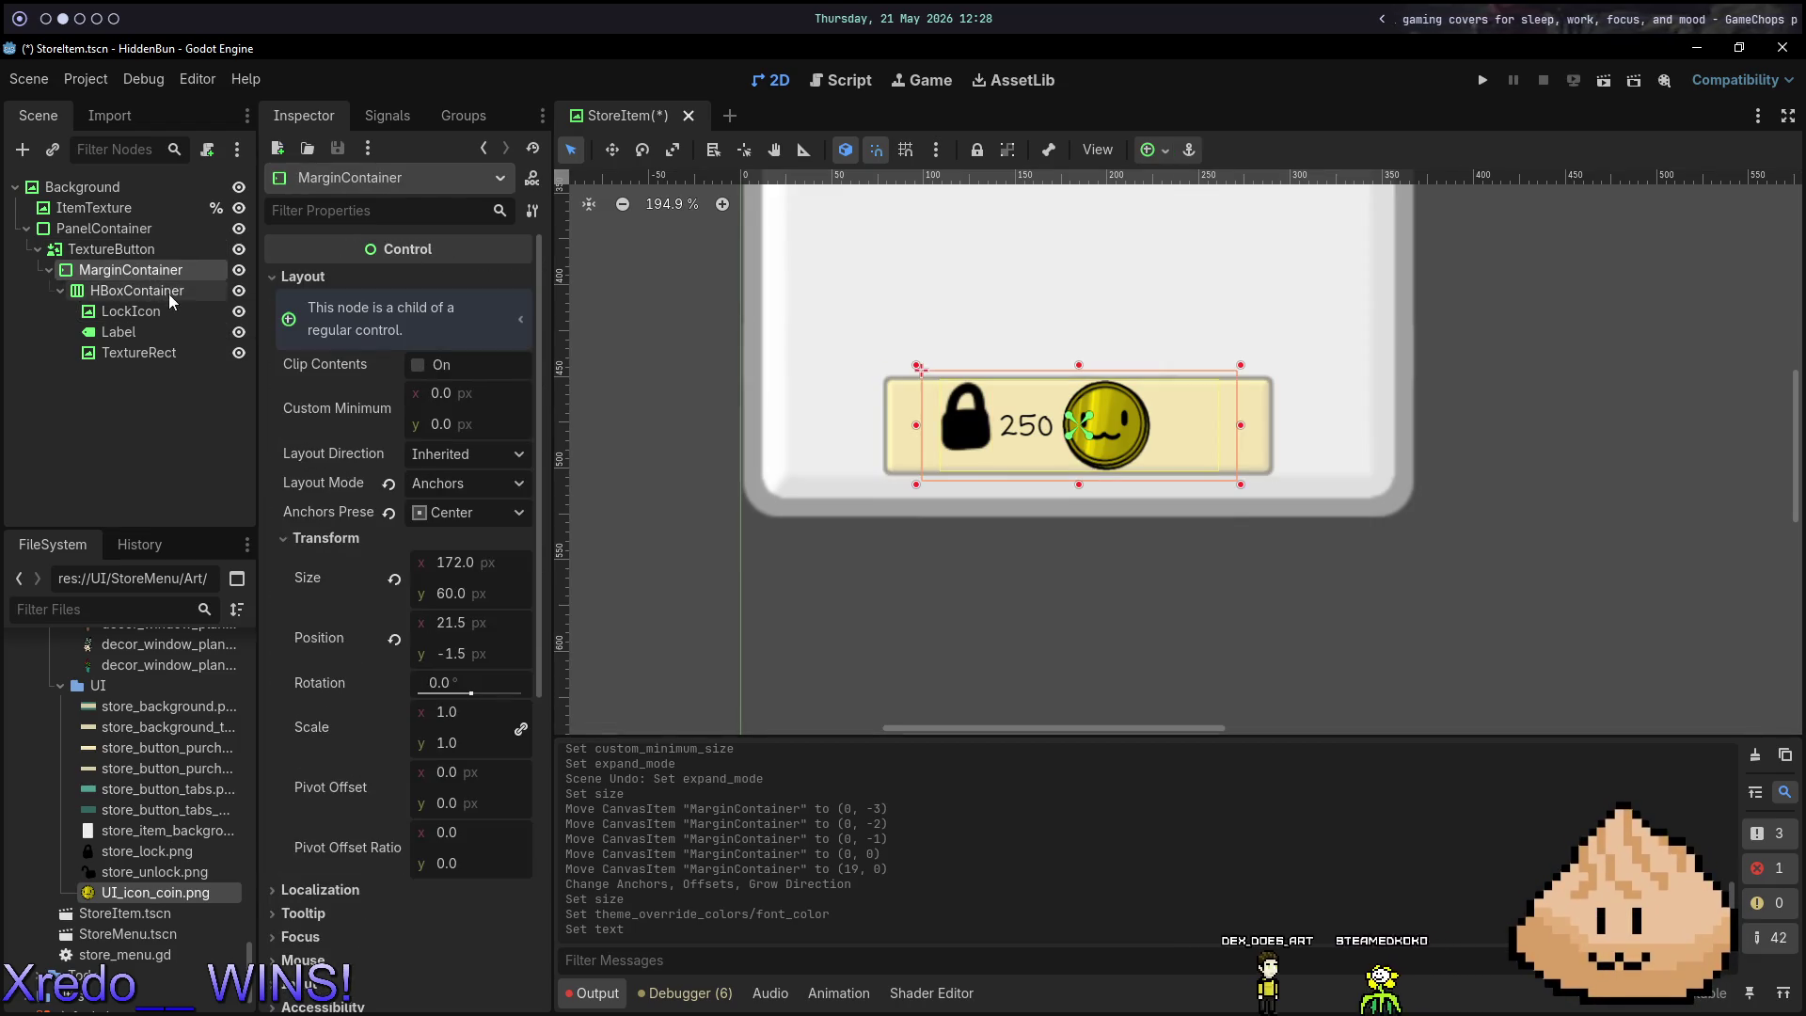
click(172, 295)
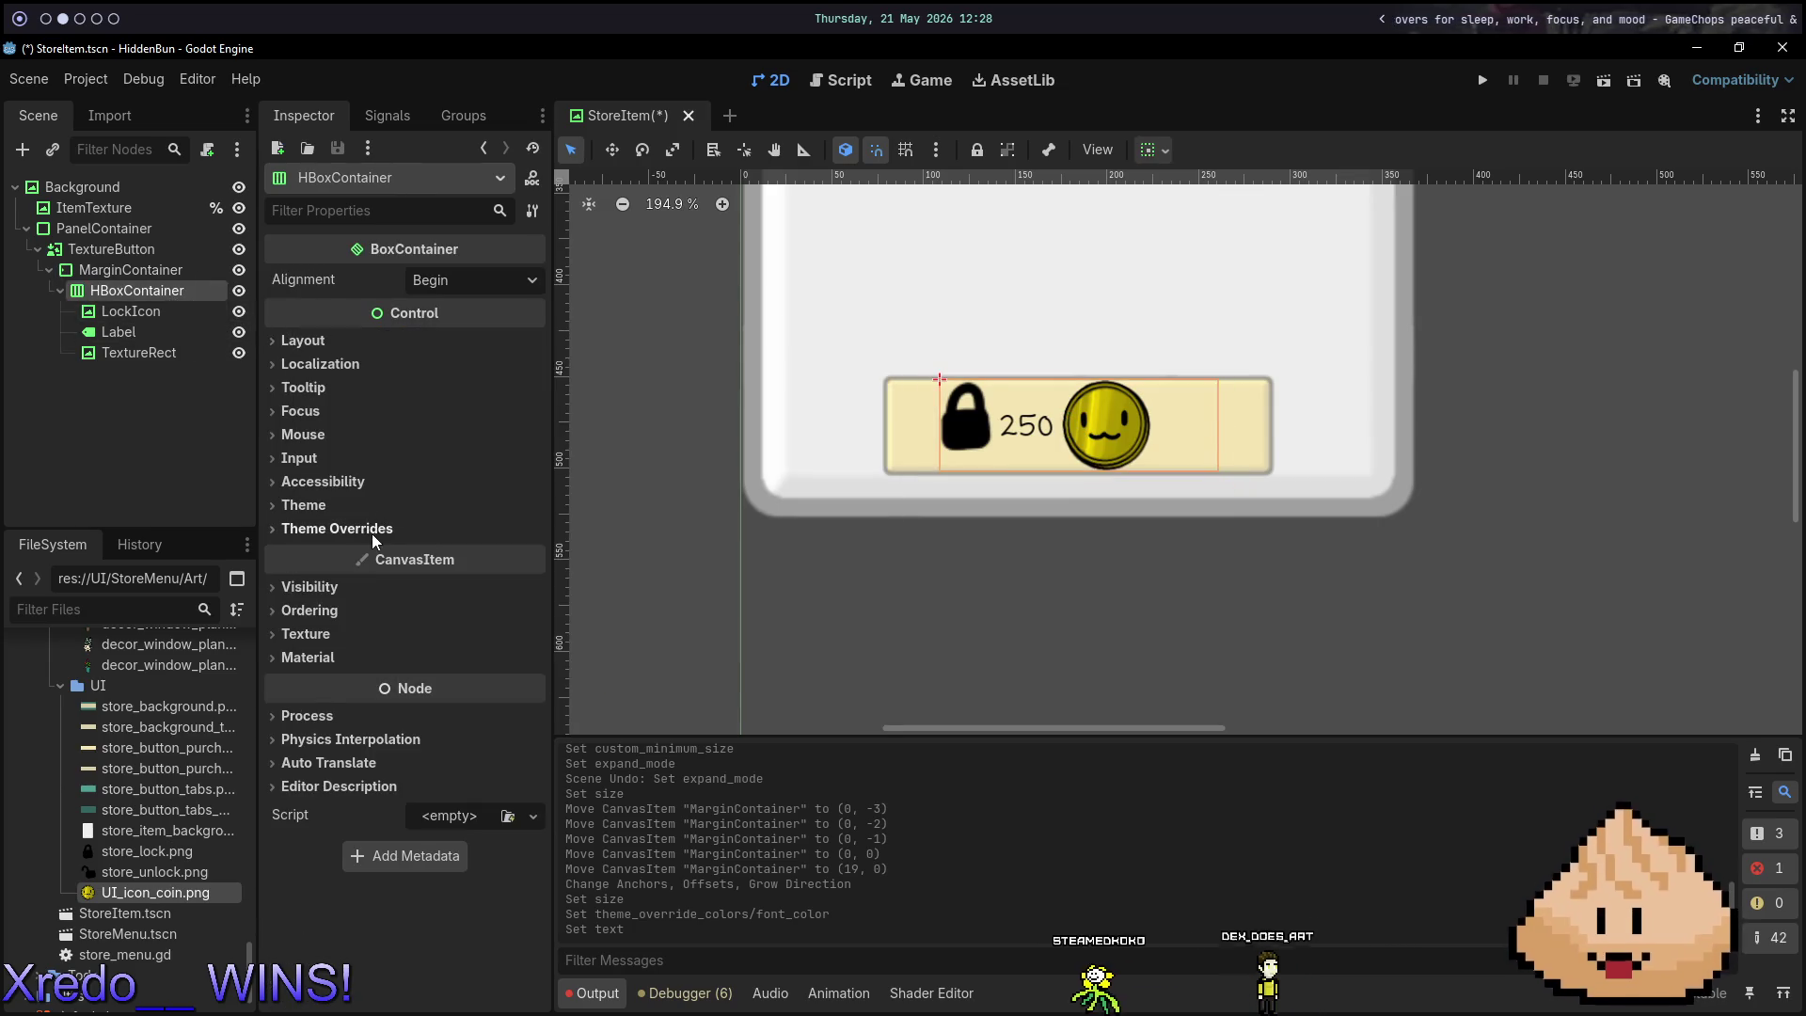
click(138, 274)
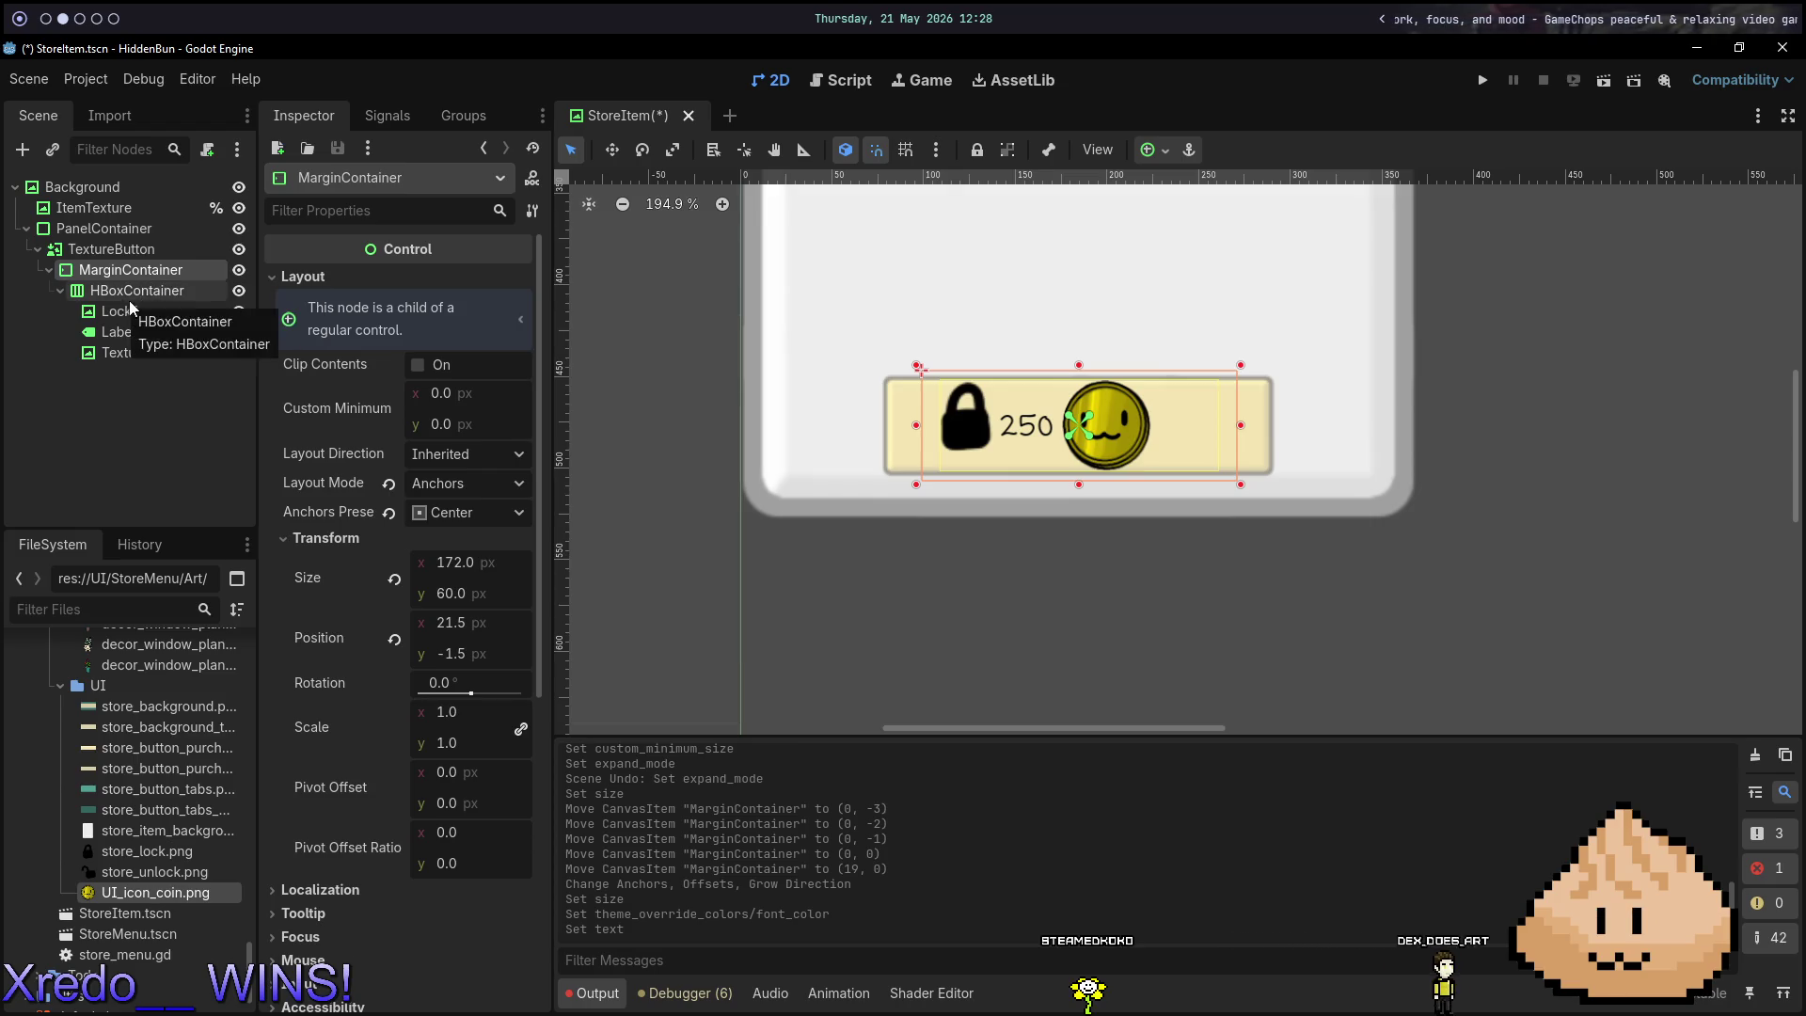
click(135, 310)
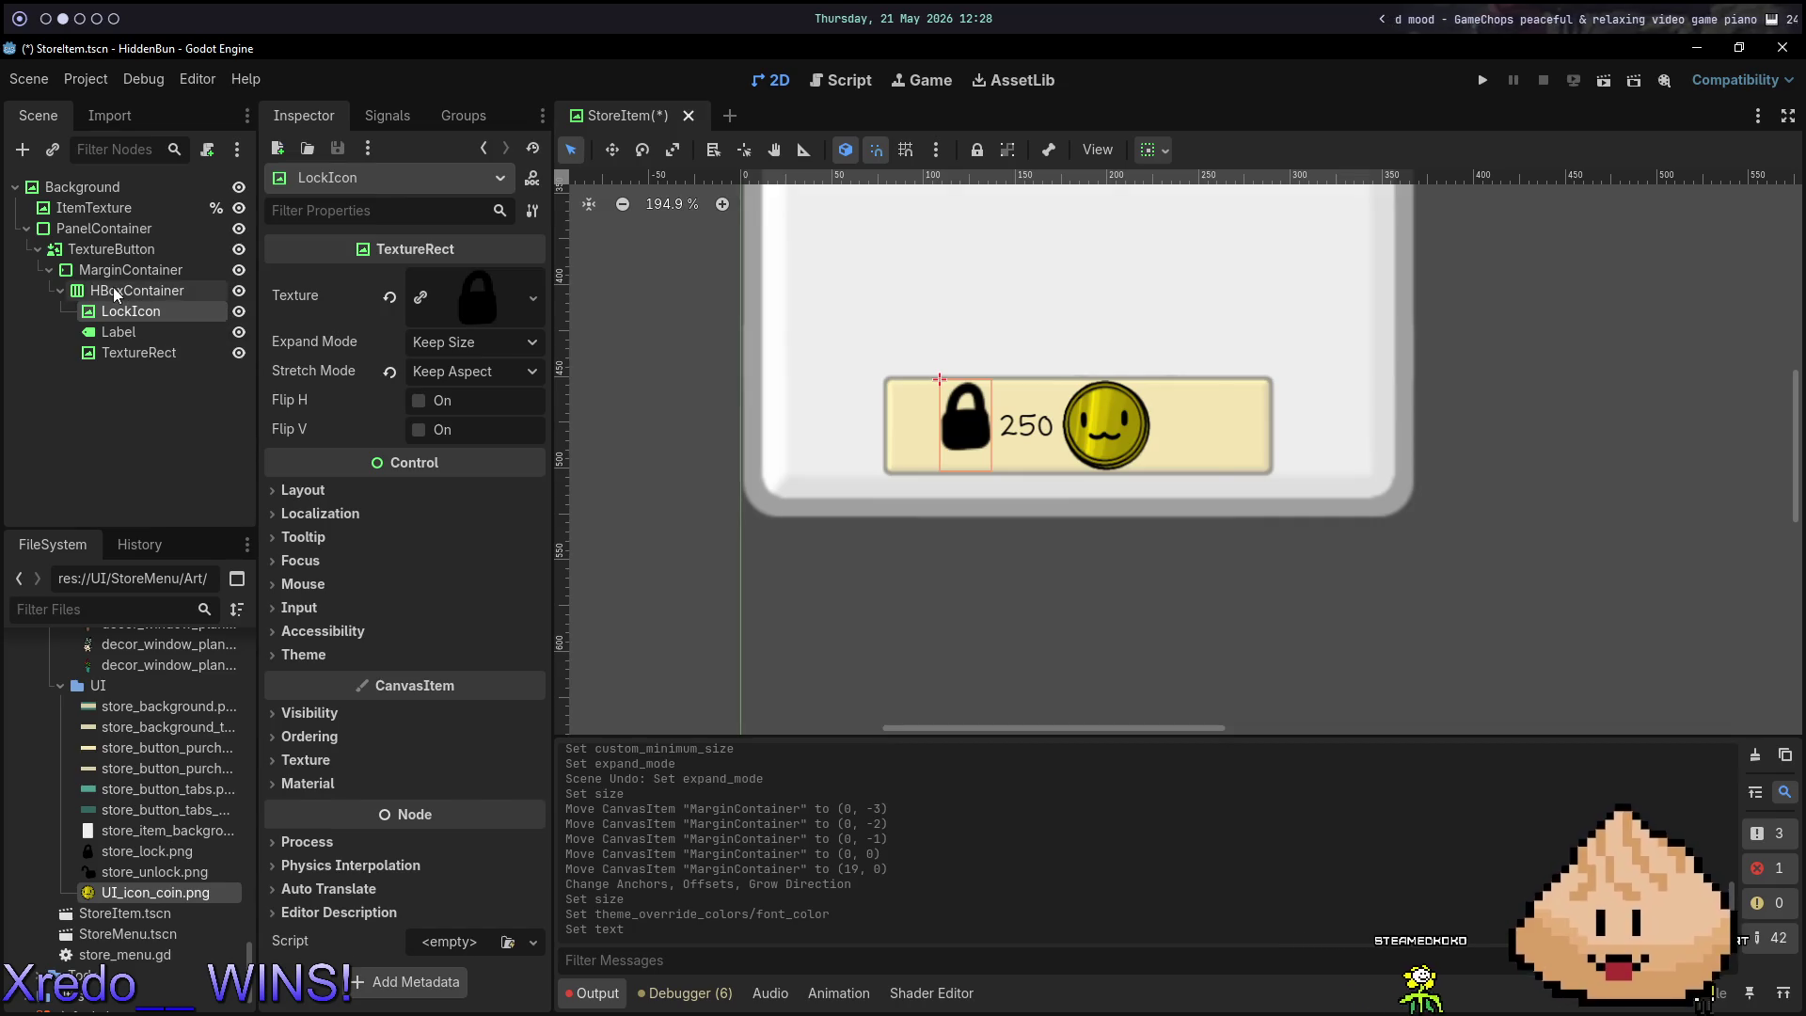
click(117, 294)
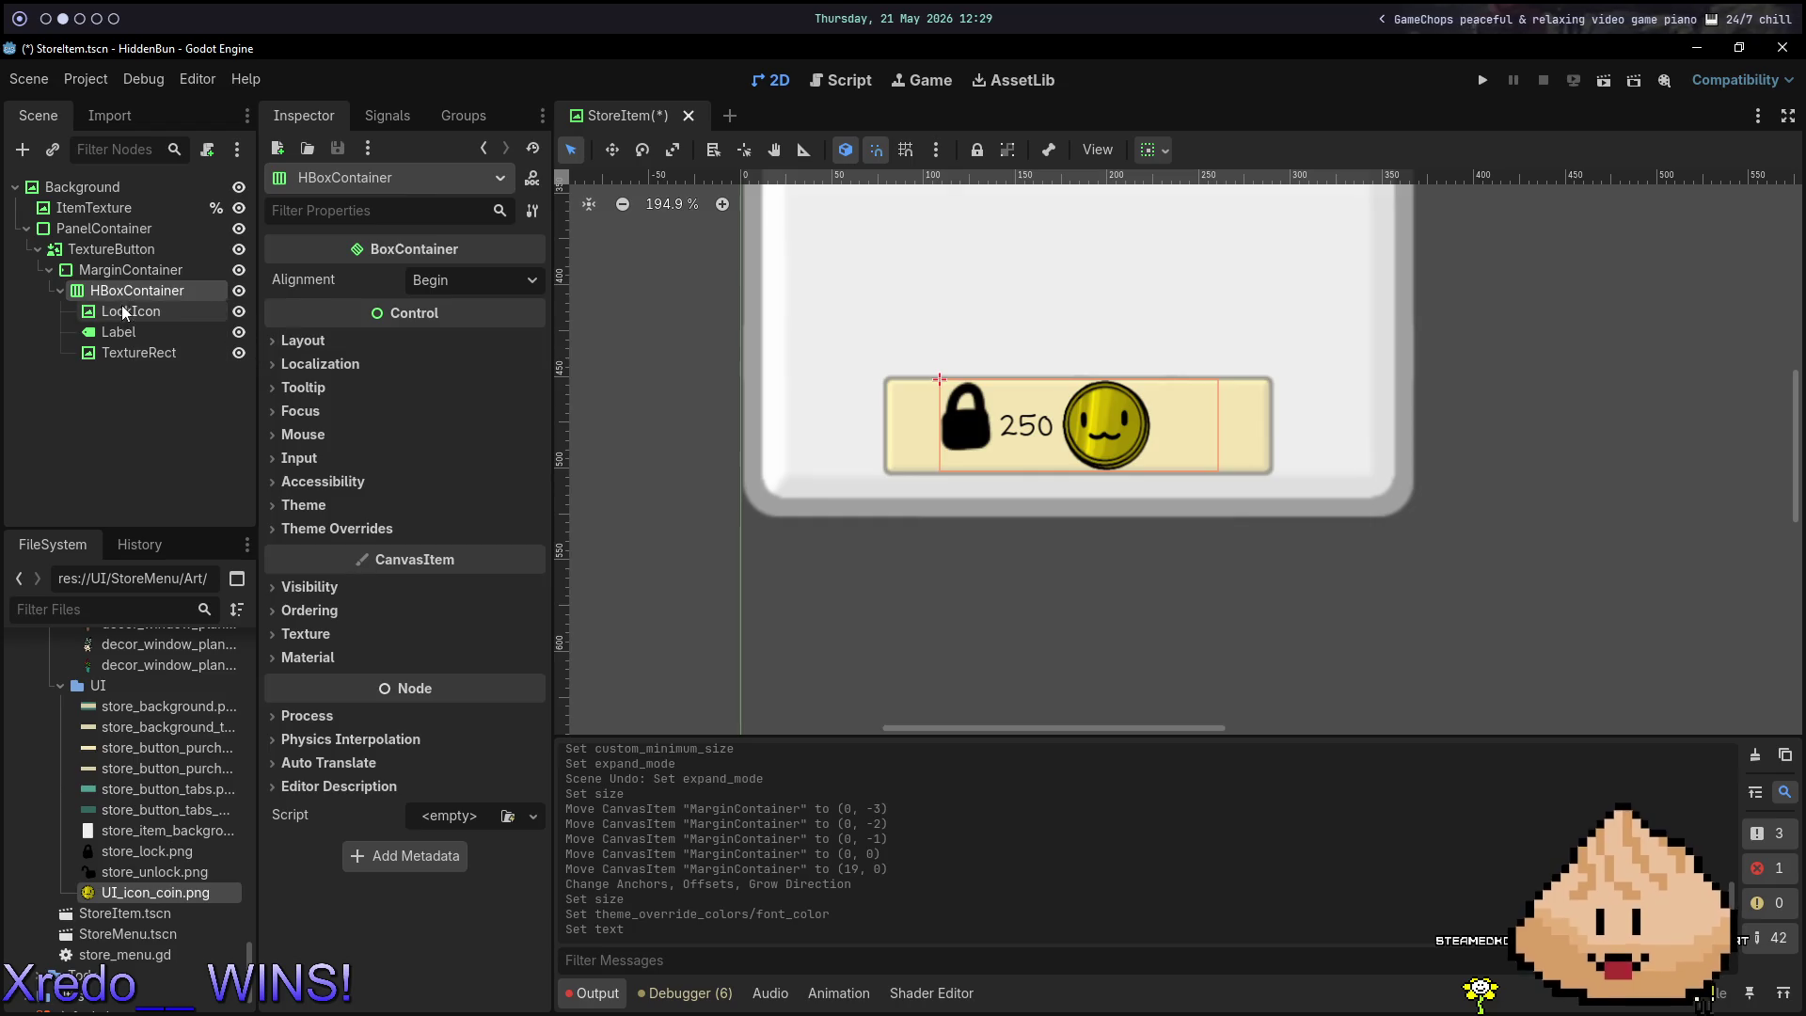
click(124, 313)
Move LockIcon, Label and TextureRect under MarginContainer, then delete the emptied HBoxContainer.
shift+click(132, 354)
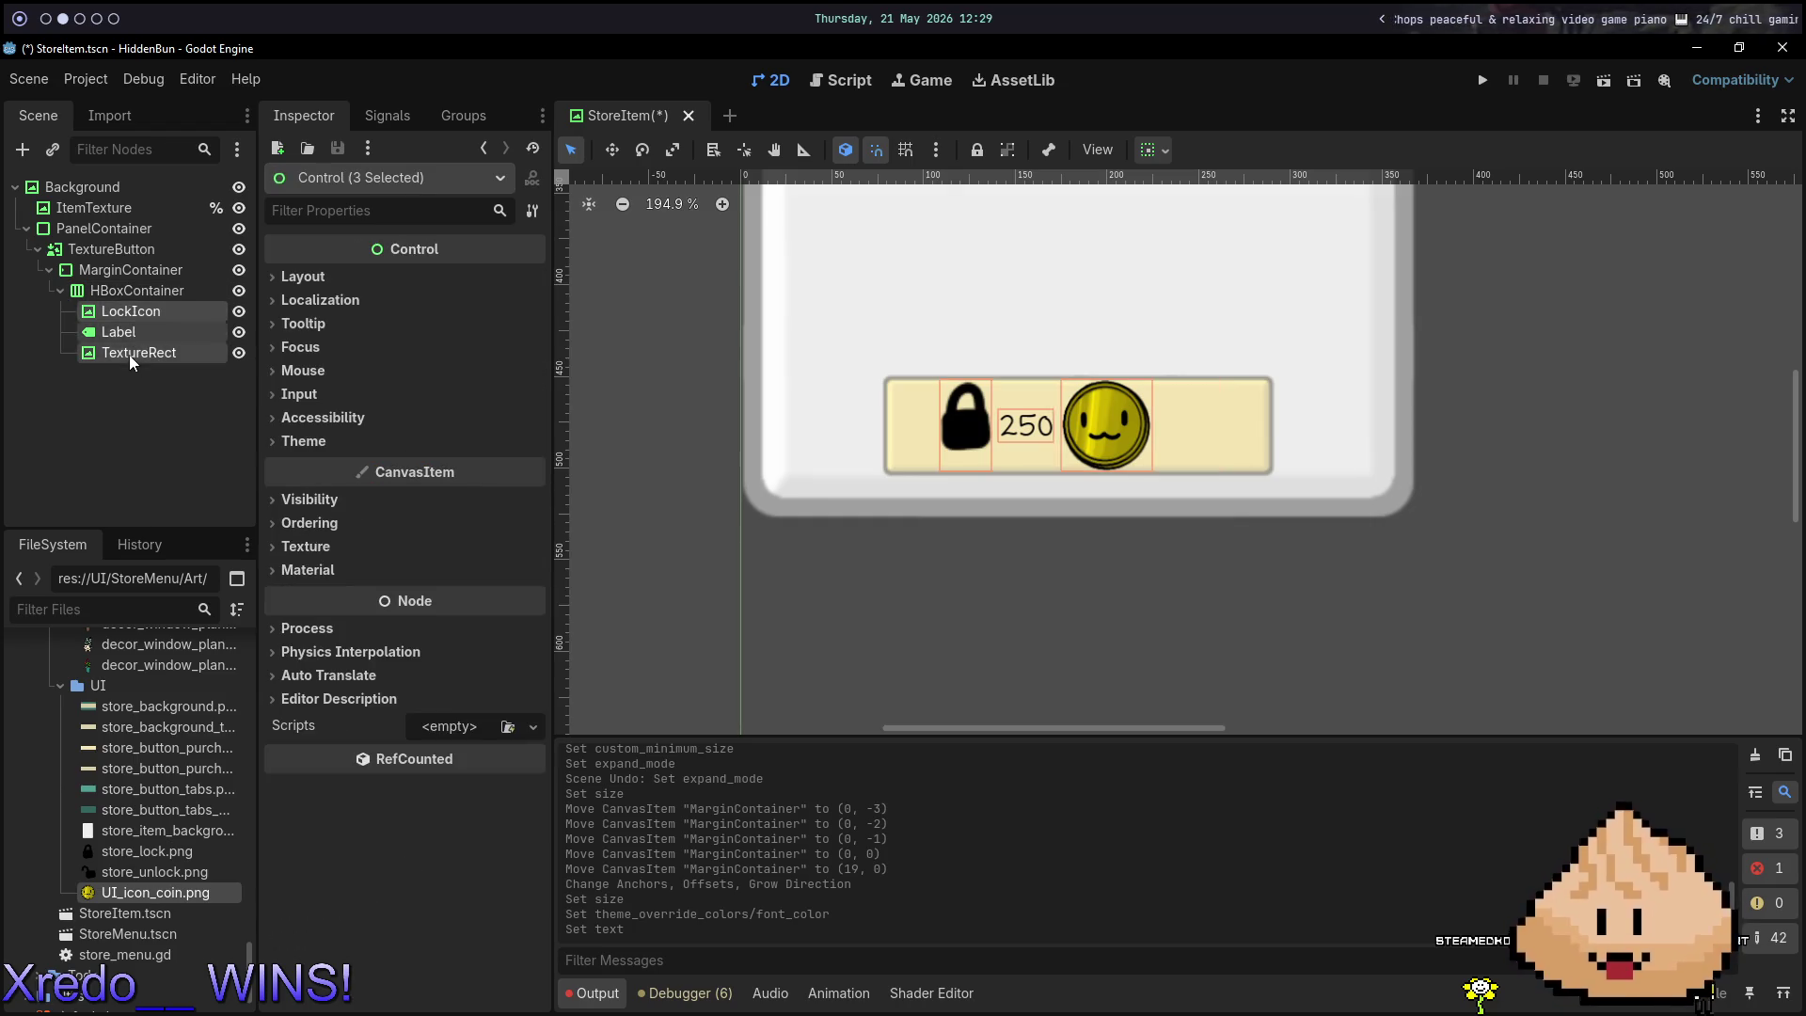
drag(126, 309, 108, 279)
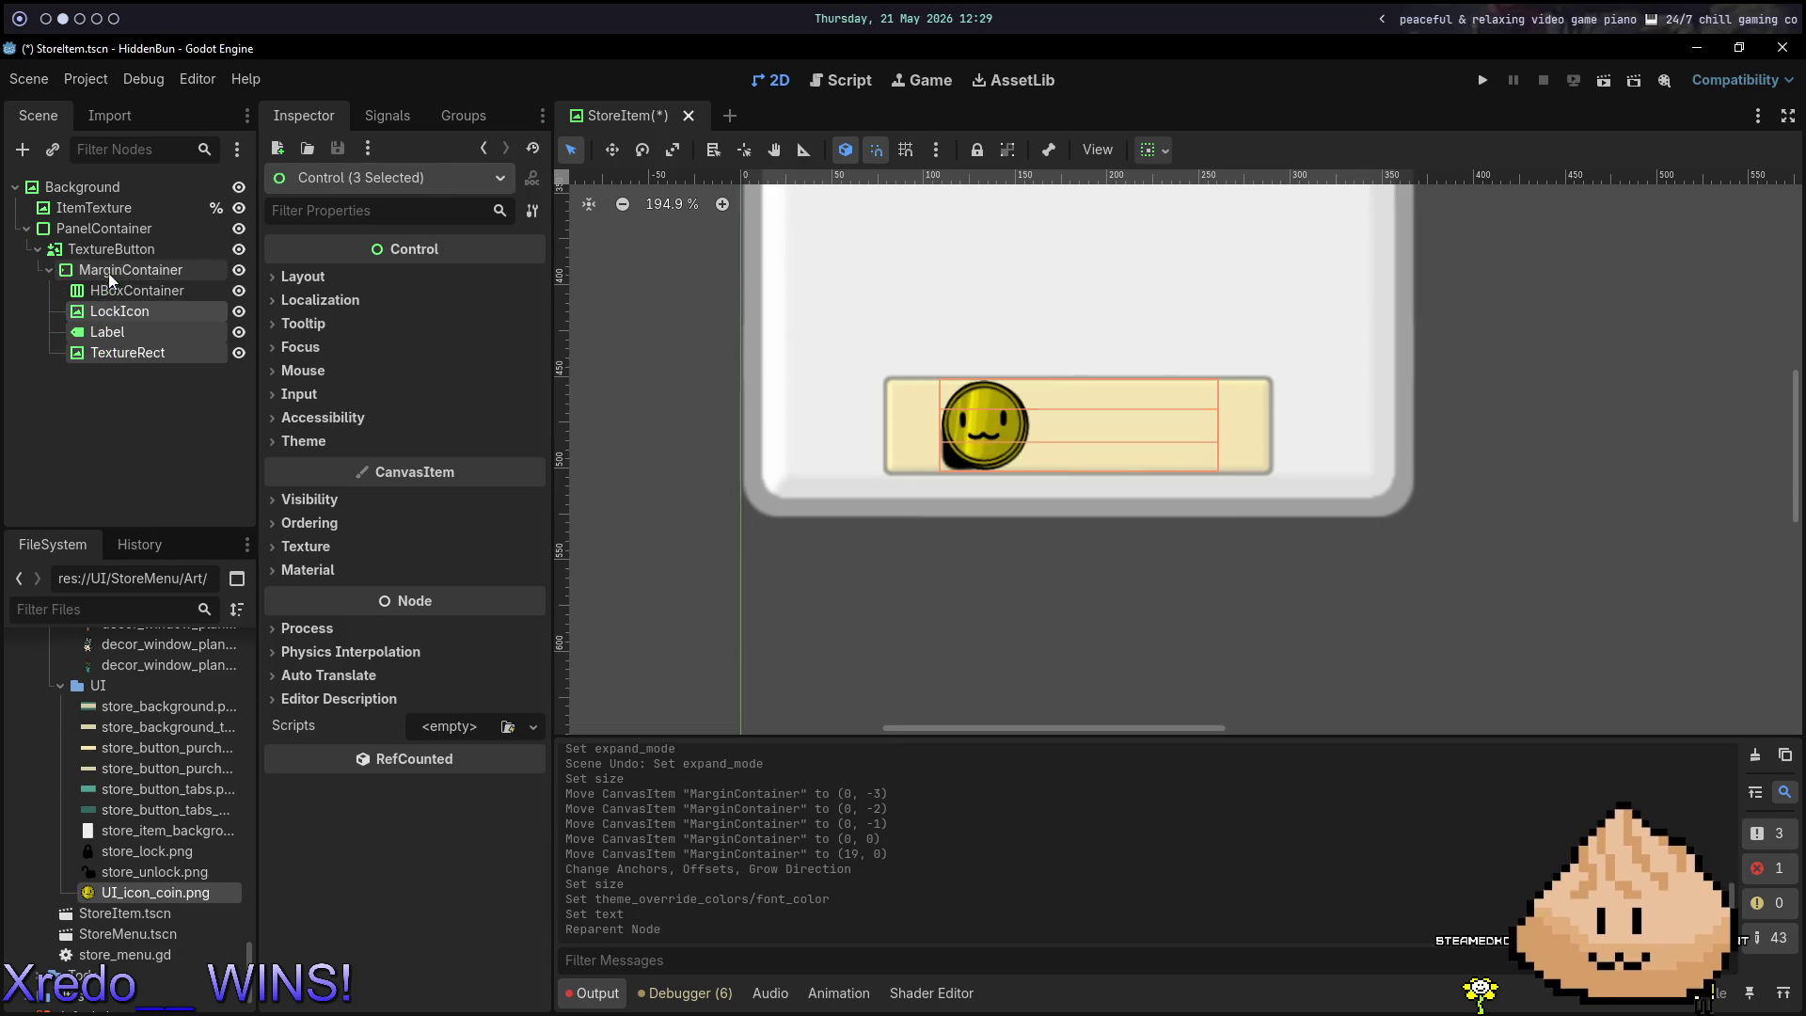
click(116, 289)
key(Delete)
click(849, 524)
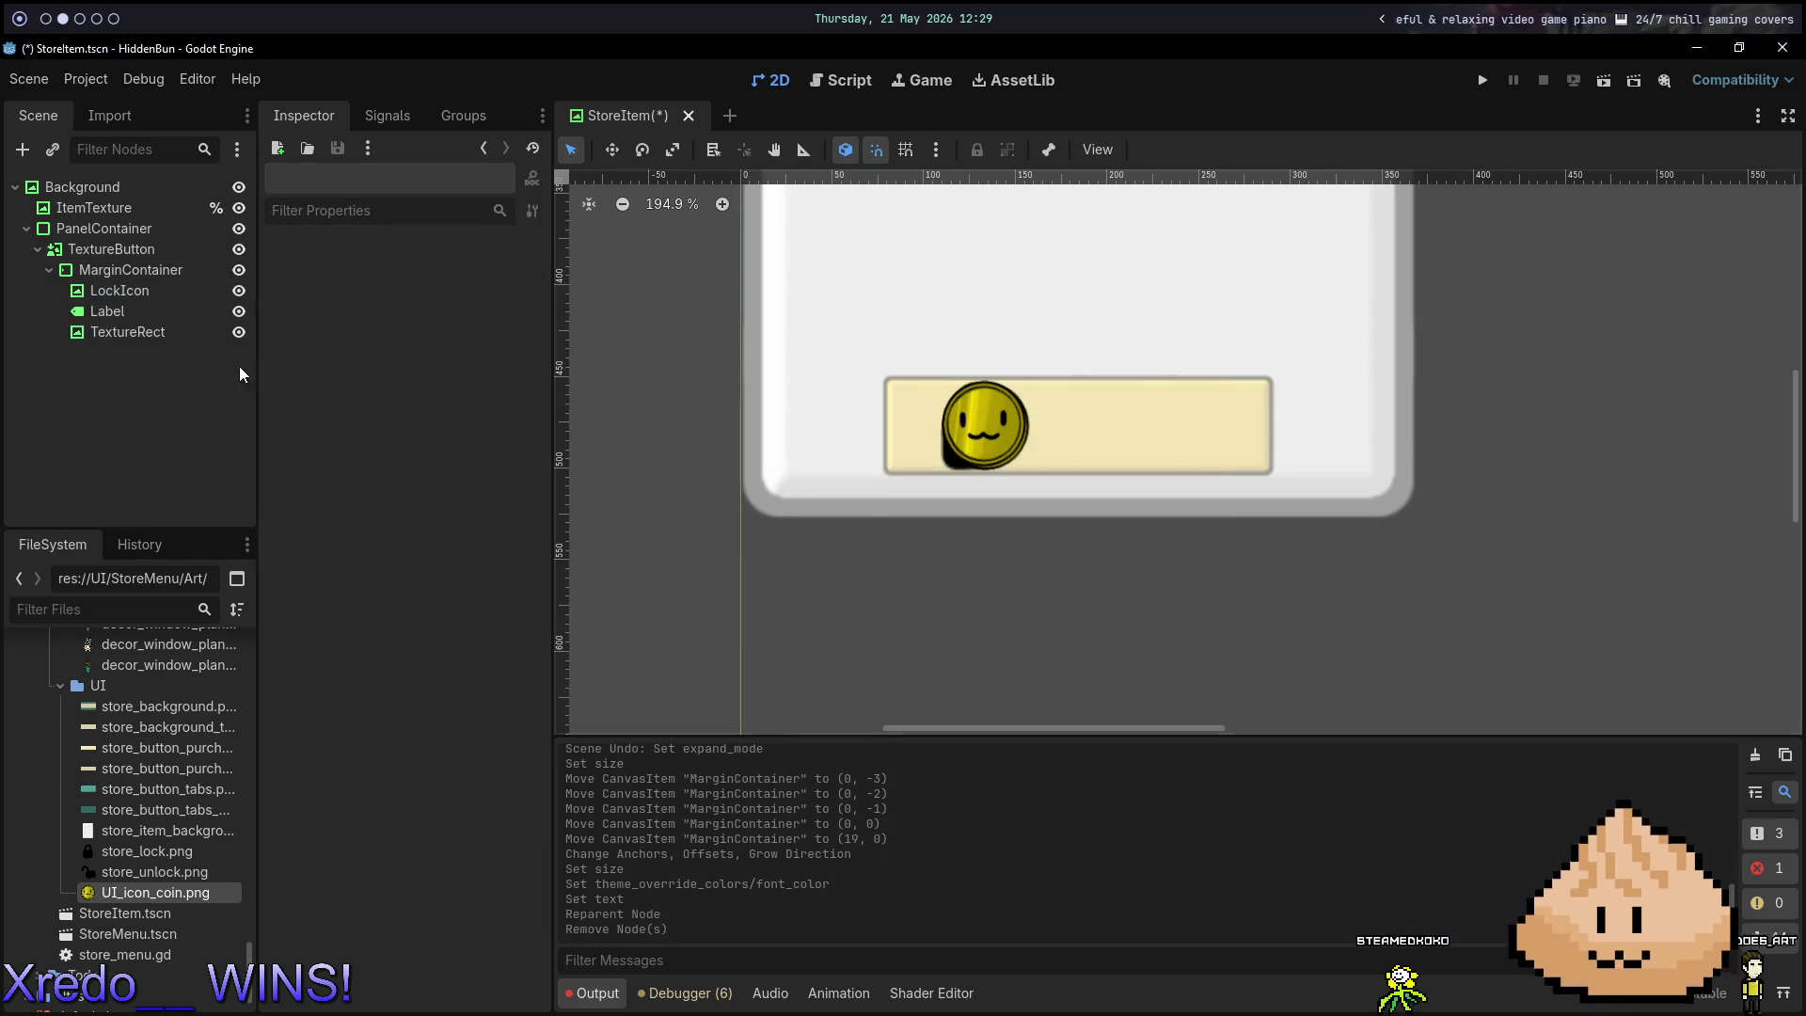
Delete the coin TextureRect node and reselect LockIcon.
click(133, 292)
click(178, 334)
key(Delete)
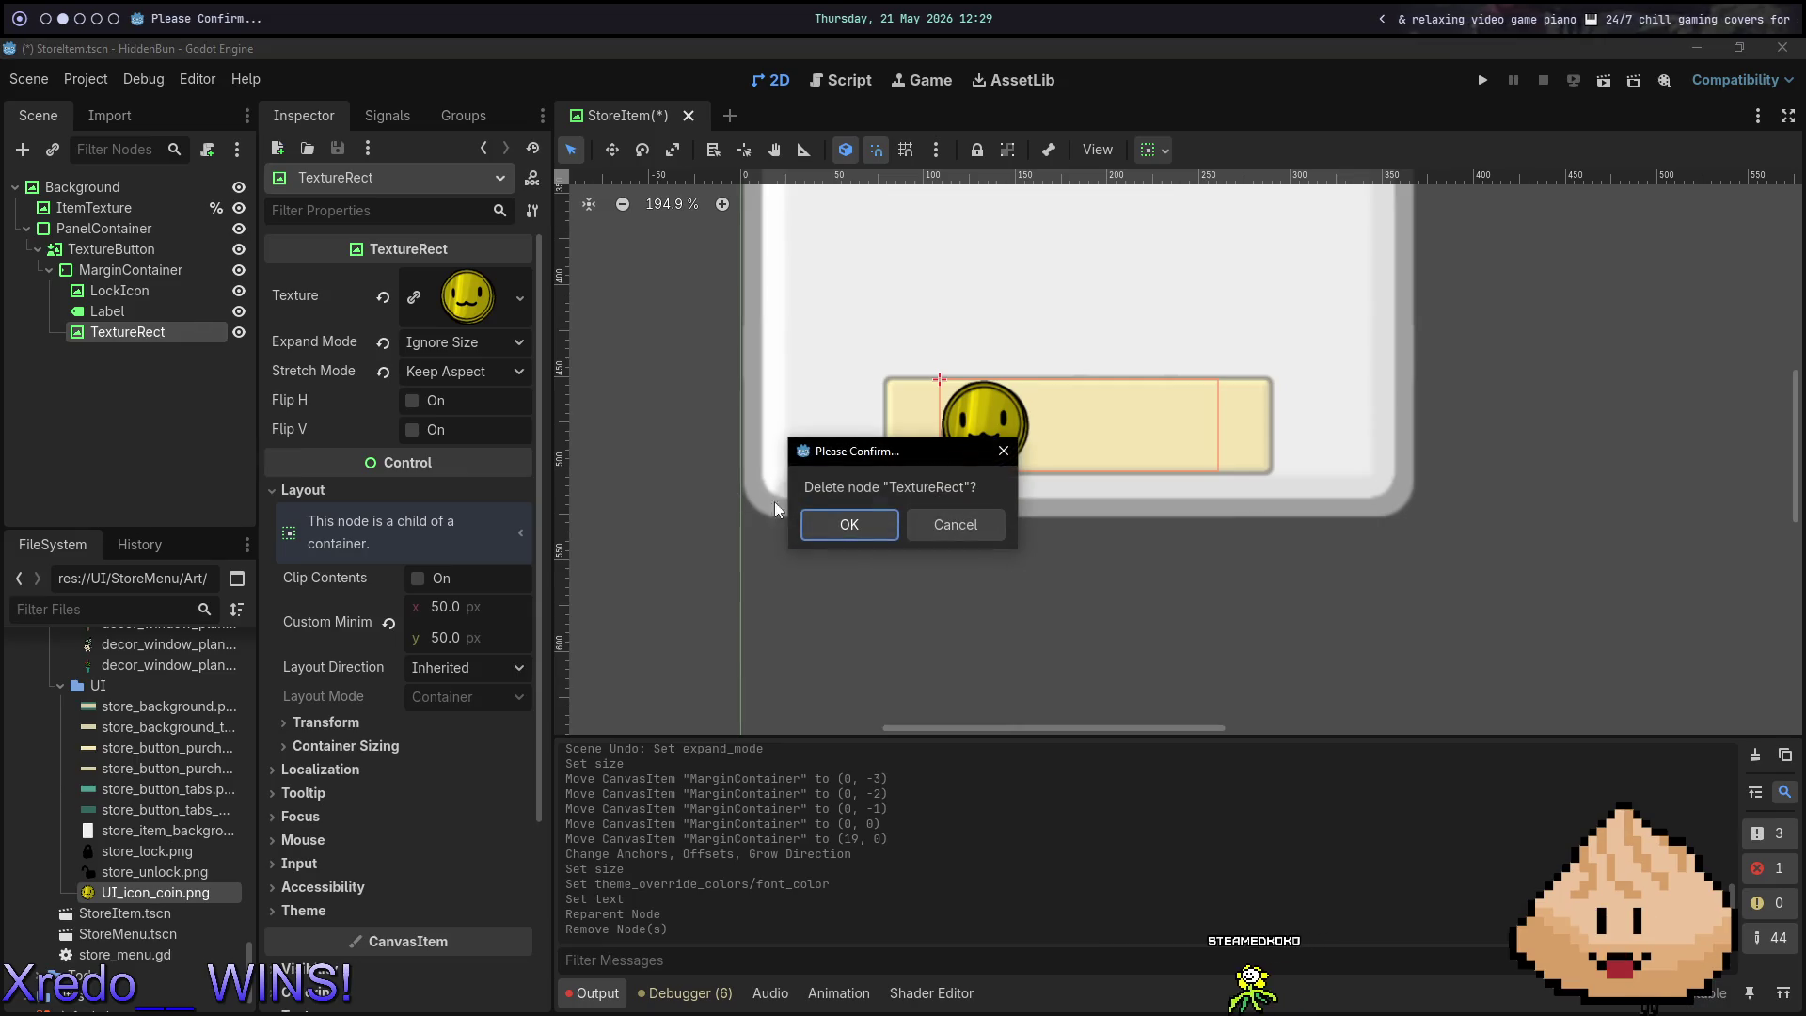
click(840, 515)
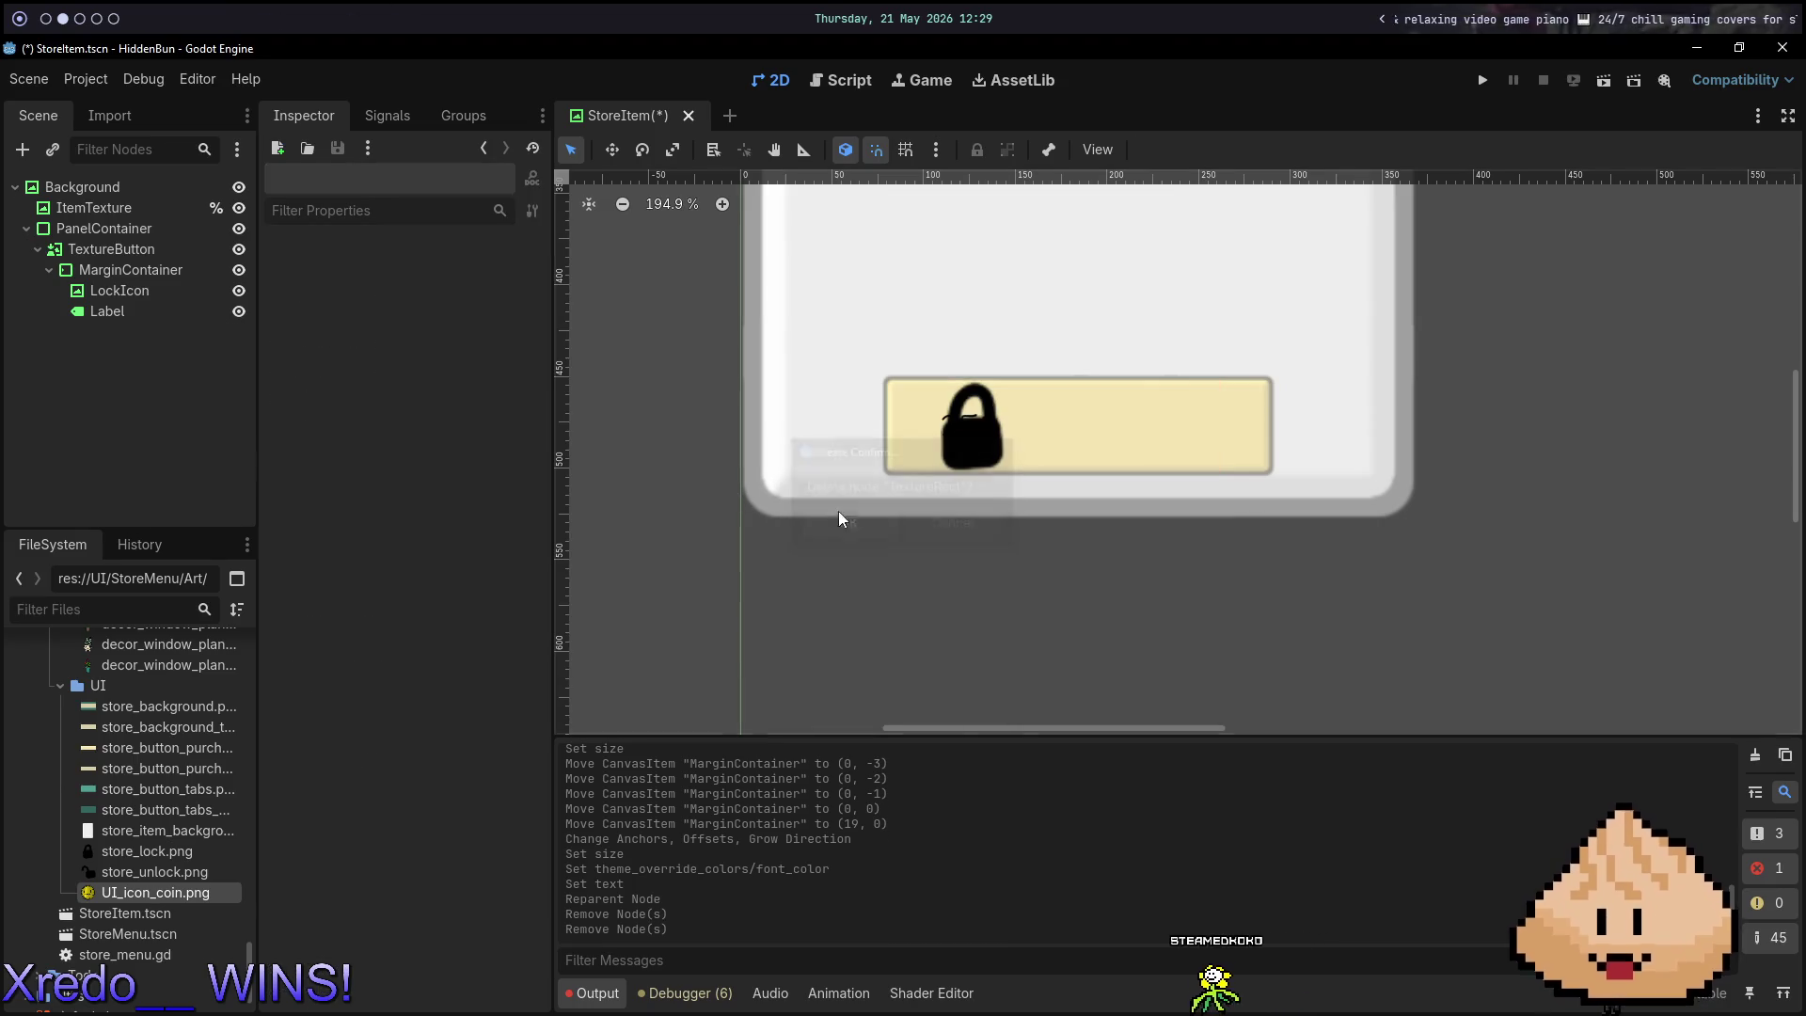
click(118, 271)
click(158, 291)
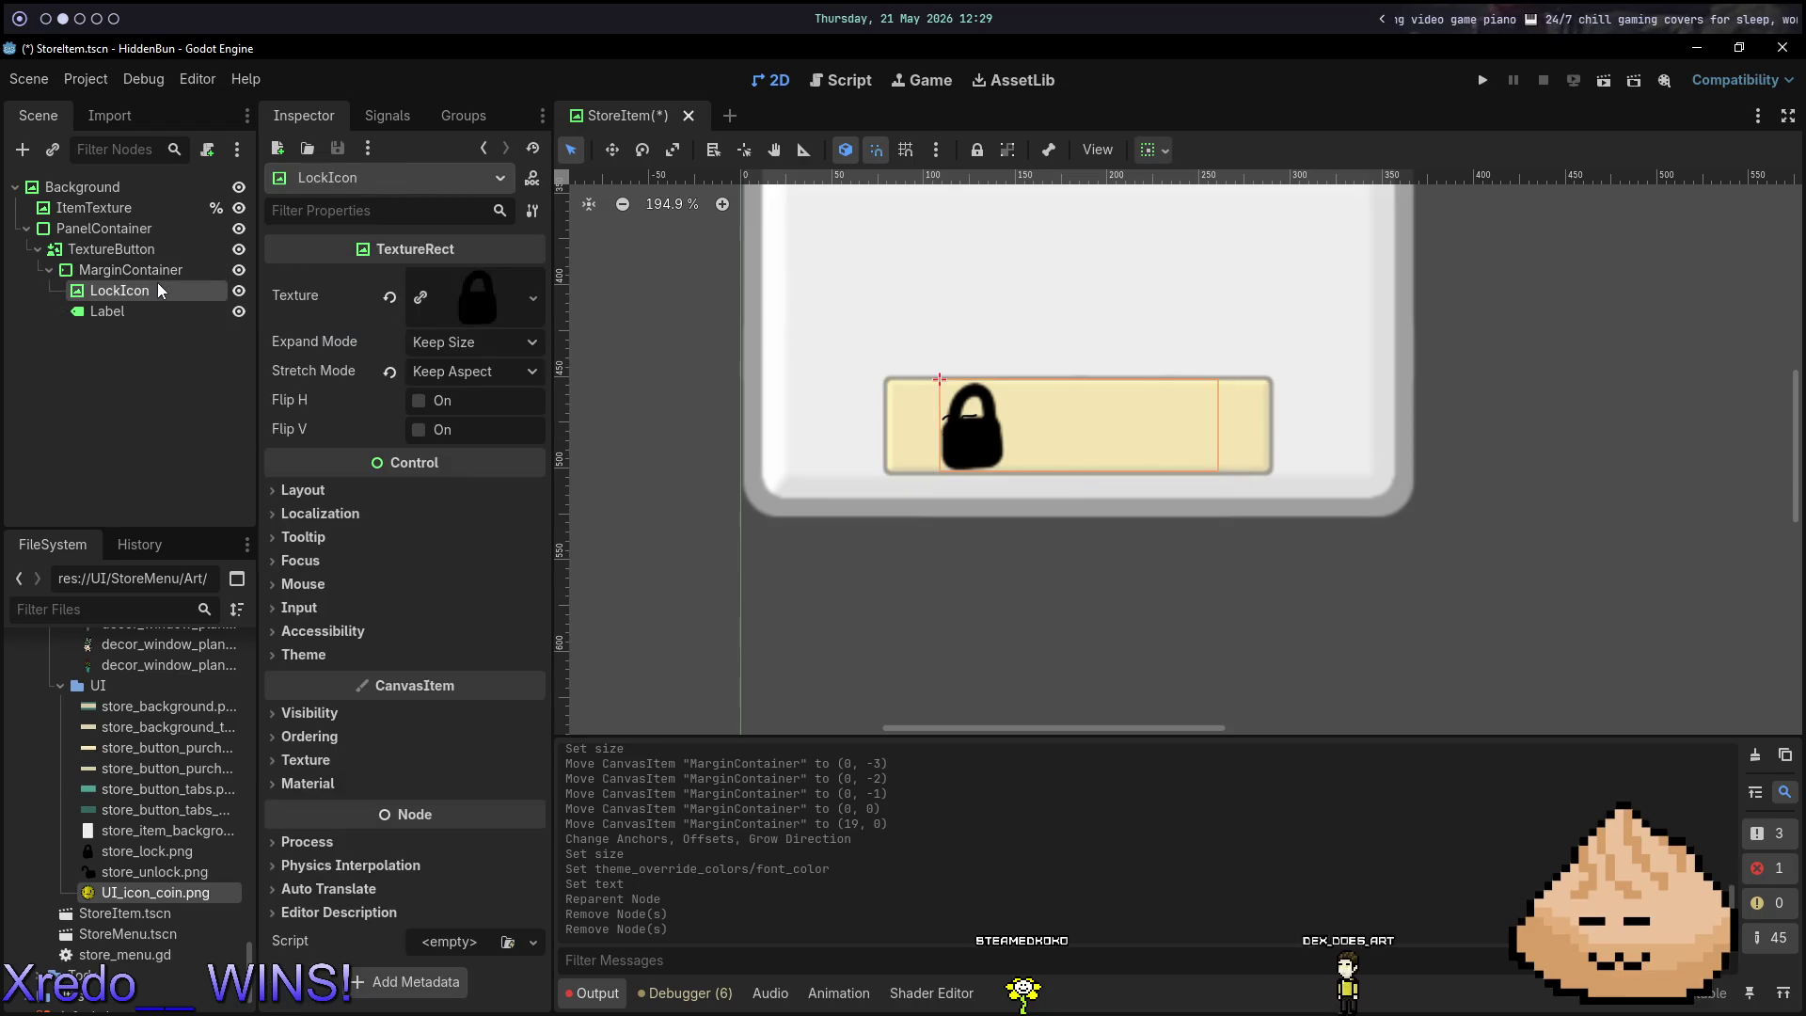
Set LockIcon's container sizing to Shrink Begin horizontally and Center vertically.
click(1143, 155)
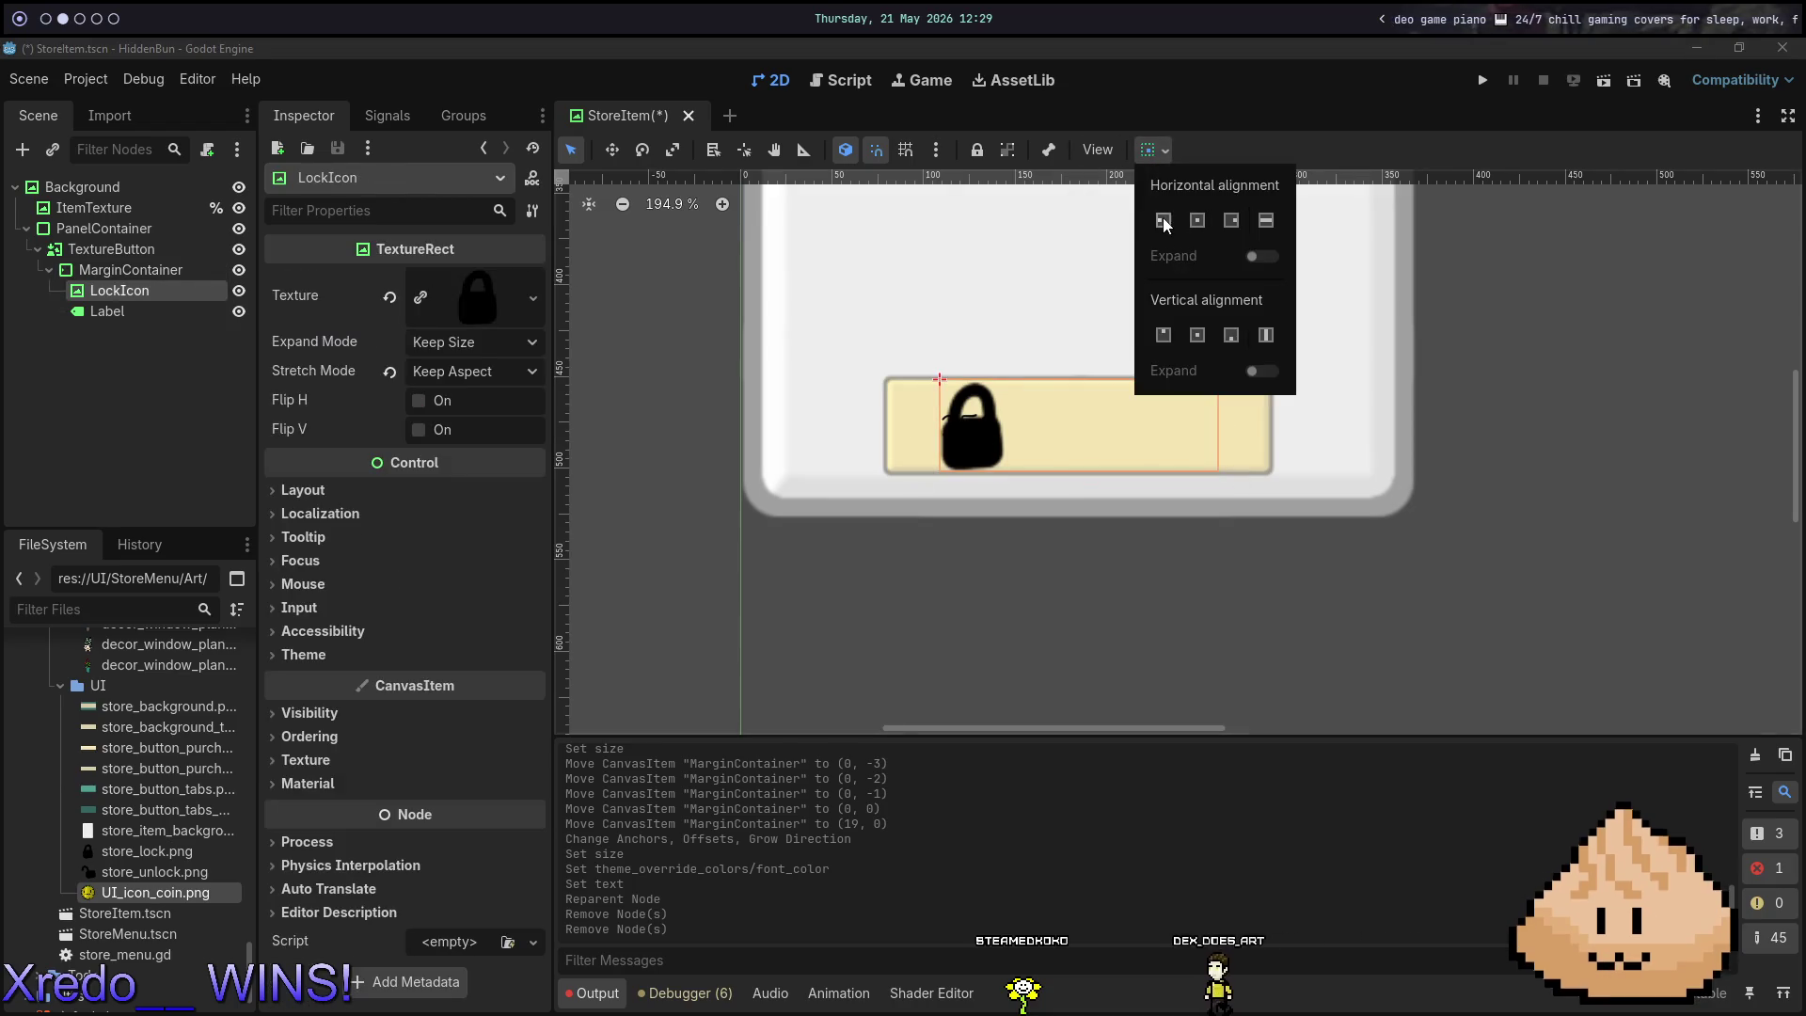
click(1165, 223)
double_click(1164, 222)
click(1198, 335)
click(1193, 254)
Centre the 250 price Label horizontally via its container sizing.
click(149, 310)
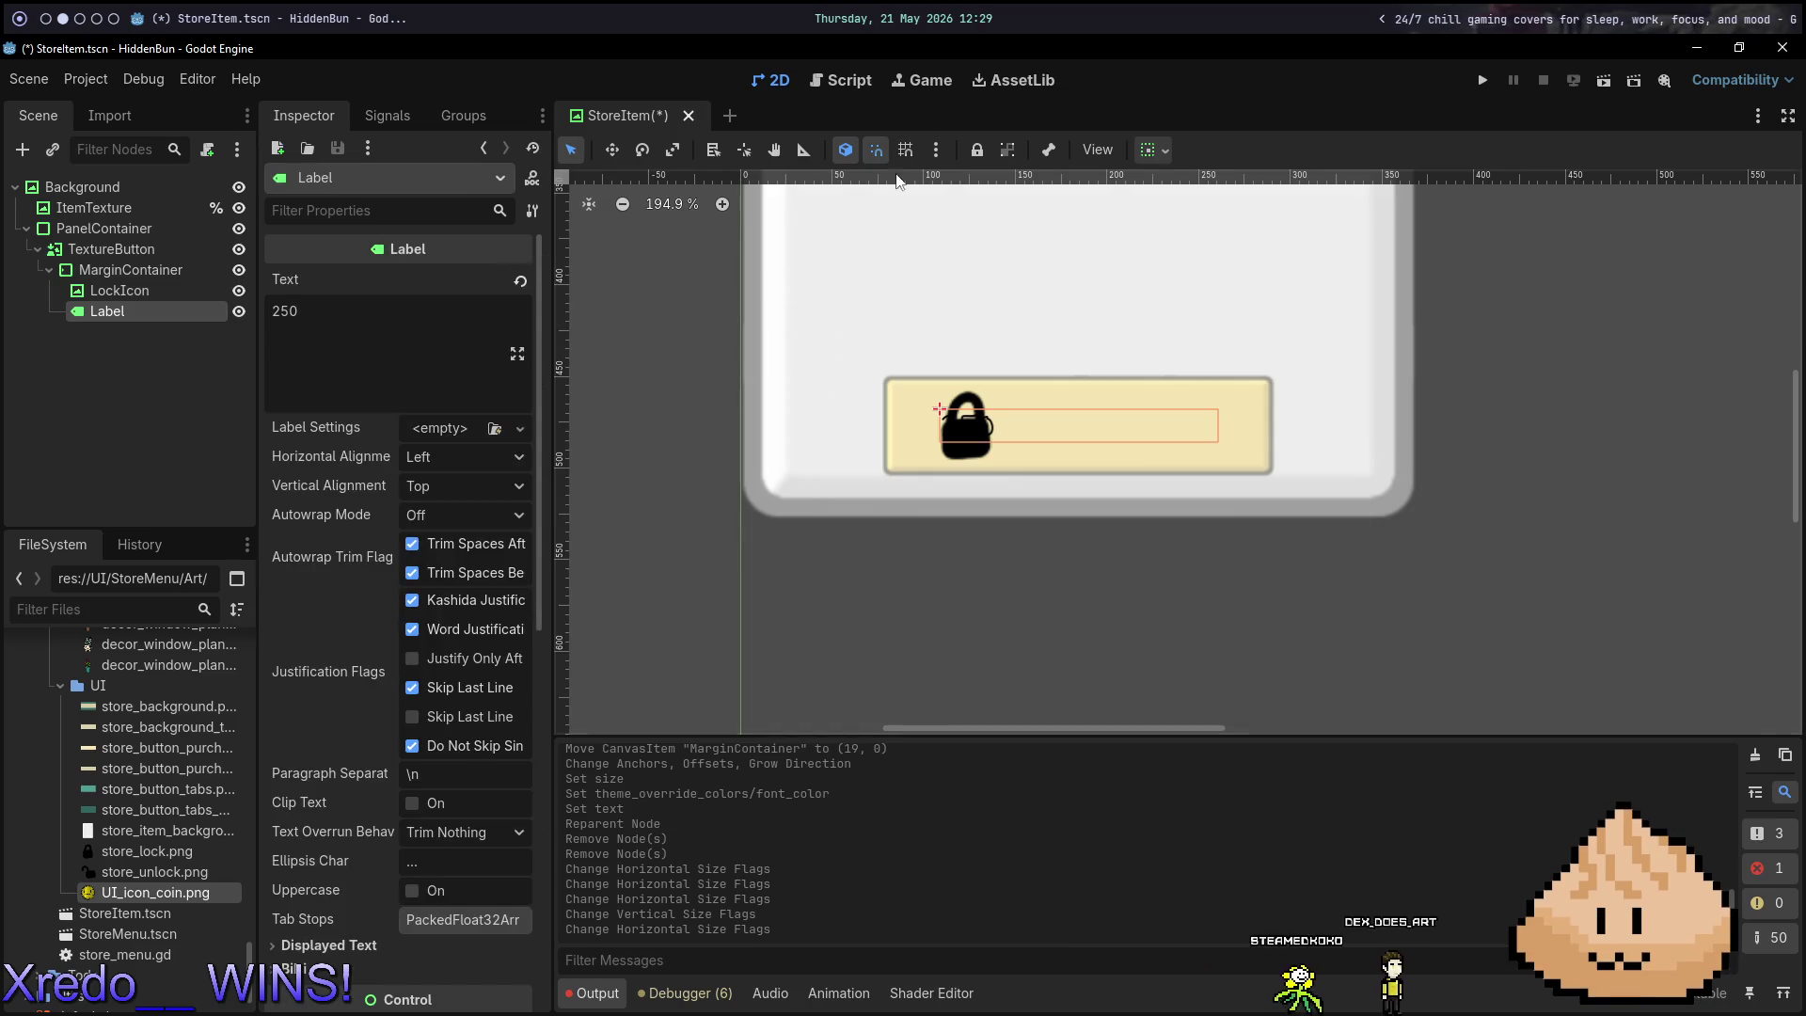
click(1153, 149)
click(1197, 220)
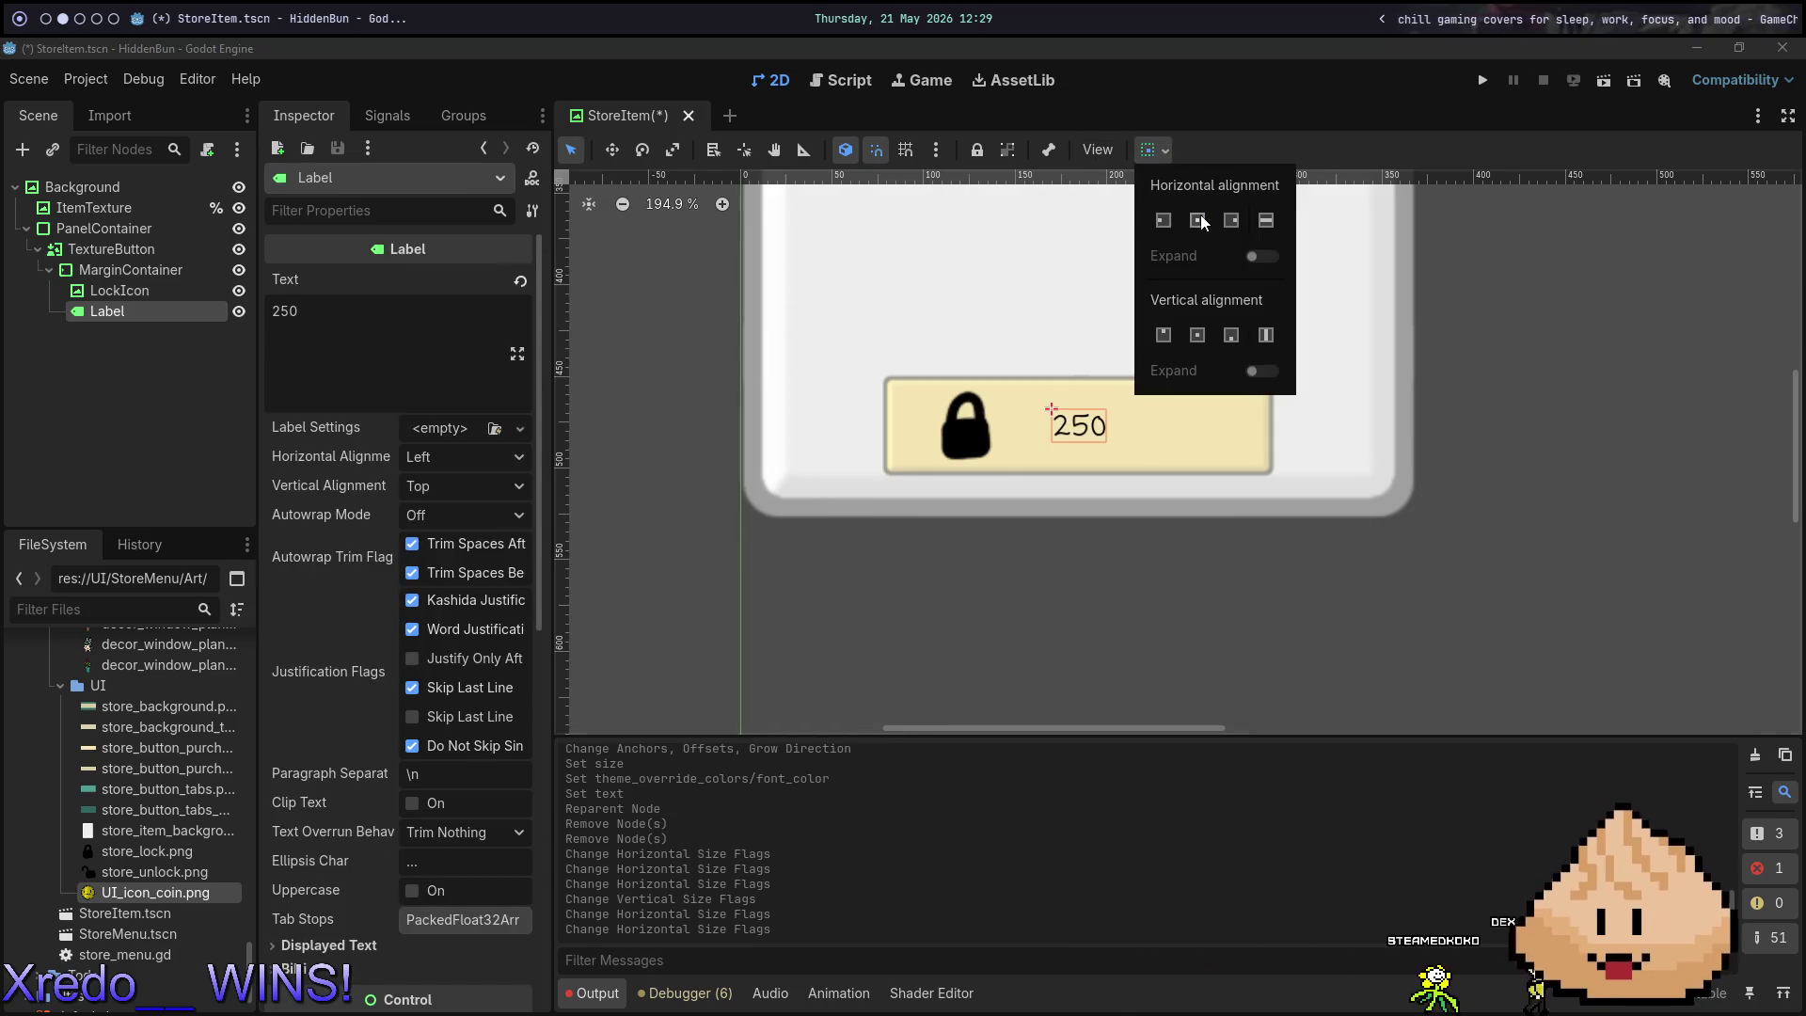
click(879, 149)
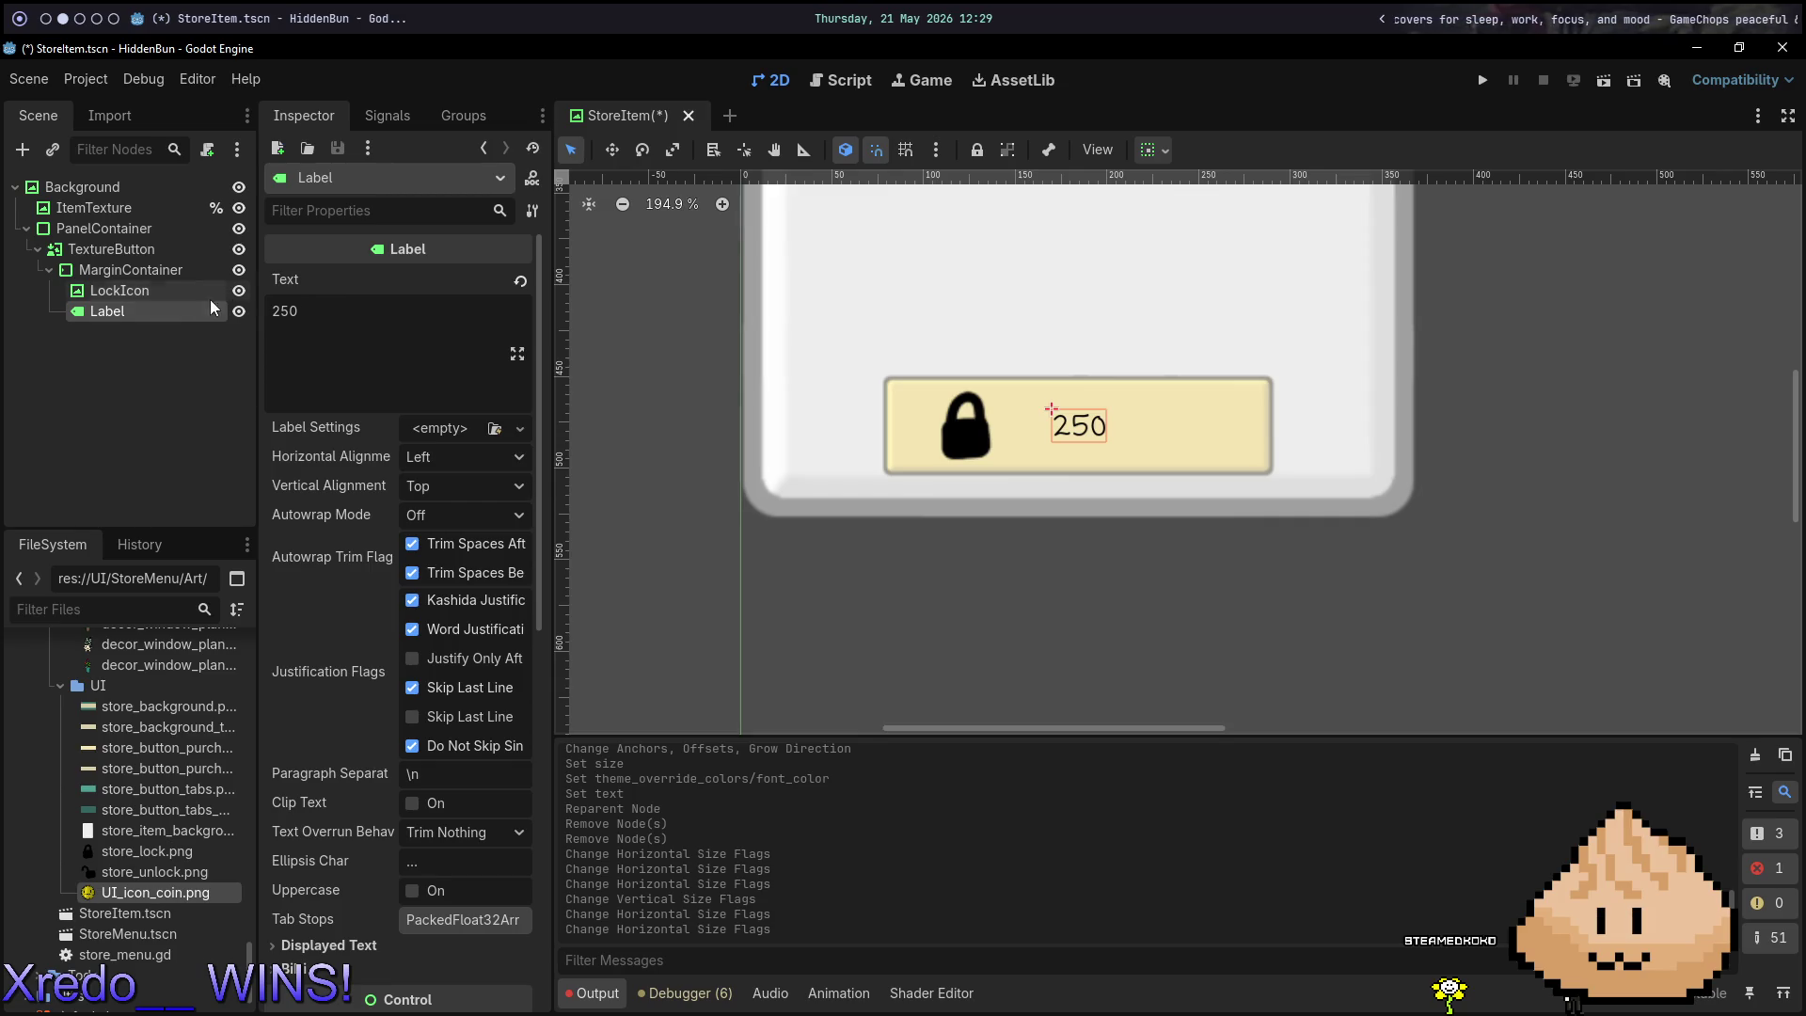
right_click(137, 279)
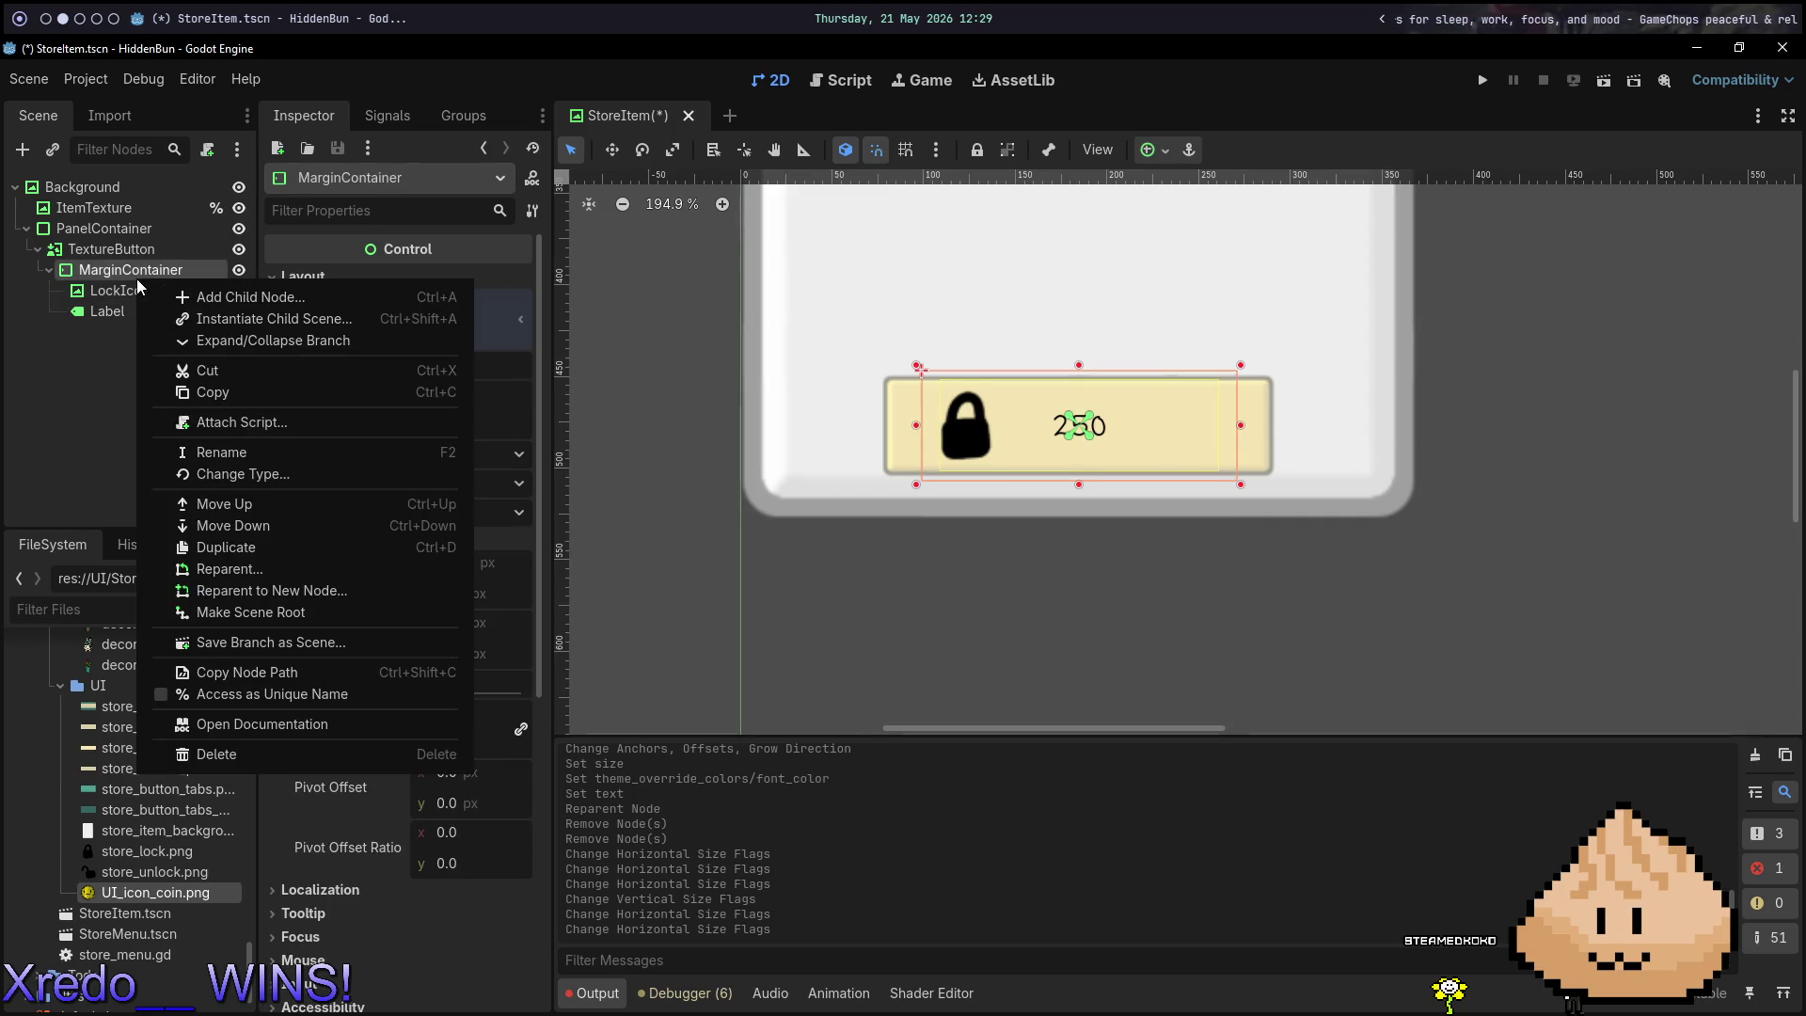
Add an HBoxContainer child to MarginContainer and move the Label into it.
click(204, 299)
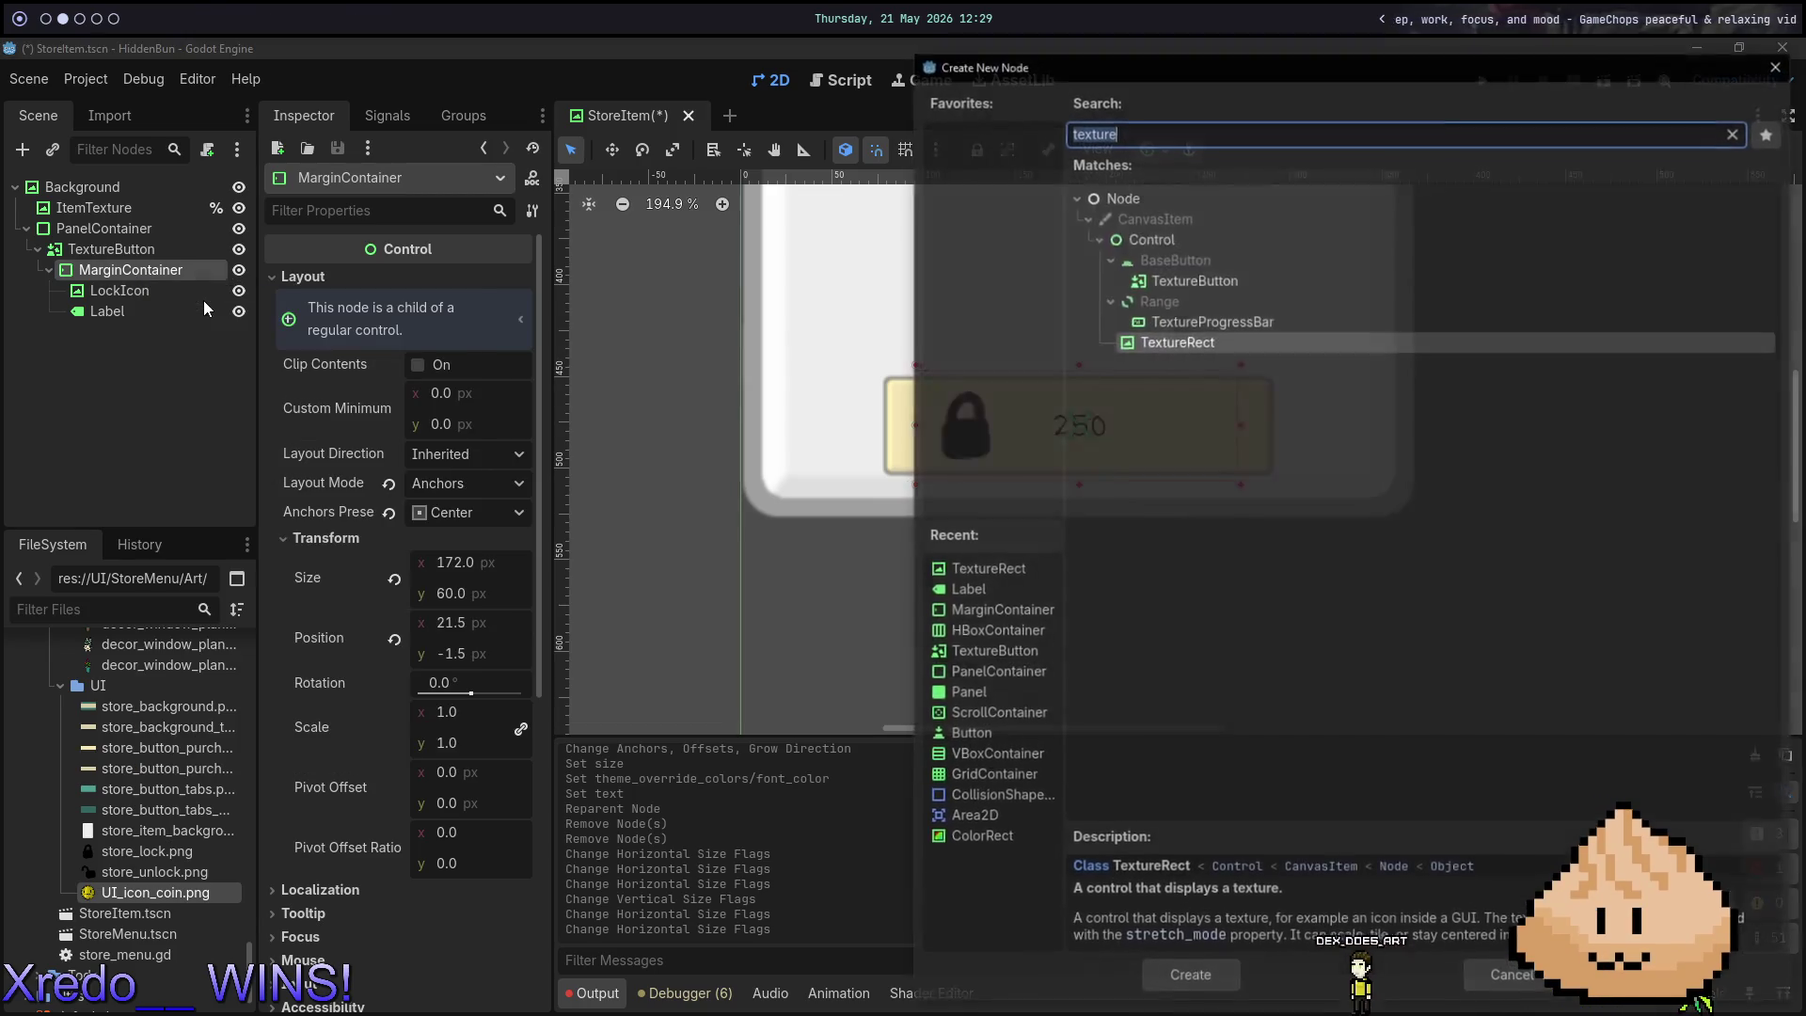
text(hbox)
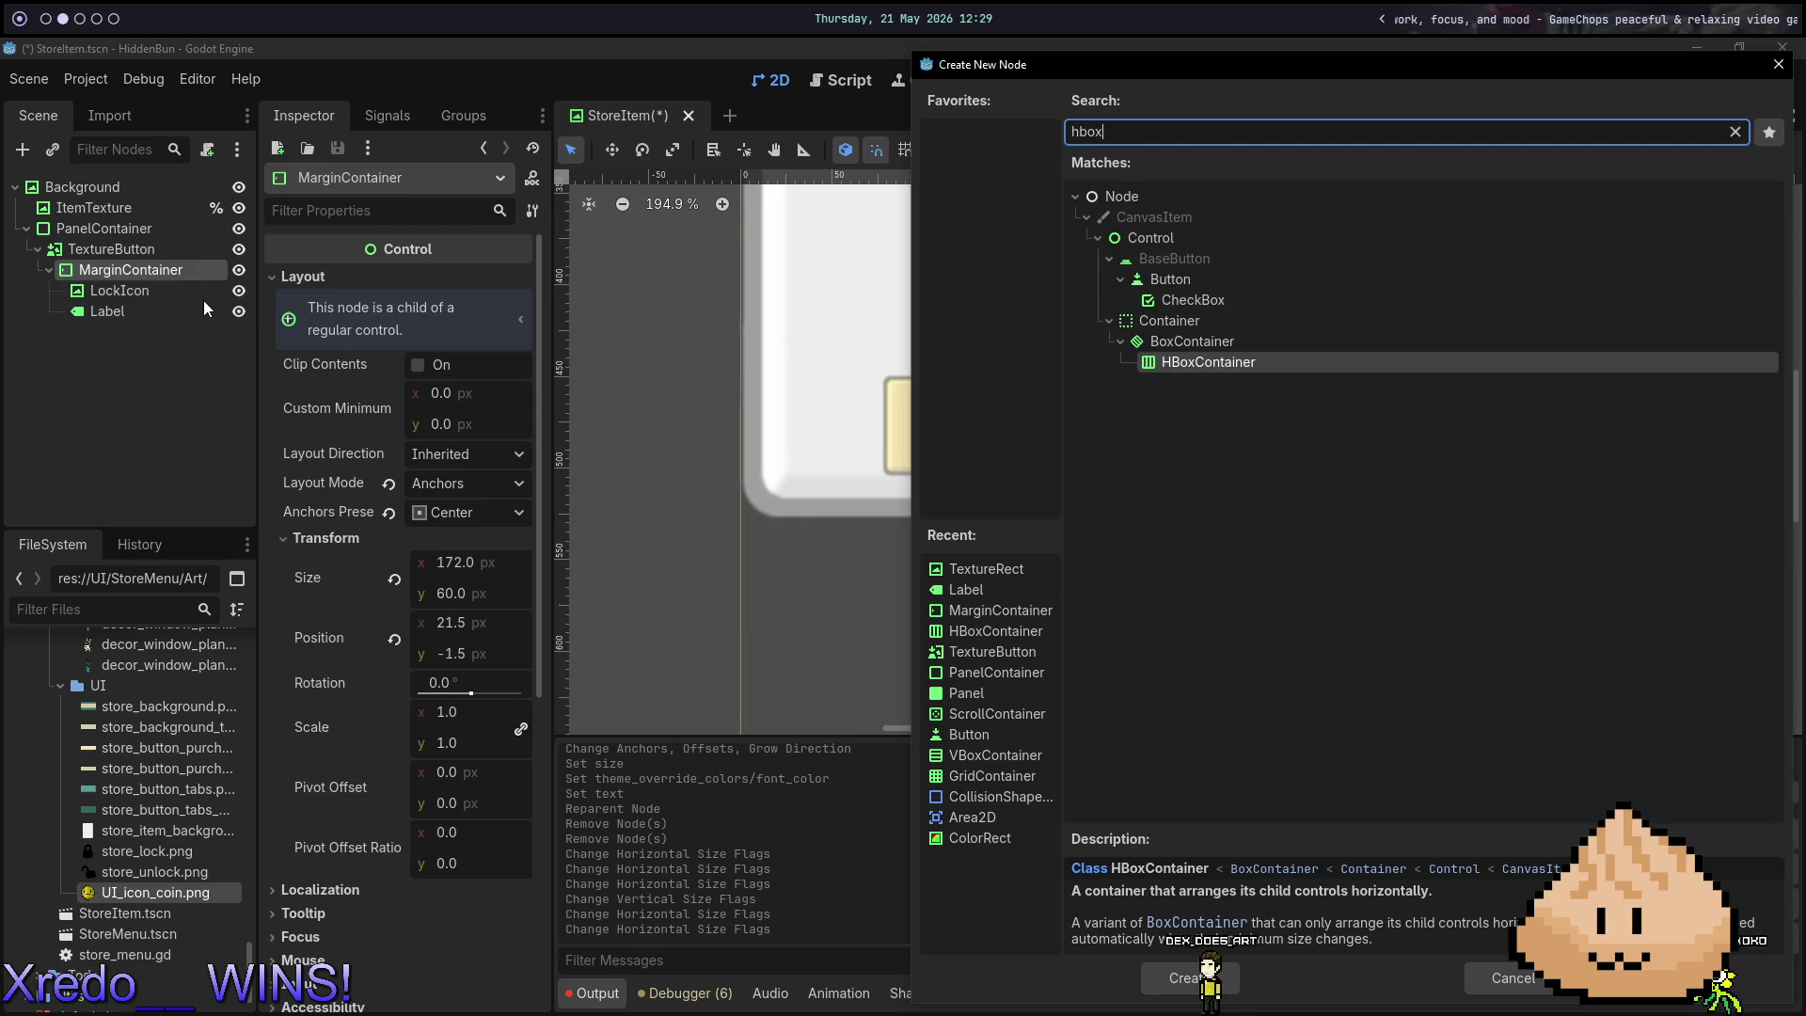
key(Return)
mouse_move(193, 303)
mouse_down()
mouse_move(156, 308)
mouse_move(150, 333)
mouse_up()
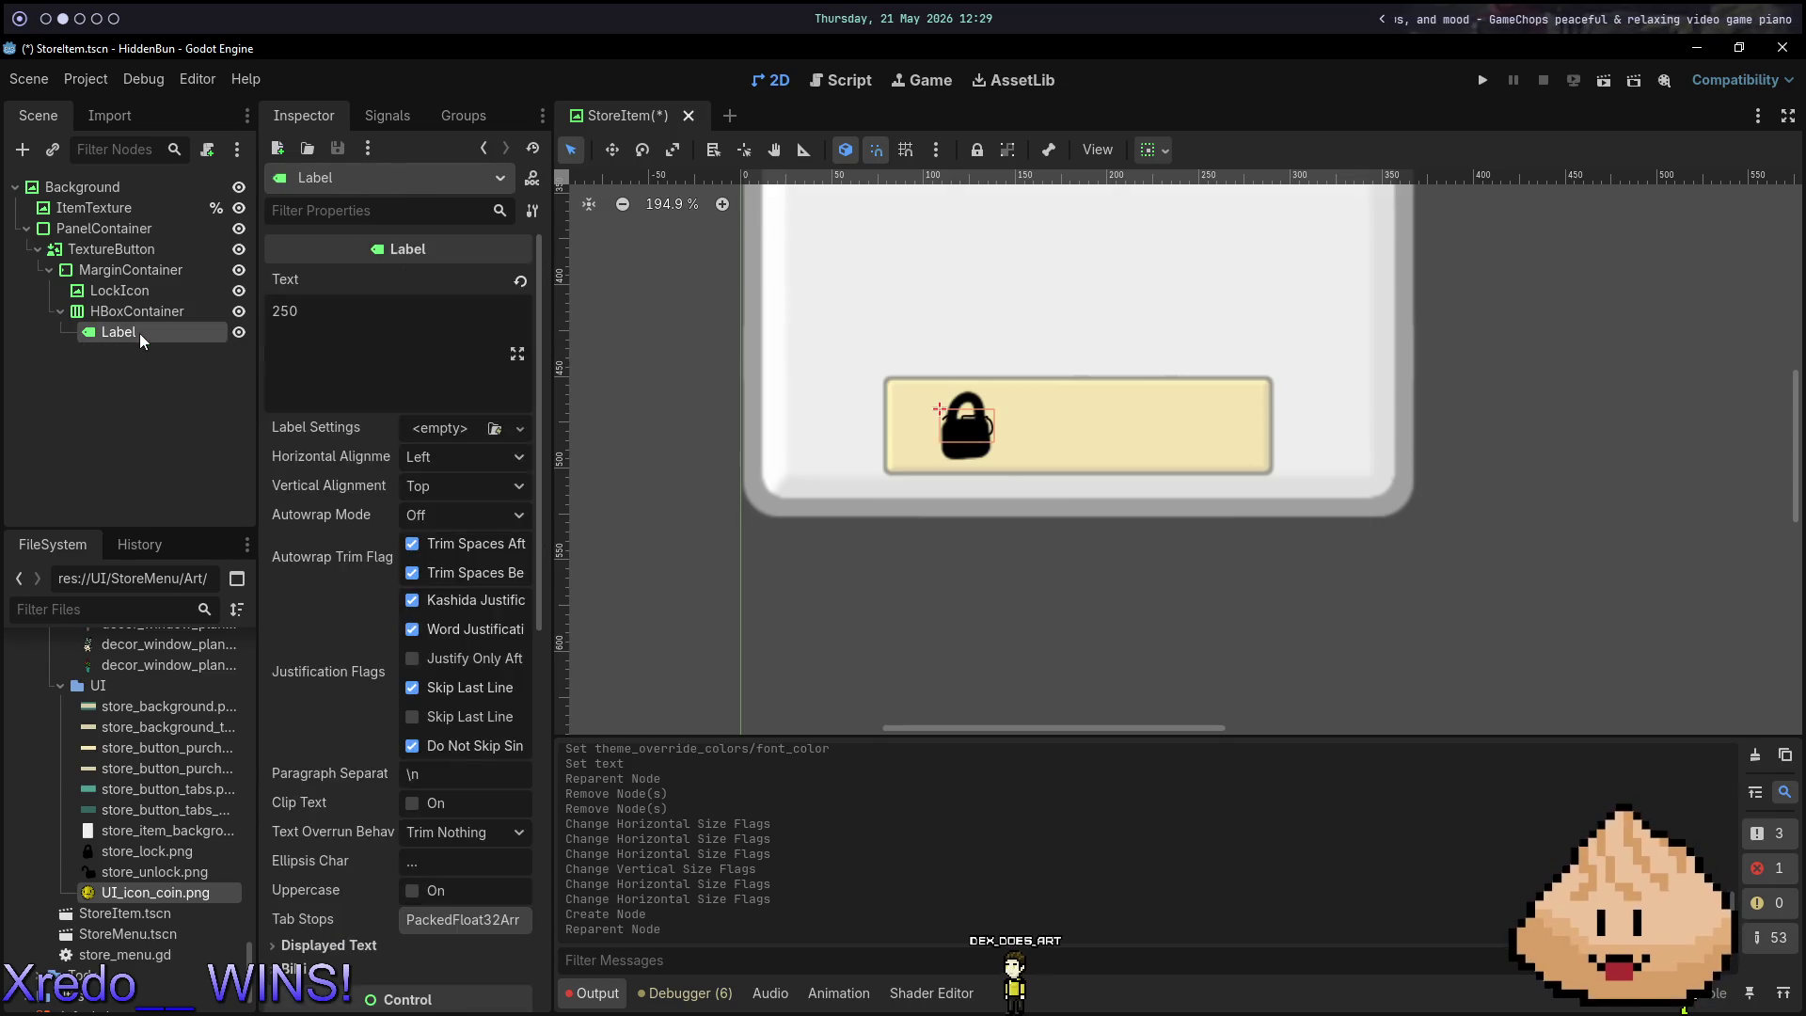
Add a TextureRect child to the HBoxContainer using UI_icon_coin.png as its texture.
right_click(184, 318)
click(296, 345)
text(texture)
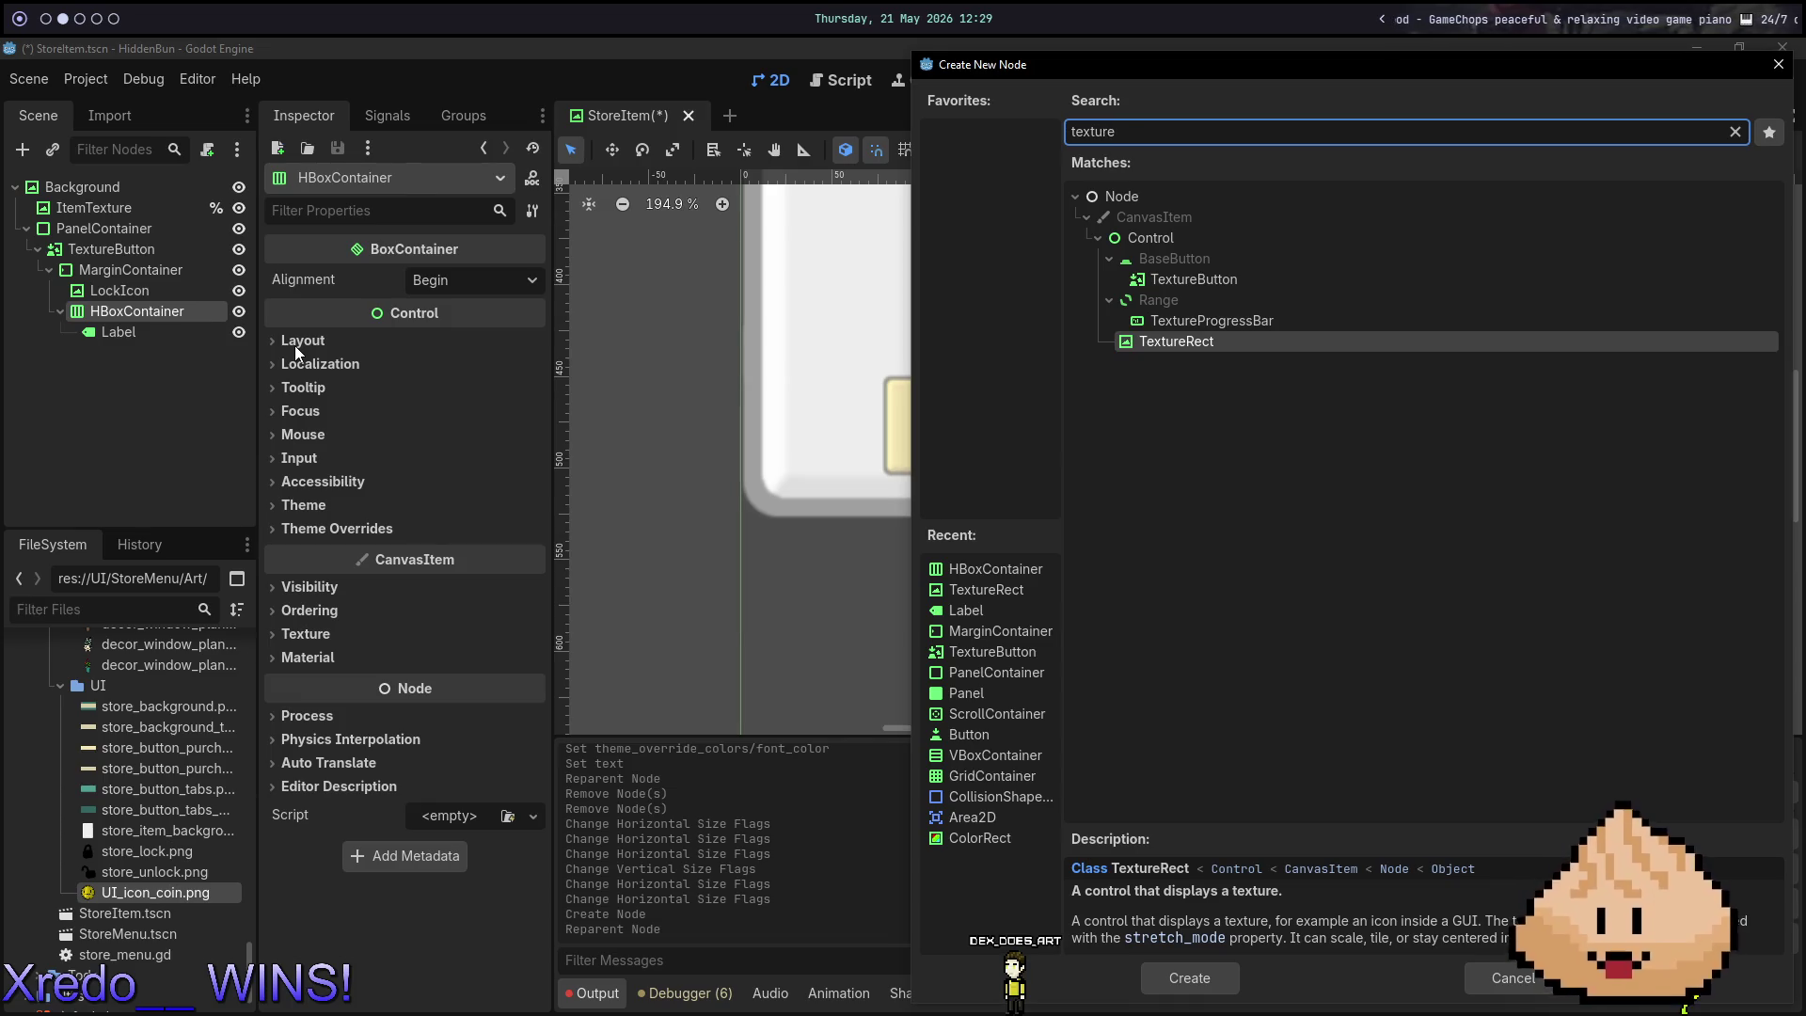
key(Return)
mouse_move(130, 893)
mouse_down()
mouse_move(419, 414)
mouse_move(438, 277)
mouse_move(452, 295)
mouse_up()
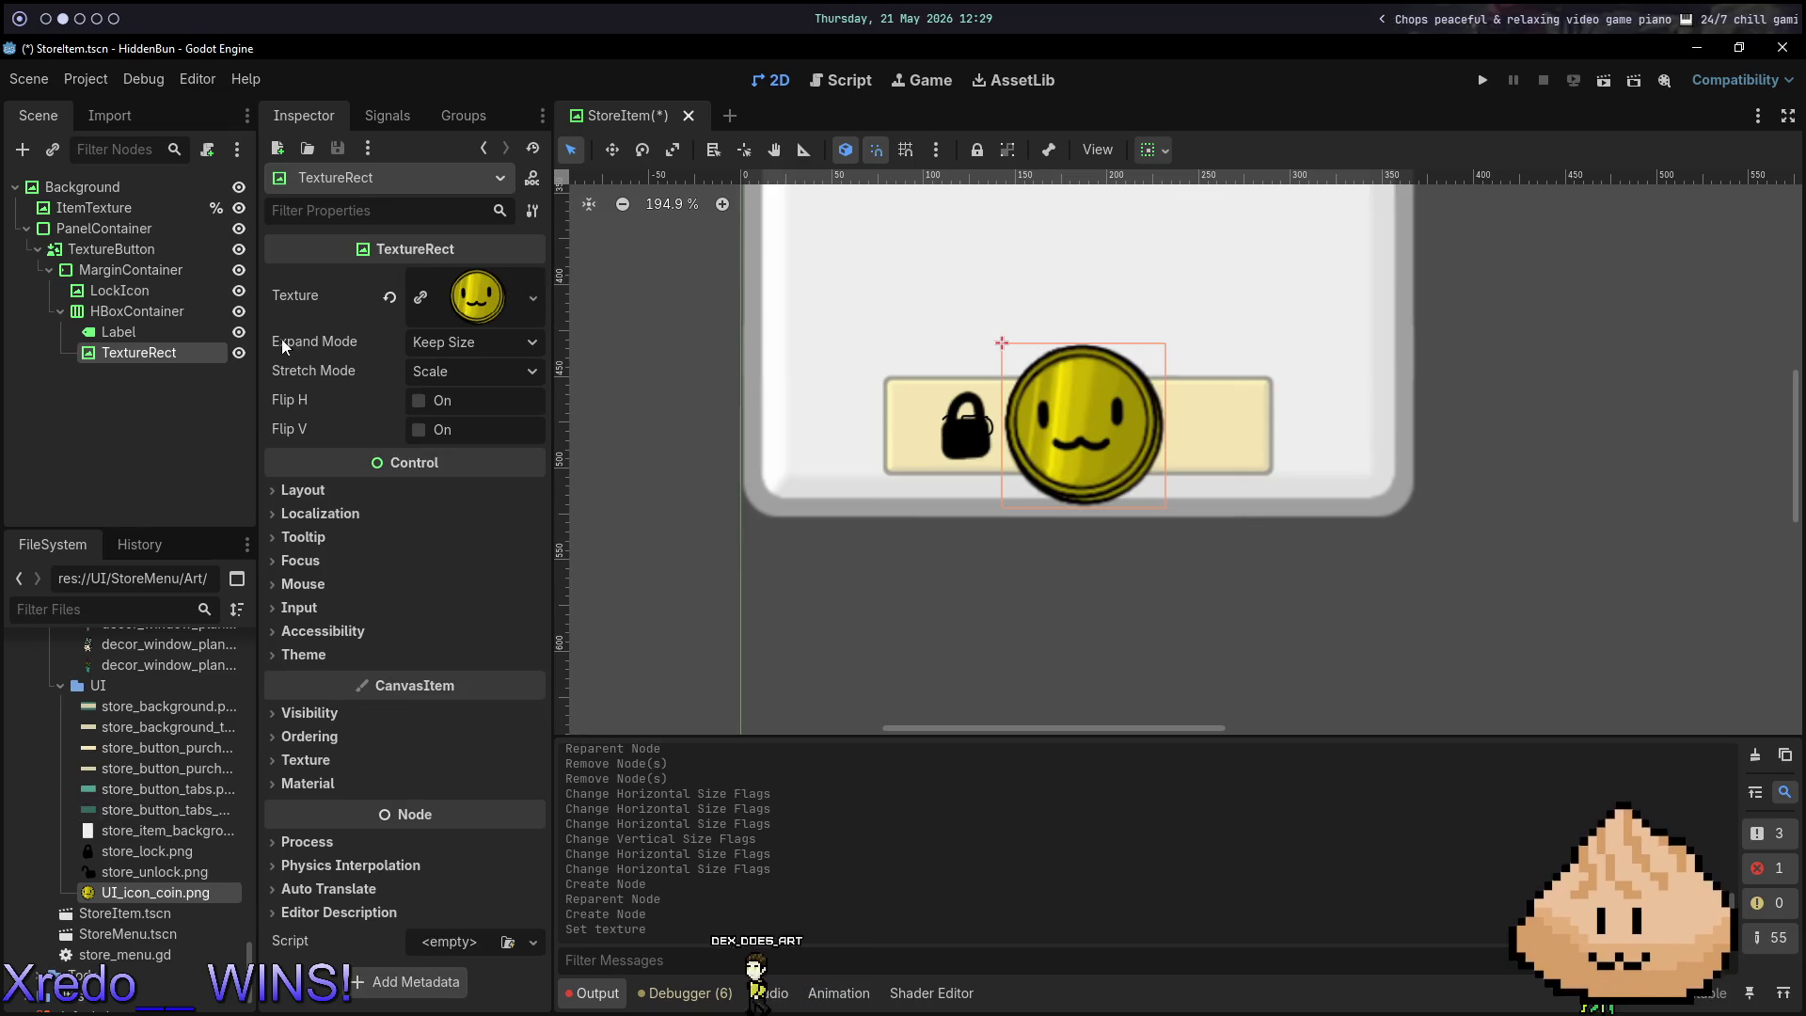
key(super+Right)
key(super+Right)
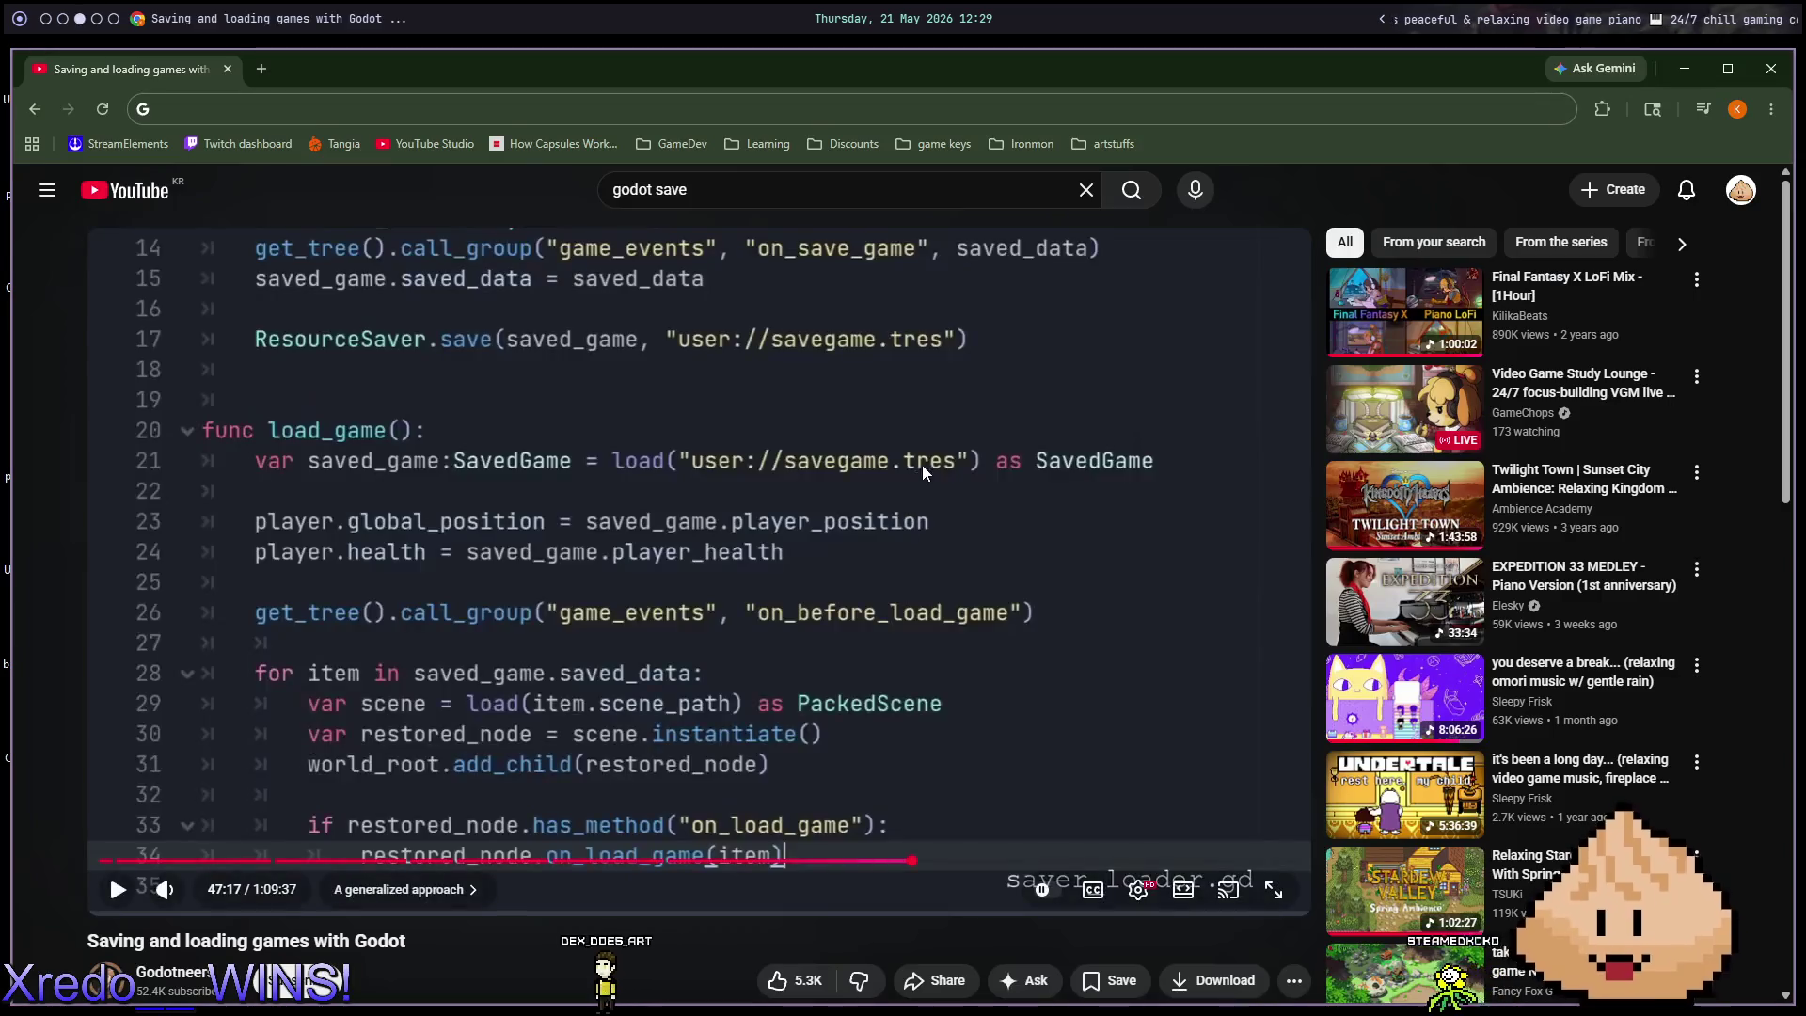
Drop UI_icon_coin.png onto the GIMP card as a new layer over the notebook.
scroll(1109, 516, down, 8)
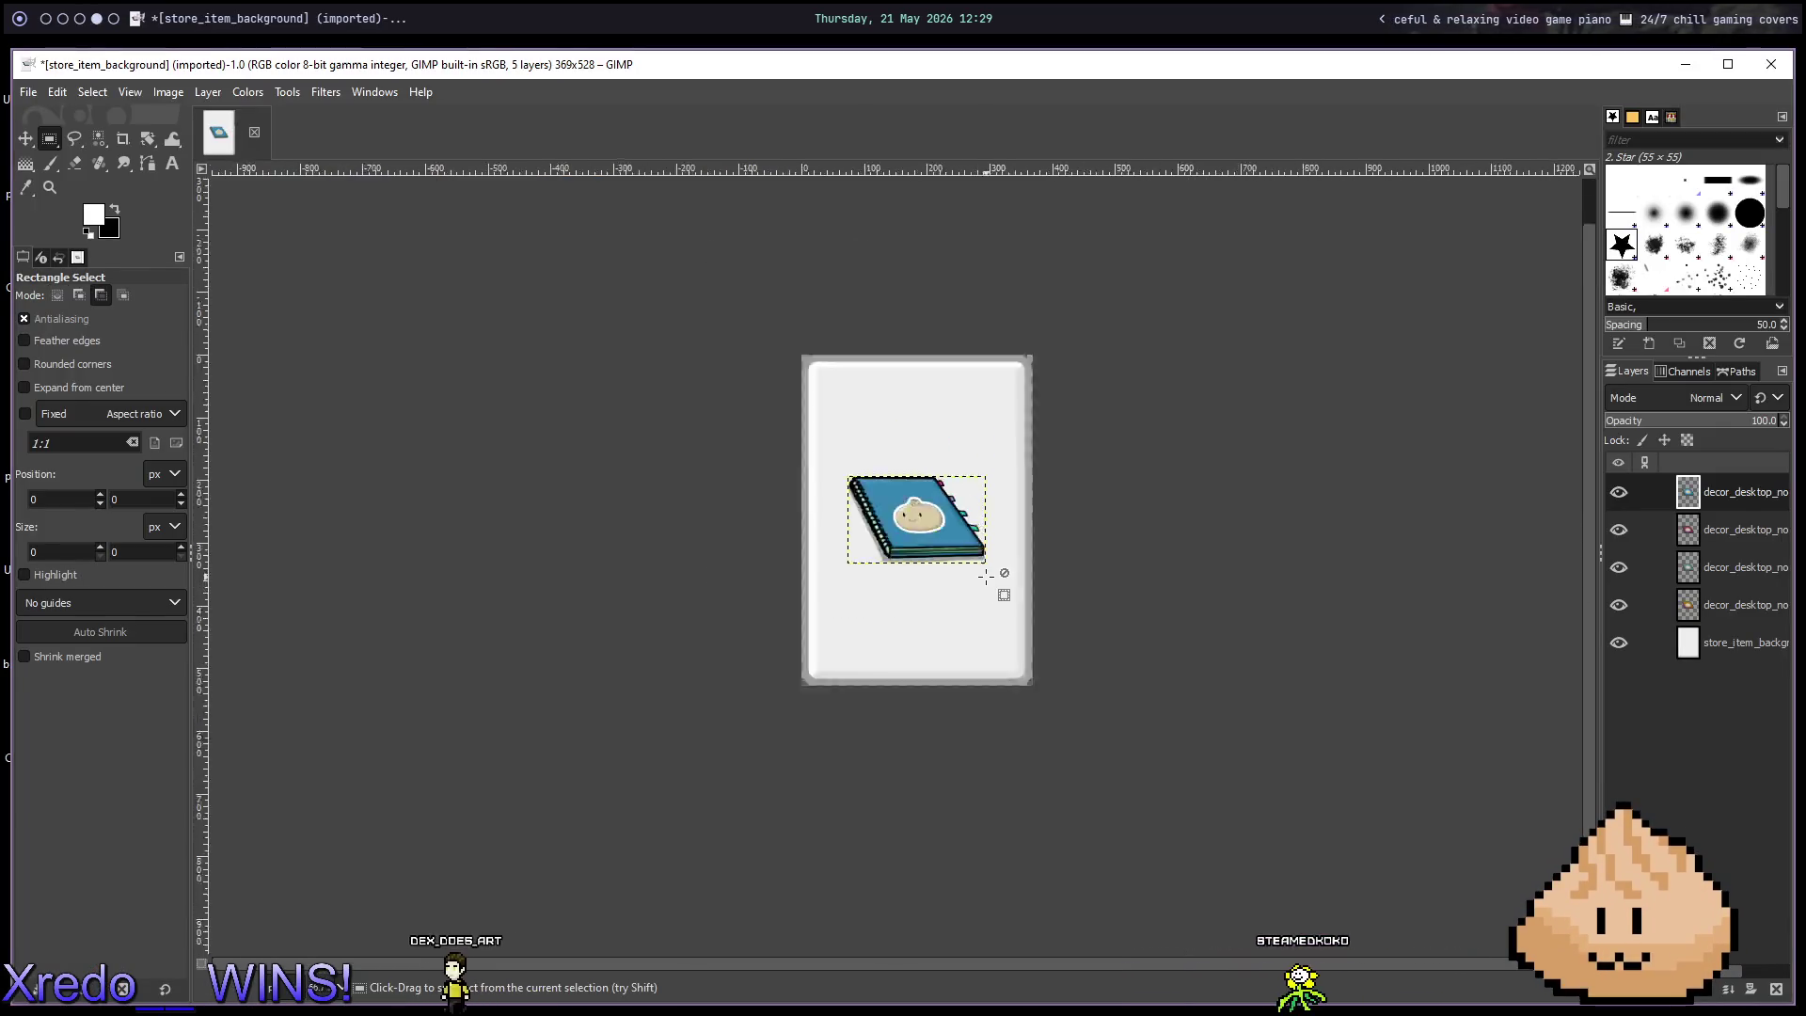
scroll(984, 580, up, 1)
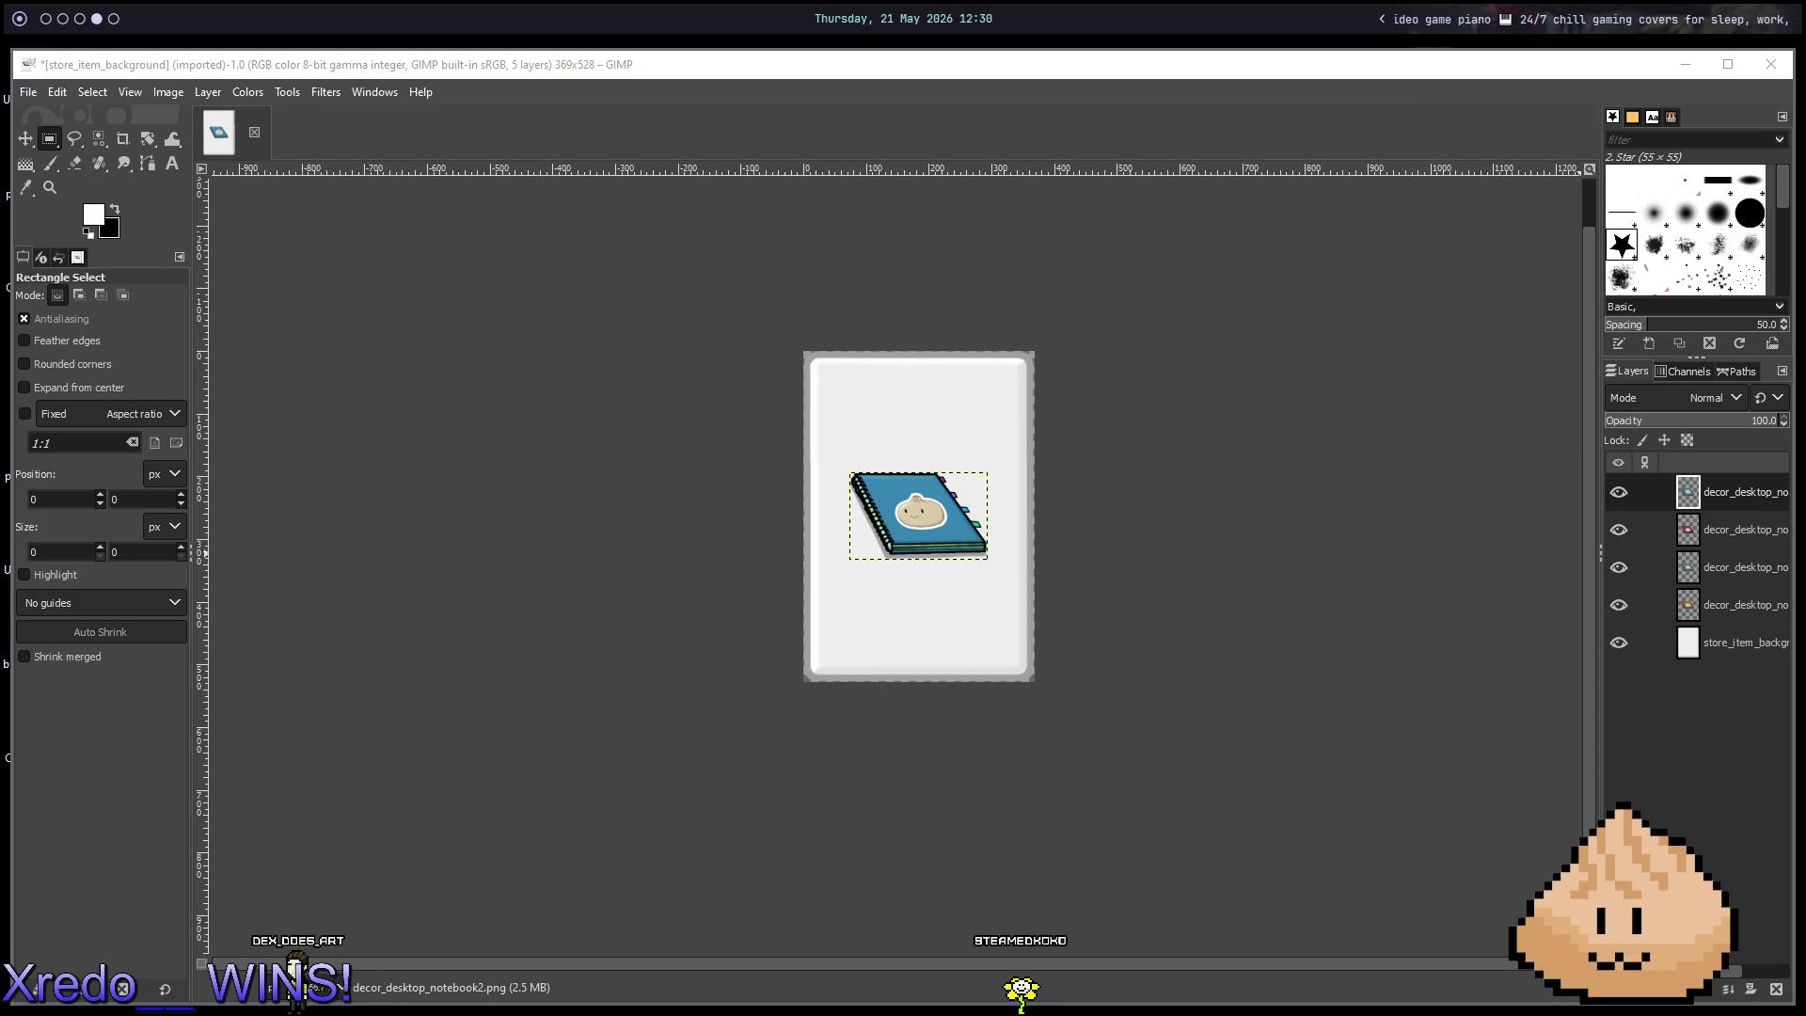
drag(879, 534, 879, 536)
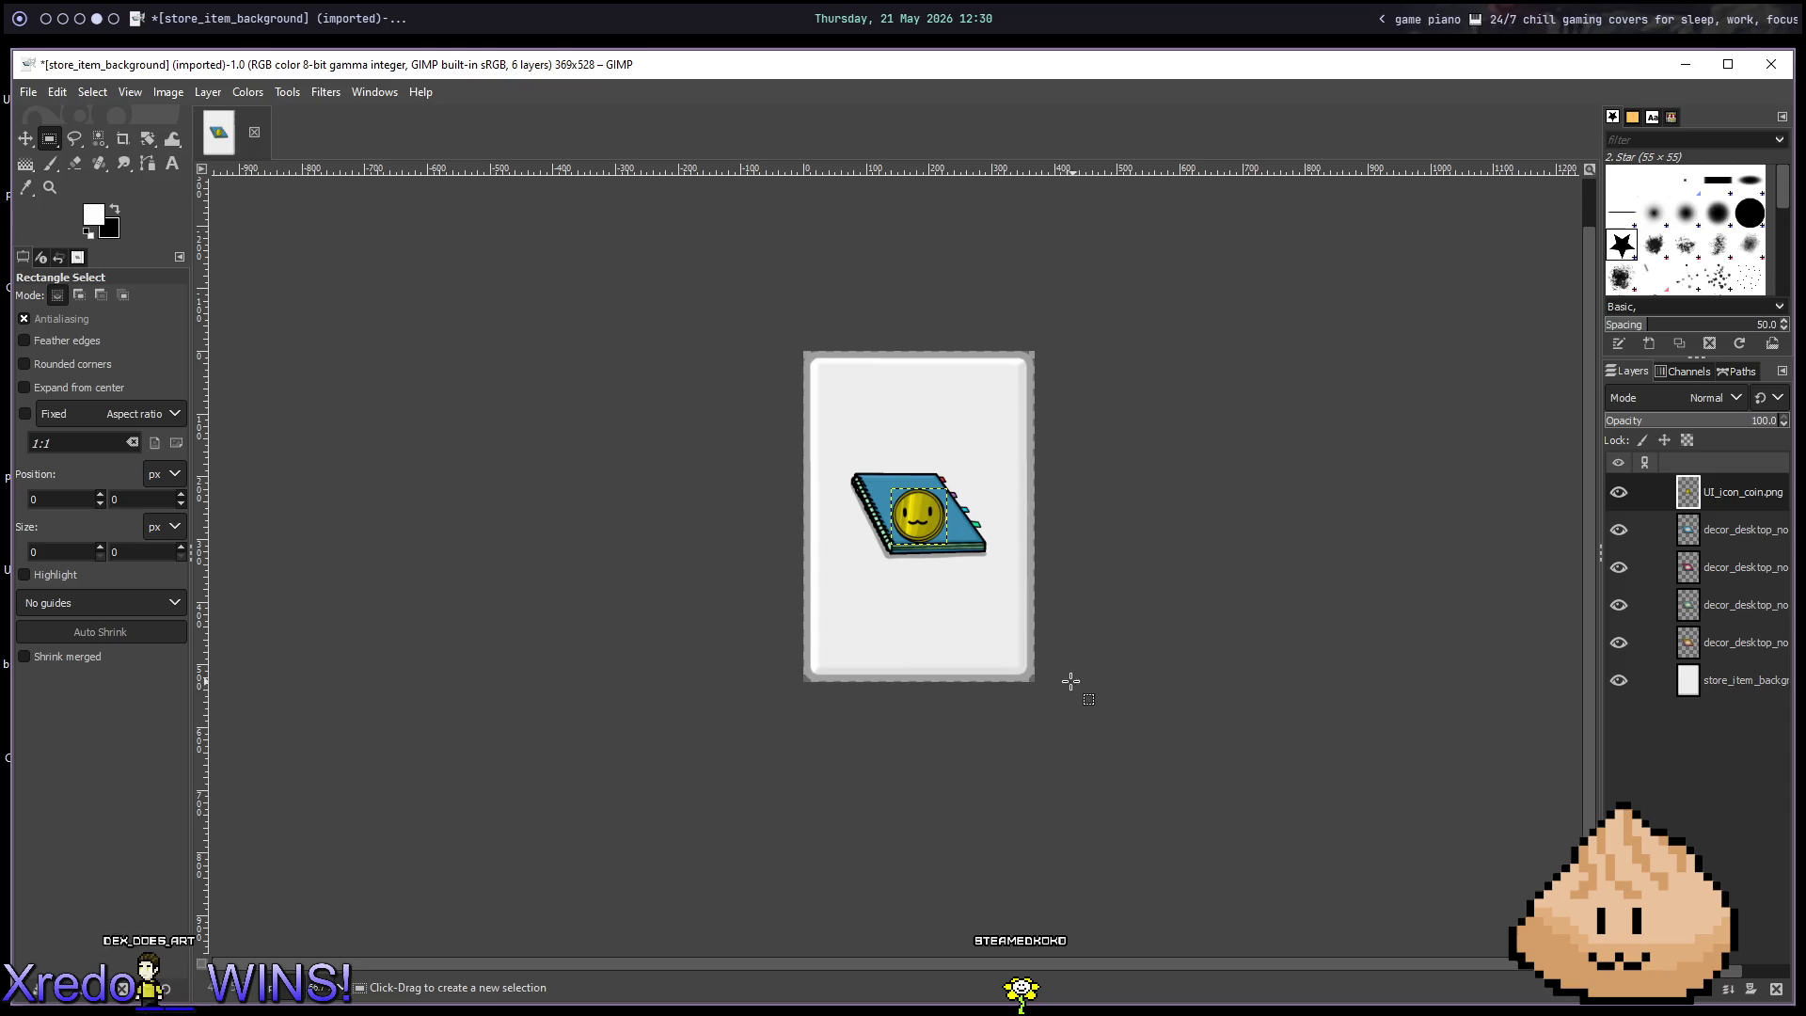
key(ctrl+z)
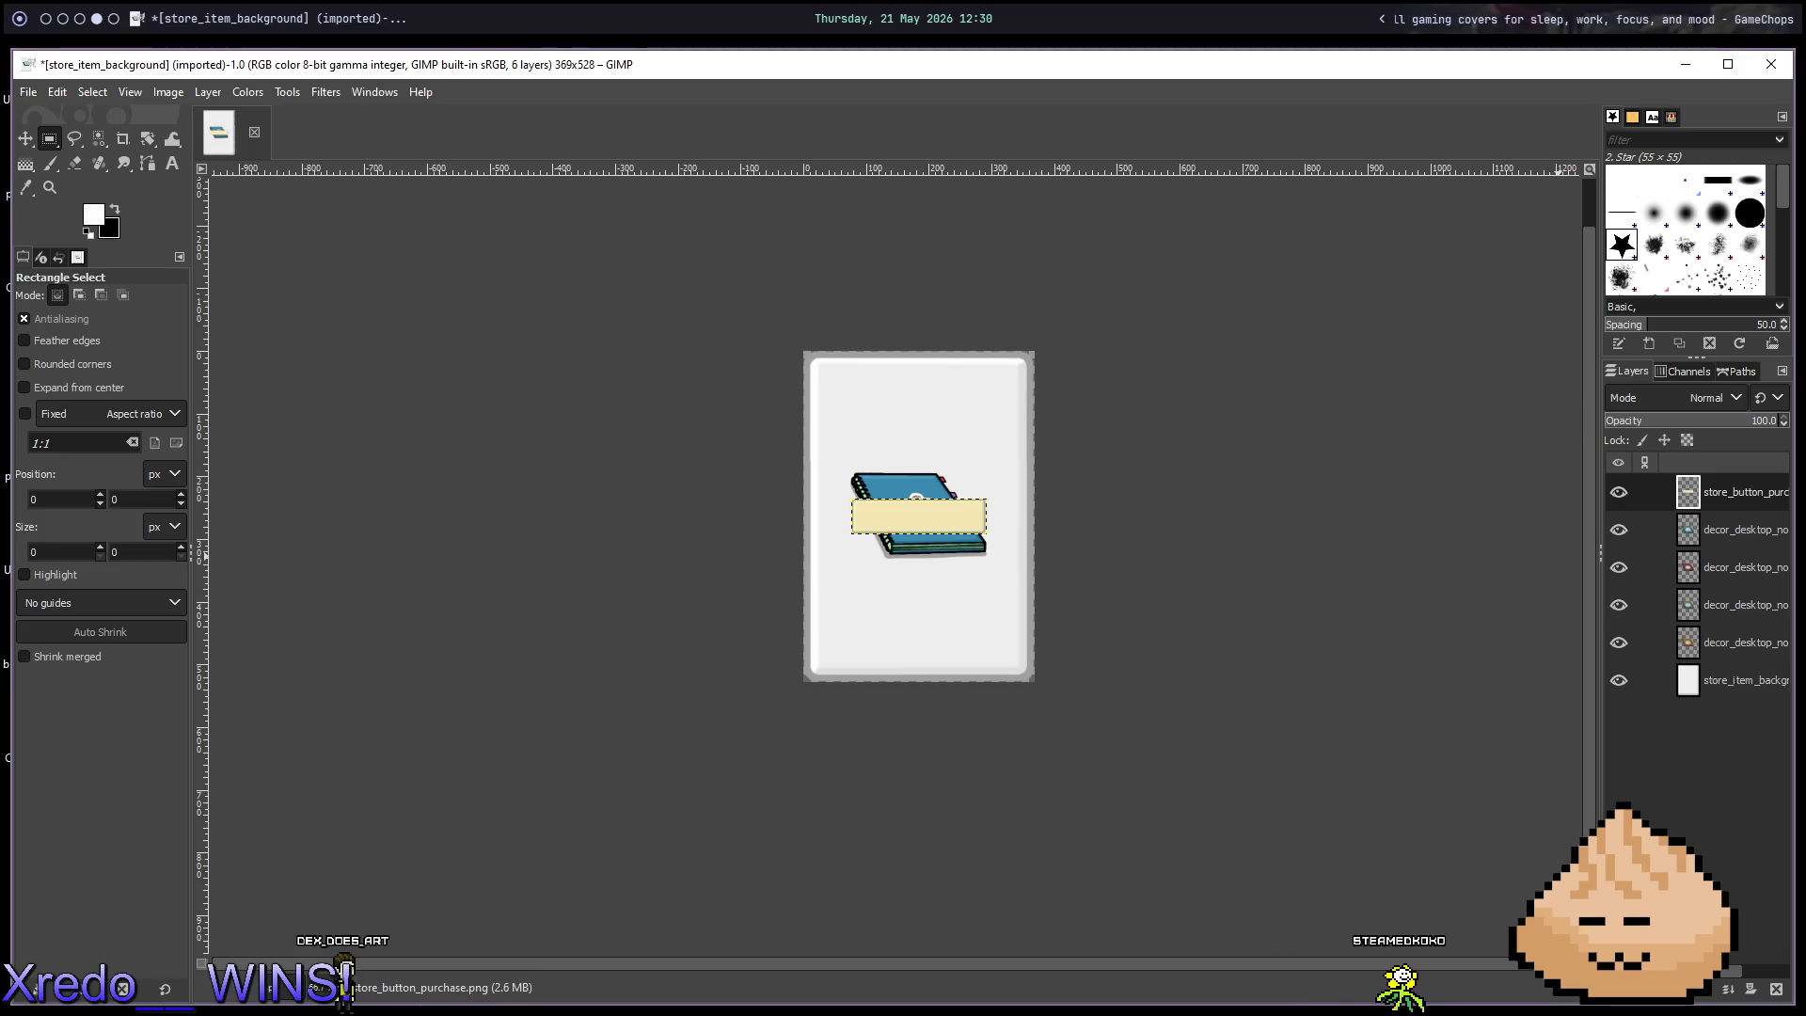
drag(781, 510, 807, 520)
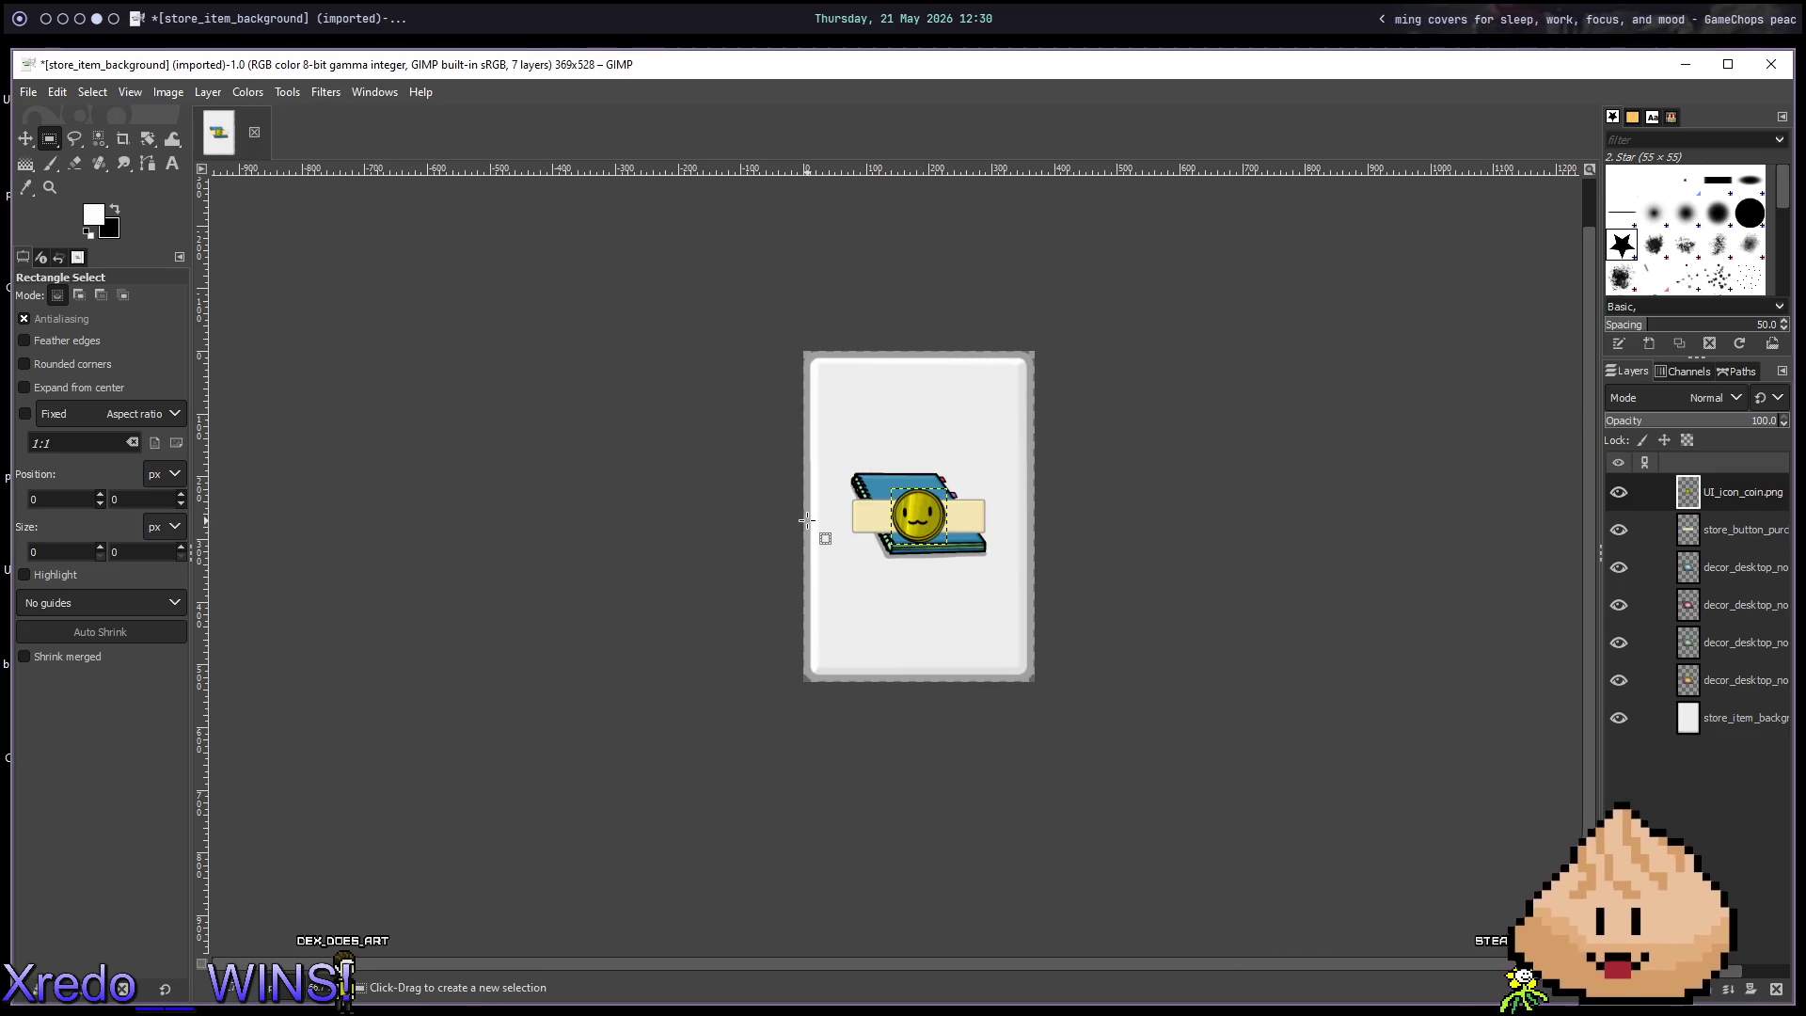
scroll(908, 591, up, 1)
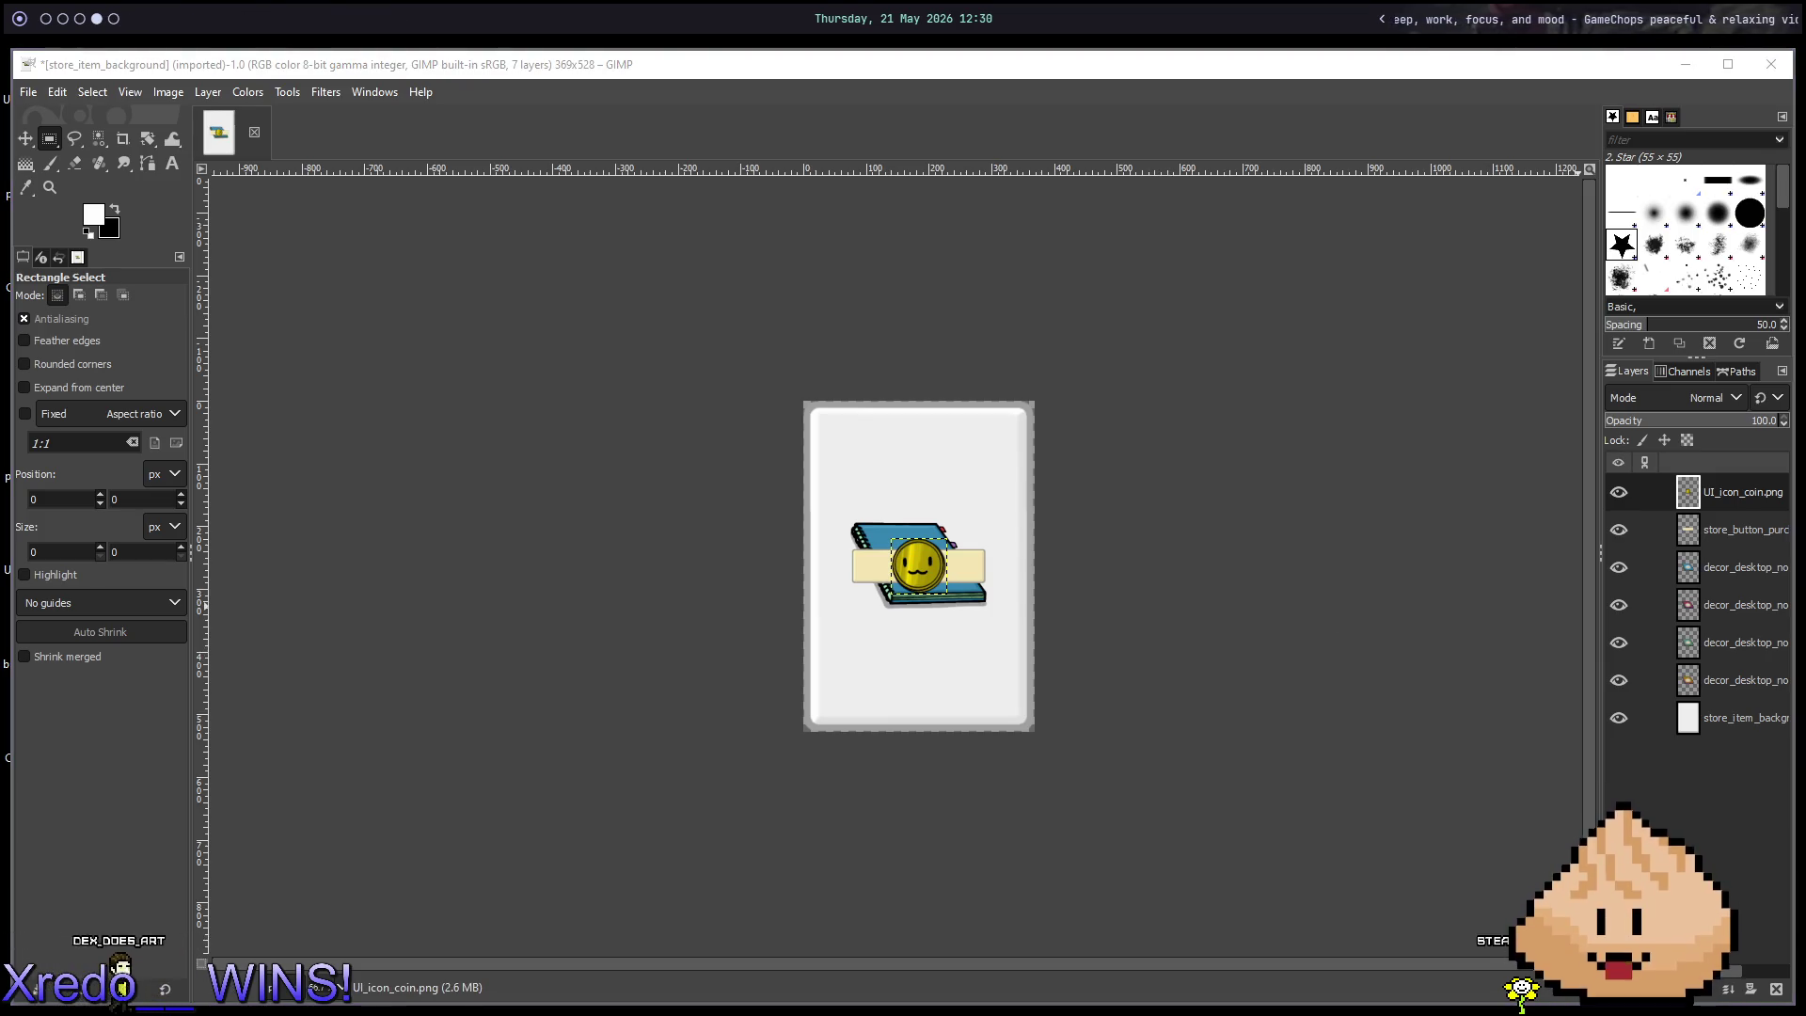
scroll(956, 543, up, 5)
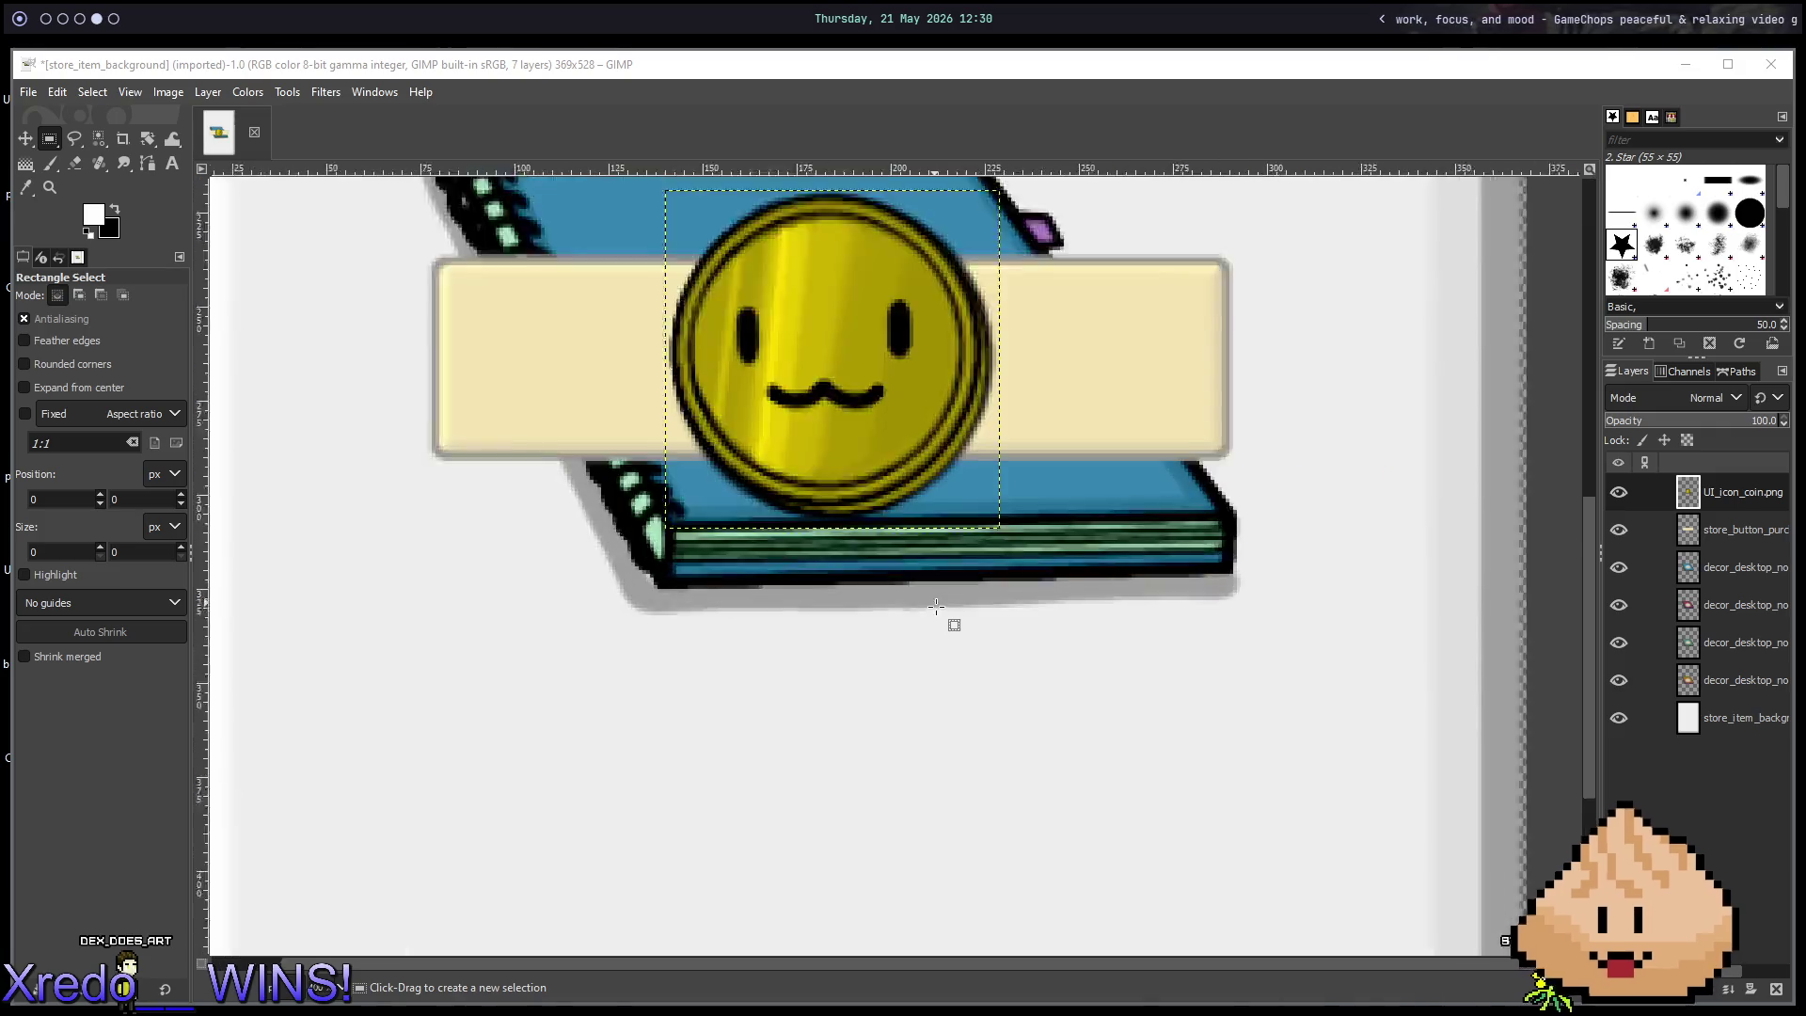
scroll(917, 527, down, 3)
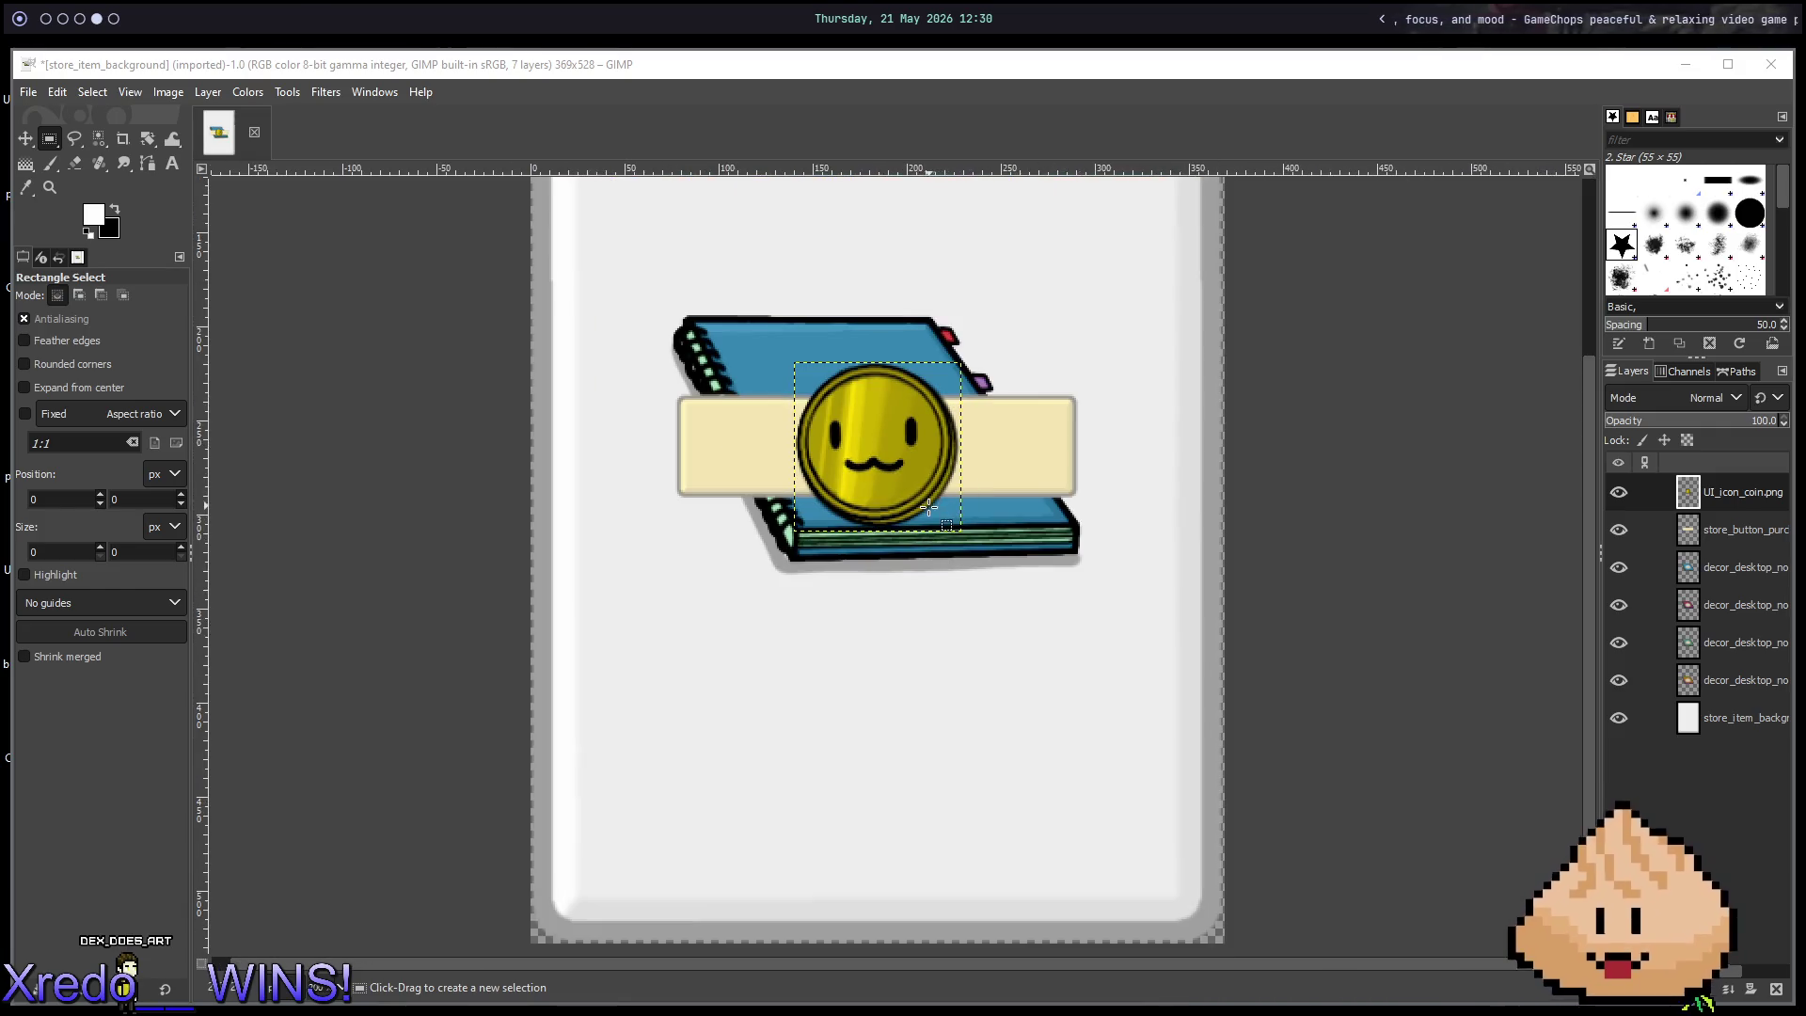
Cycle through the workspaces and land back on the Godot editor.
key(super+2)
key(super+1)
key(super+2)
key(super+3)
key(super+2)
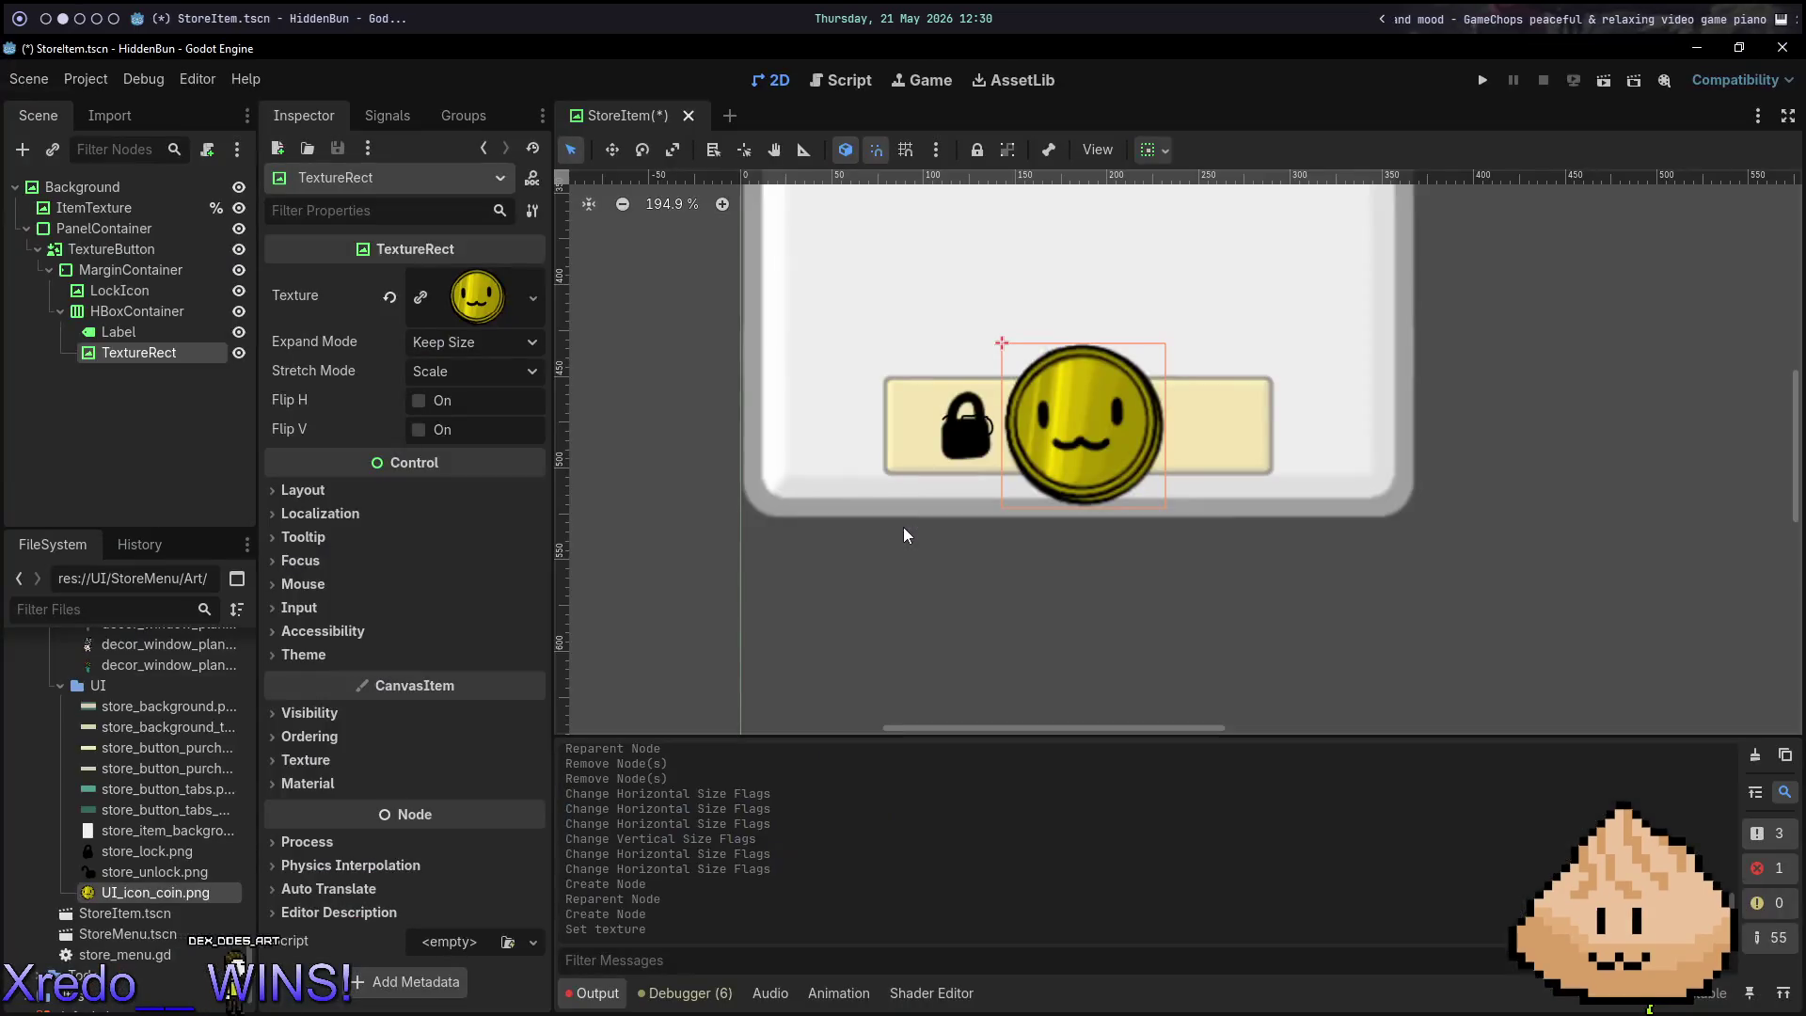
In Godot, expand and collapse the Inspector's Theme section, then return to GIMP.
key(super+1)
key(super+2)
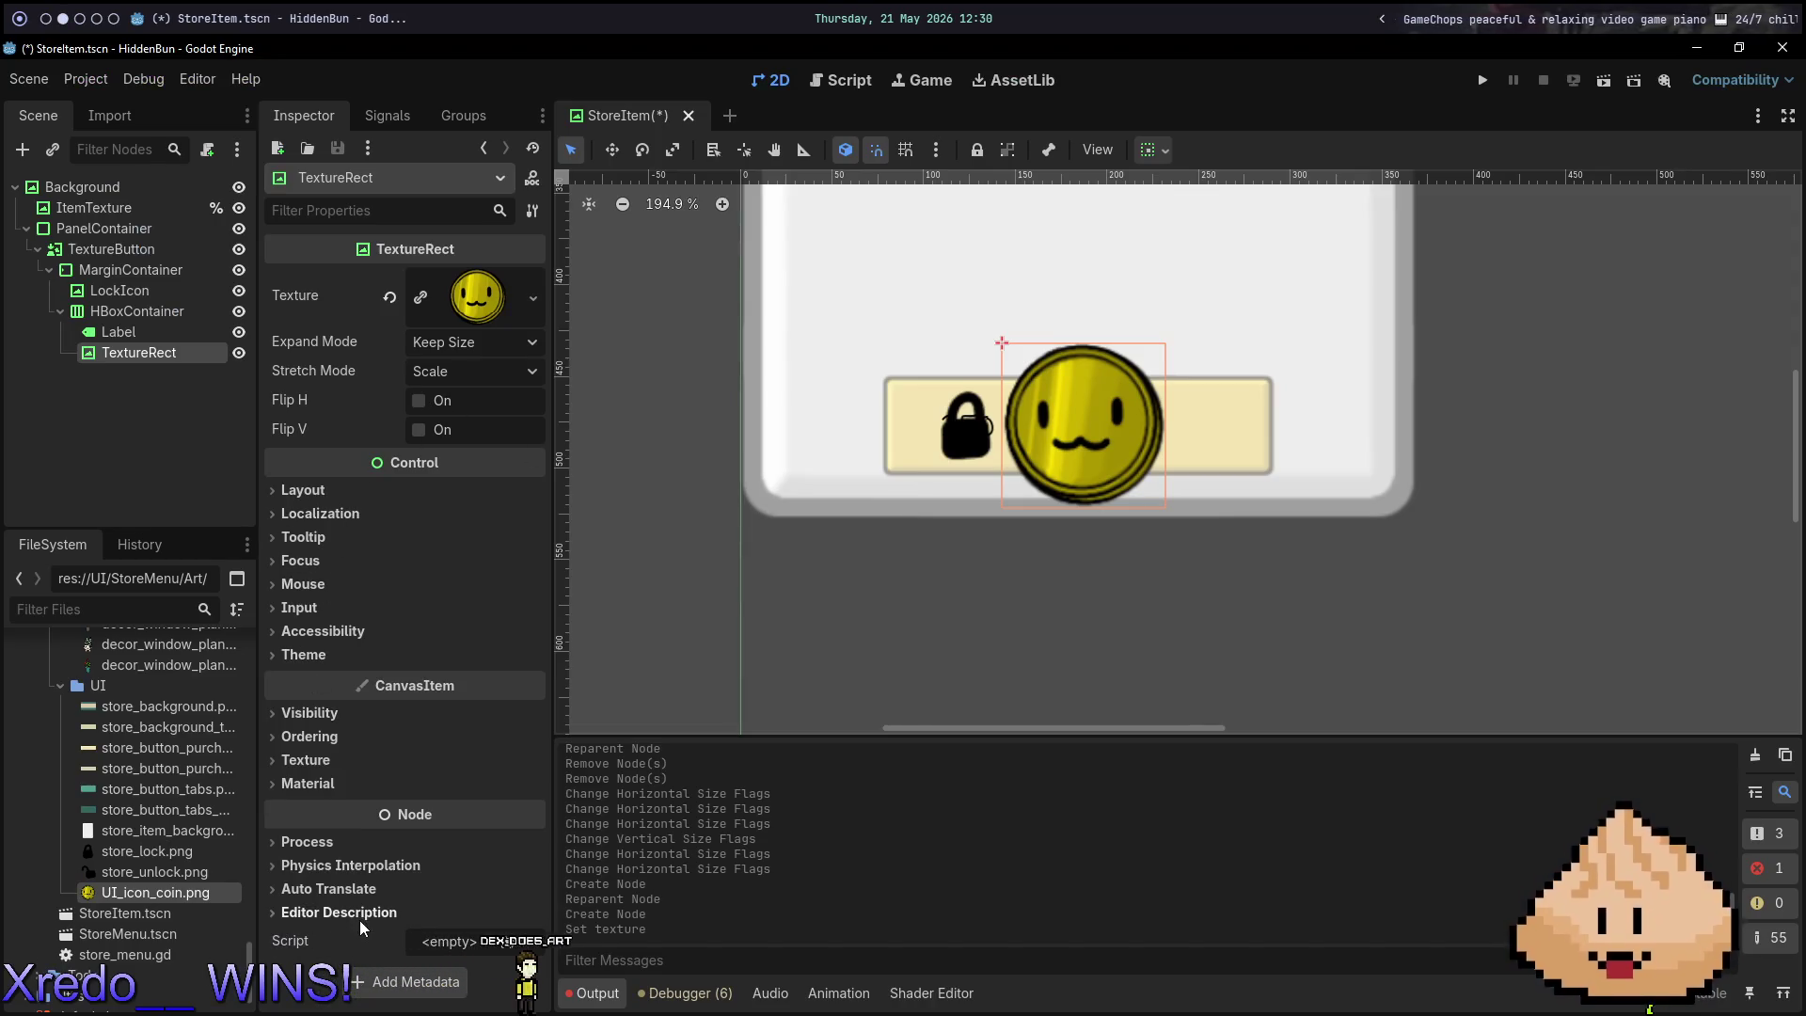
click(336, 652)
click(310, 653)
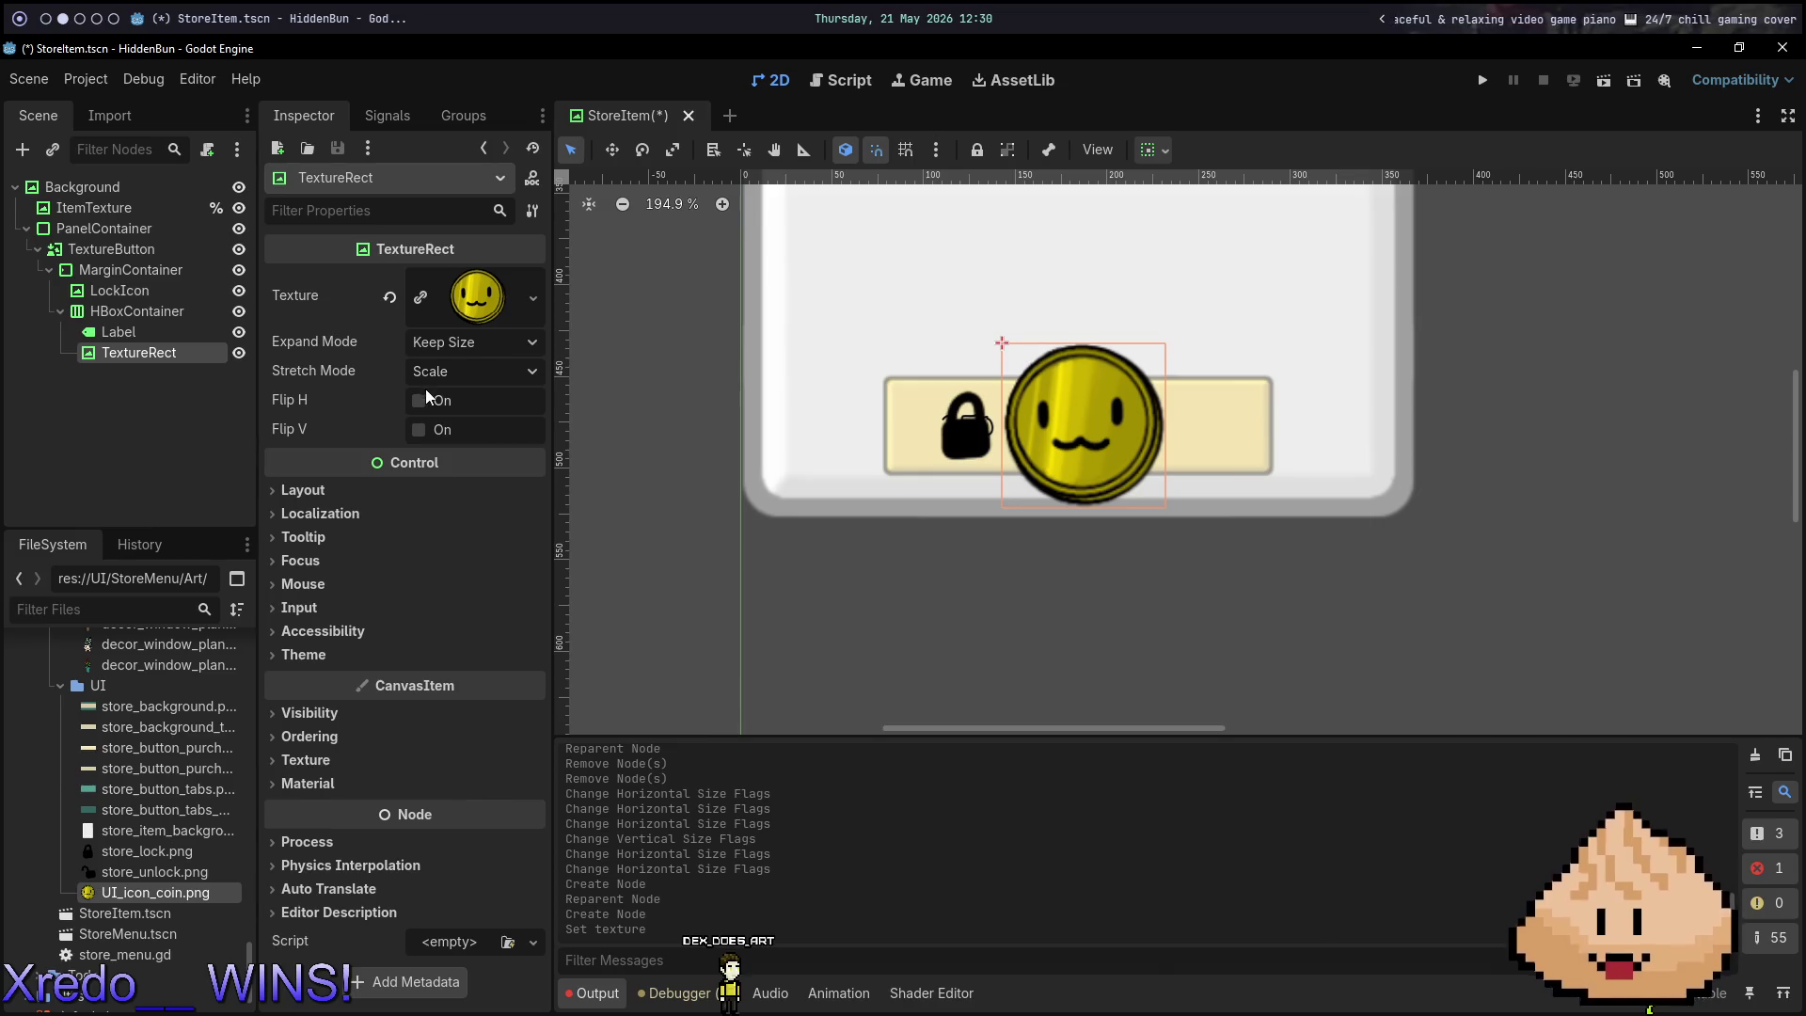
key(super+Right)
key(super+Right)
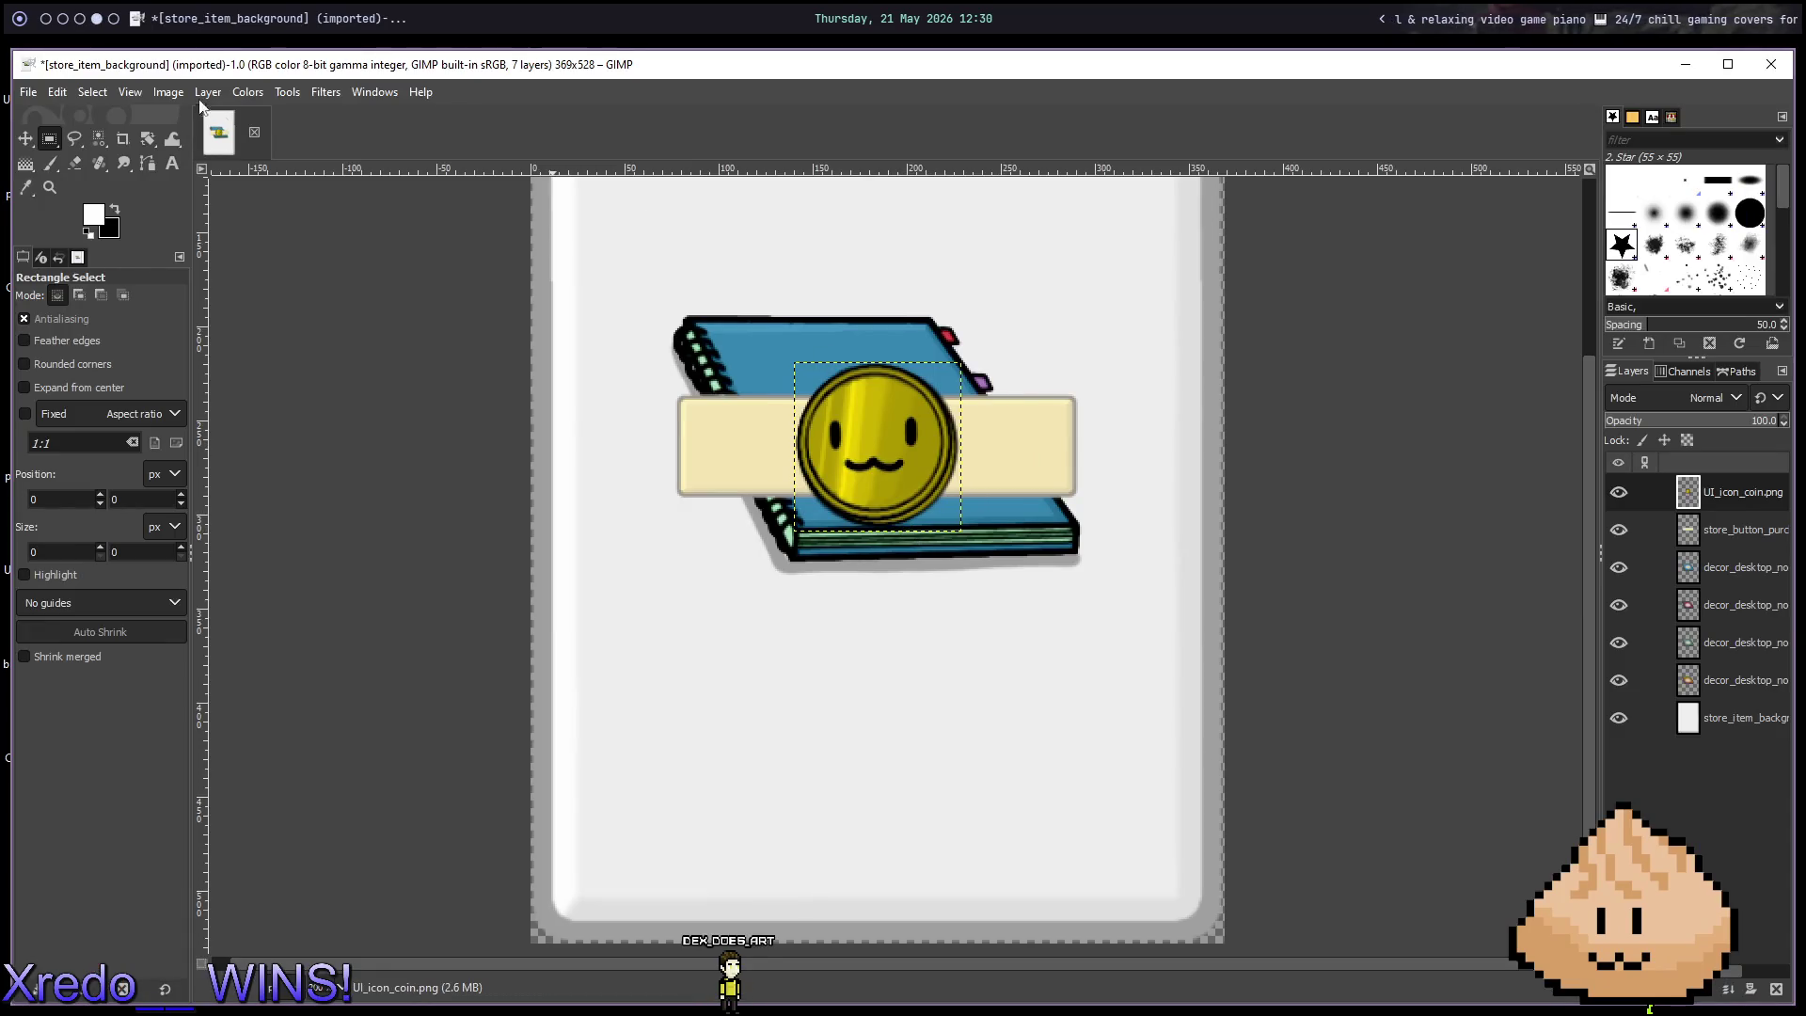
click(169, 91)
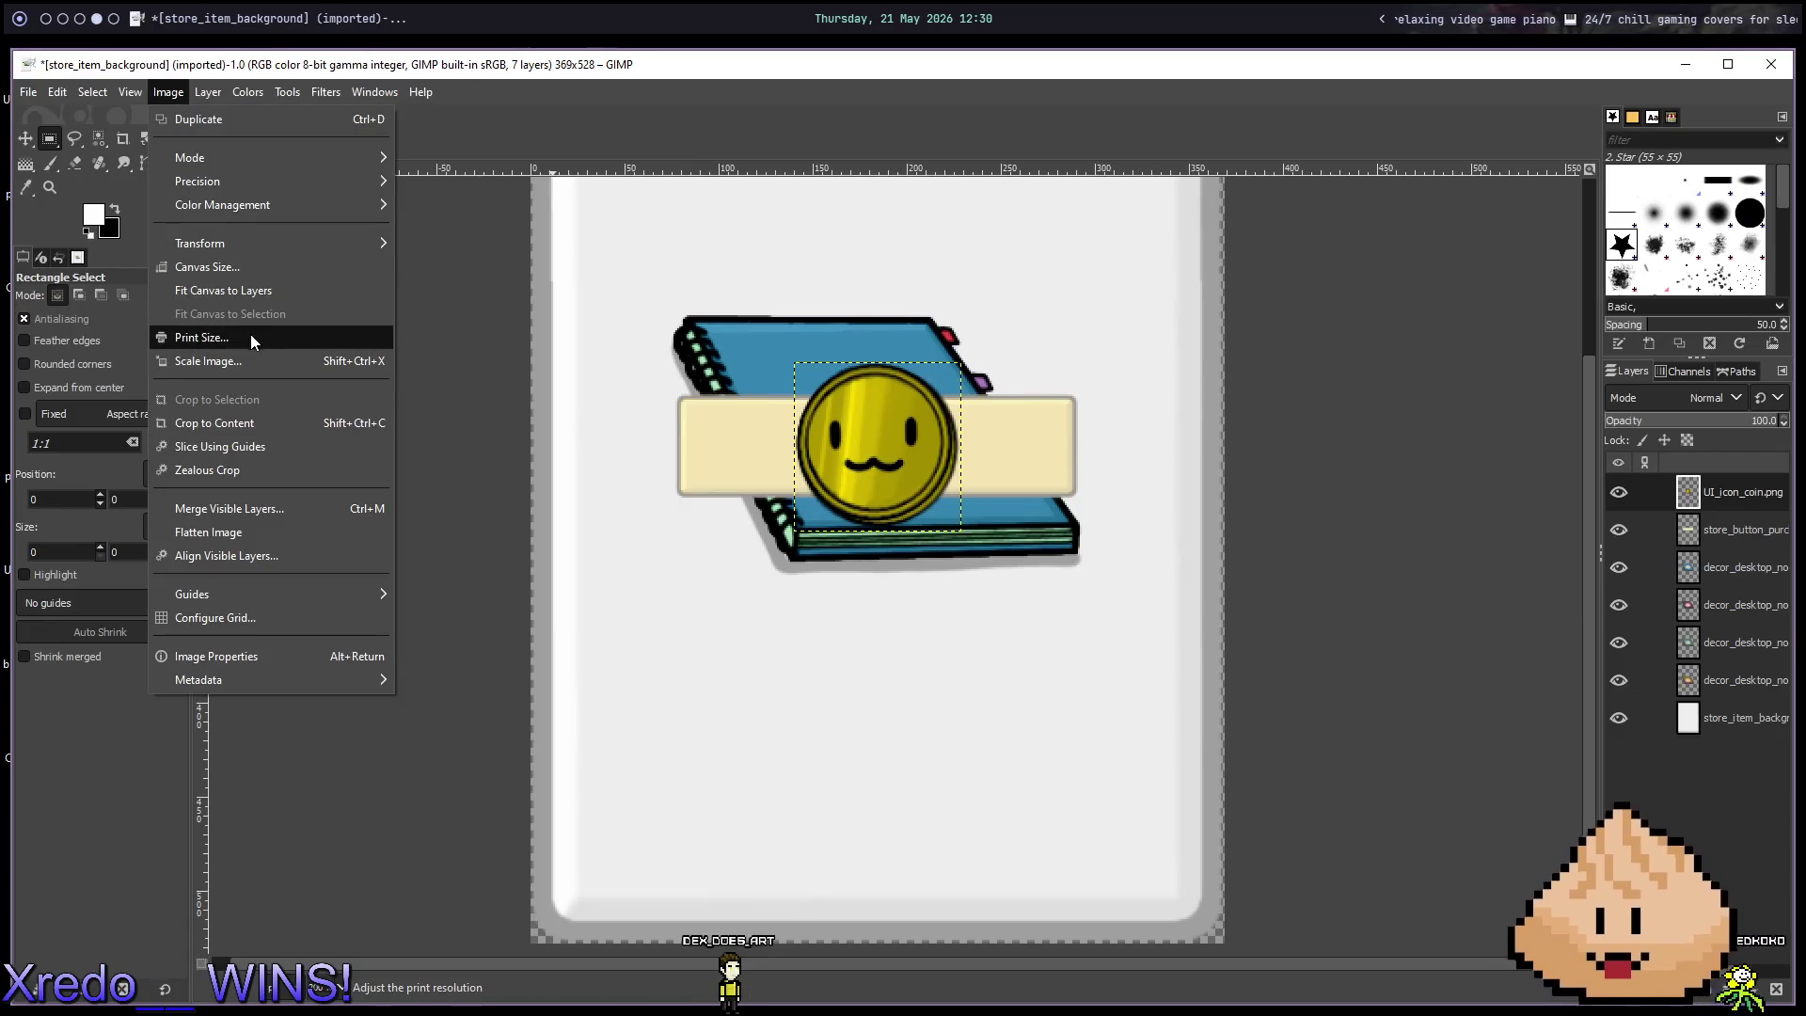
click(250, 361)
click(945, 523)
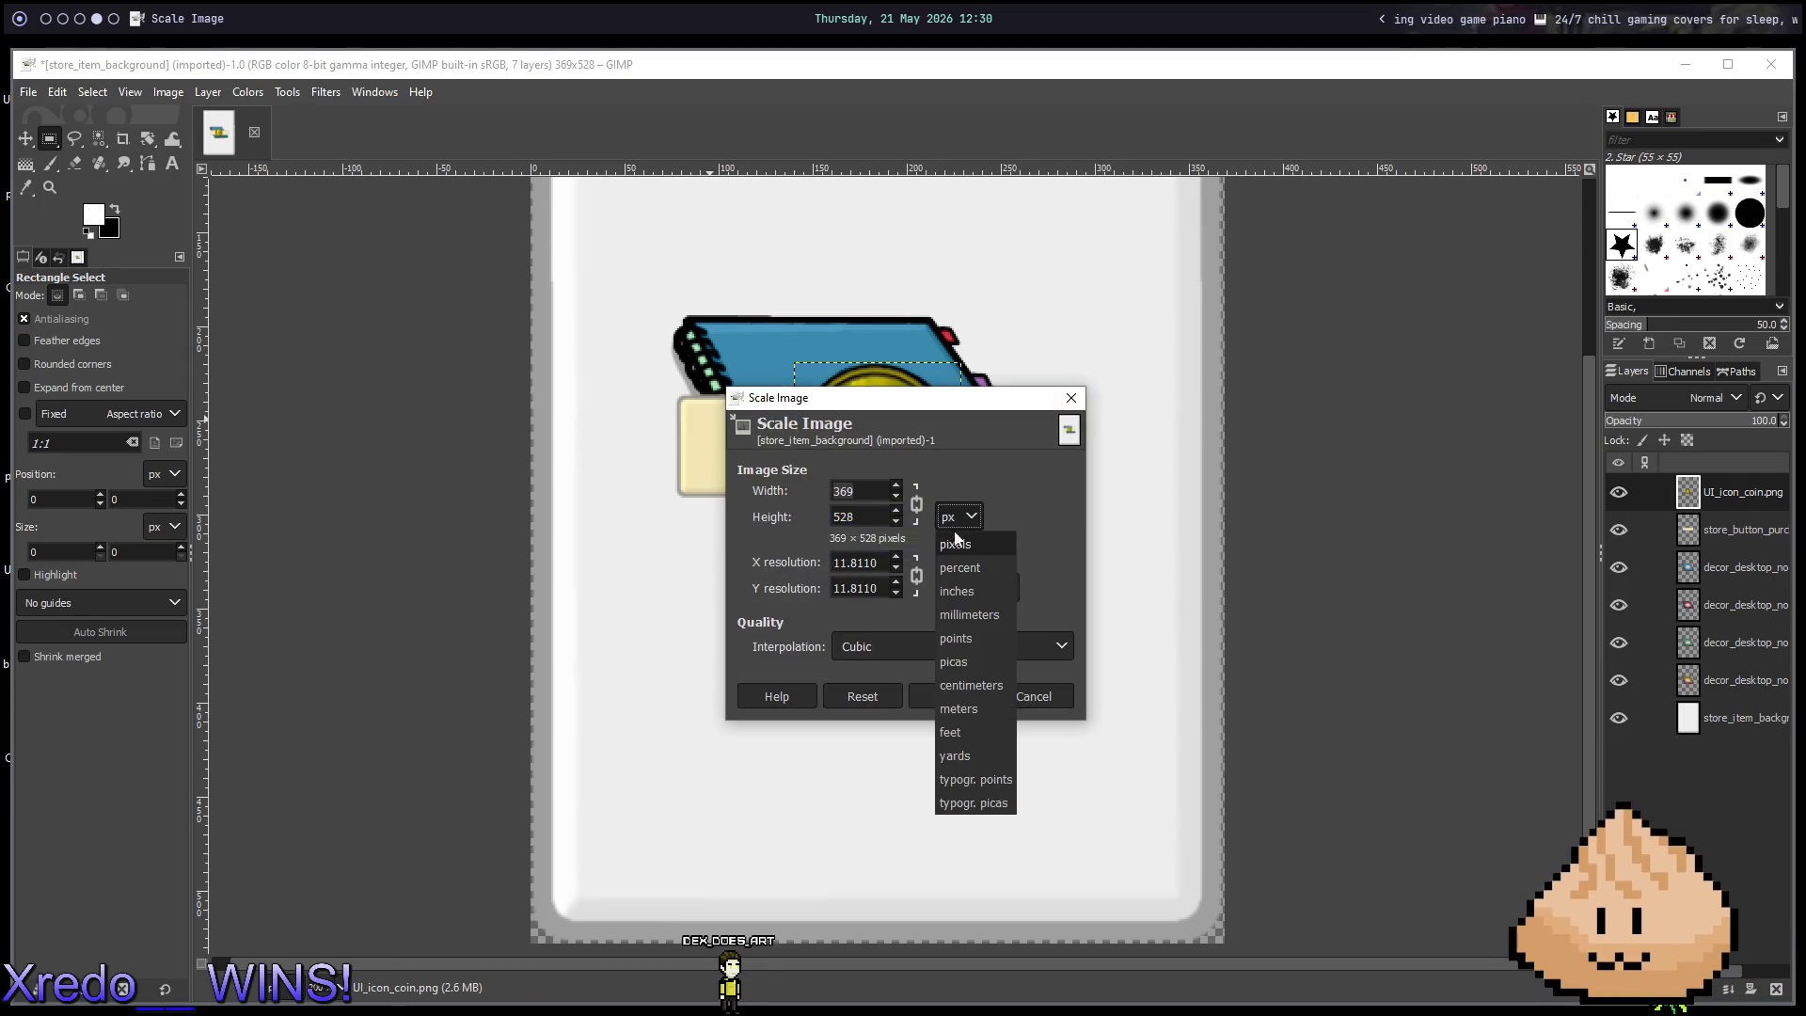
click(975, 574)
triple_click(855, 498)
text(50)
key(Tab)
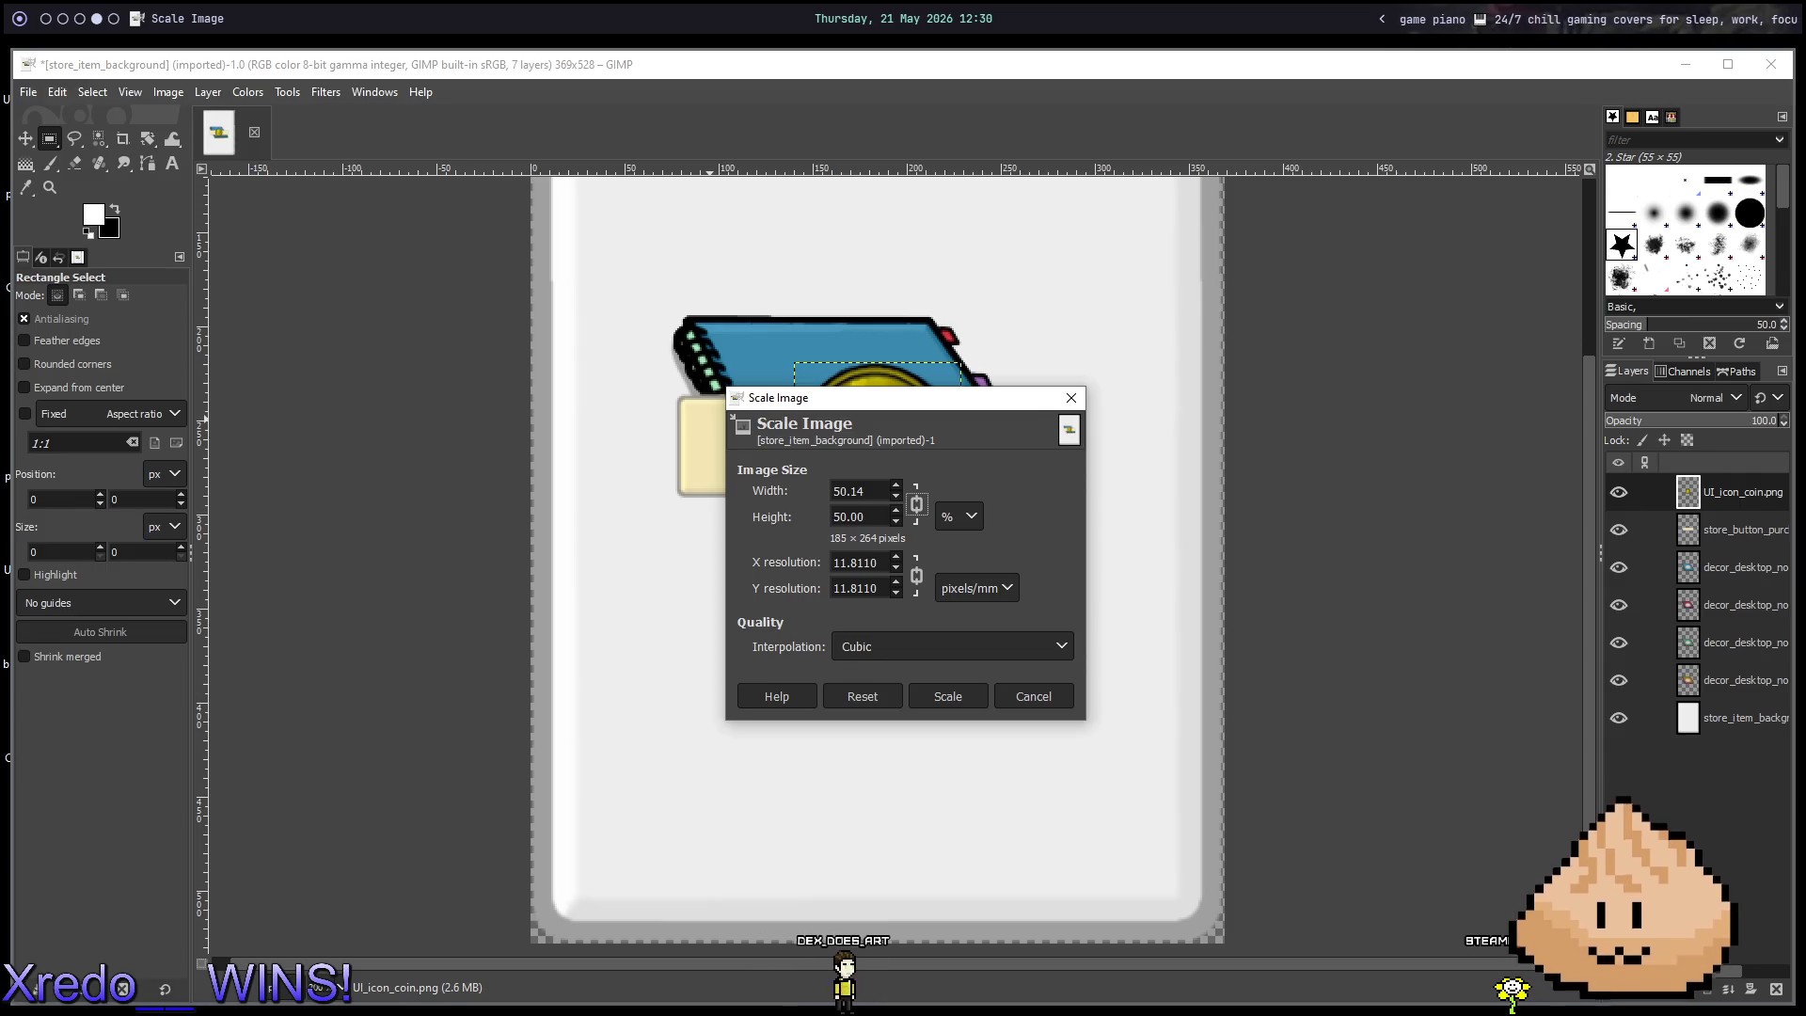
click(961, 693)
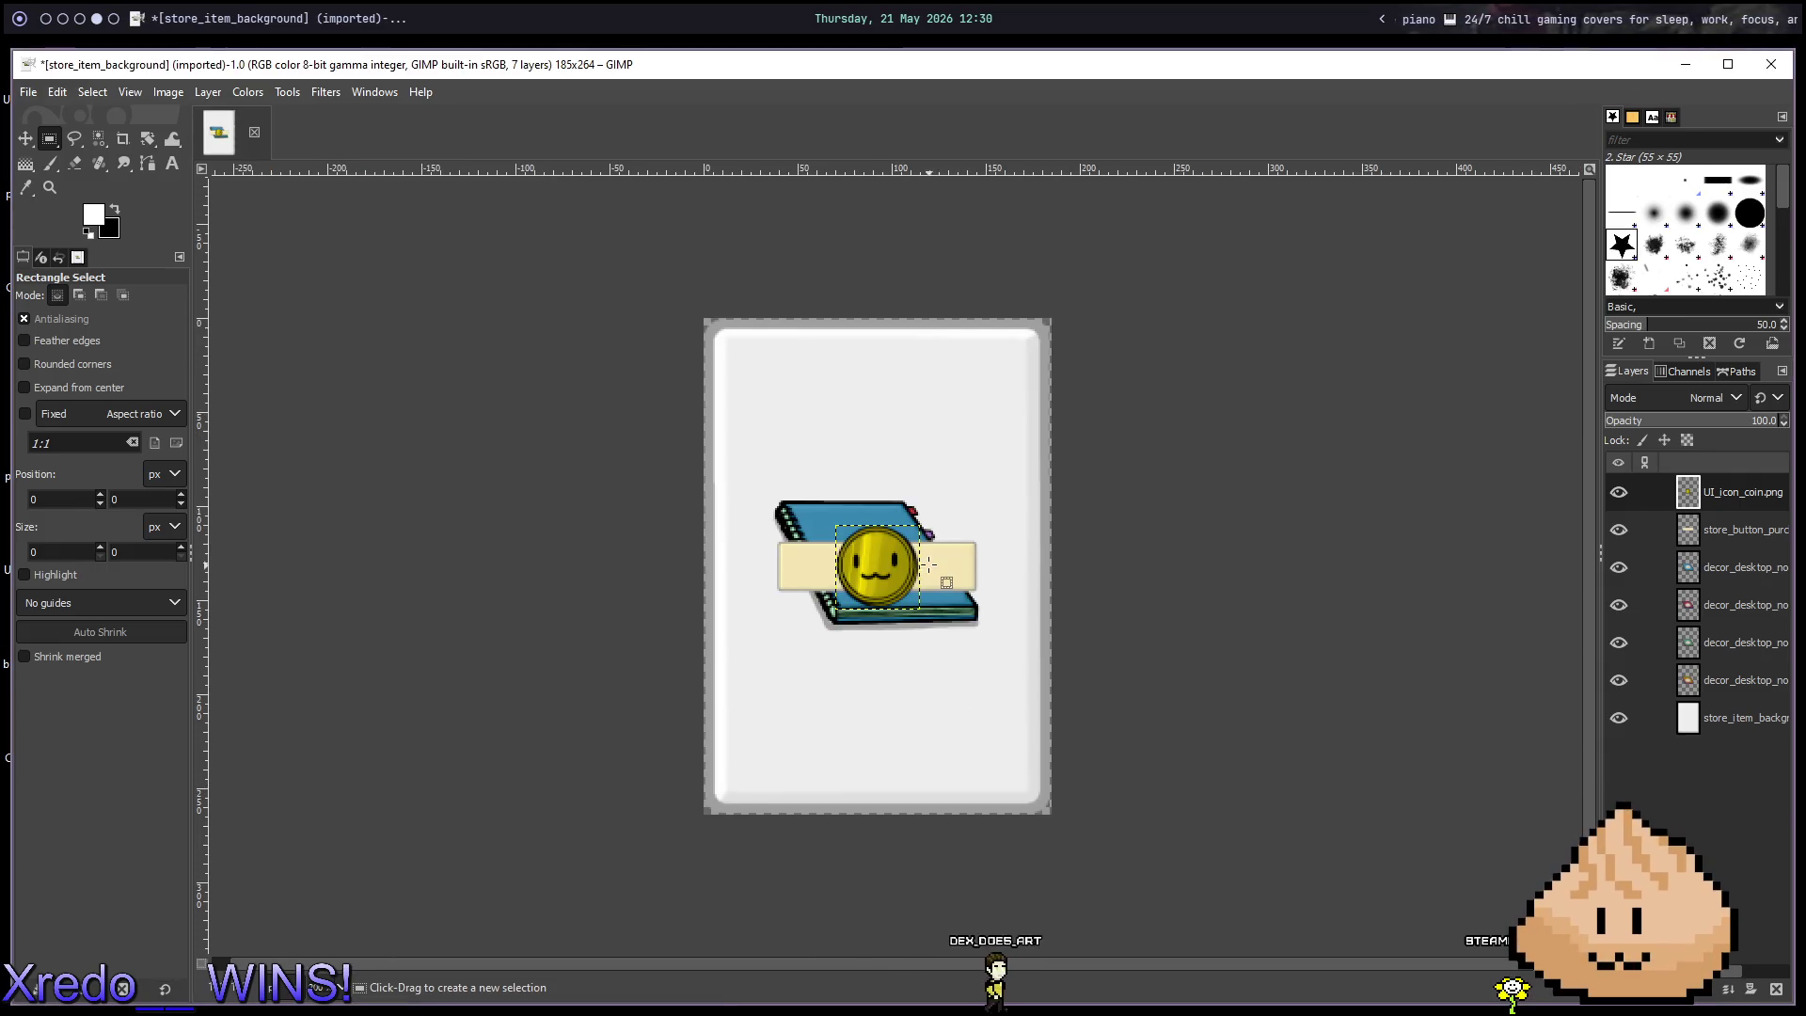
key(ctrl+z)
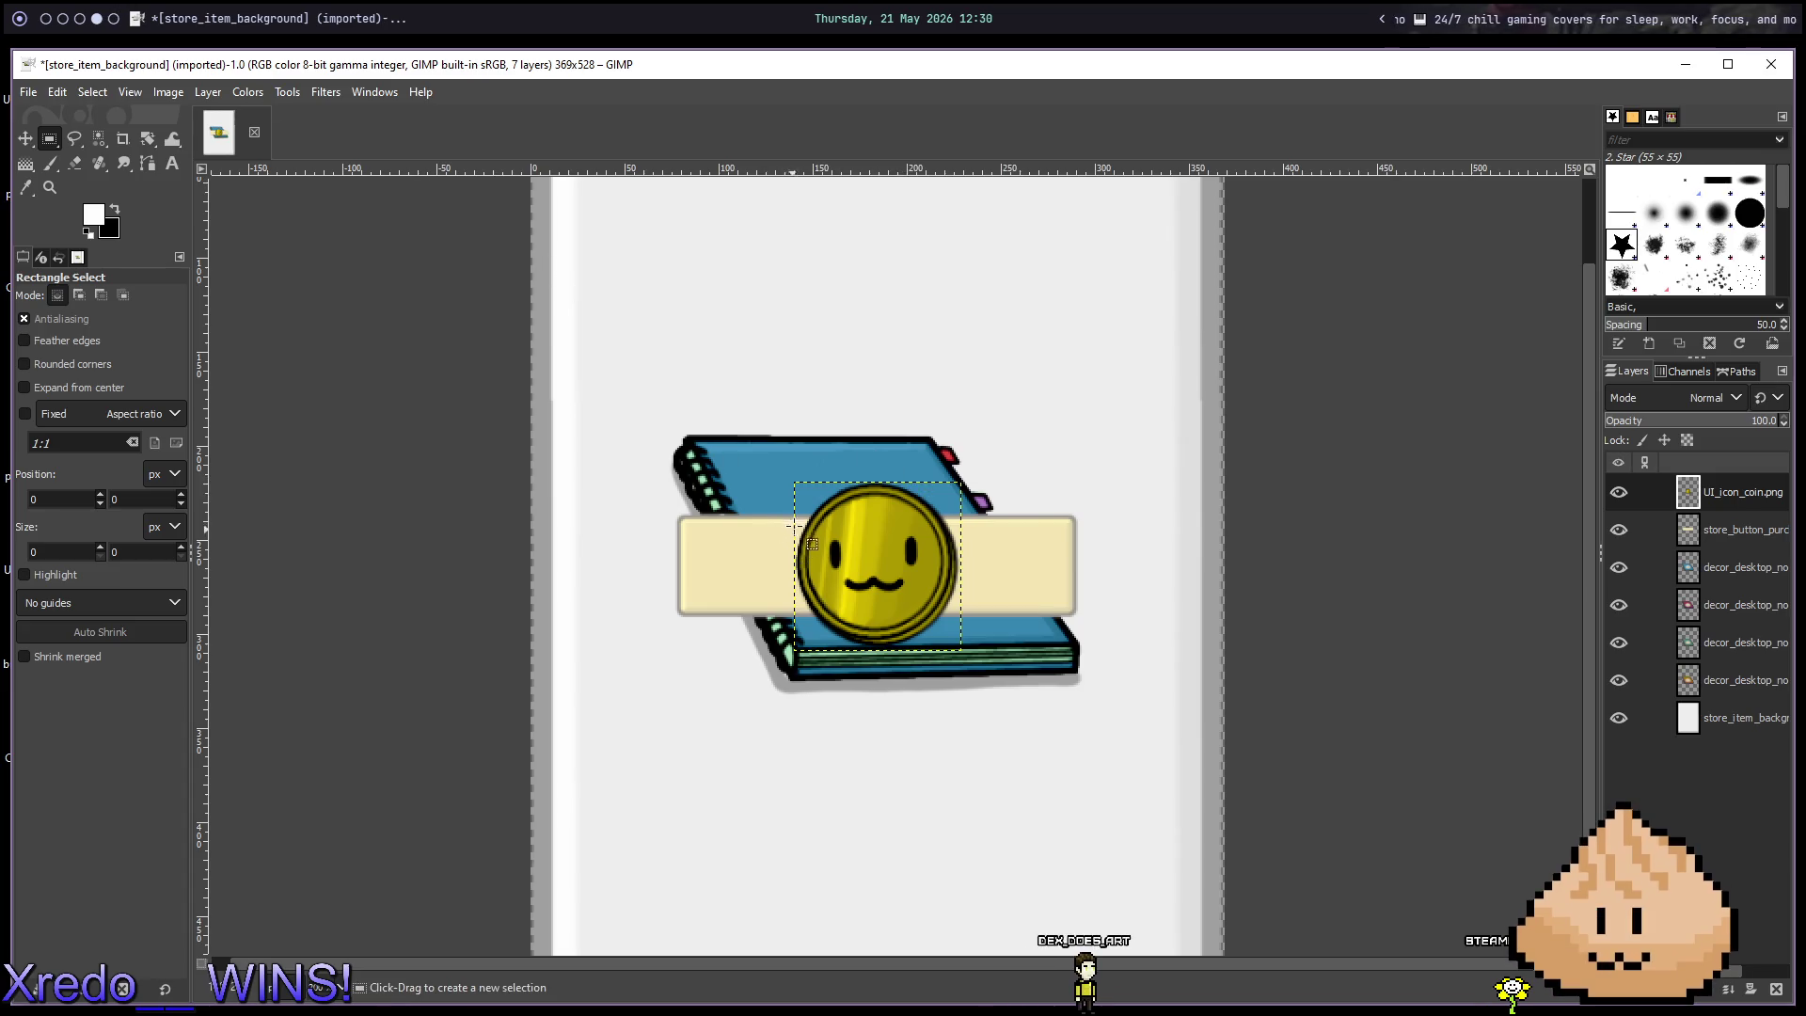
right_click(1740, 507)
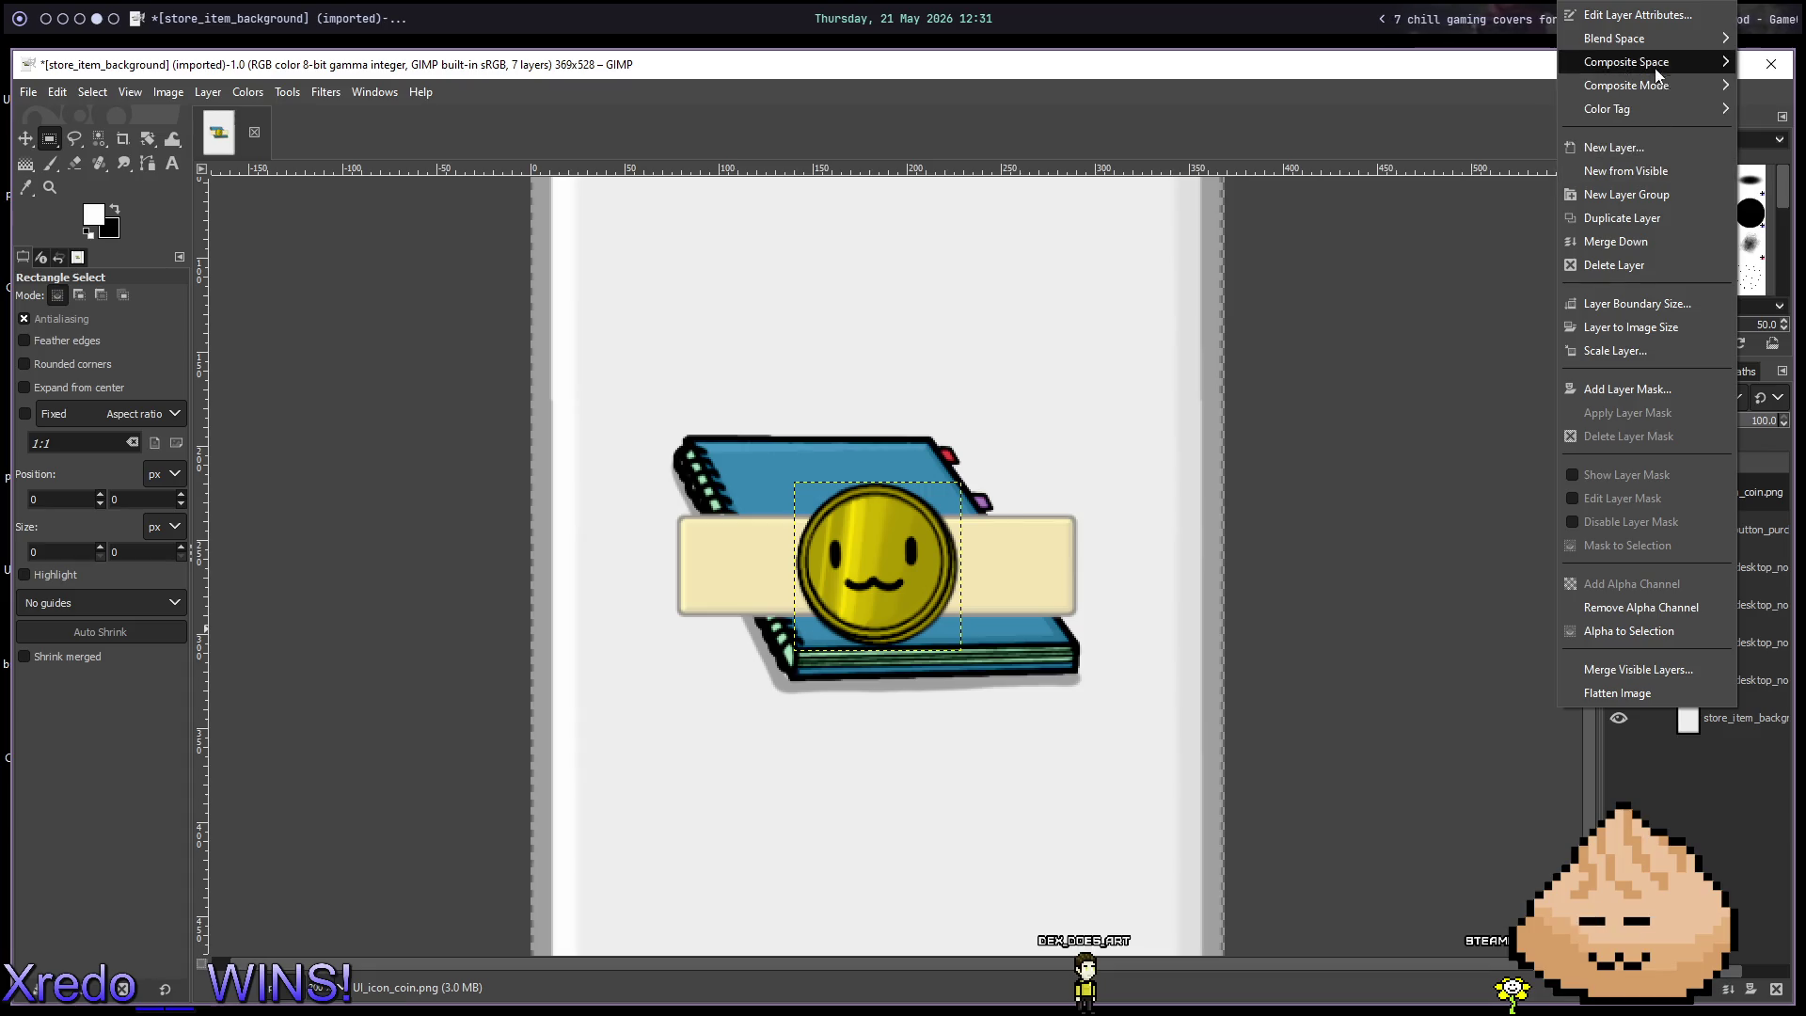
Browse GIMP's Tools and Layer Transform menus, then open Image from the canvas context menu.
mouse_move(1655, 36)
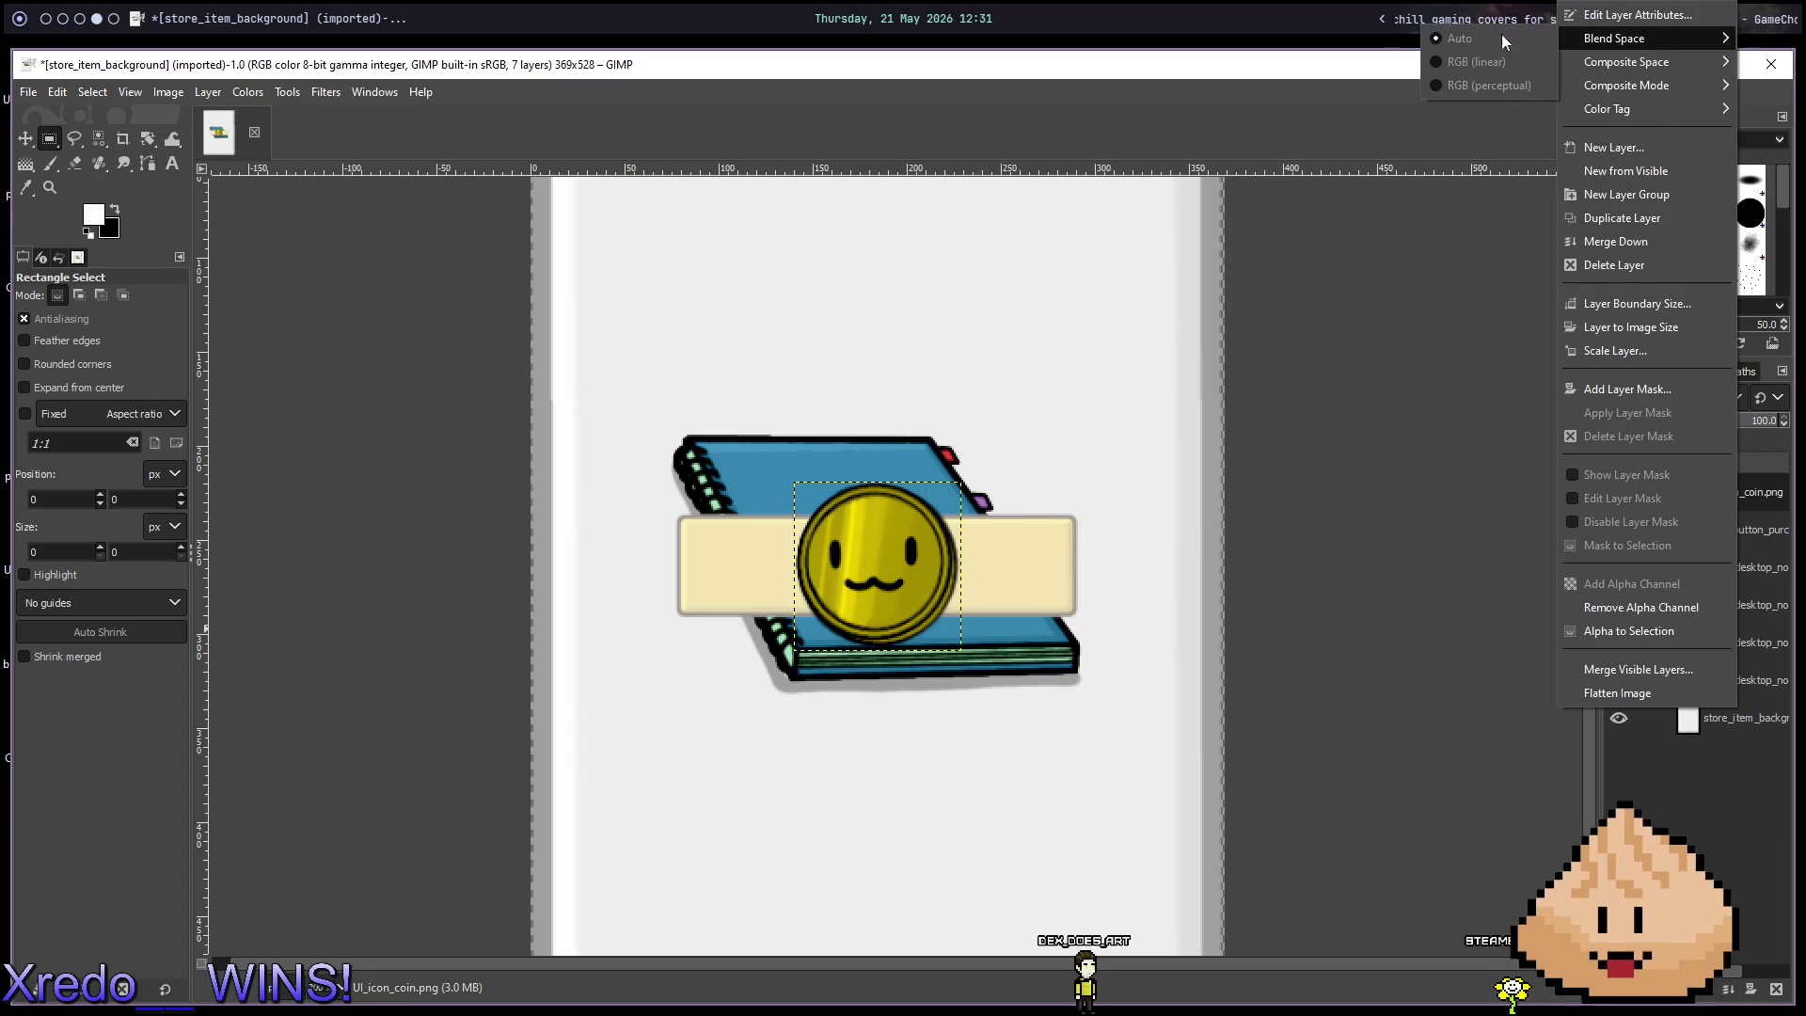
click(188, 96)
click(208, 91)
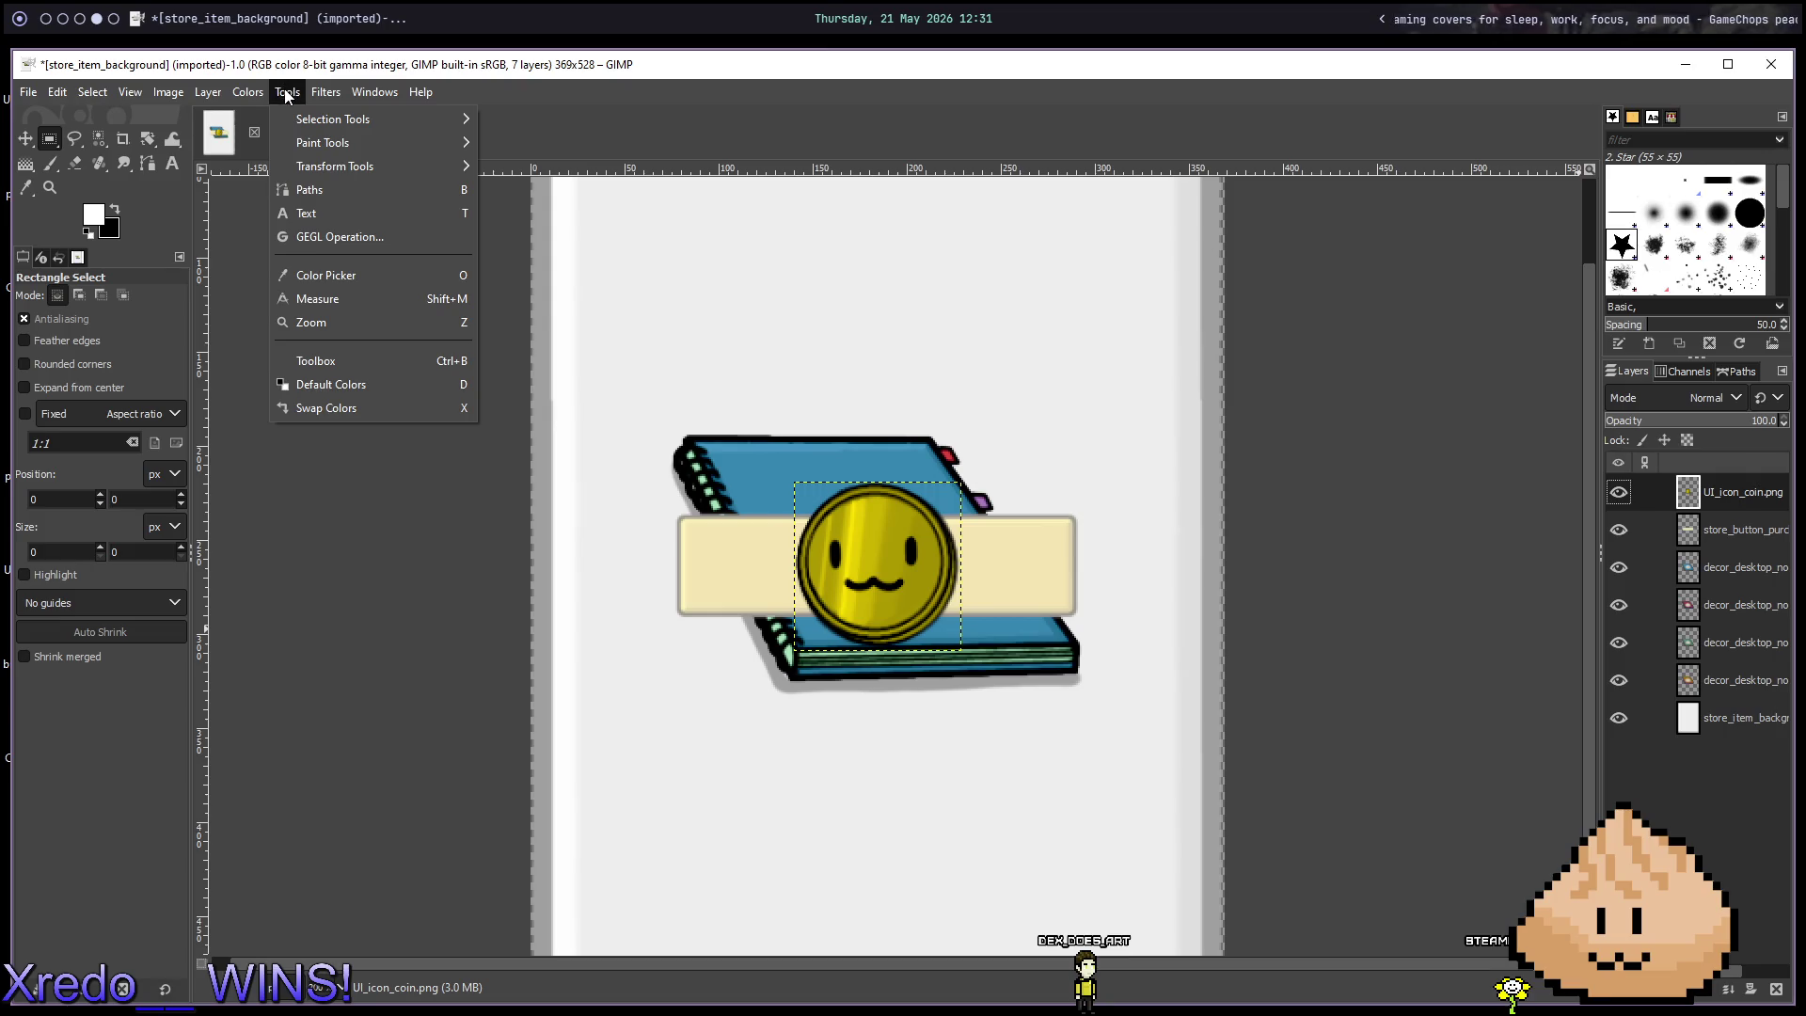
mouse_move(288, 111)
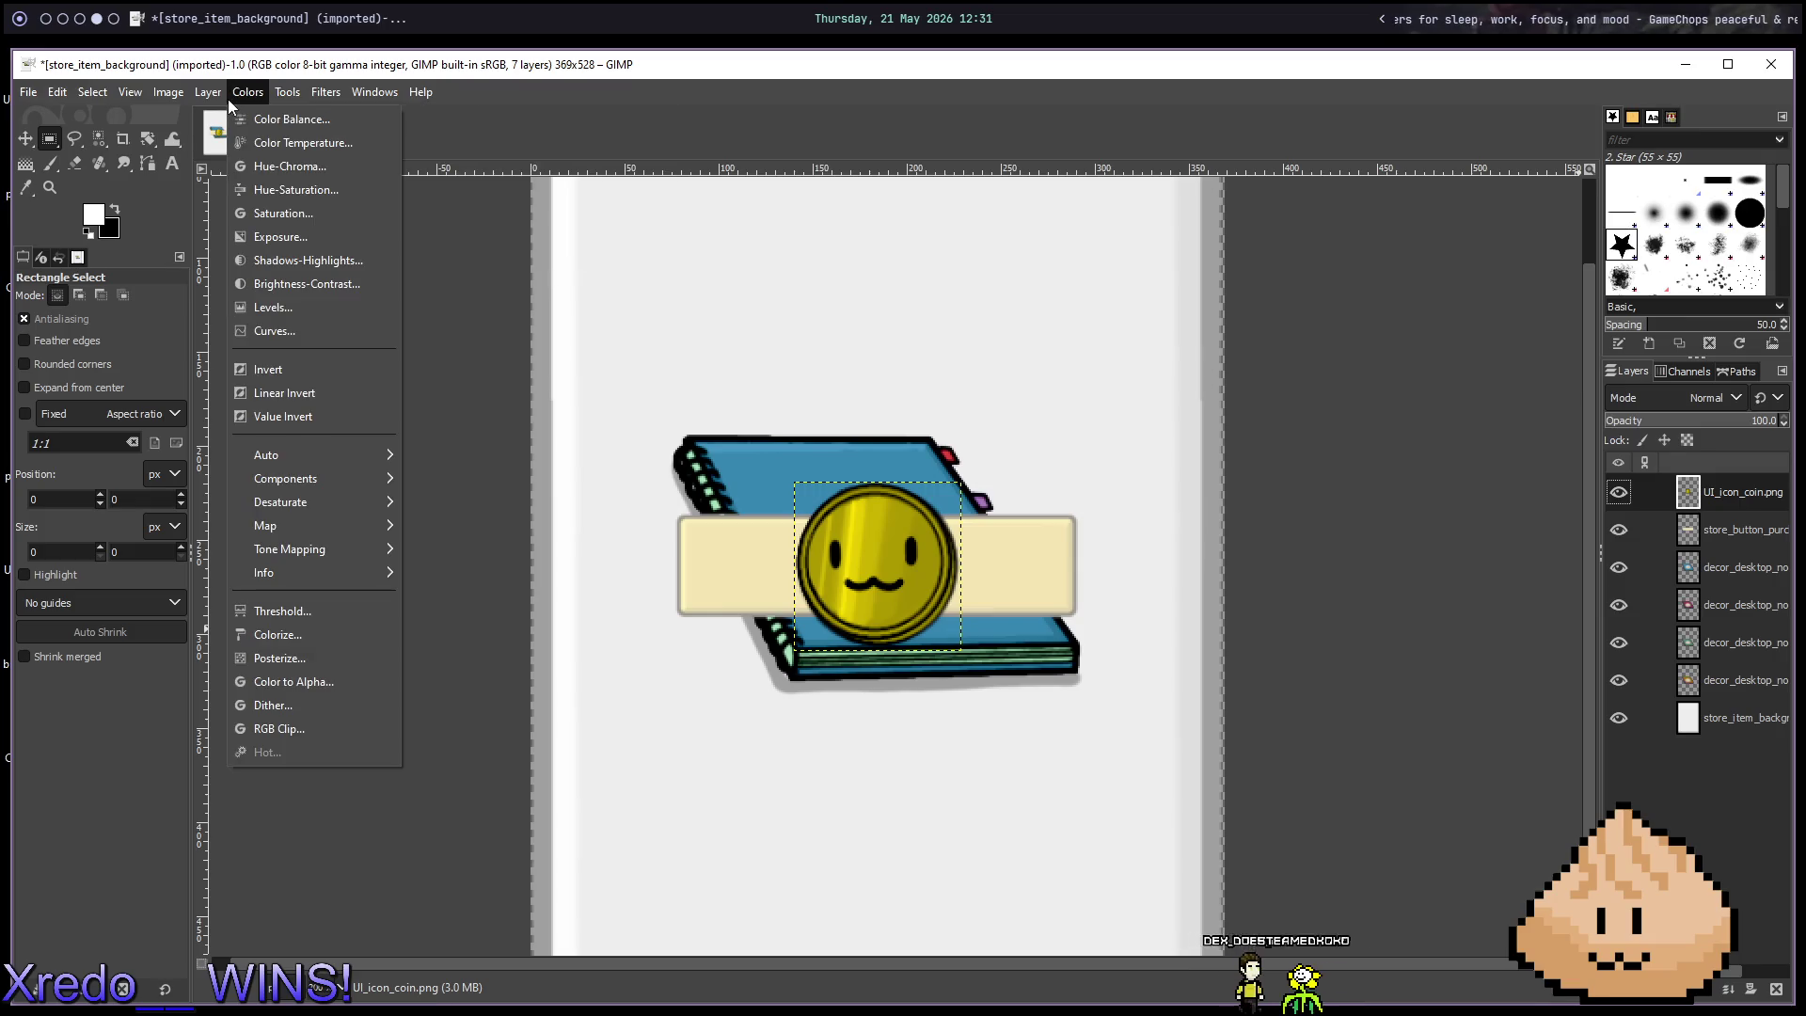
mouse_move(211, 97)
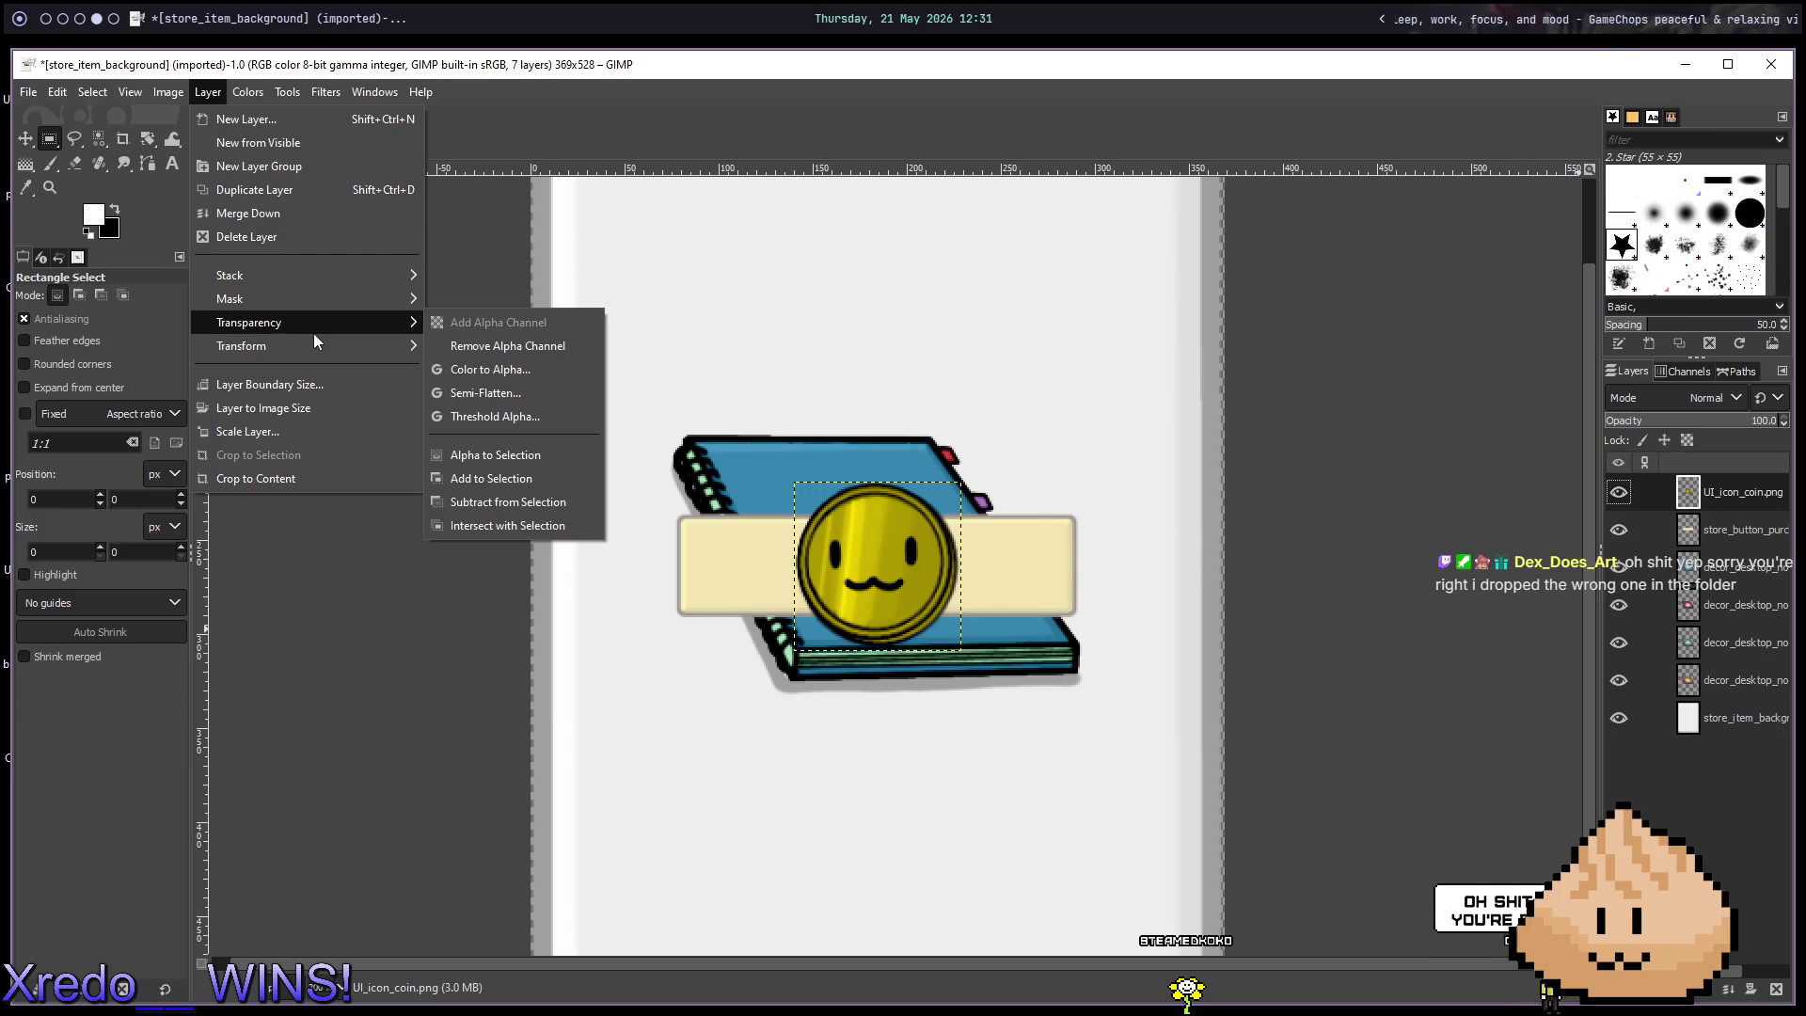
mouse_move(313, 346)
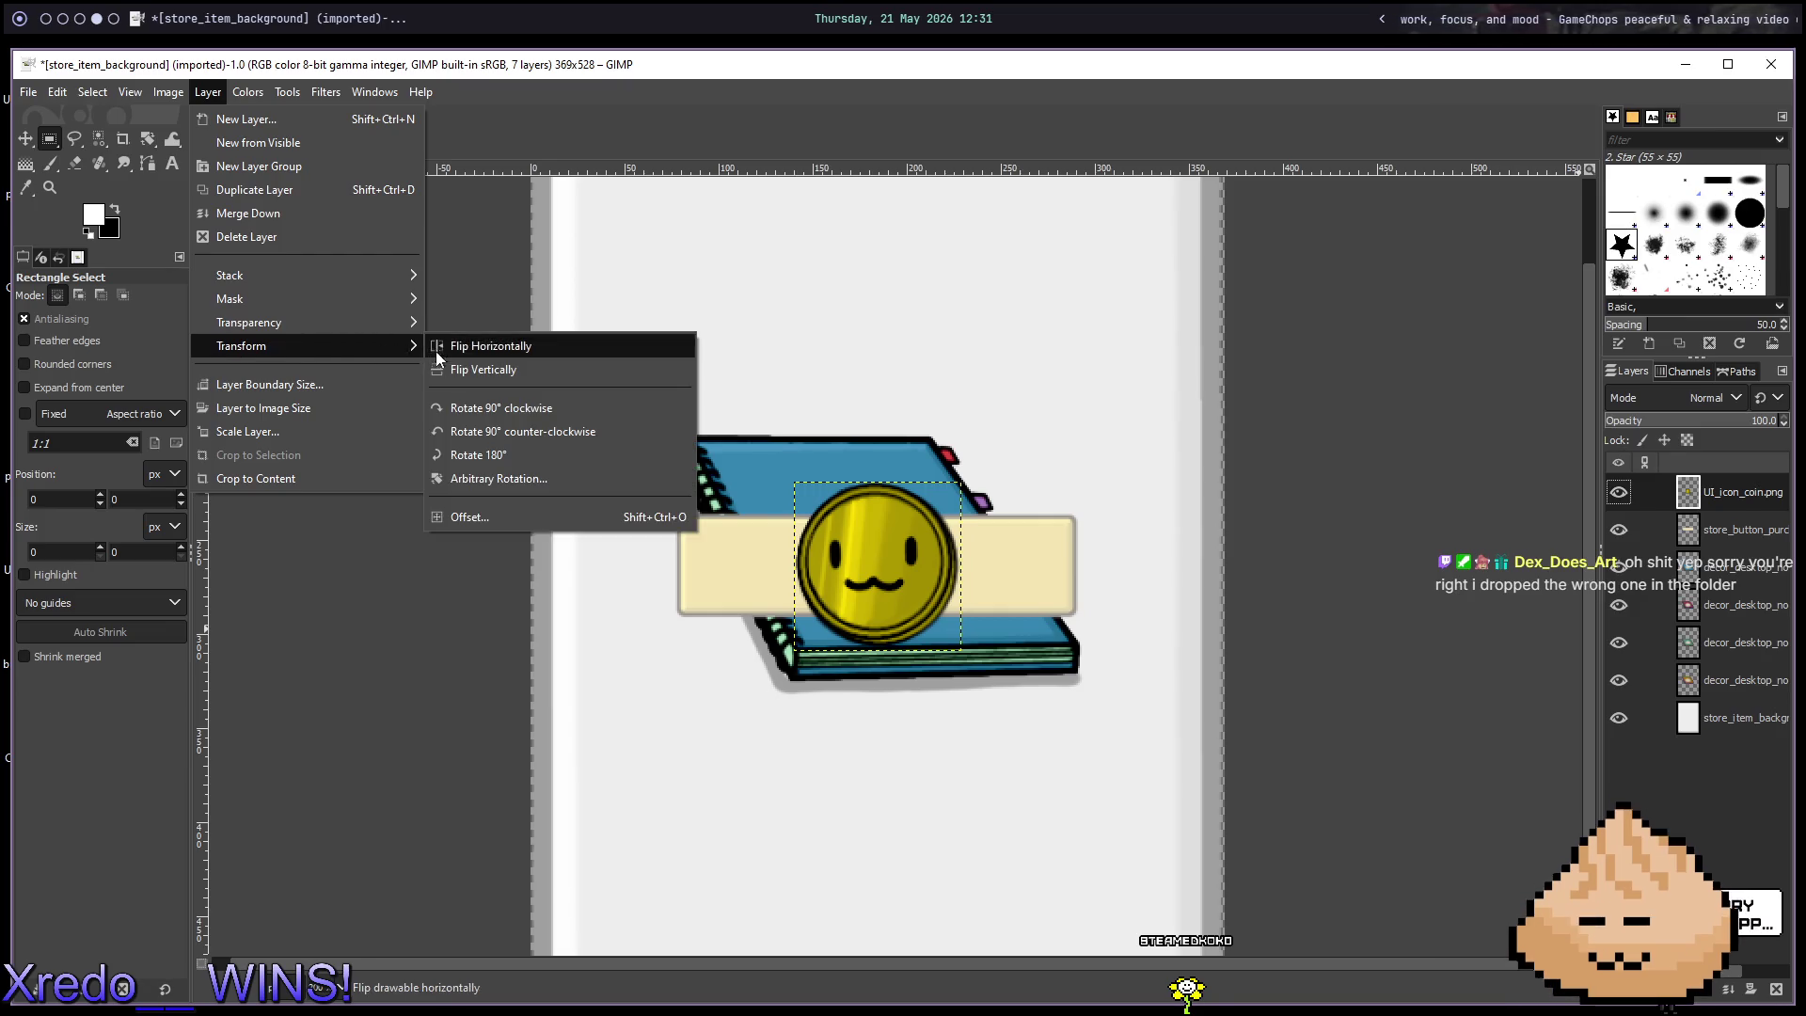
click(884, 604)
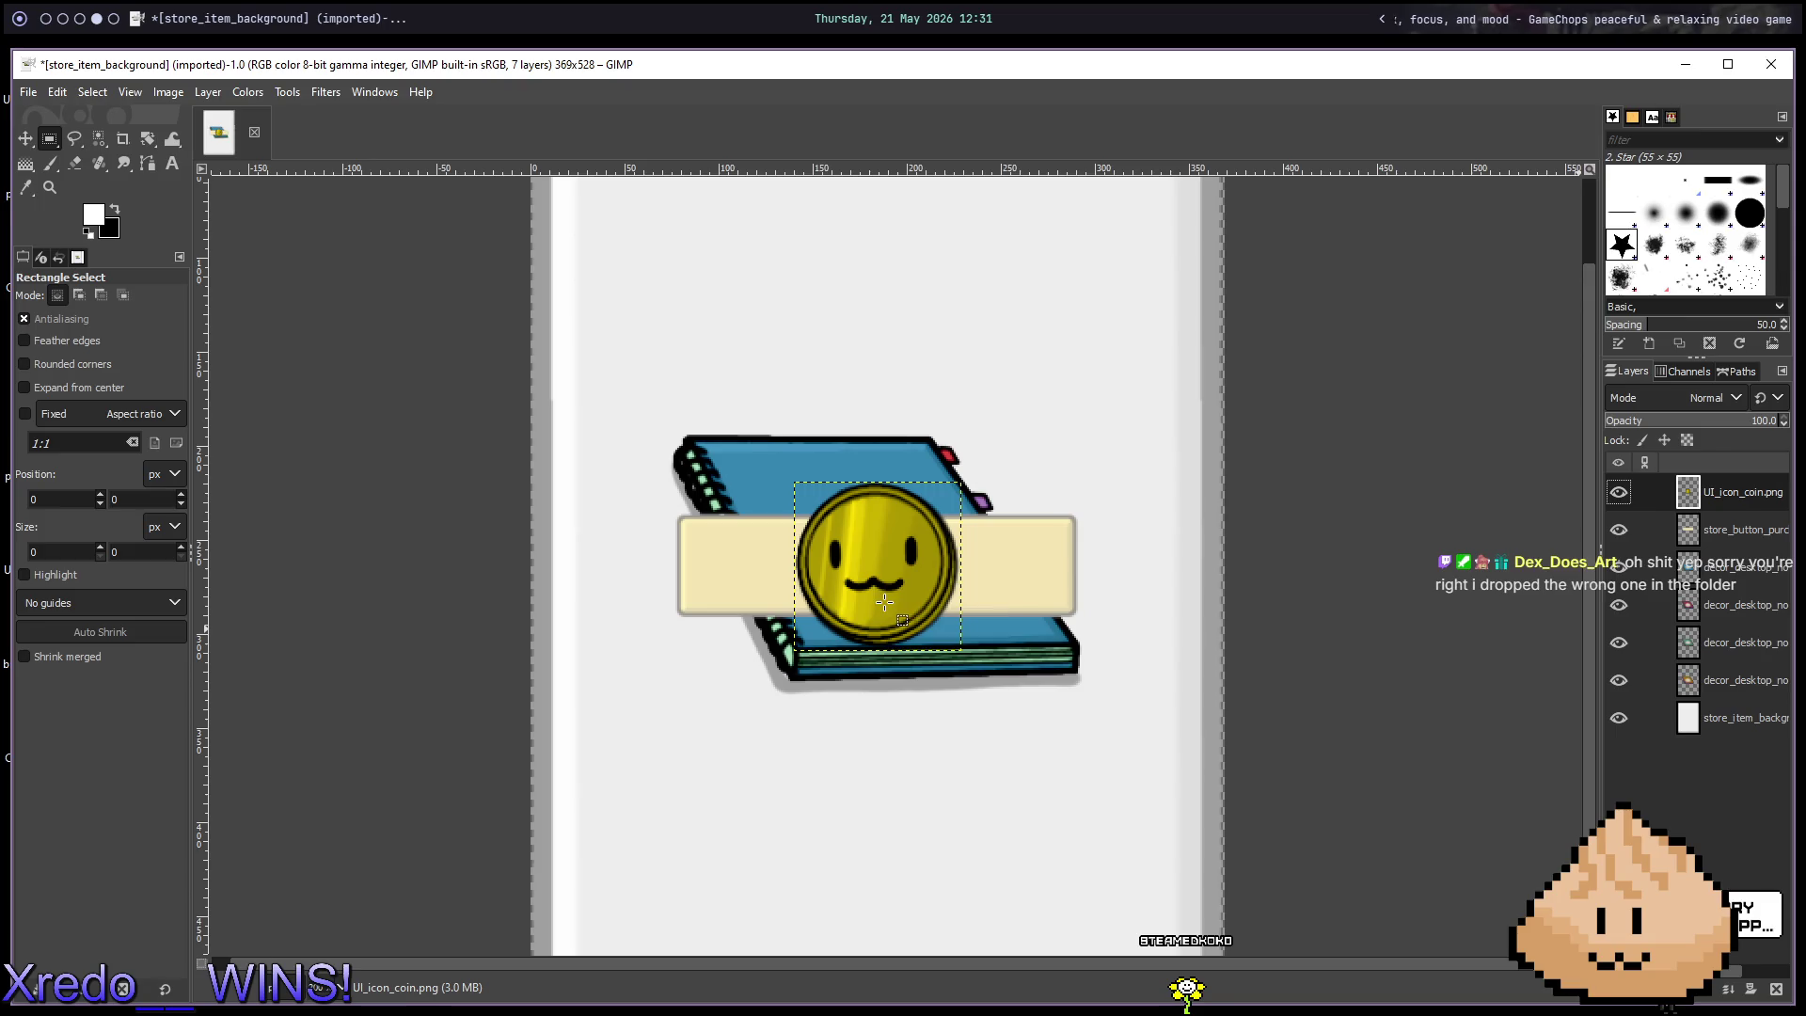
right_click(886, 608)
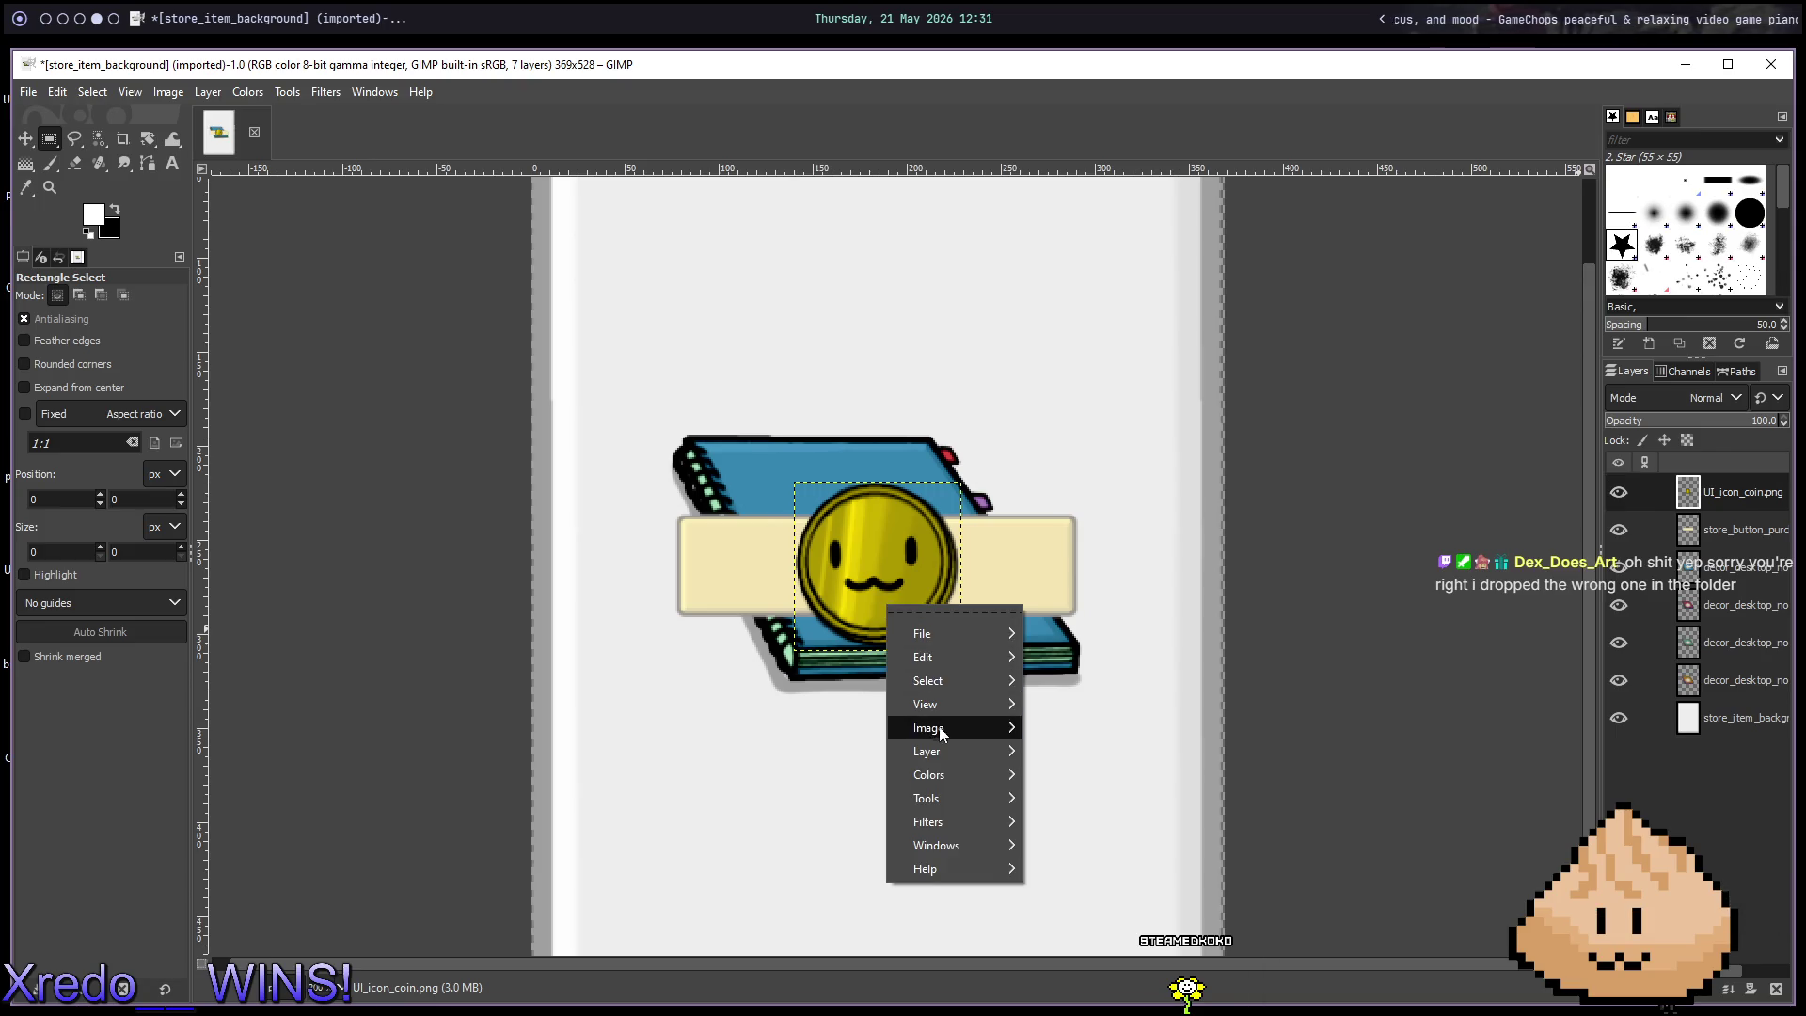
mouse_move(934, 758)
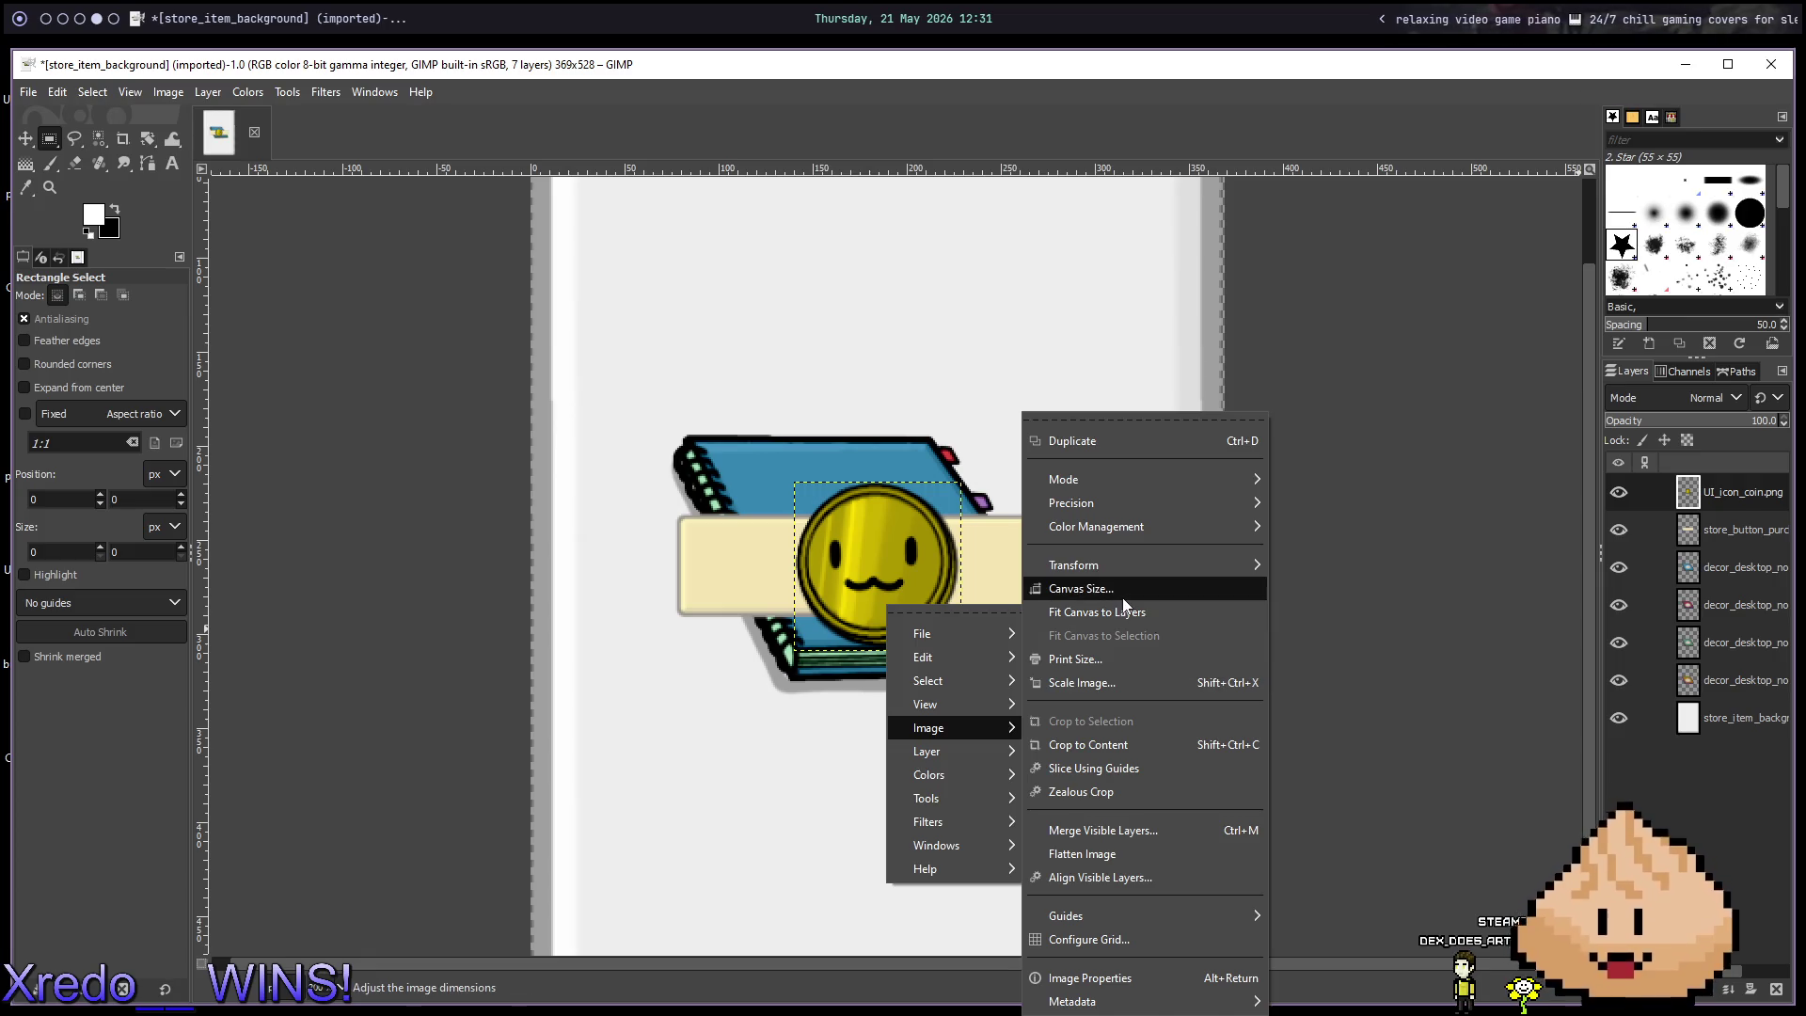
Cancel Scale Image, dismiss the coin layer menu, and switch to store_menu.gd in Neovim.
click(1081, 682)
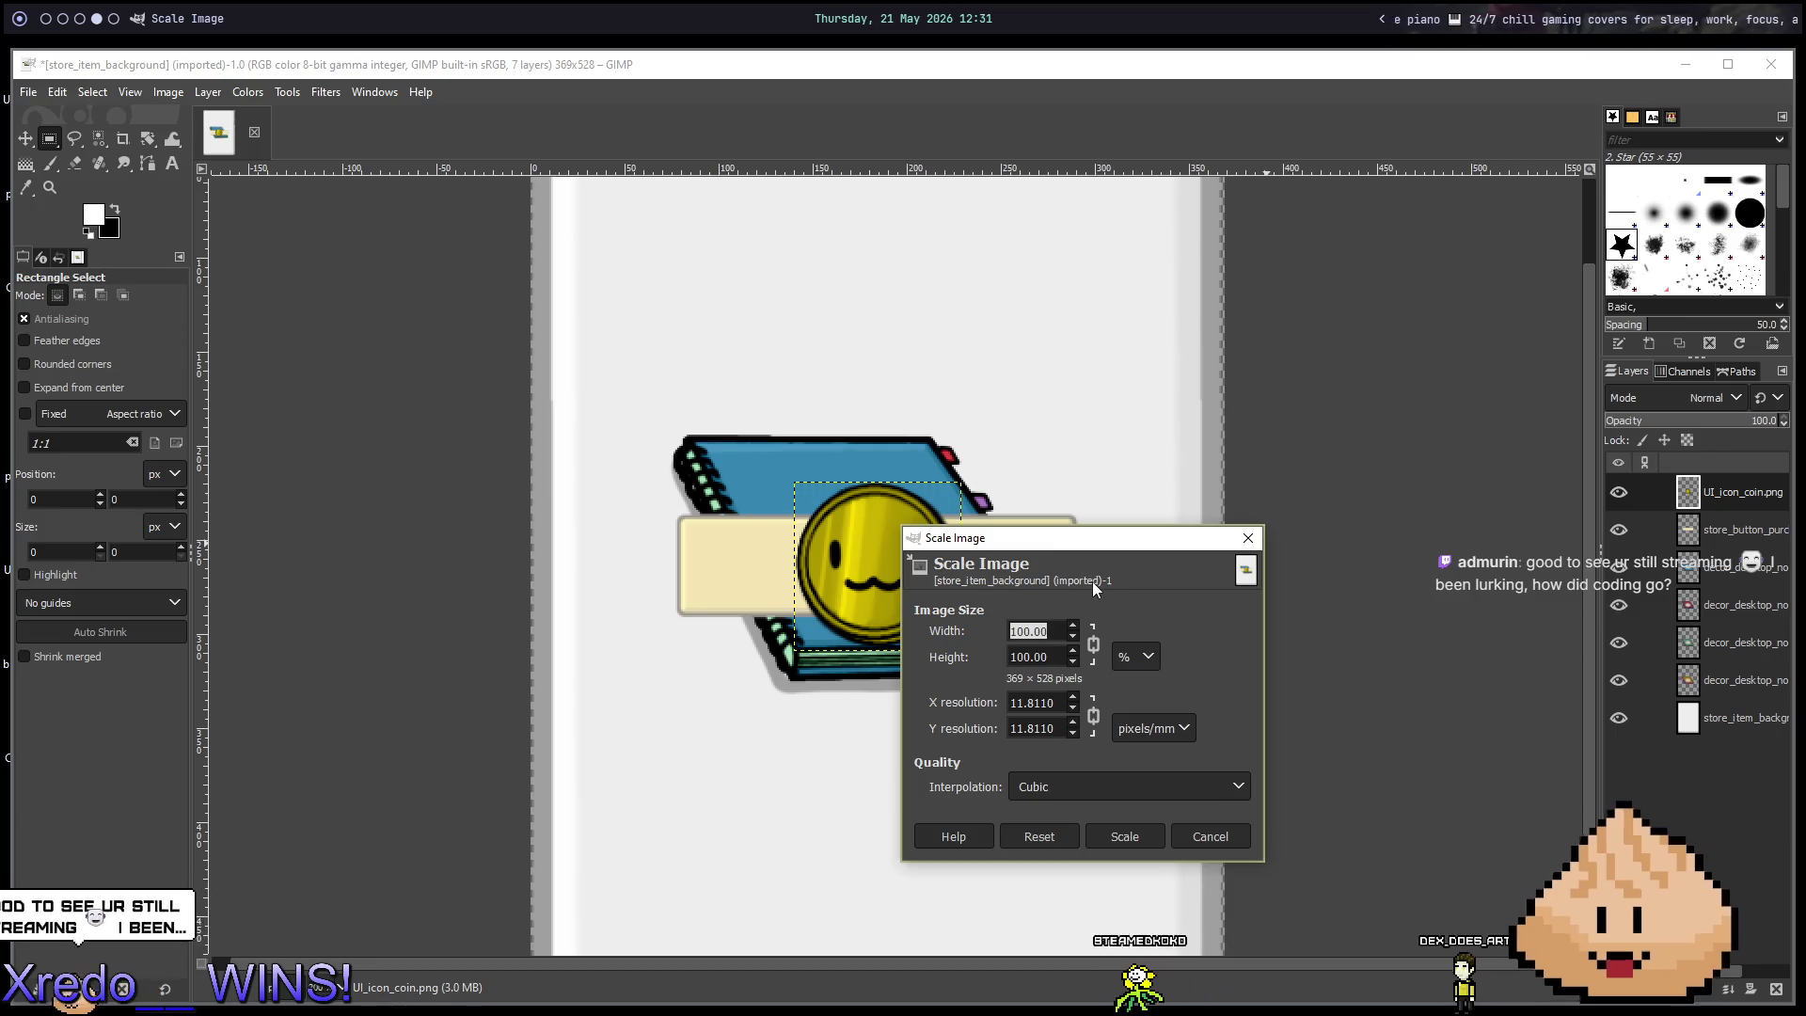
click(1258, 537)
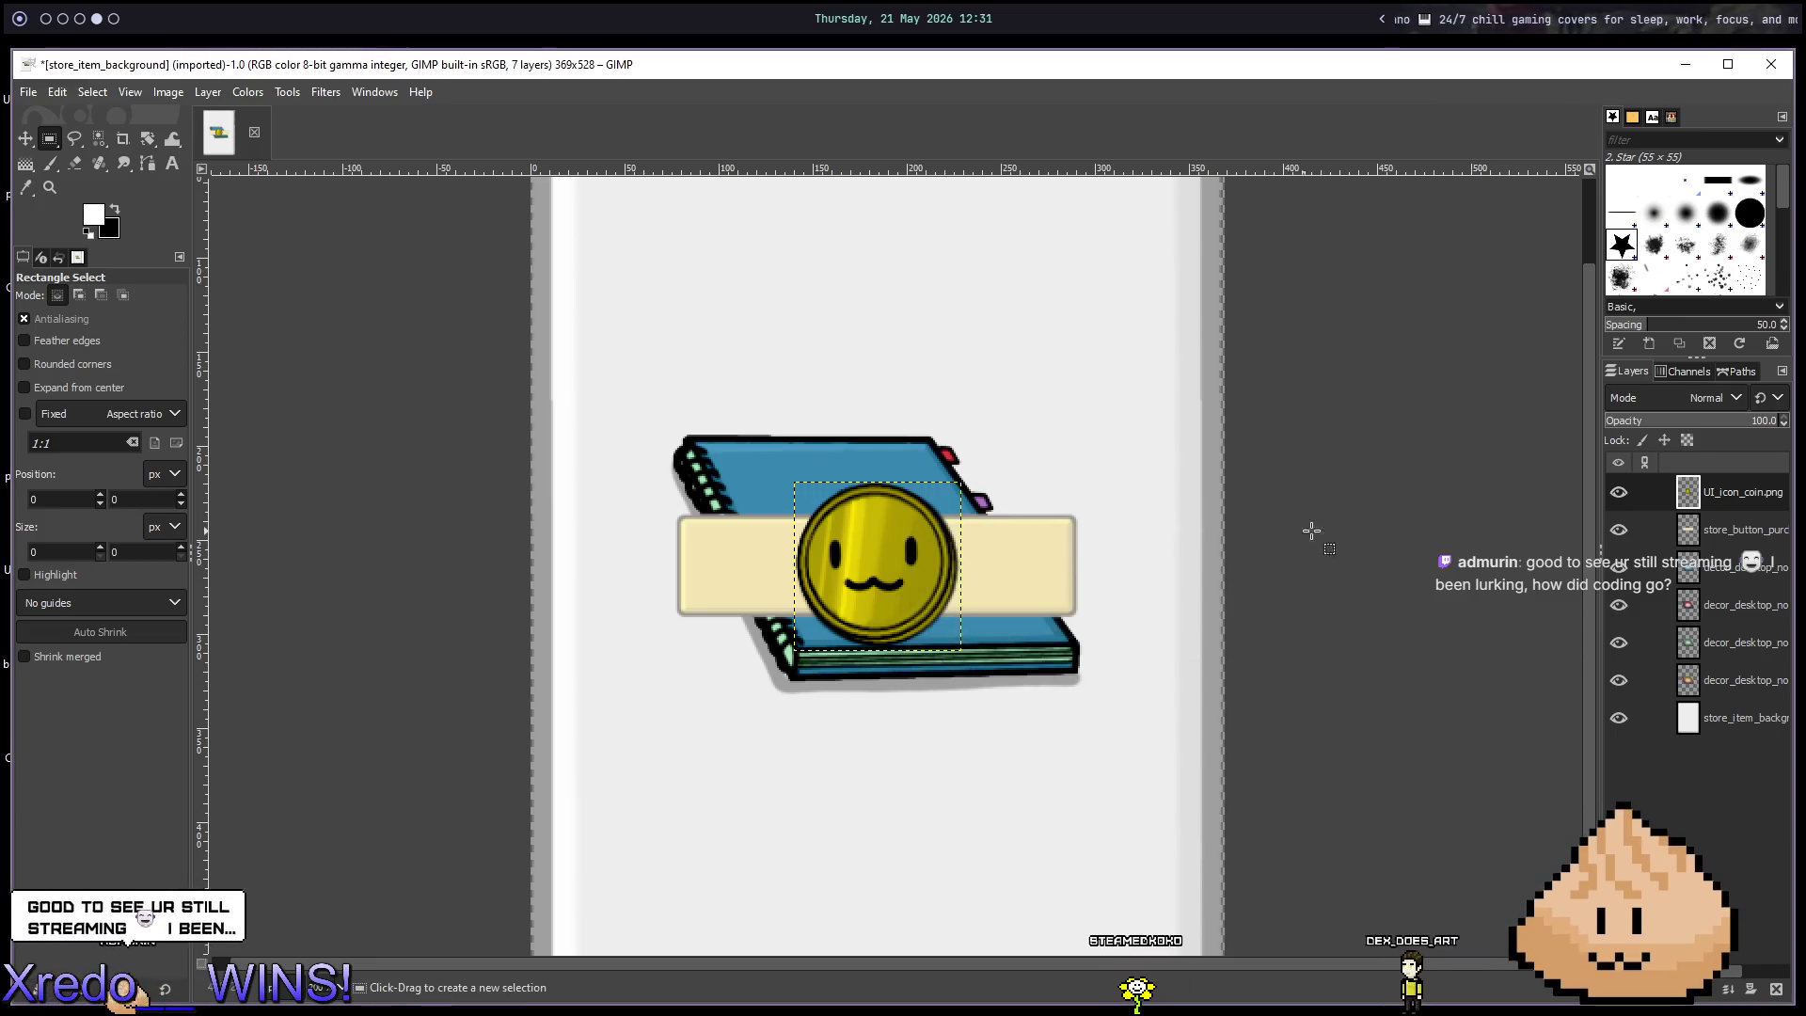
right_click(1735, 498)
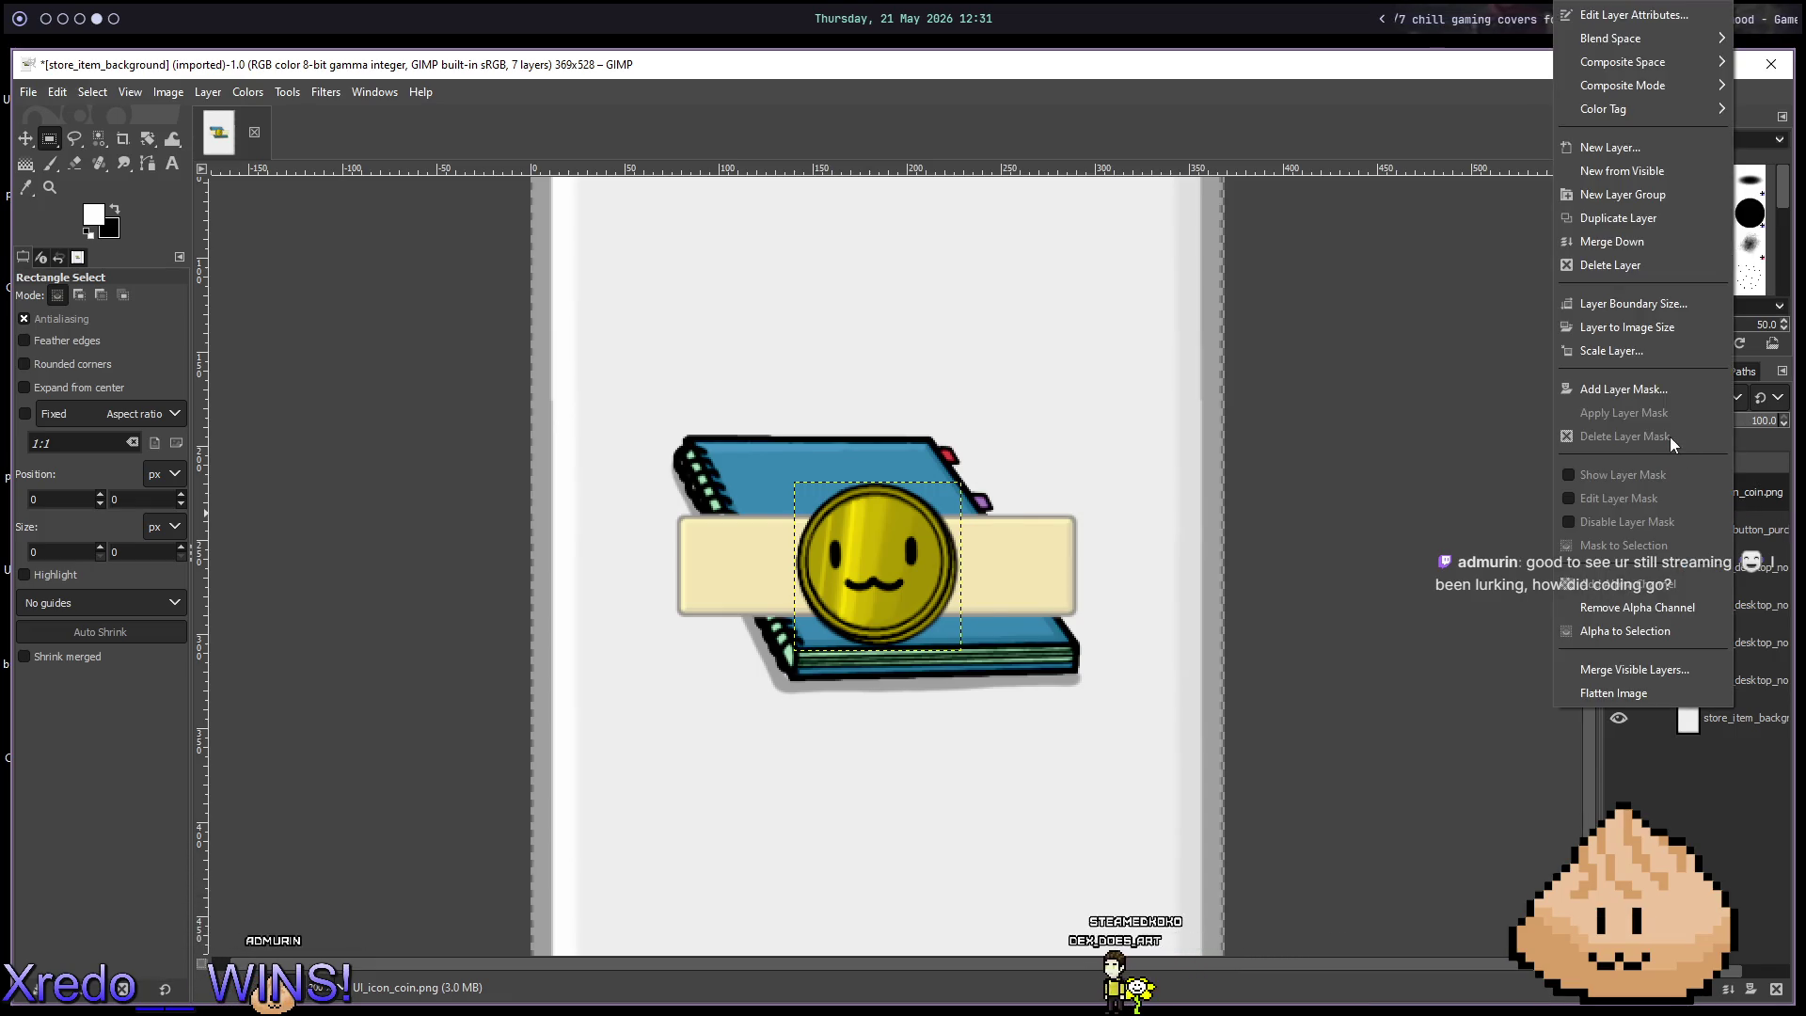
click(1708, 783)
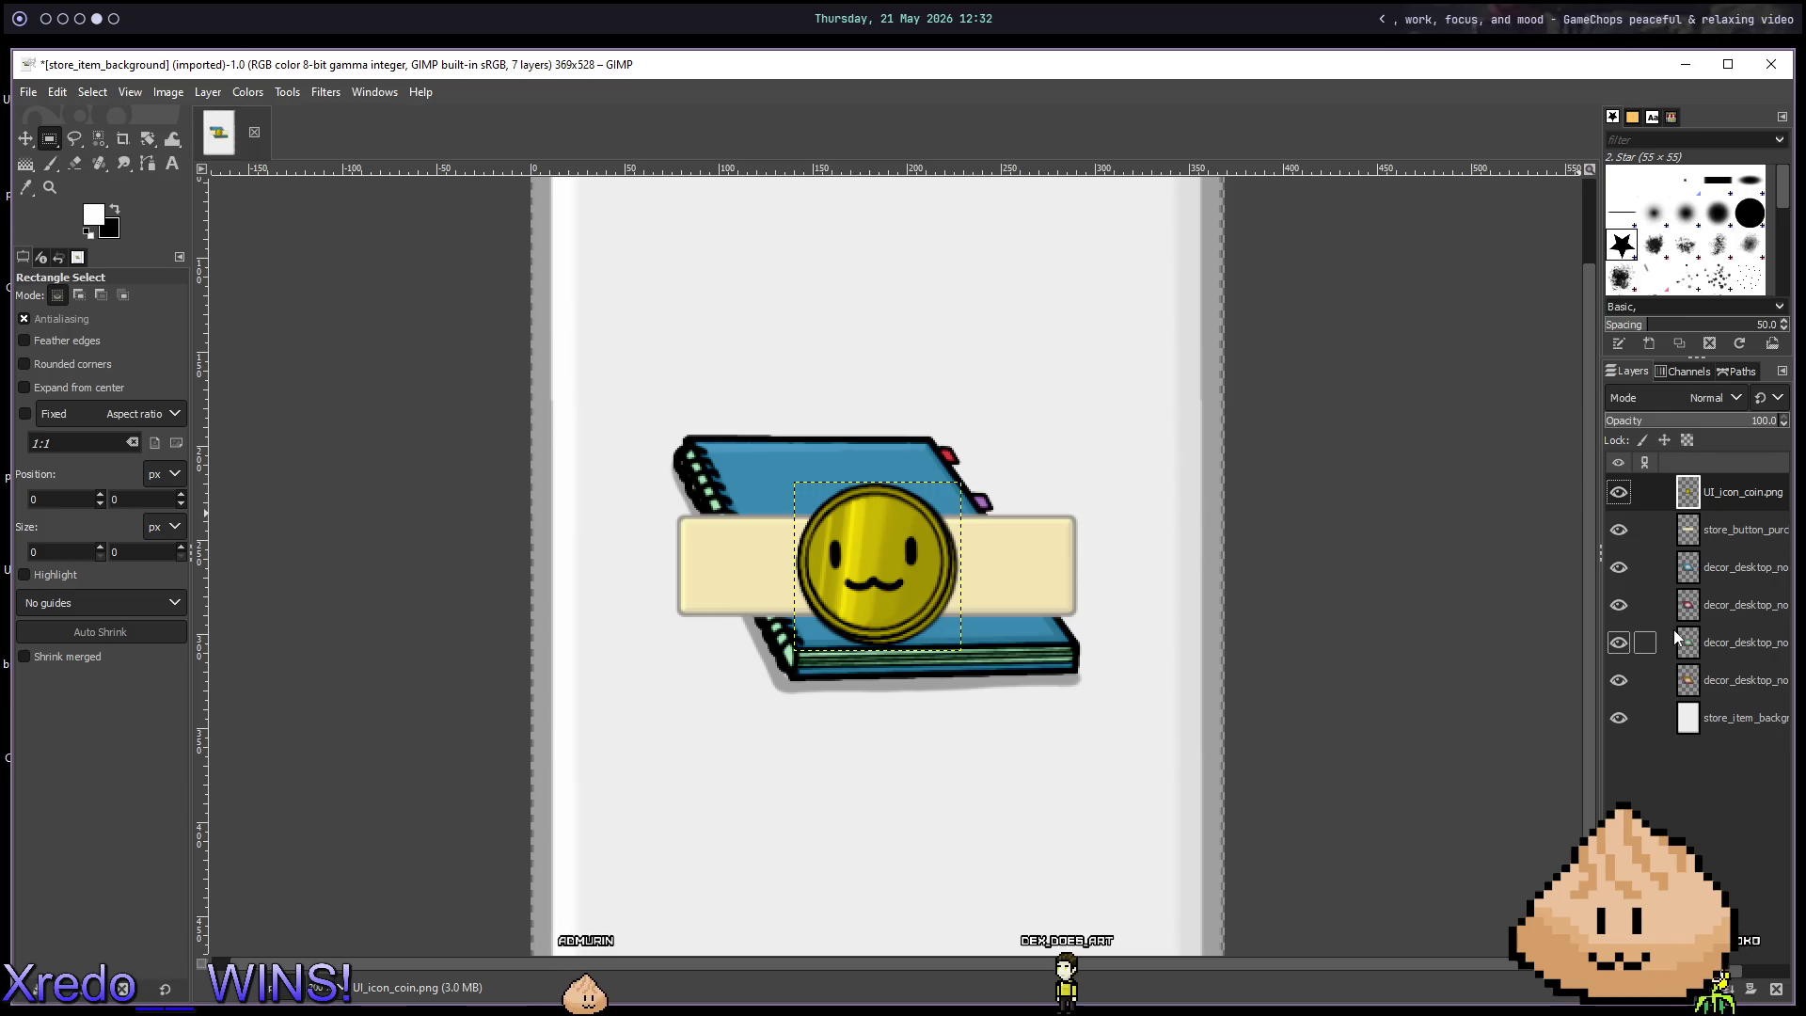
key(alt+1)
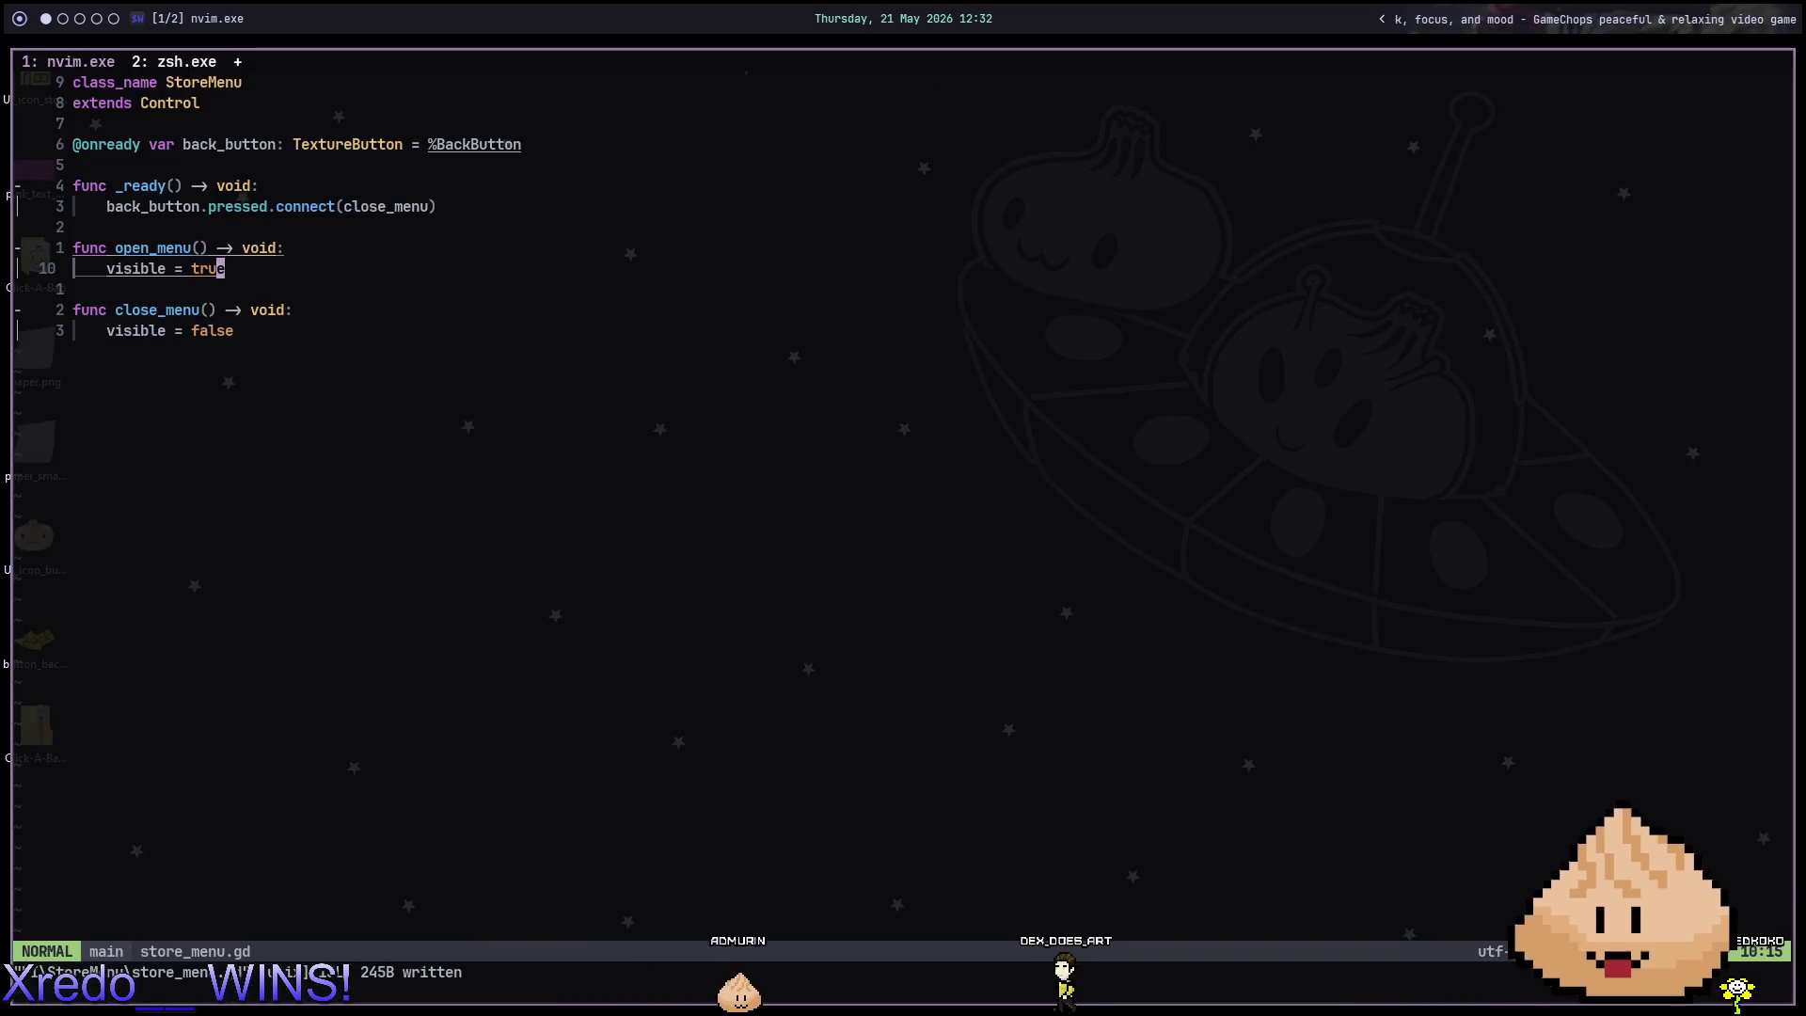
Open save_manager.gd in Neovim with the 'save' file-finder search.
key(space)
key(f)
key(f)
text(save)
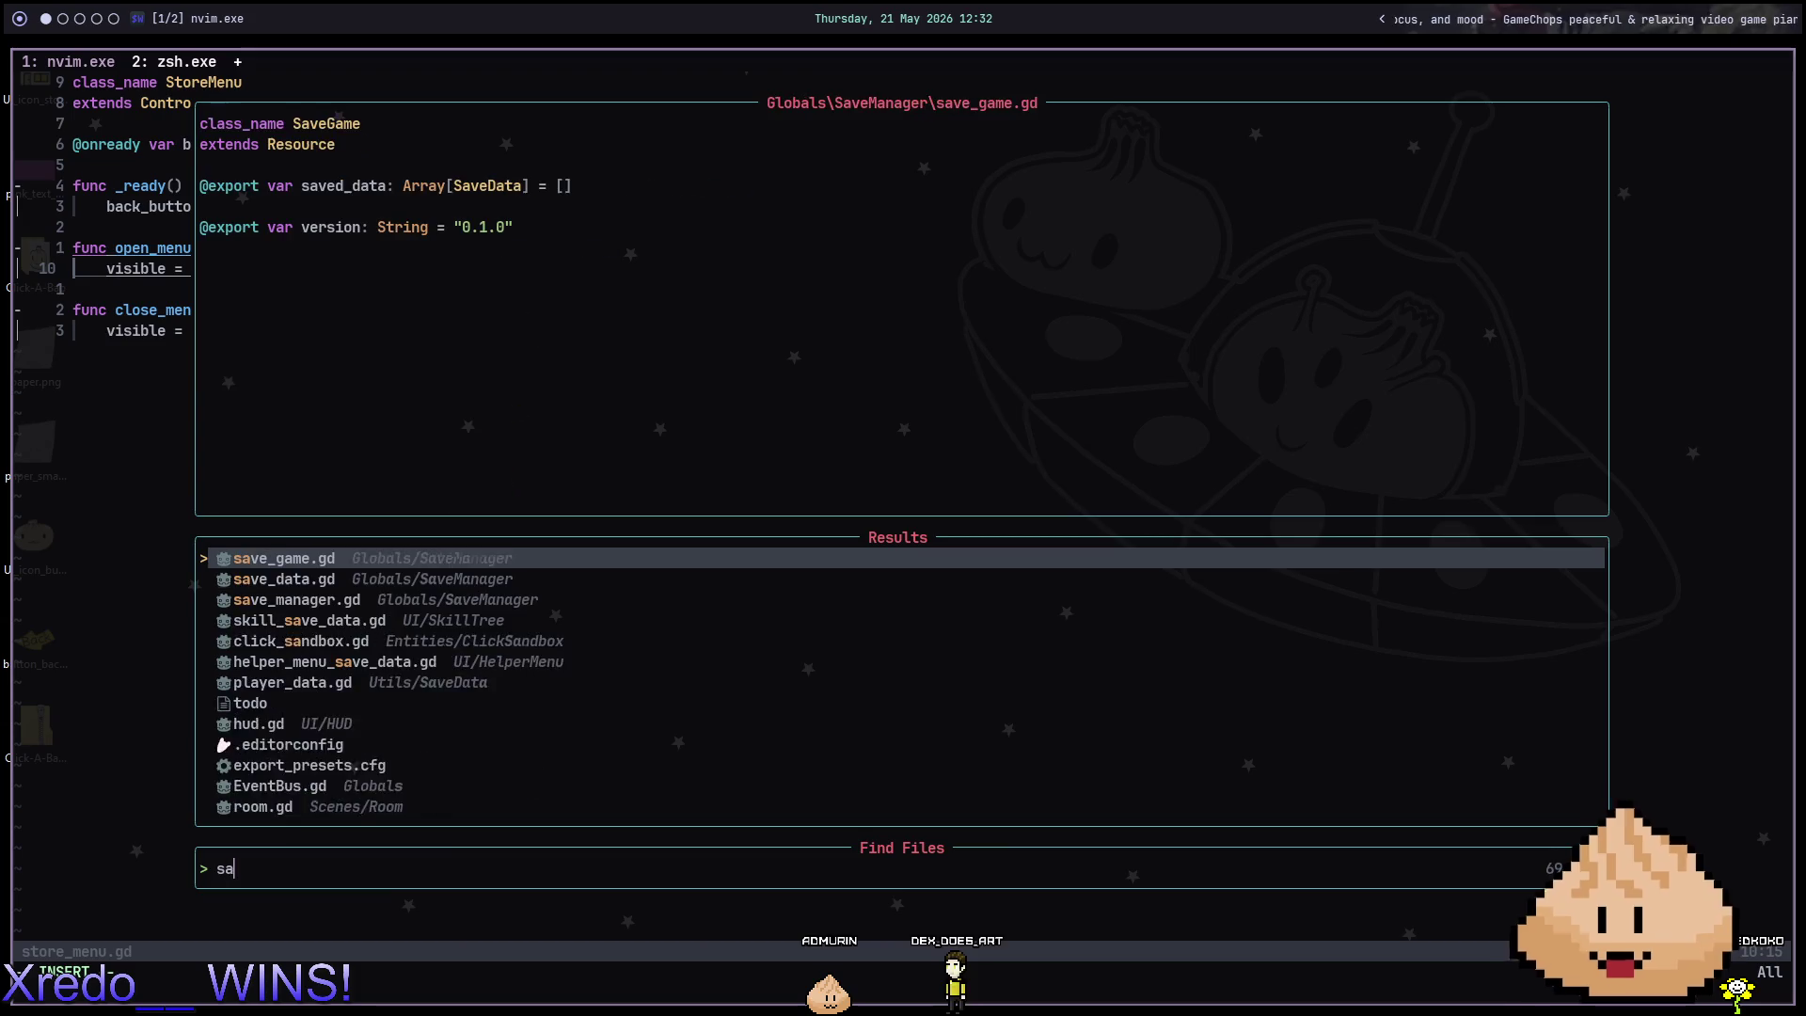
key(Down)
key(Down)
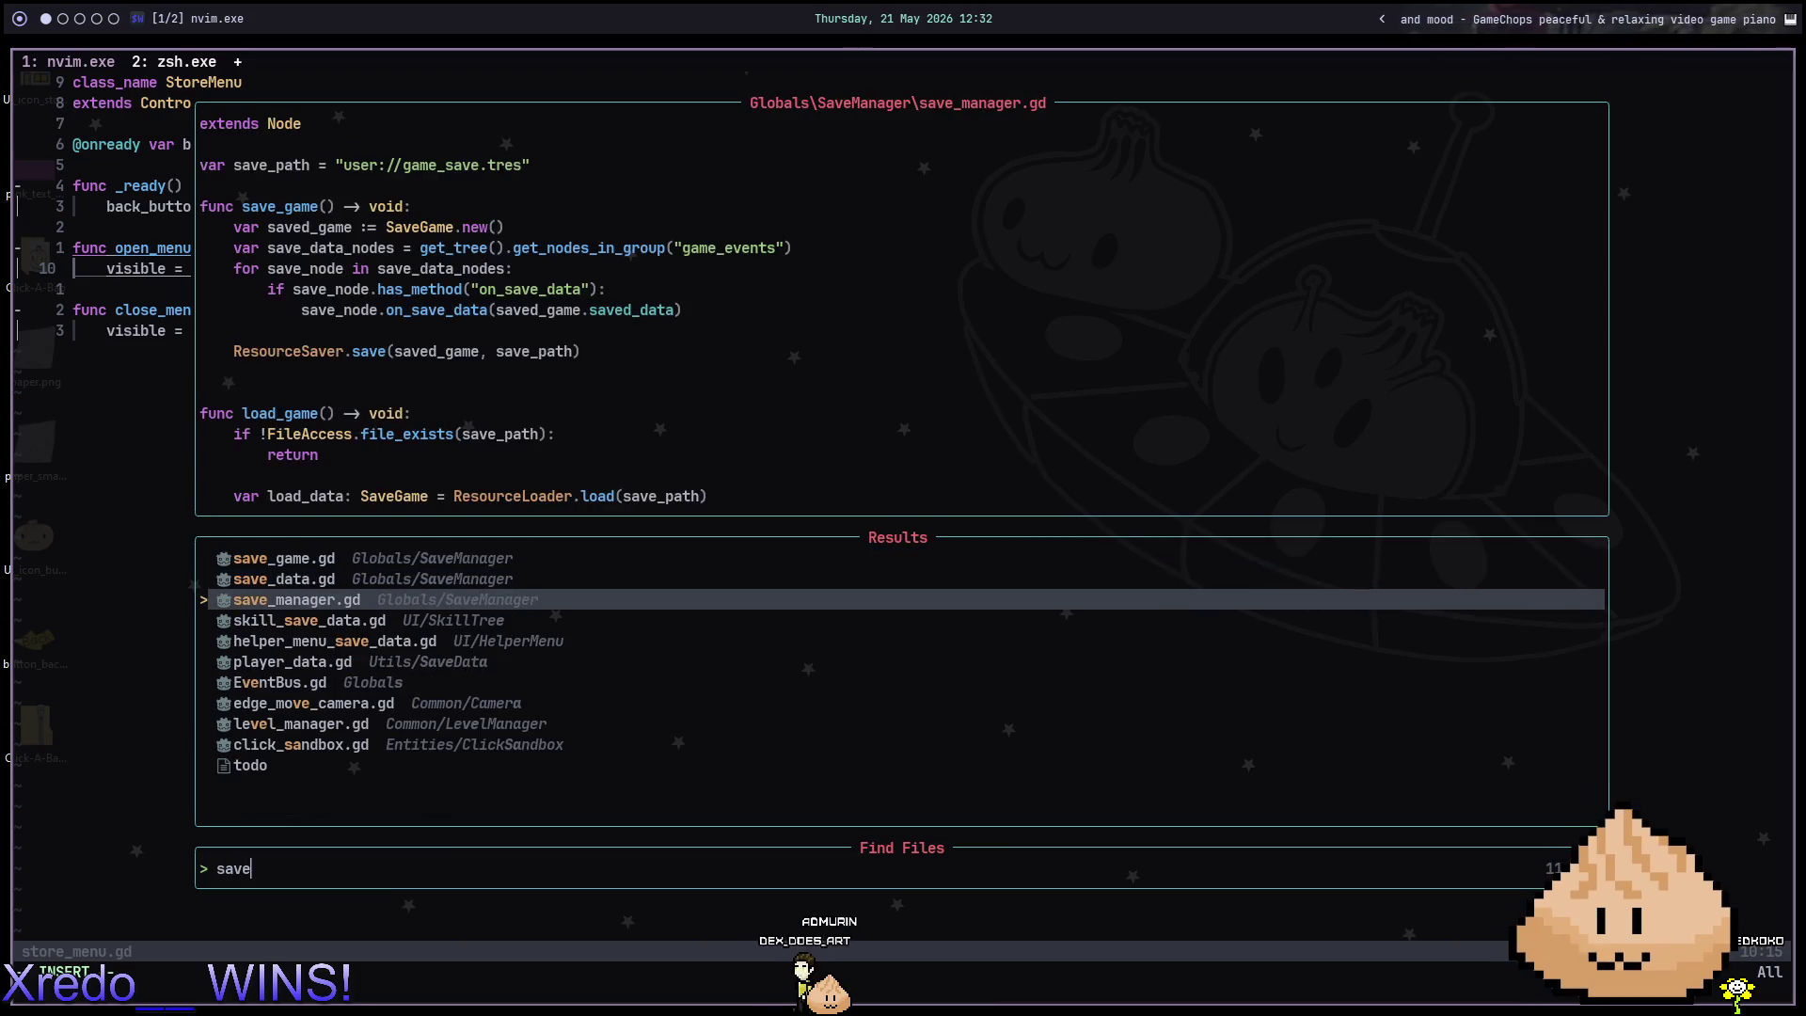
key(Return)
Line-select through the save_game and load_game functions to review them.
key(k)
key(k)
key(k)
key(k)
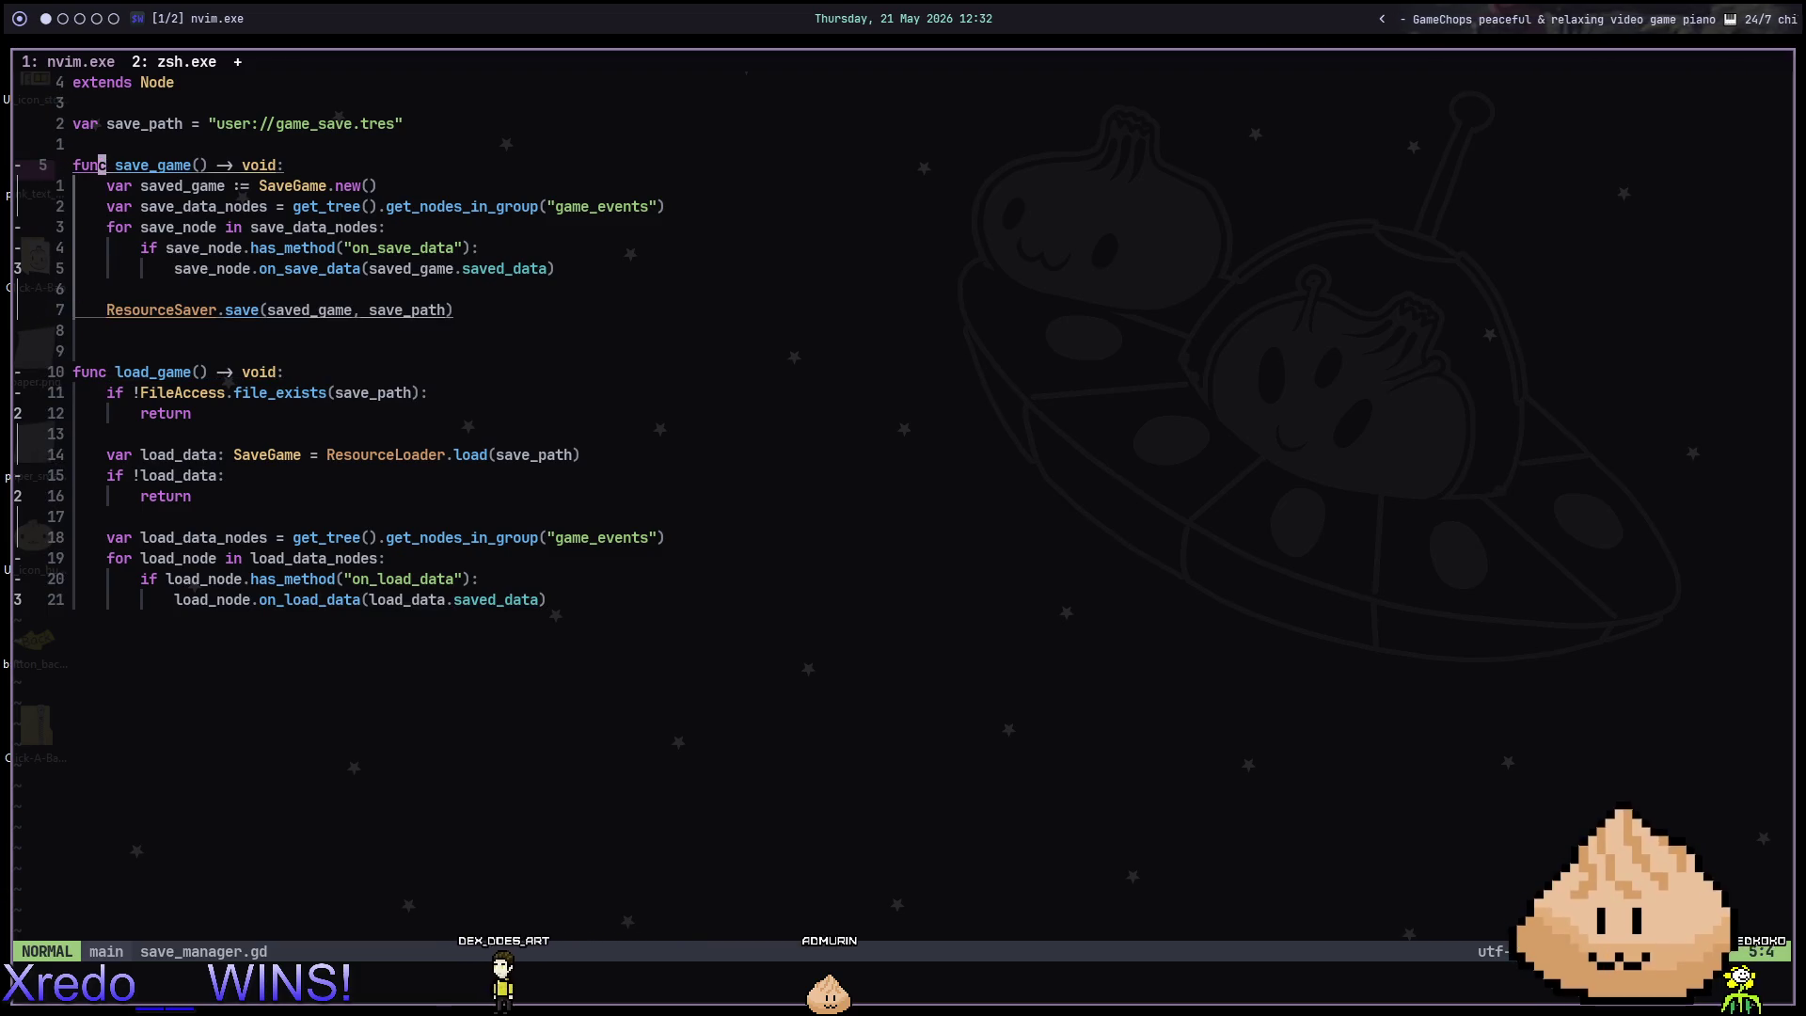
key(V)
key(j)
key(j)
key(j)
key(j)
key(y)
key(j)
key(j)
key(j)
key(V)
key(j)
key(j)
key(j)
key(j)
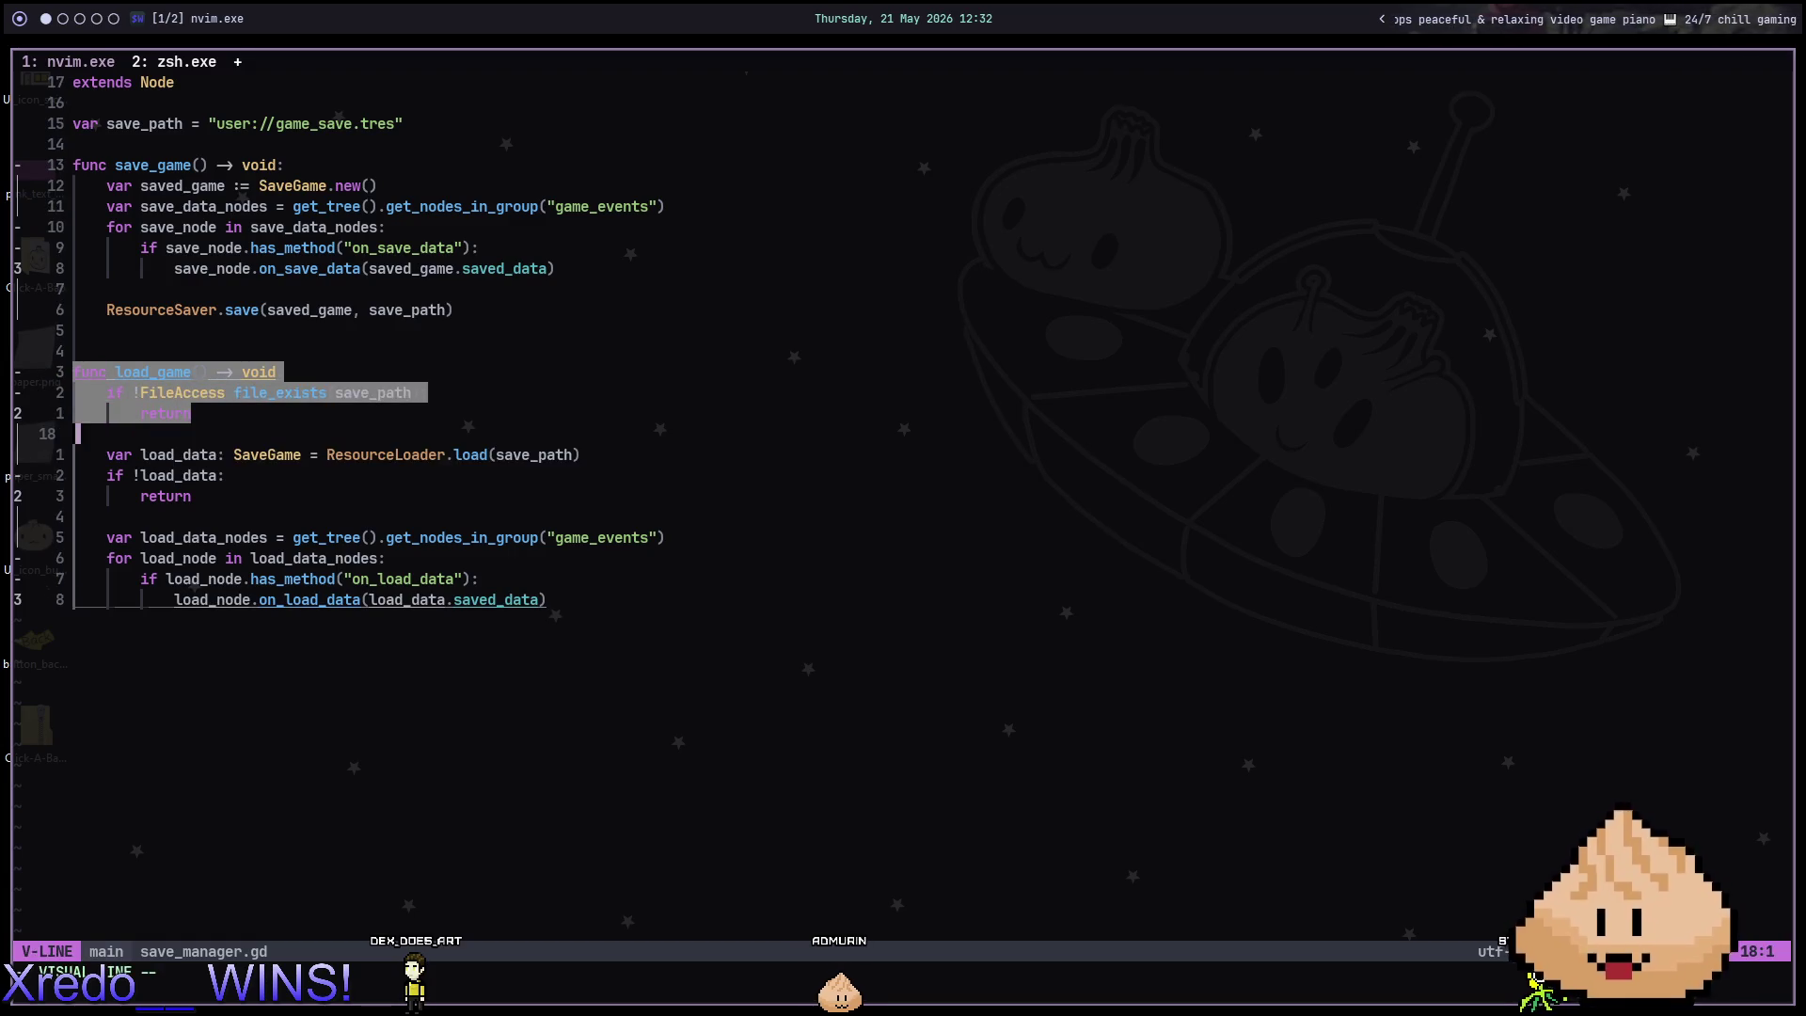
key(Escape)
key(j)
key(j)
key(j)
Yank the load_data_nodes line, then go back to the Godot editor.
key(l)
key(y)
key(y)
key(y)
key(y)
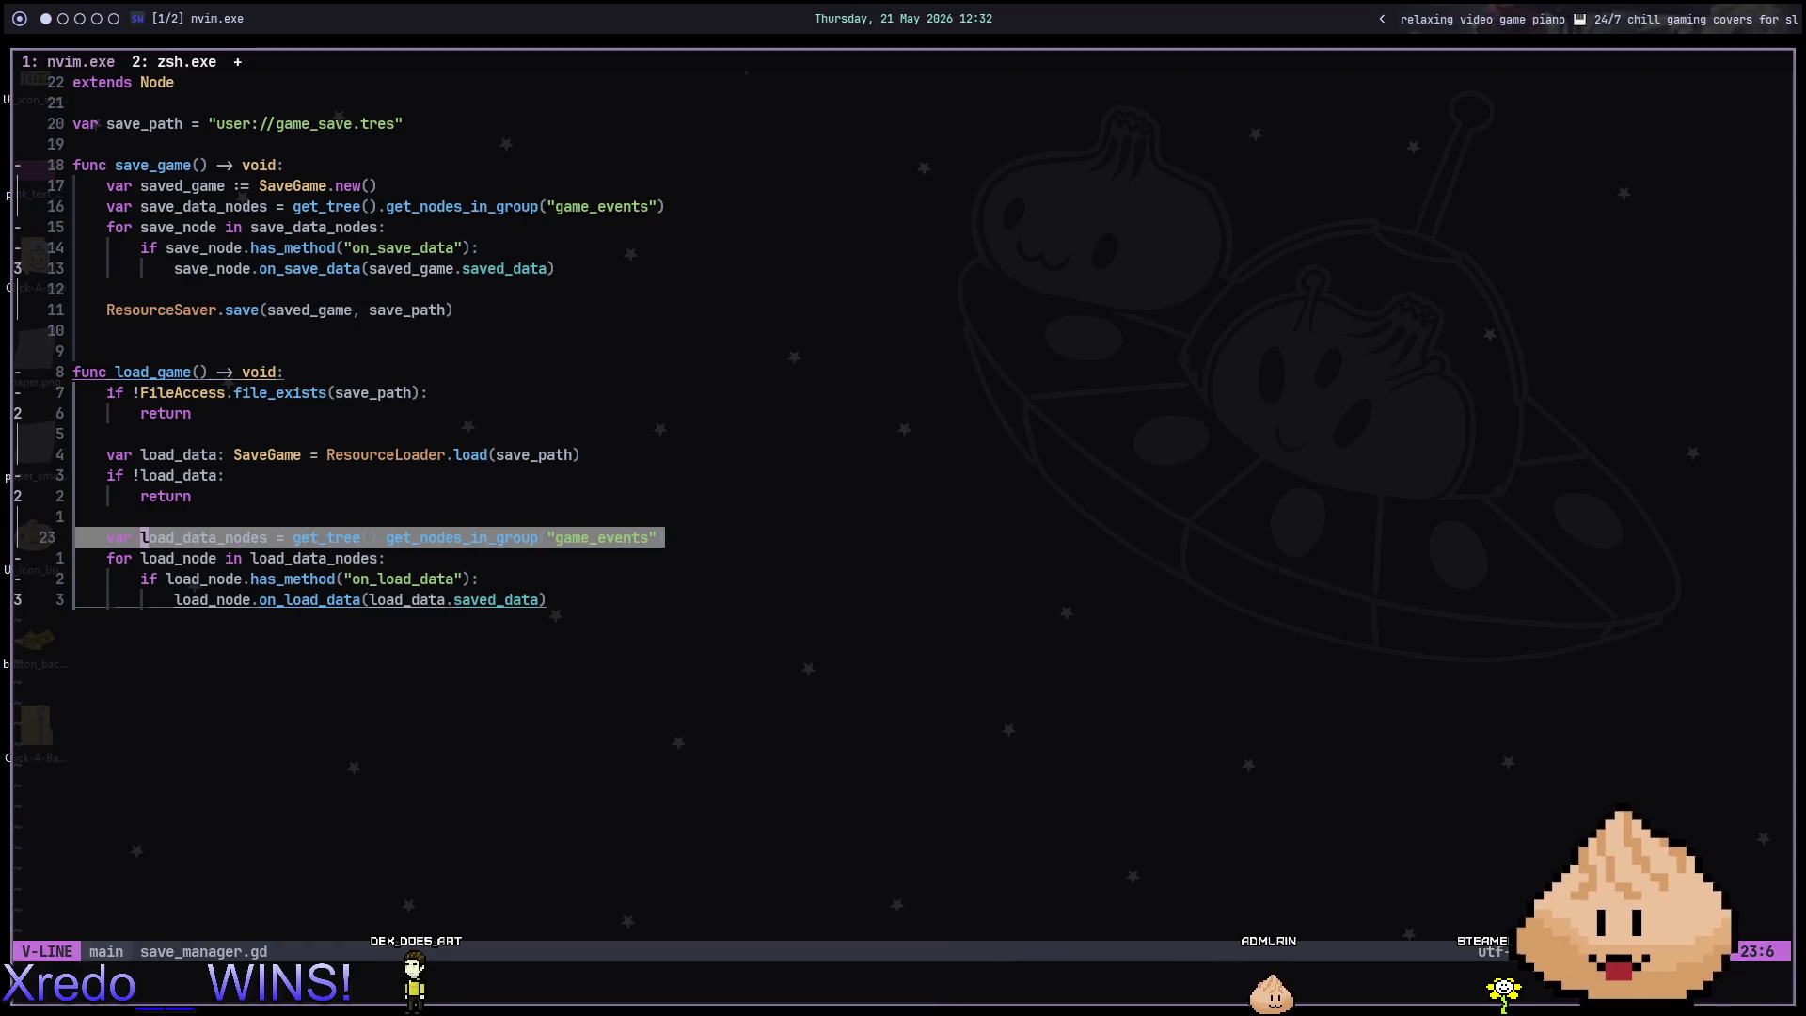
key(j)
key(j)
key(j)
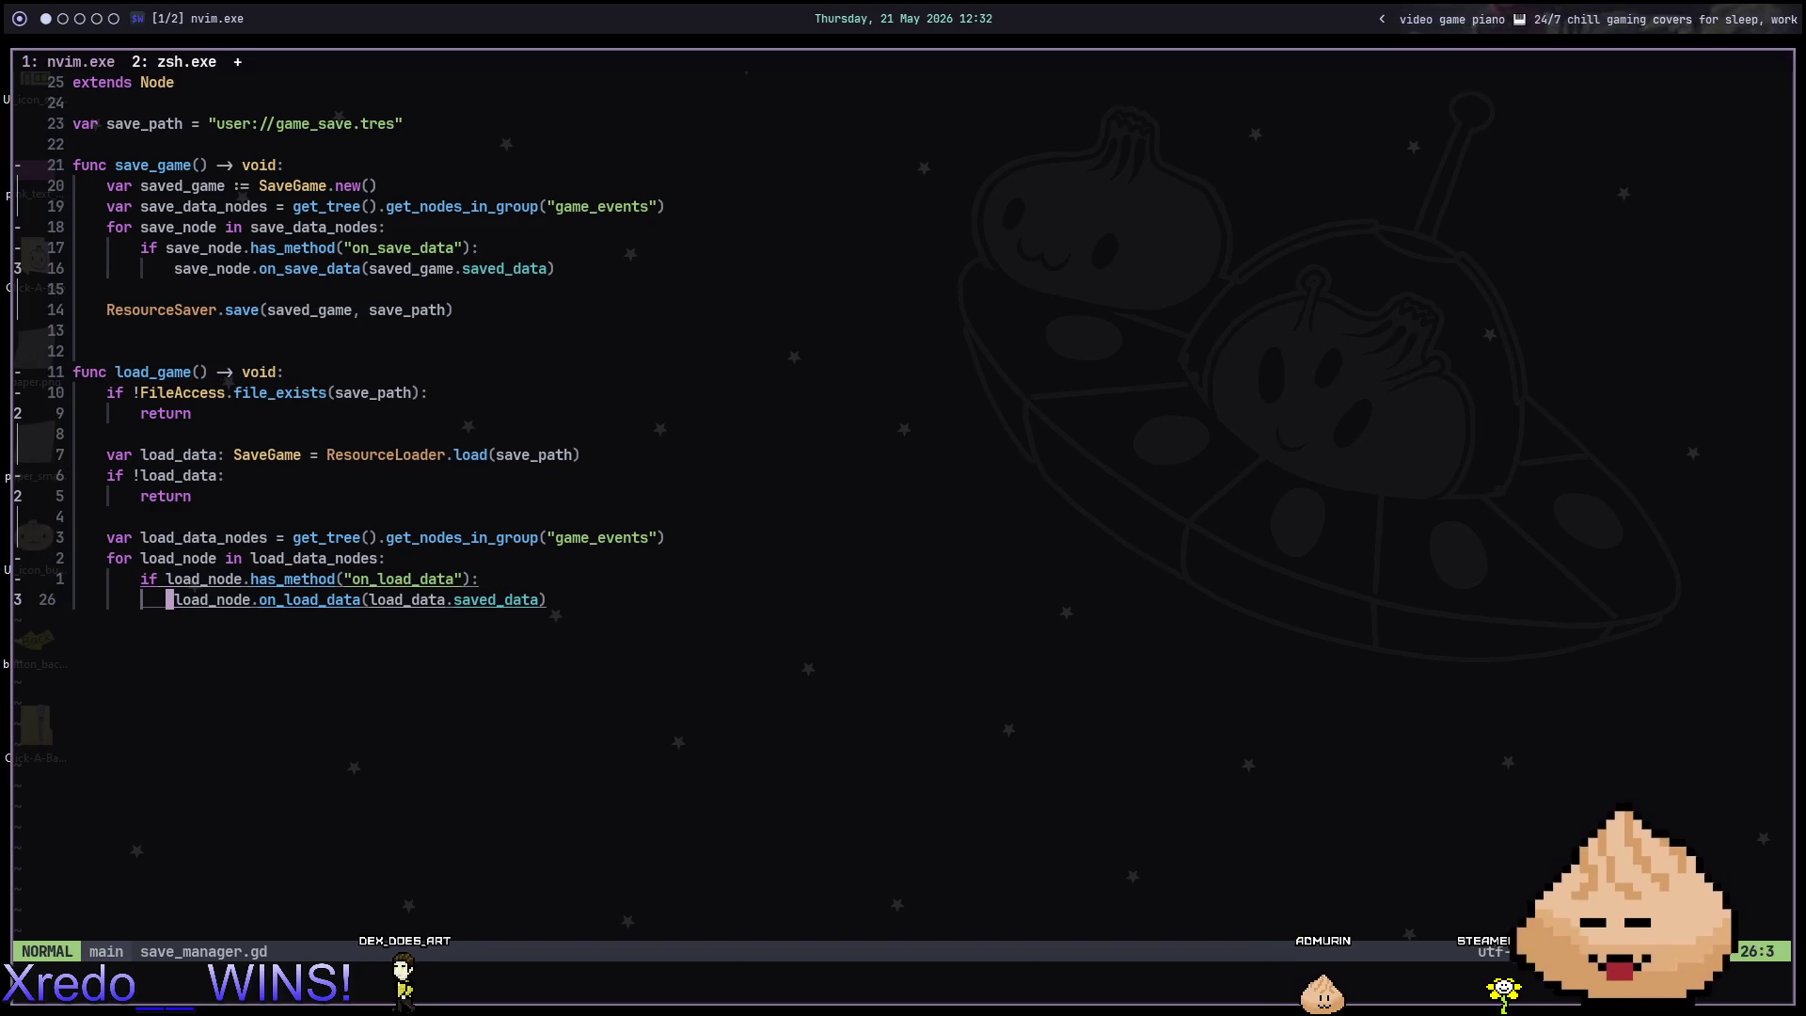
key(k)
key(k)
key(j)
key(j)
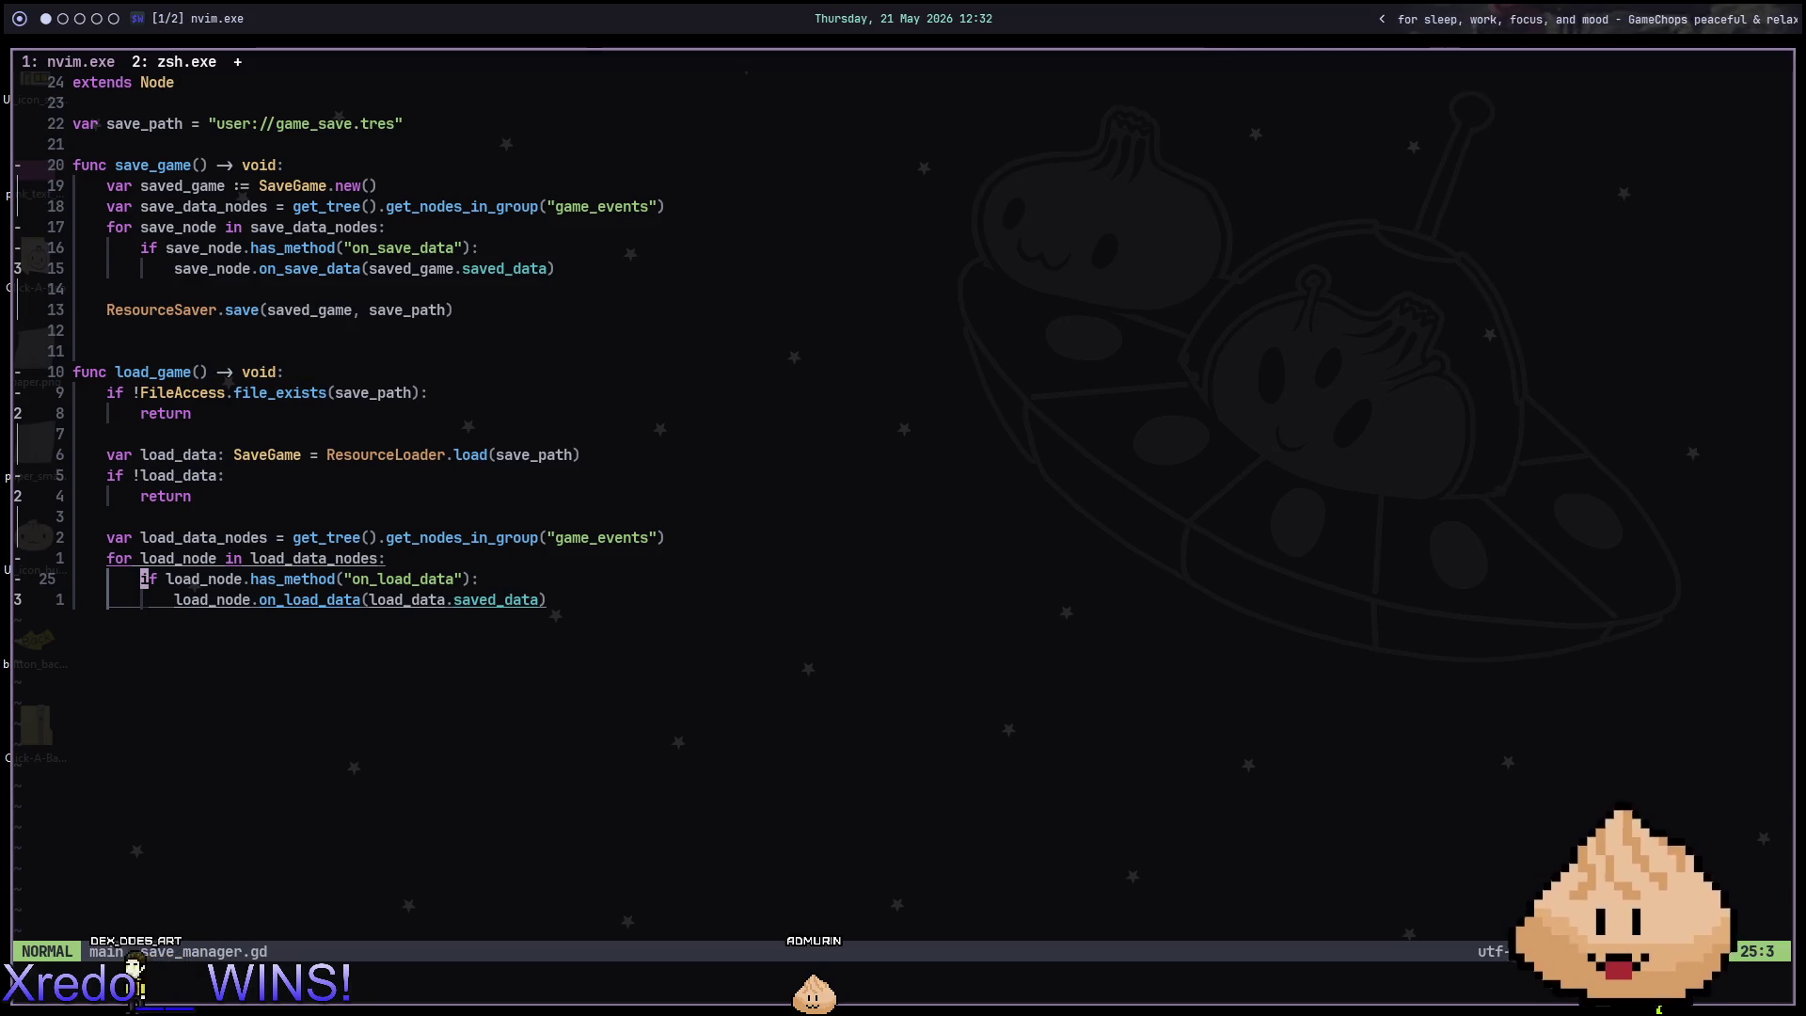
key(alt+2)
key(alt+Tab)
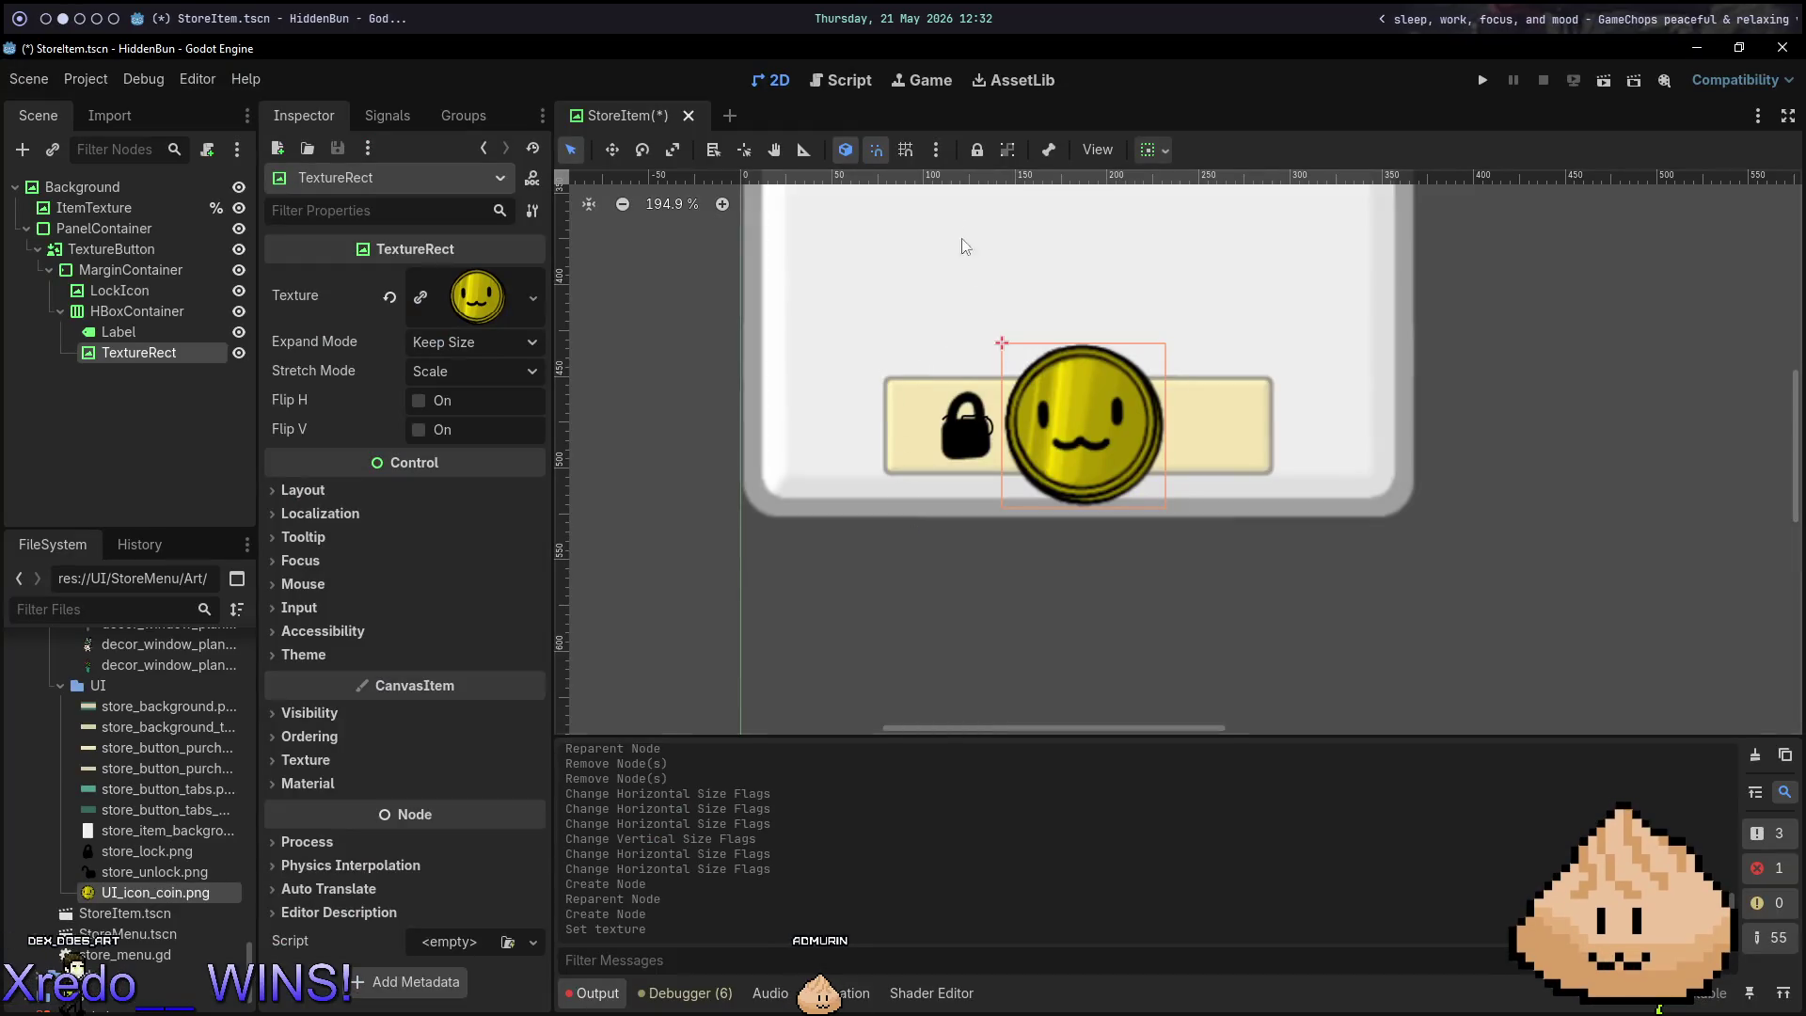
Close the store_item_background image in GIMP, discarding changes.
key(alt+4)
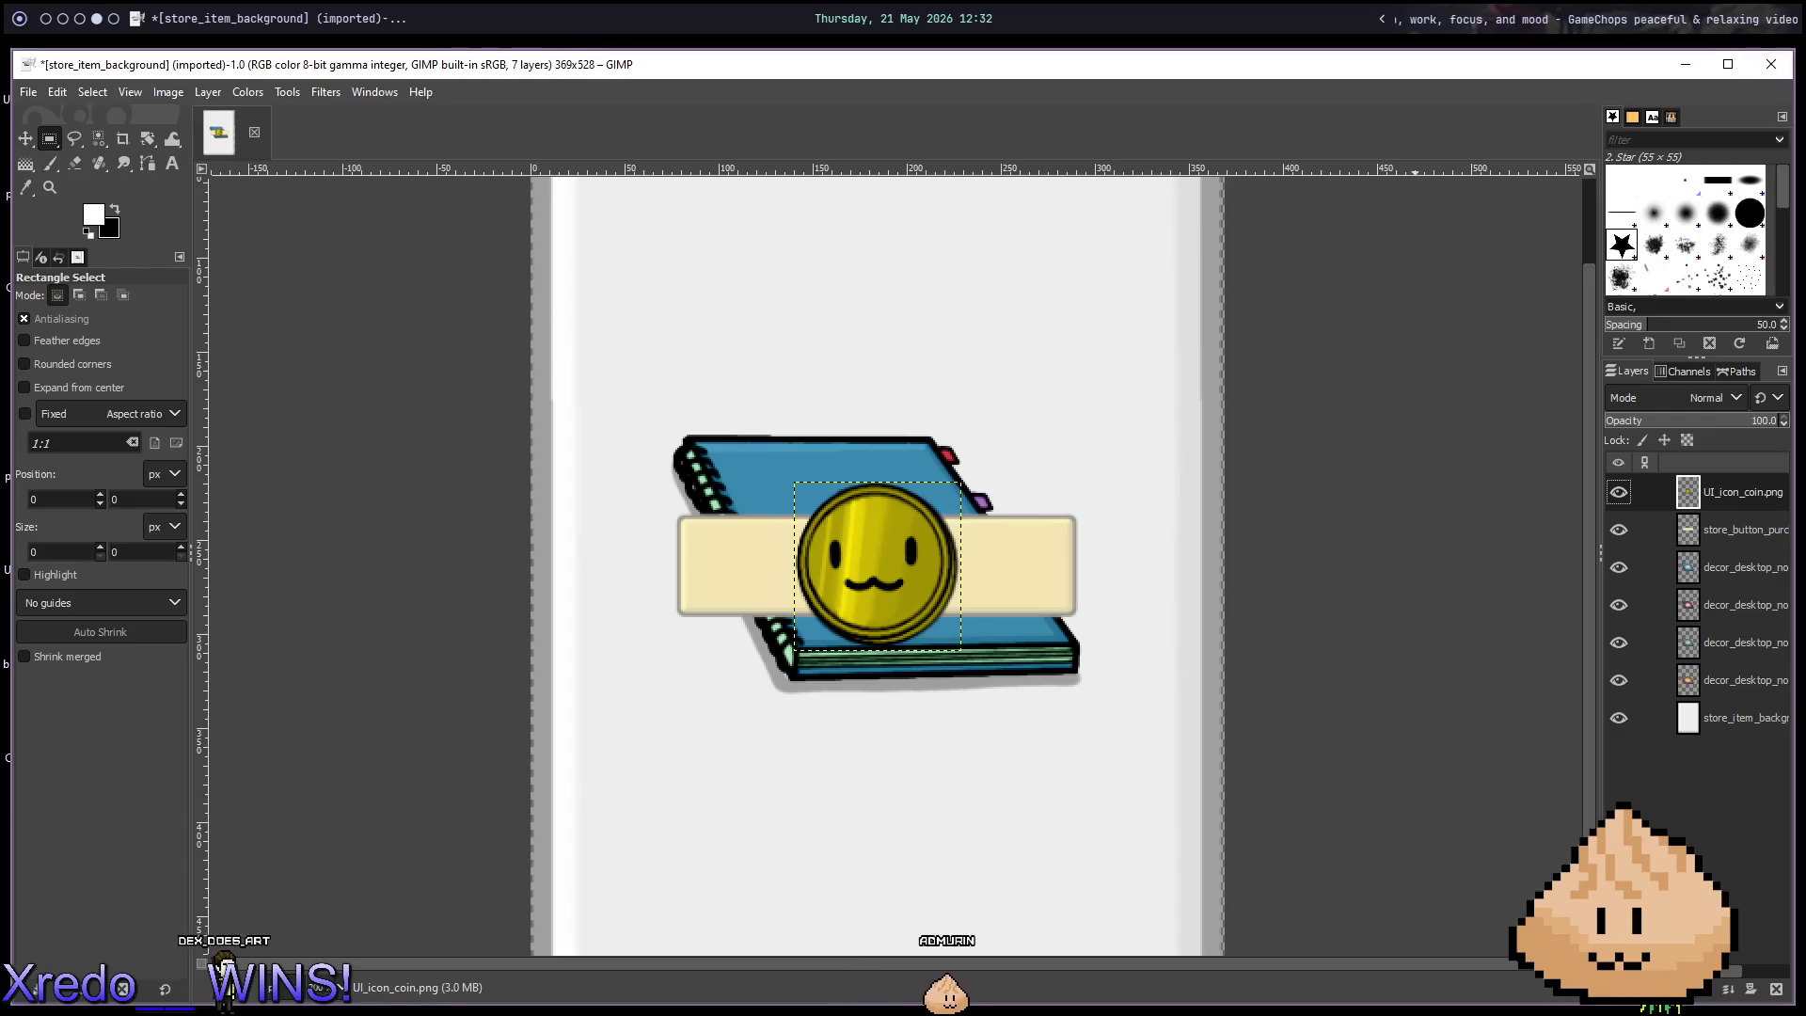
click(1771, 64)
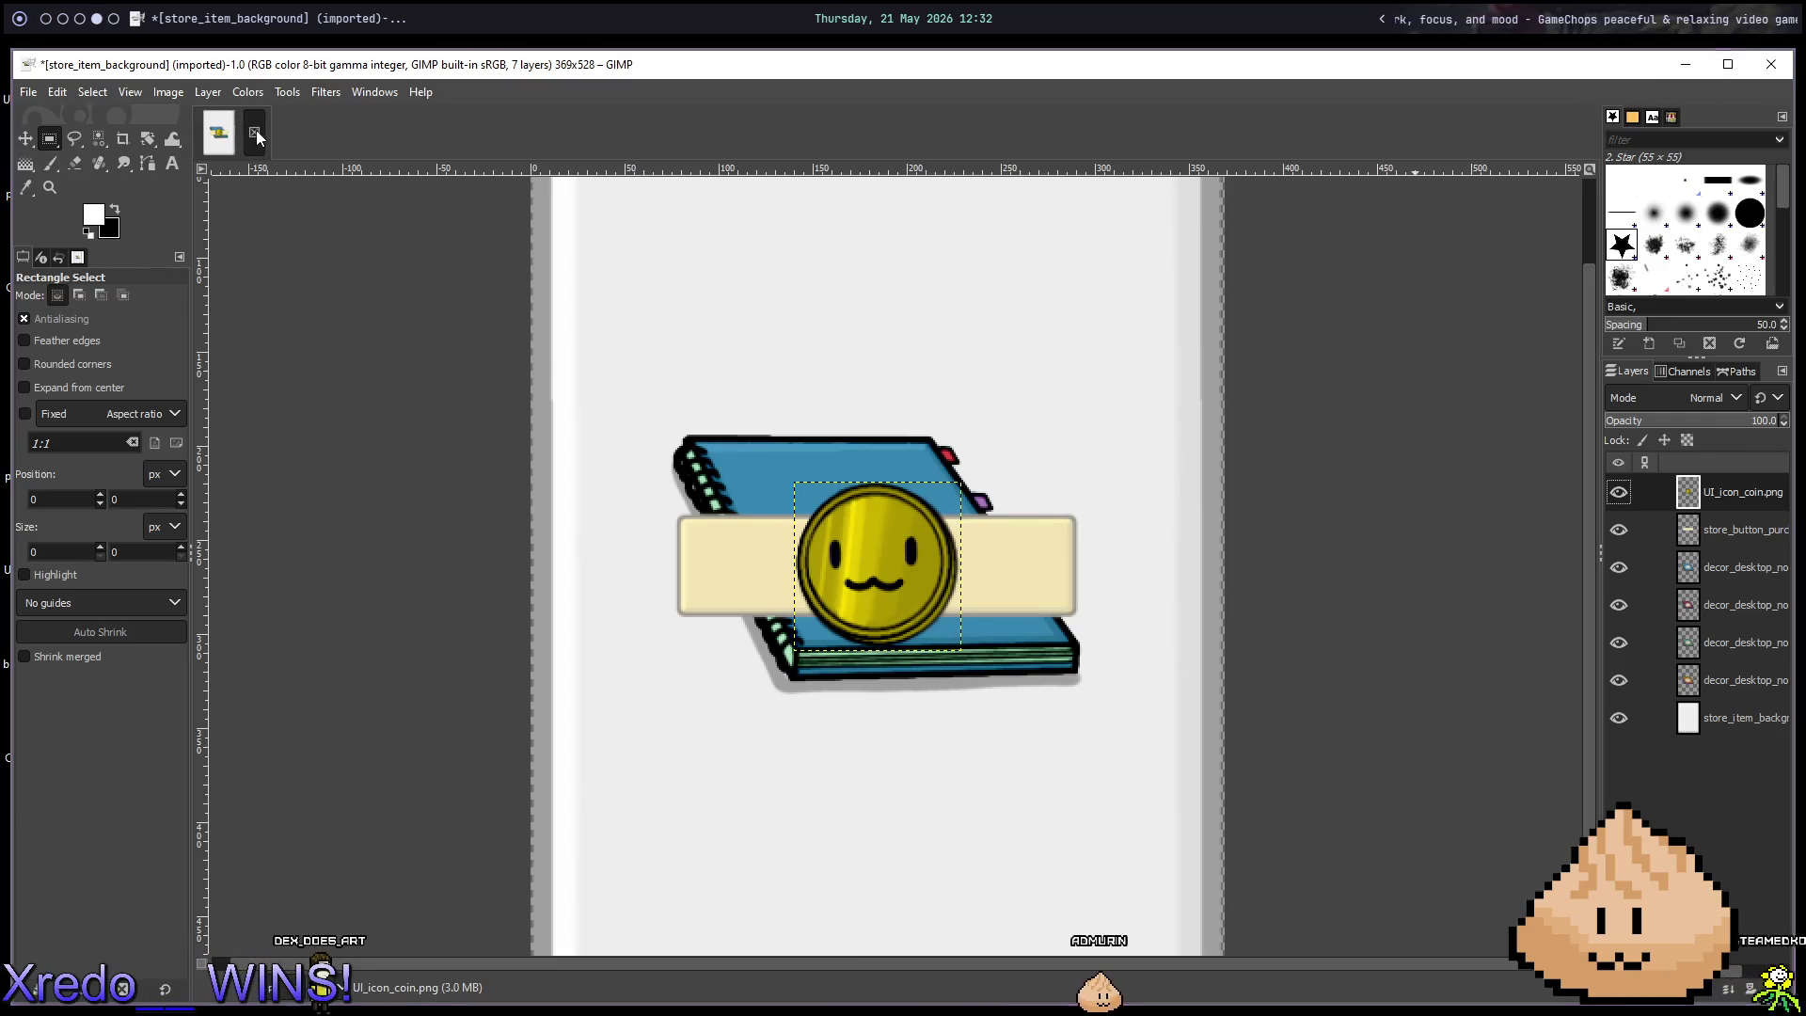
key(ctrl+d)
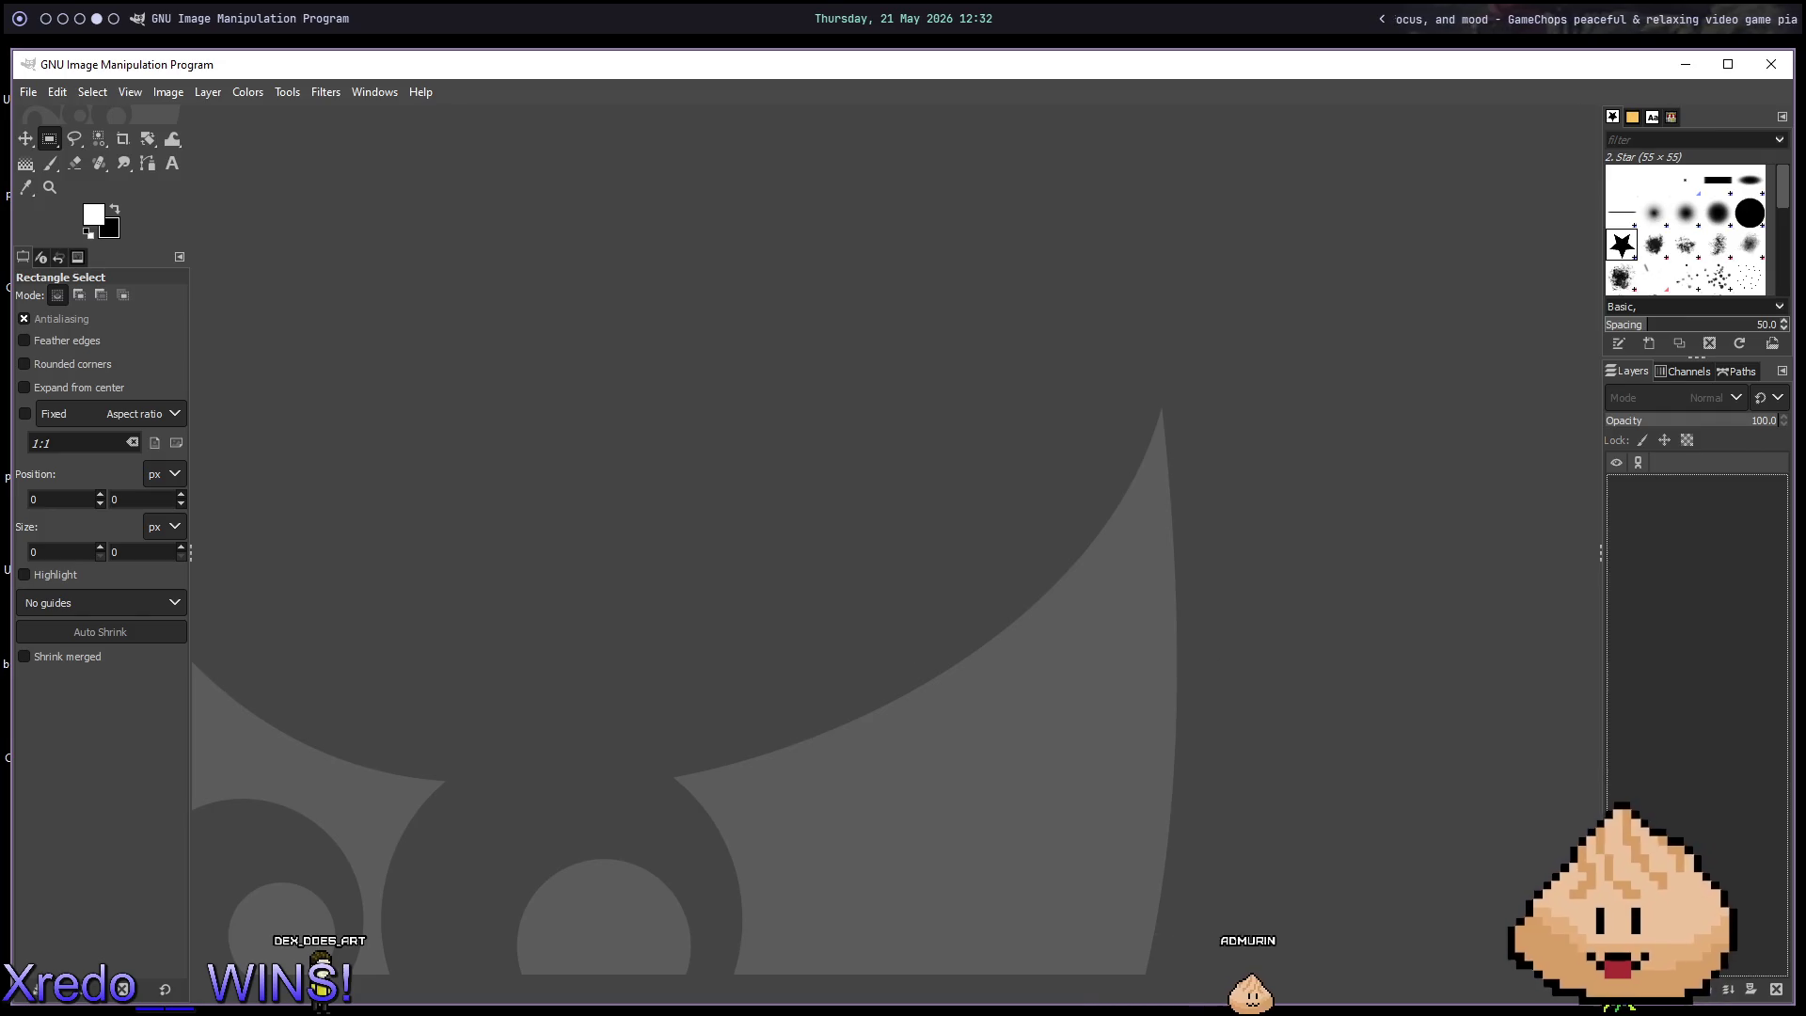
Locate the UI art folder in Godot, then drag UI_icon_coin.png into GIMP to open it.
key(alt+2)
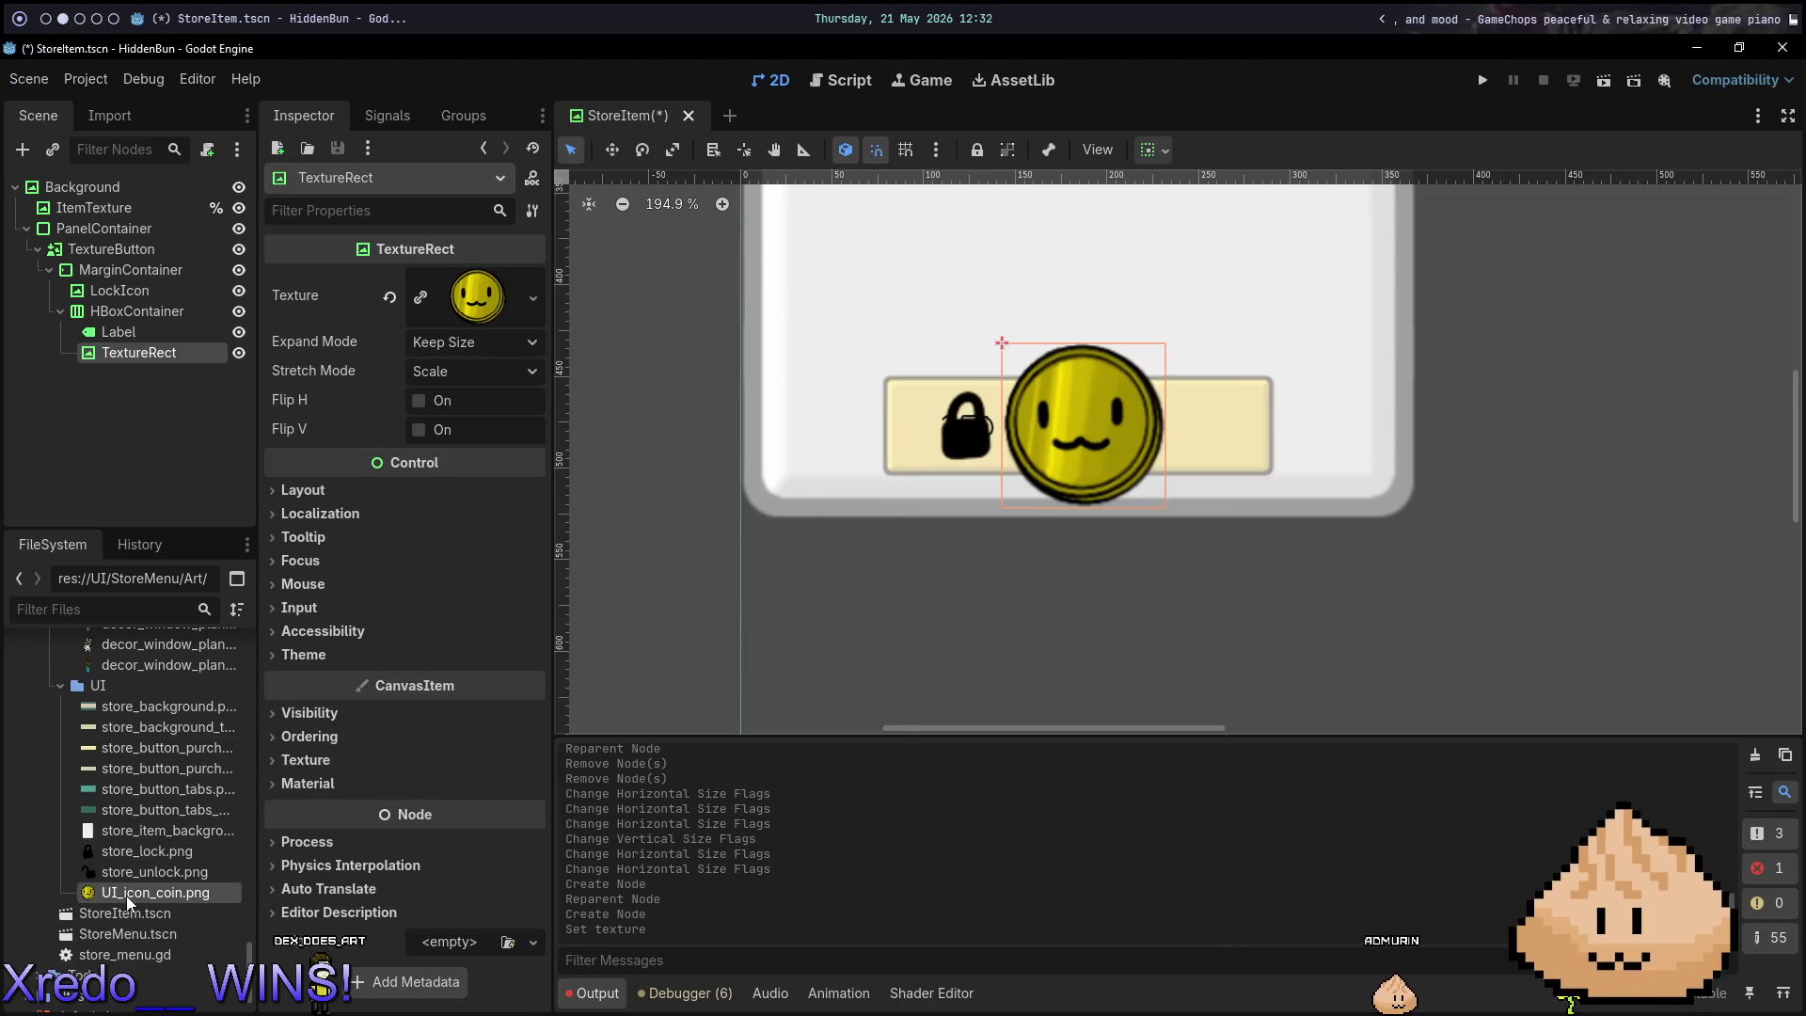
click(111, 684)
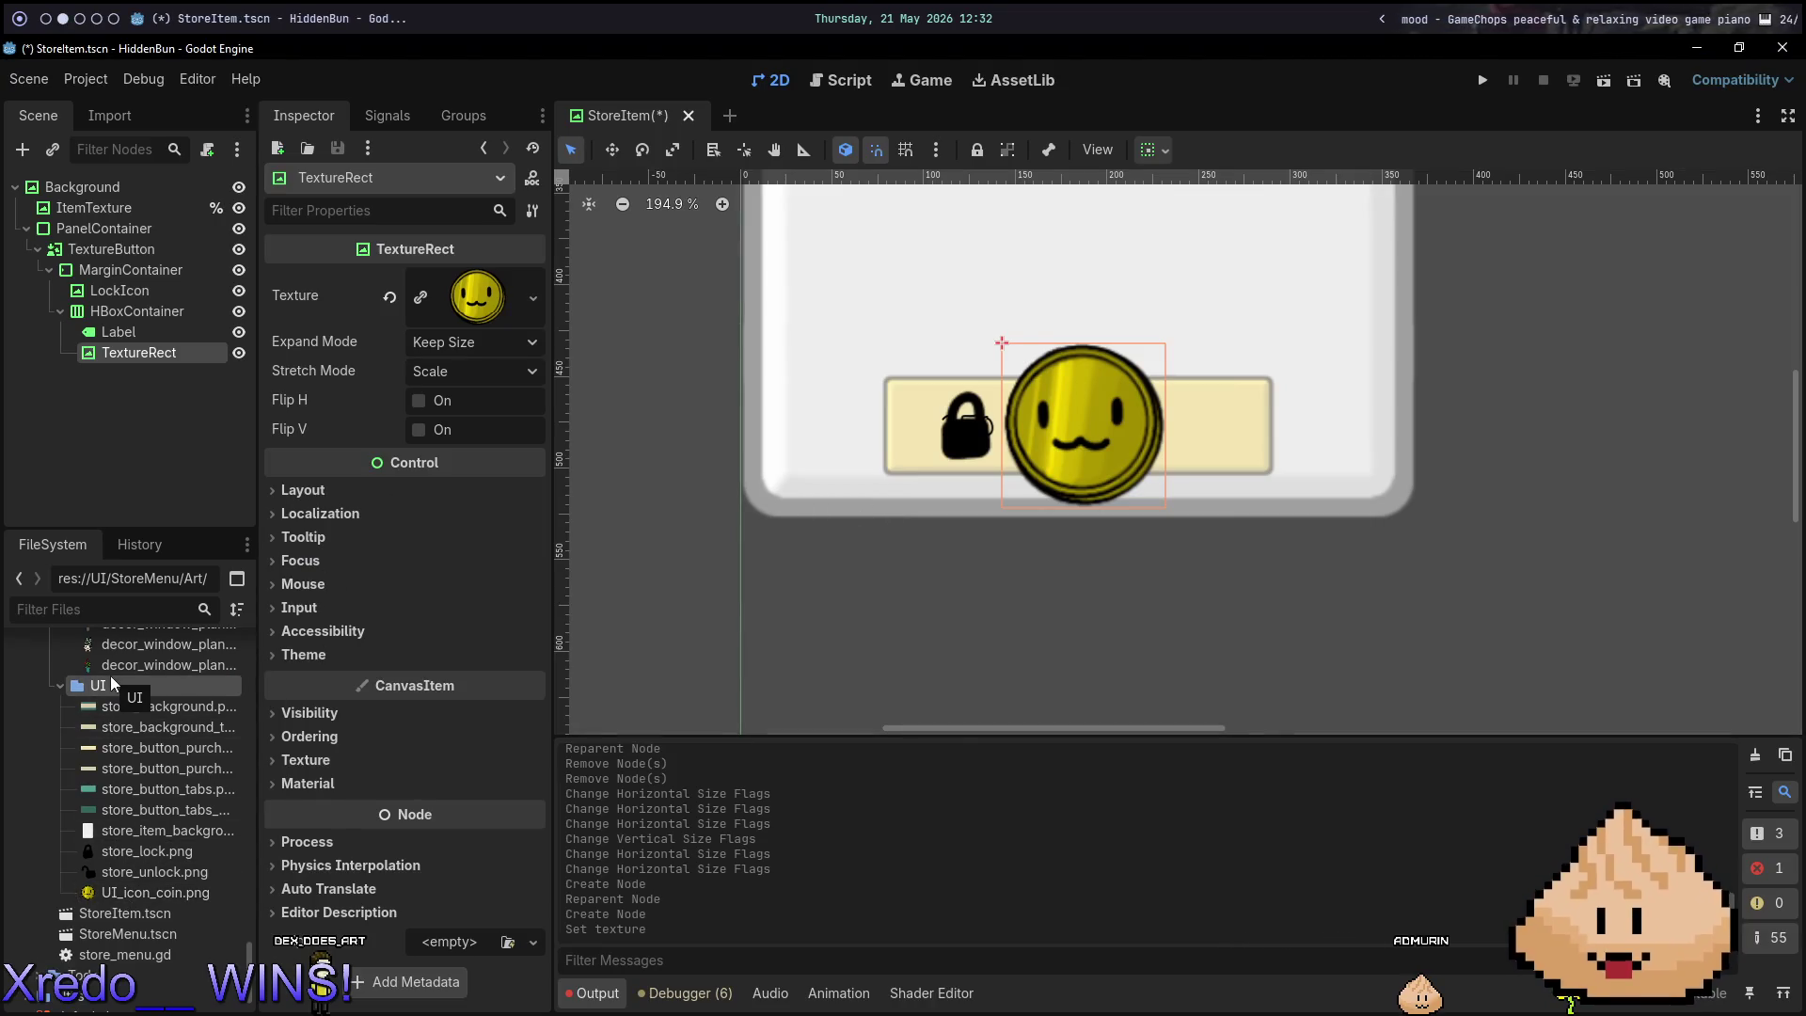
key(ctrl+alt+o)
key(Escape)
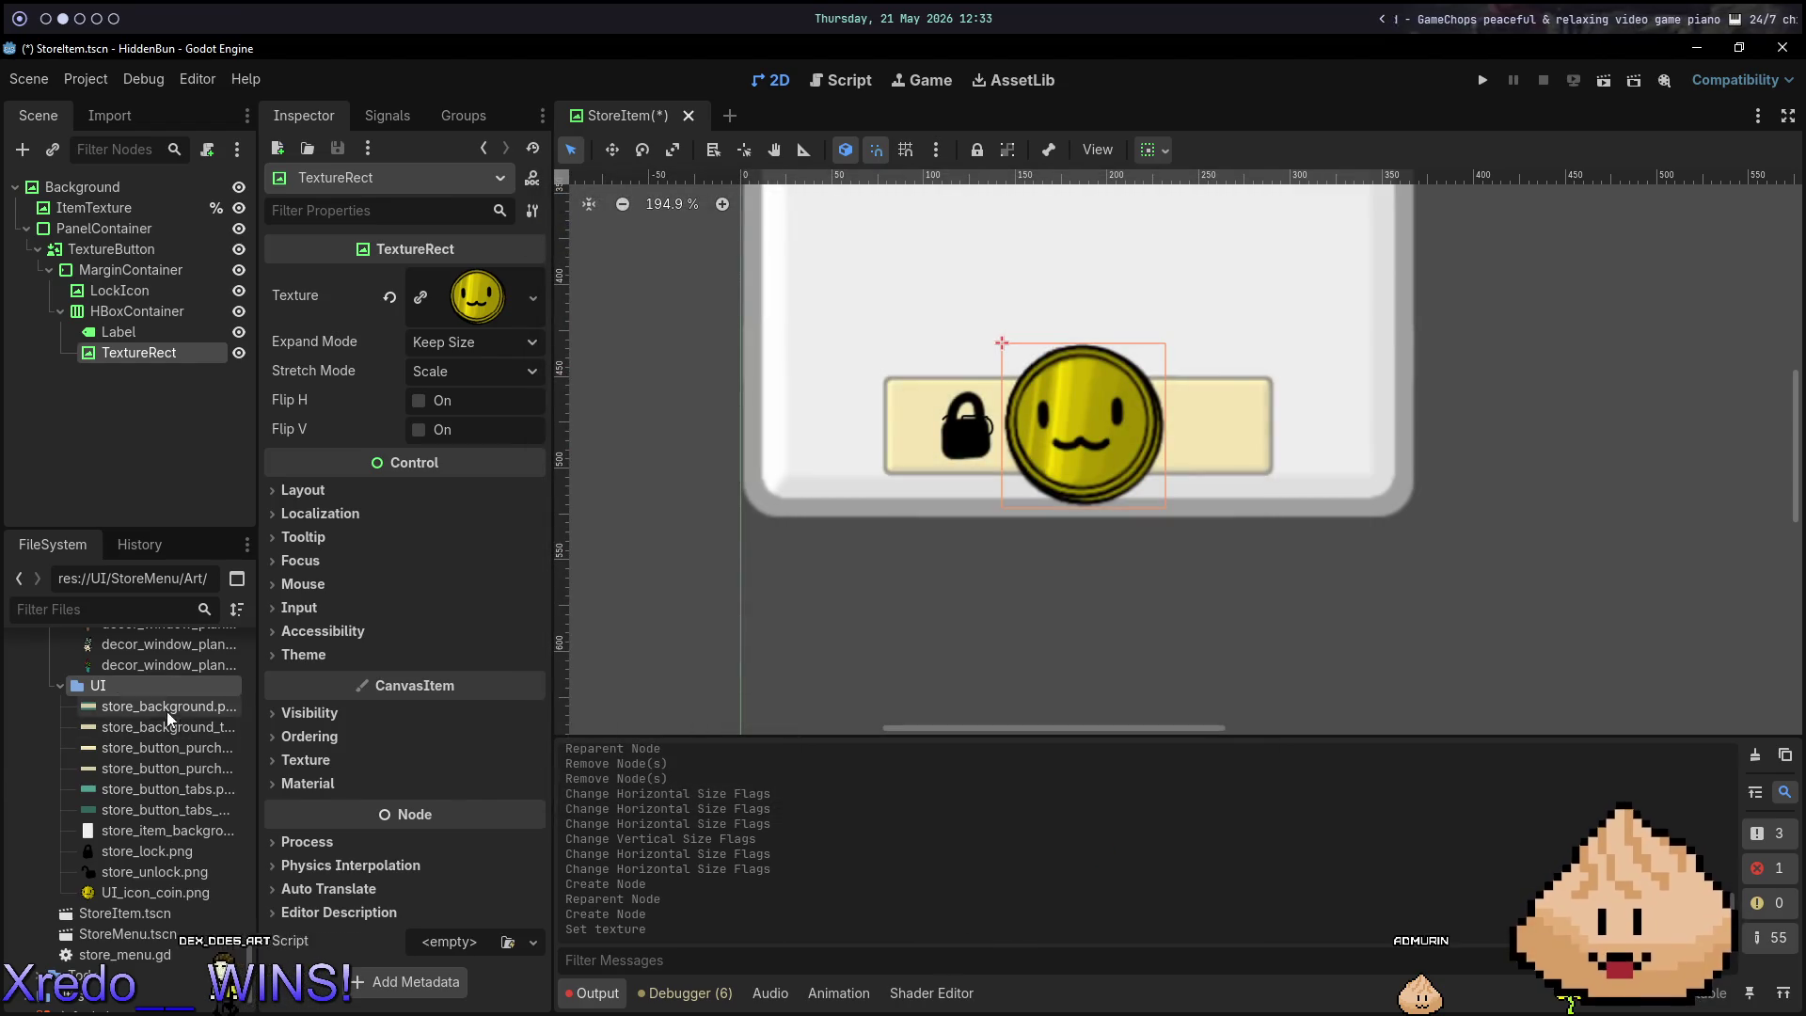
right_click(114, 685)
click(101, 693)
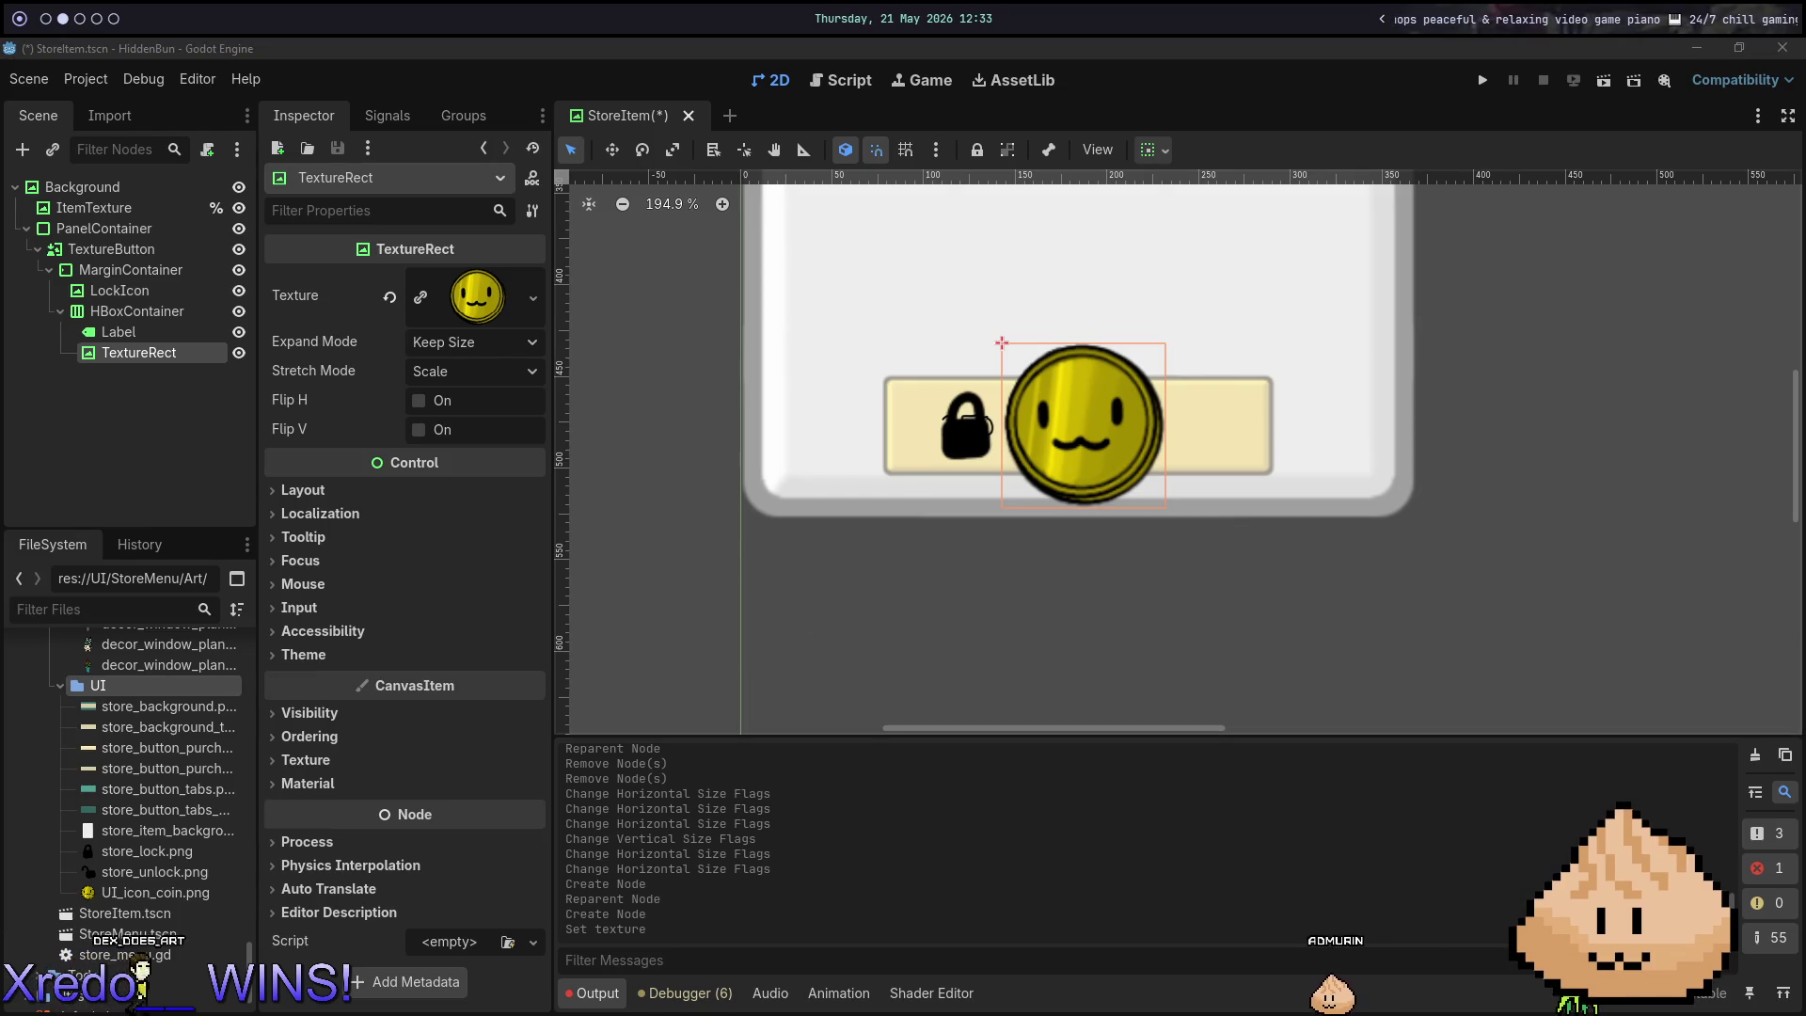
key(super+Right)
key(super+Right)
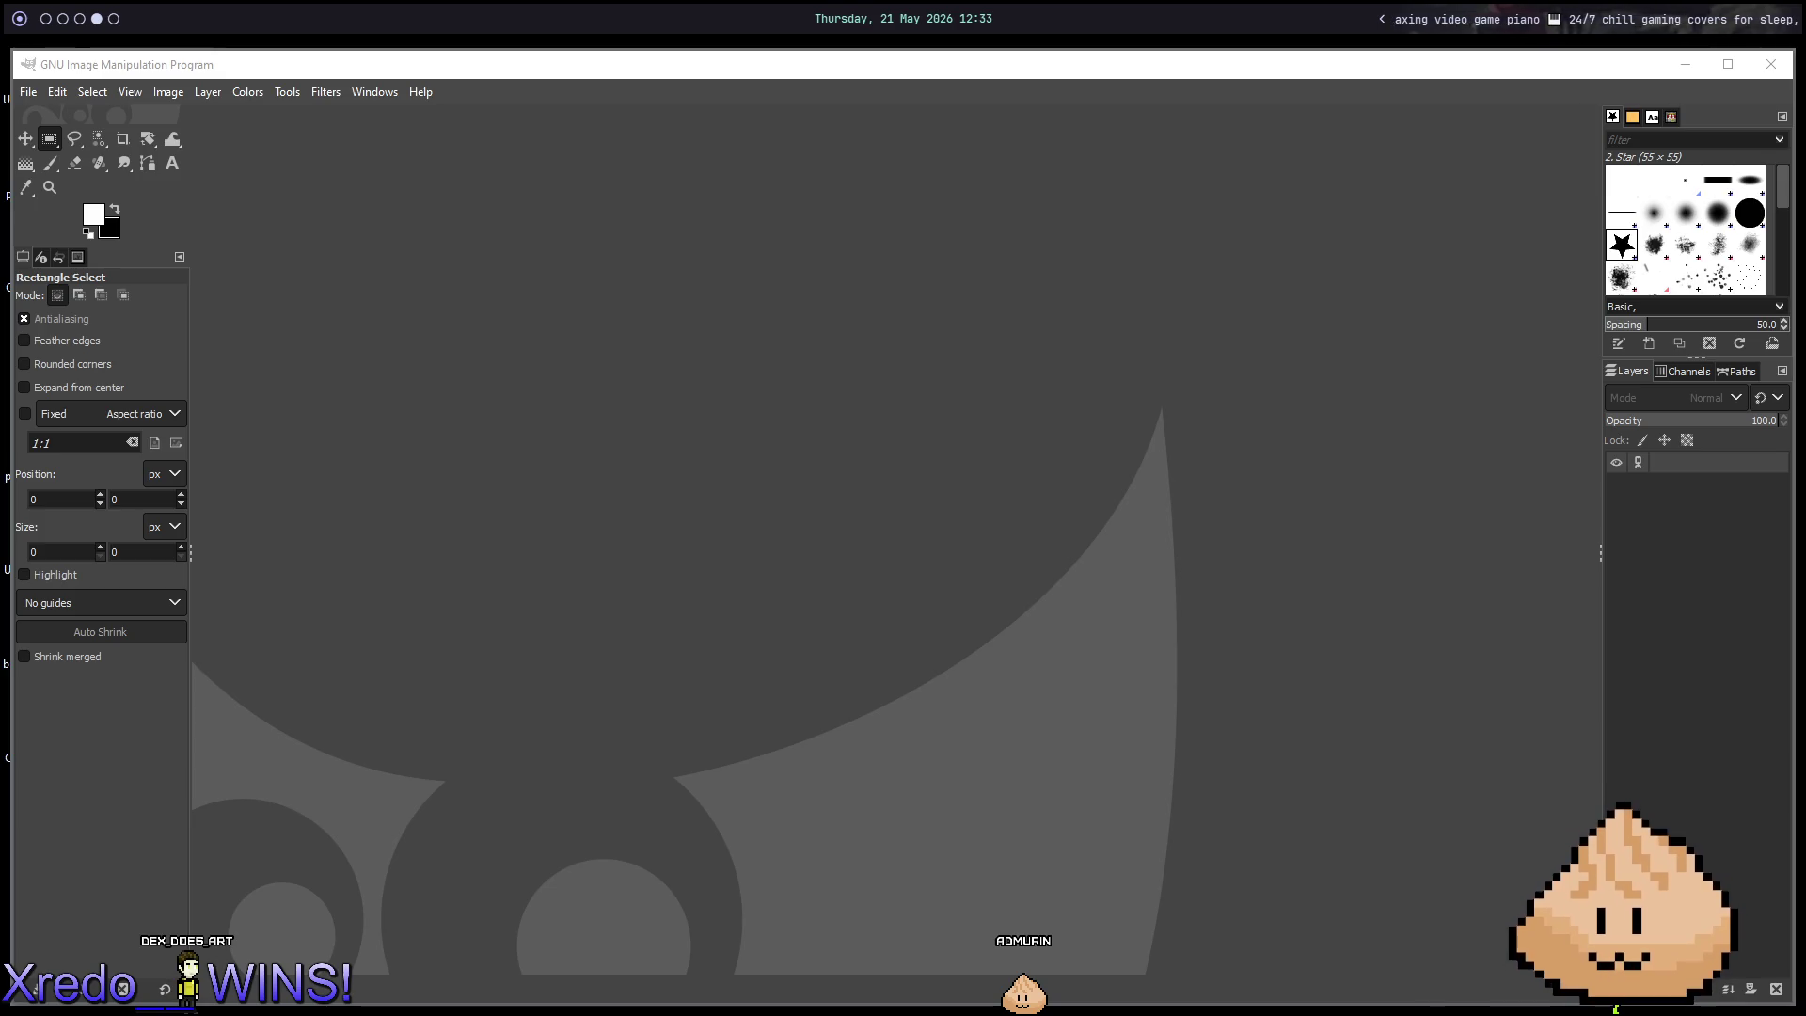
drag(1245, 454, 1475, 502)
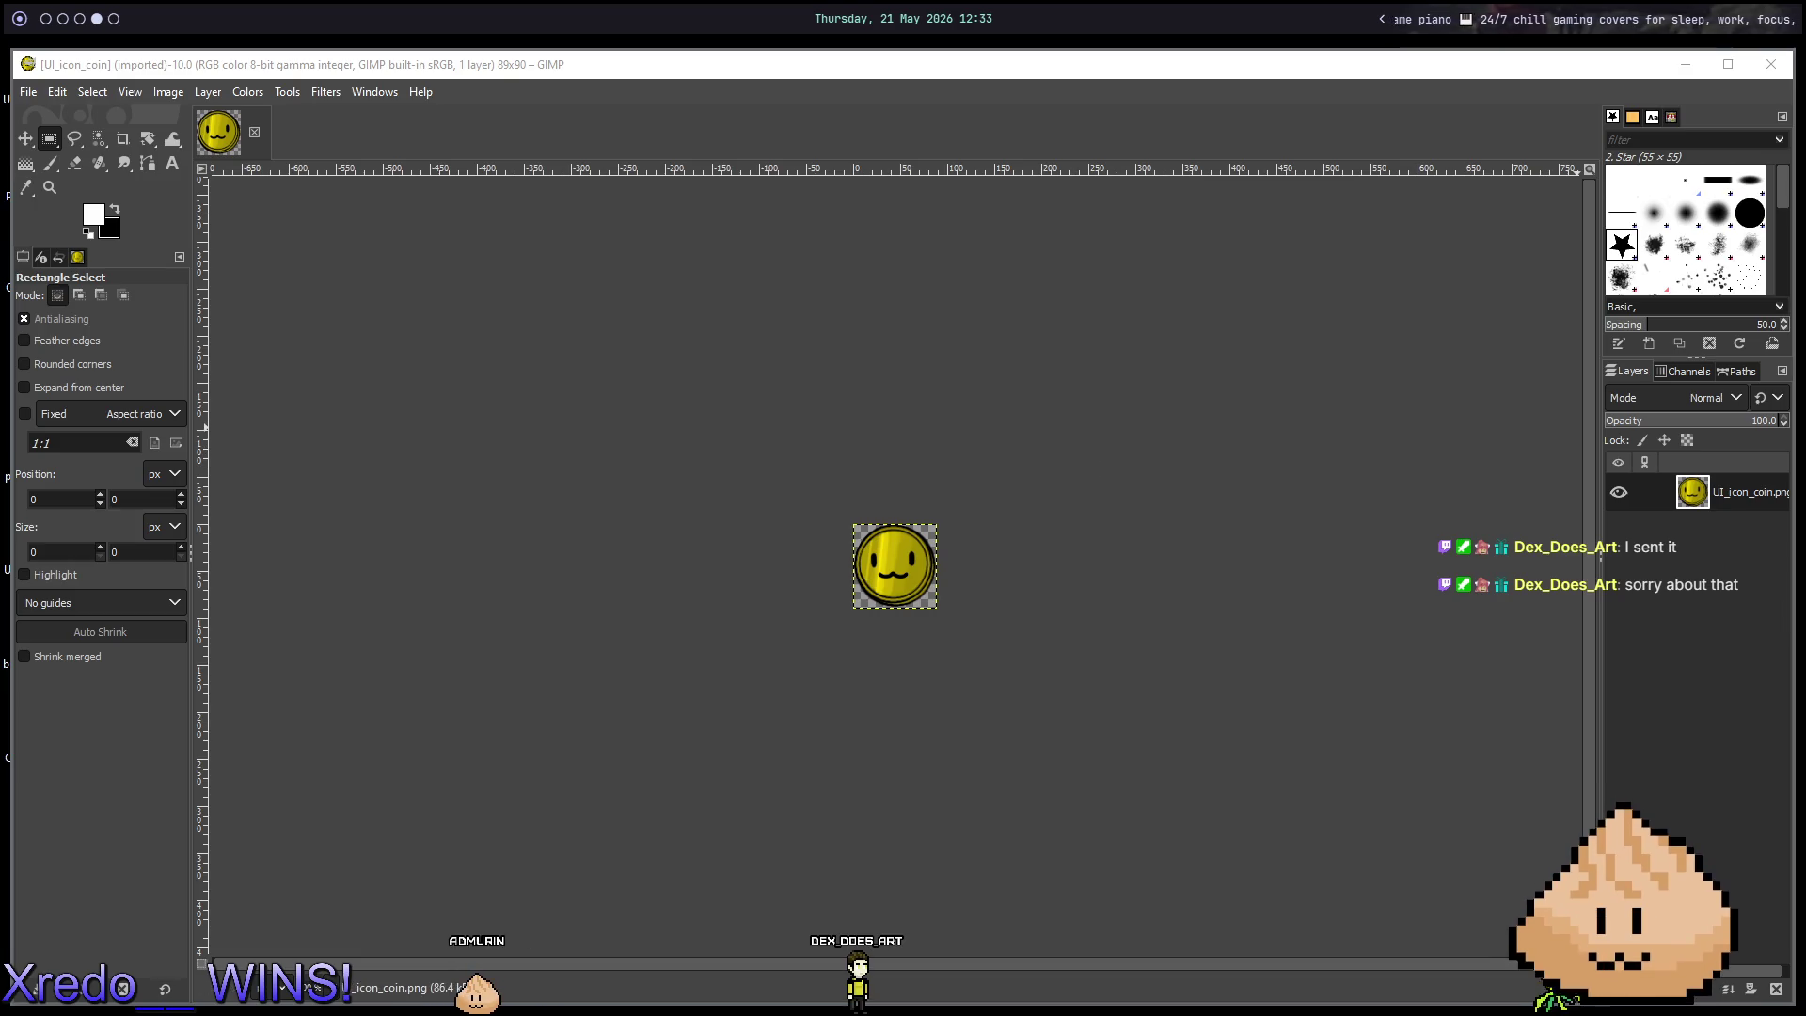
Reimport the resized UI_icon_coin.png into the UI folder and save the StoreItem scene.
key(super+2)
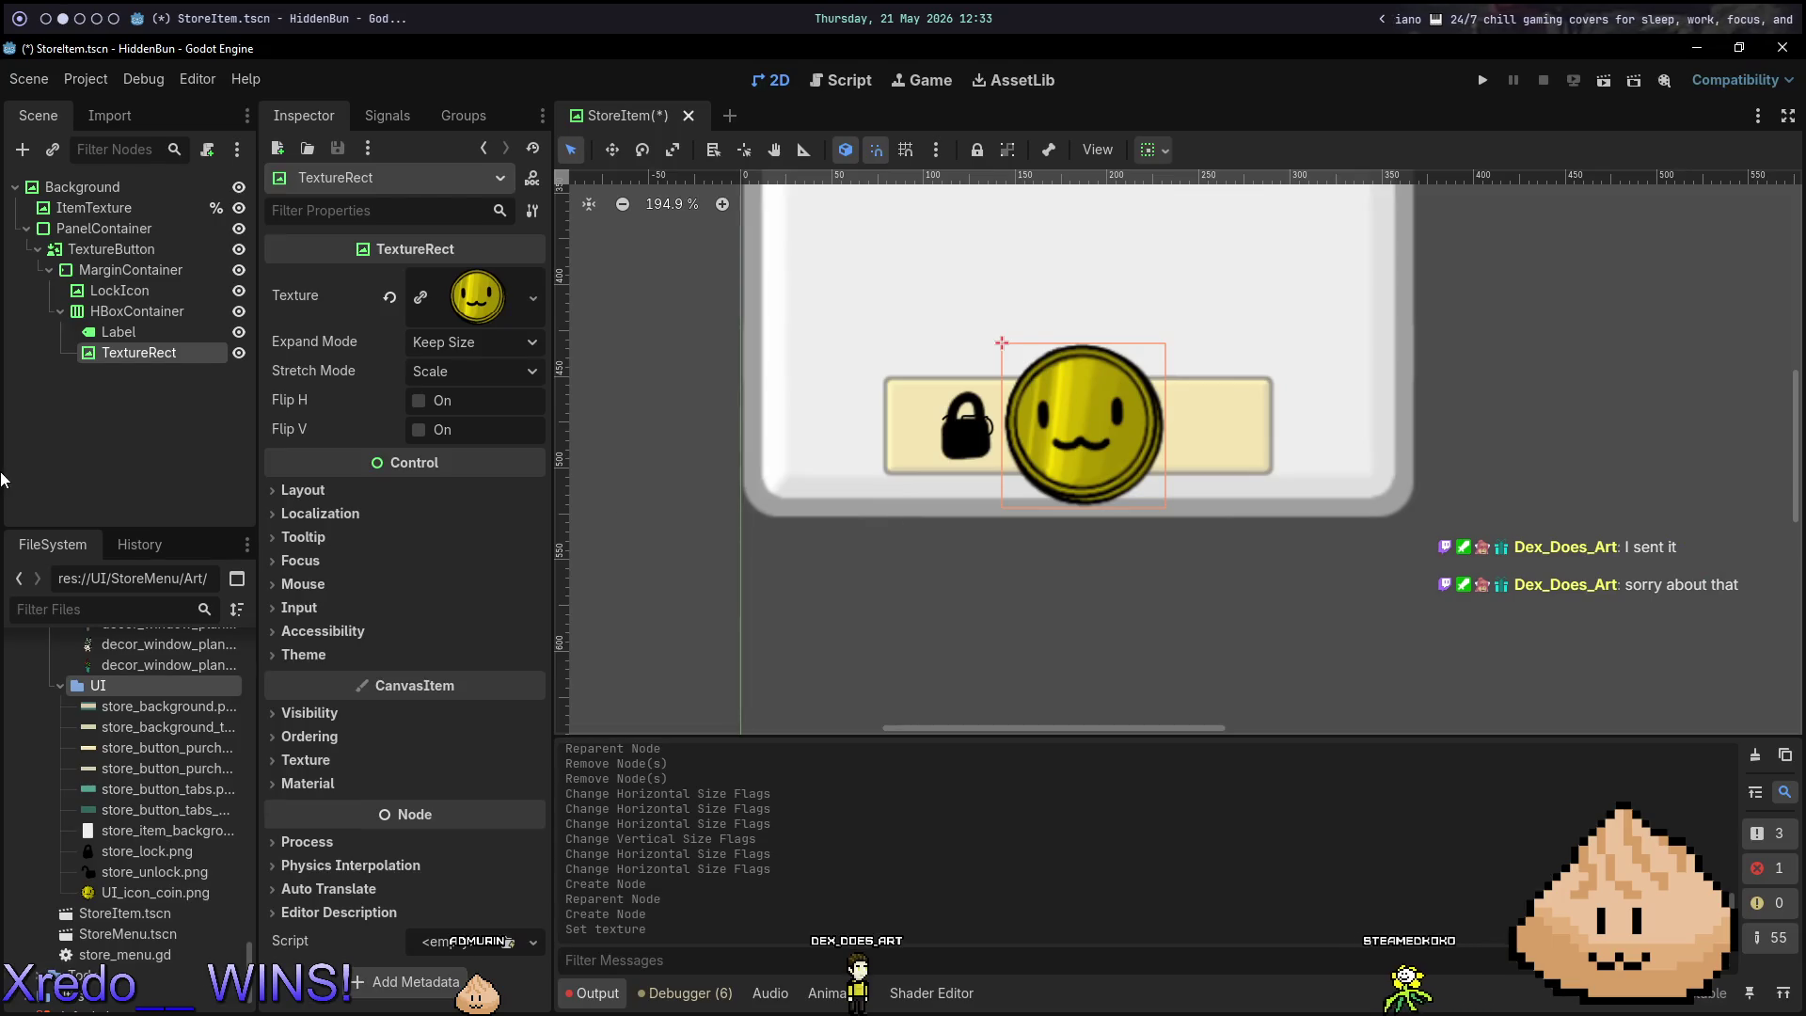
click(133, 894)
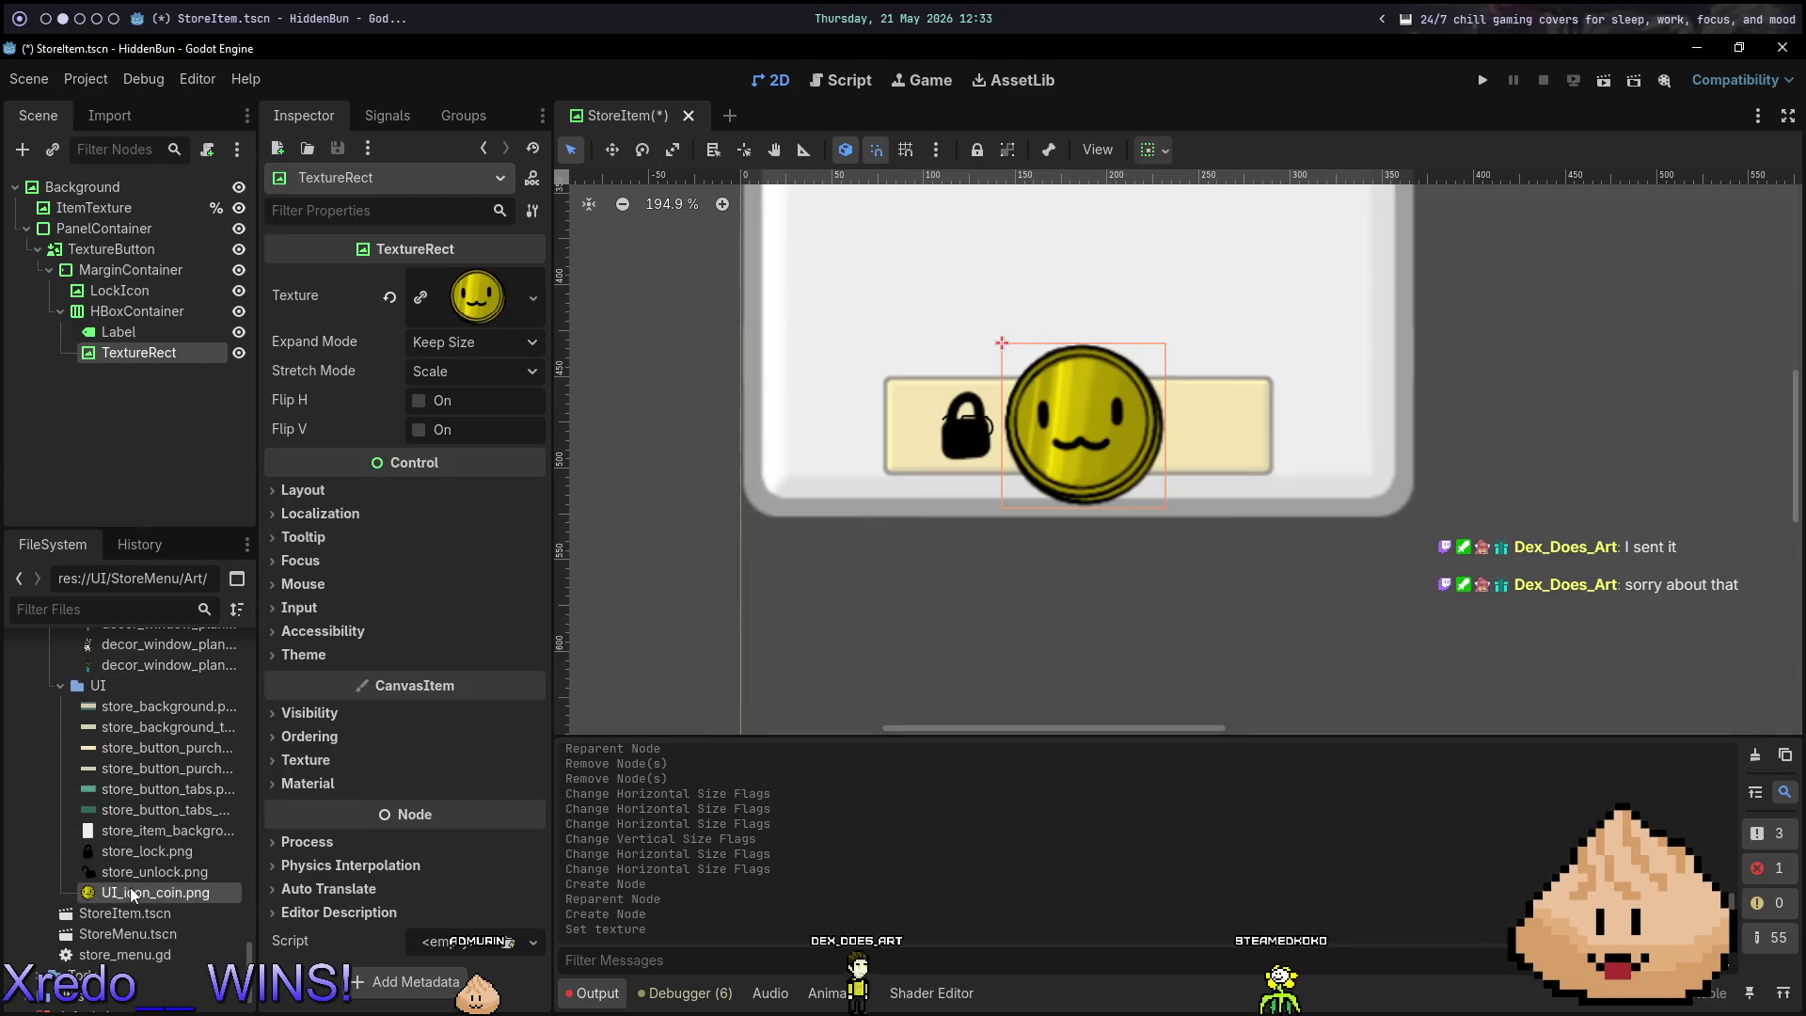
right_click(133, 894)
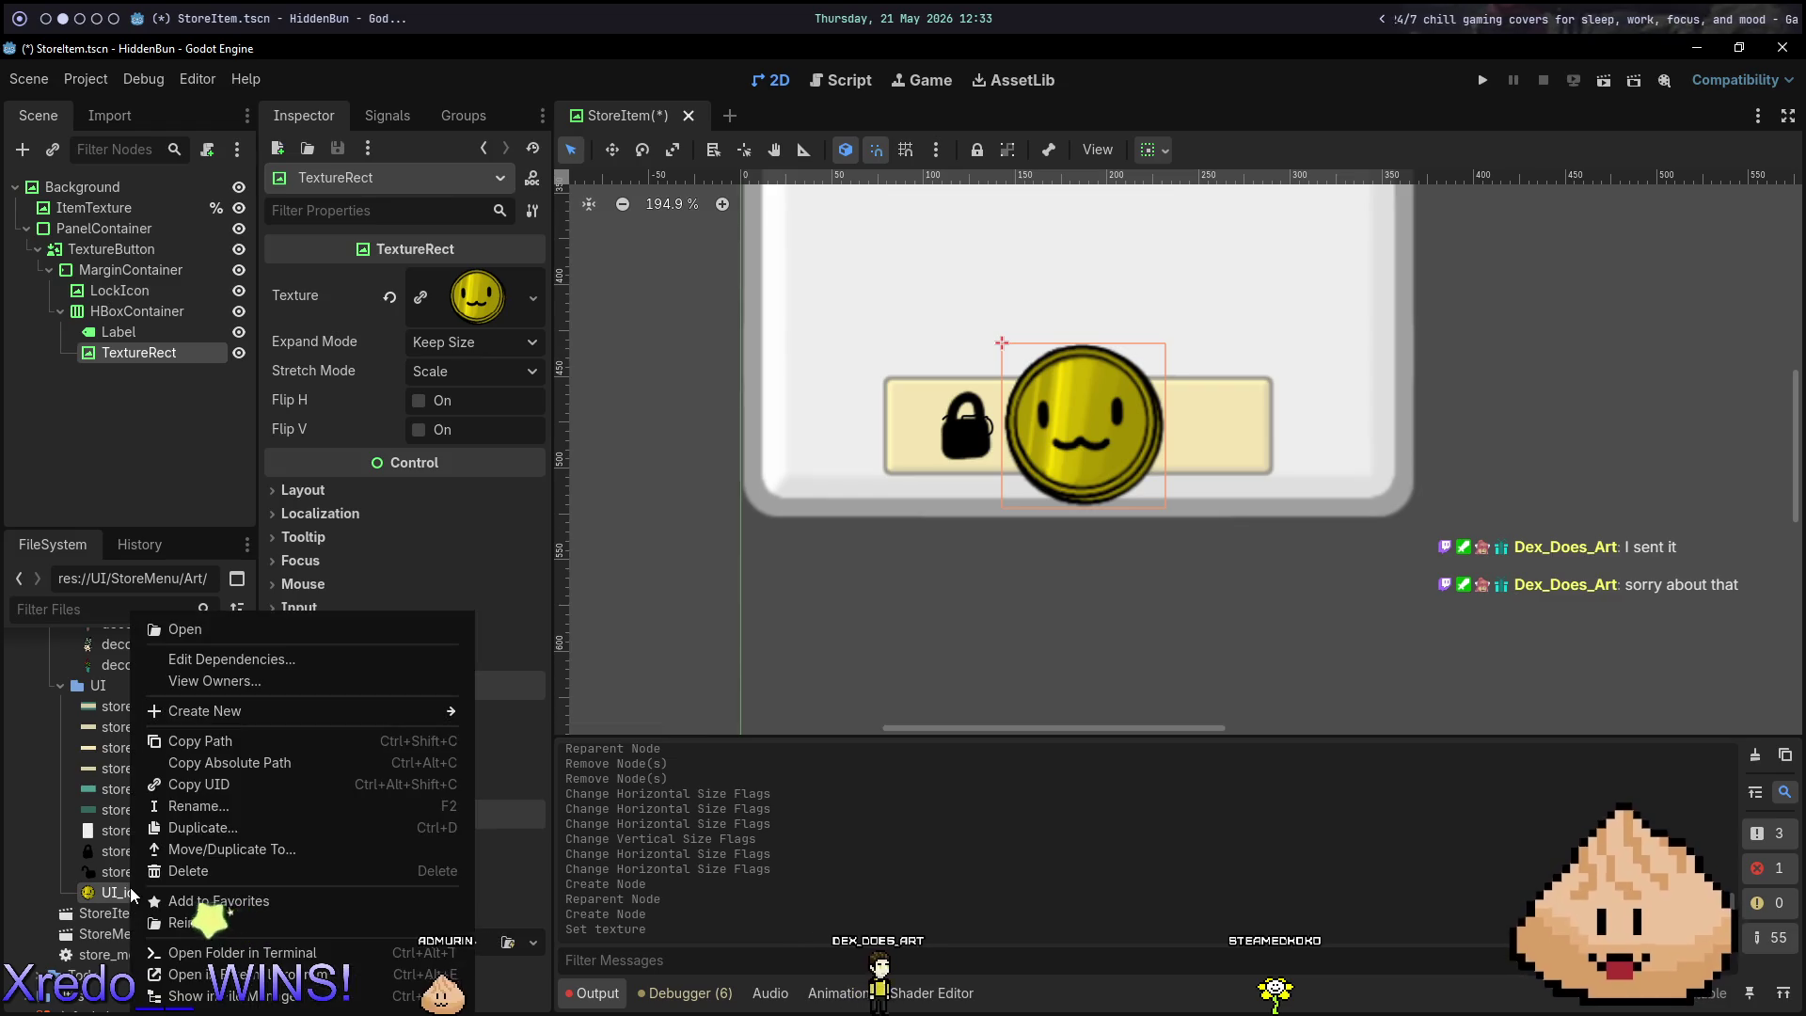
click(223, 806)
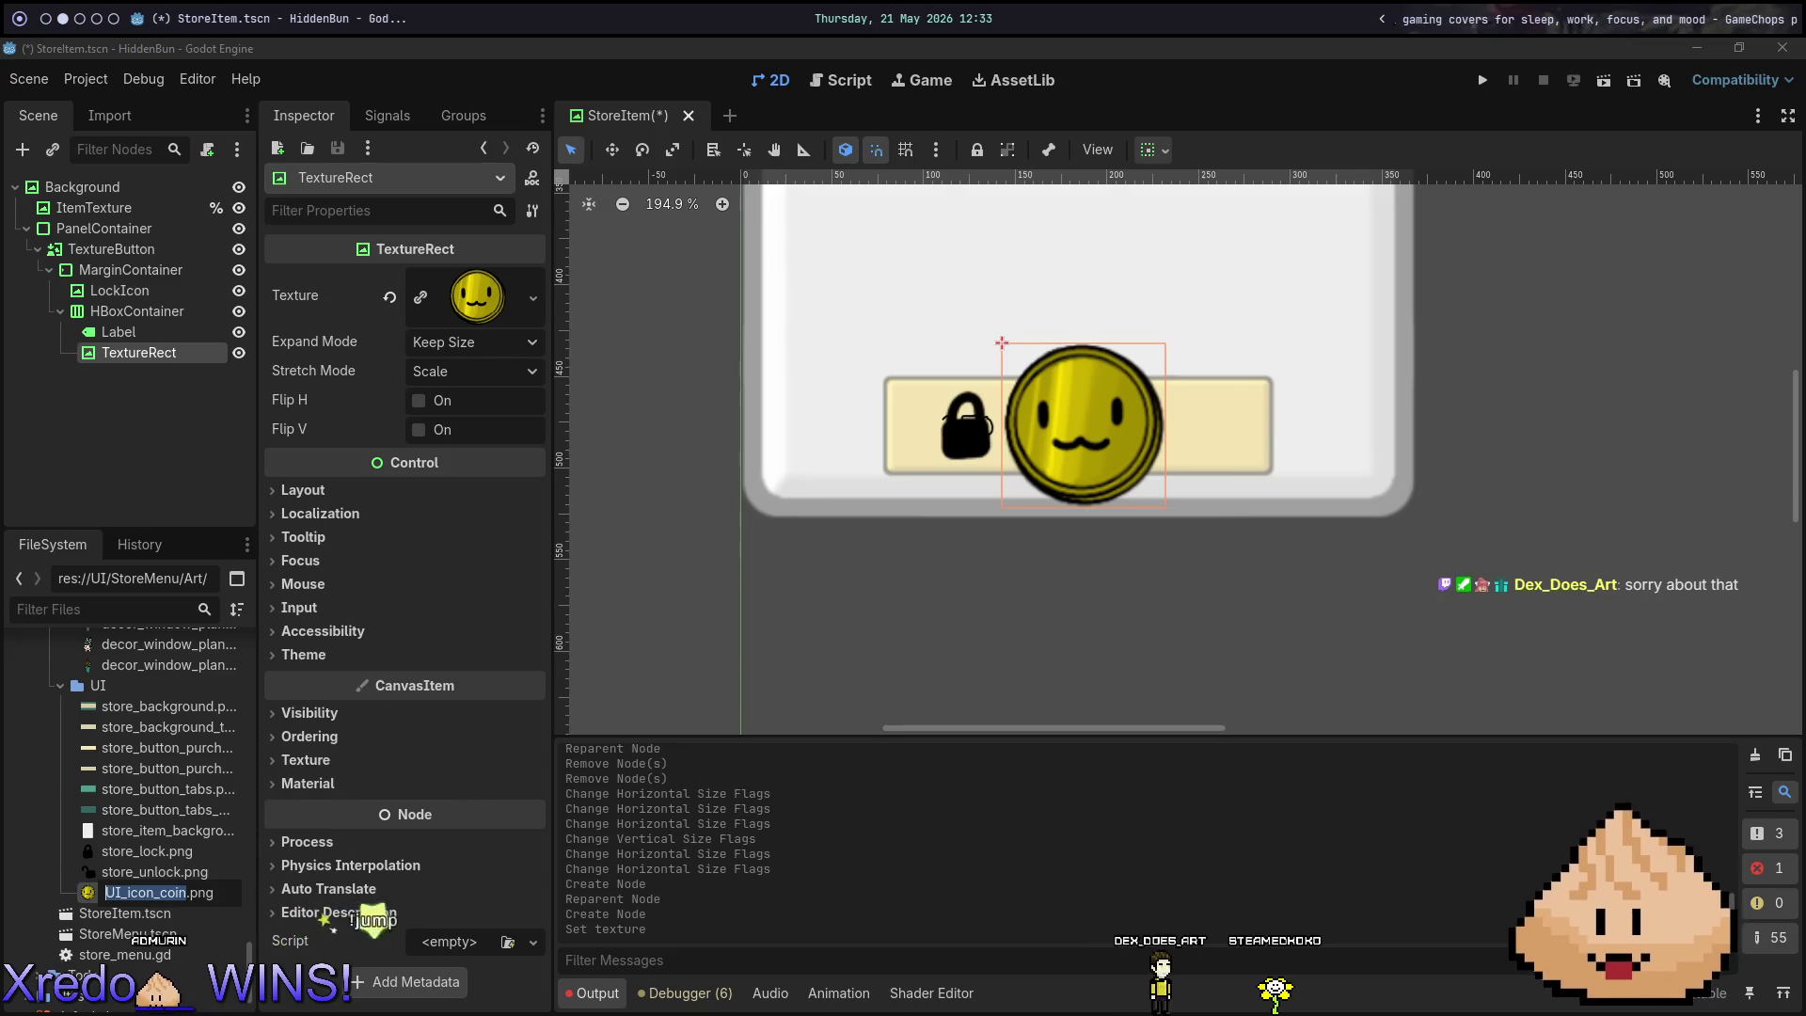
key(Escape)
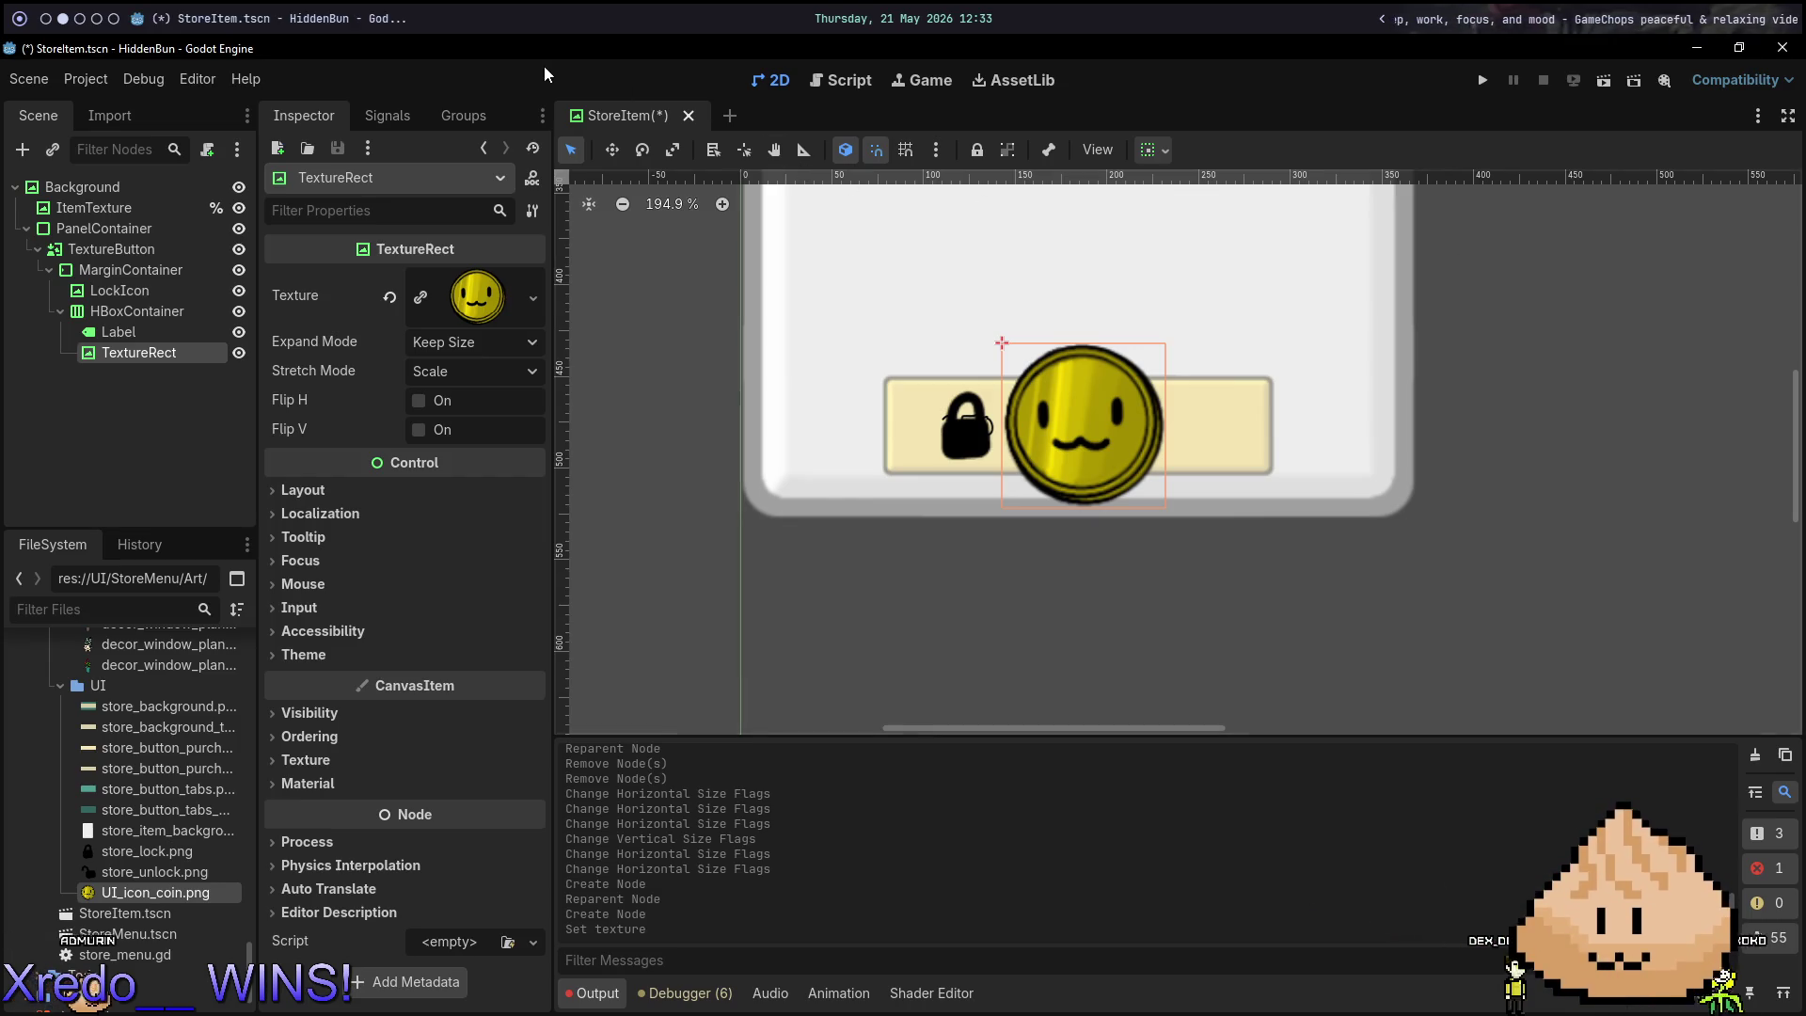
double_click(591, 49)
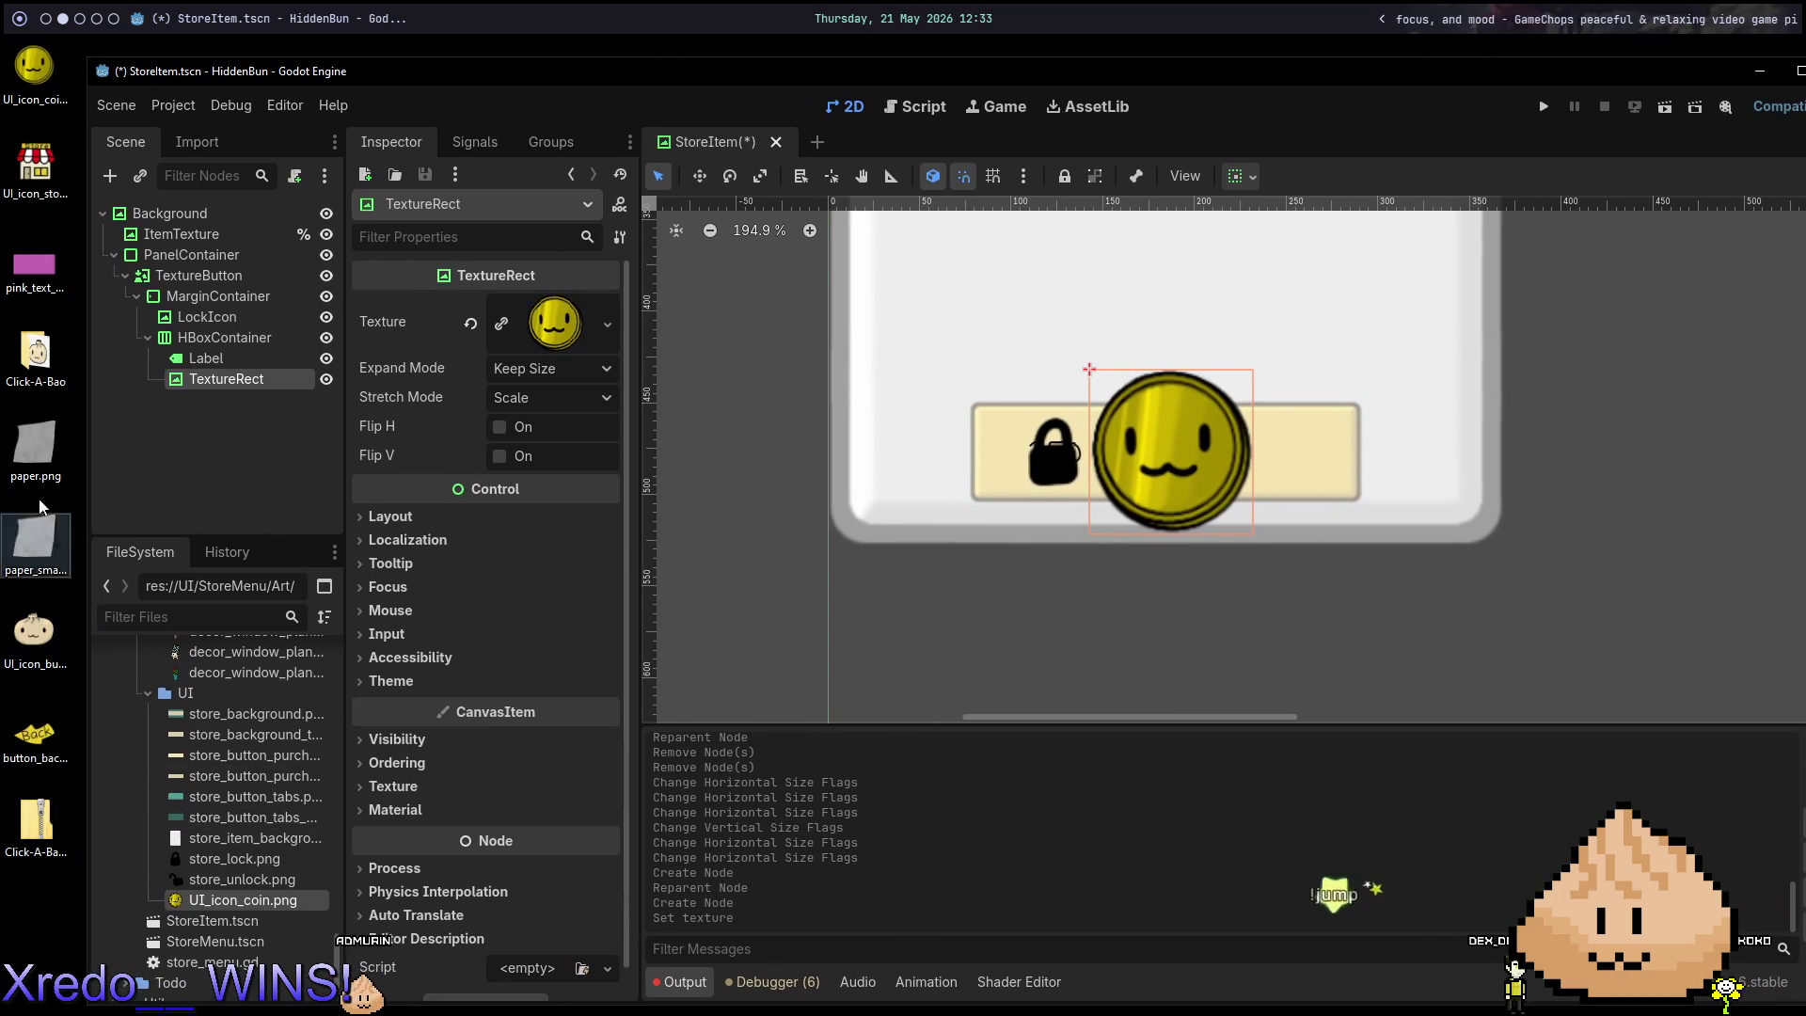
mouse_move(34, 68)
mouse_down()
mouse_move(242, 659)
mouse_move(192, 687)
mouse_up()
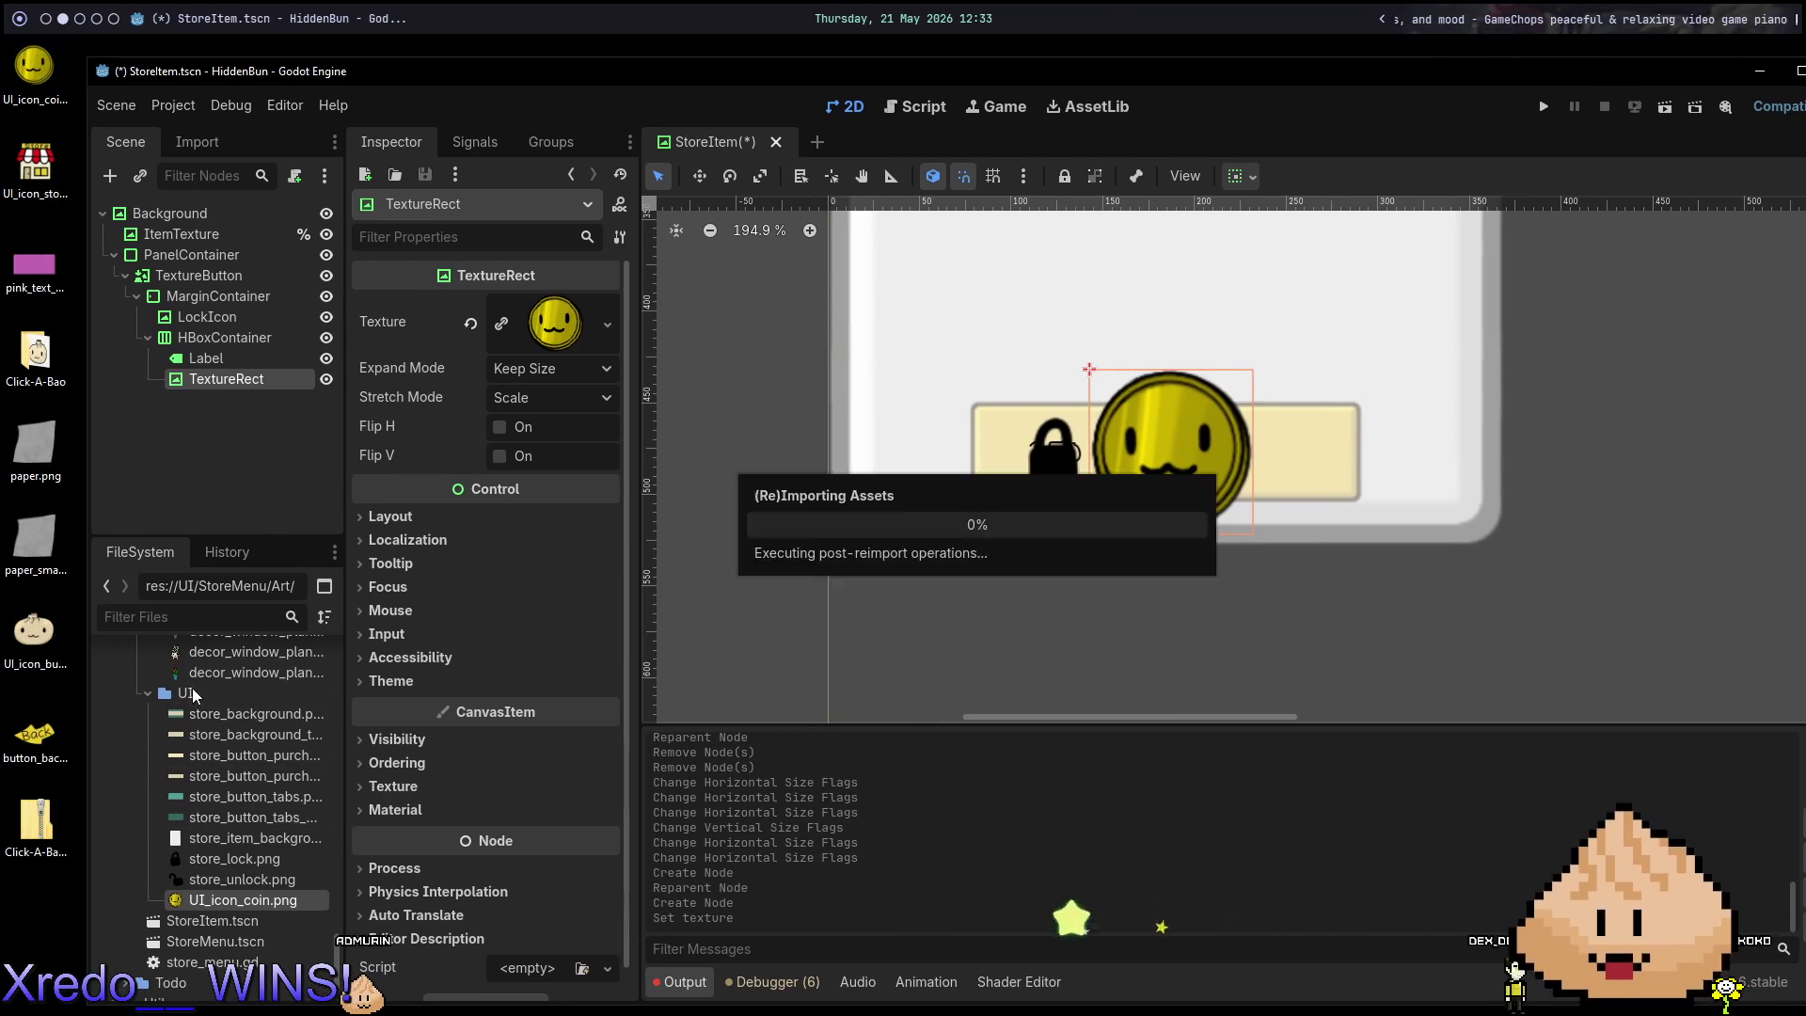
key(ctrl+s)
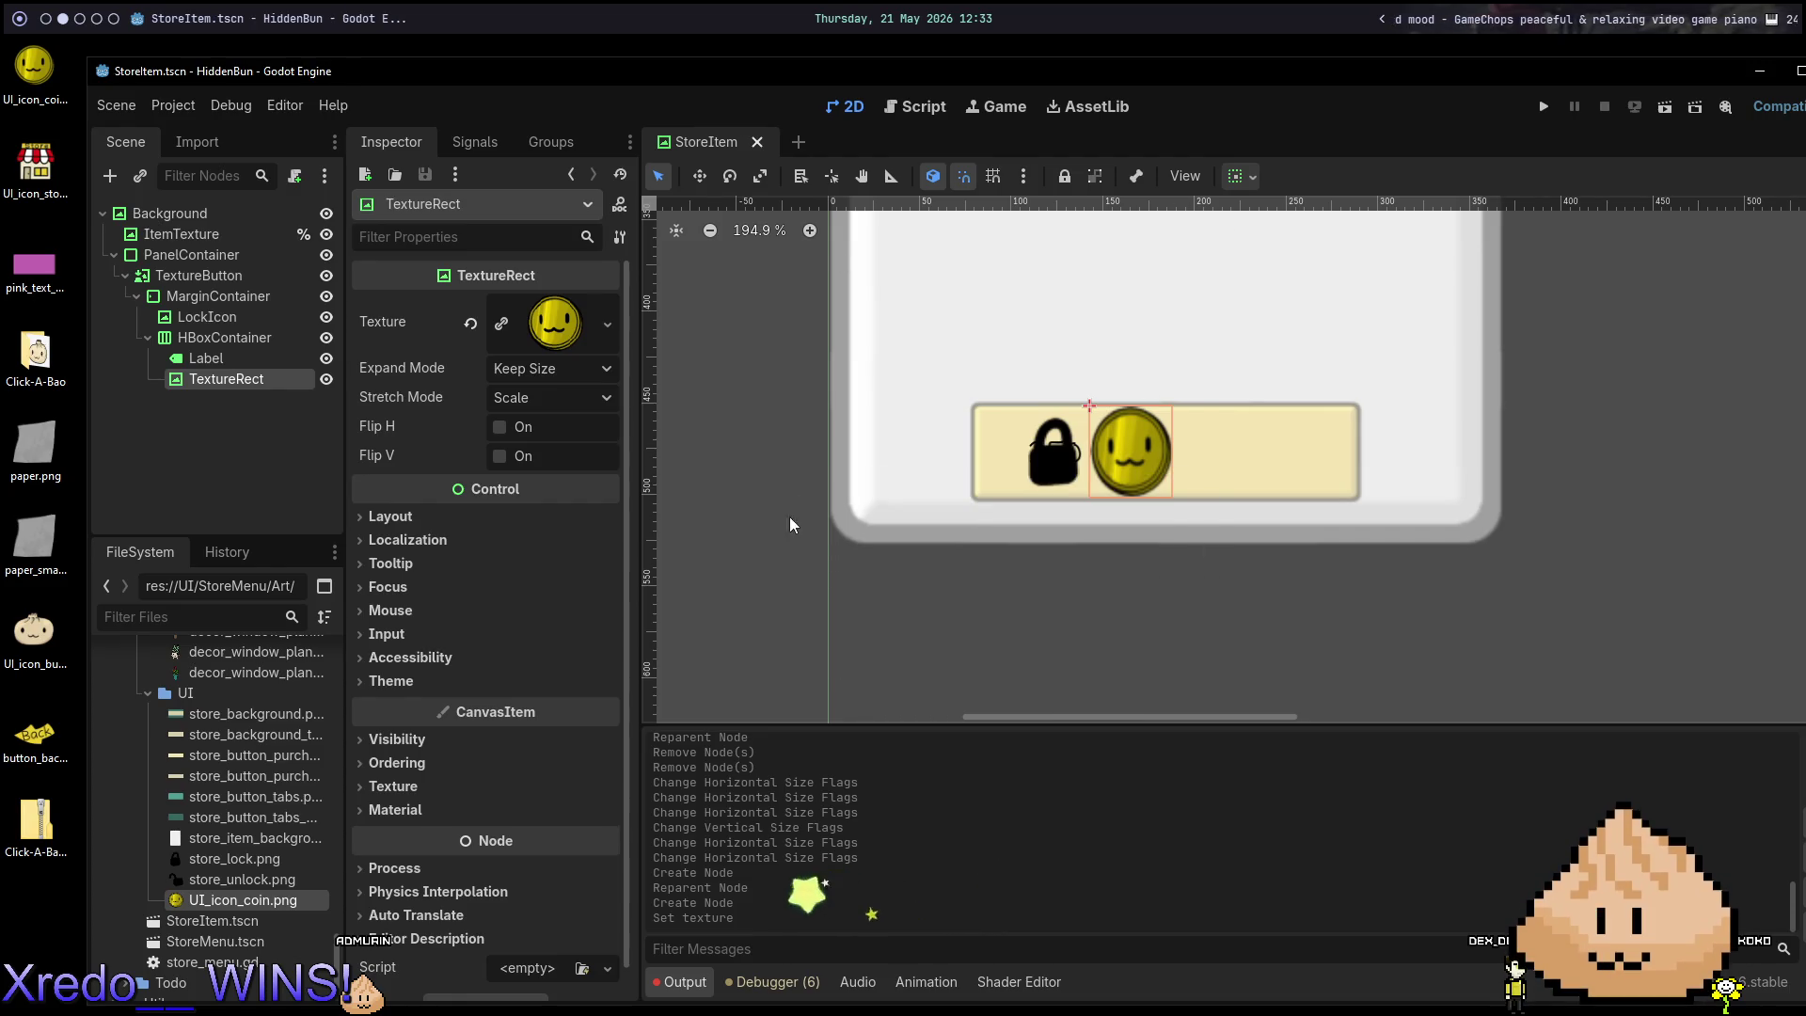
Set the coin TextureRect's Stretch Mode to Keep Aspect.
click(555, 396)
click(632, 517)
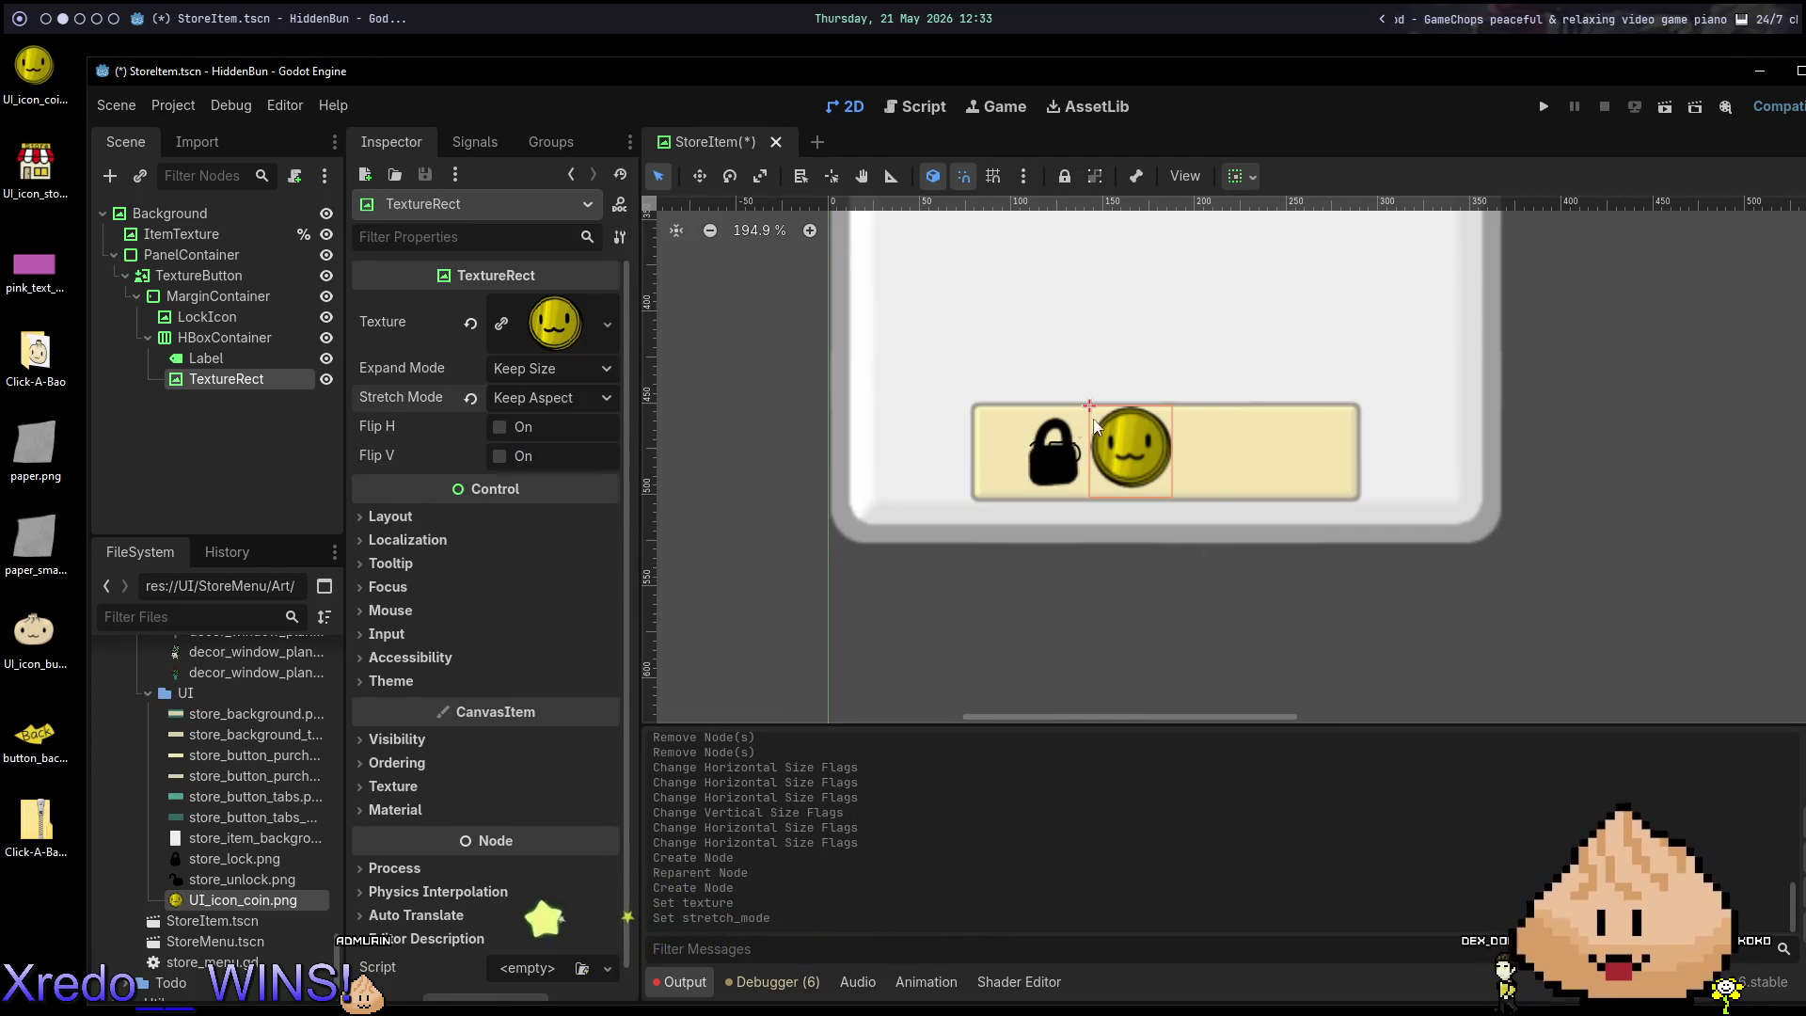
click(1202, 402)
scroll(1134, 417, up, 5)
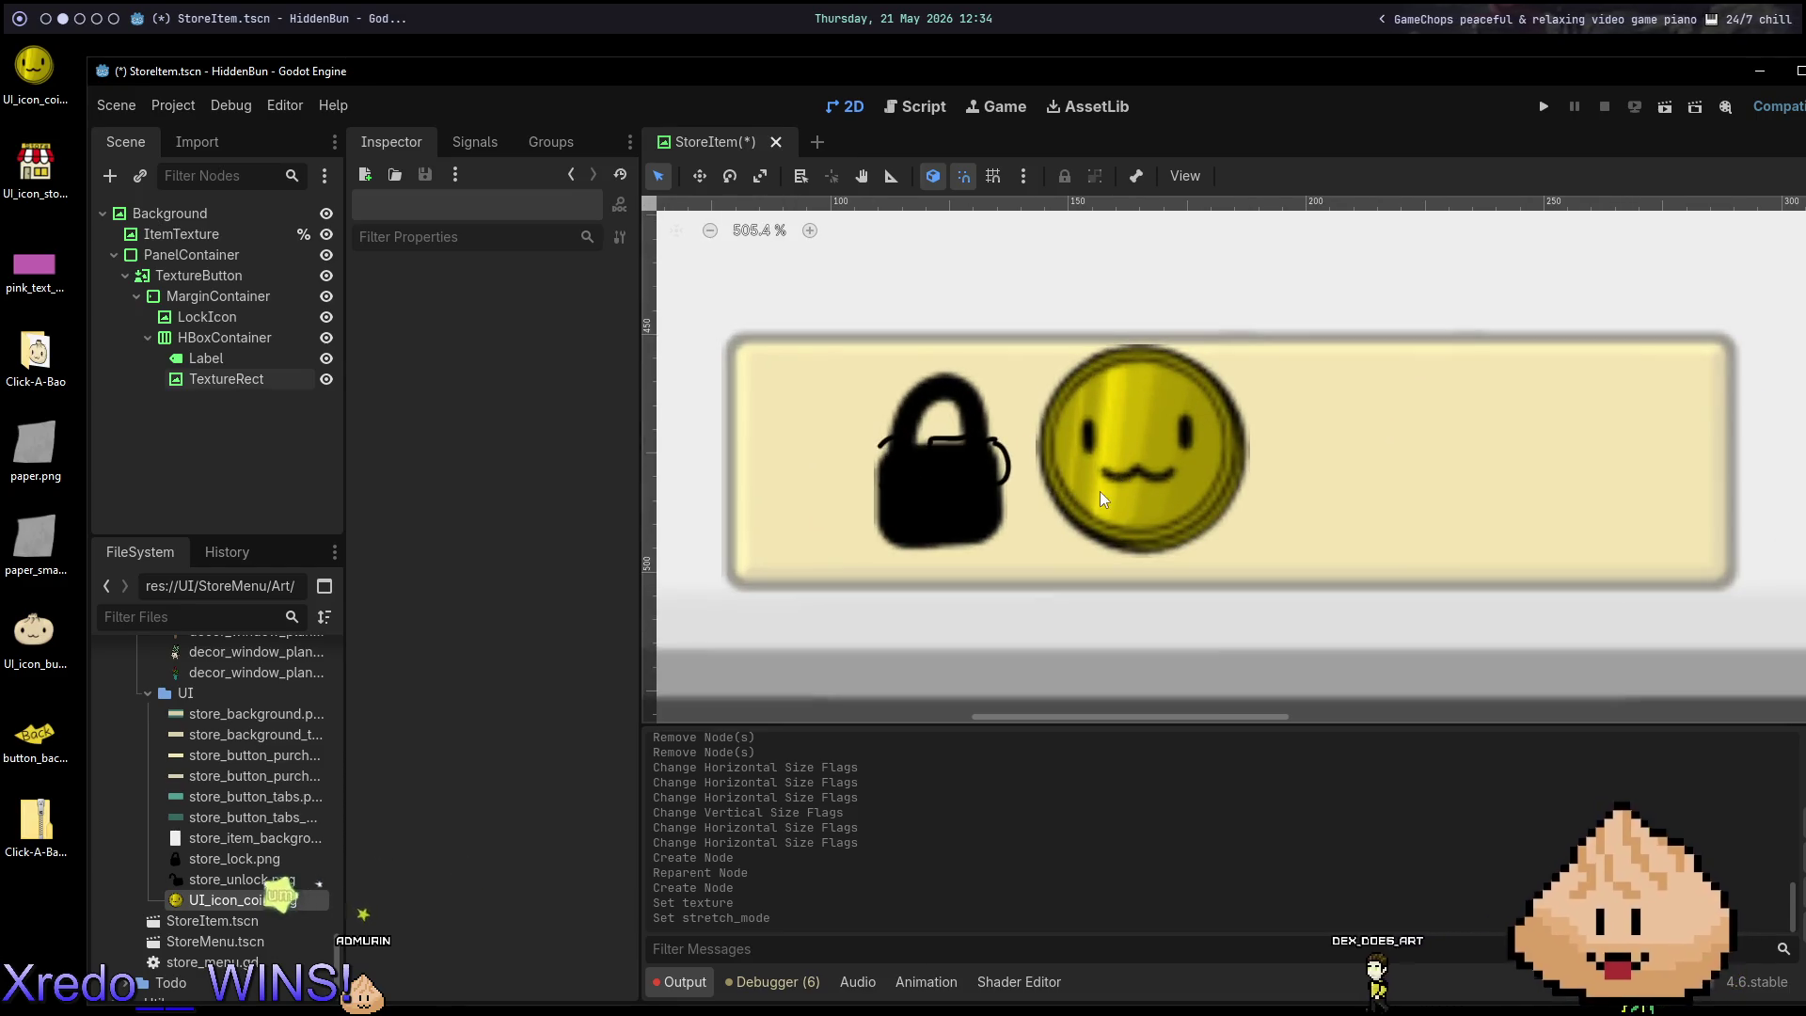
scroll(1080, 451, down, 6)
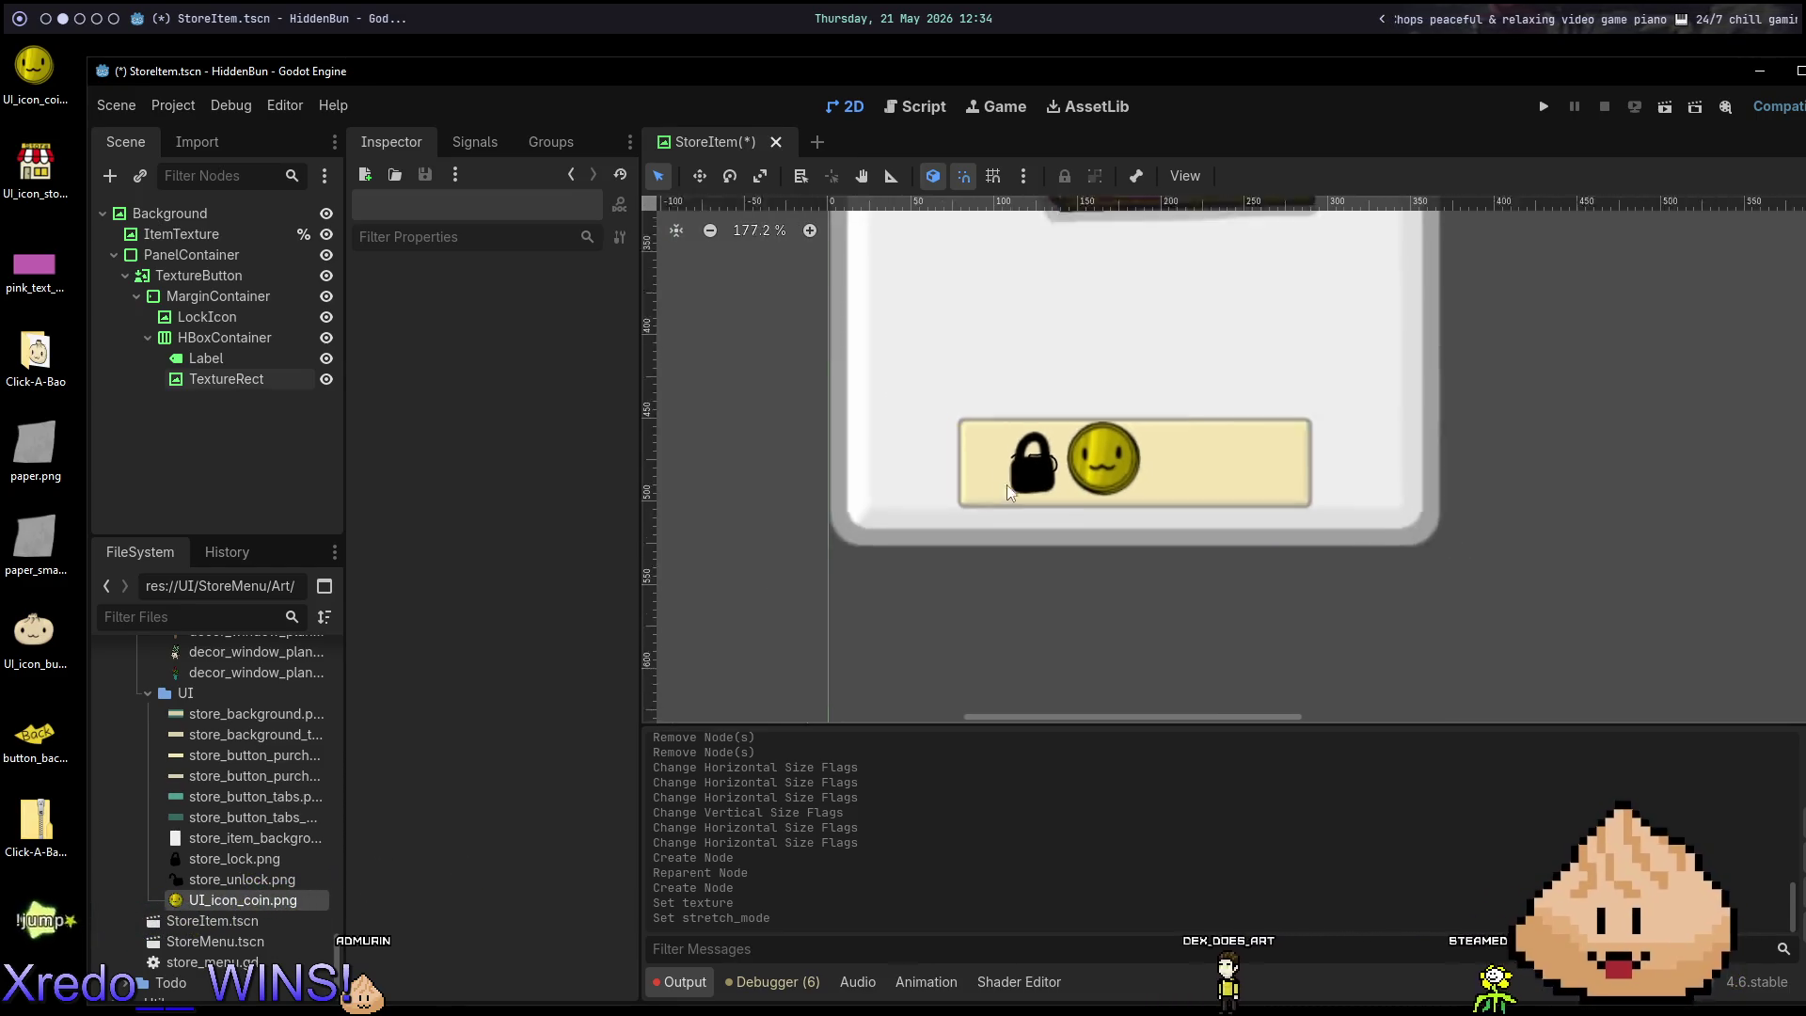
click(230, 341)
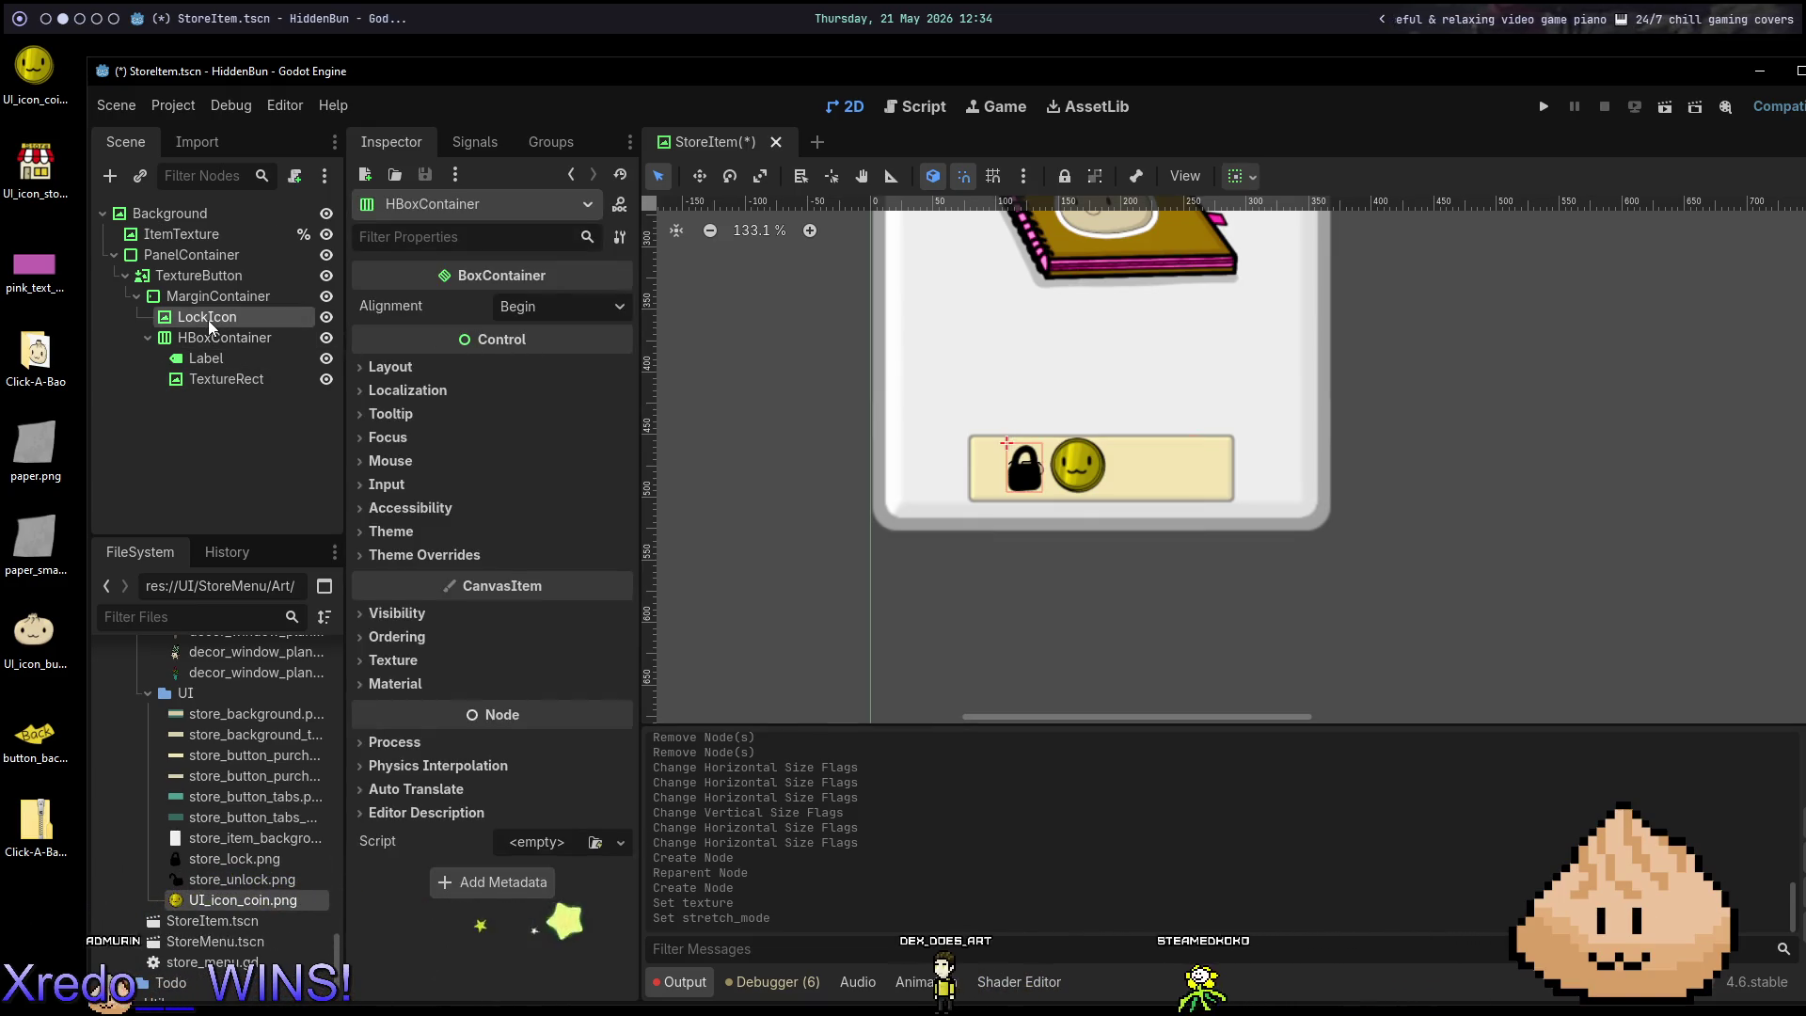
Add an HBoxContainer under MarginContainer, reorder HBoxContainer2 in the tree, and save the StoreItem scene.
click(207, 317)
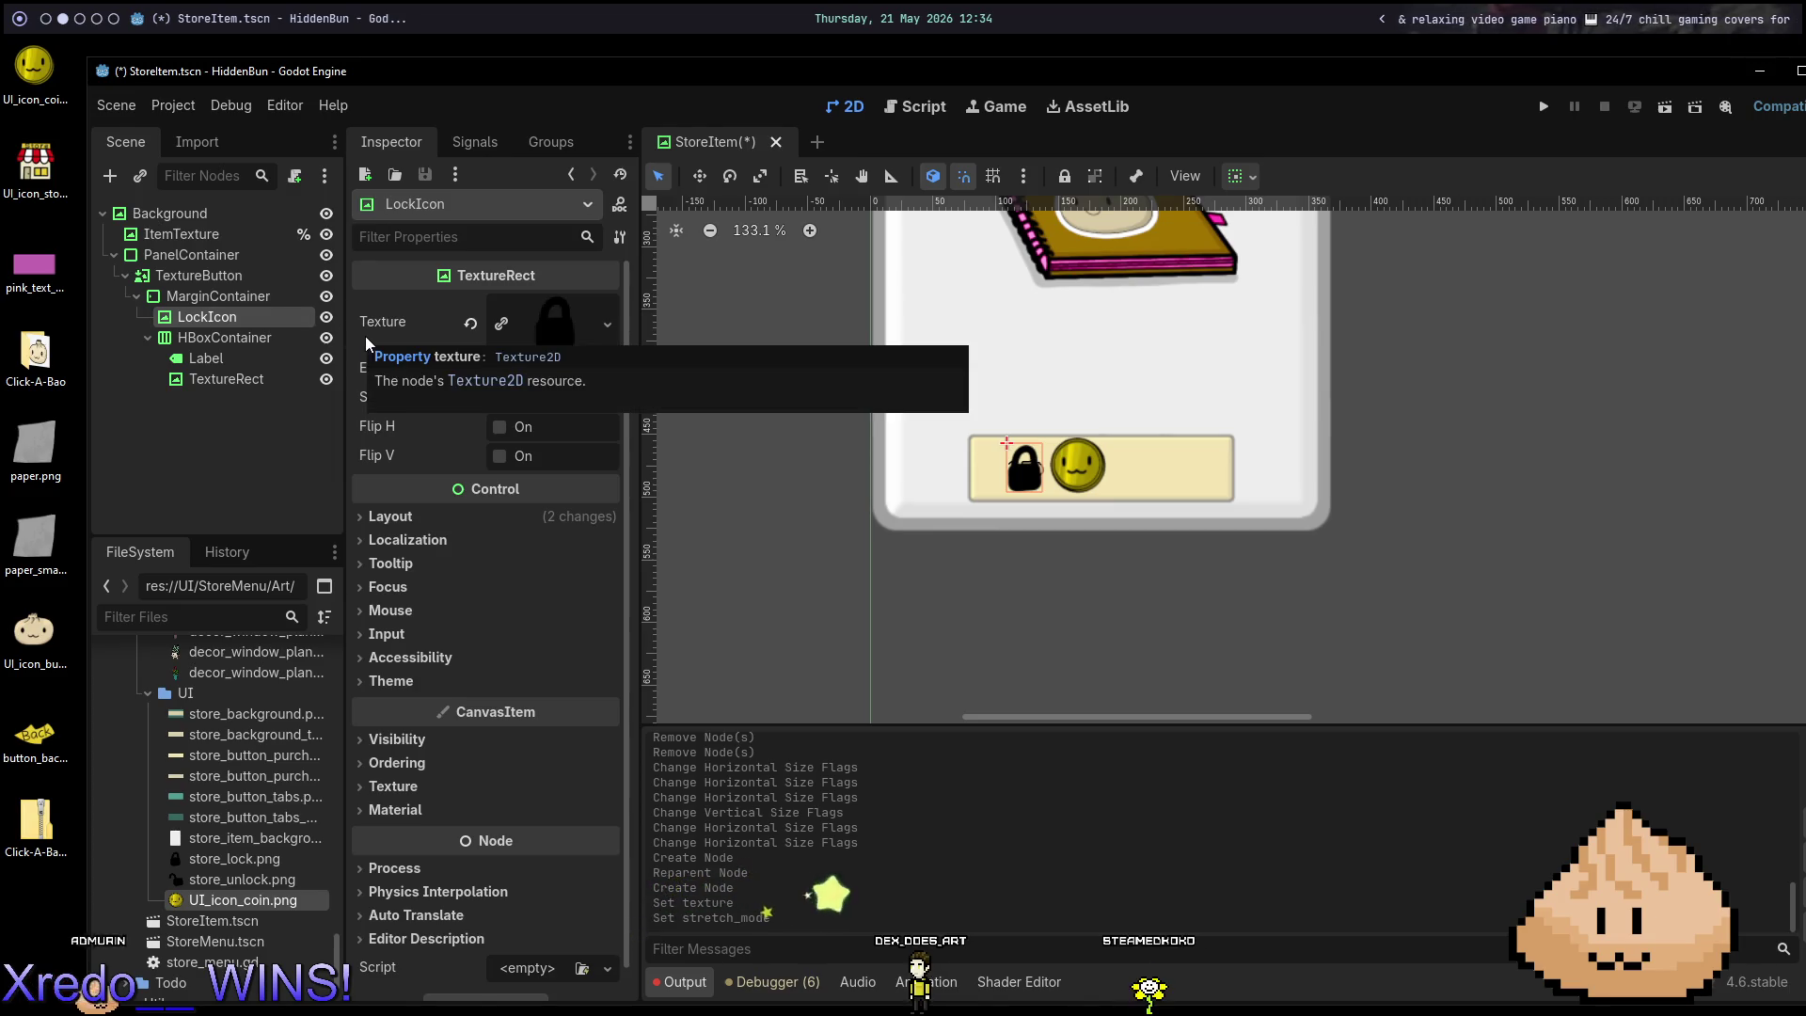
click(199, 298)
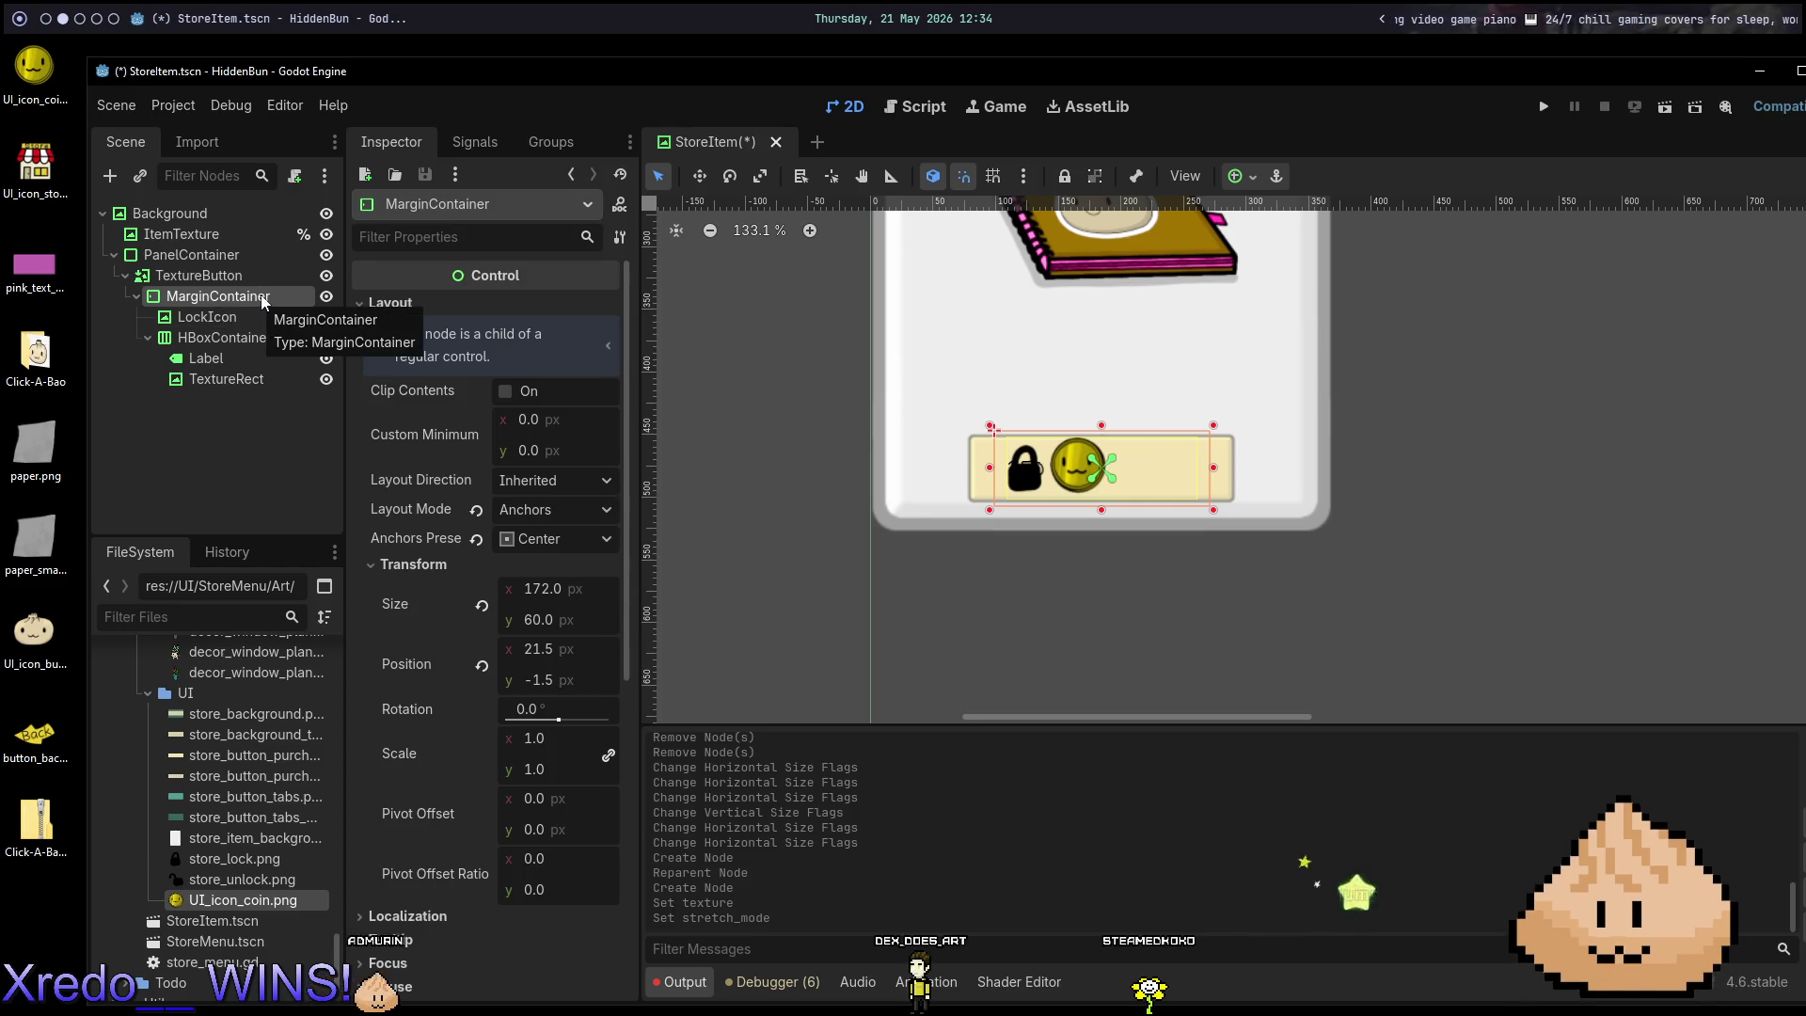
key(ctrl+a)
text(hboxcont)
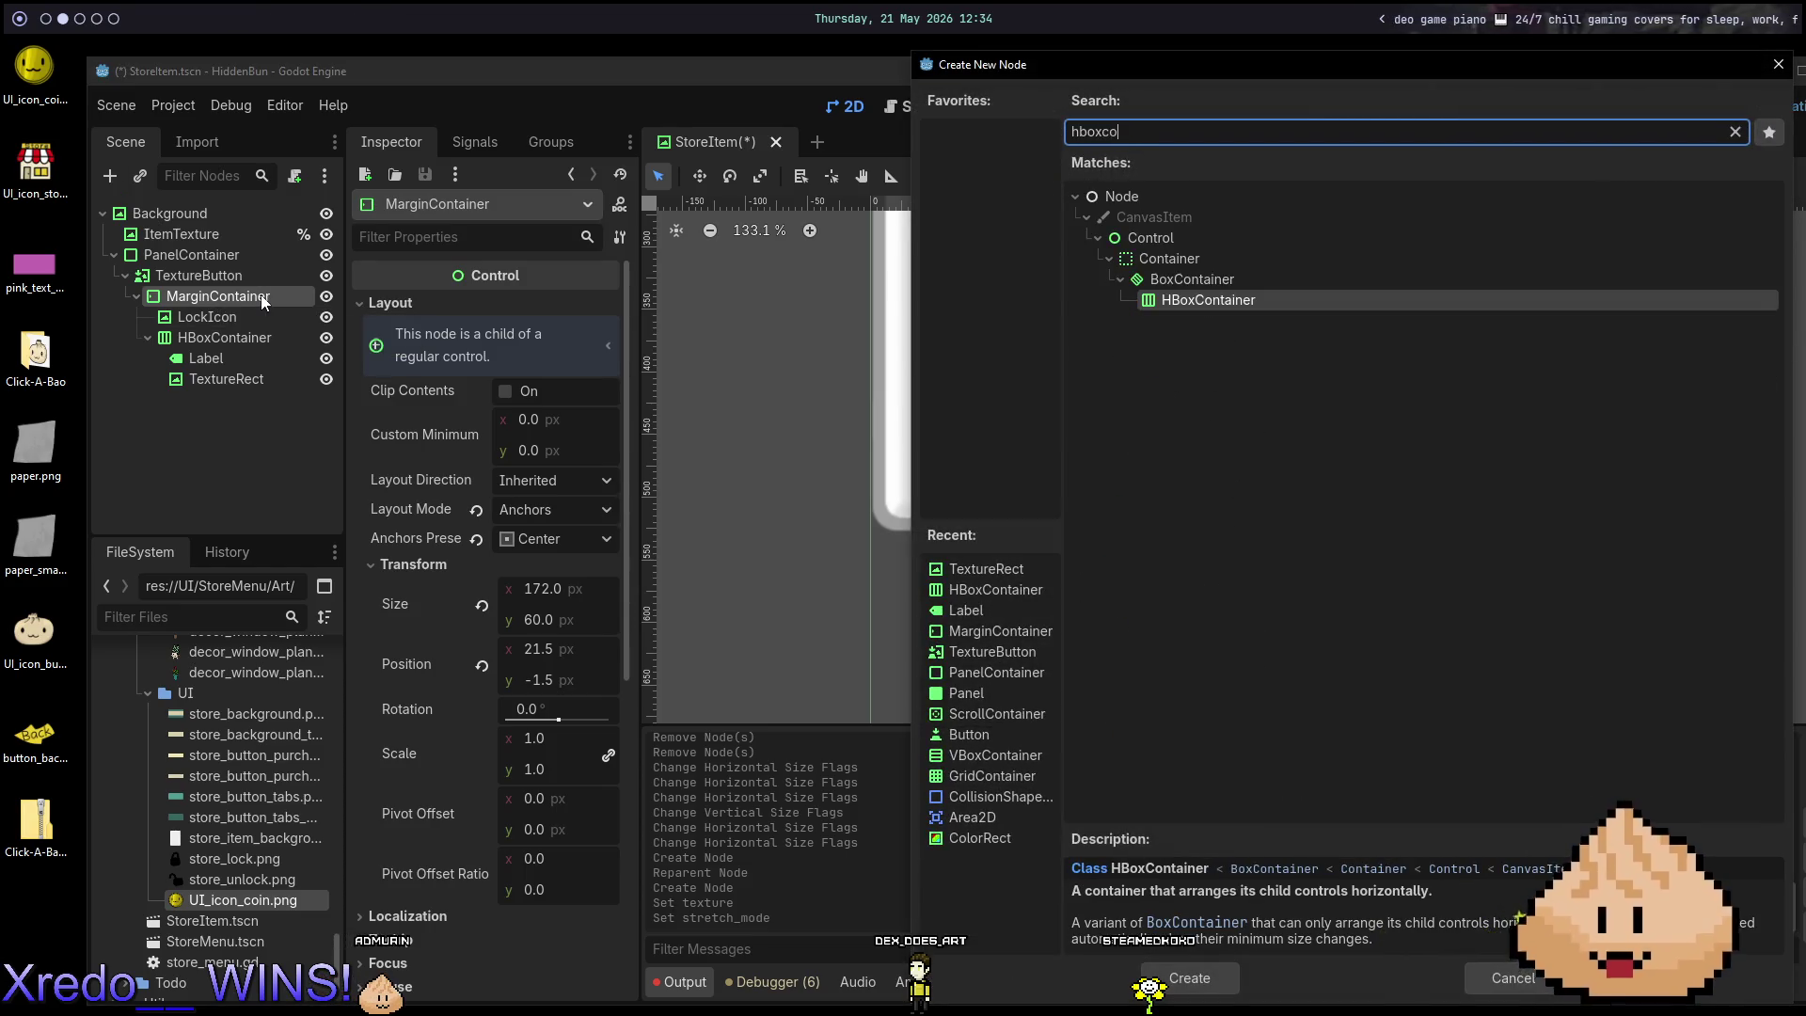
key(Return)
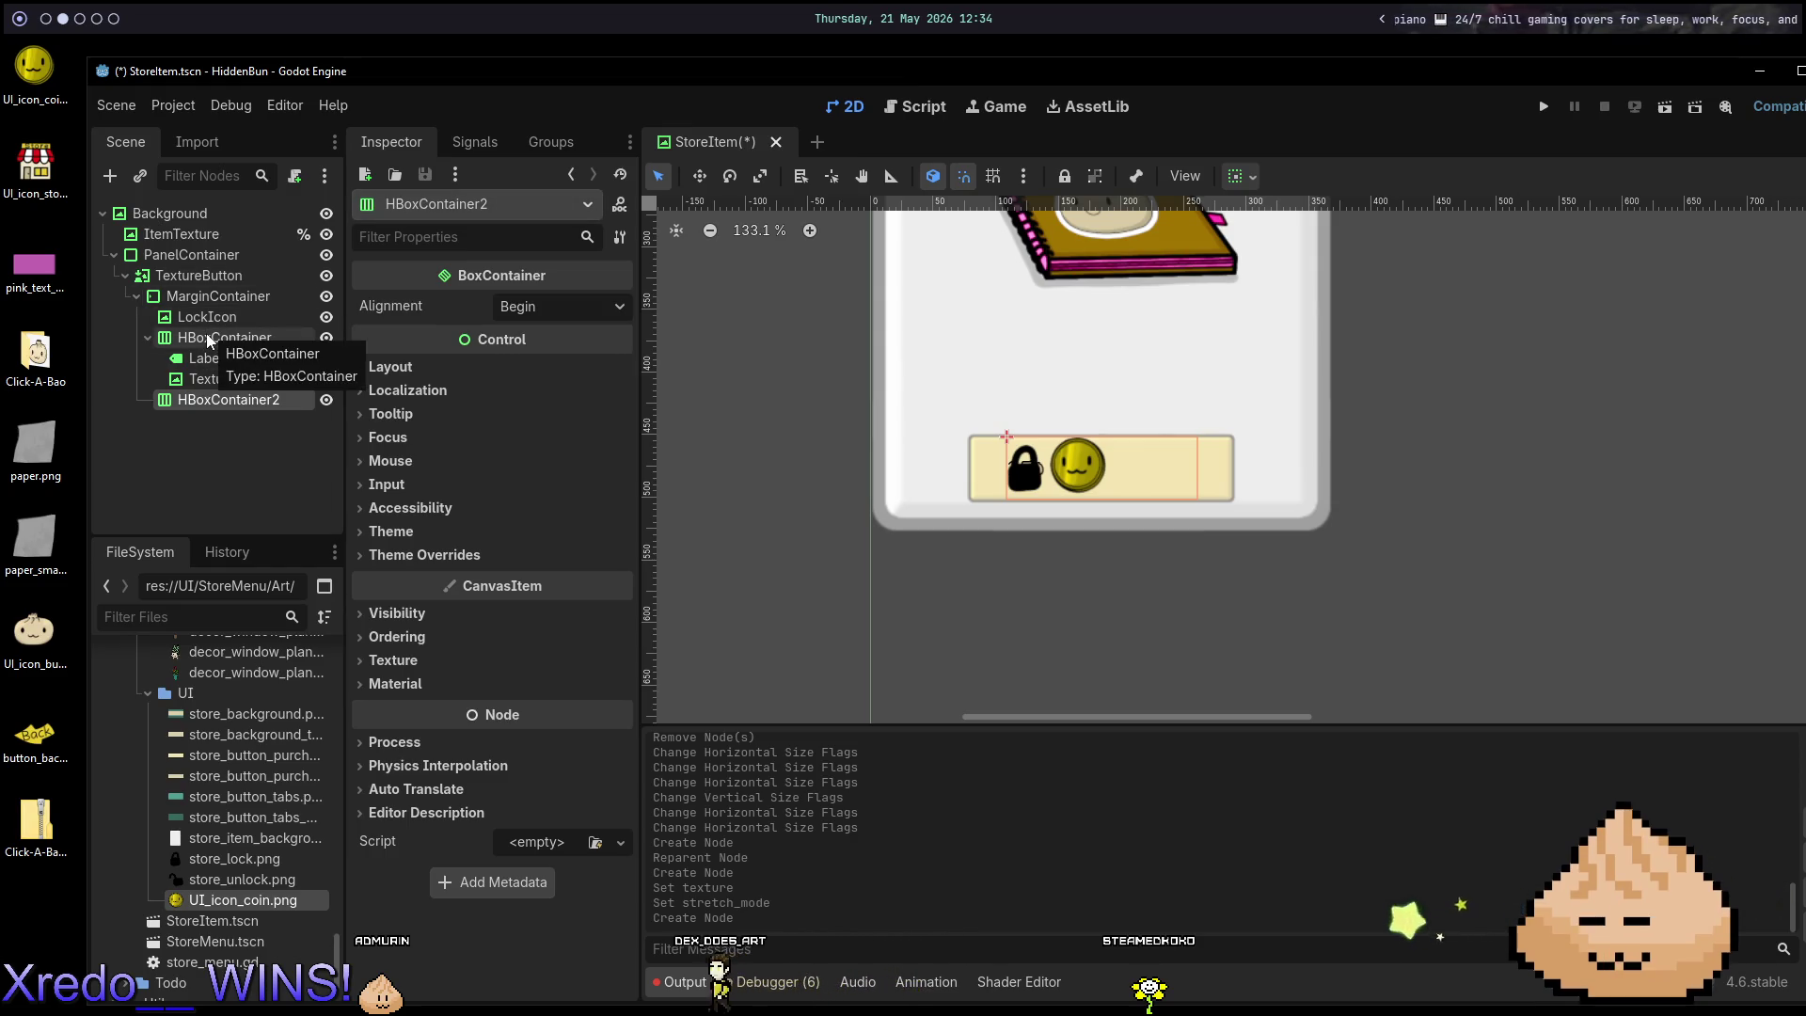
mouse_move(221, 399)
mouse_down()
mouse_move(201, 318)
mouse_move(204, 342)
mouse_move(227, 318)
mouse_move(226, 356)
mouse_move(254, 347)
mouse_move(155, 359)
mouse_move(158, 403)
mouse_move(164, 362)
mouse_move(204, 336)
mouse_move(205, 393)
mouse_move(213, 335)
mouse_up()
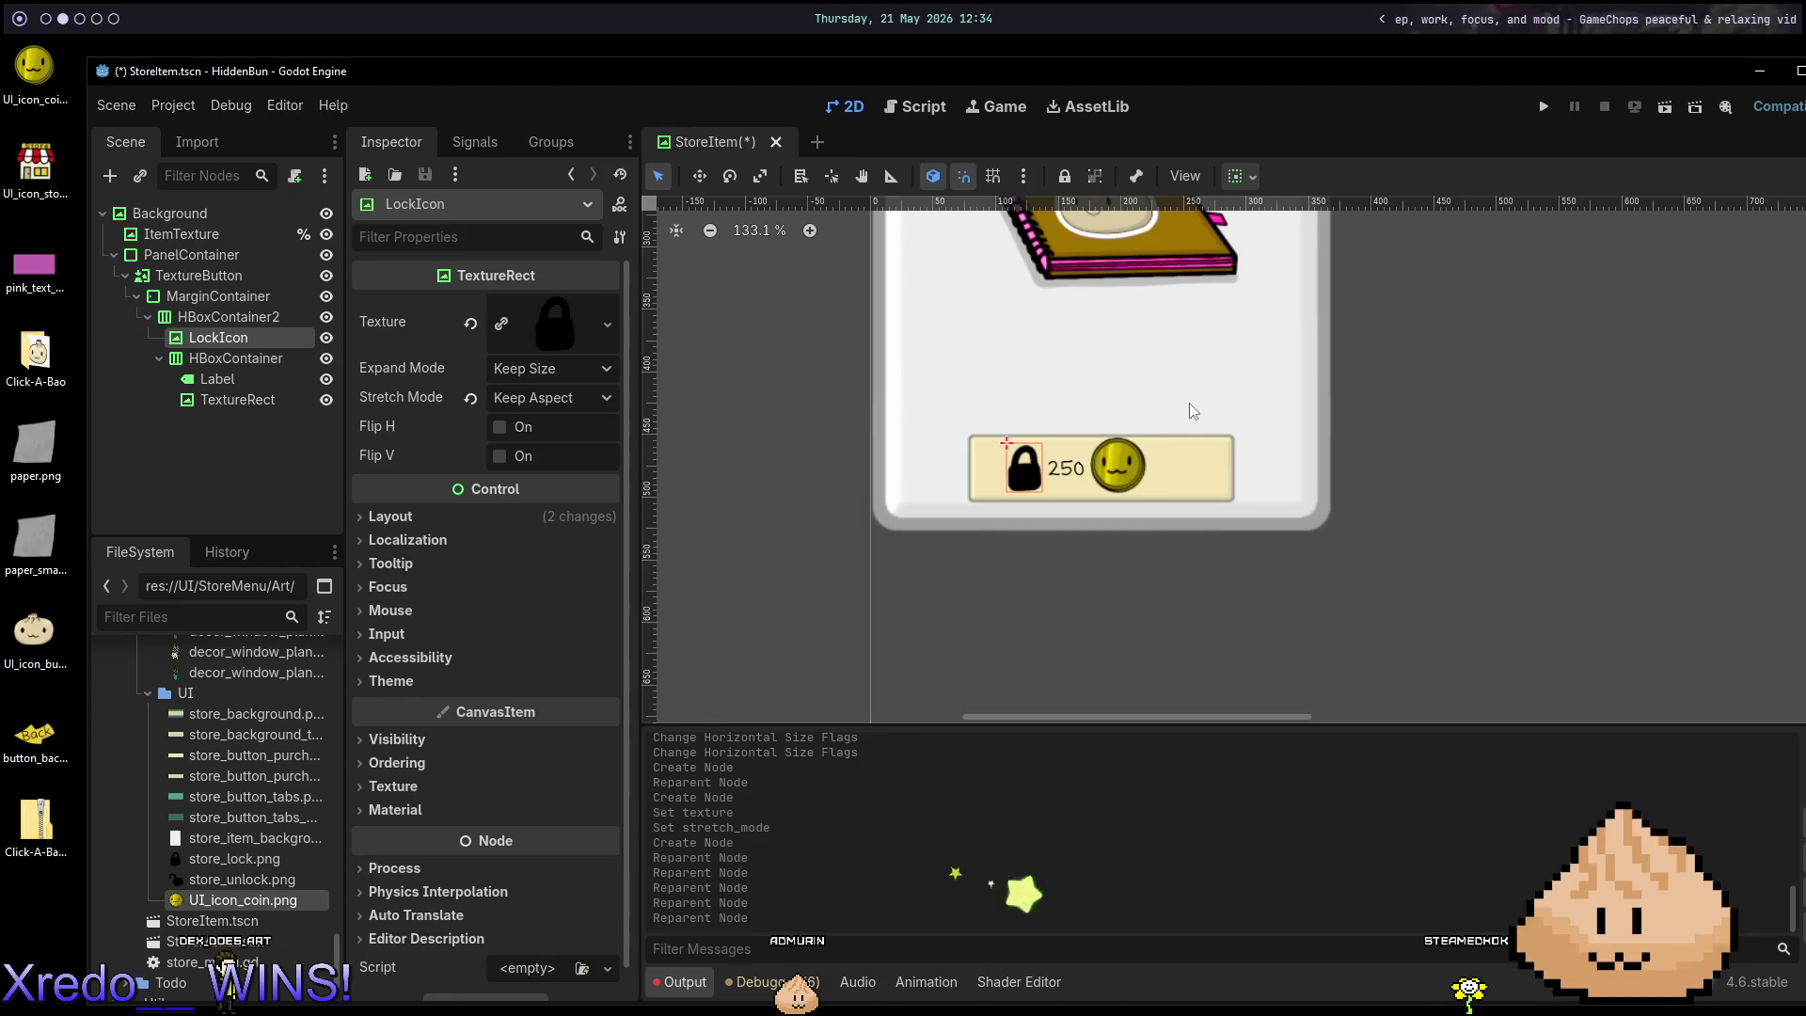
key(ctrl+s)
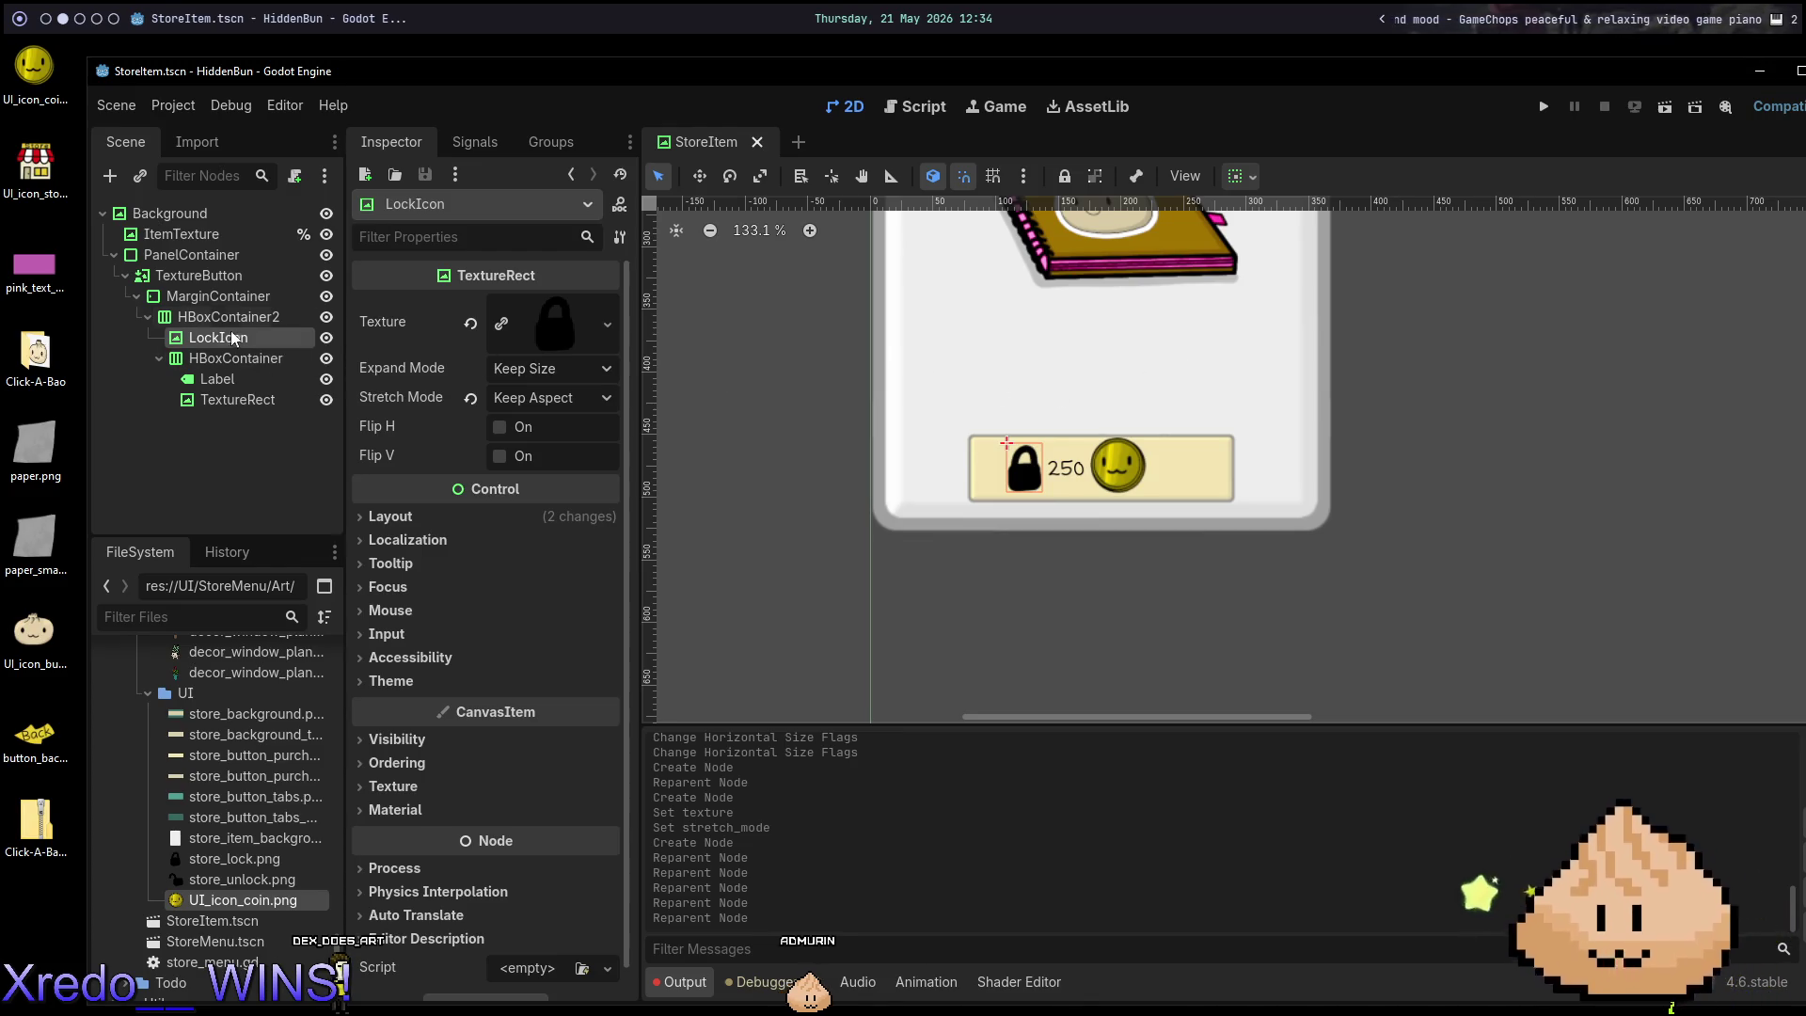
Move LockIcon and HBoxContainer out into MarginContainer and delete the empty HBoxContainer2.
mouse_move(228, 337)
mouse_down()
mouse_move(222, 303)
mouse_move(234, 357)
mouse_move(233, 340)
mouse_up()
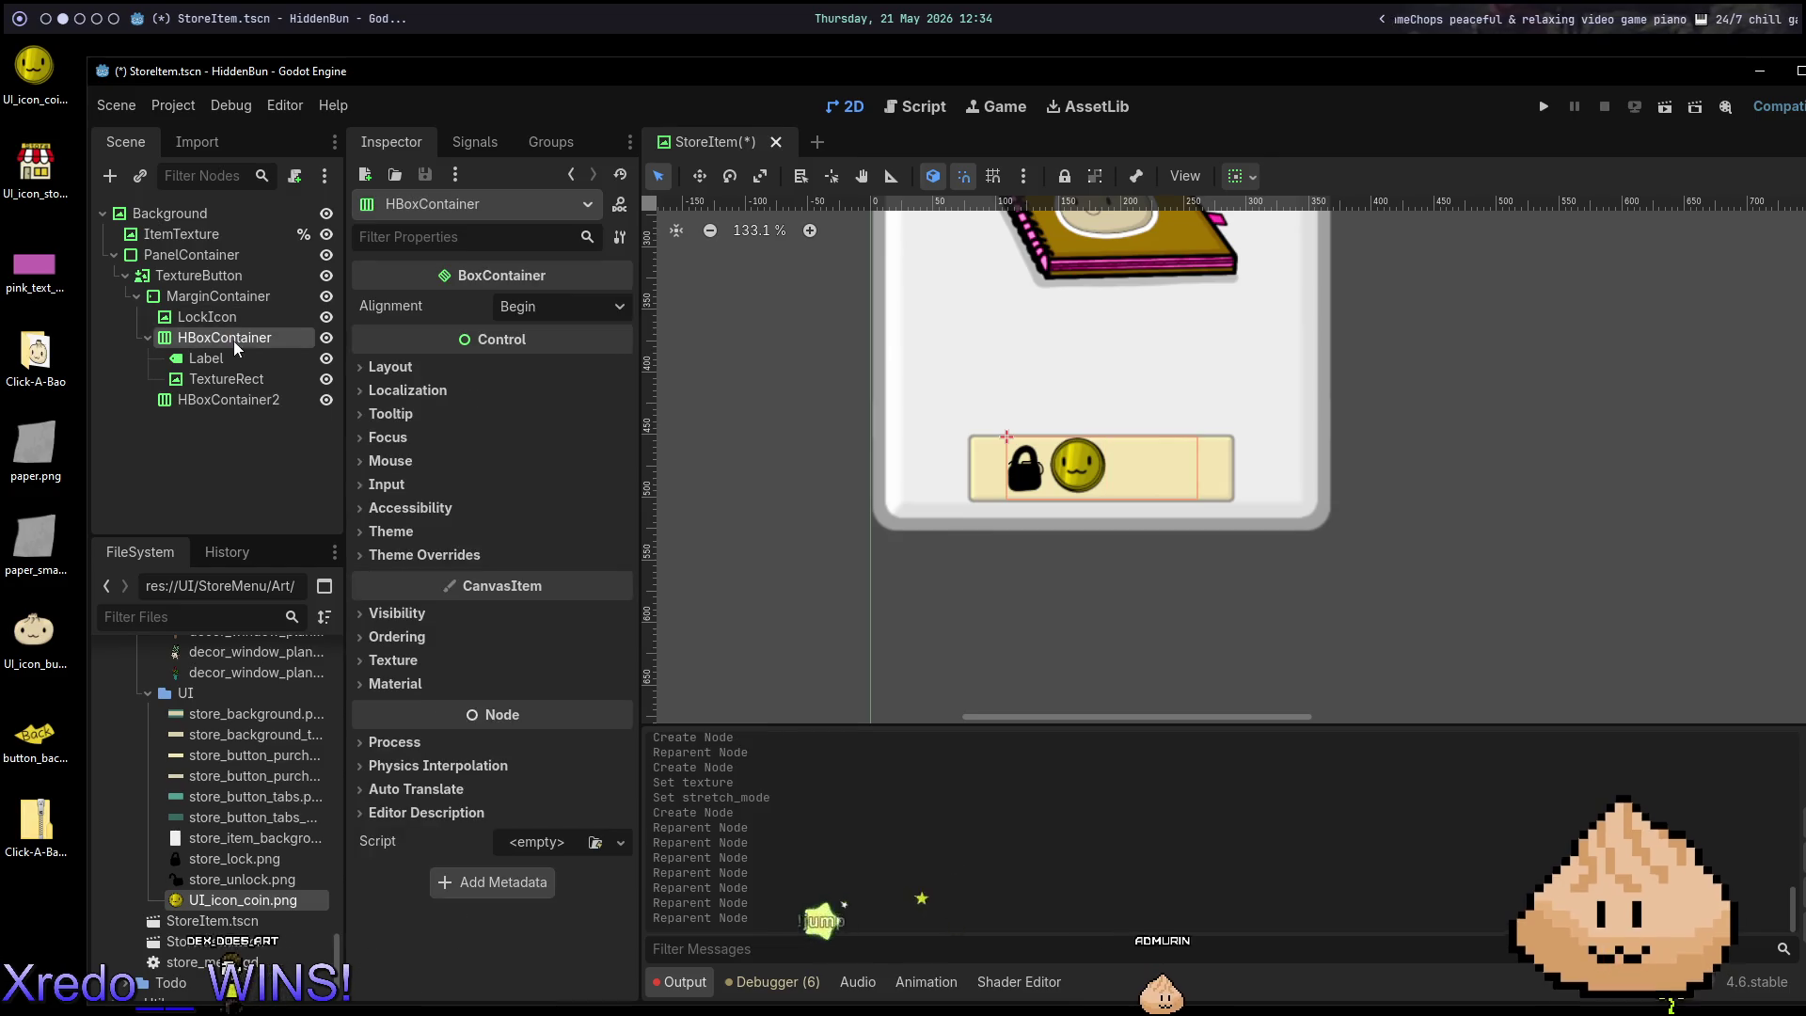
click(207, 399)
key(Delete)
click(844, 525)
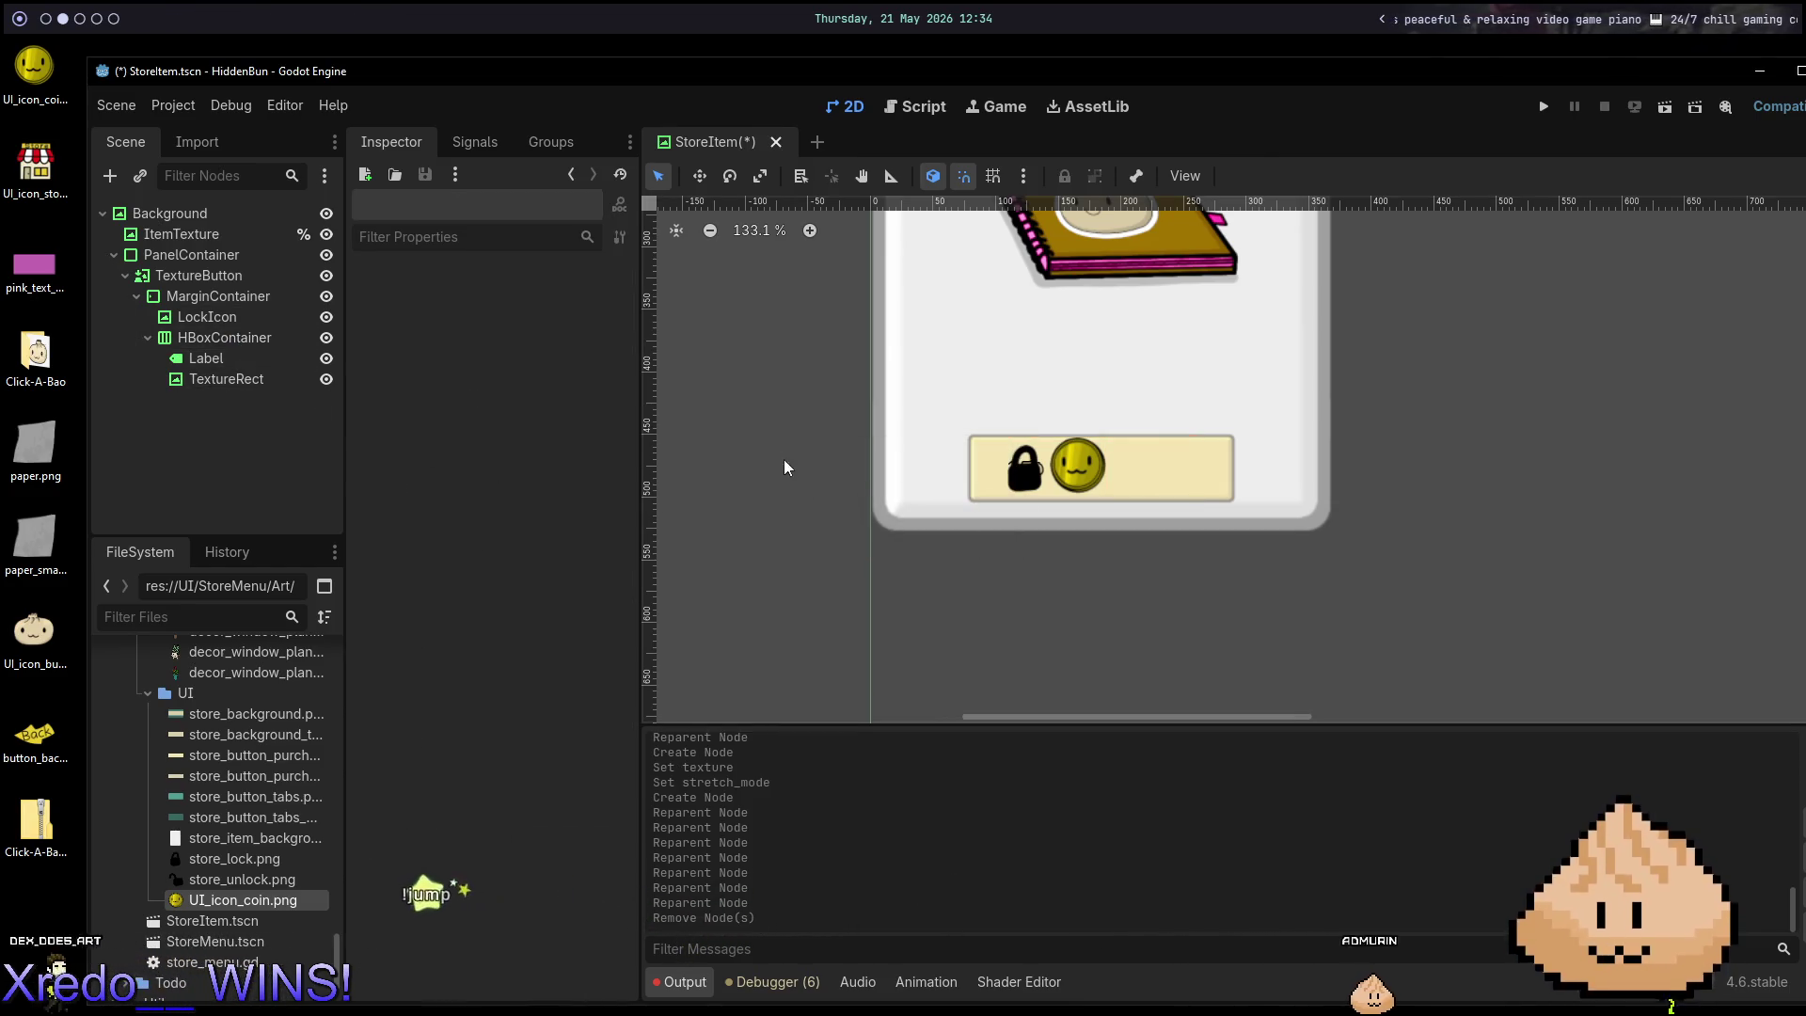
Set the price HBoxContainer's horizontal sizing to Shrink Center.
click(207, 357)
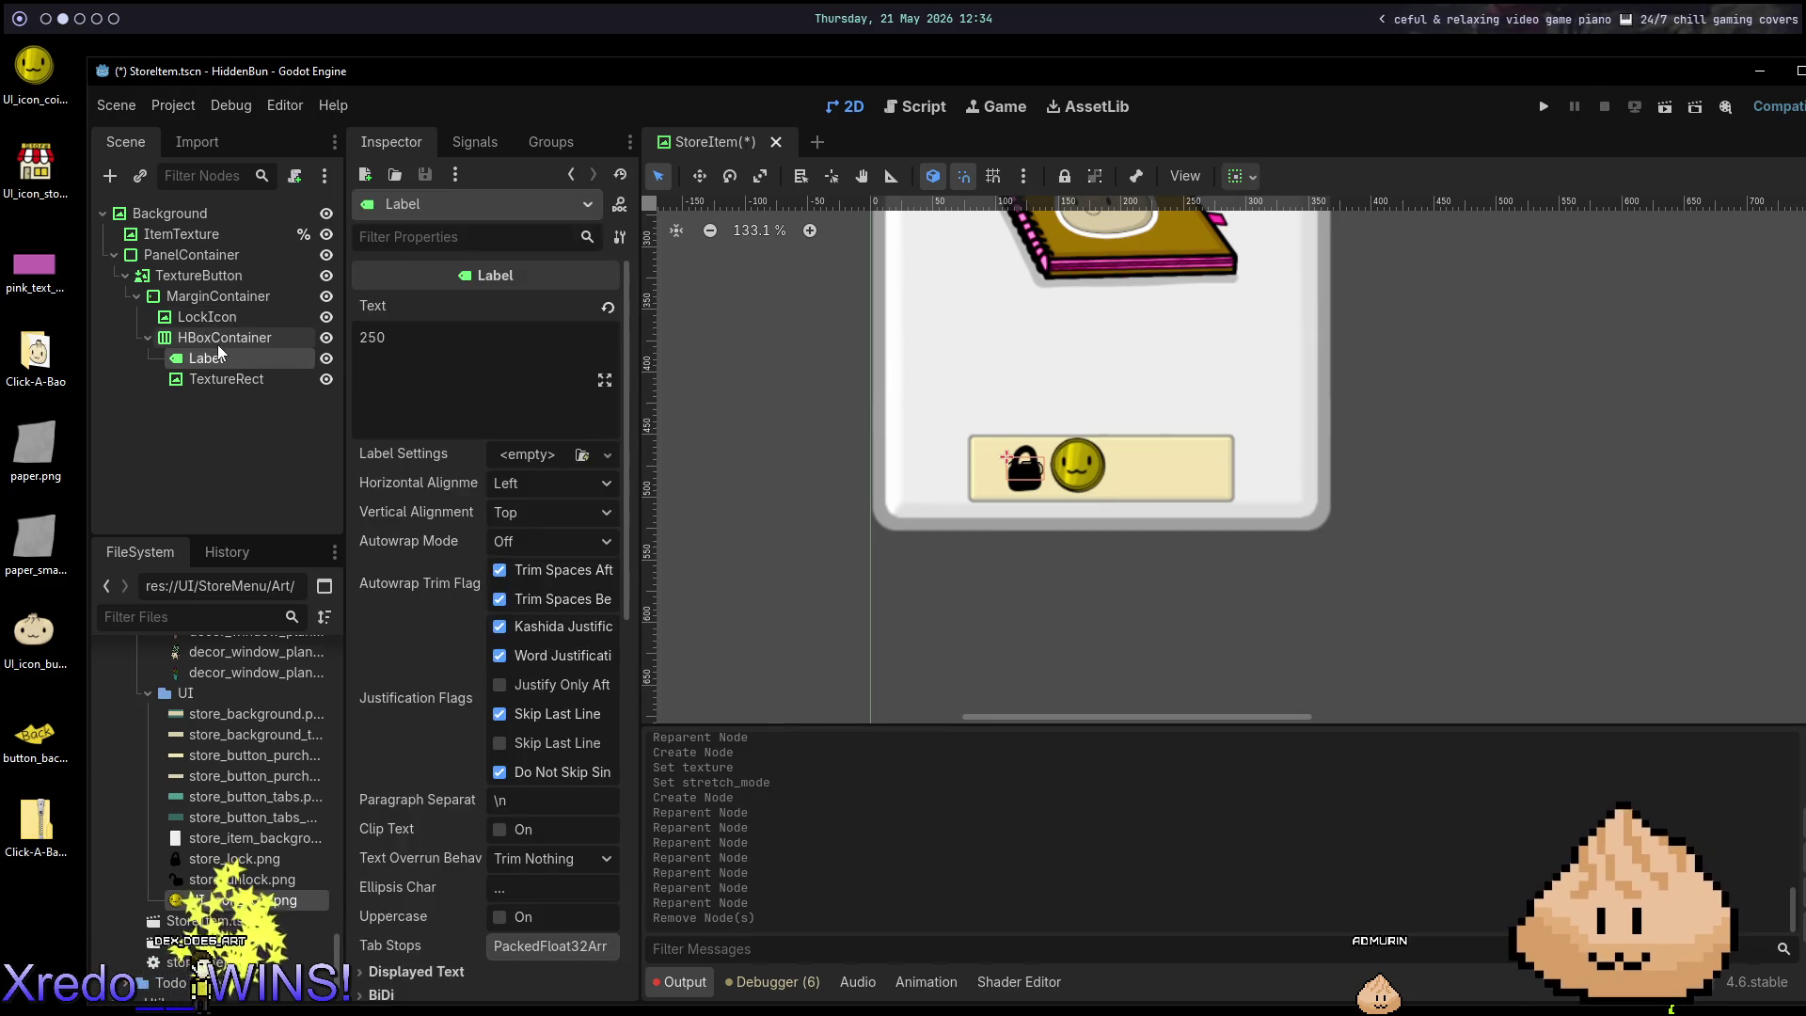
click(218, 341)
click(1239, 178)
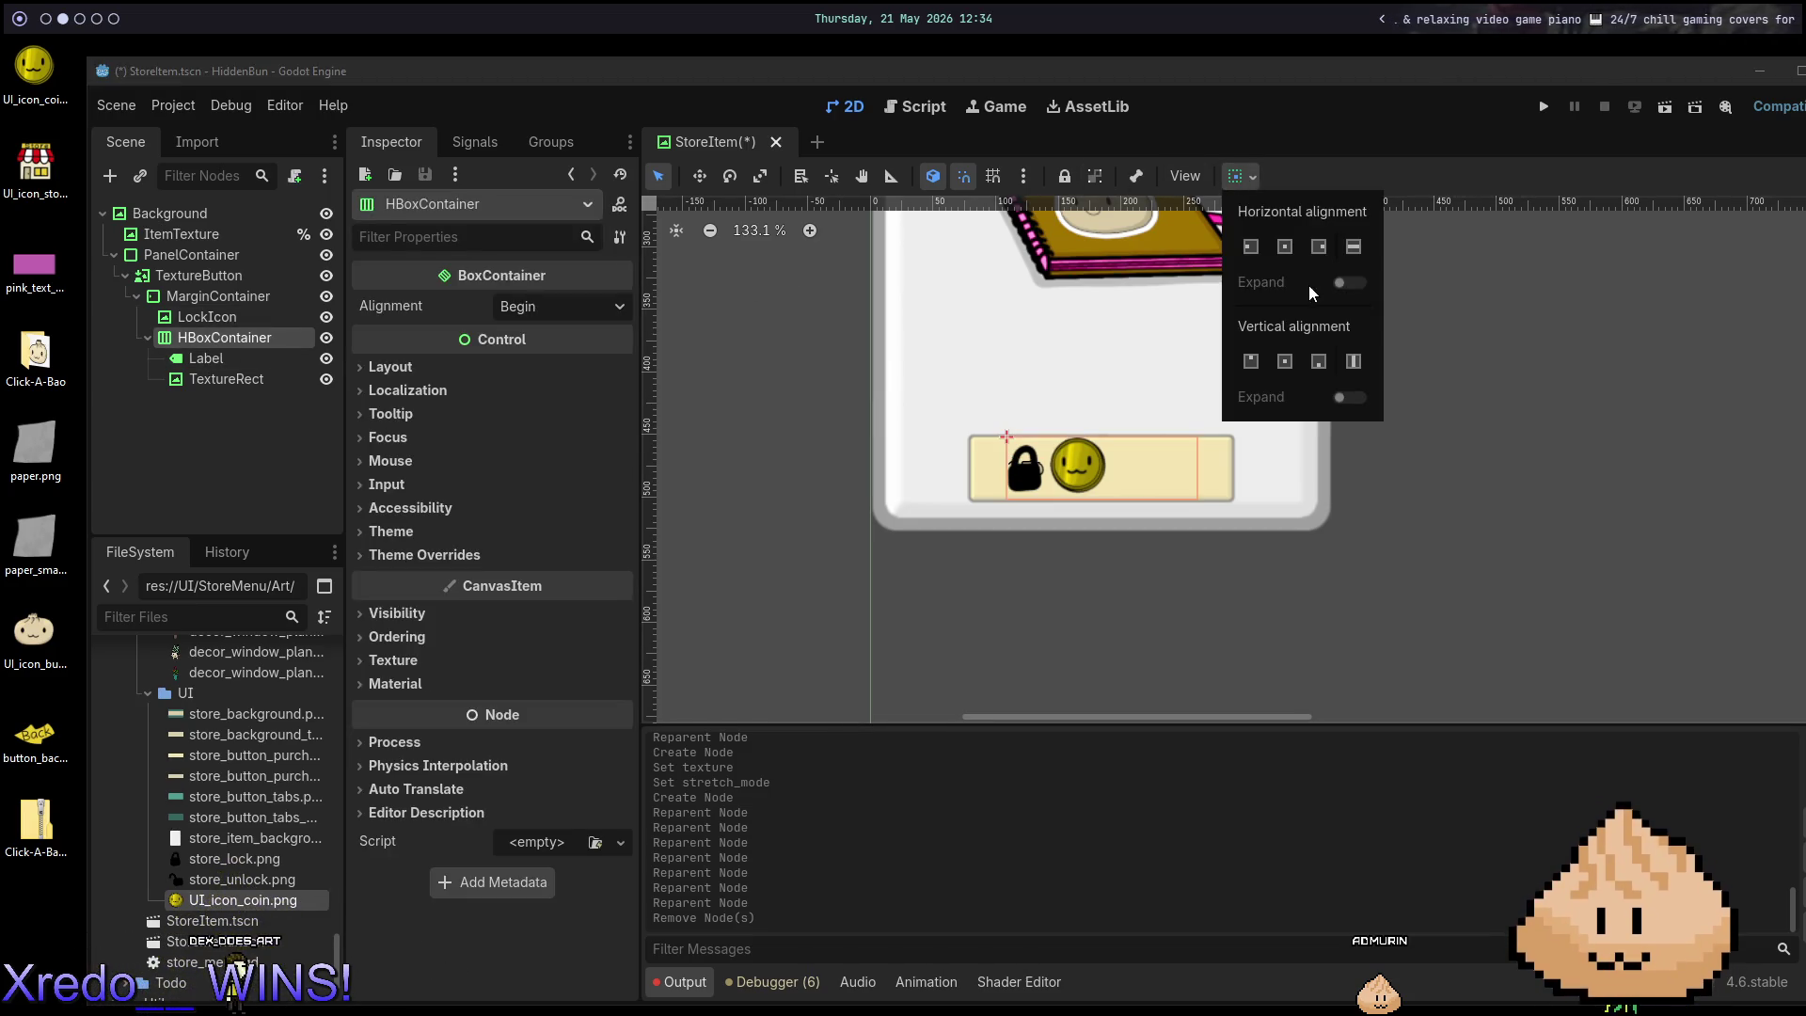
click(1294, 244)
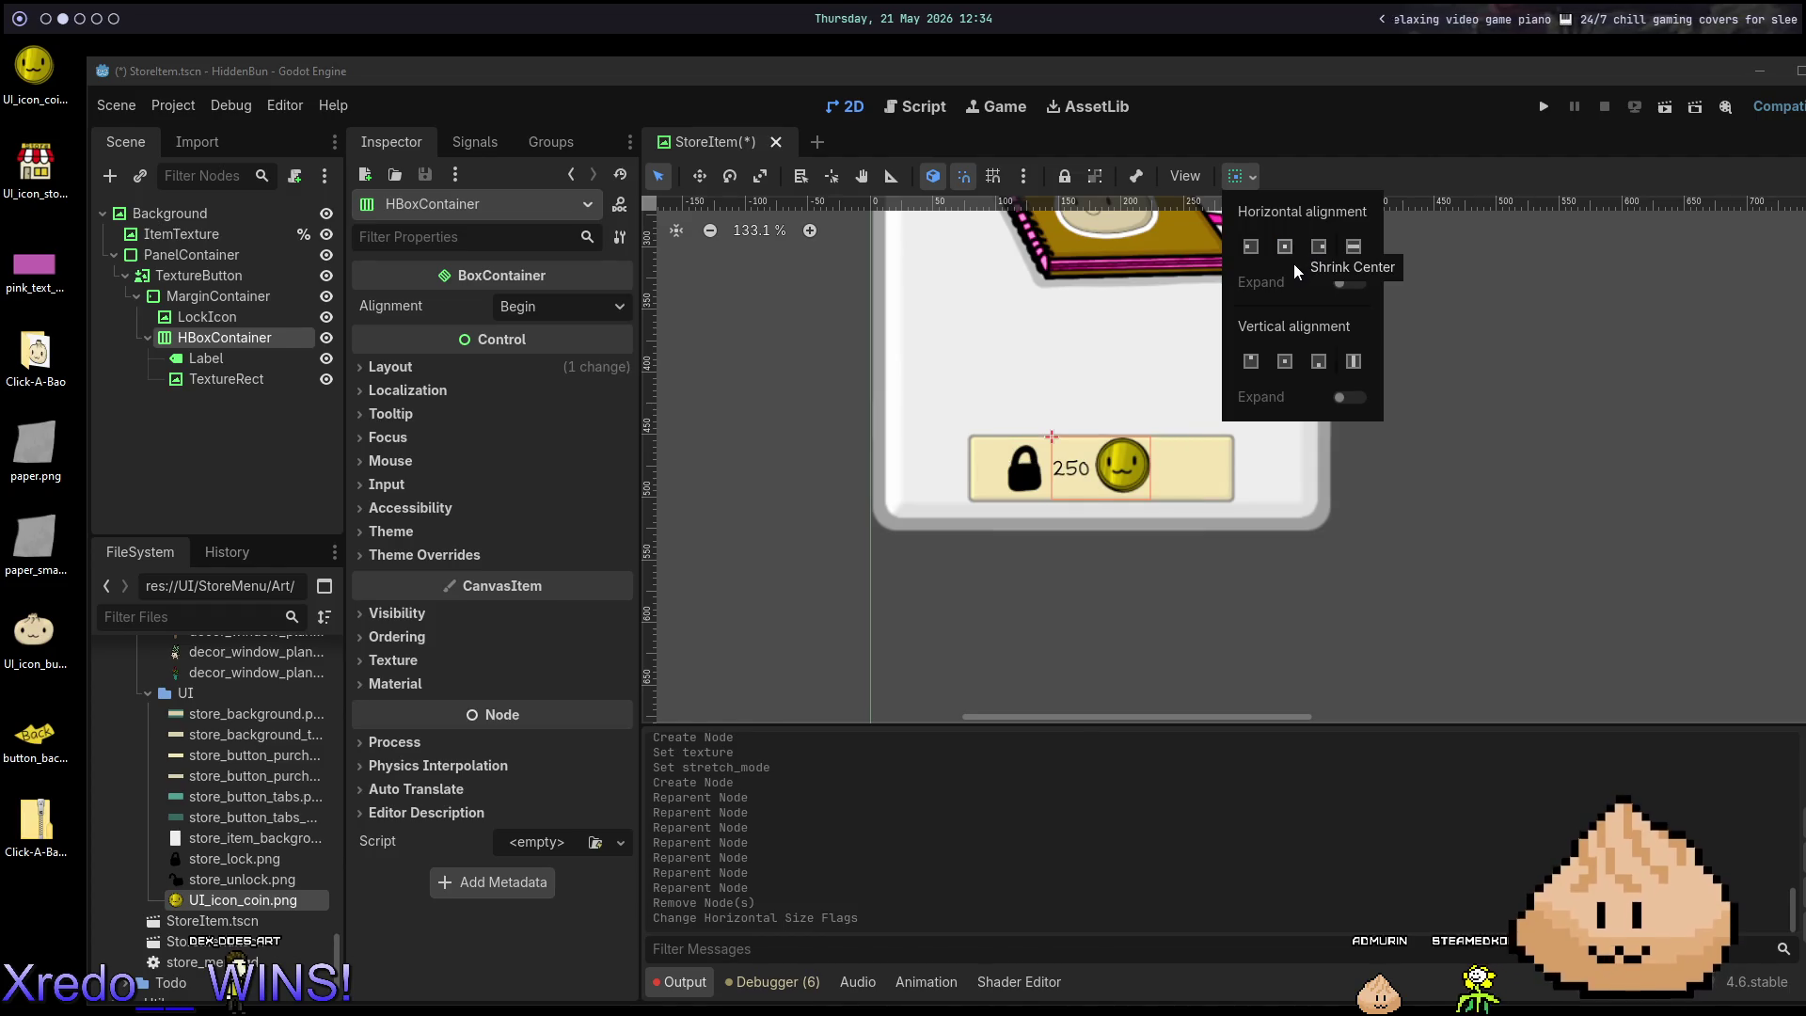
click(1284, 115)
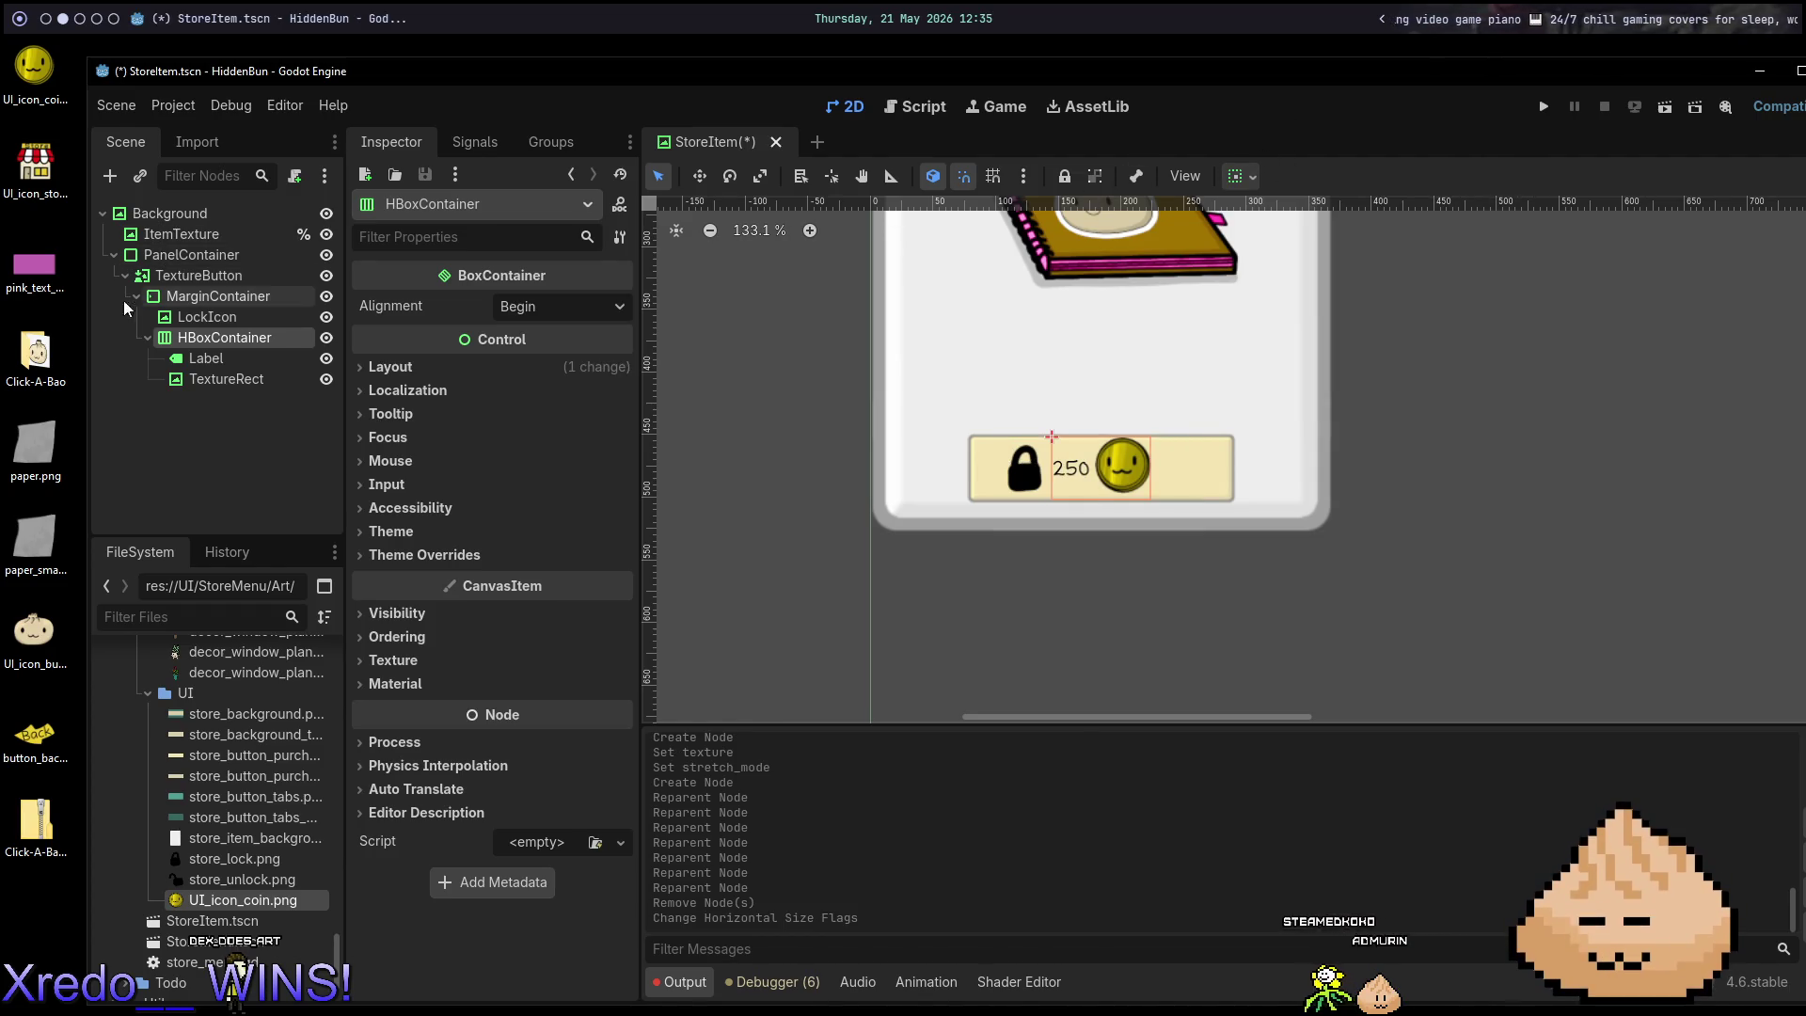
Give the 250 Label a Font Size override of 32 and save the StoreItem scene.
click(188, 316)
click(230, 358)
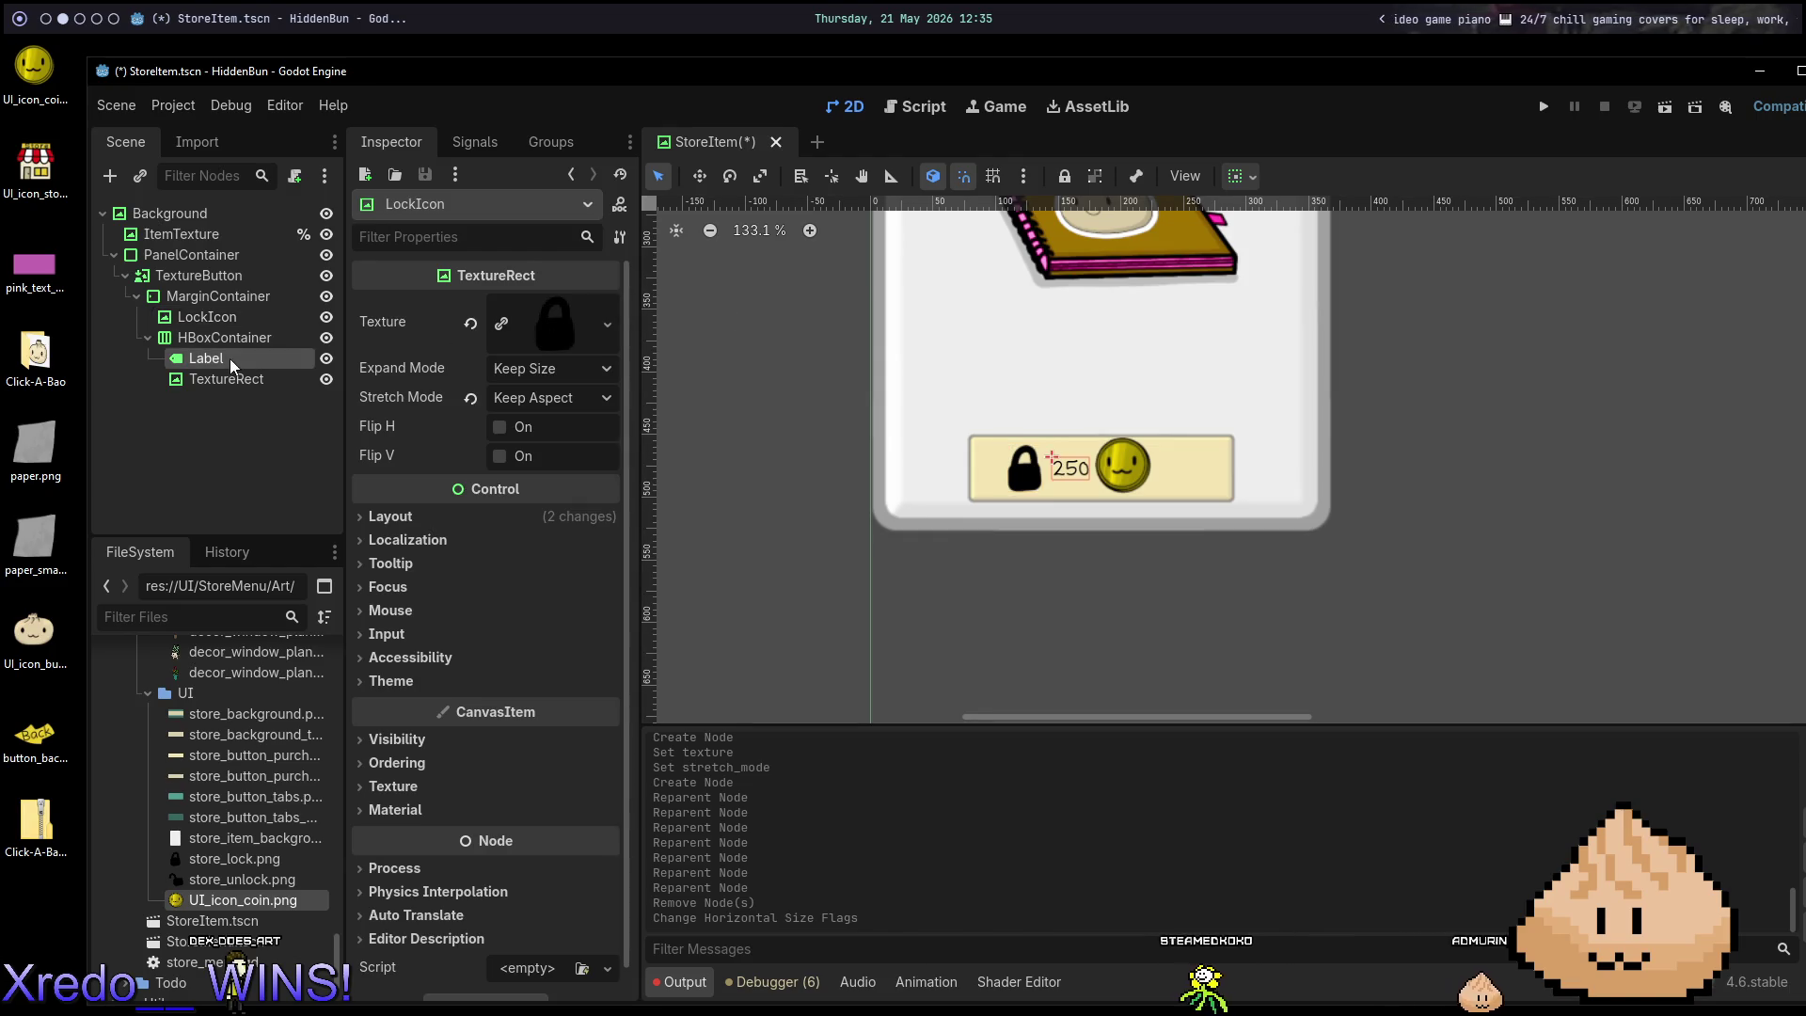
scroll(1128, 470, up, 5)
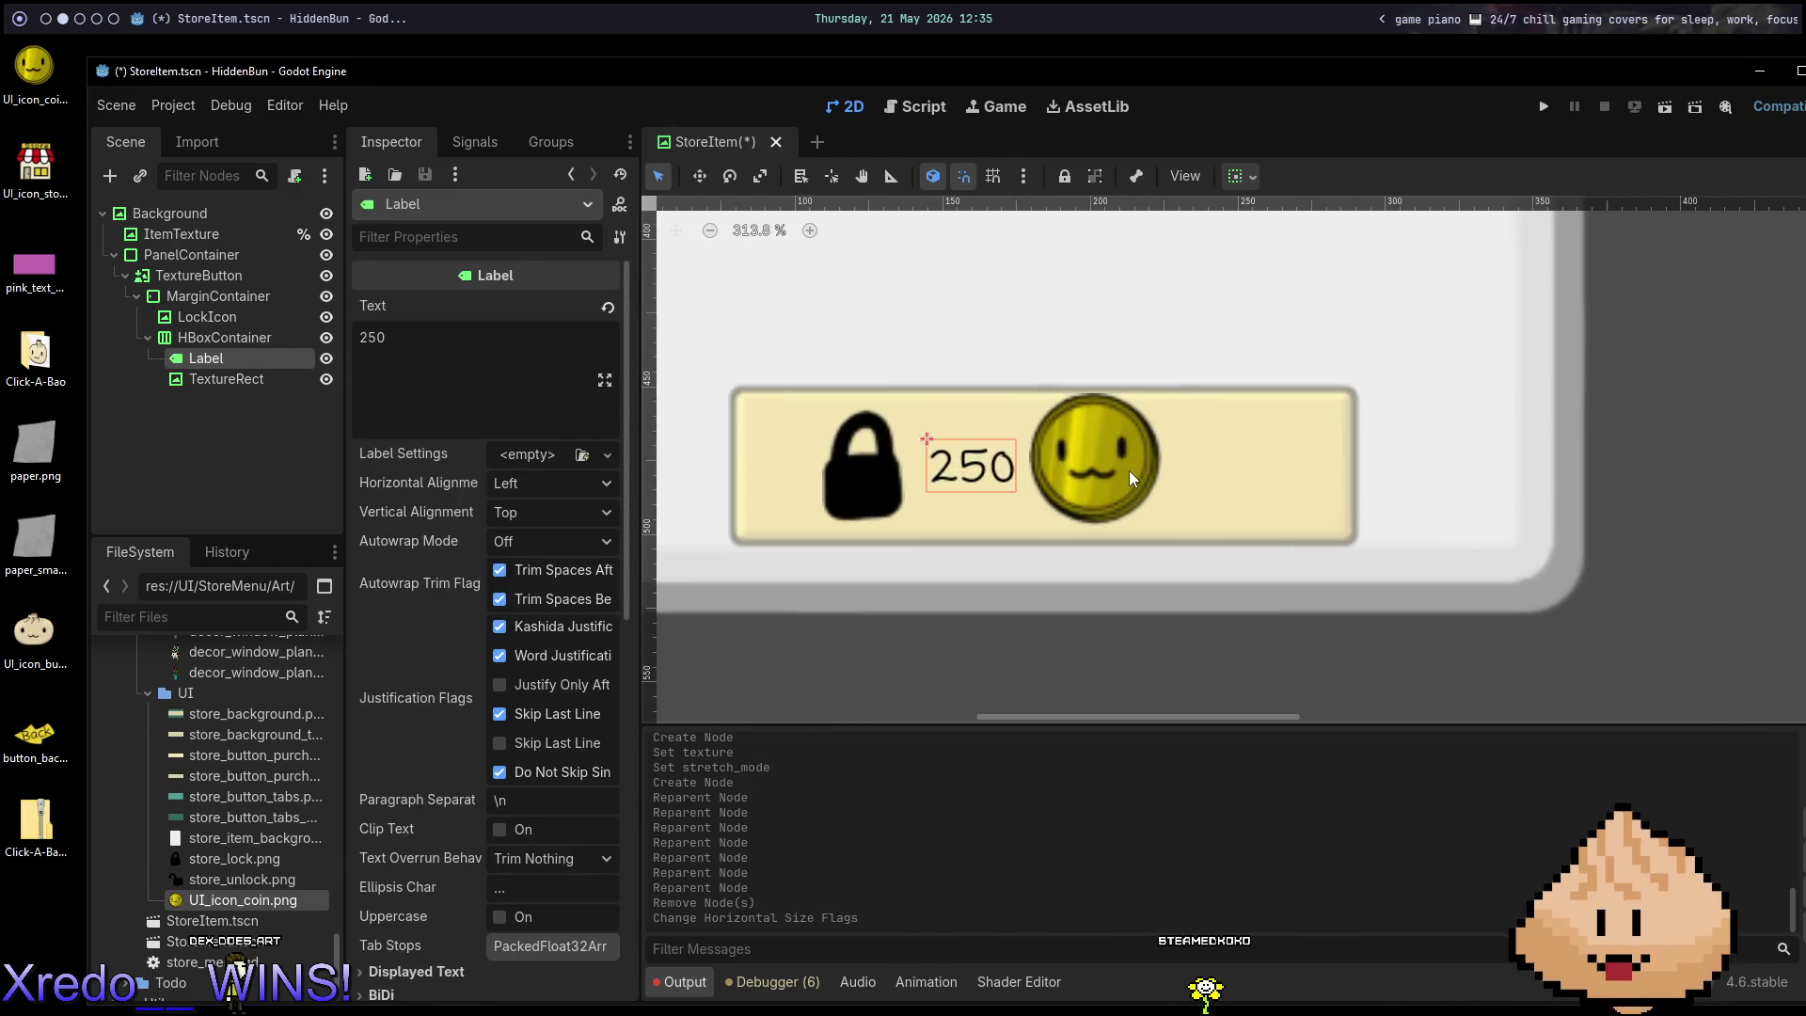
scroll(1127, 470, down, 2)
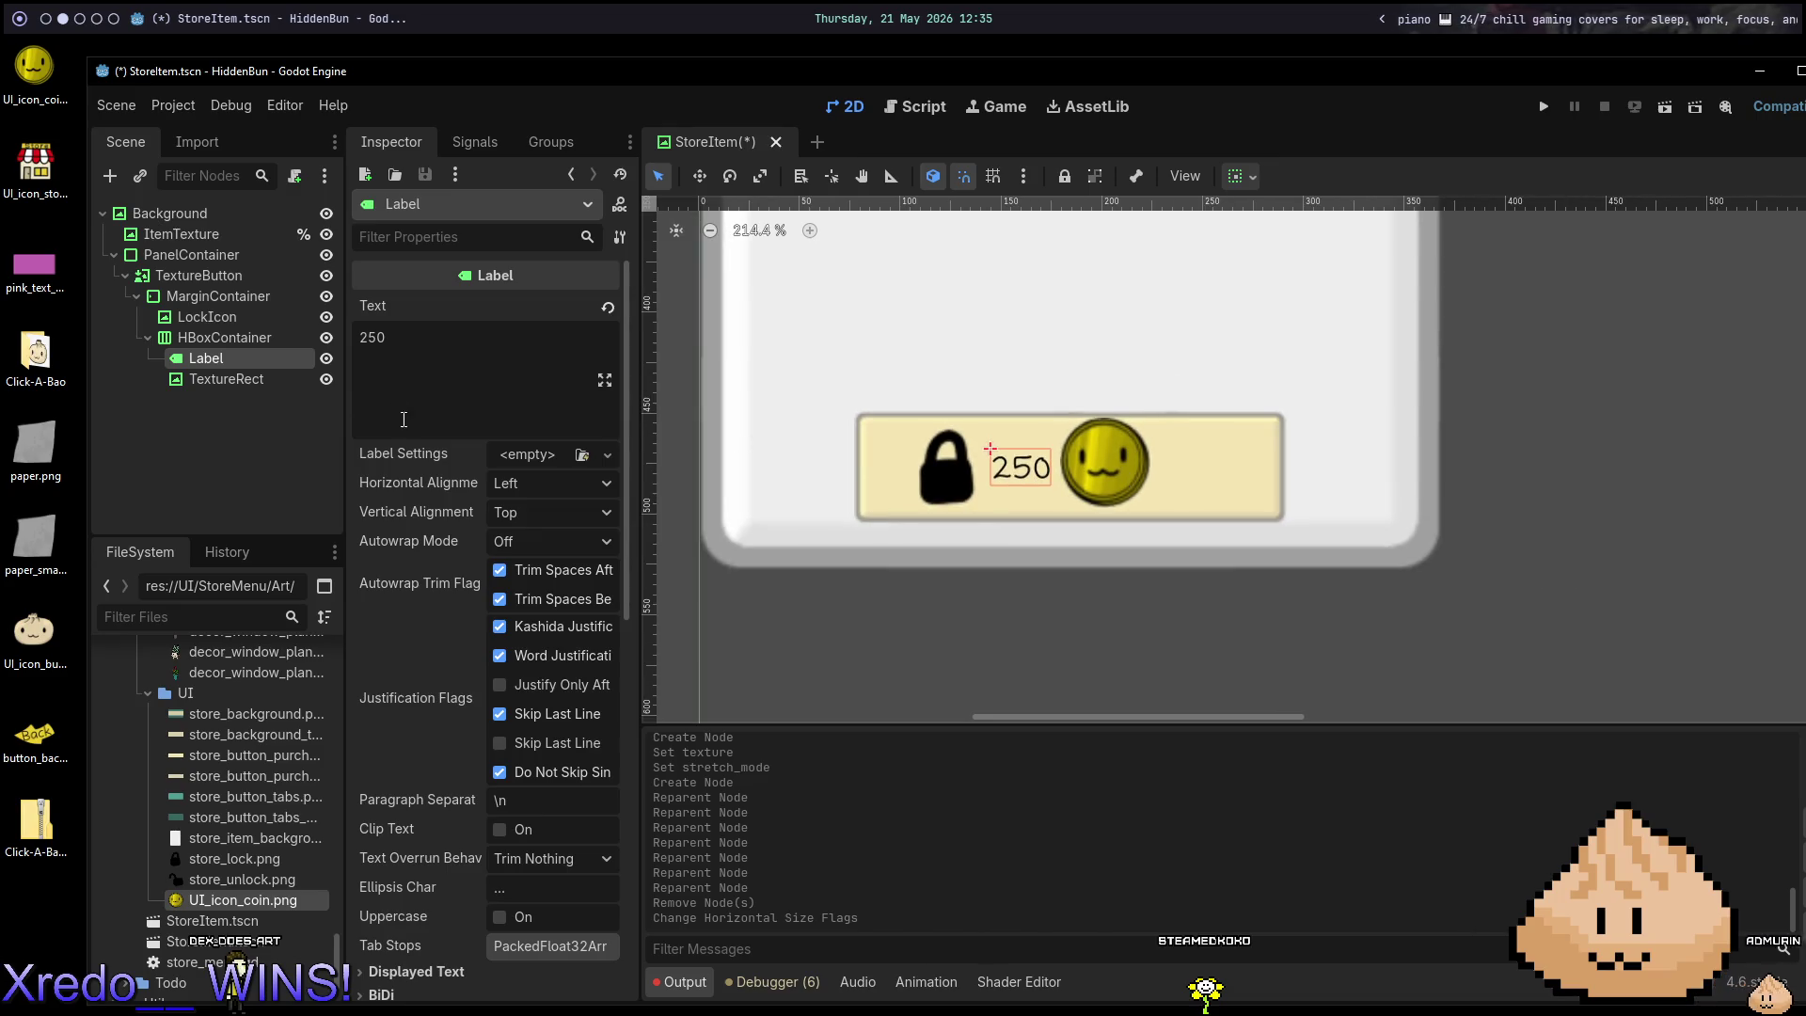
scroll(432, 706, down, 10)
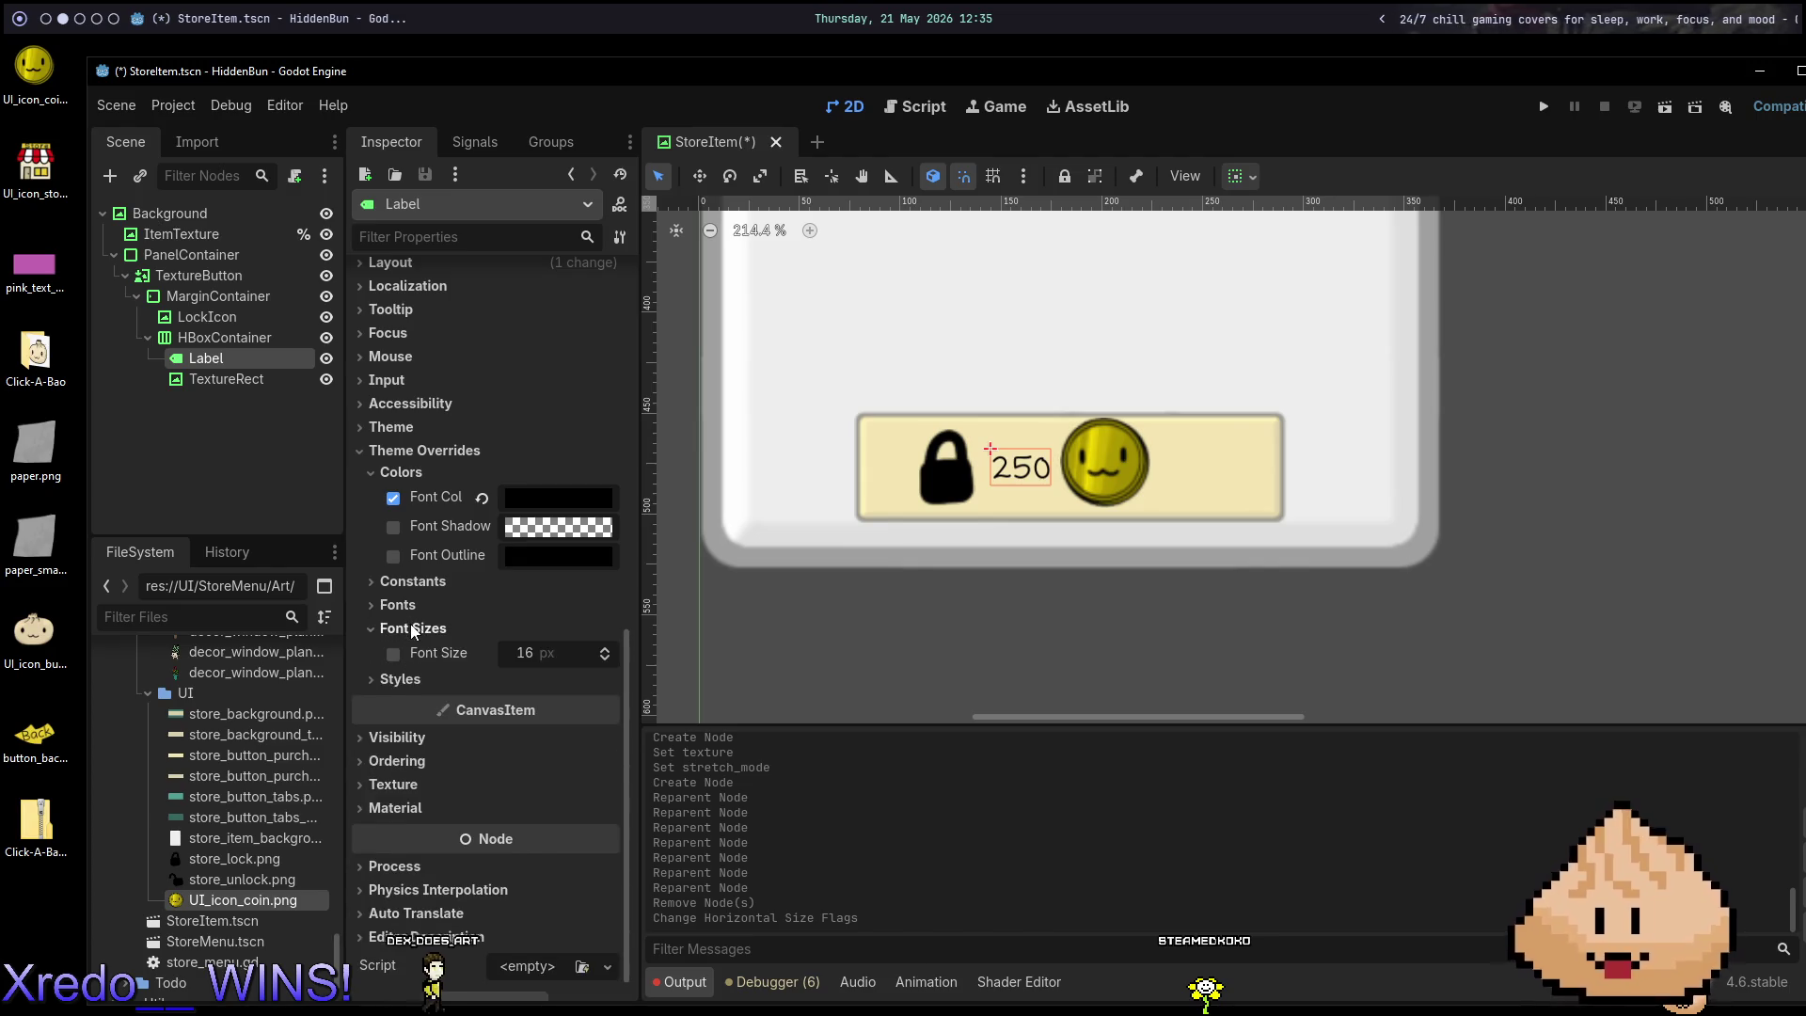
click(557, 631)
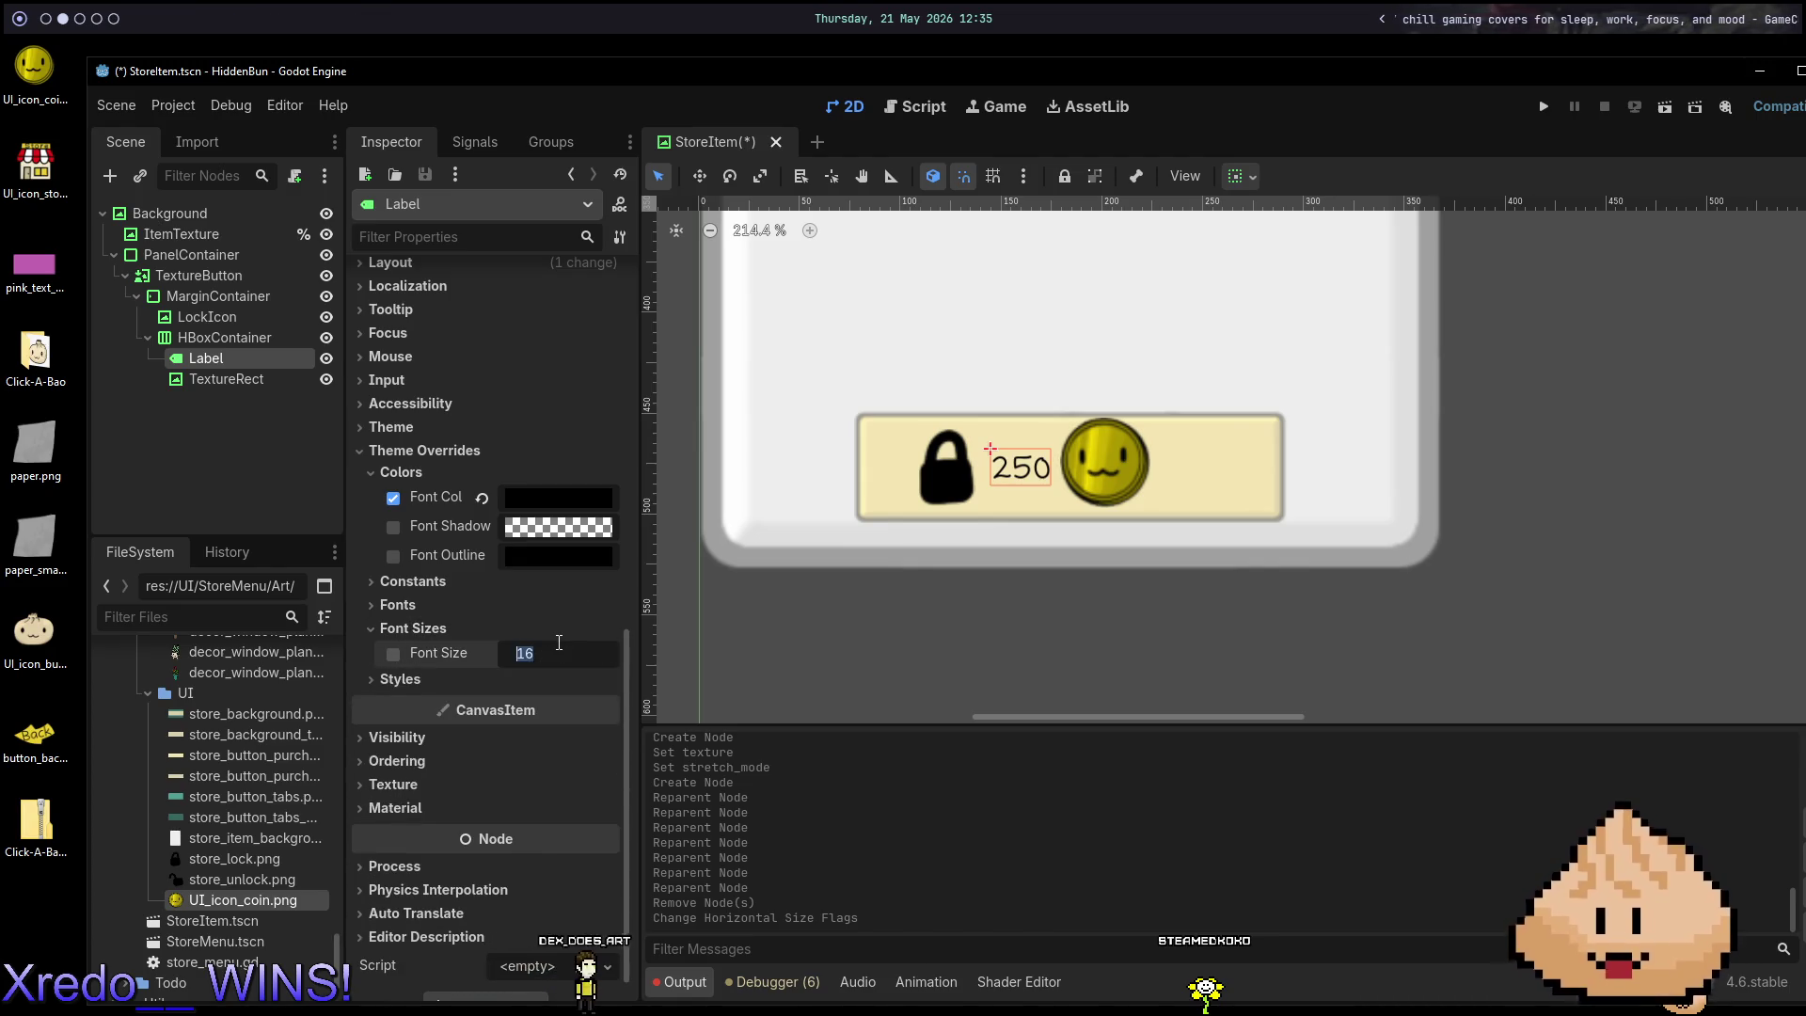
text(32)
key(Return)
key(ctrl+s)
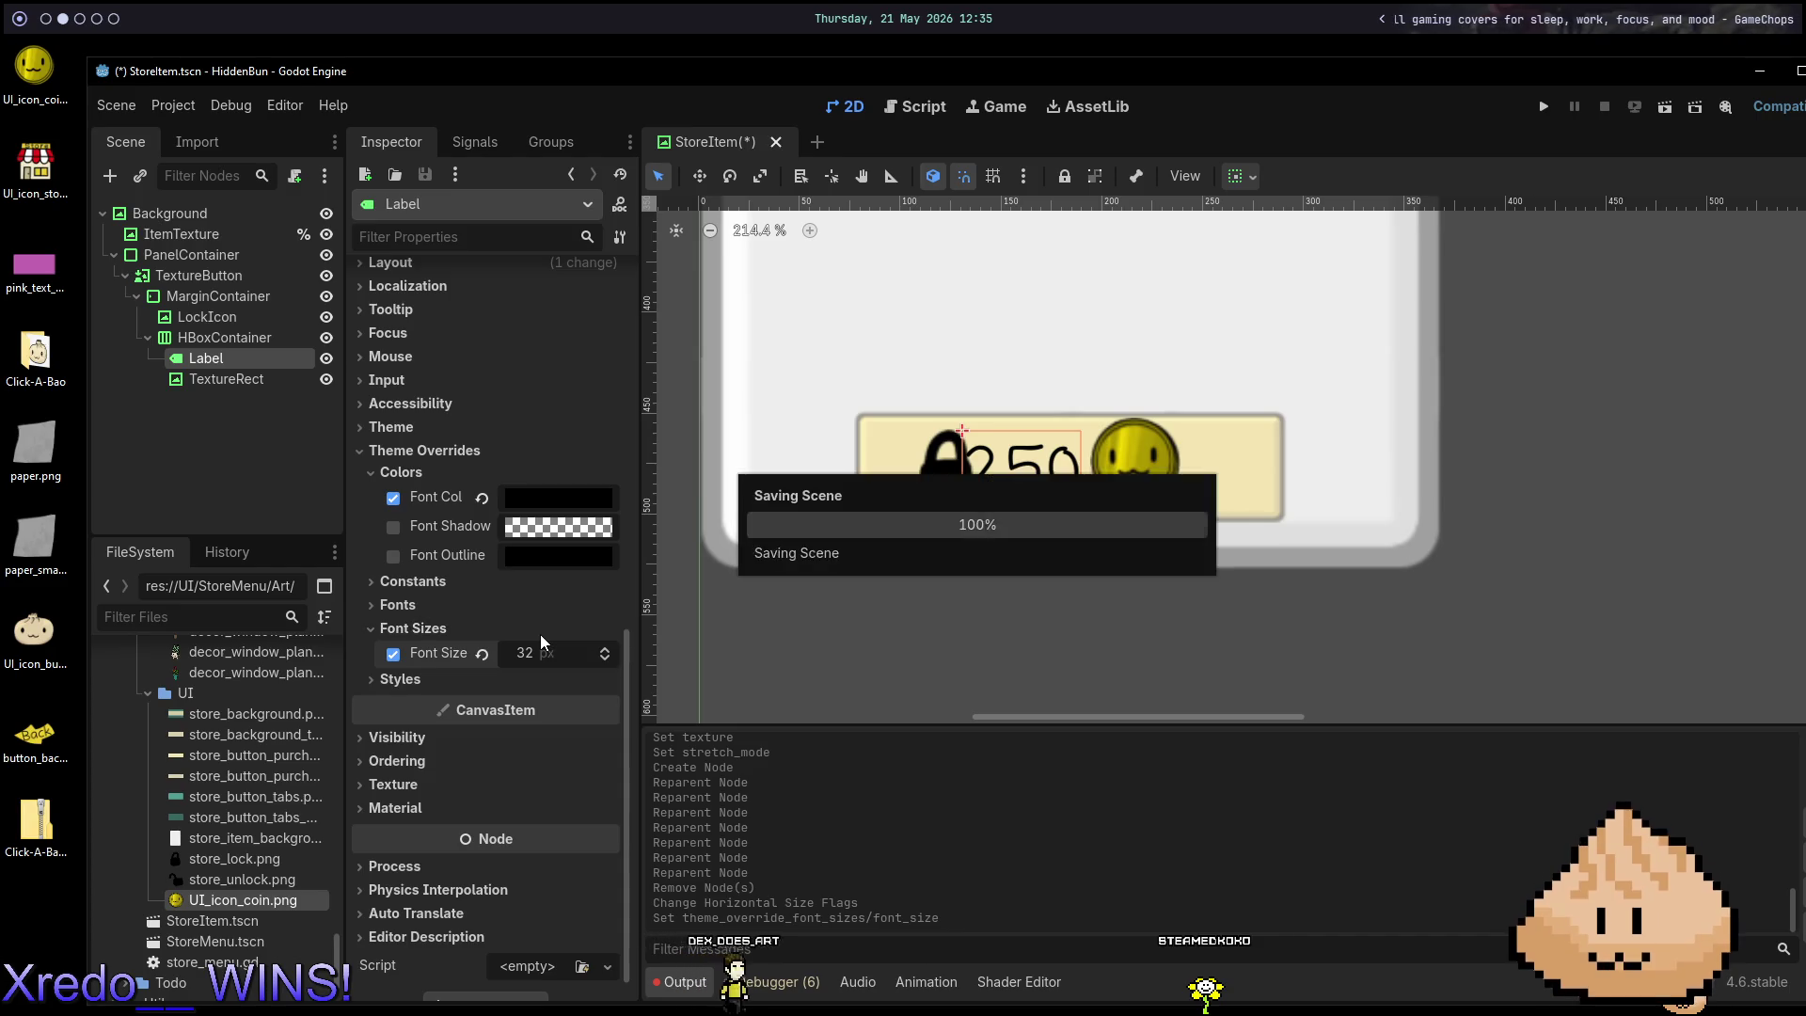
Review the HBoxContainer, LockIcon and MarginContainer layout settings.
click(234, 334)
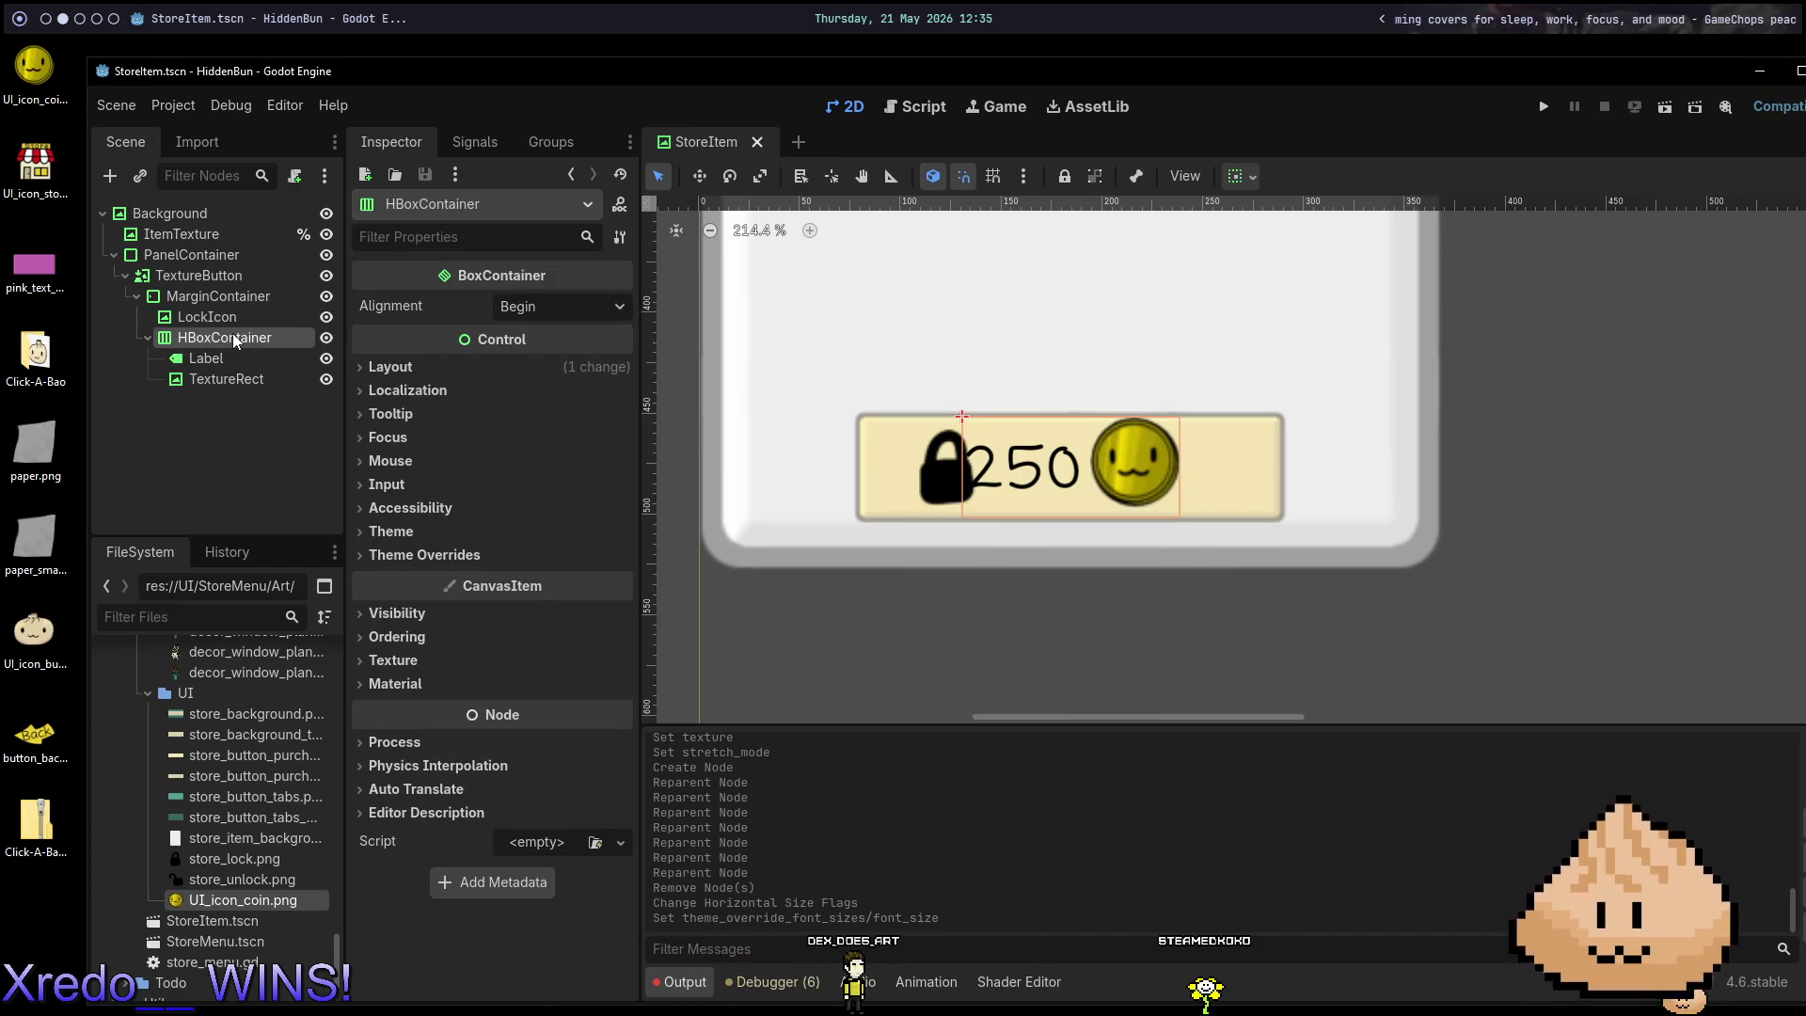
click(225, 320)
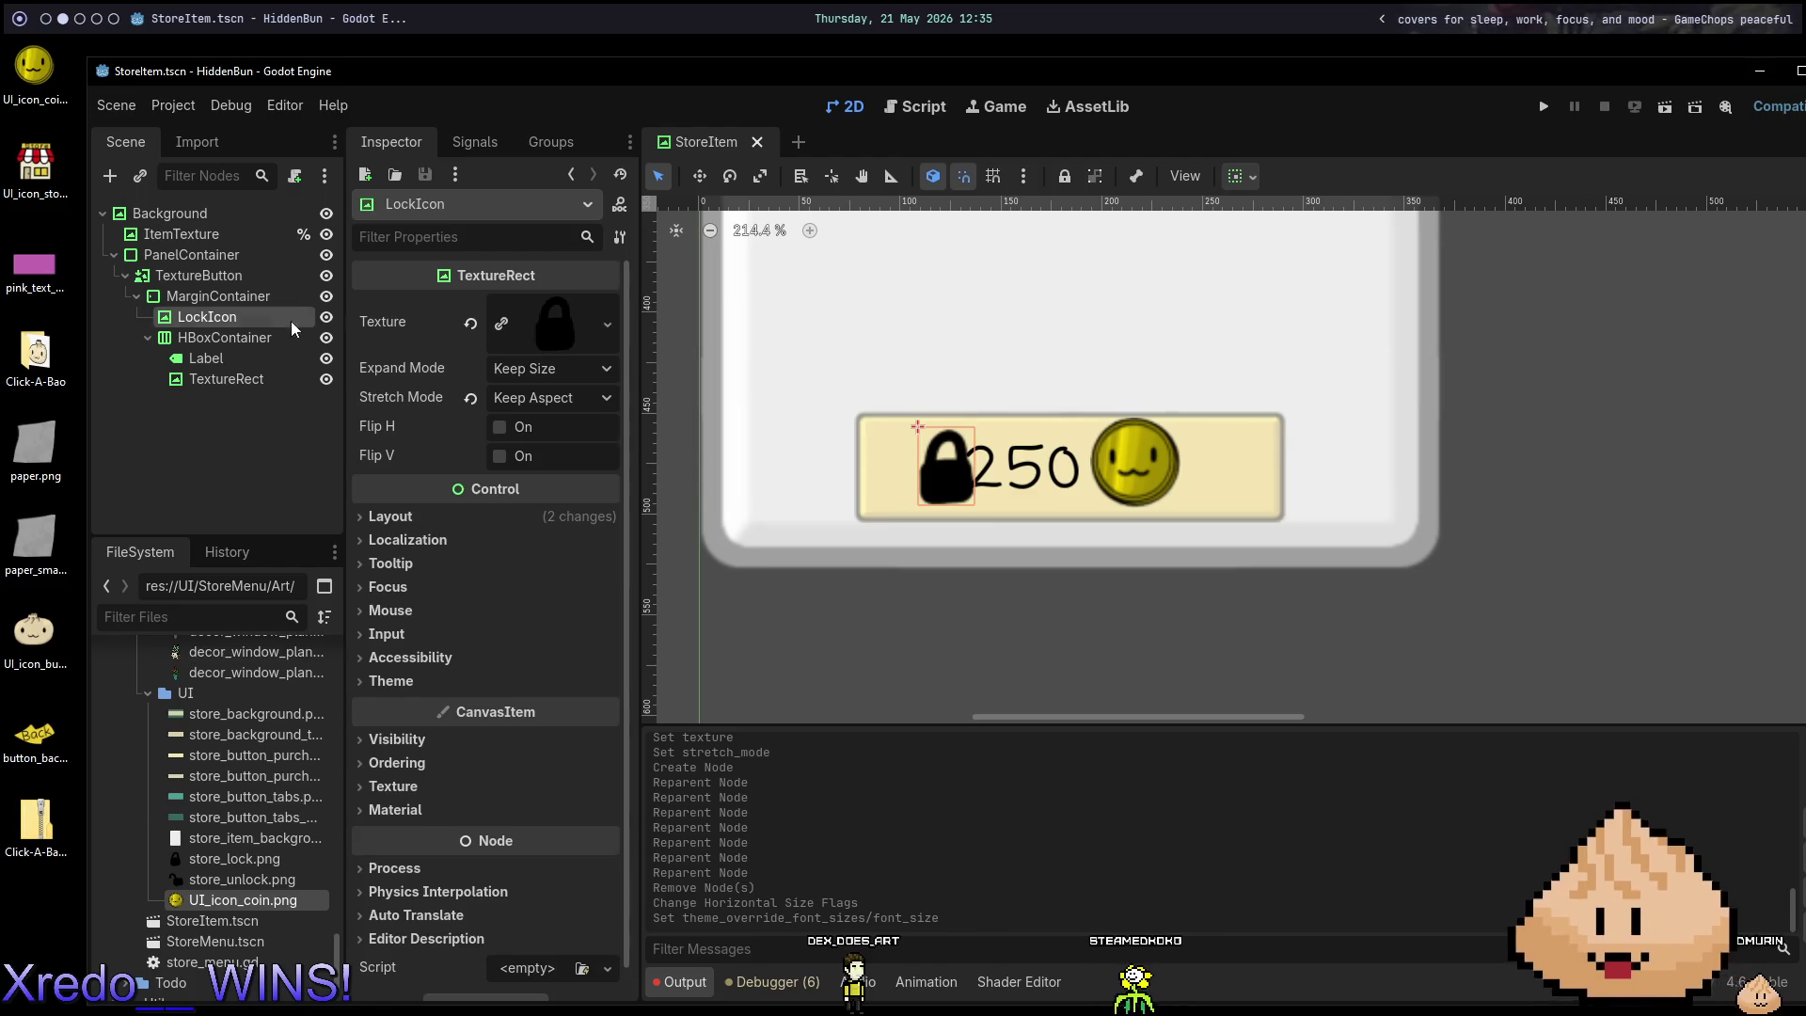
click(225, 296)
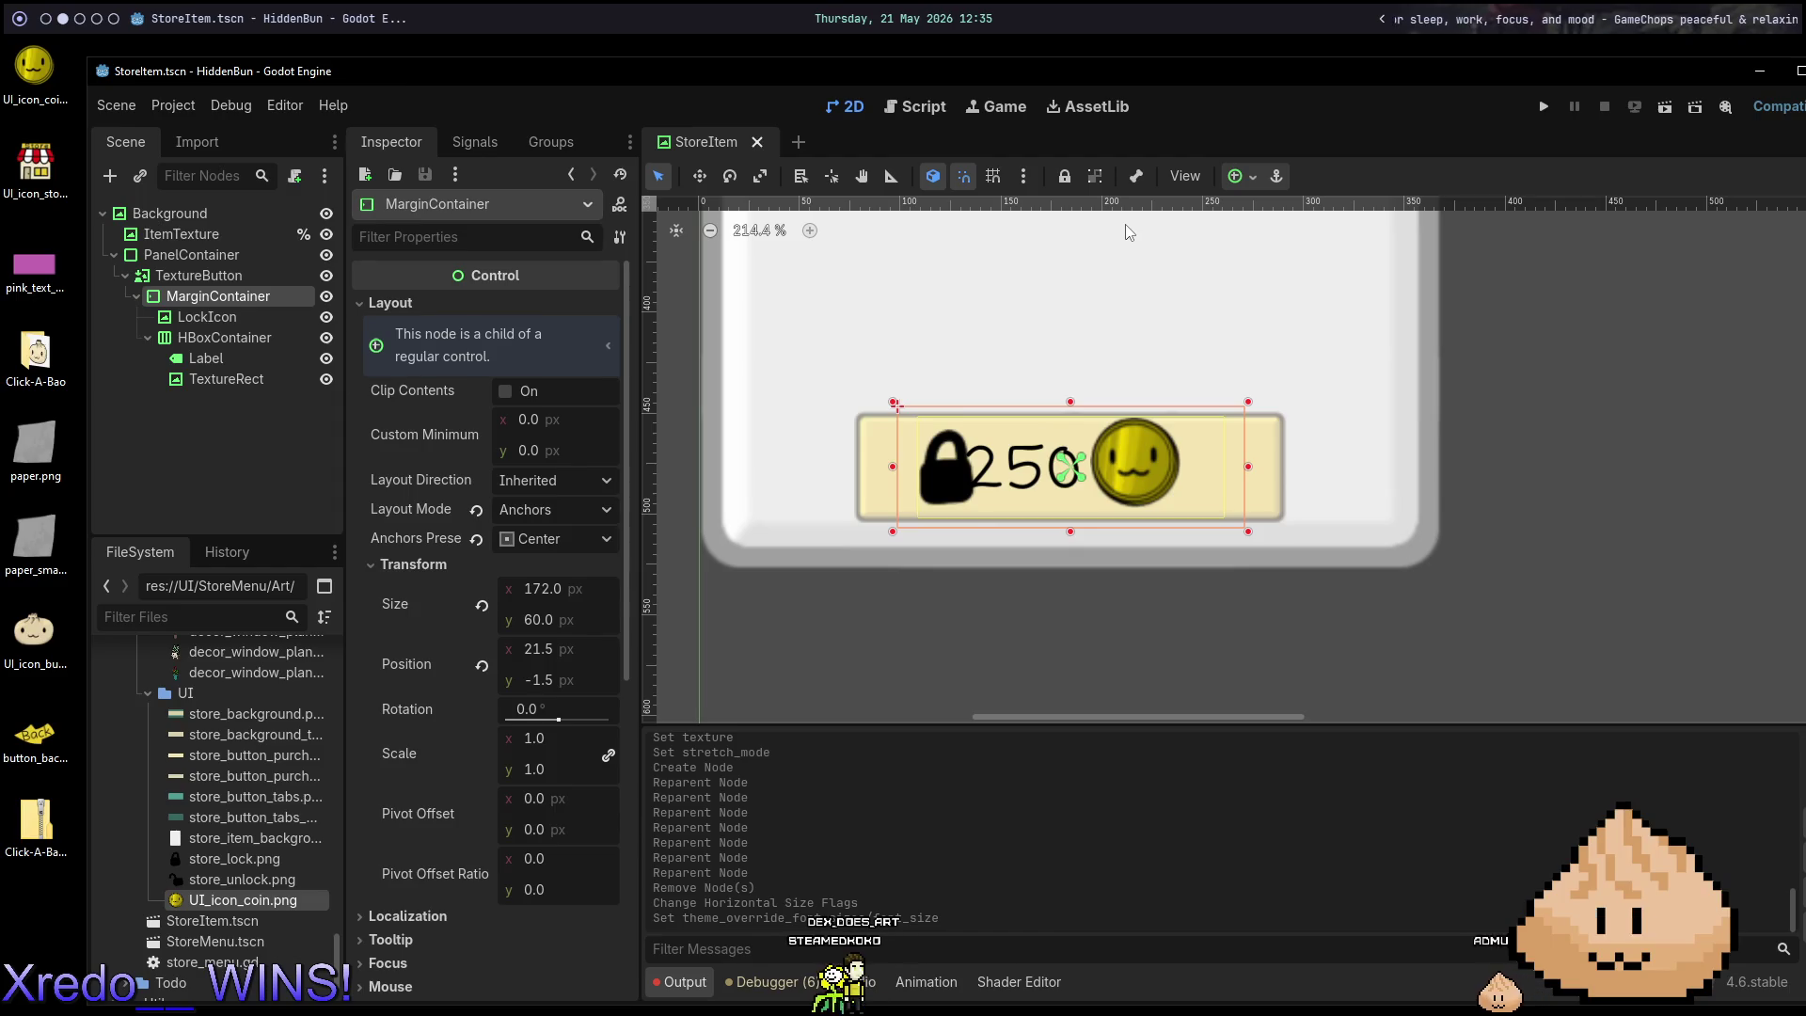
scroll(489, 743, down, 5)
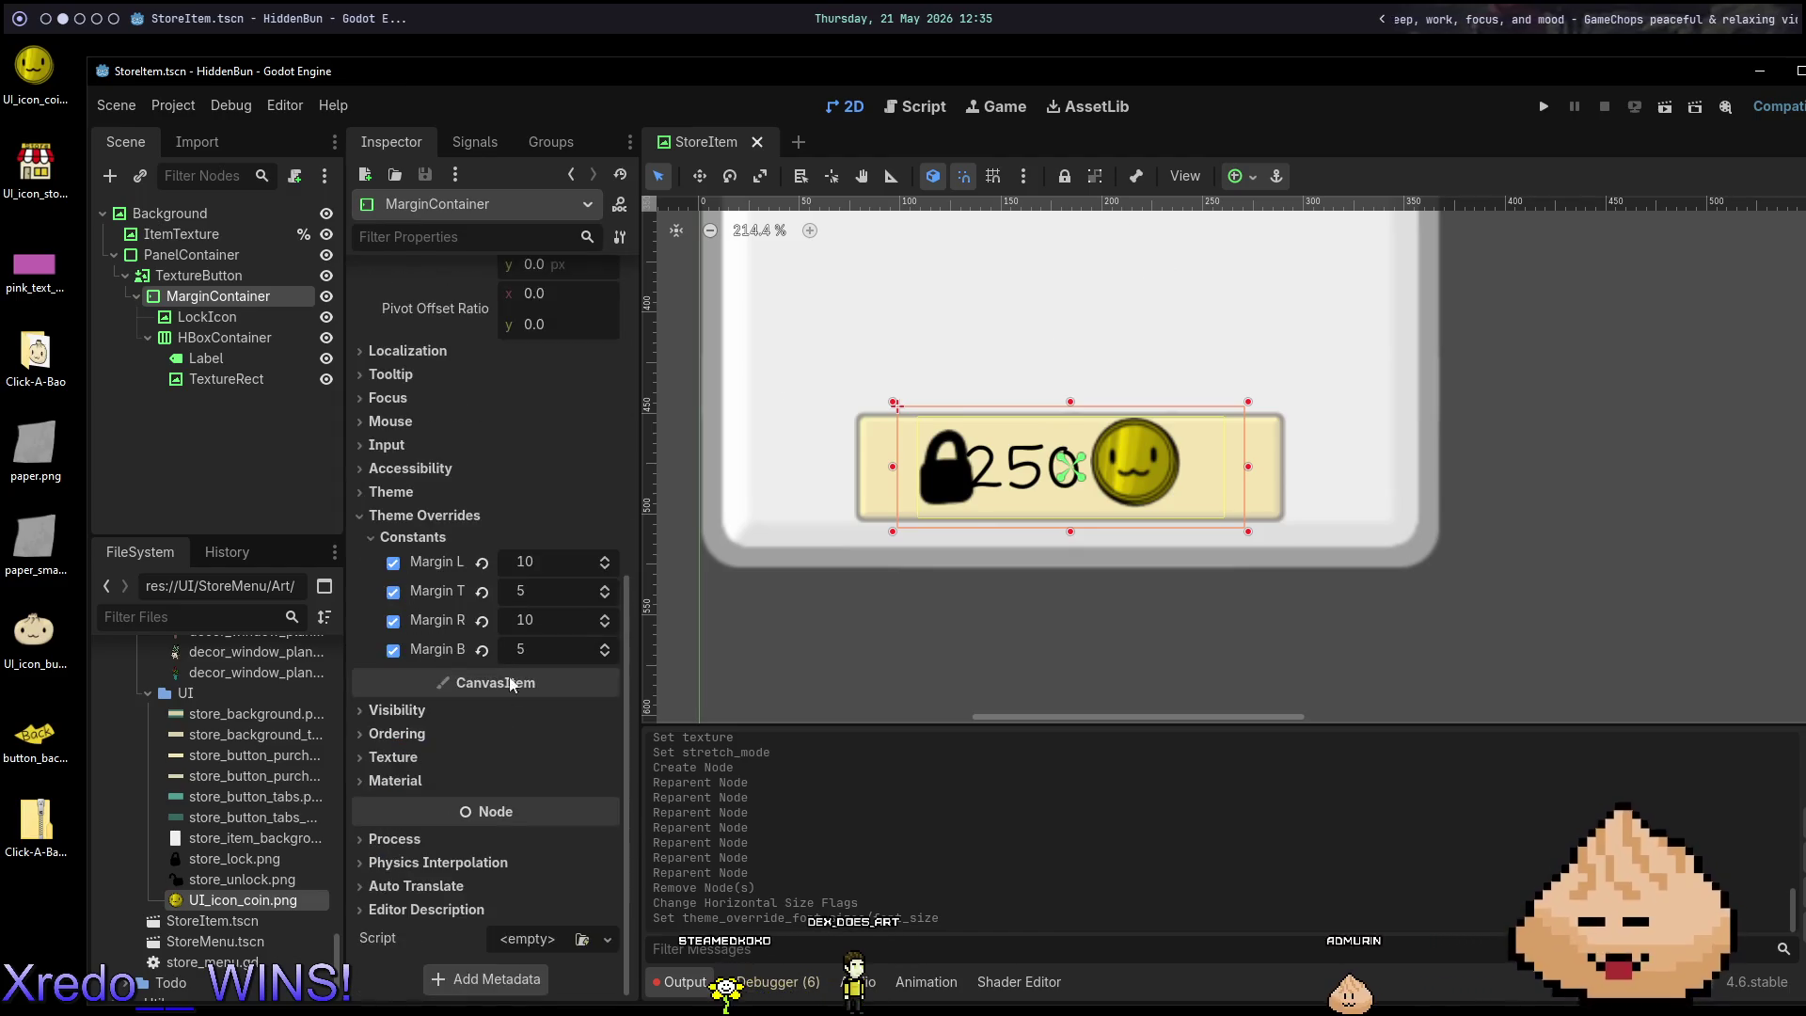
Apply a full-width anchor preset to MarginContainer, keeping its left margin override.
click(488, 561)
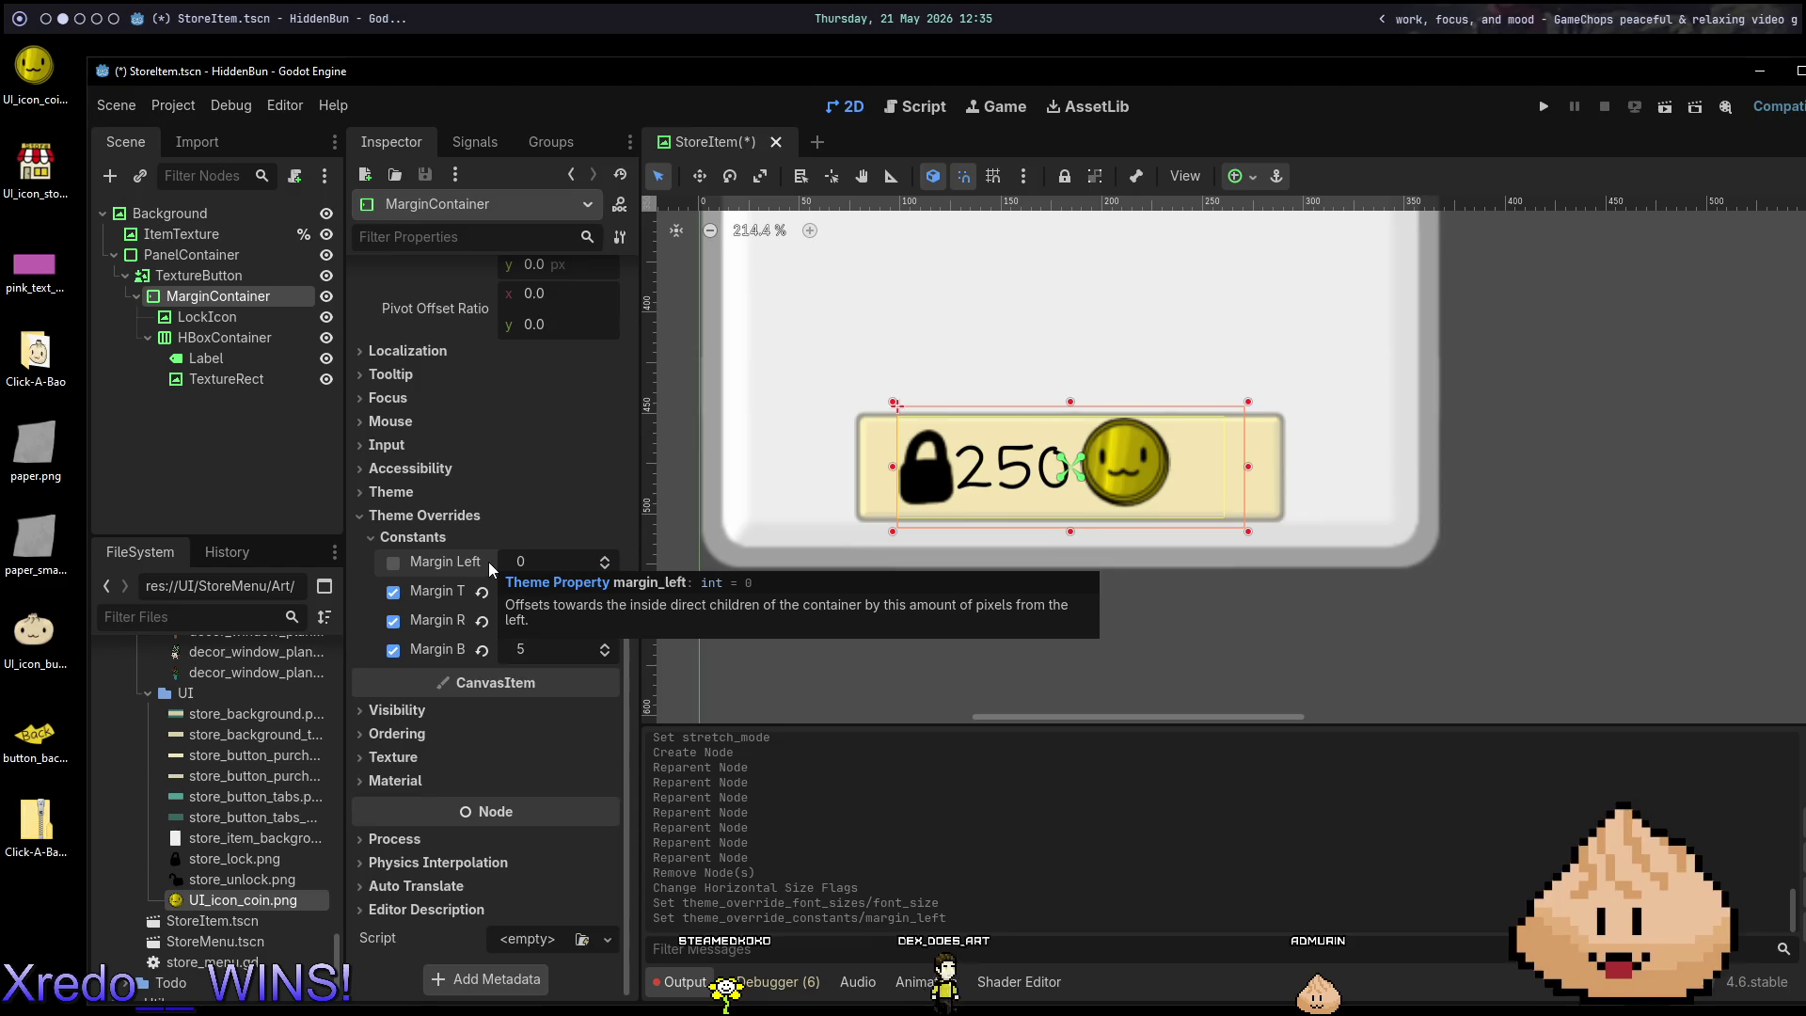
key(ctrl+z)
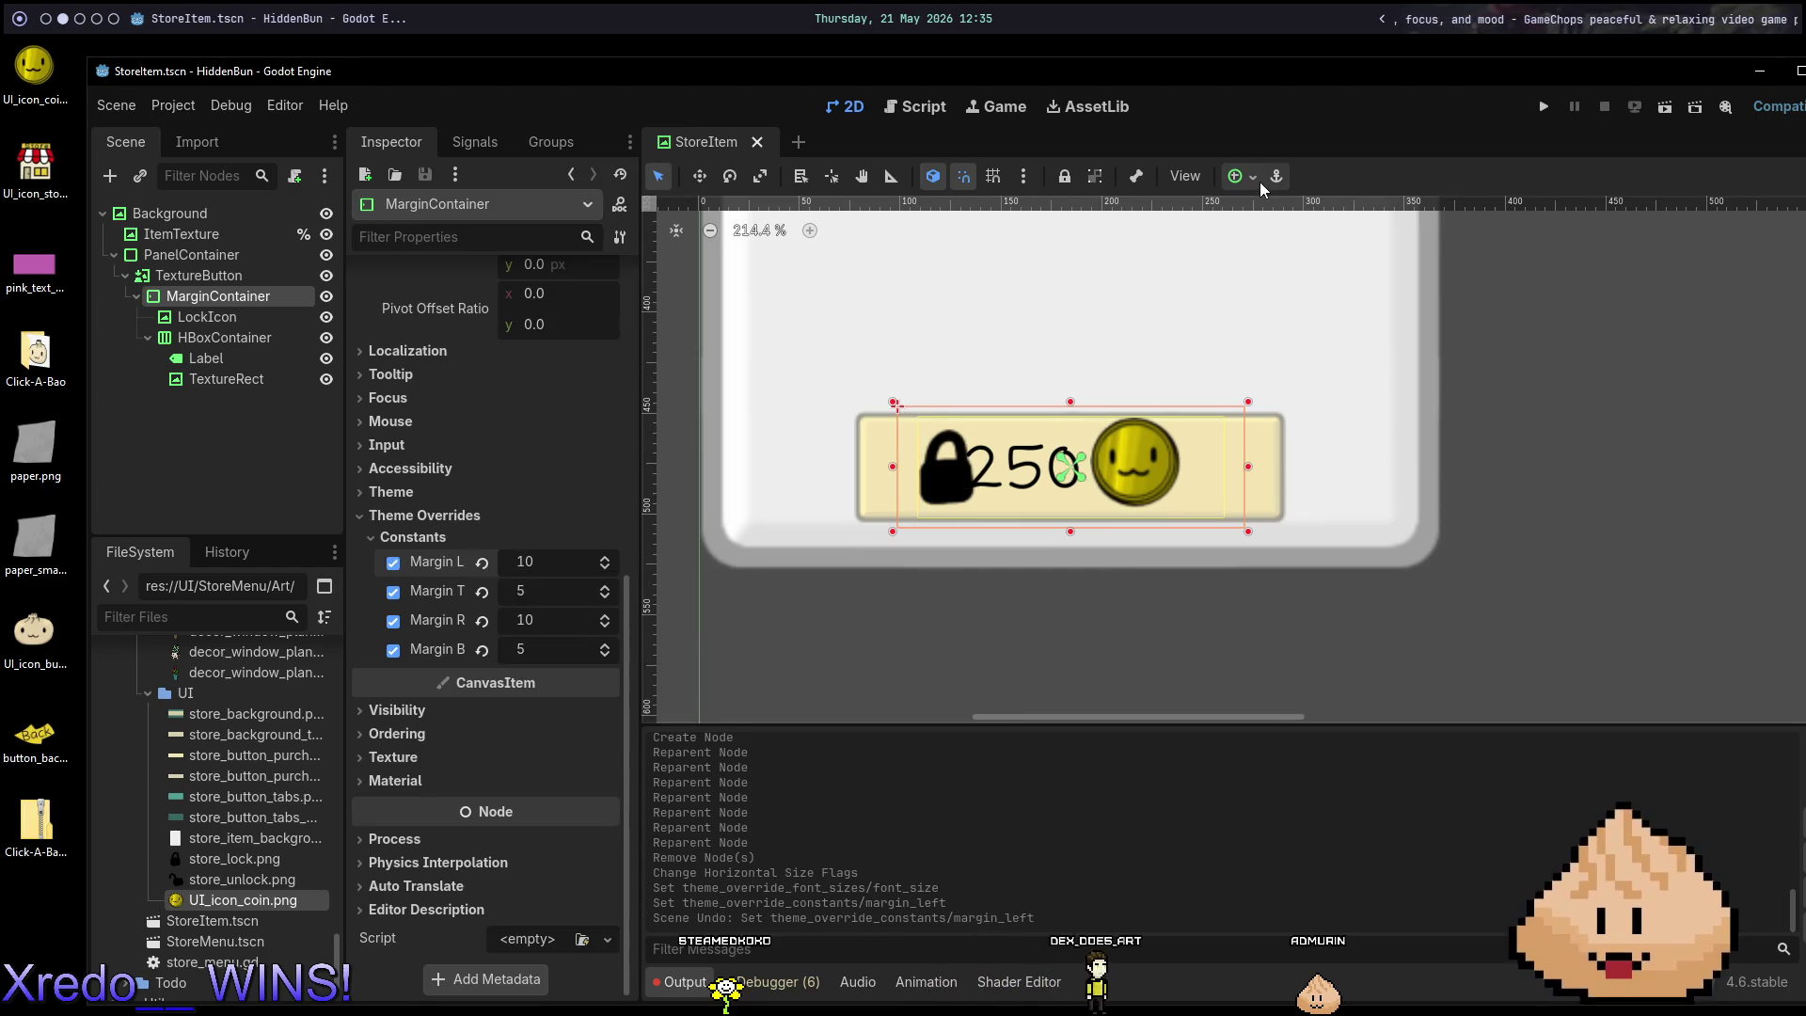
click(1257, 179)
click(1348, 281)
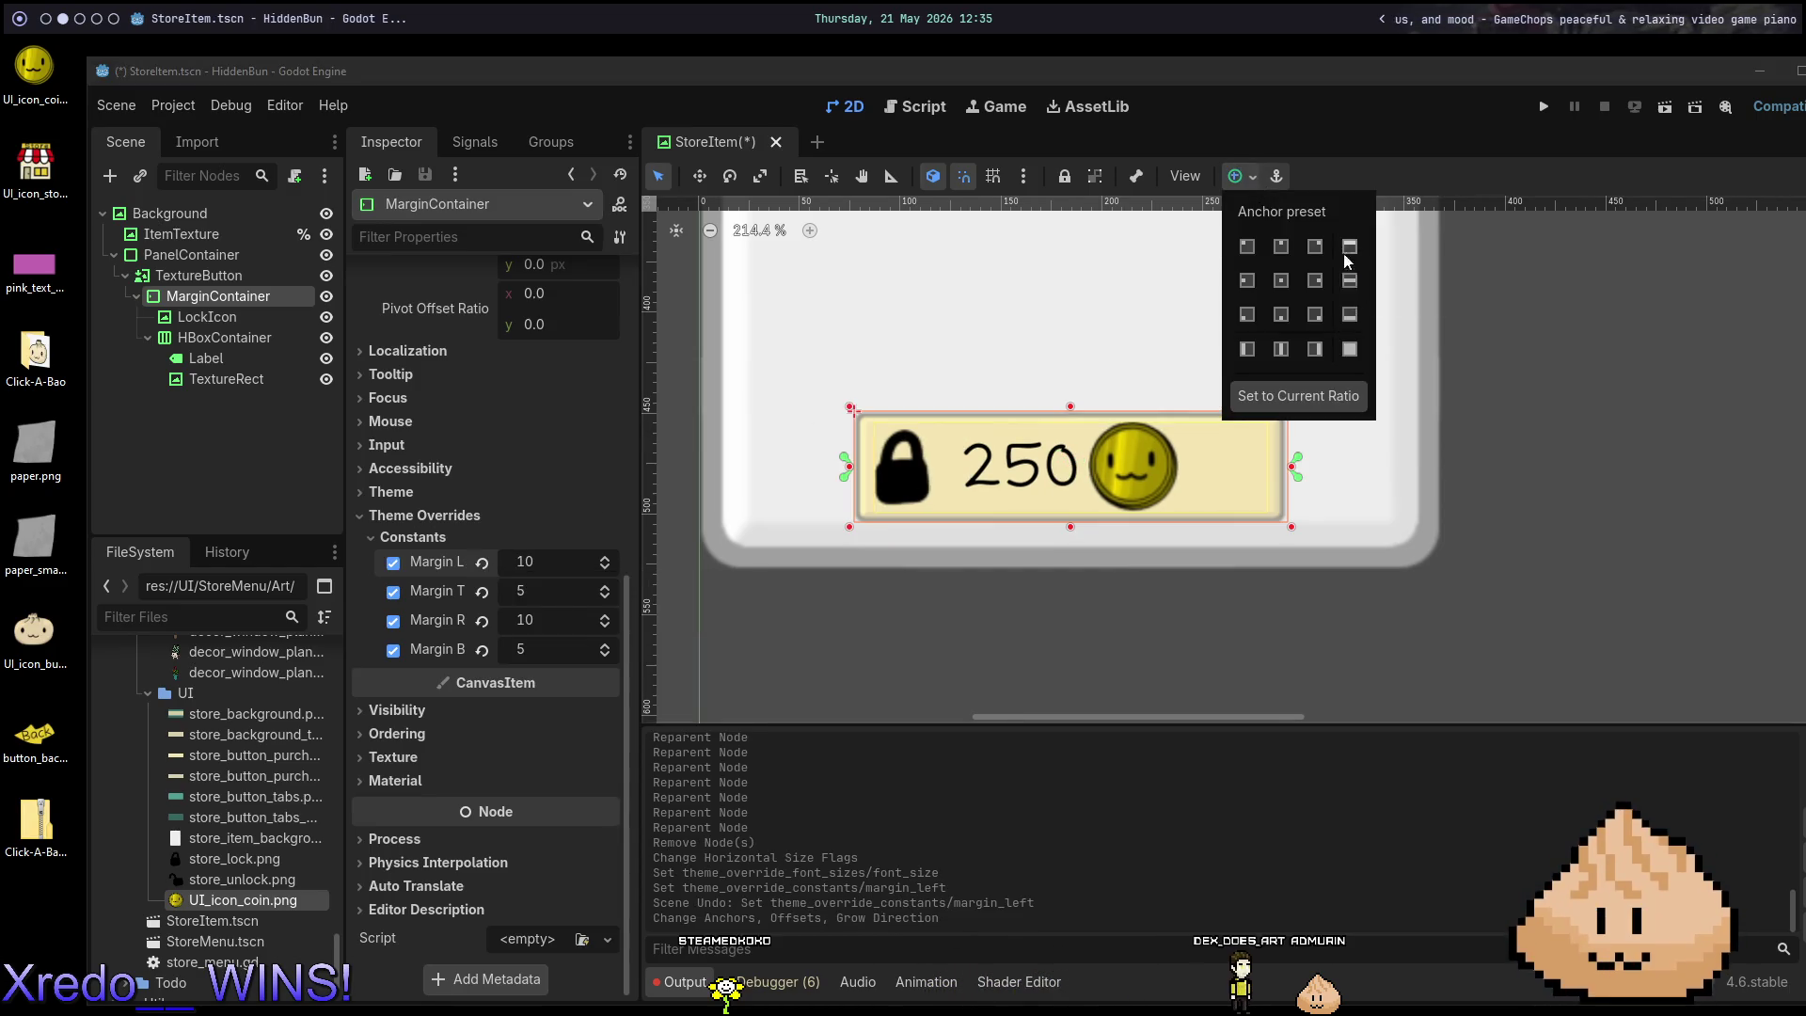
click(1155, 324)
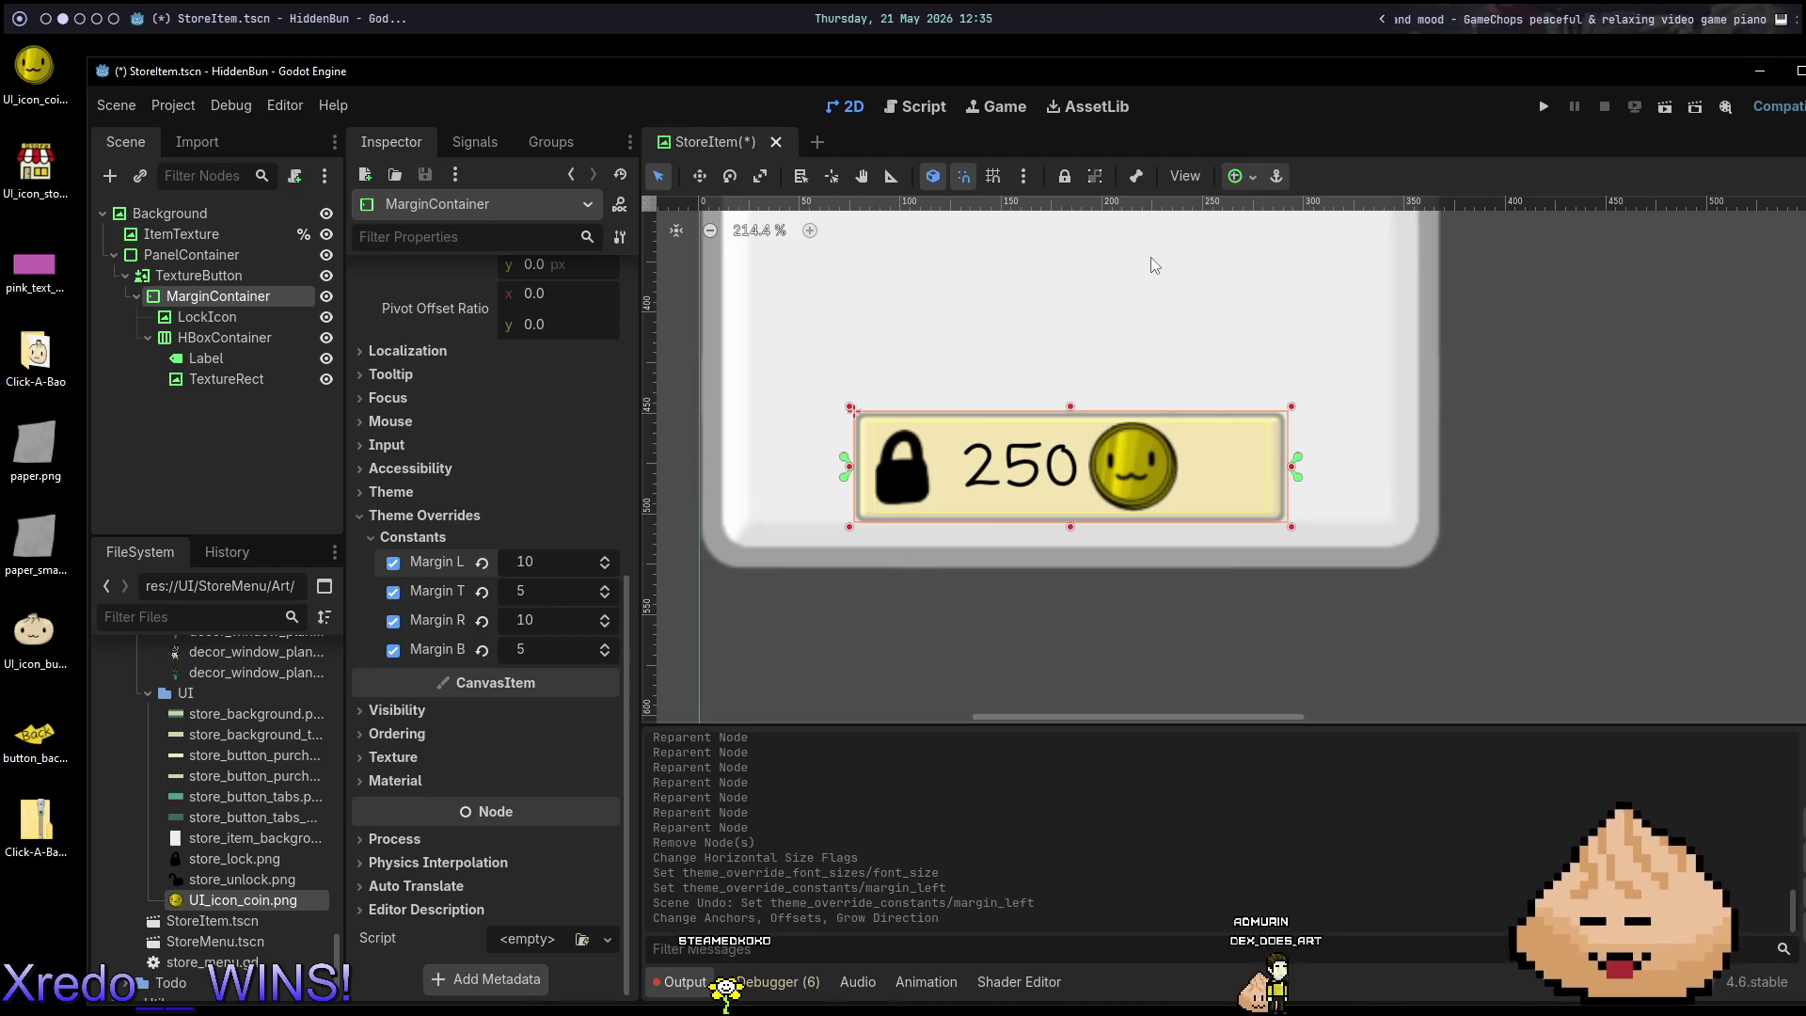
Check the HBoxContainer, then start adding a new child node under MarginContainer.
click(203, 339)
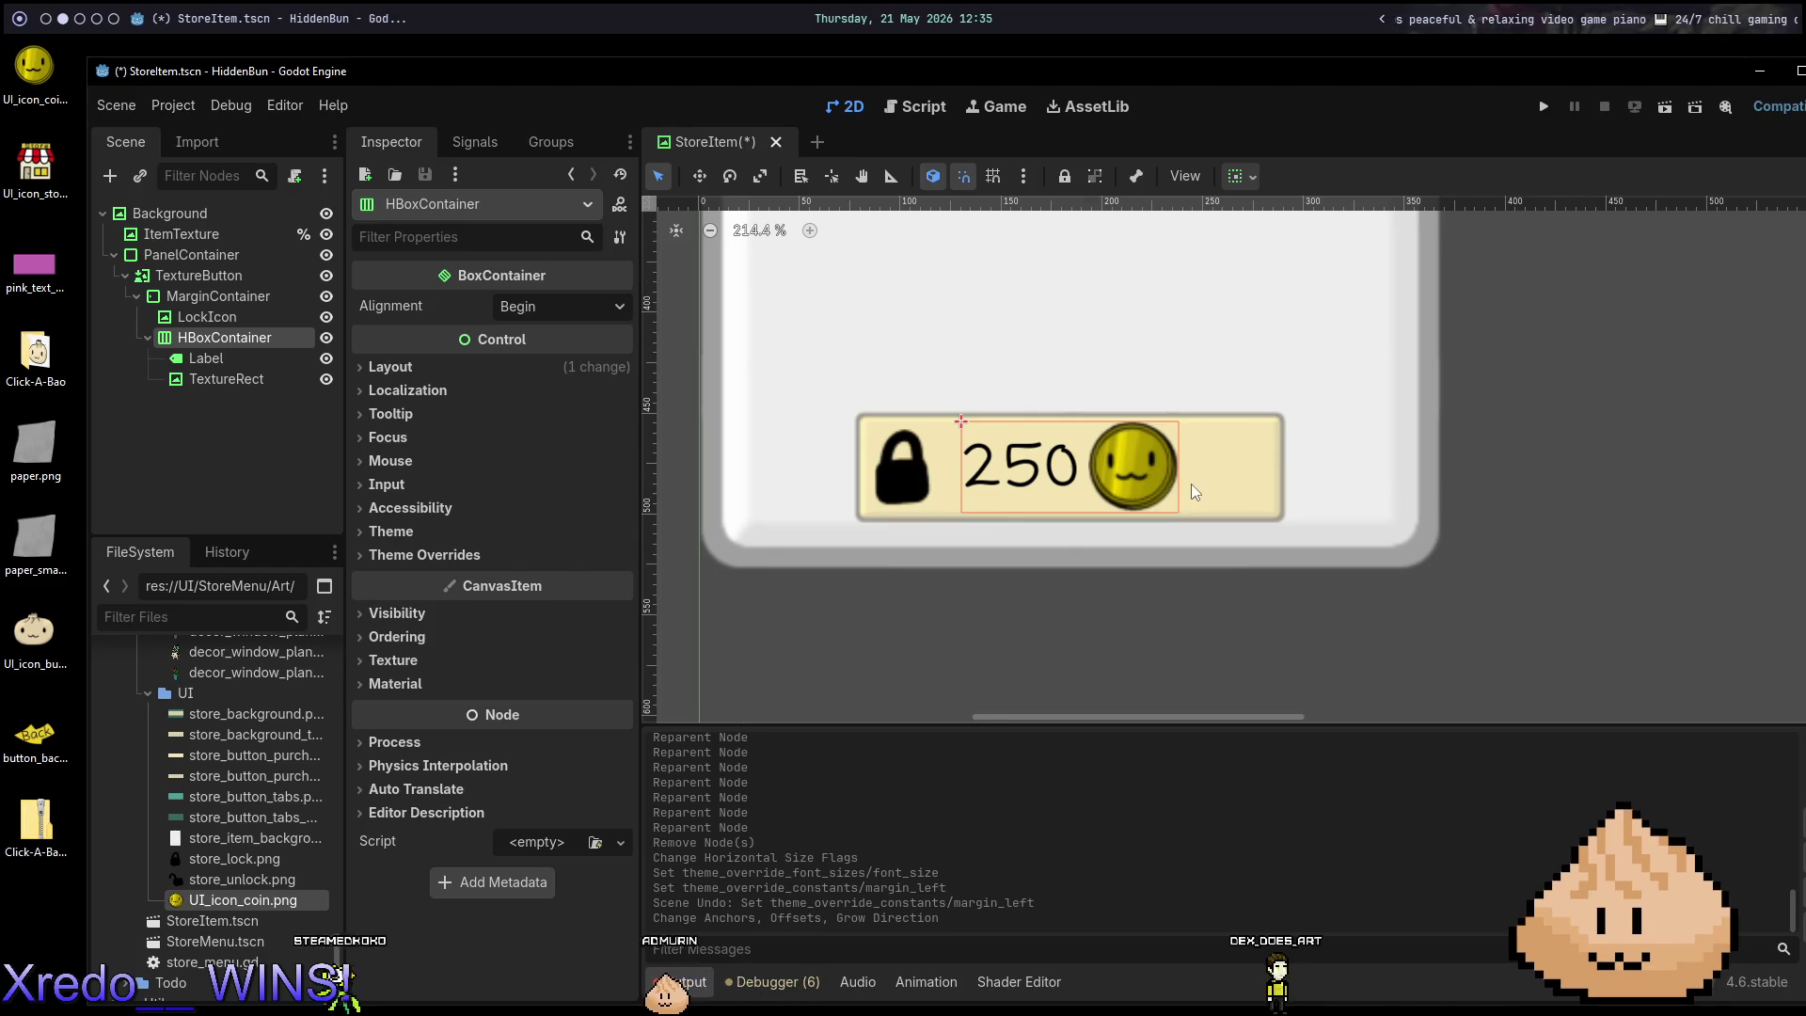
scroll(1214, 489, down, 5)
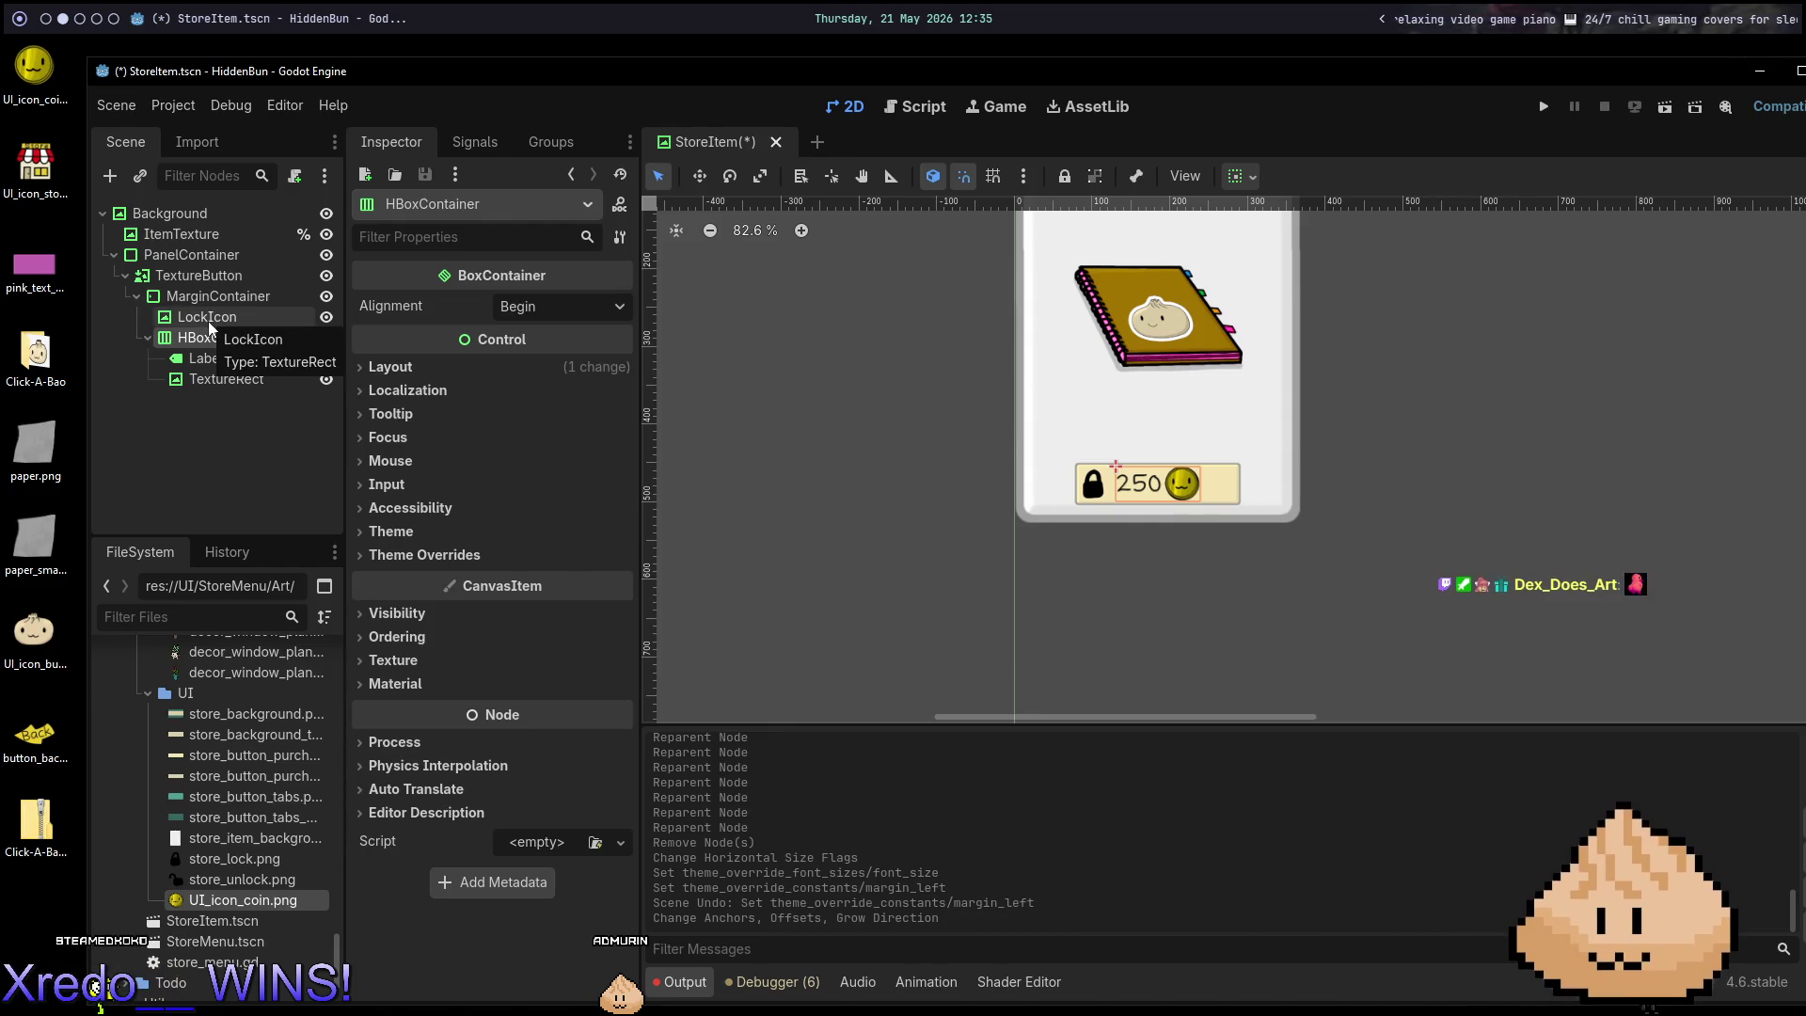
click(213, 297)
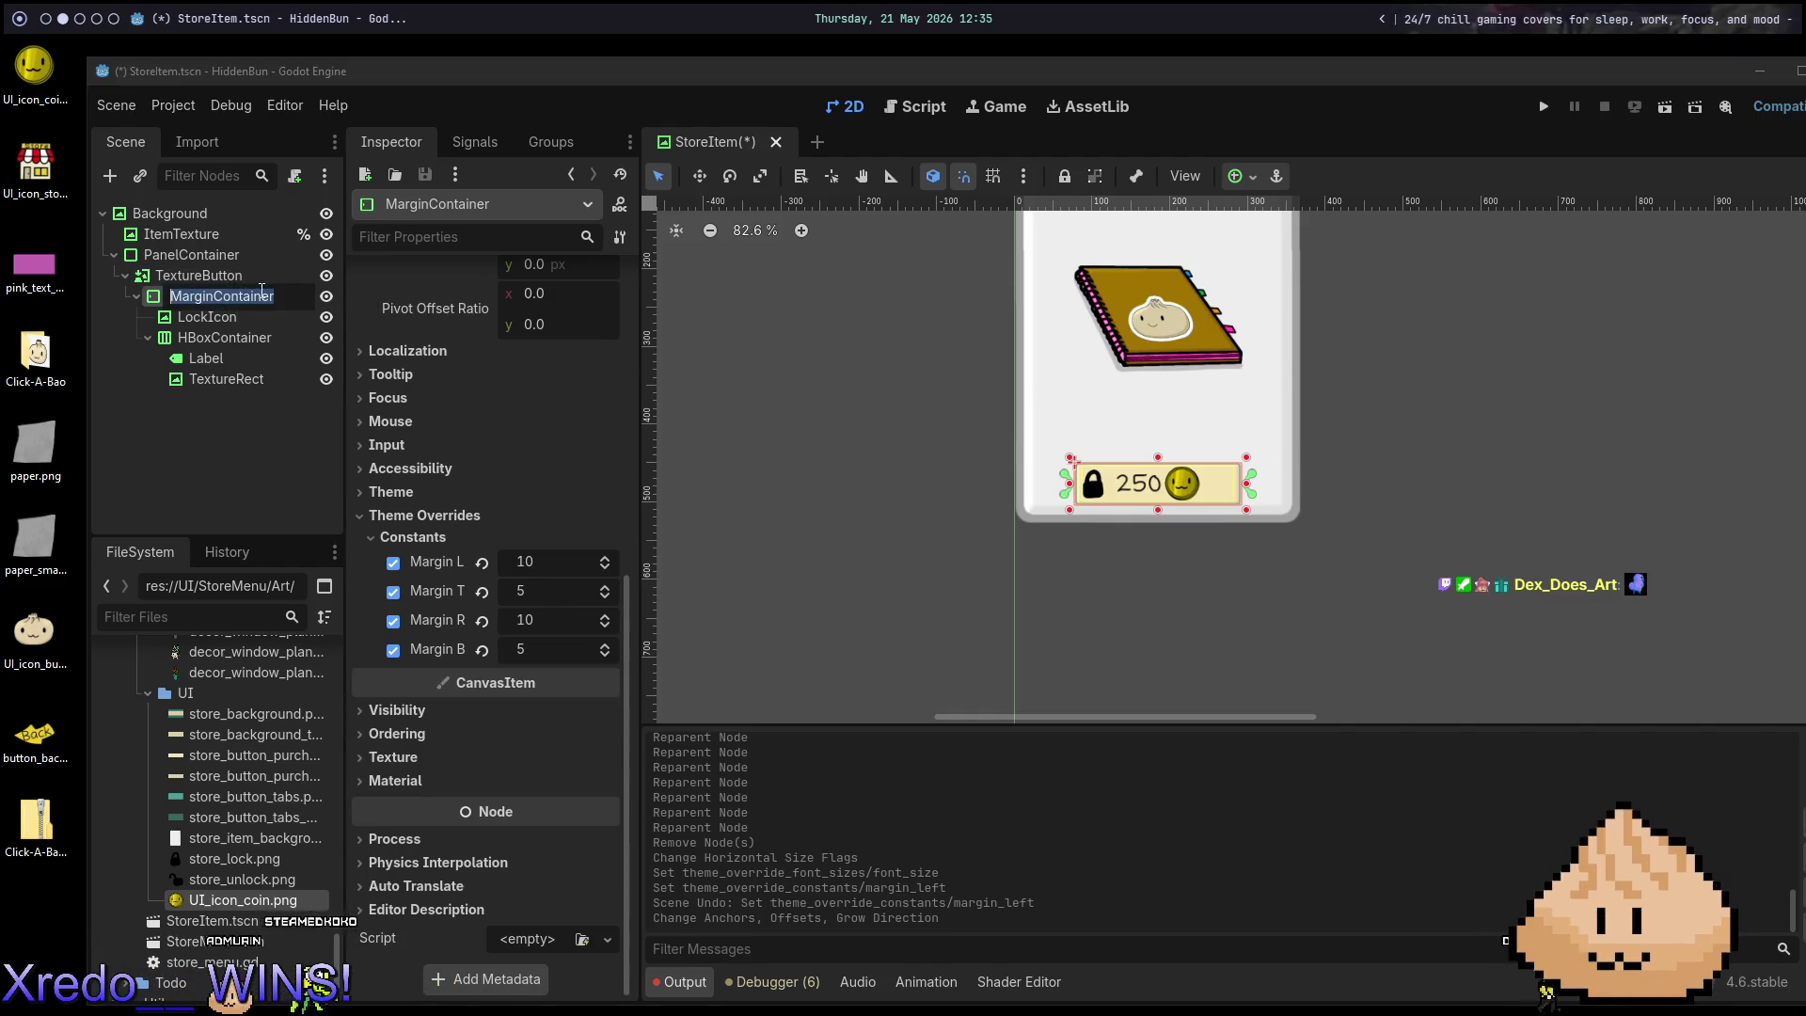
key(ctrl+a)
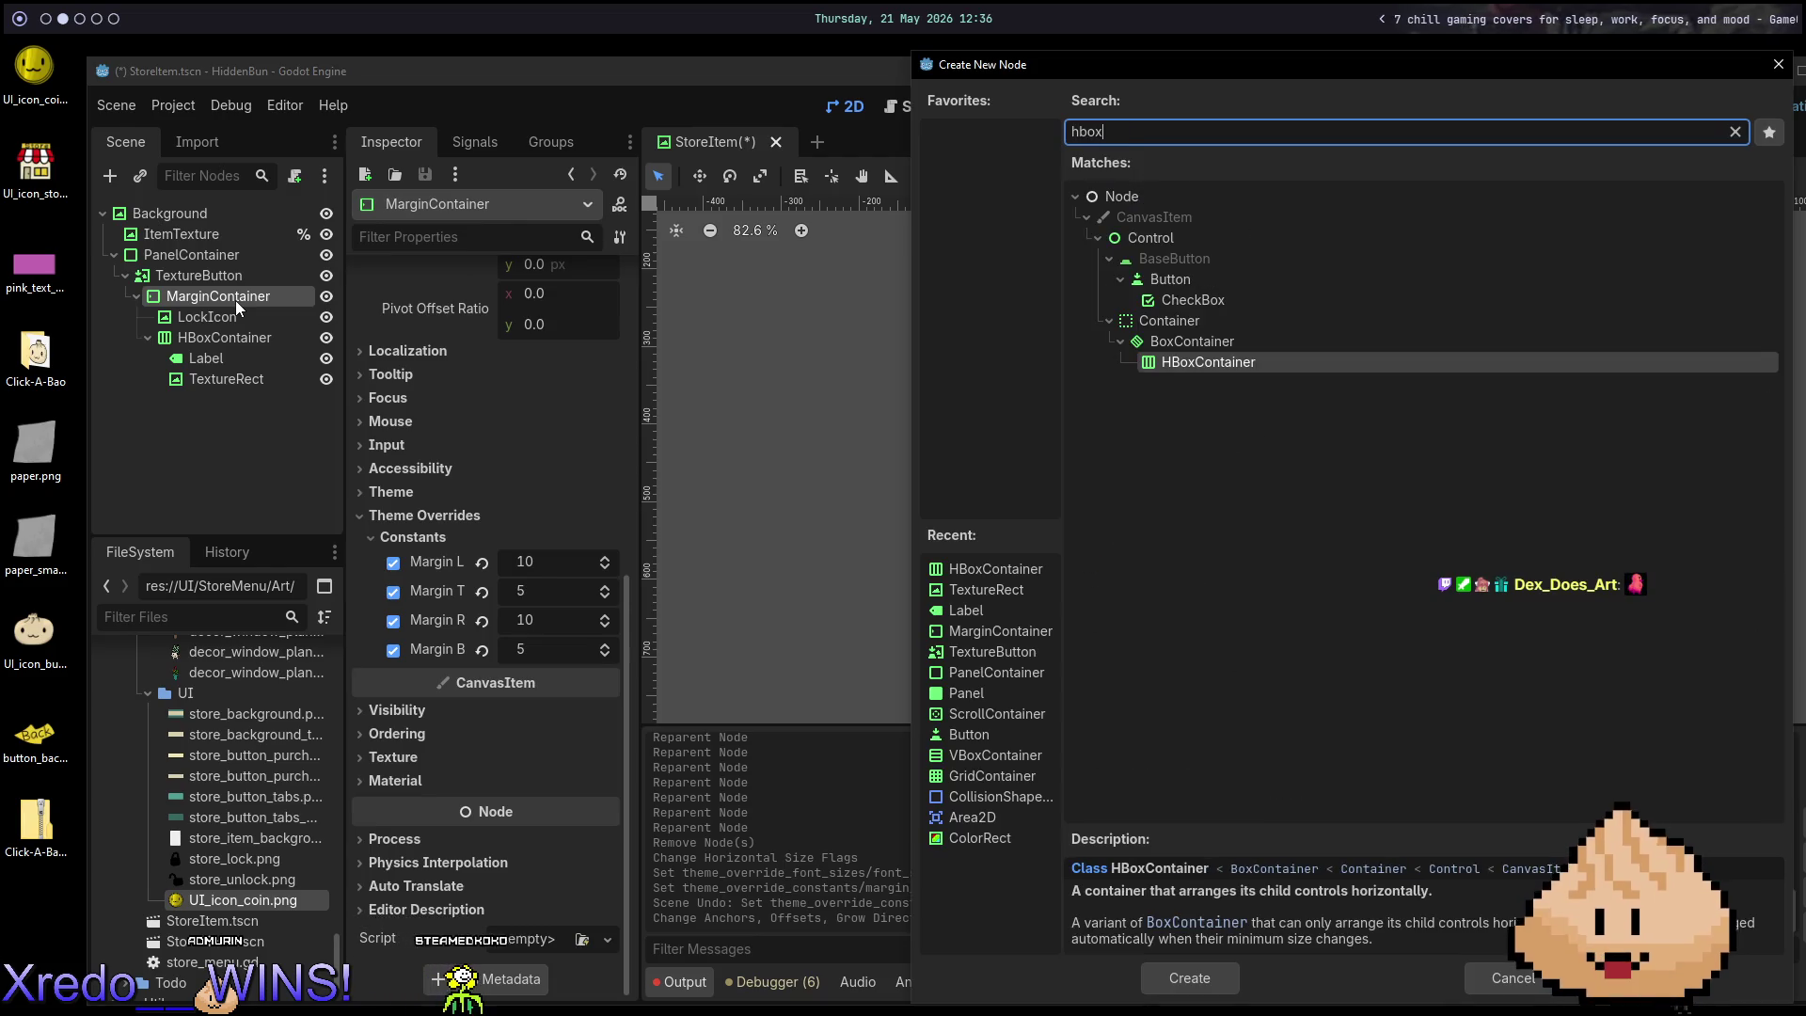
Add HBoxContainer2 under MarginContainer and move LockIcon and the price HBoxContainer into it.
key(Return)
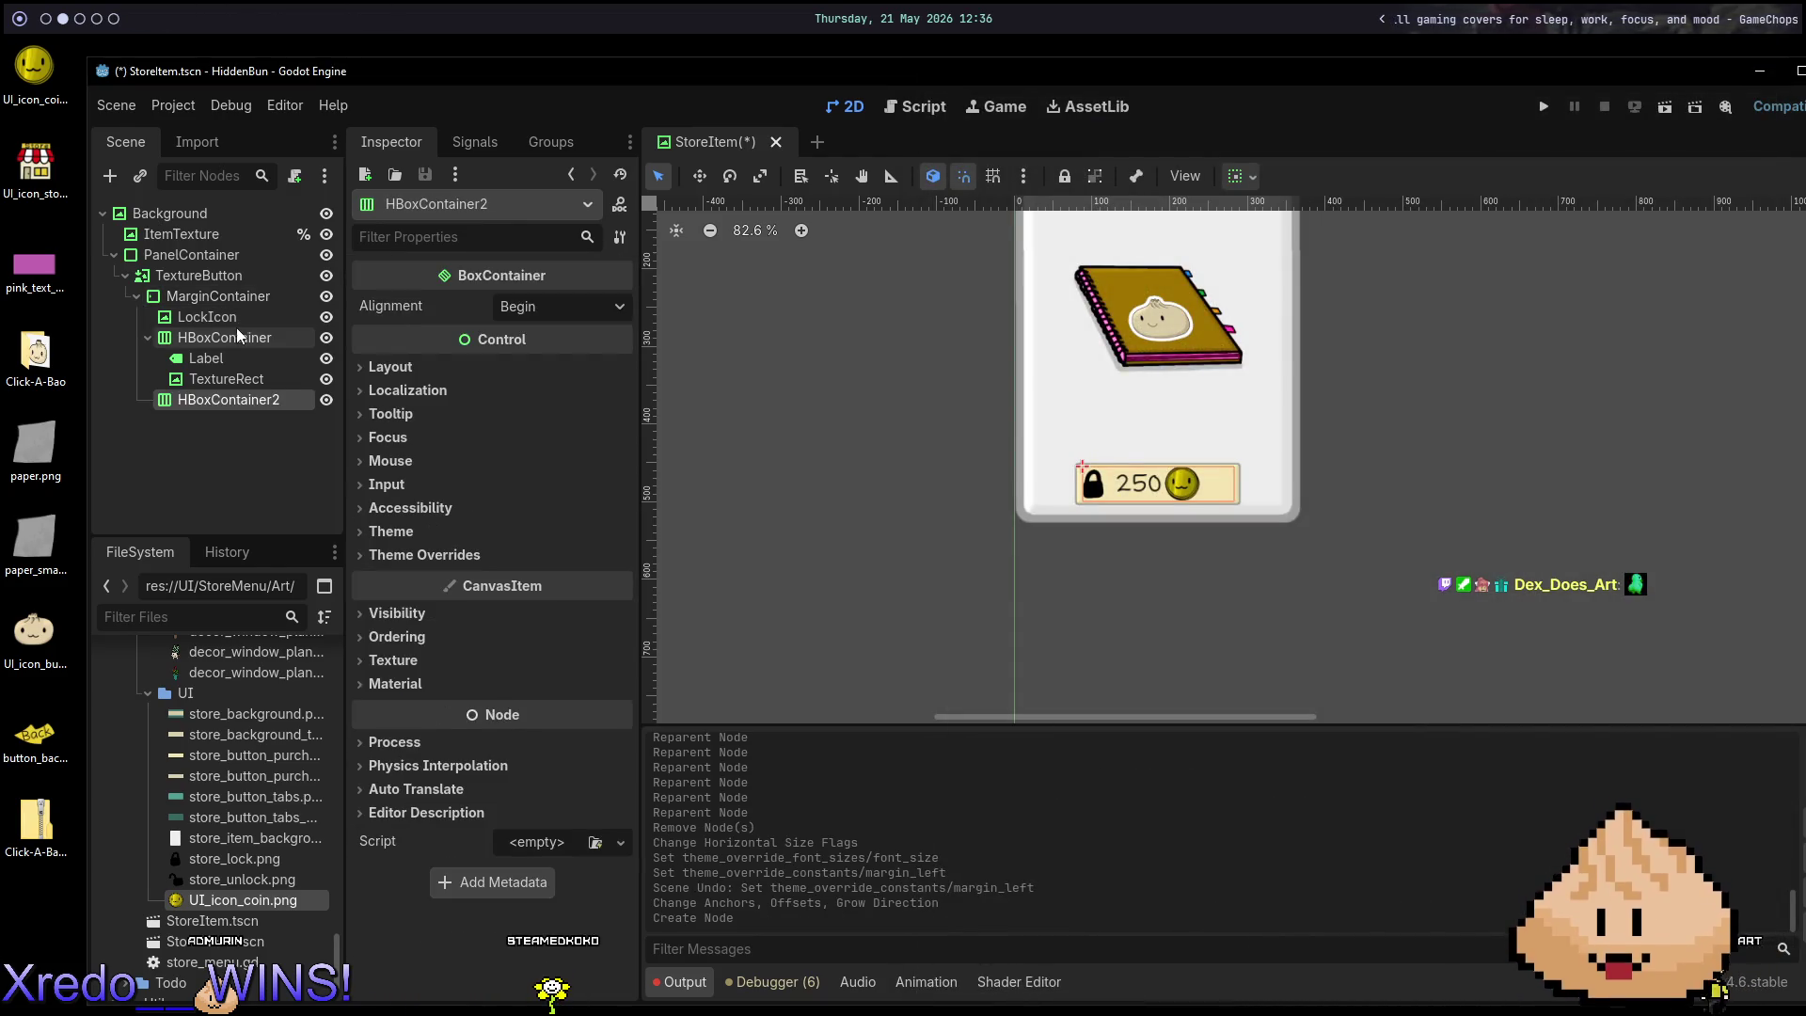
click(233, 297)
drag(206, 318, 225, 400)
drag(224, 320, 228, 405)
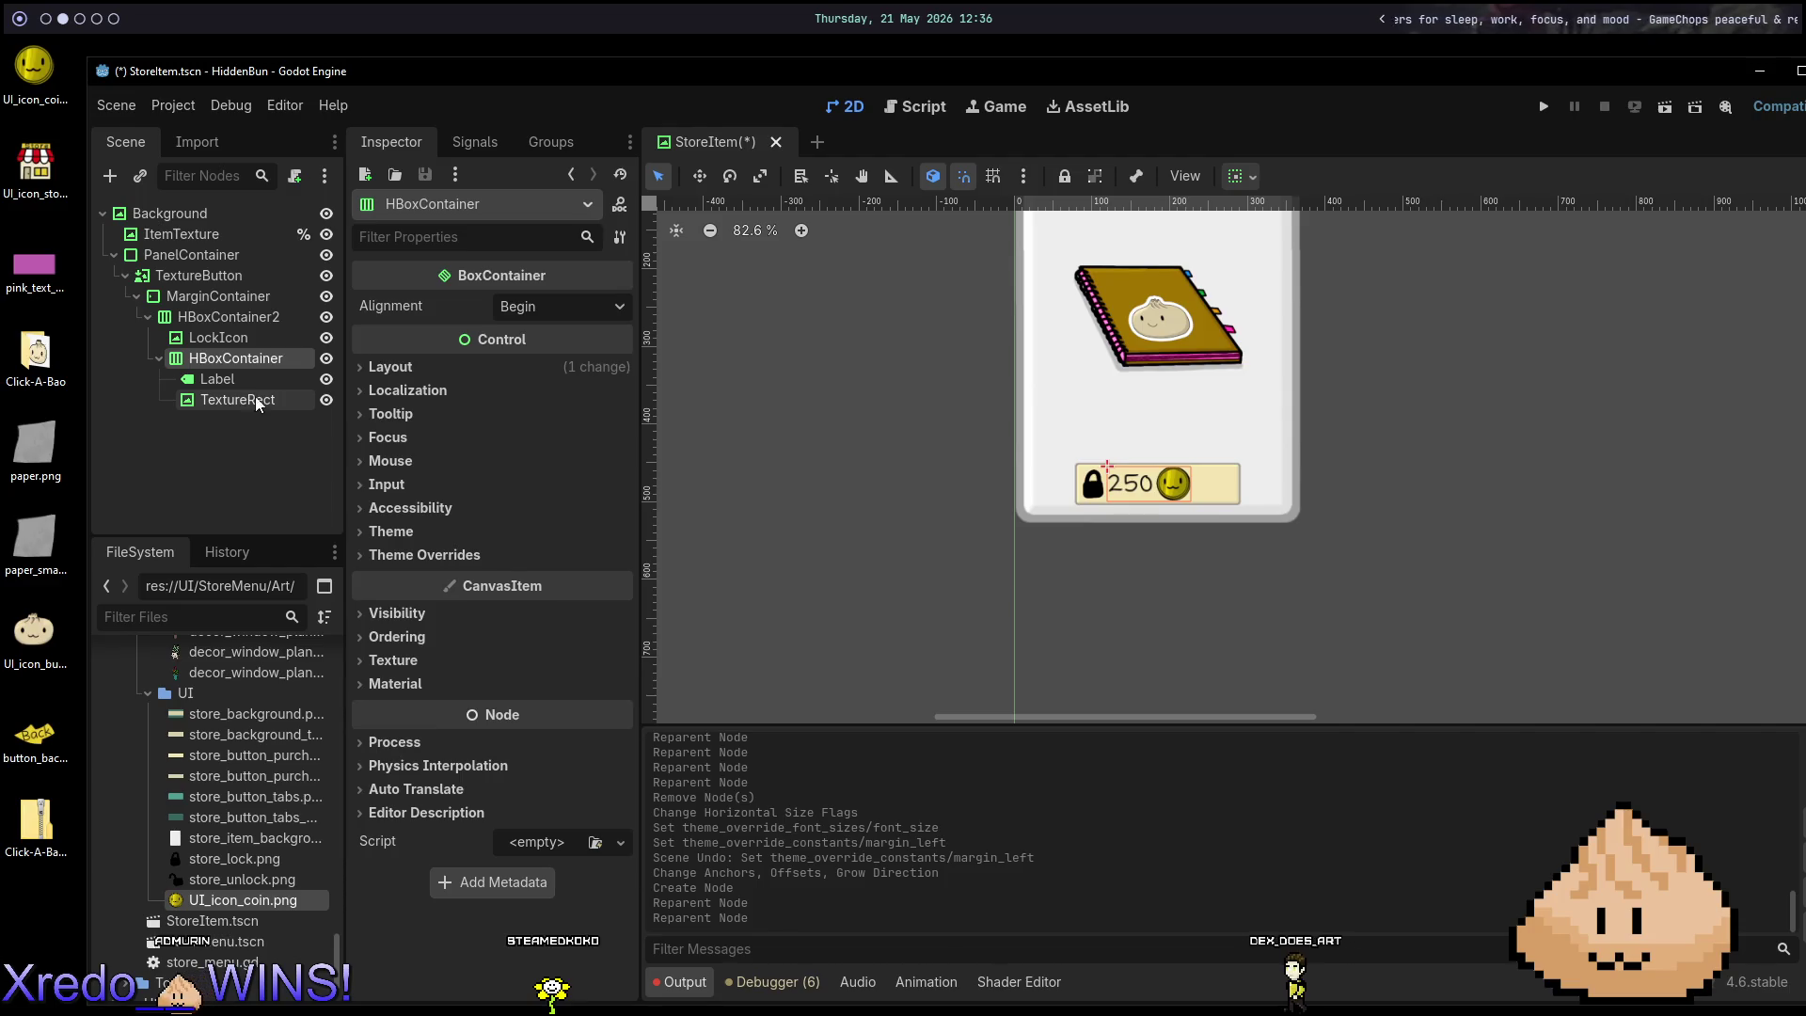
click(243, 316)
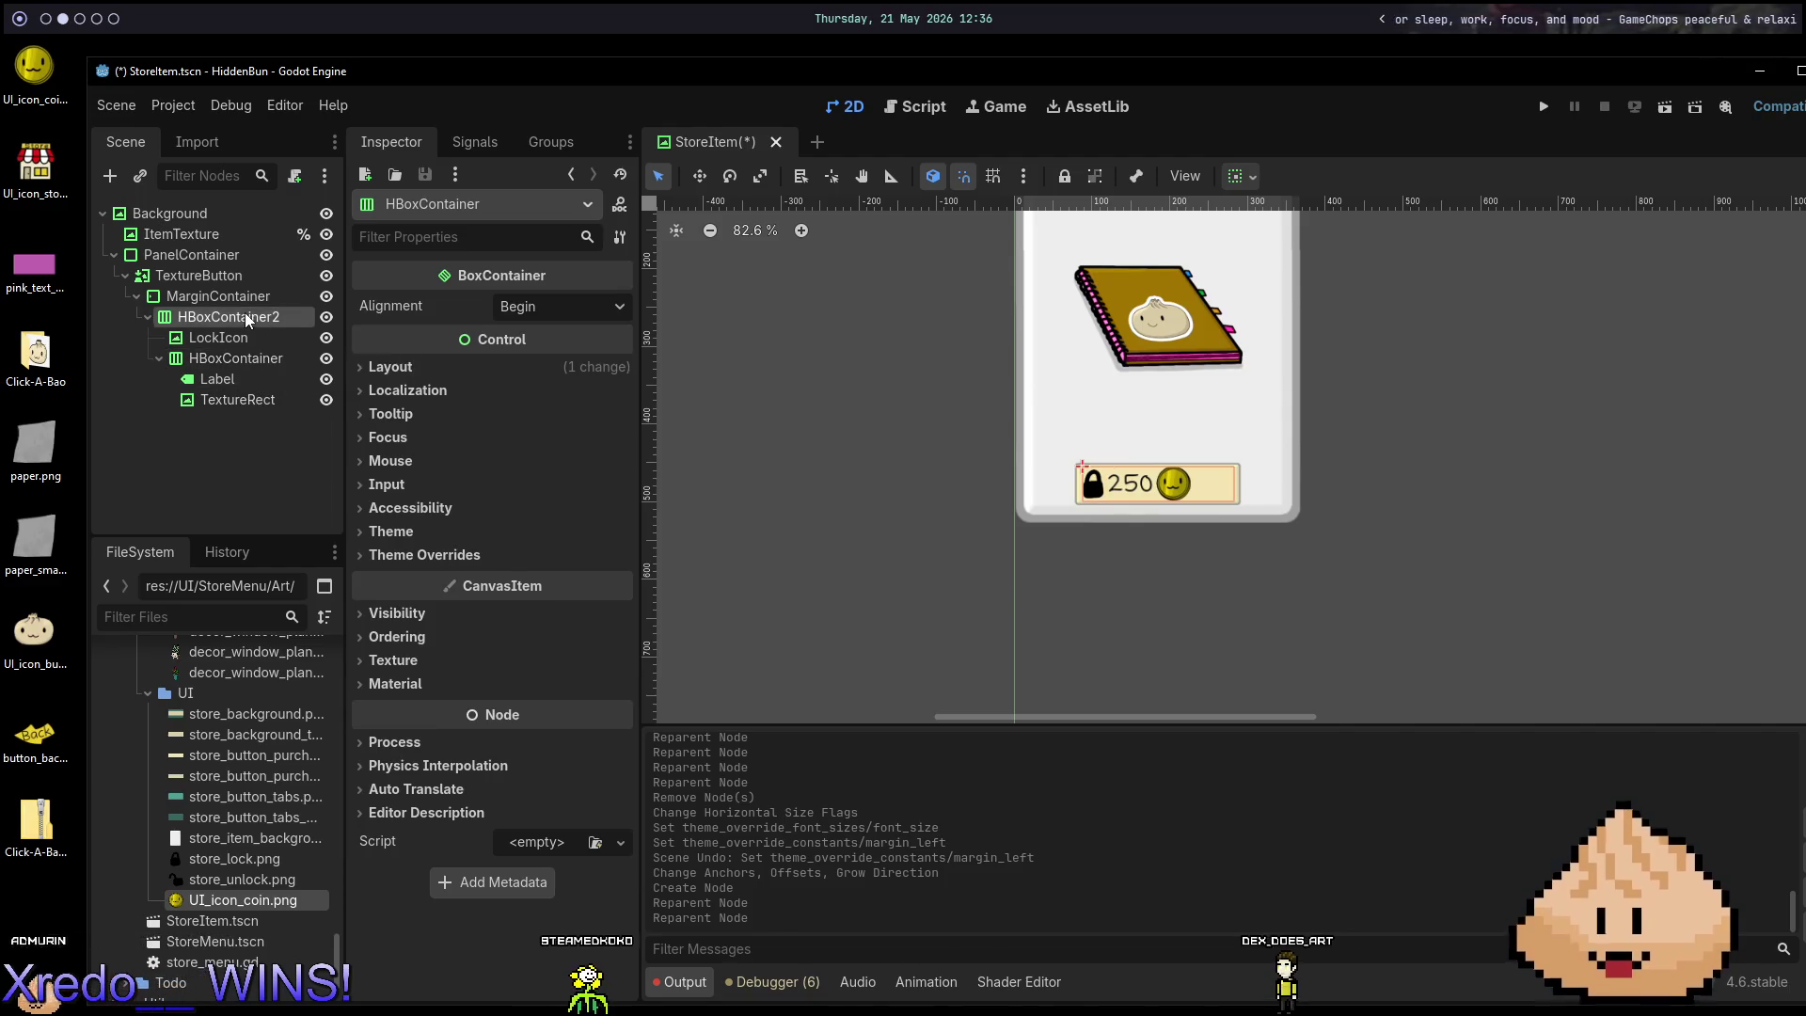
Set HBoxContainer2's Separation constant override to 30 and run the scene with F6.
click(475, 555)
click(488, 576)
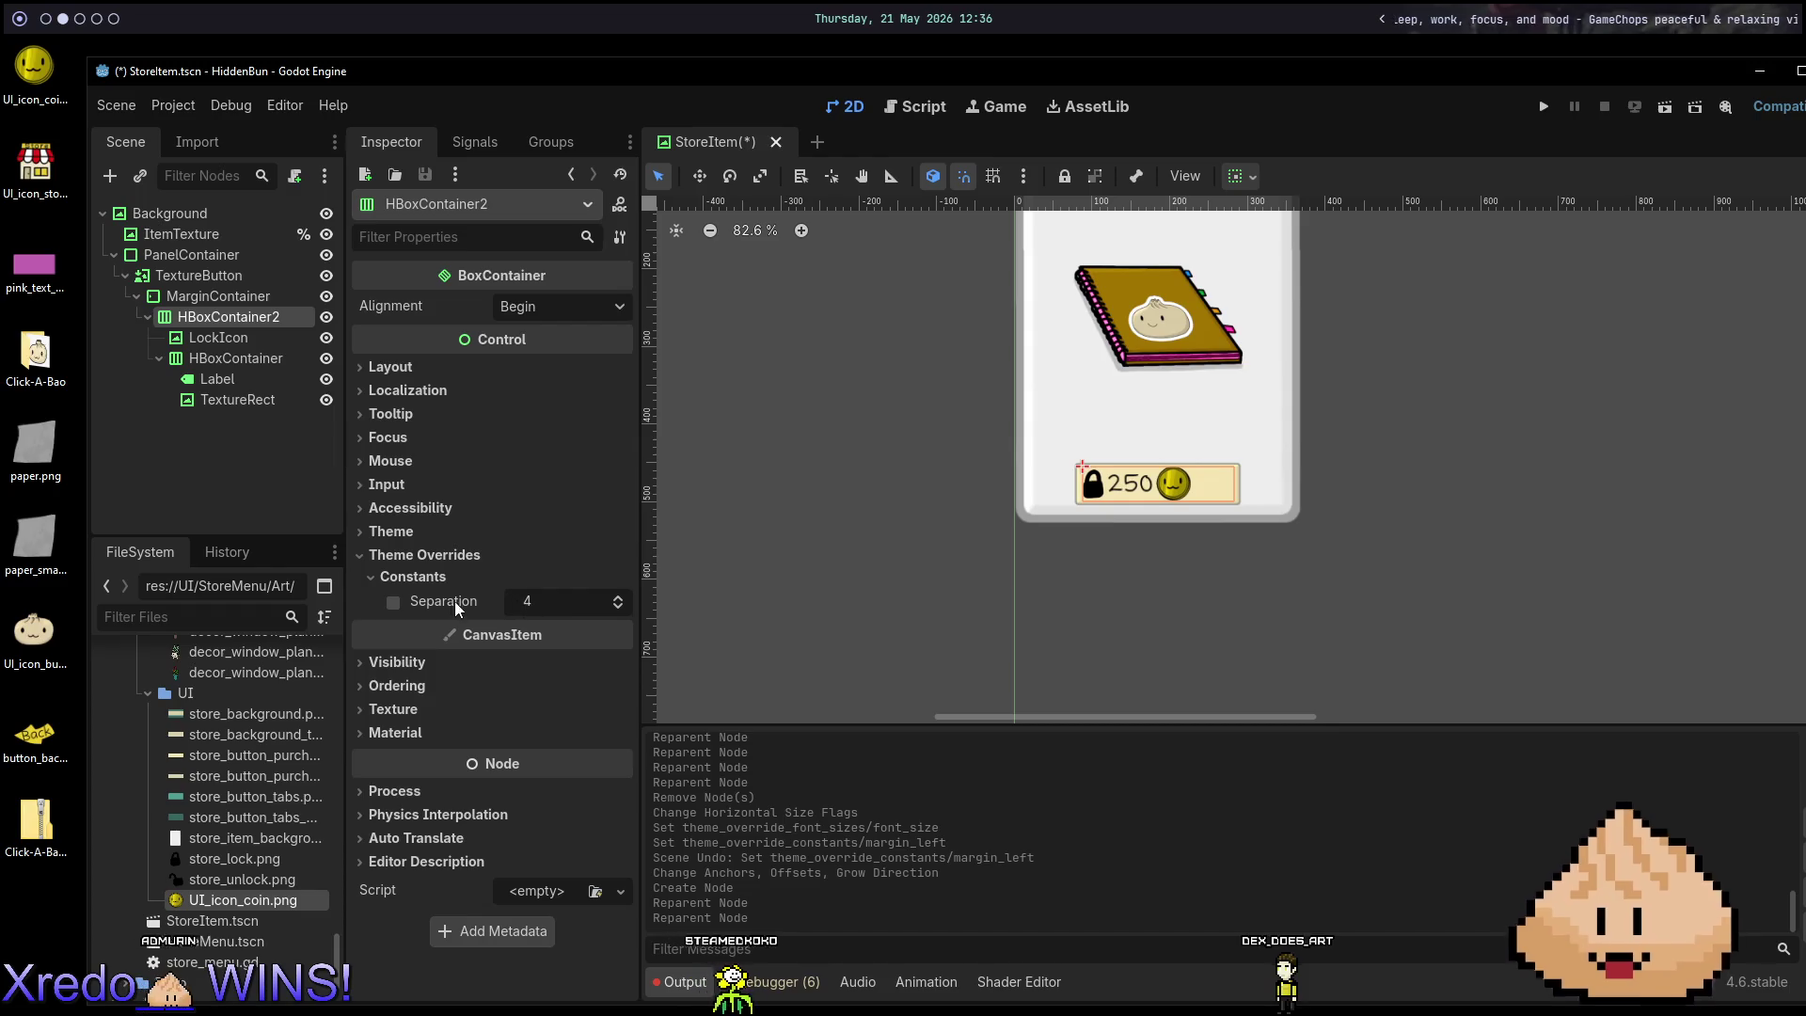
click(442, 600)
click(547, 609)
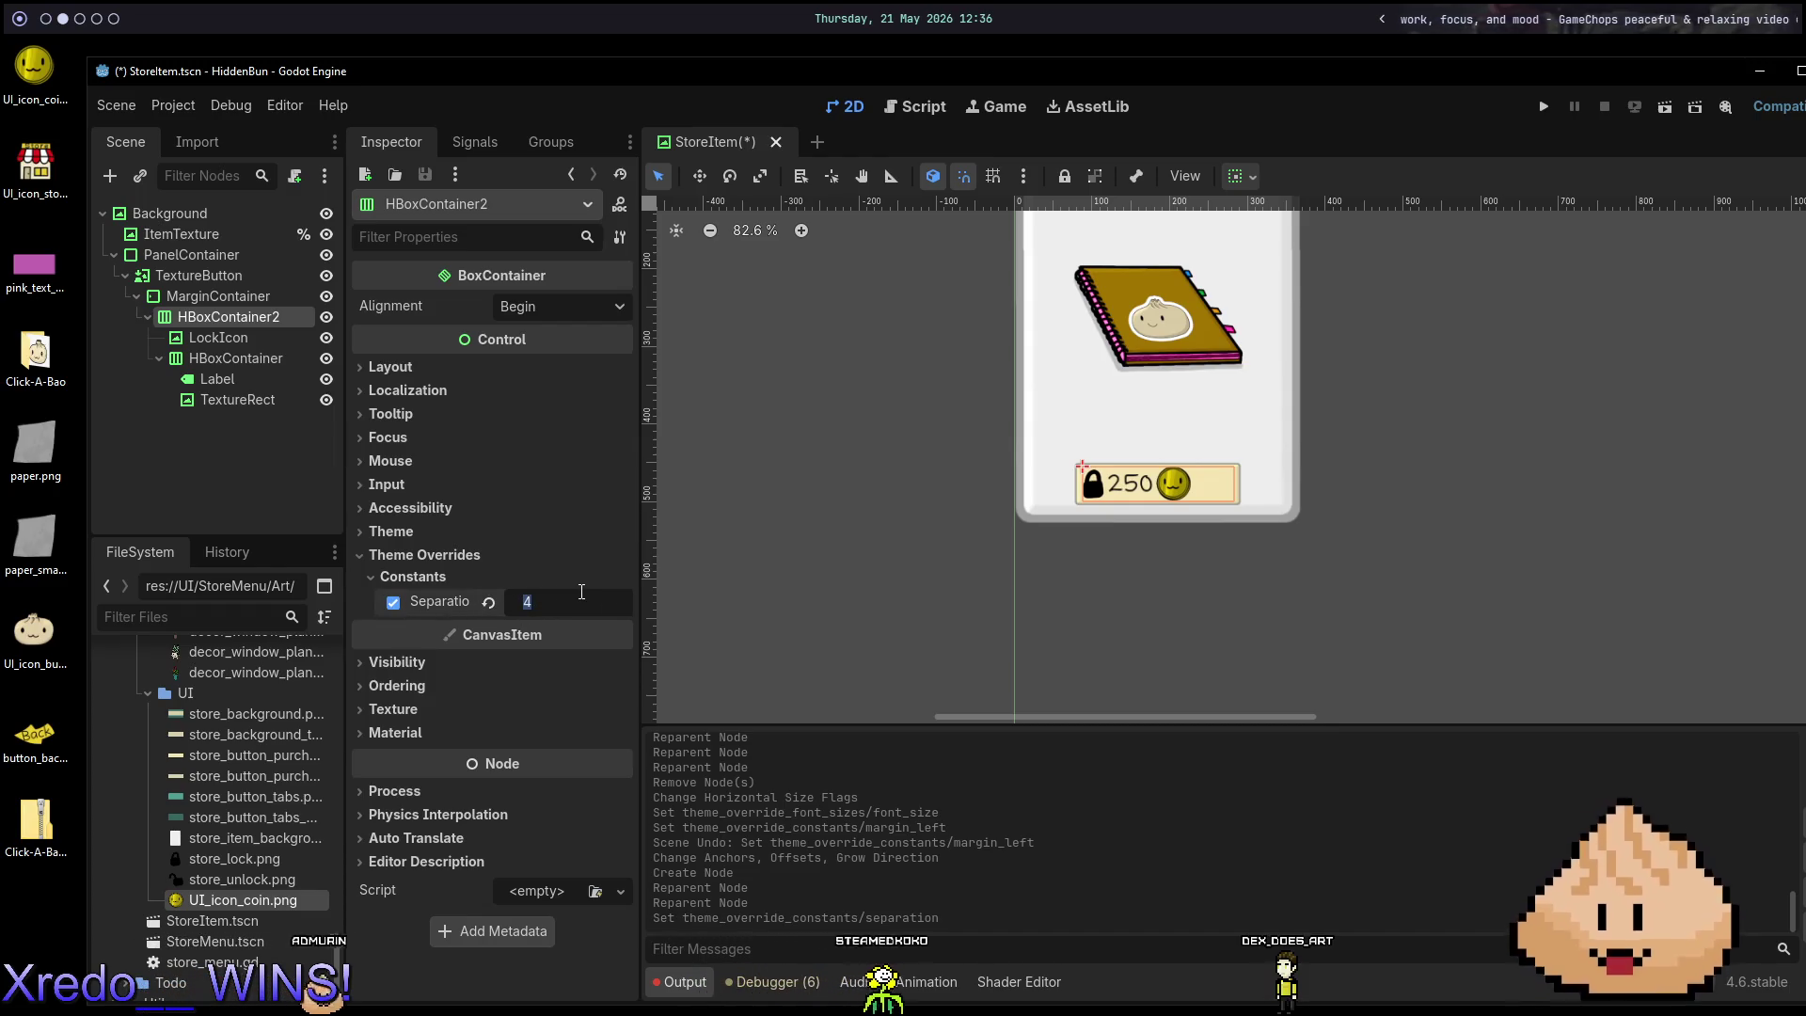
text(20)
key(Return)
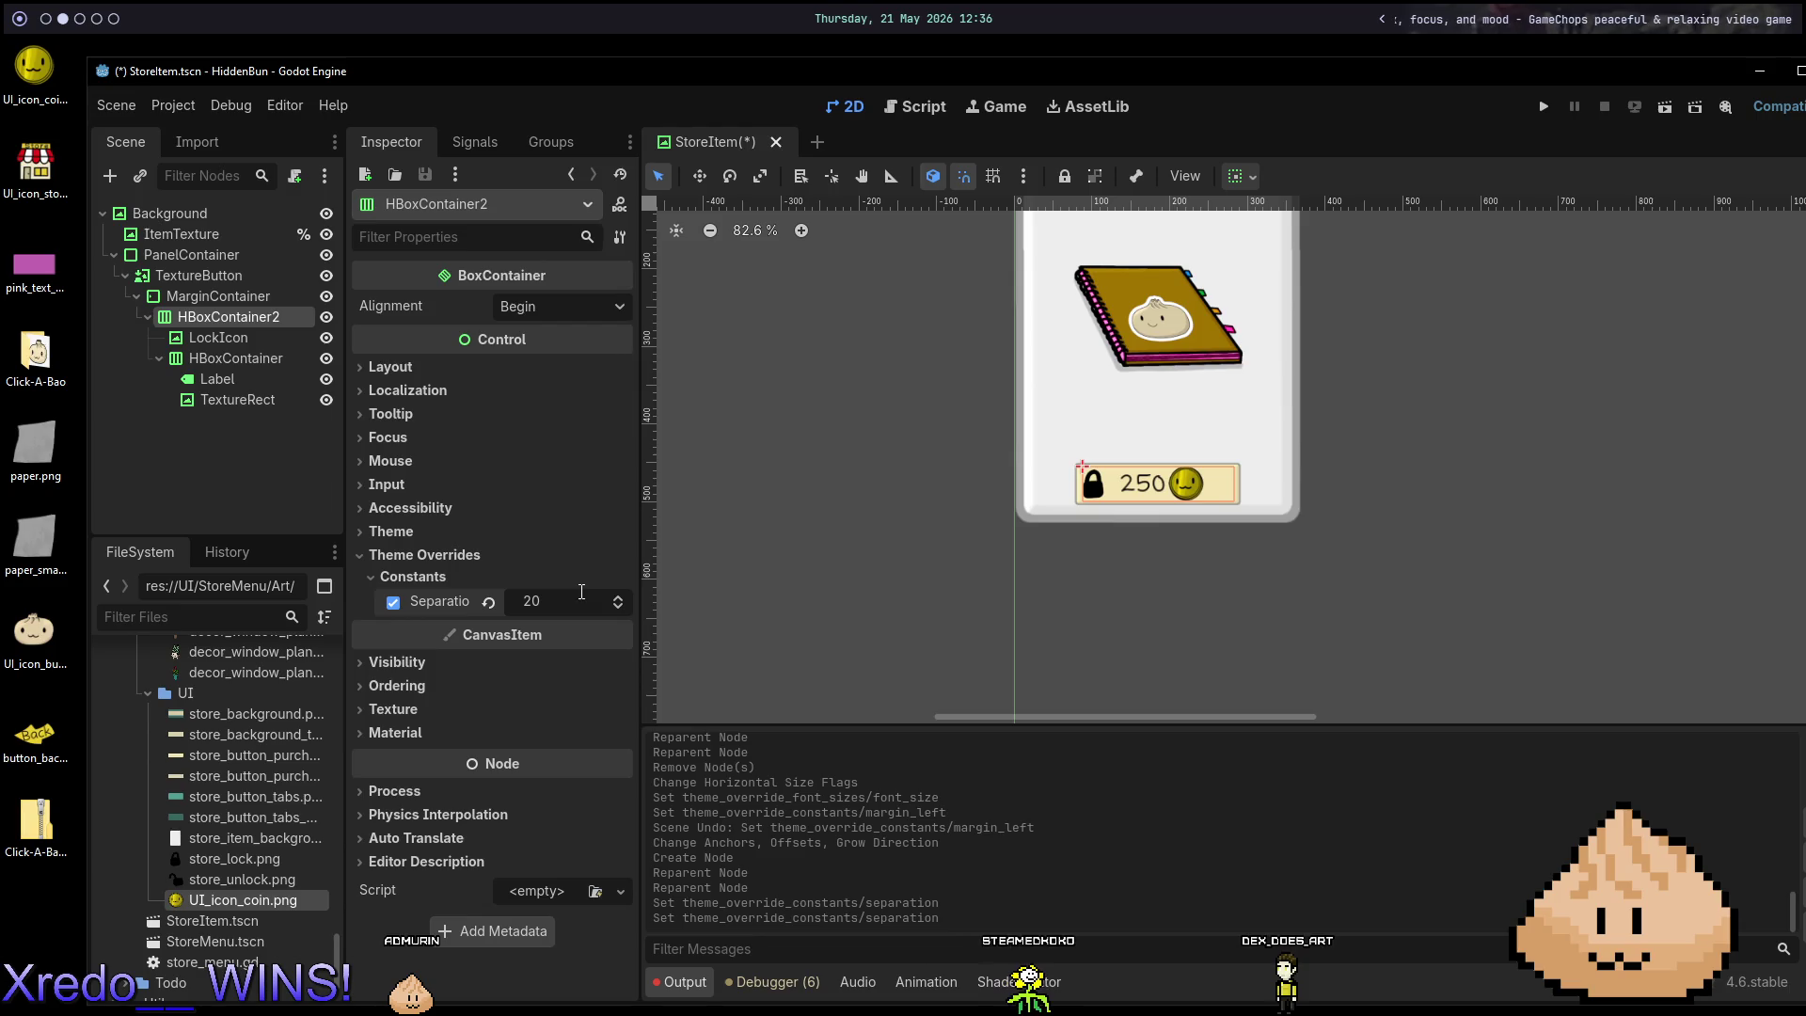
click(549, 594)
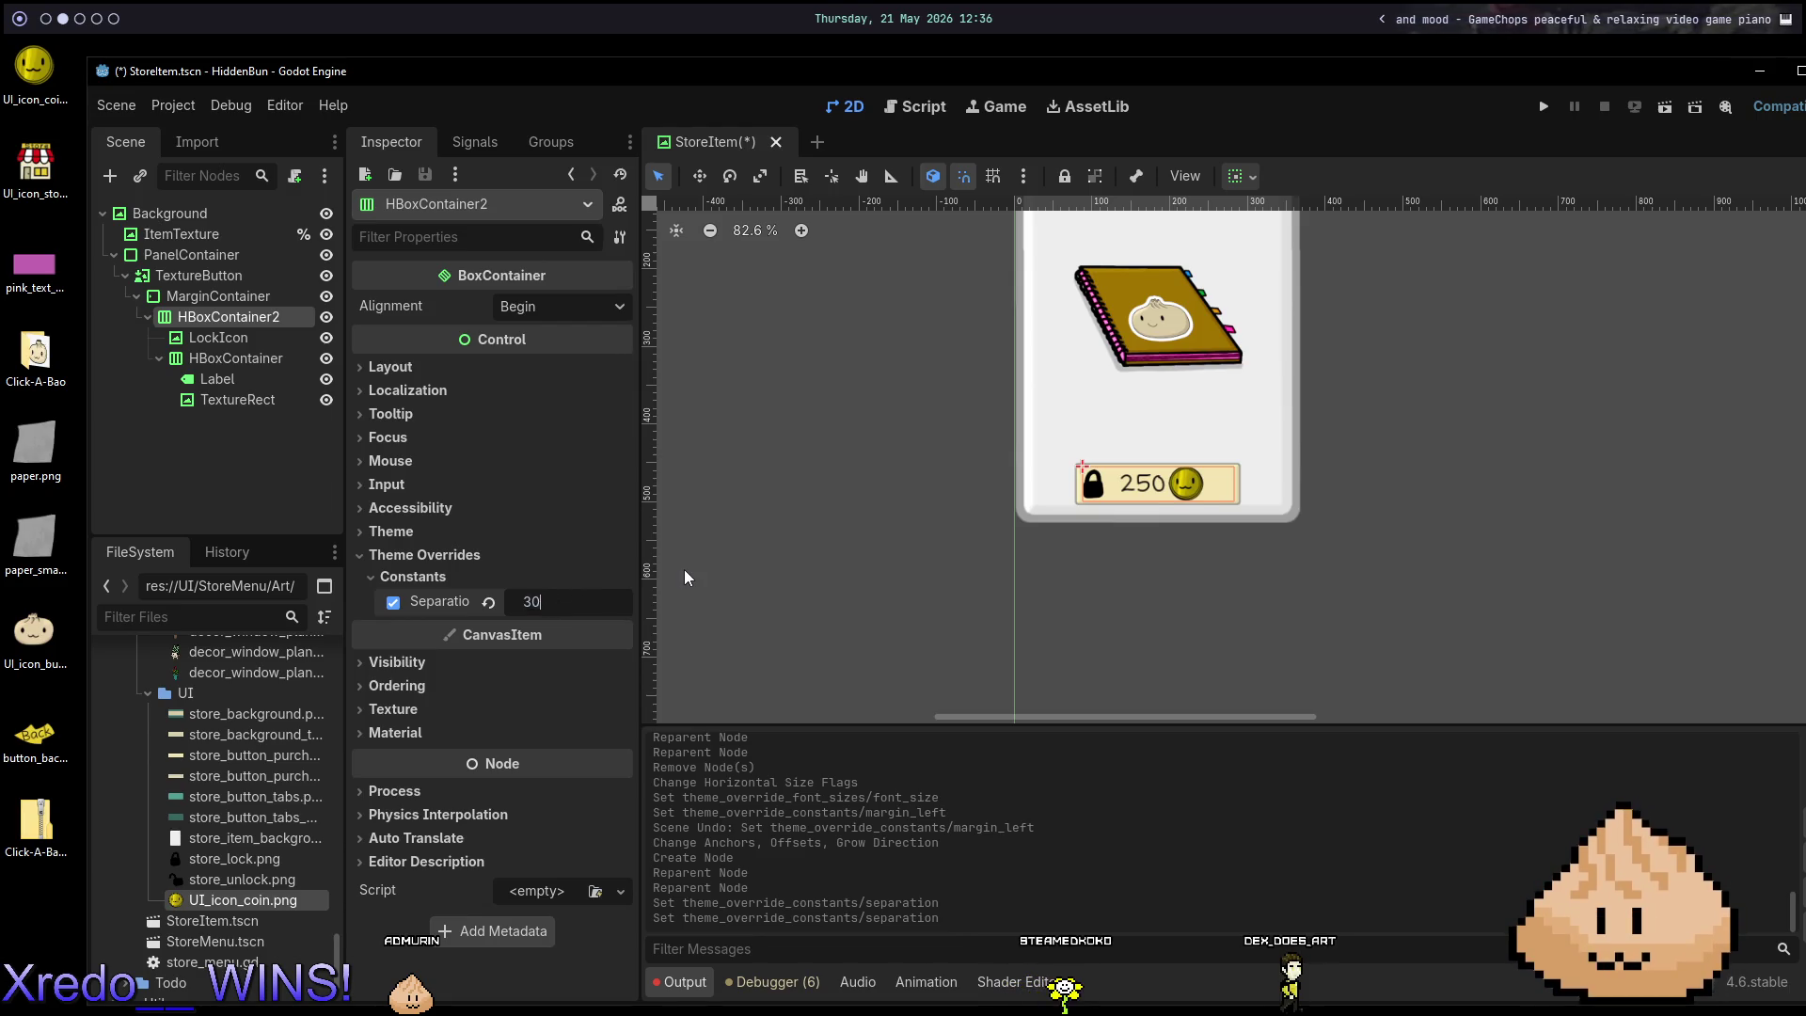
text(30)
key(Return)
key(F6)
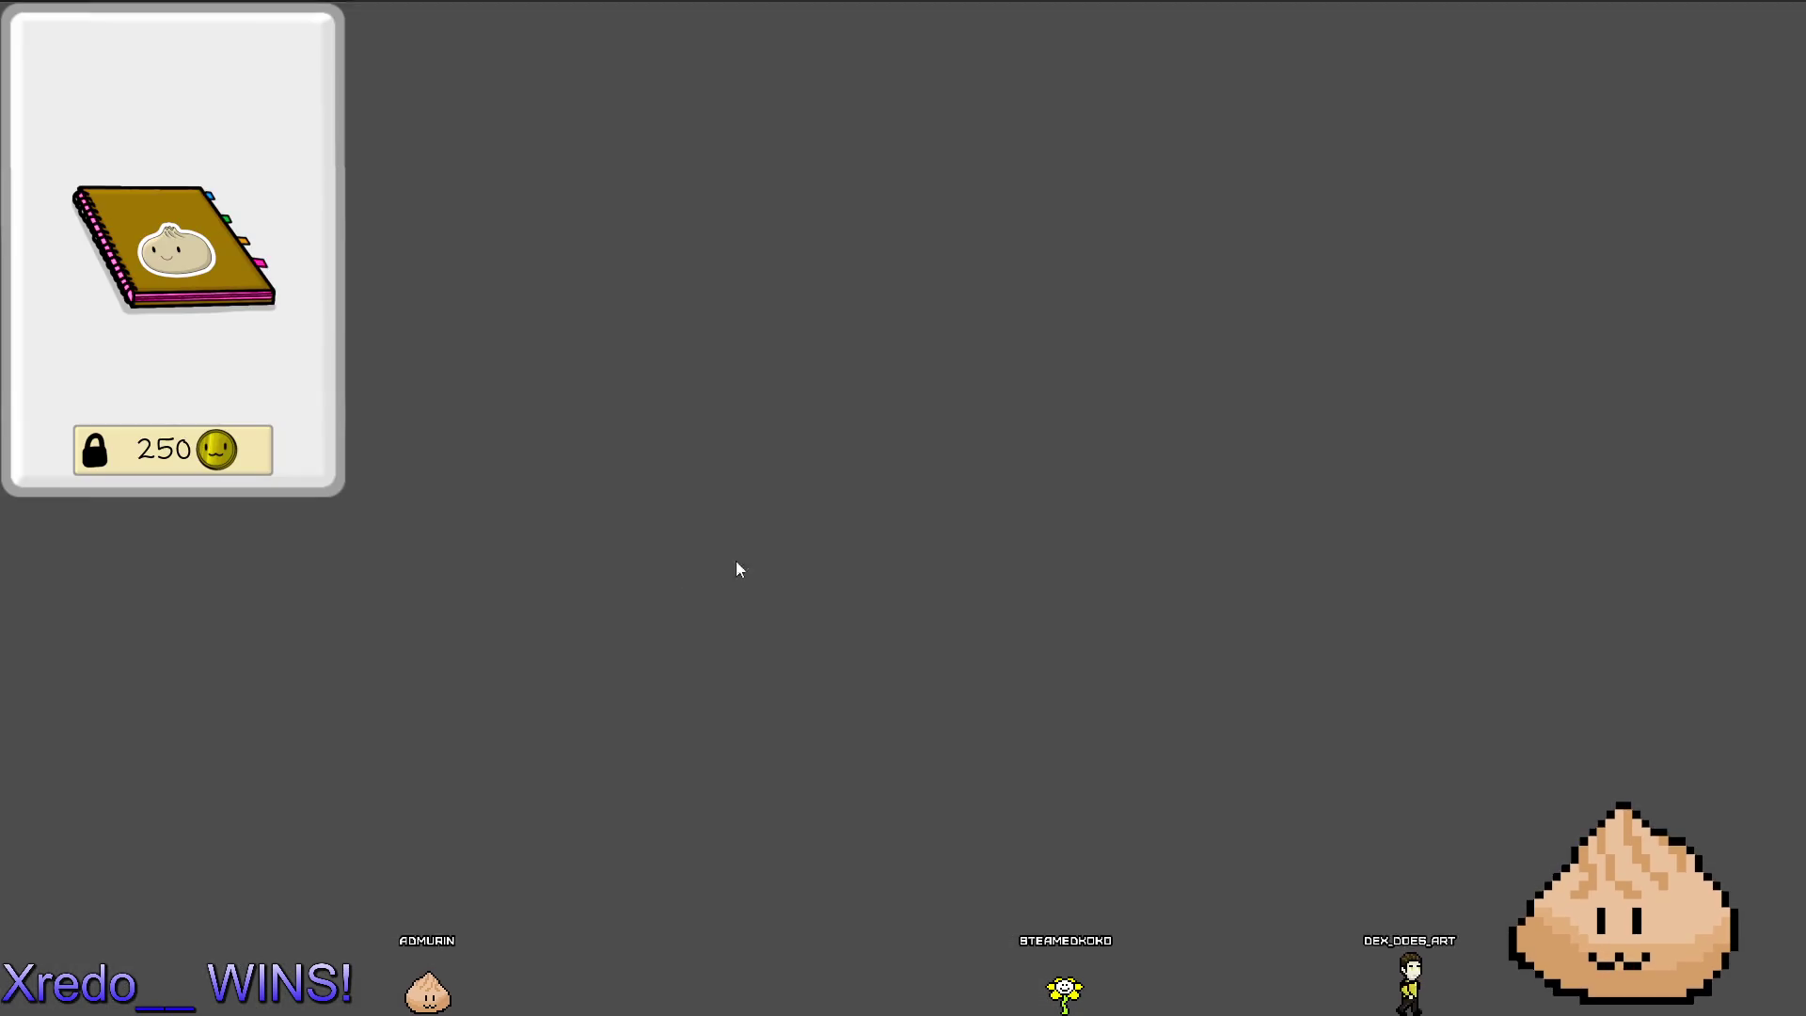
Stop the running game and save the StoreItem scene.
key(F8)
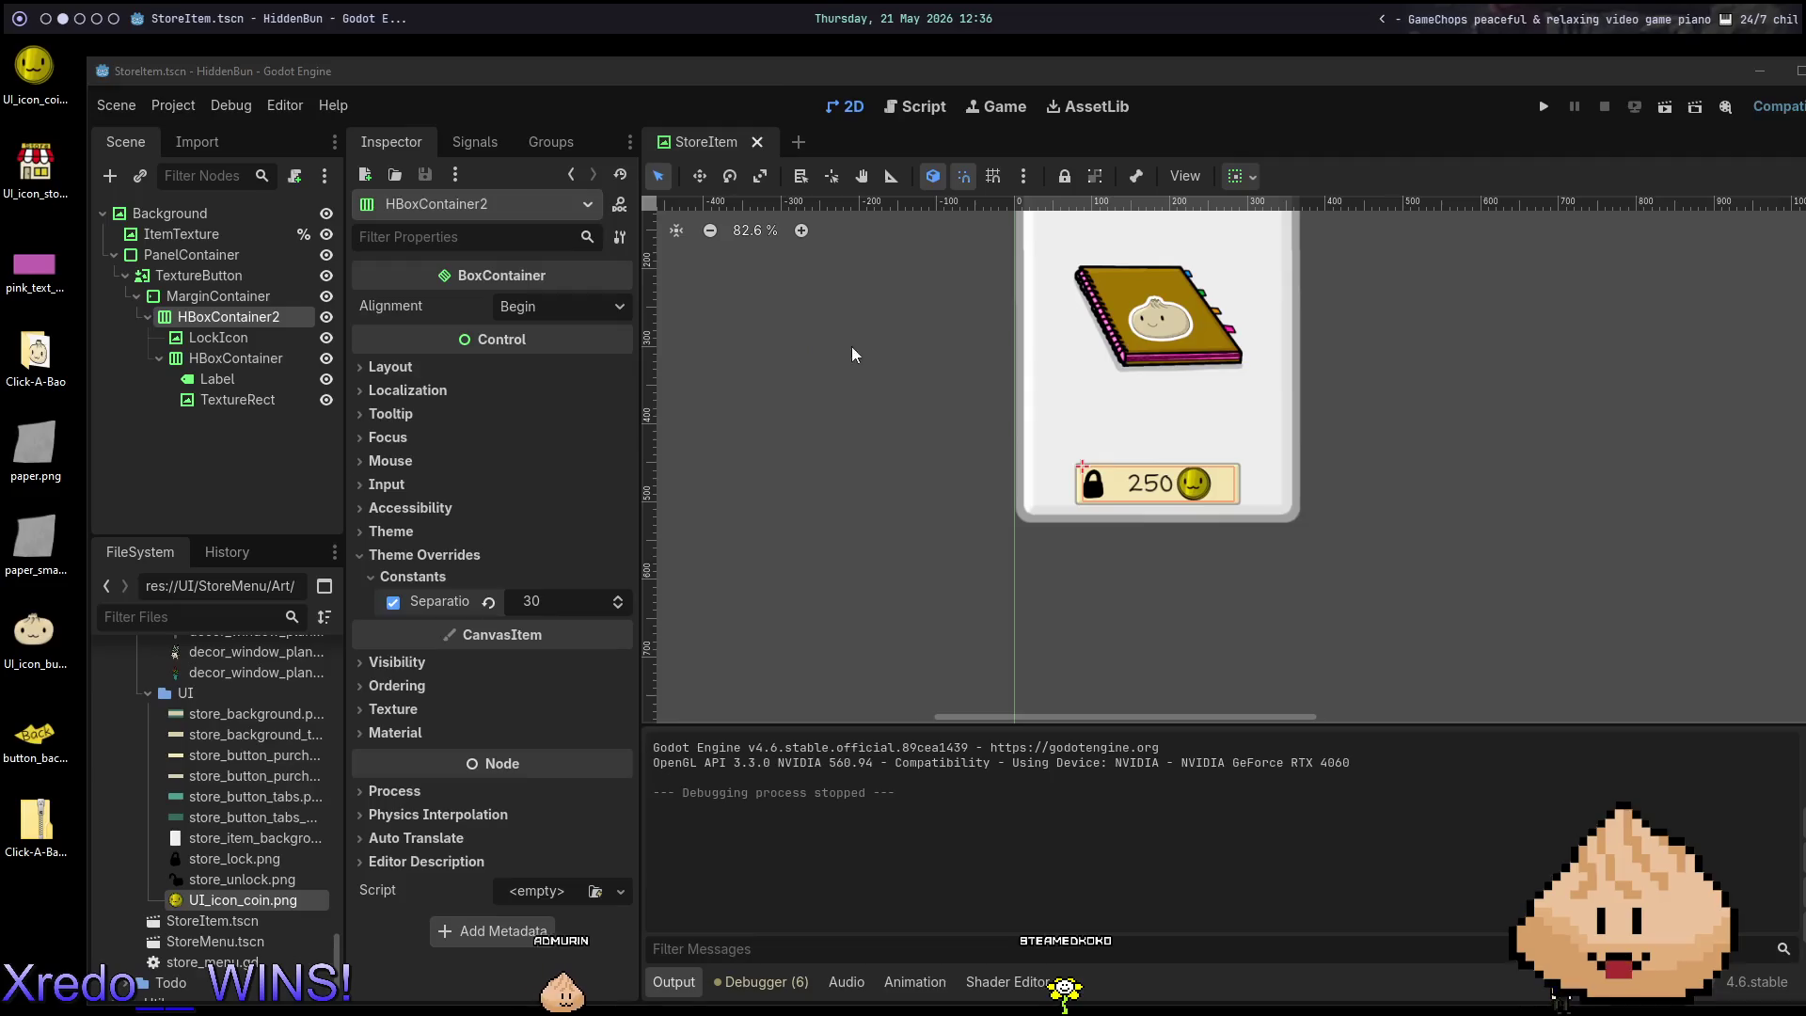
key(ctrl+s)
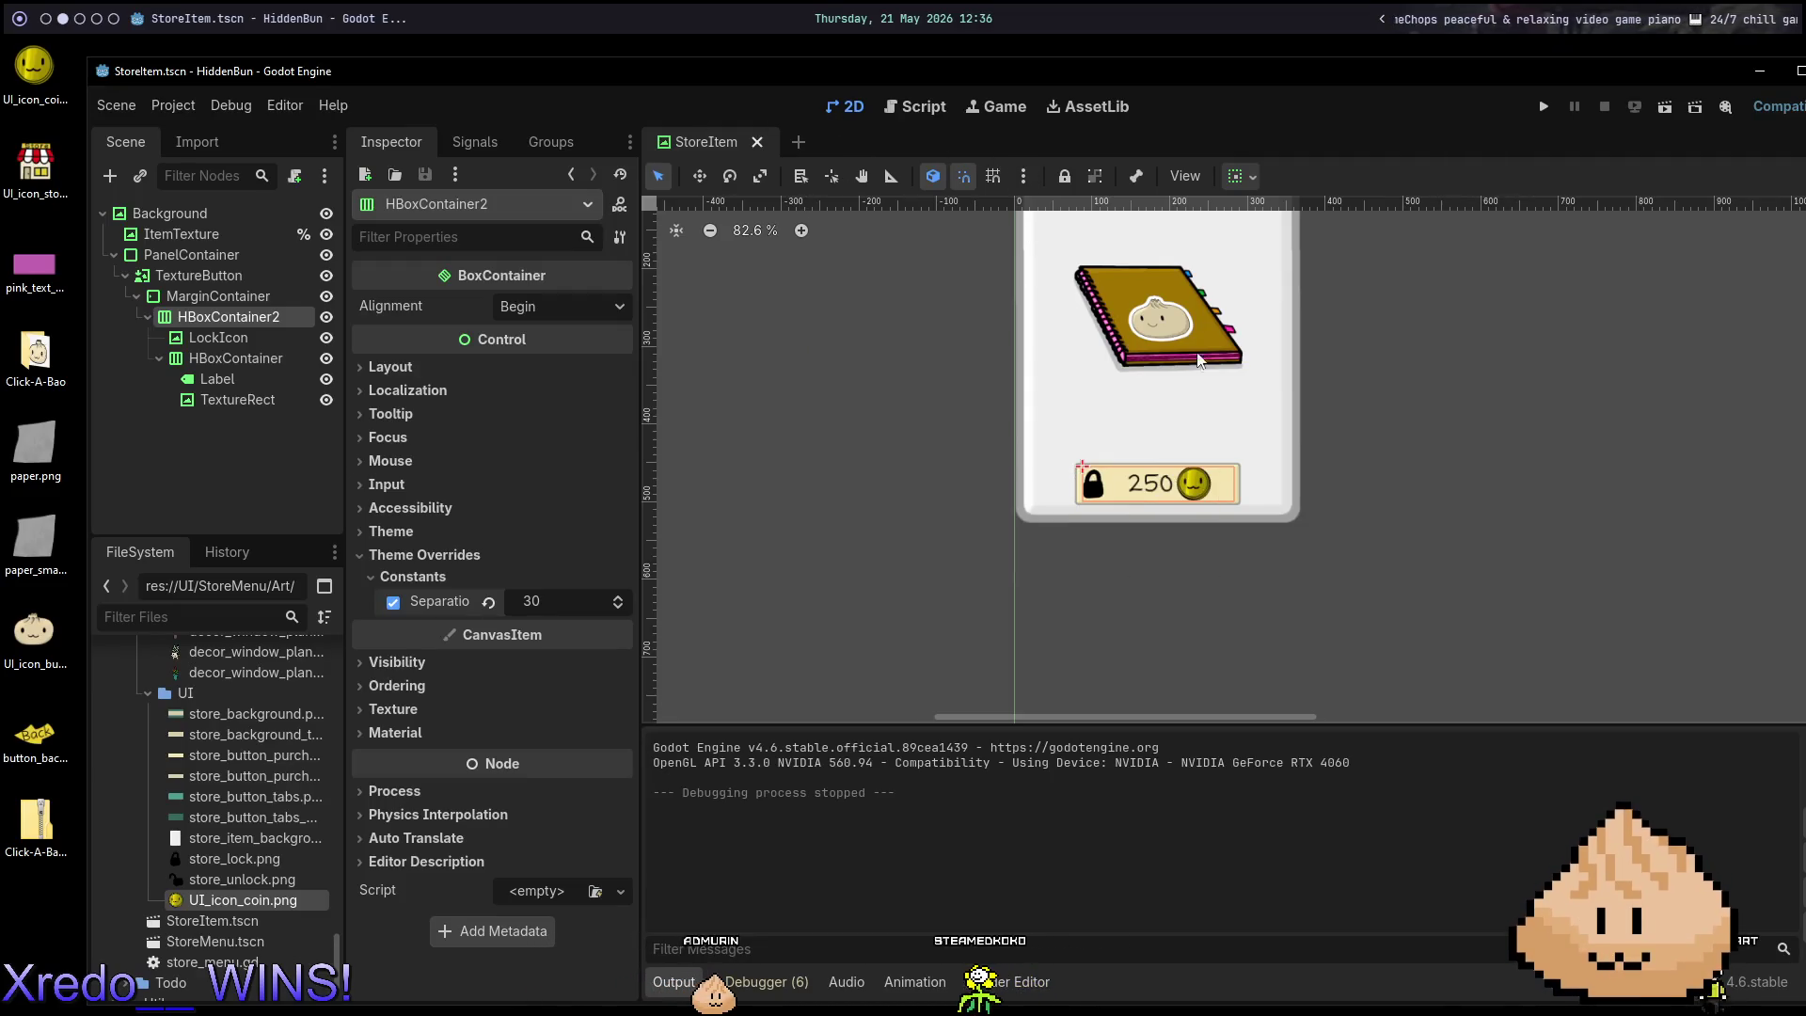
scroll(1210, 311, up, 5)
scroll(1232, 449, down, 6)
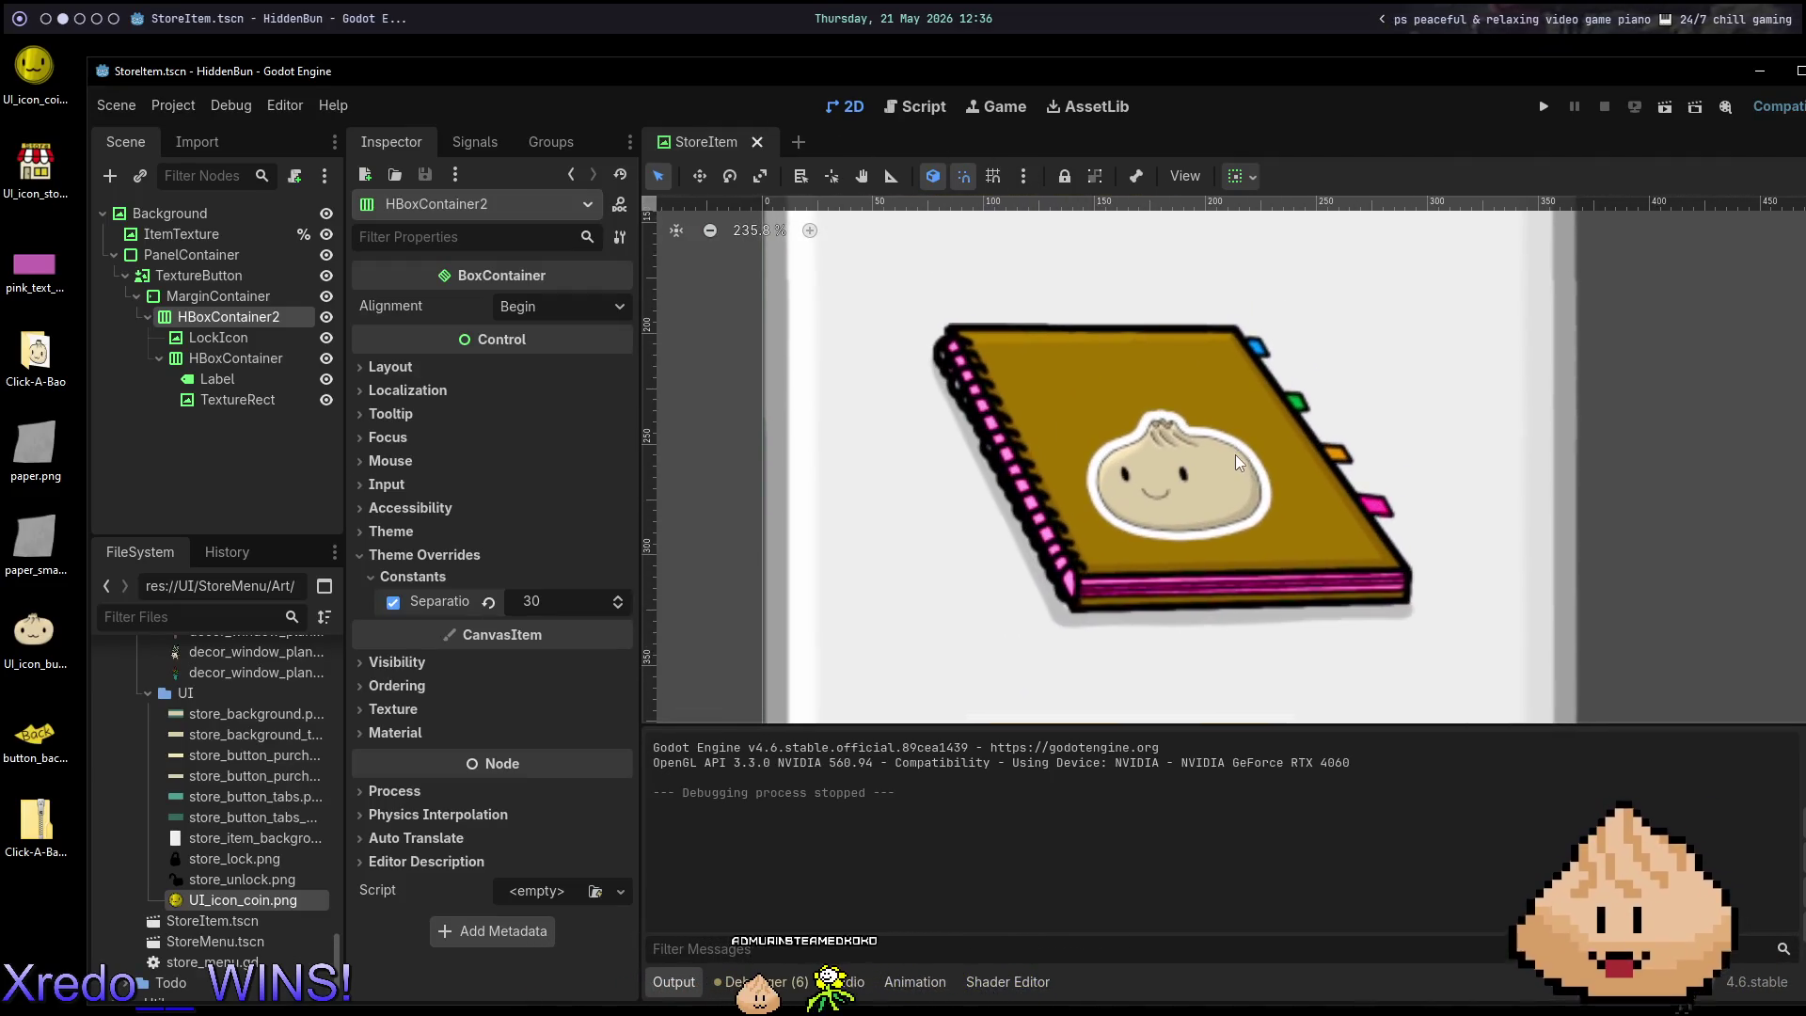
key(ctrl+s)
scroll(1357, 397, down, 3)
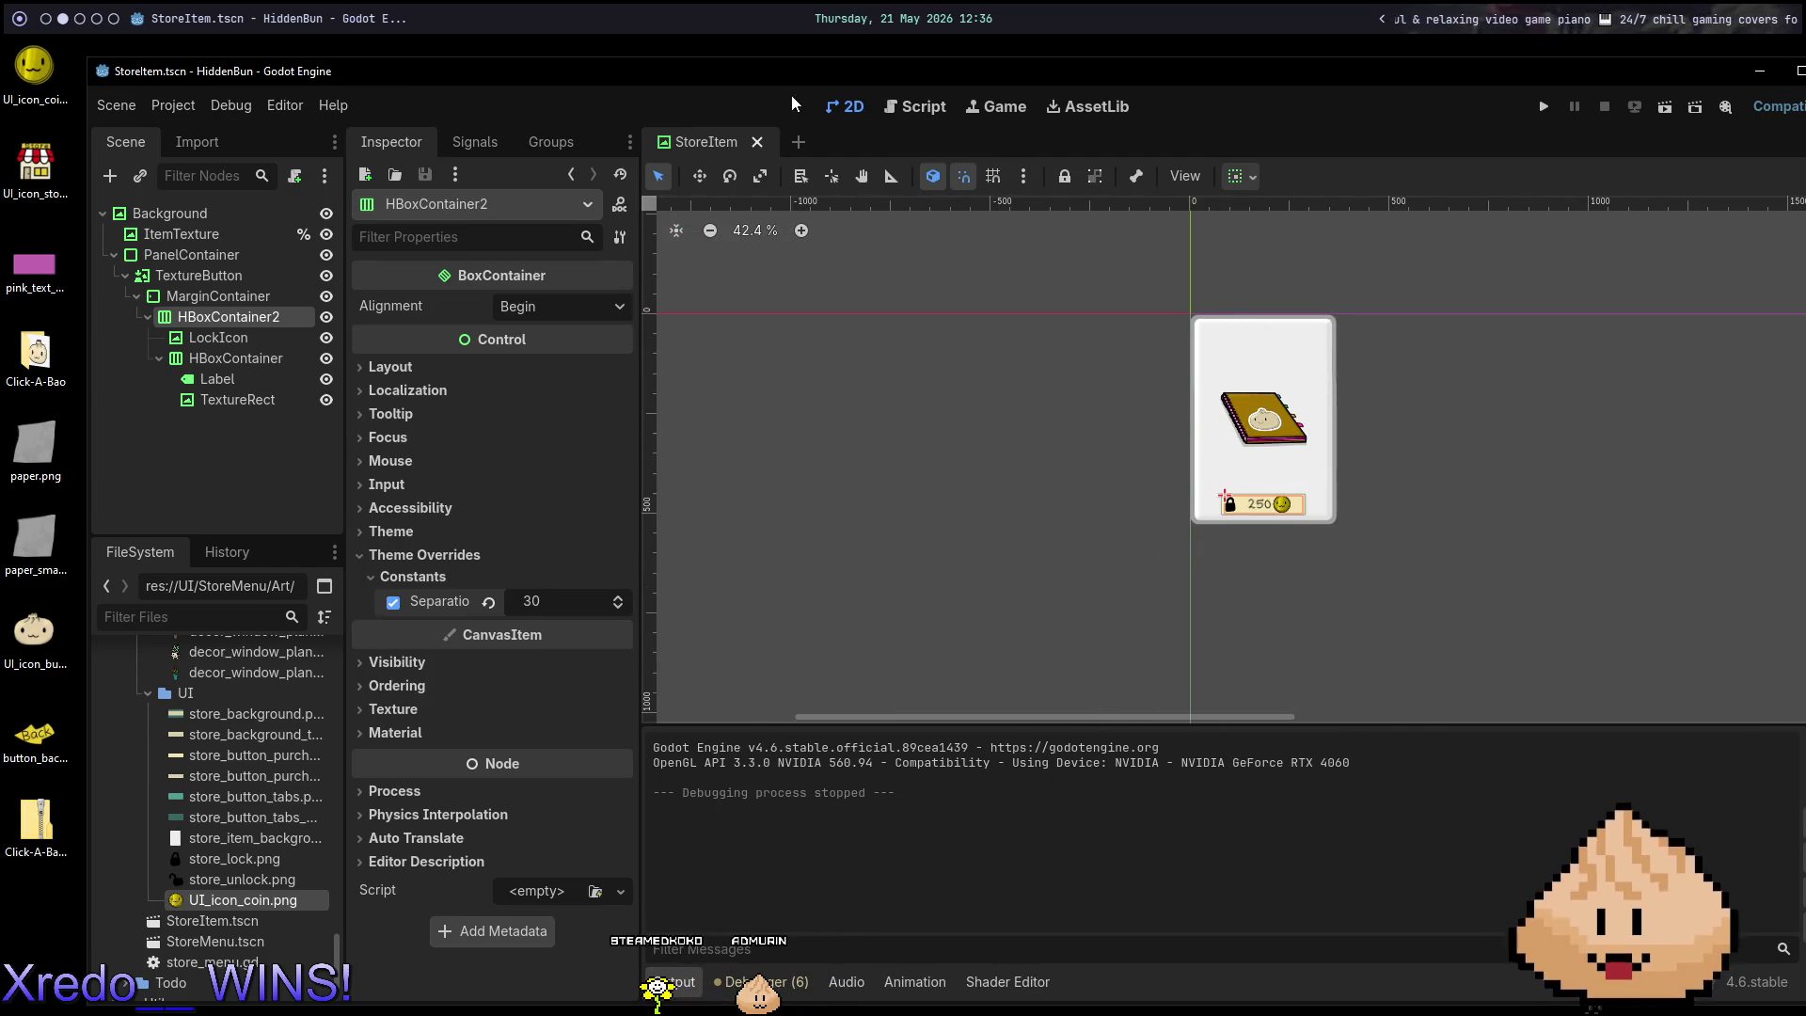
Quick-open StoreMenu.tscn, run it with F6, then stop it.
key(ctrl+shift+o)
text(store)
key(Down)
key(Return)
key(F6)
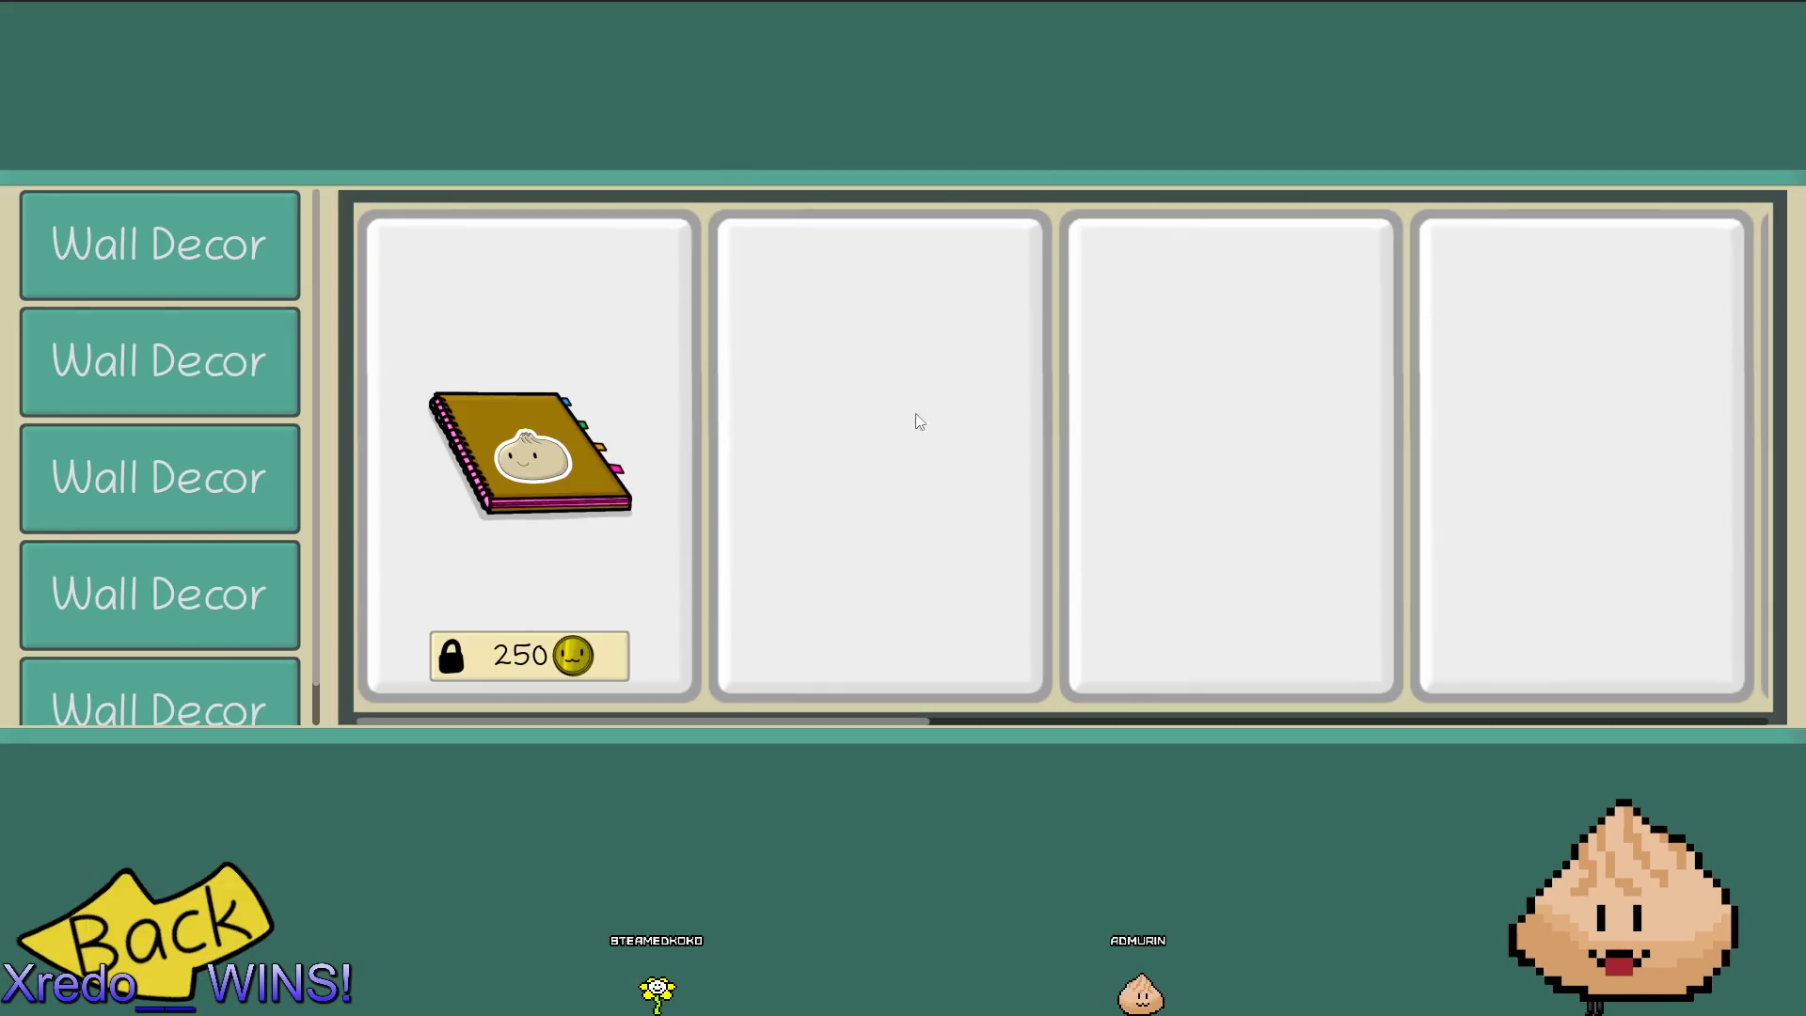
key(F8)
Delete the nine placeholder nodes TextureRect1 through TextureRect9.
click(237, 365)
scroll(244, 385, down, 1)
shift+click(262, 468)
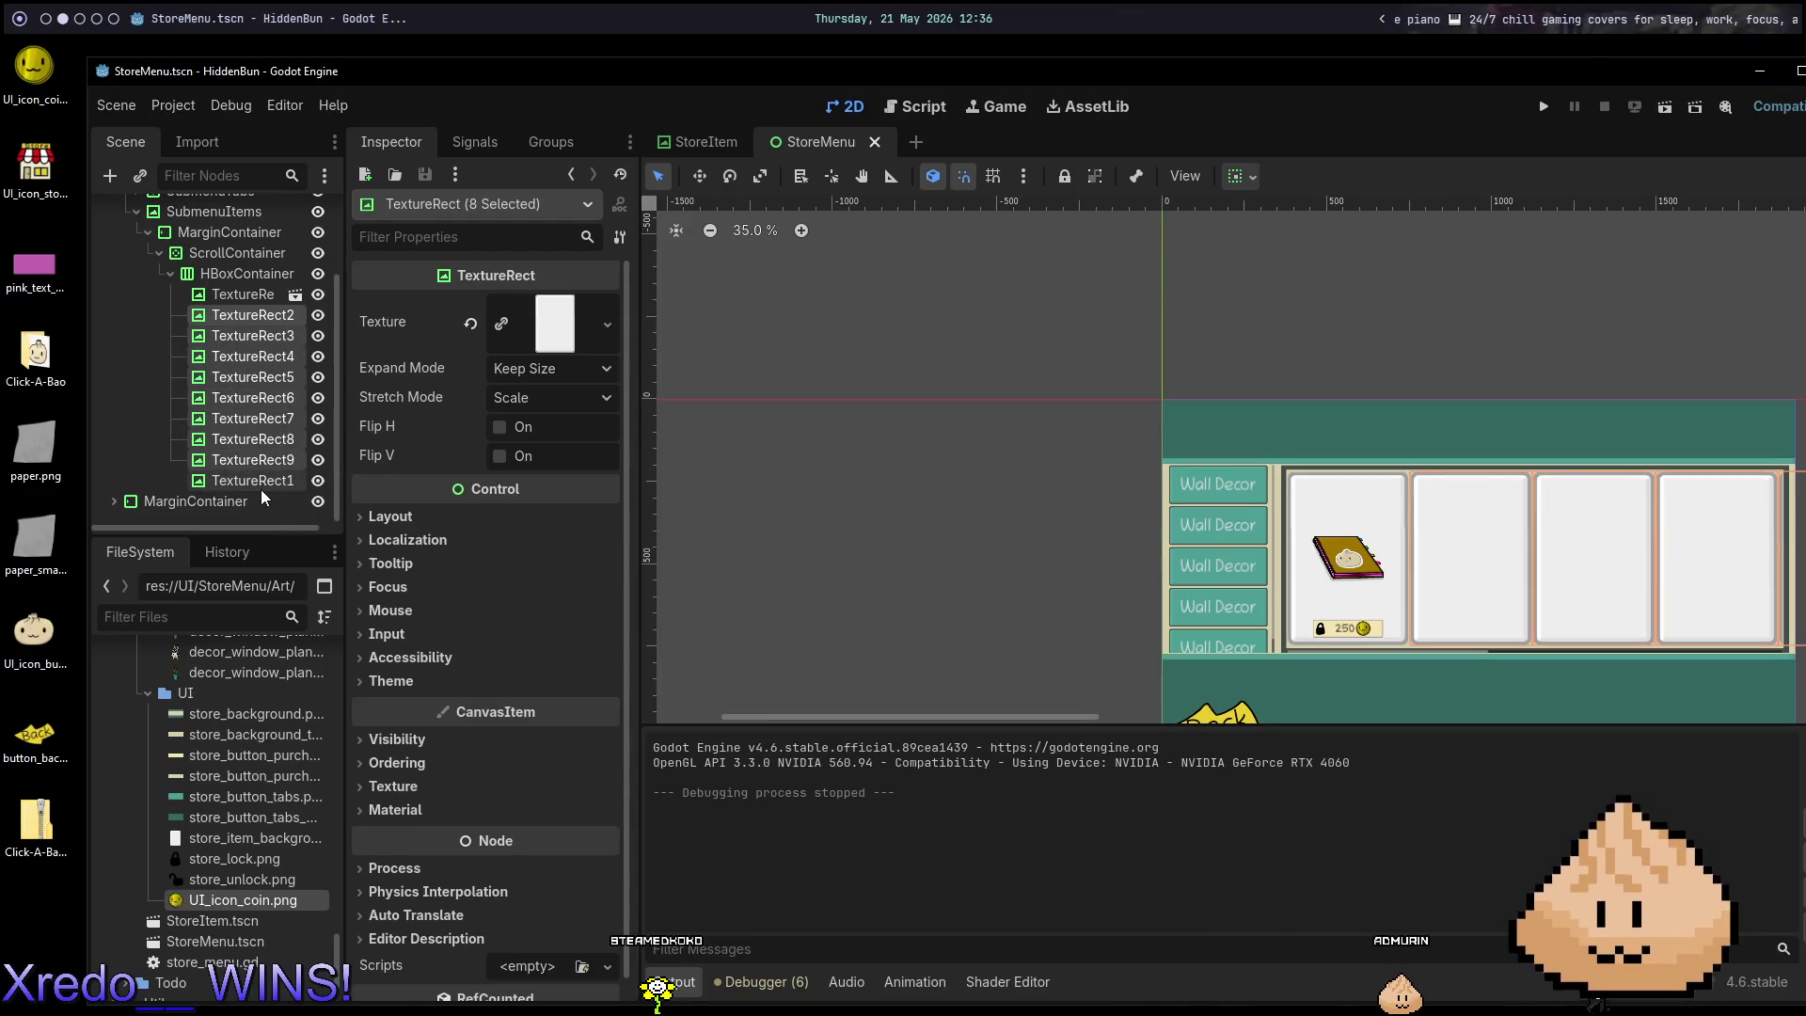
shift+click(262, 487)
key(Delete)
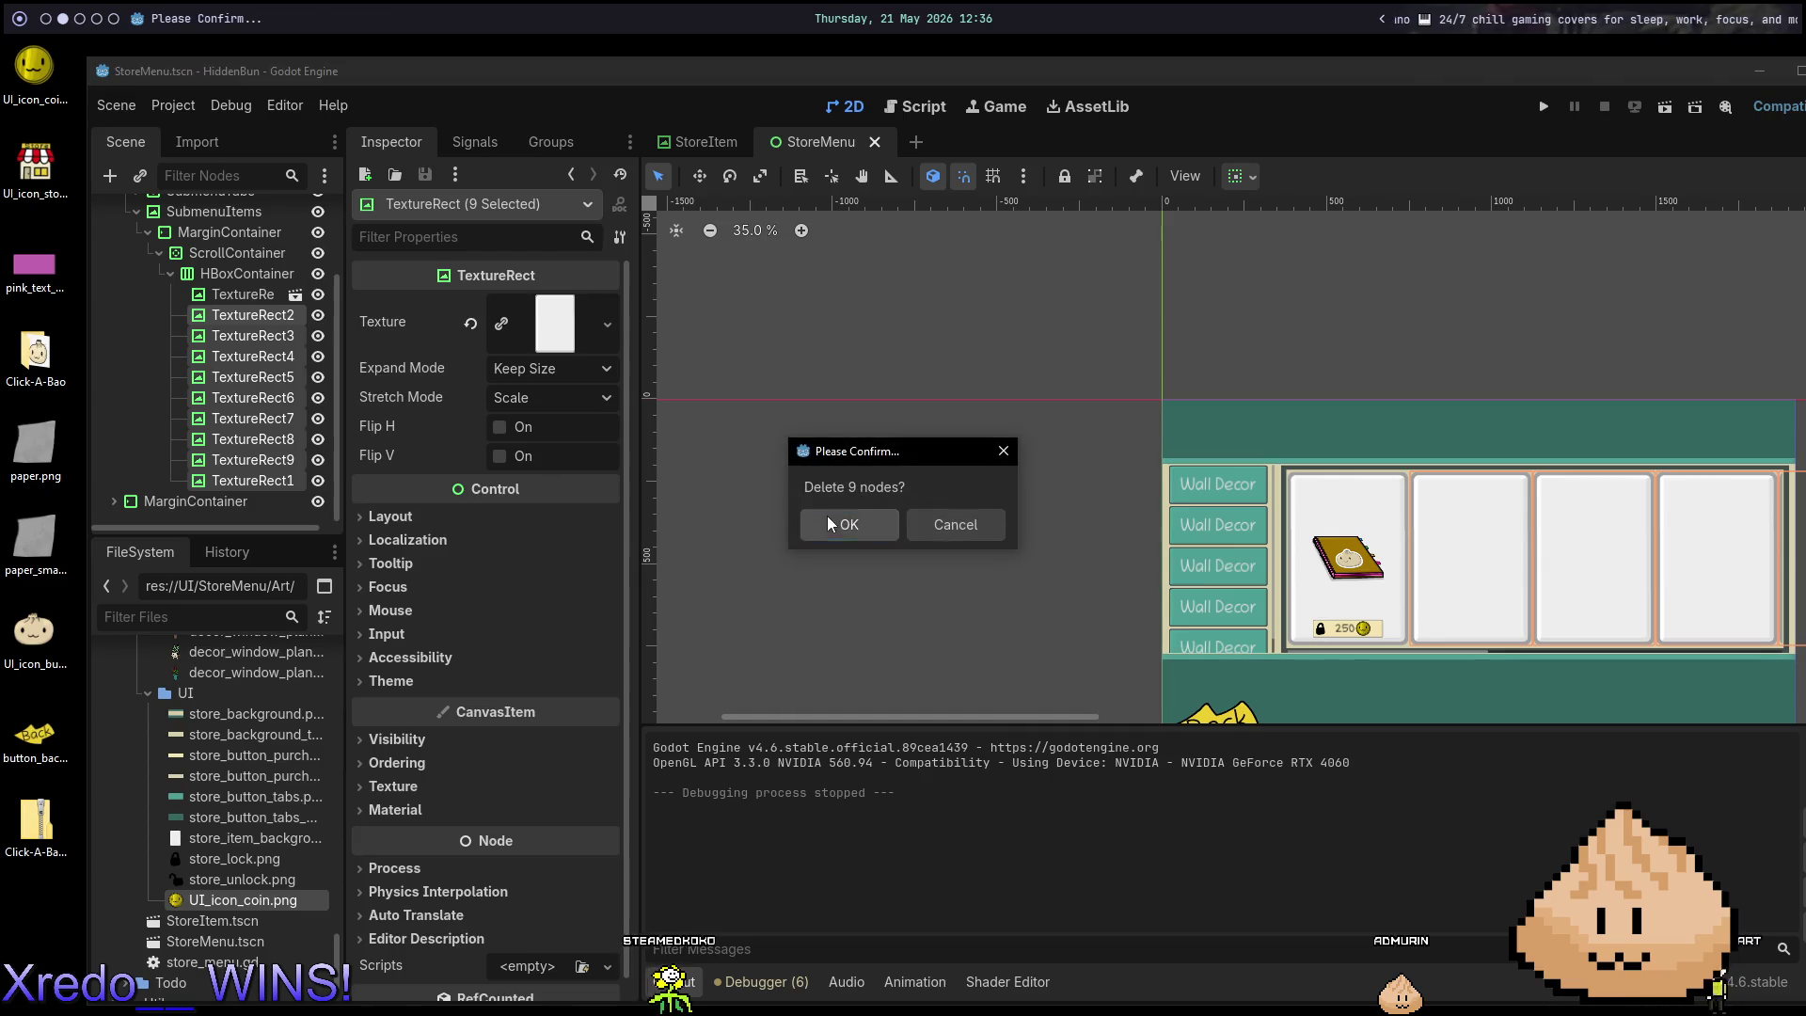
click(828, 522)
Duplicate the remaining store item card twice and run the StoreMenu to preview it.
click(250, 406)
key(ctrl+d)
key(ctrl+d)
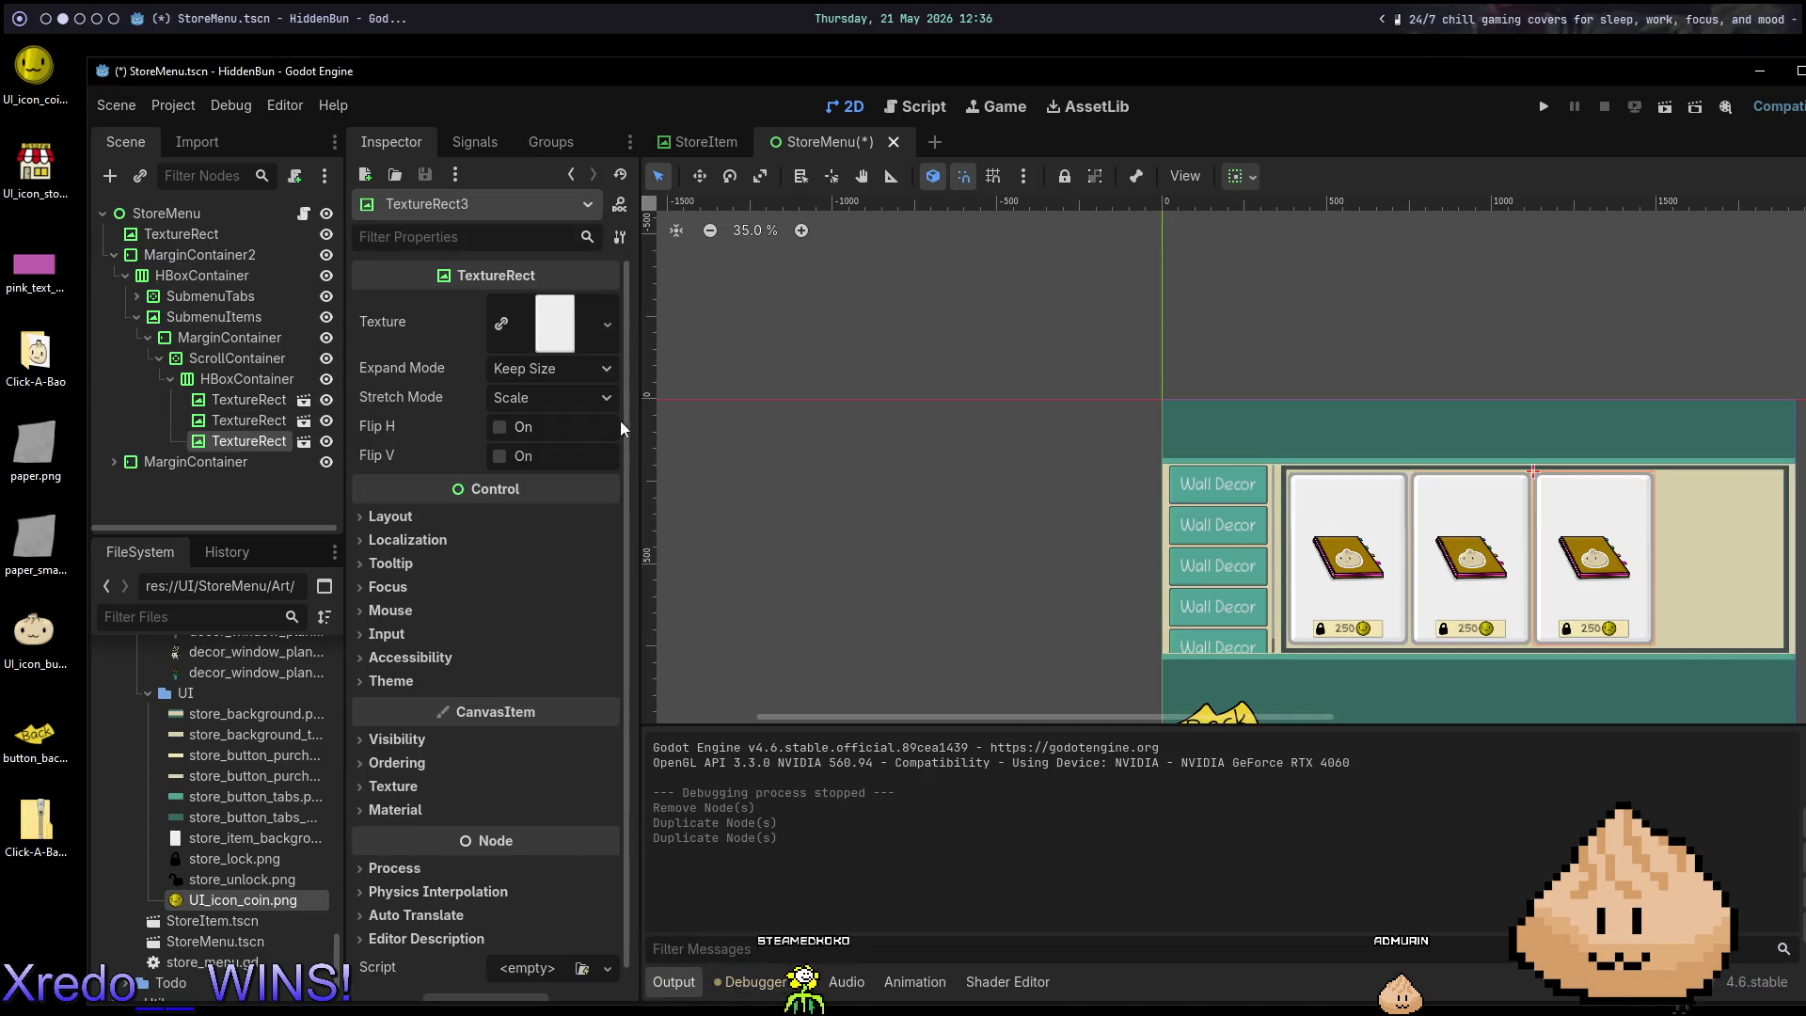
key(ctrl+d)
key(ctrl+d)
key(ctrl+d)
key(F6)
scroll(1141, 598, down, 2)
scroll(1142, 599, up, 2)
Scroll through the running store's notebook cards priced 250, then stop the game with F8.
scroll(1144, 602, down, 2)
scroll(1144, 600, up, 2)
scroll(1146, 591, down, 2)
scroll(1152, 589, up, 2)
scroll(1157, 591, down, 2)
scroll(1155, 569, up, 2)
scroll(1154, 565, down, 1)
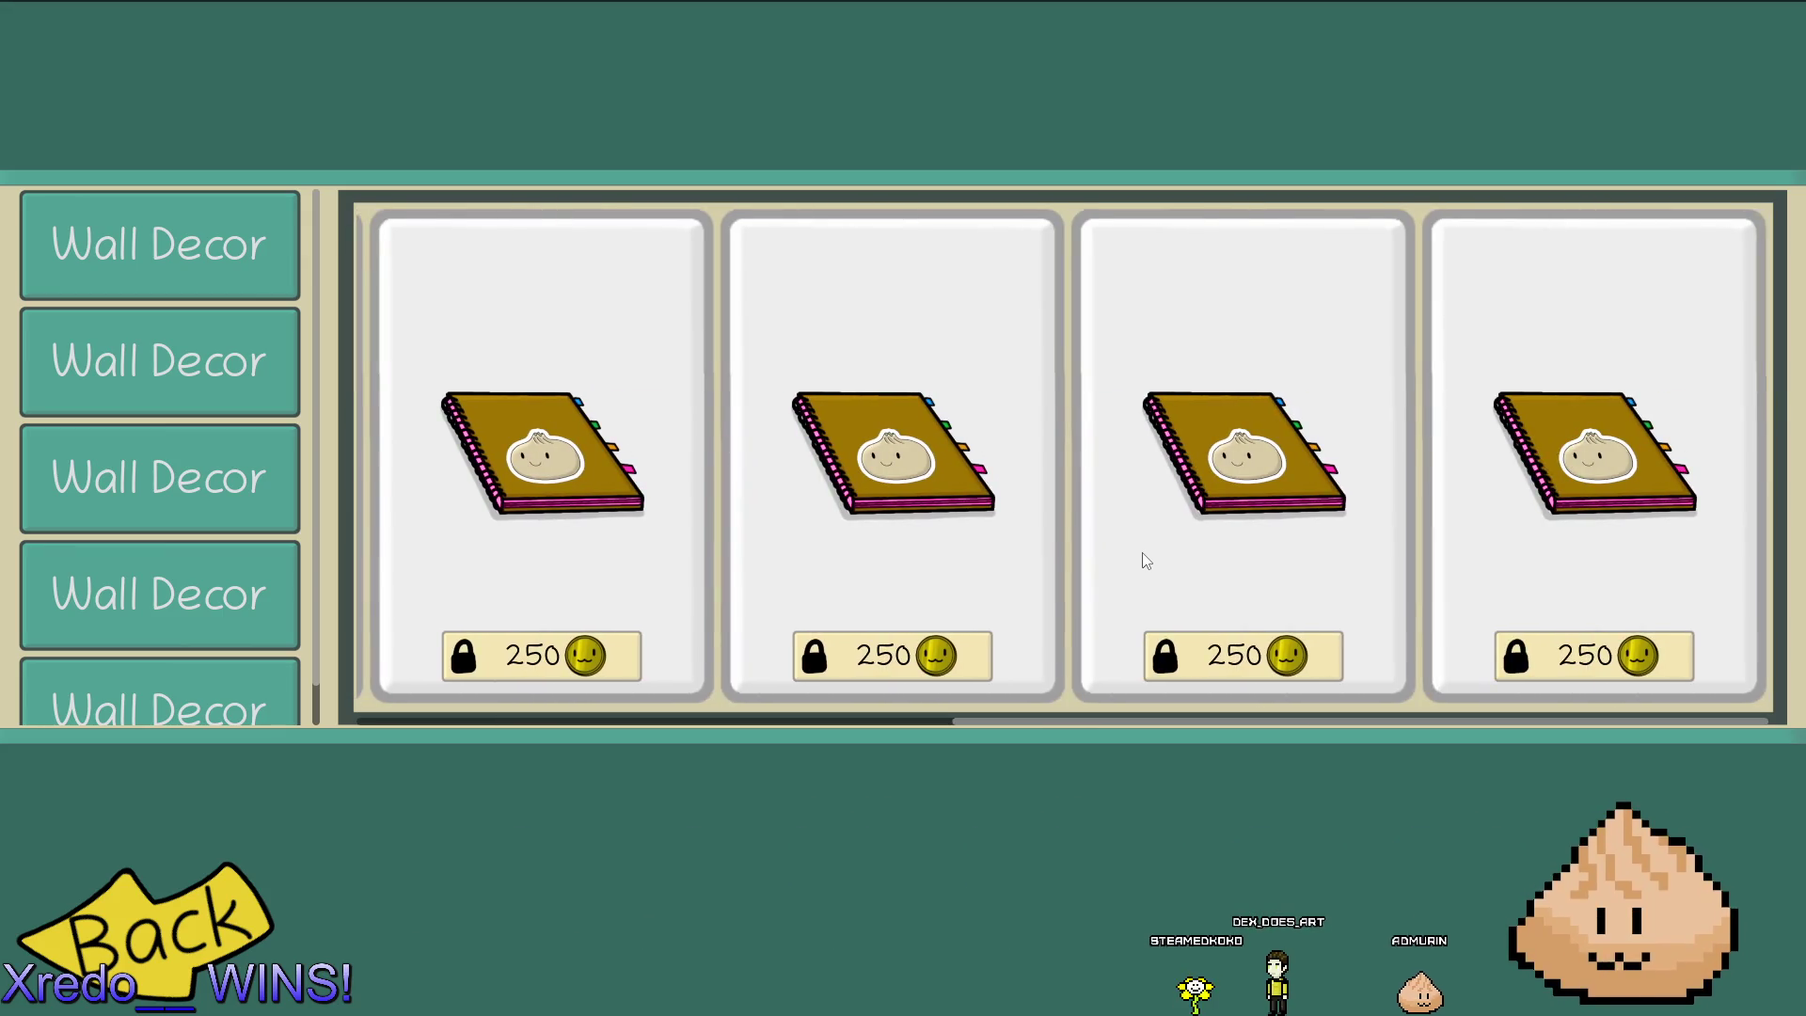
scroll(1138, 587, down, 3)
scroll(1120, 569, up, 3)
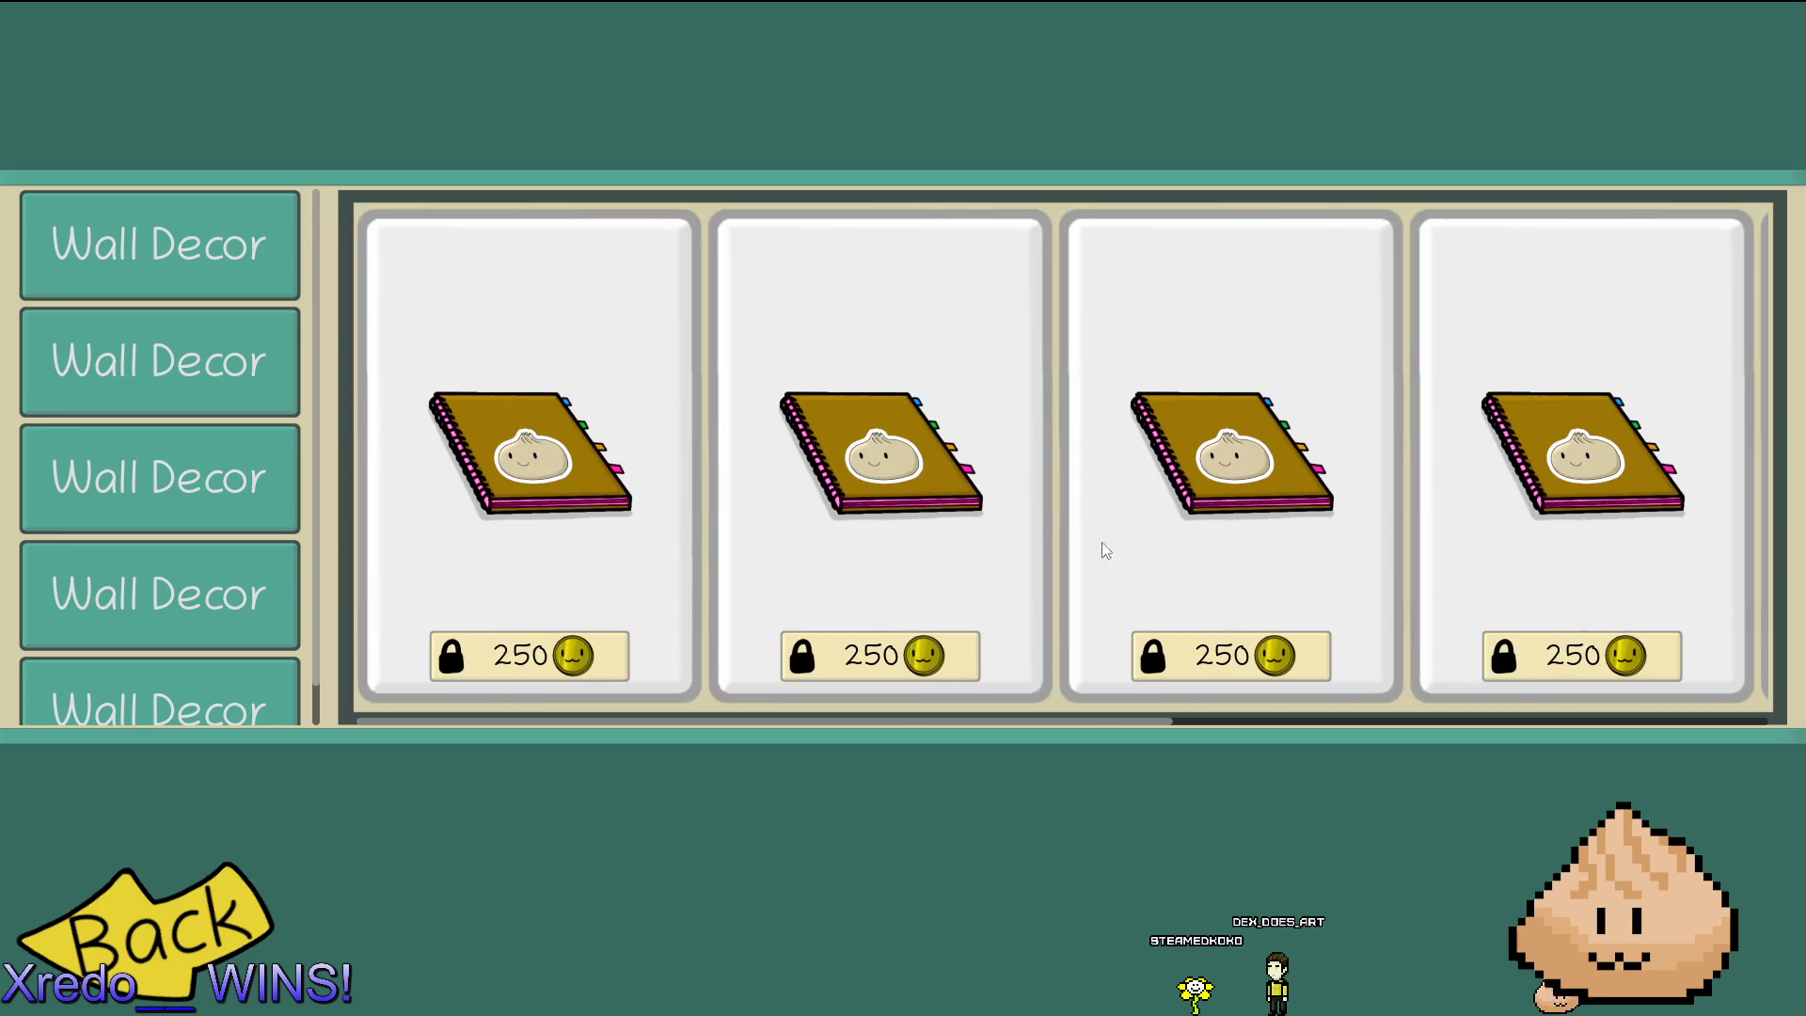
scroll(1016, 523, down, 3)
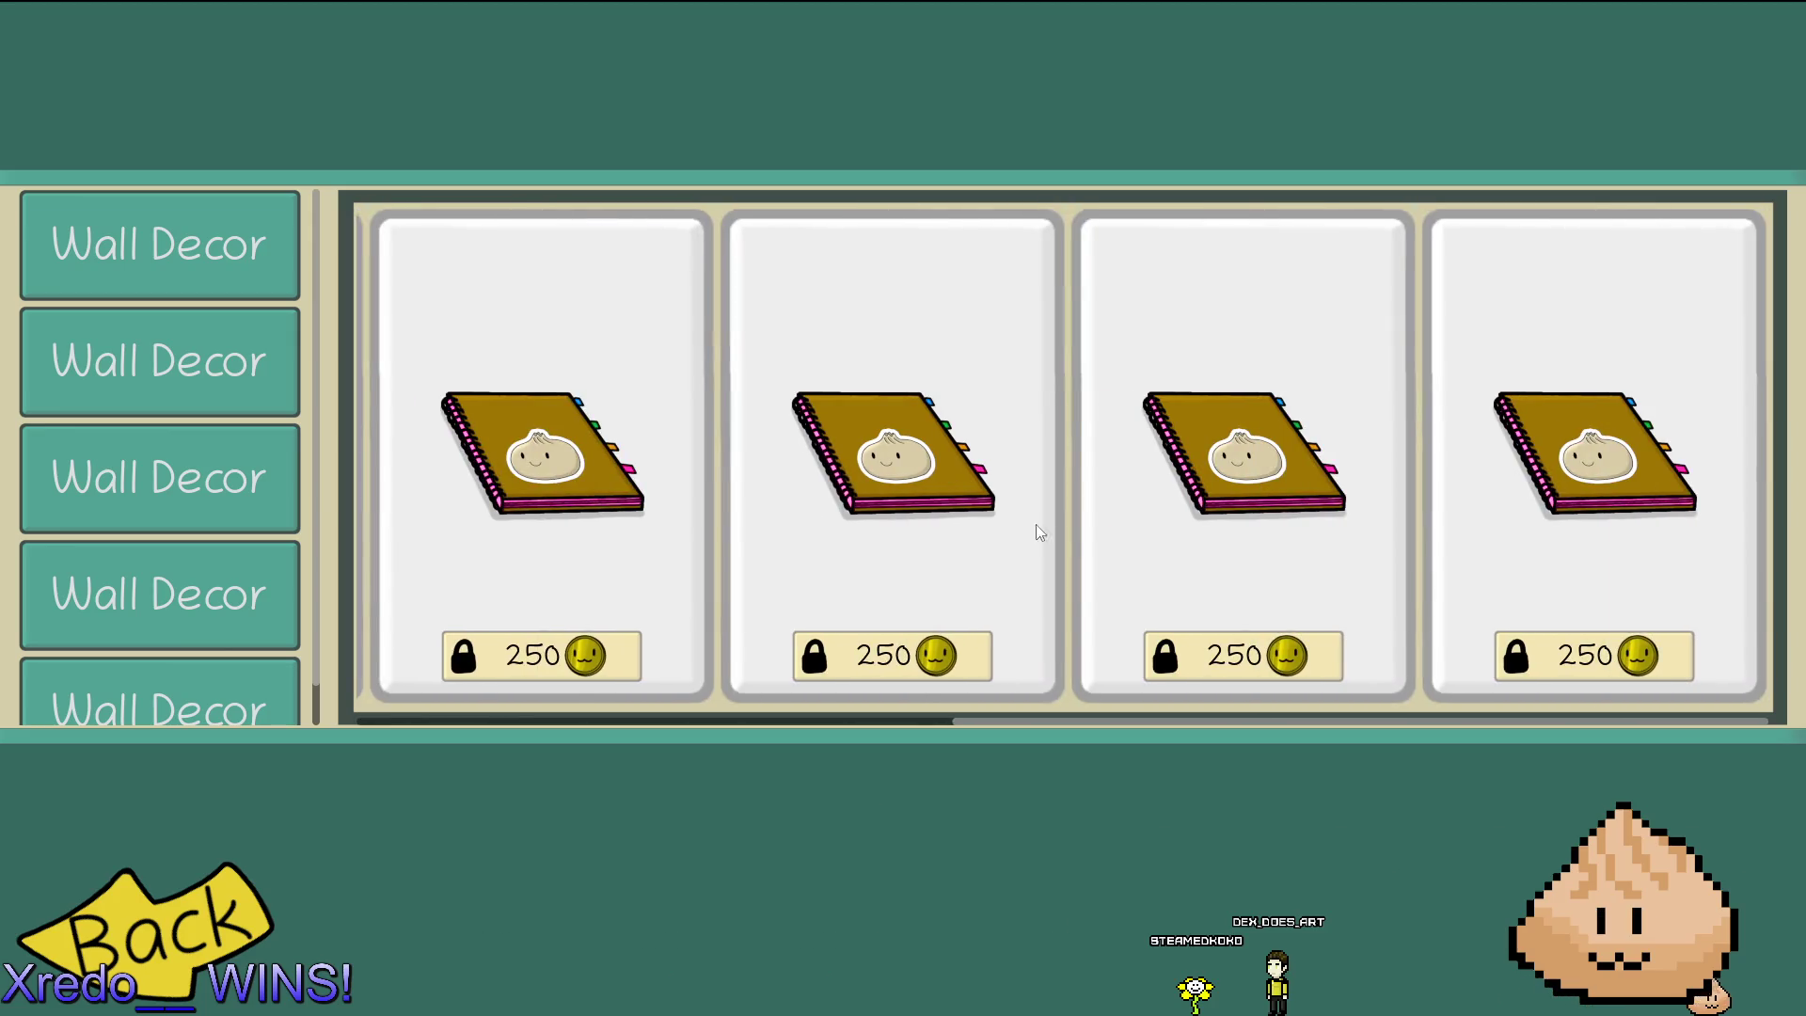
scroll(1185, 419, down, 1)
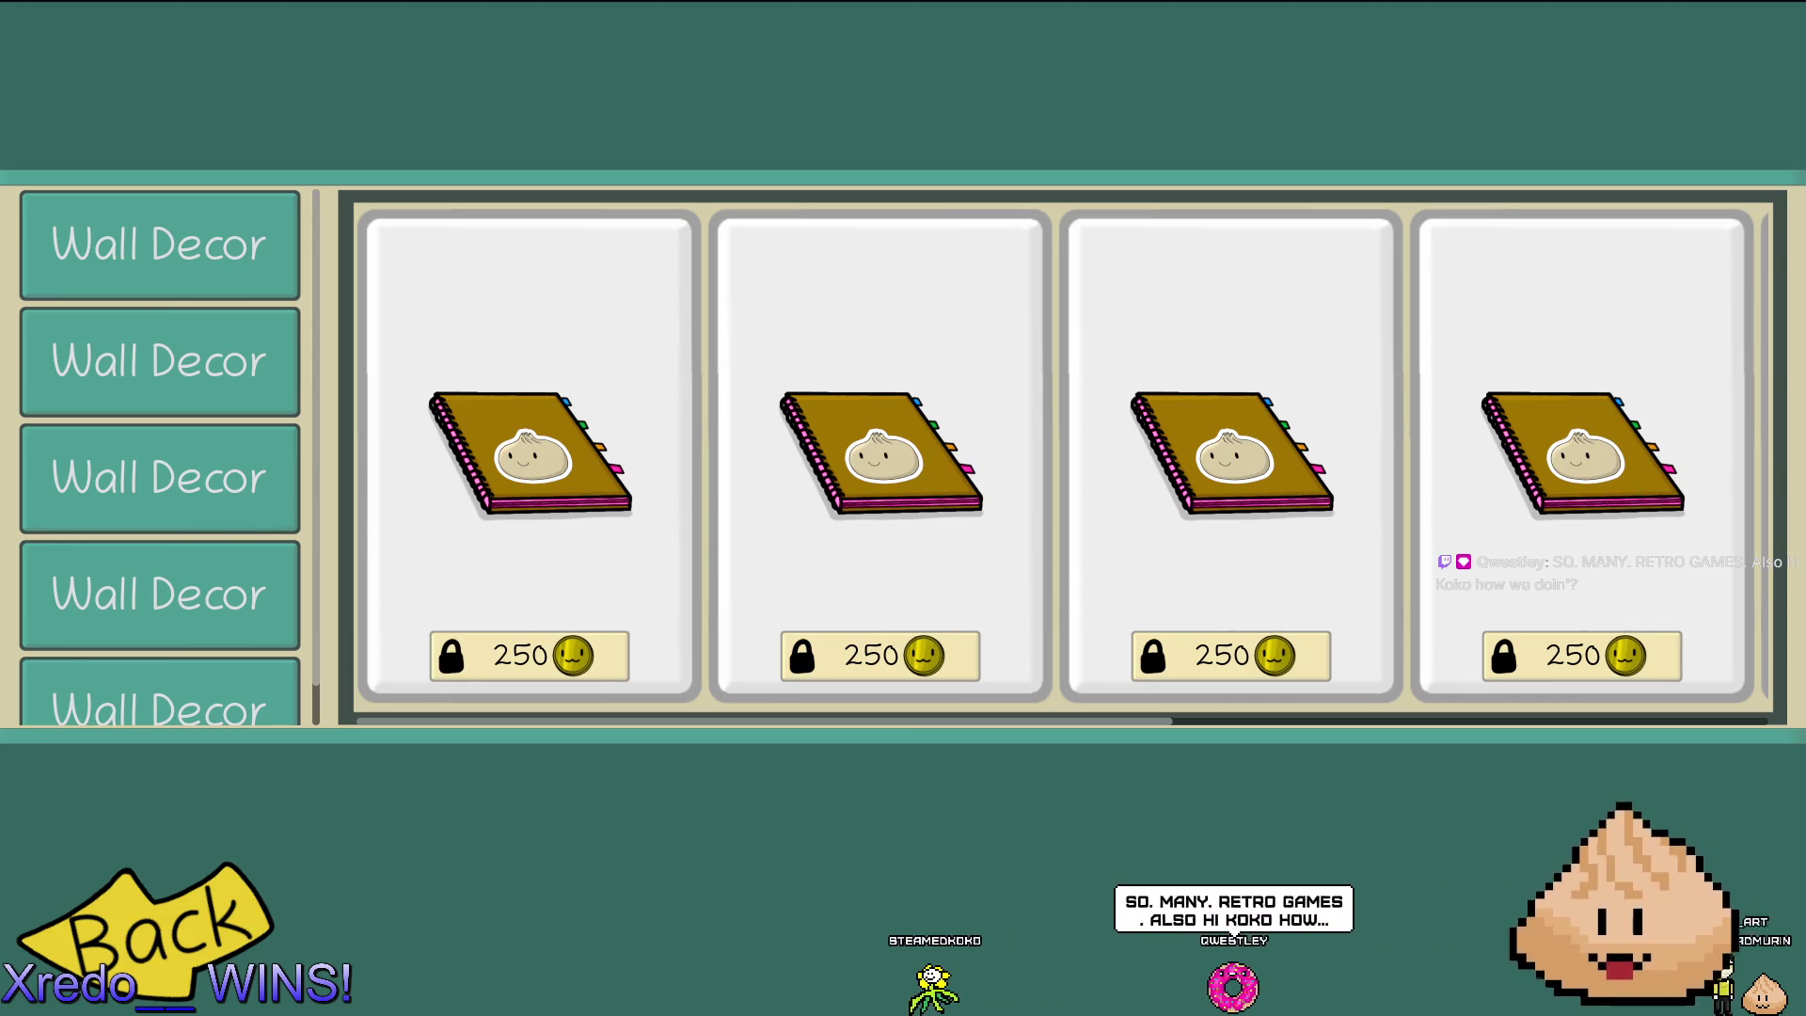
drag(670, 199, 873, 380)
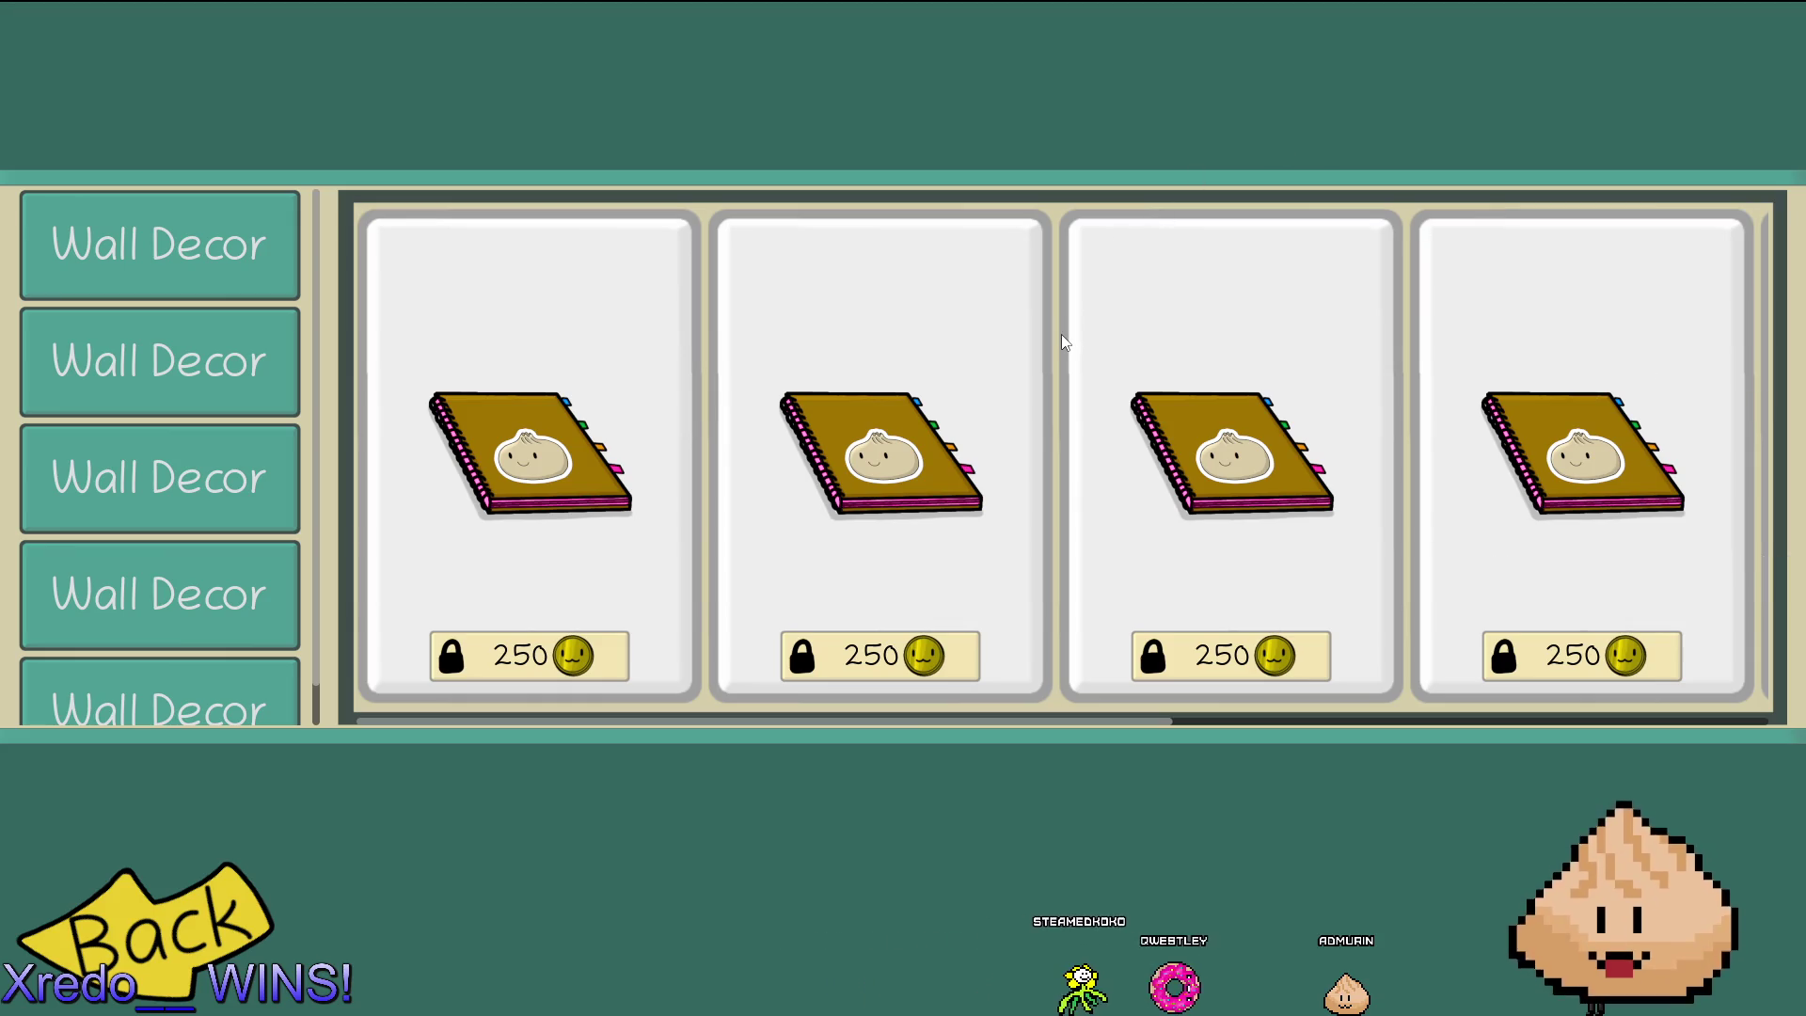
scroll(266, 477, down, 1)
scroll(265, 476, up, 1)
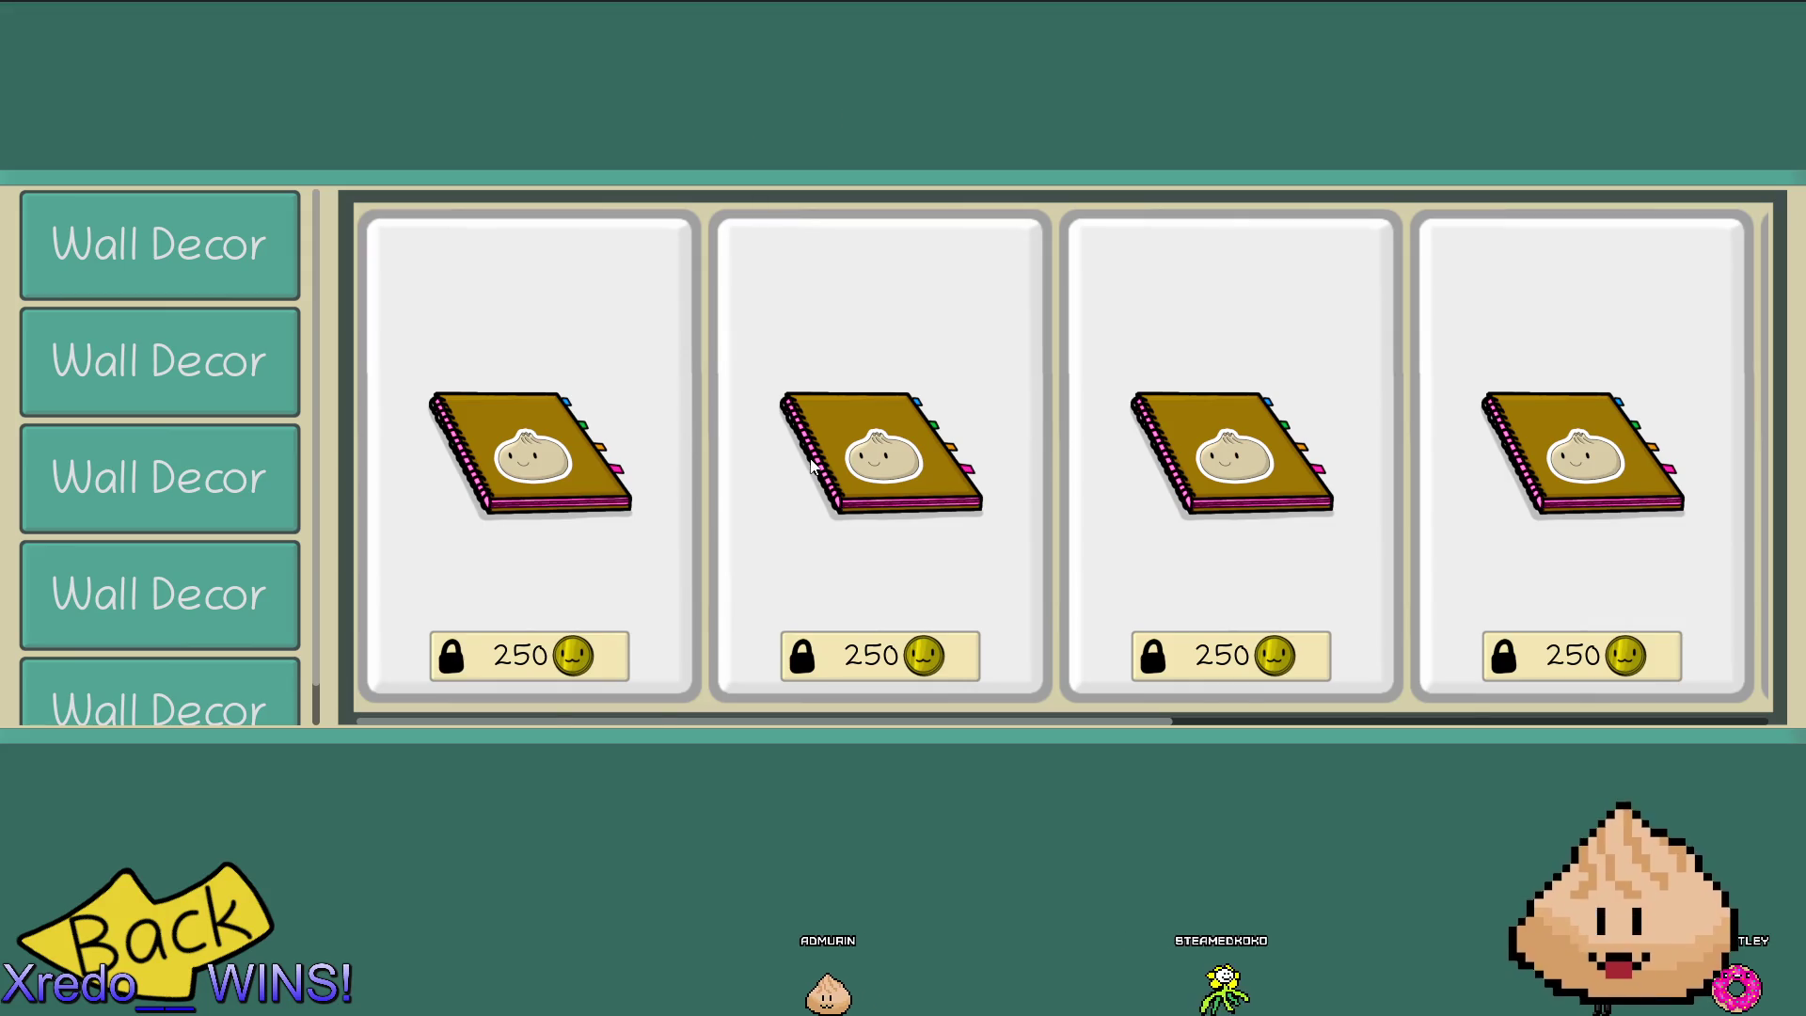
scroll(814, 464, up, 3)
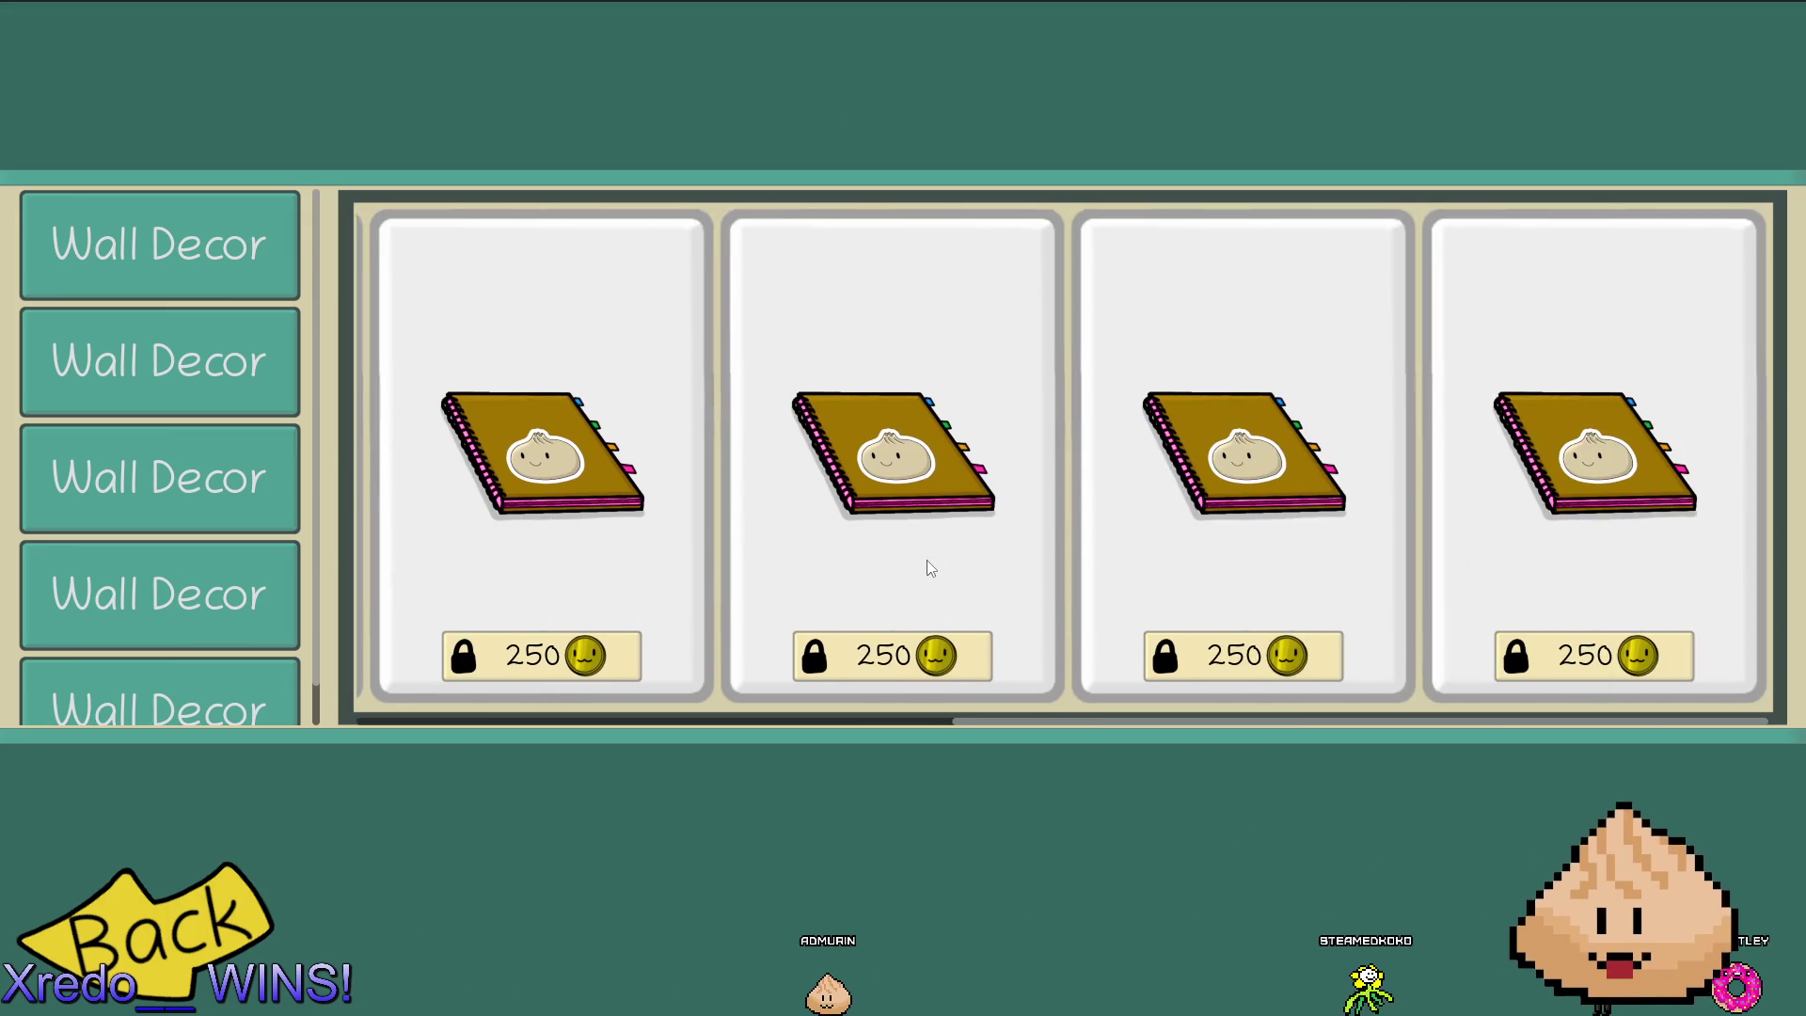
scroll(928, 566, down, 1)
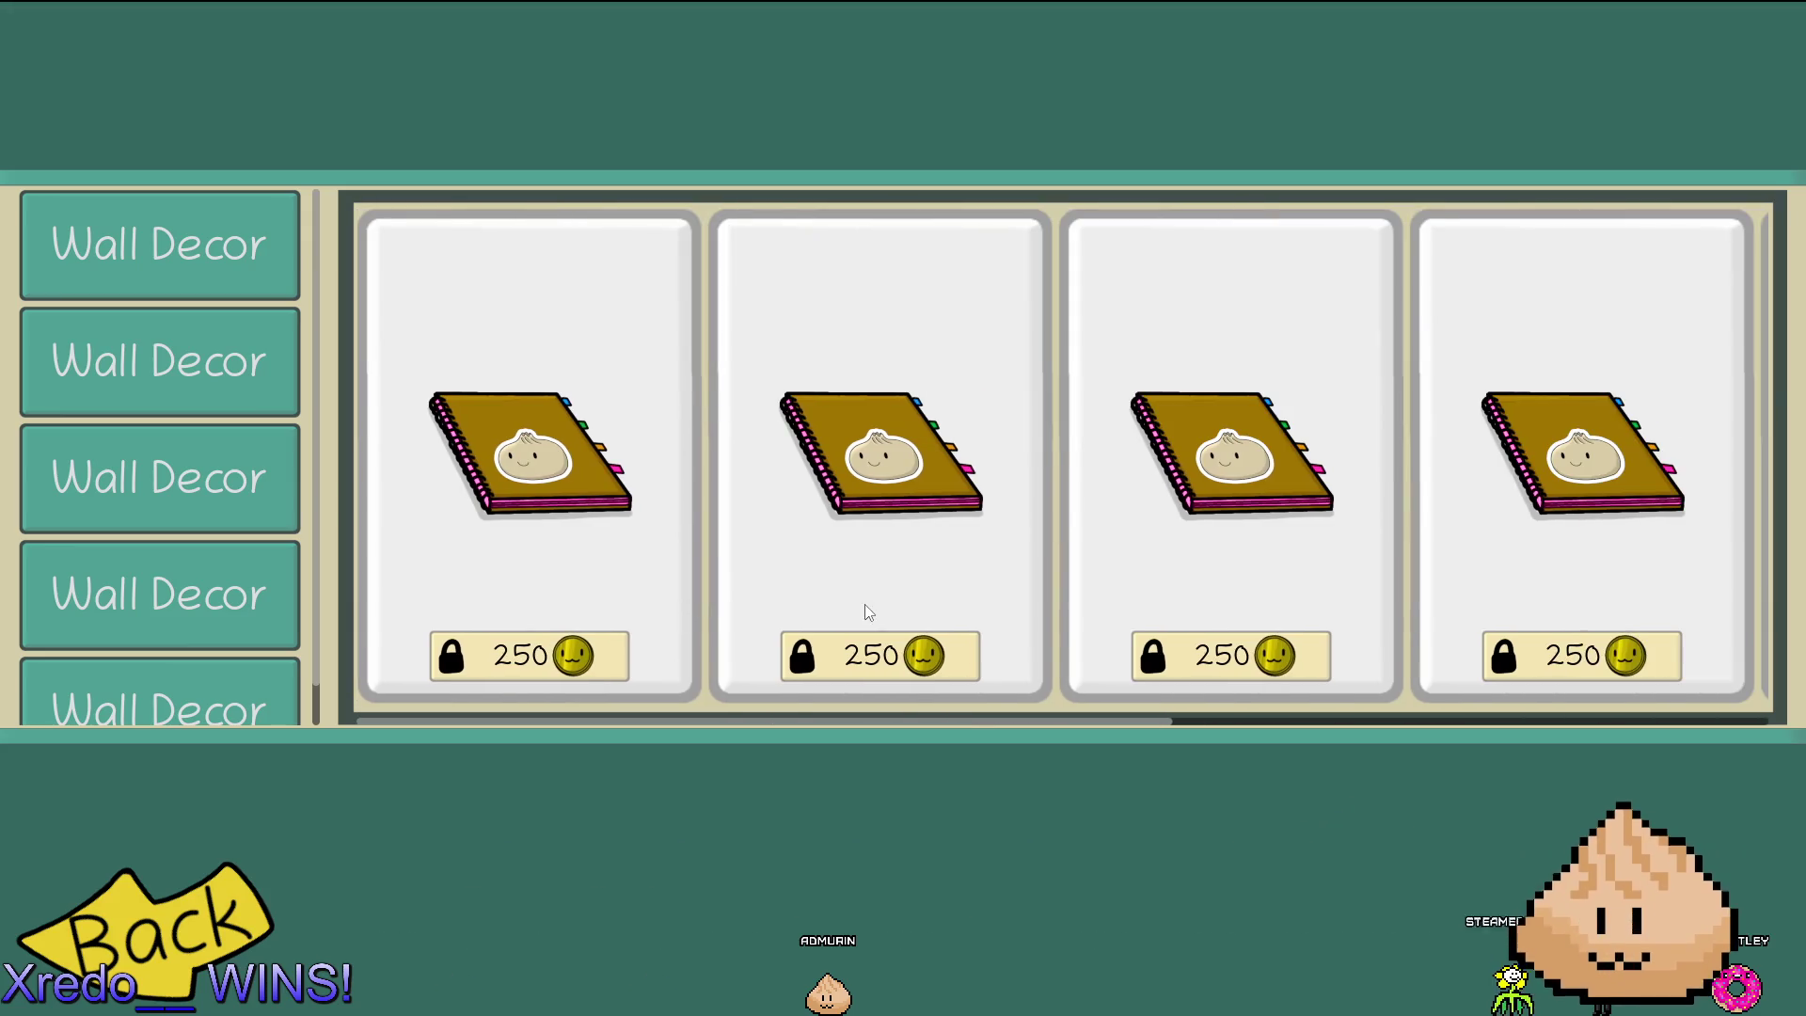
scroll(241, 589, down, 1)
scroll(155, 363, up, 1)
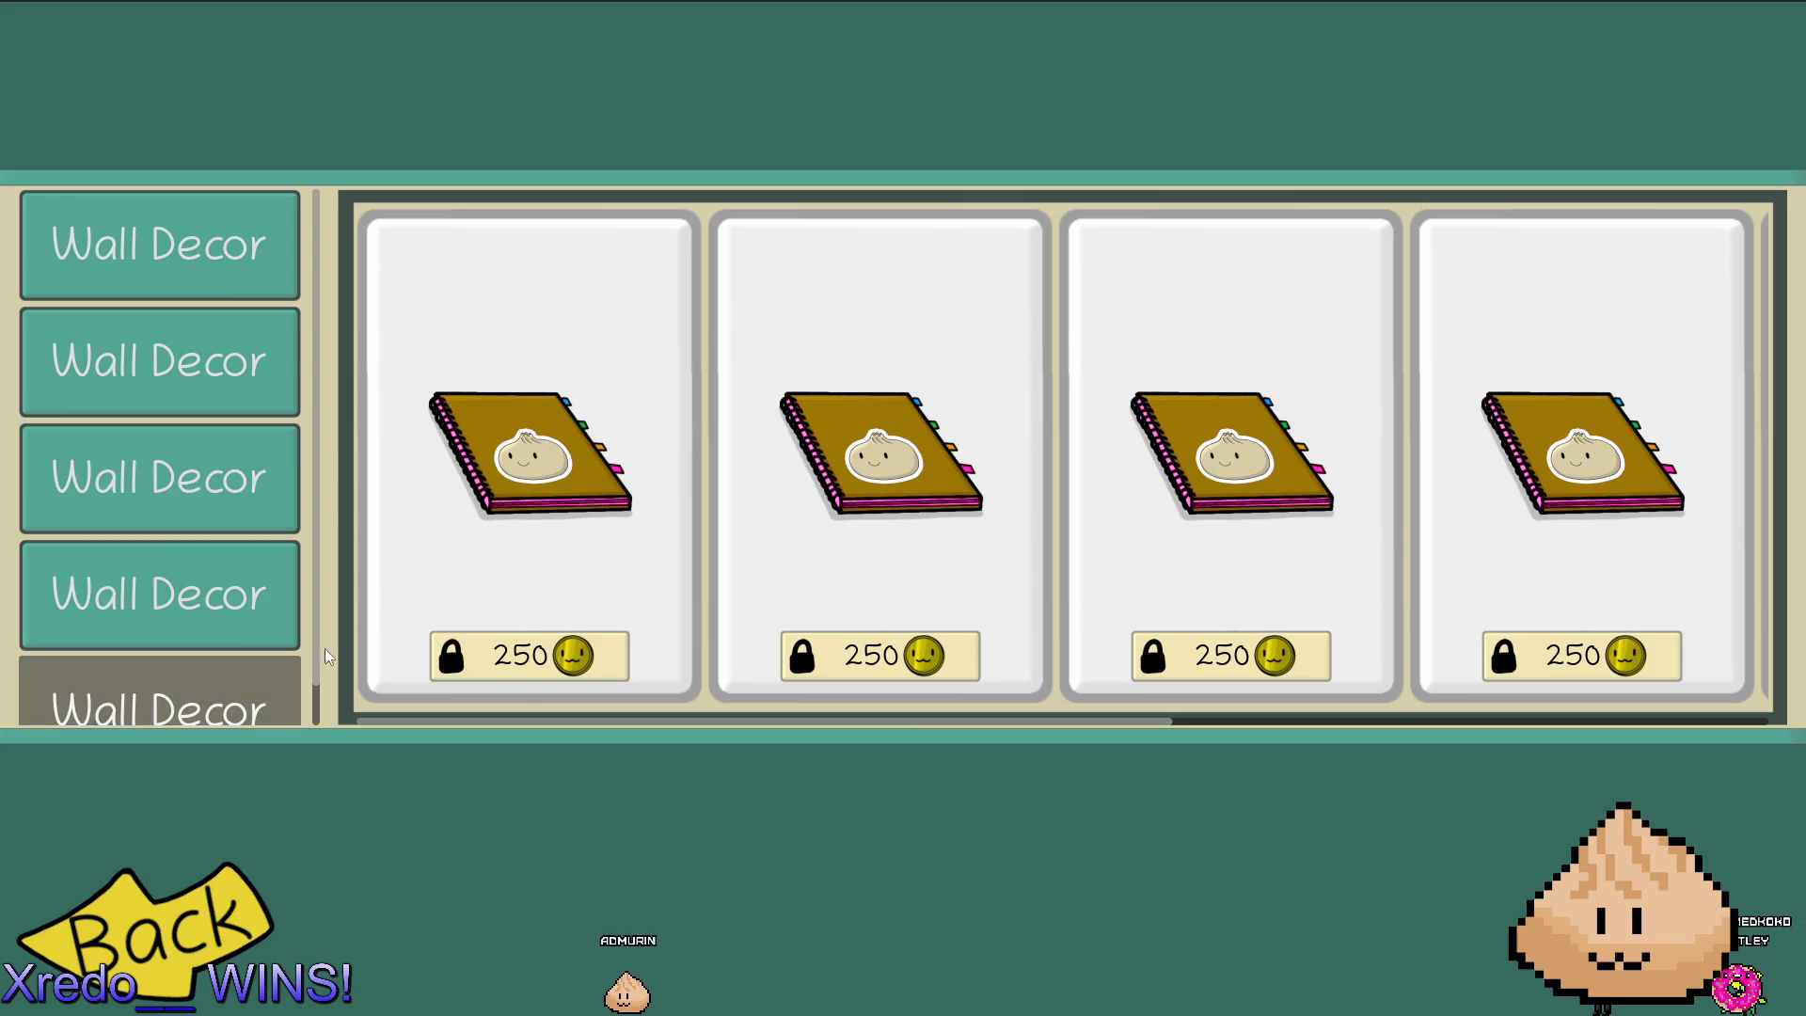
scroll(972, 519, down, 2)
scroll(971, 519, up, 2)
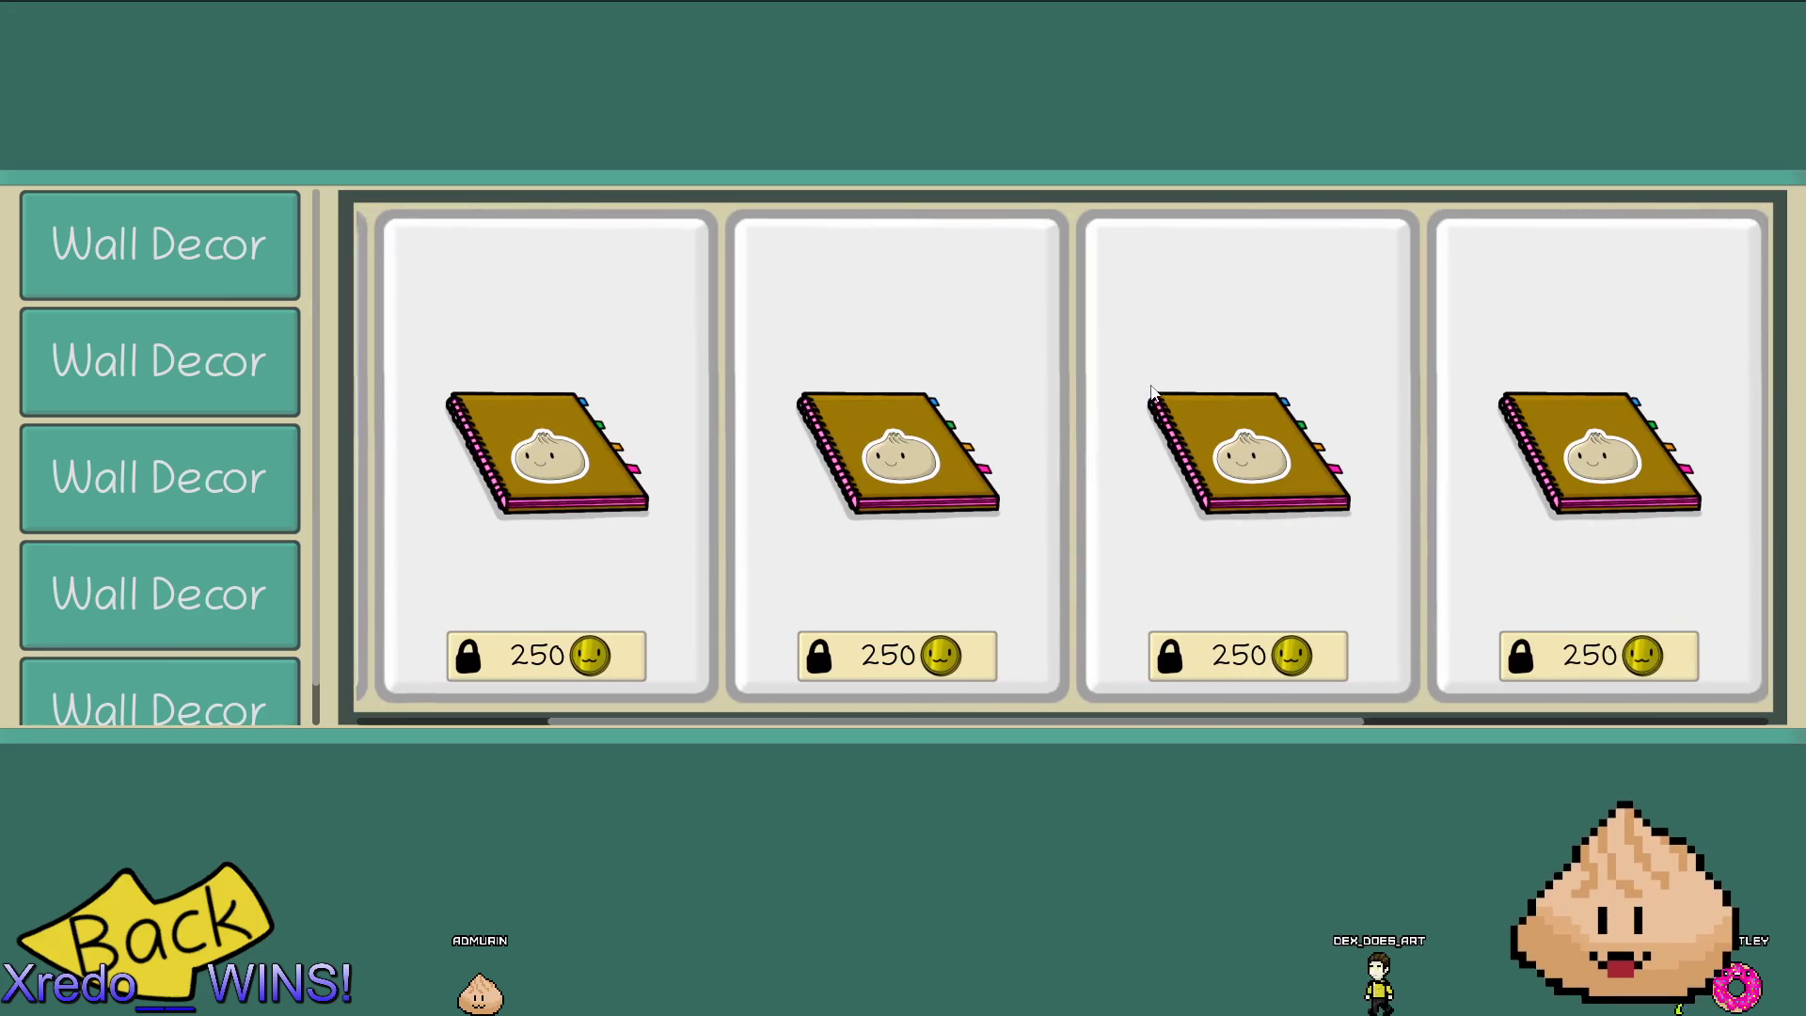
scroll(1039, 629, up, 1)
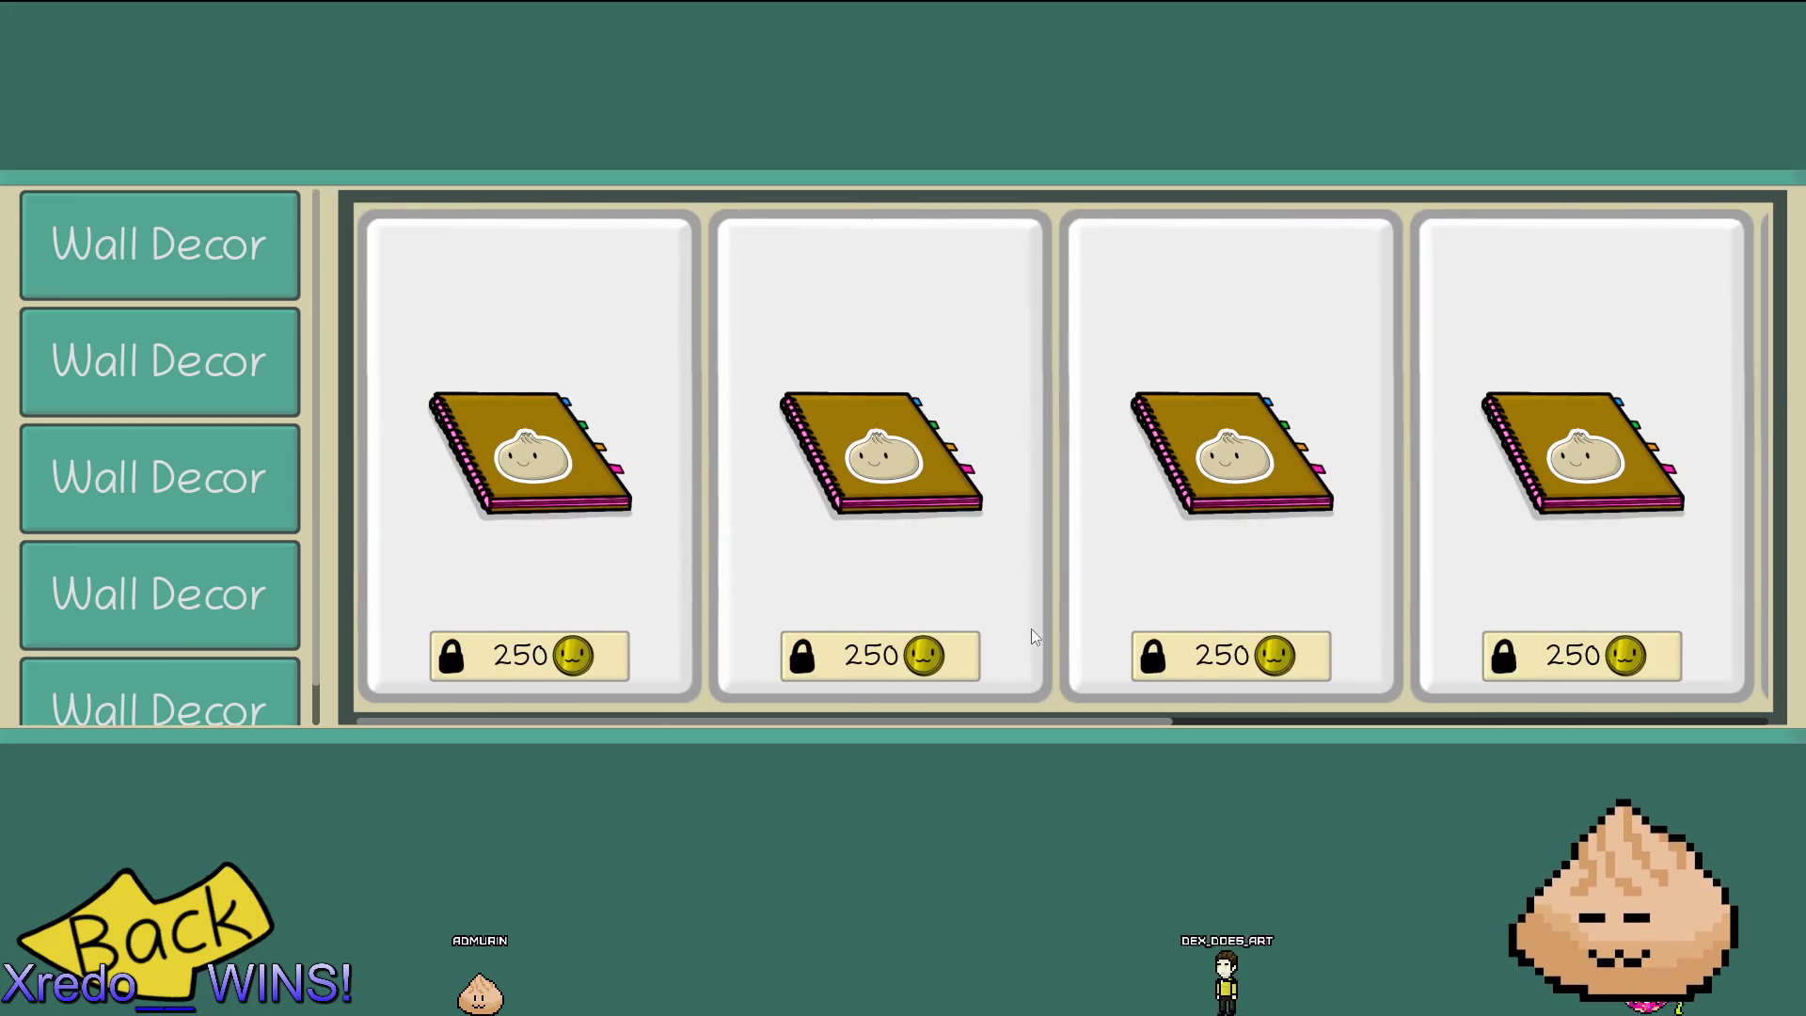
key(F8)
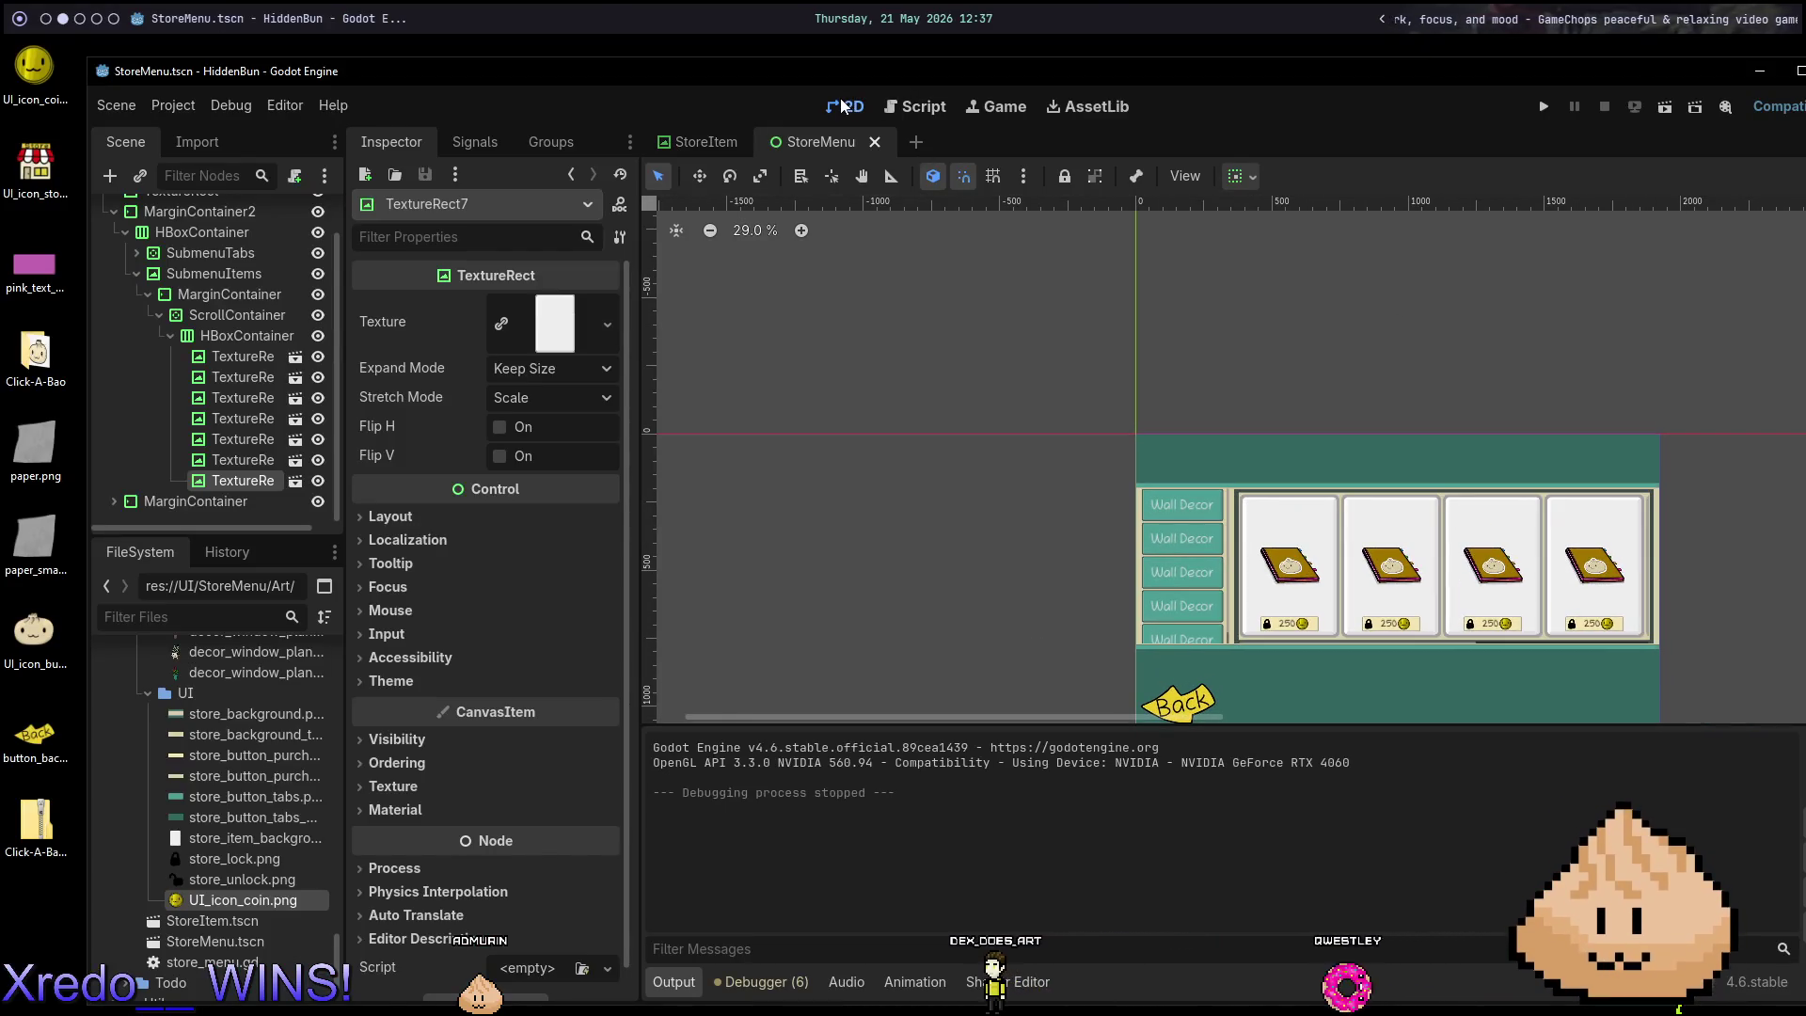
Open room.tscn, run the game with F5 to view the store, then return to StoreMenu.
key(ctrl+shift+o)
text(room)
key(Return)
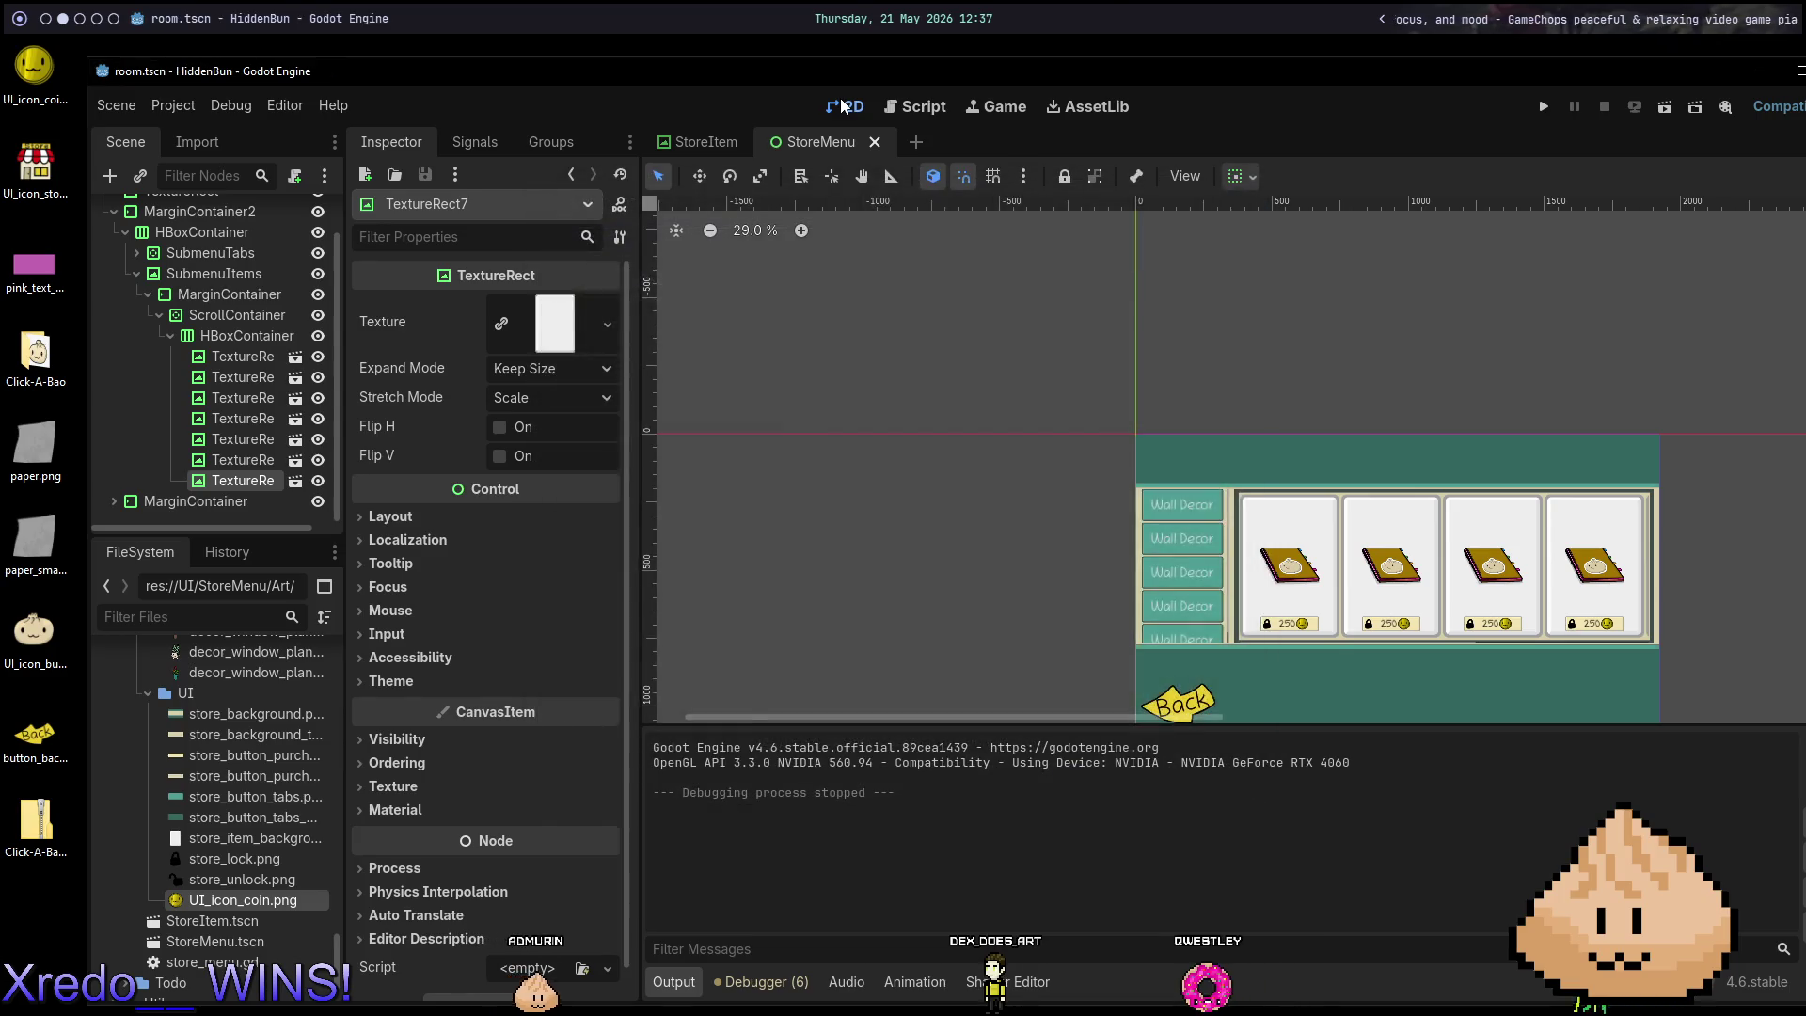
key(F5)
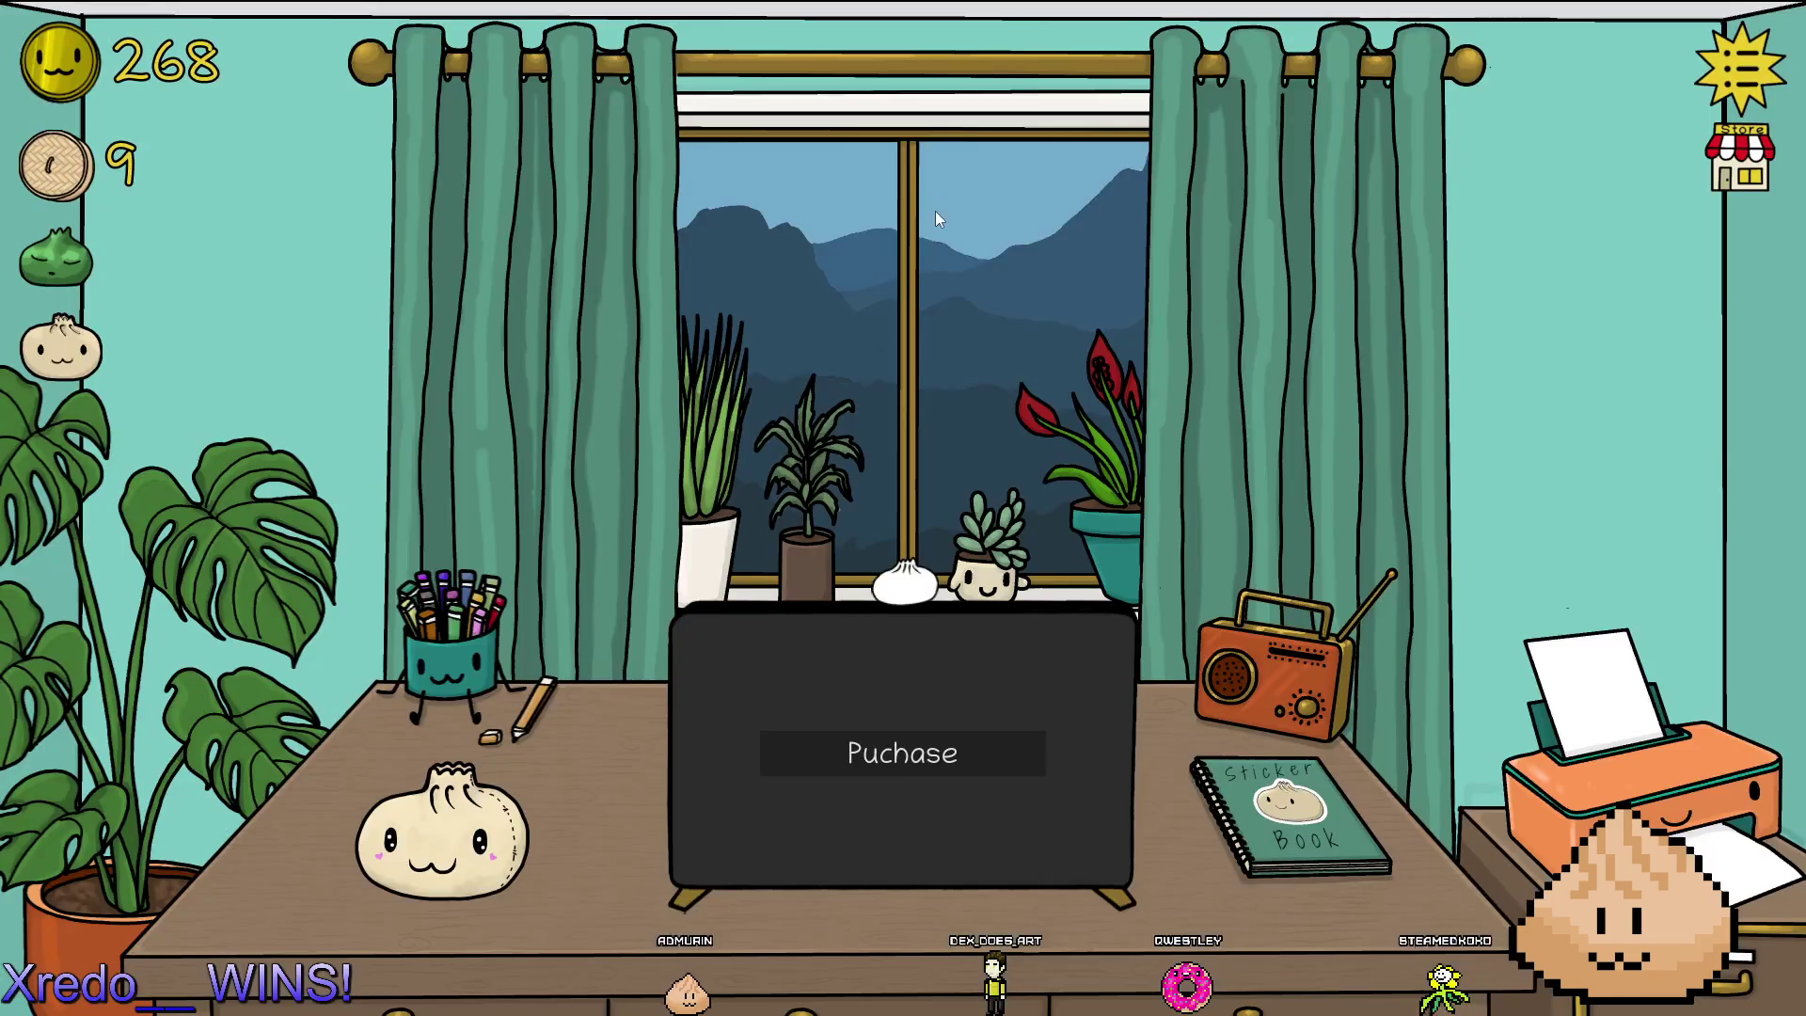
click(1776, 162)
scroll(1034, 487, down, 2)
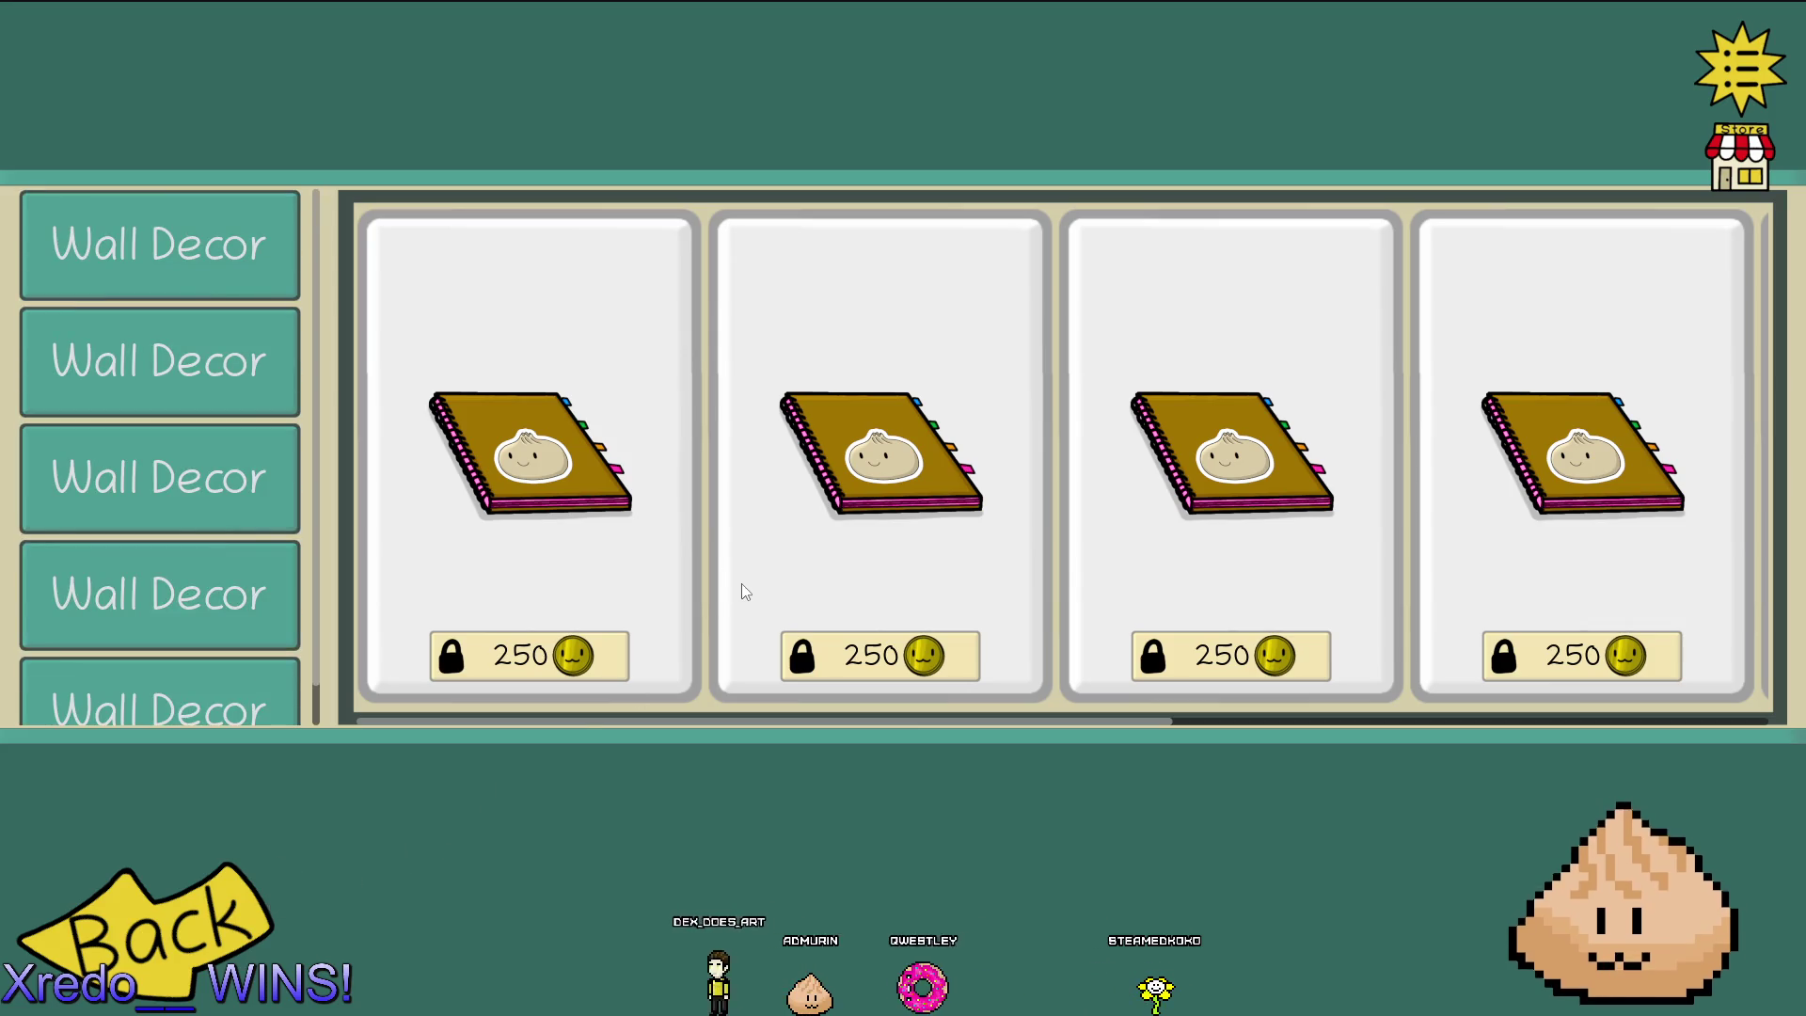
key(F8)
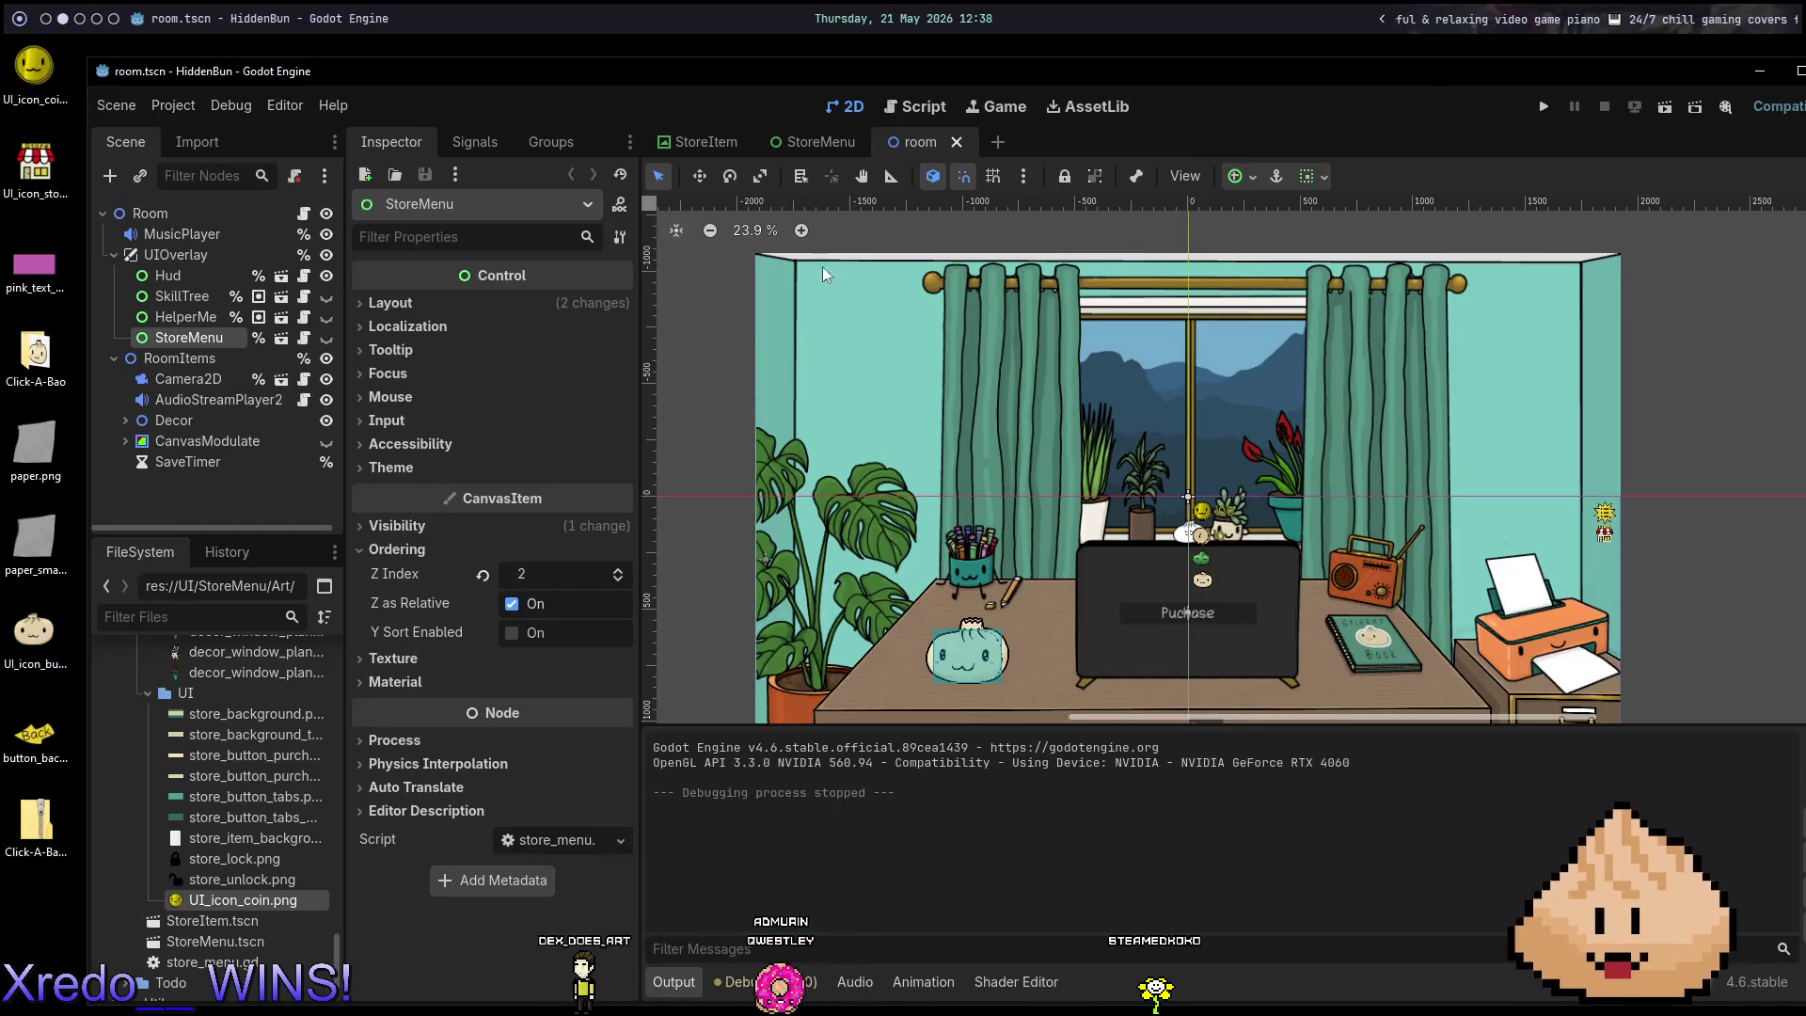
click(843, 146)
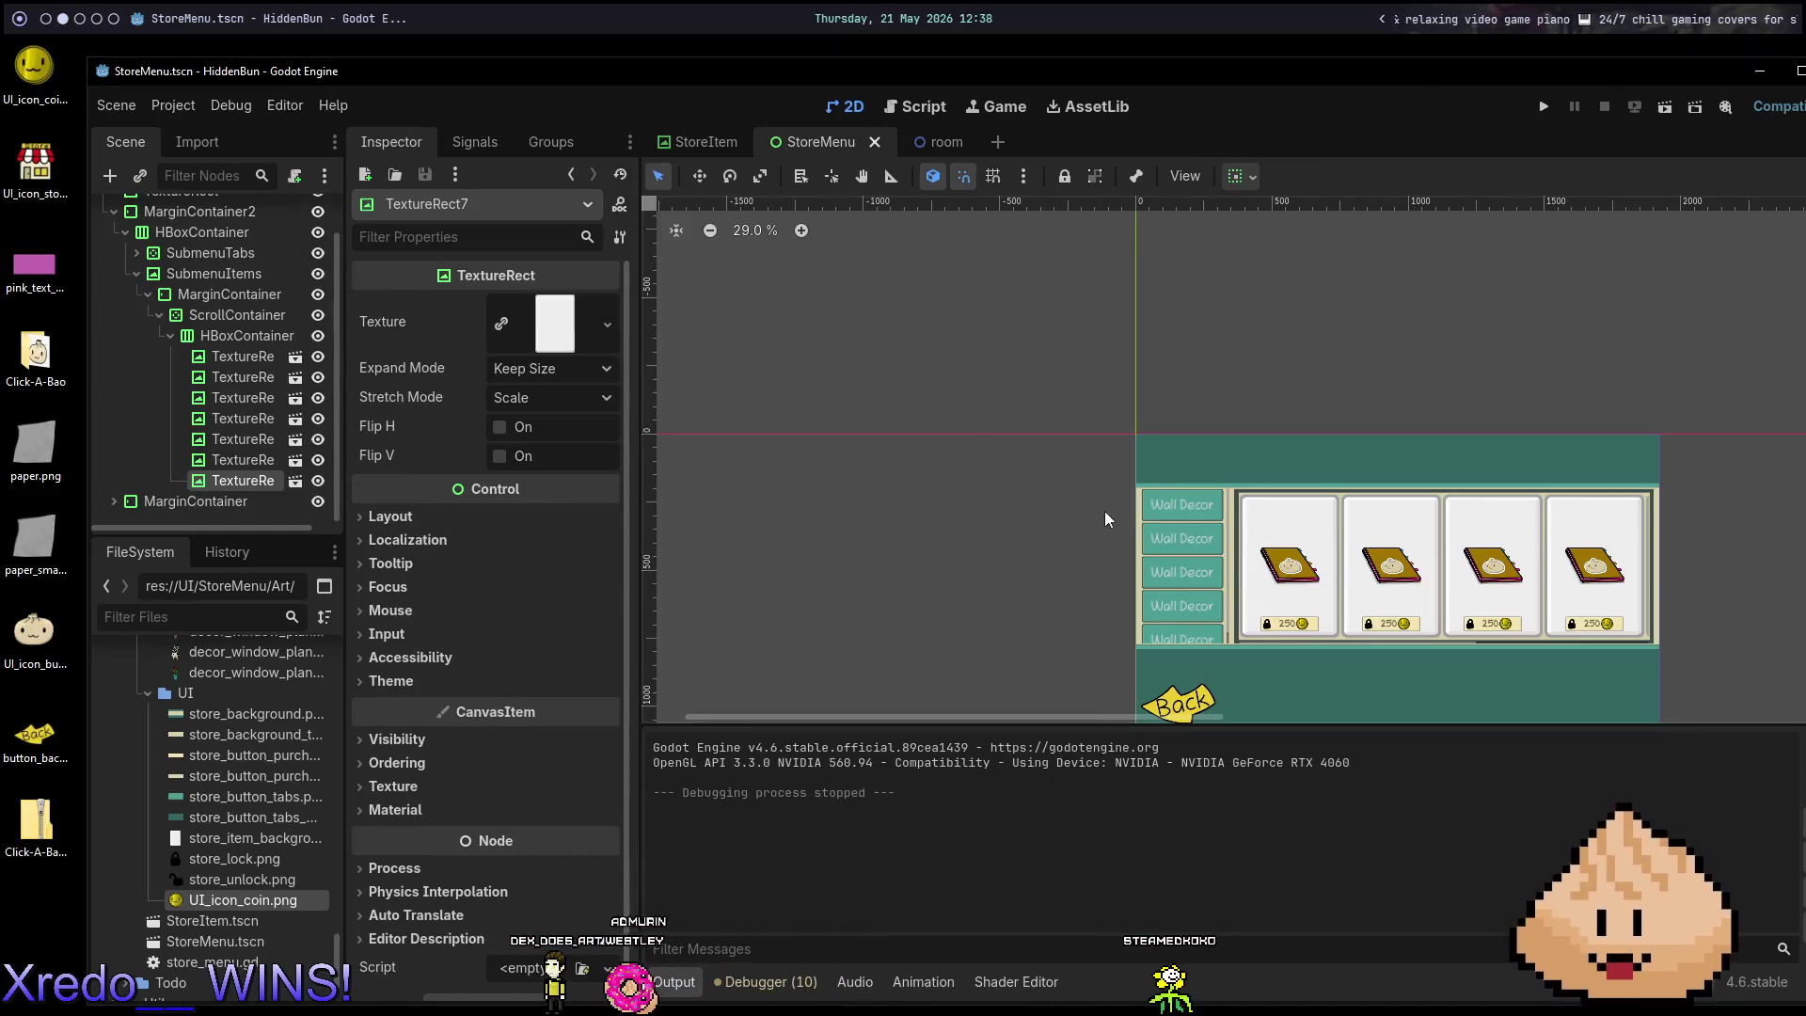
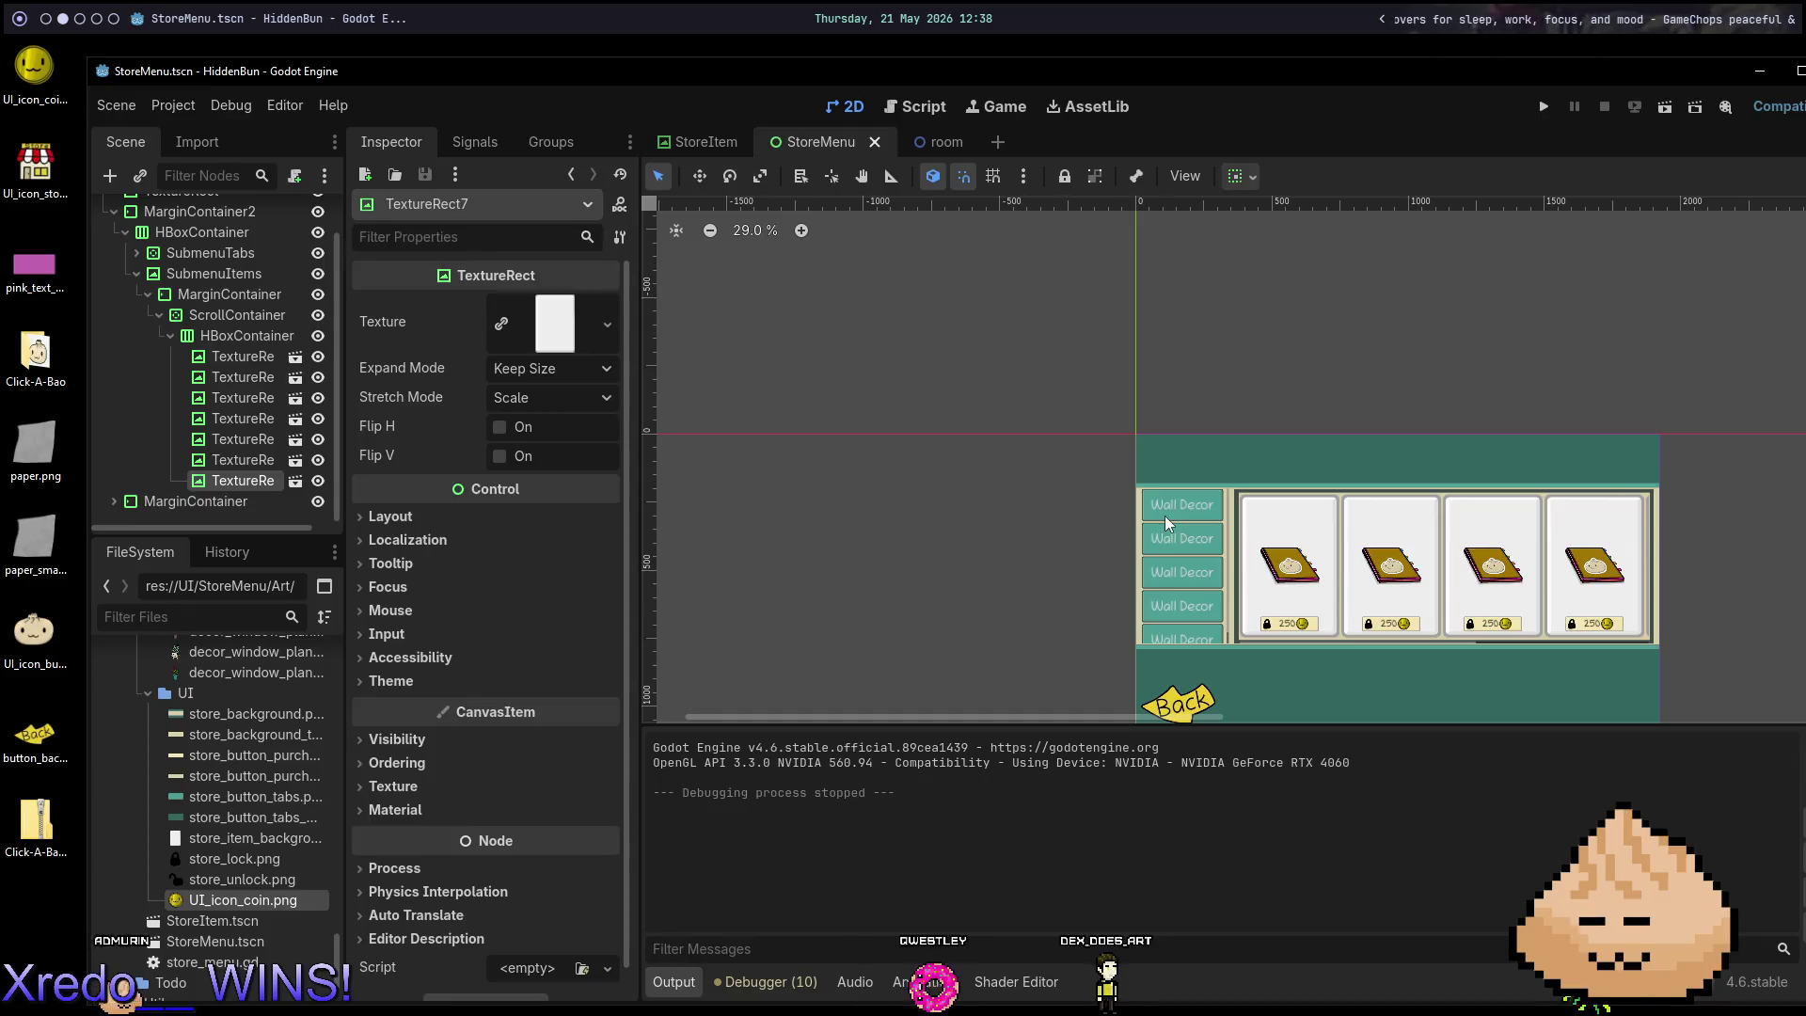
Scroll the FileSystem dock up to the StoreMenu Art folder and maximize the Godot window.
scroll(255, 739, up, 10)
scroll(256, 738, up, 5)
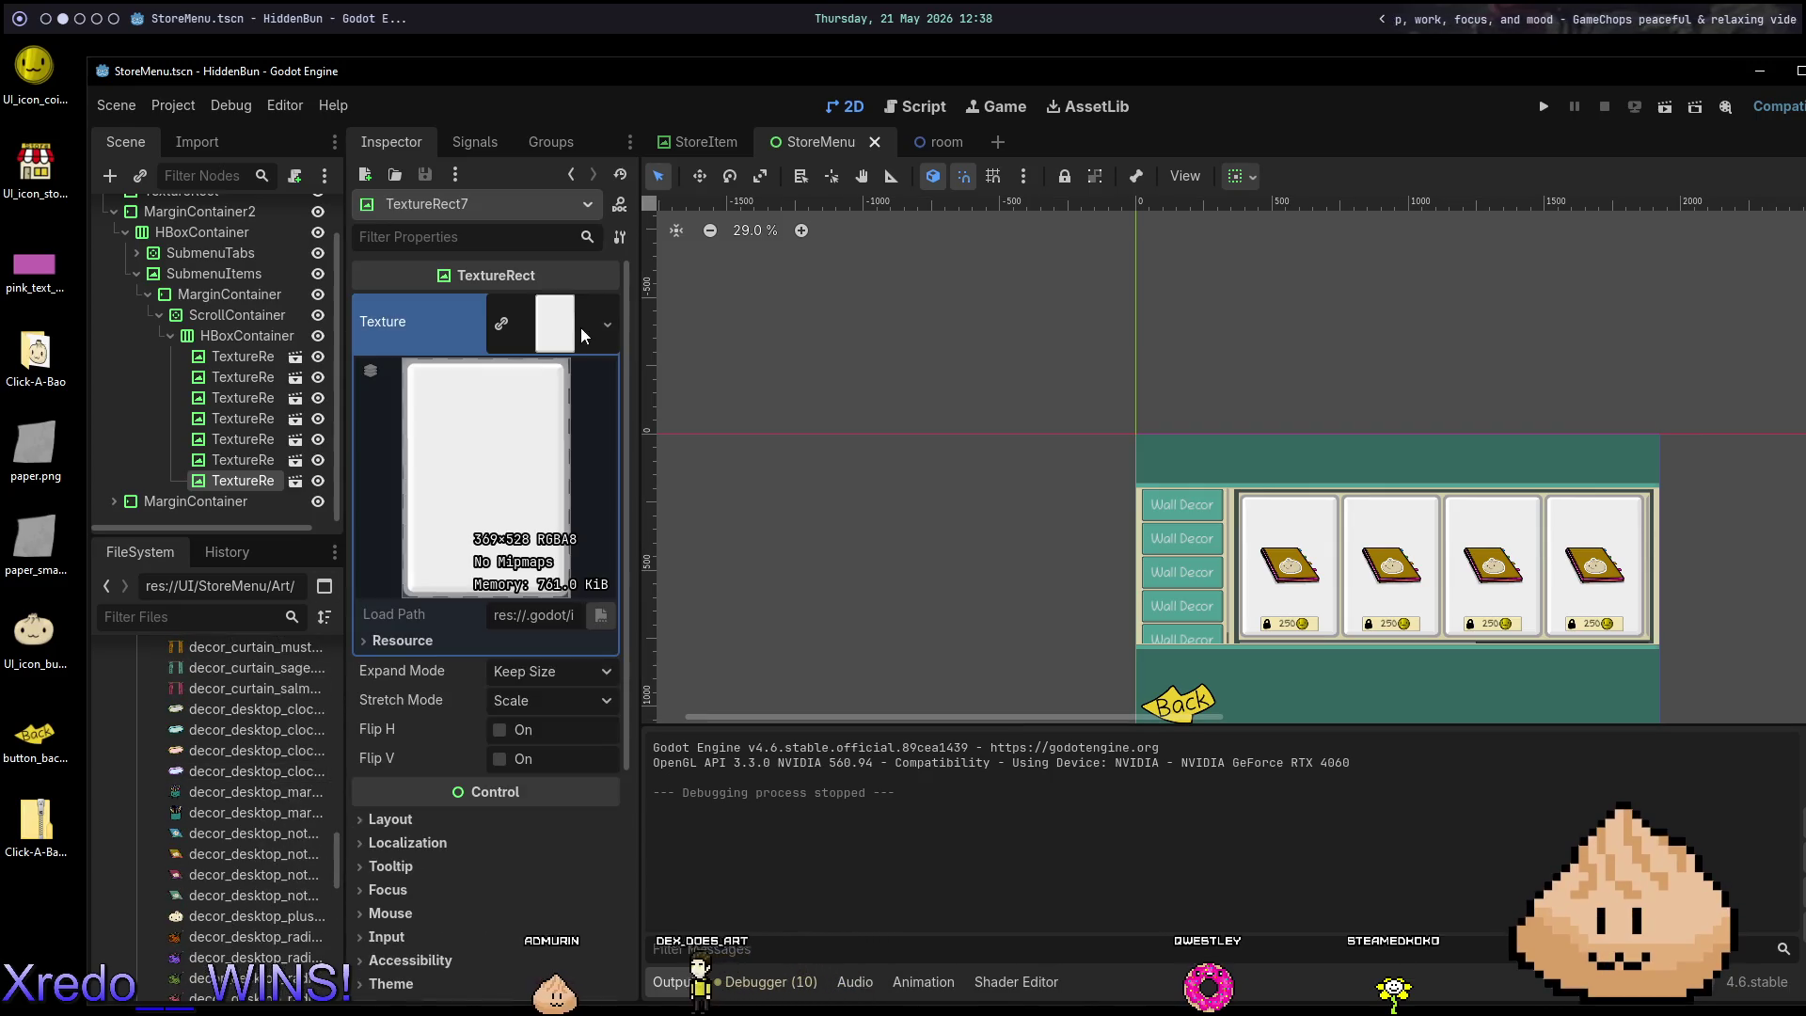
scroll(261, 706, up, 3)
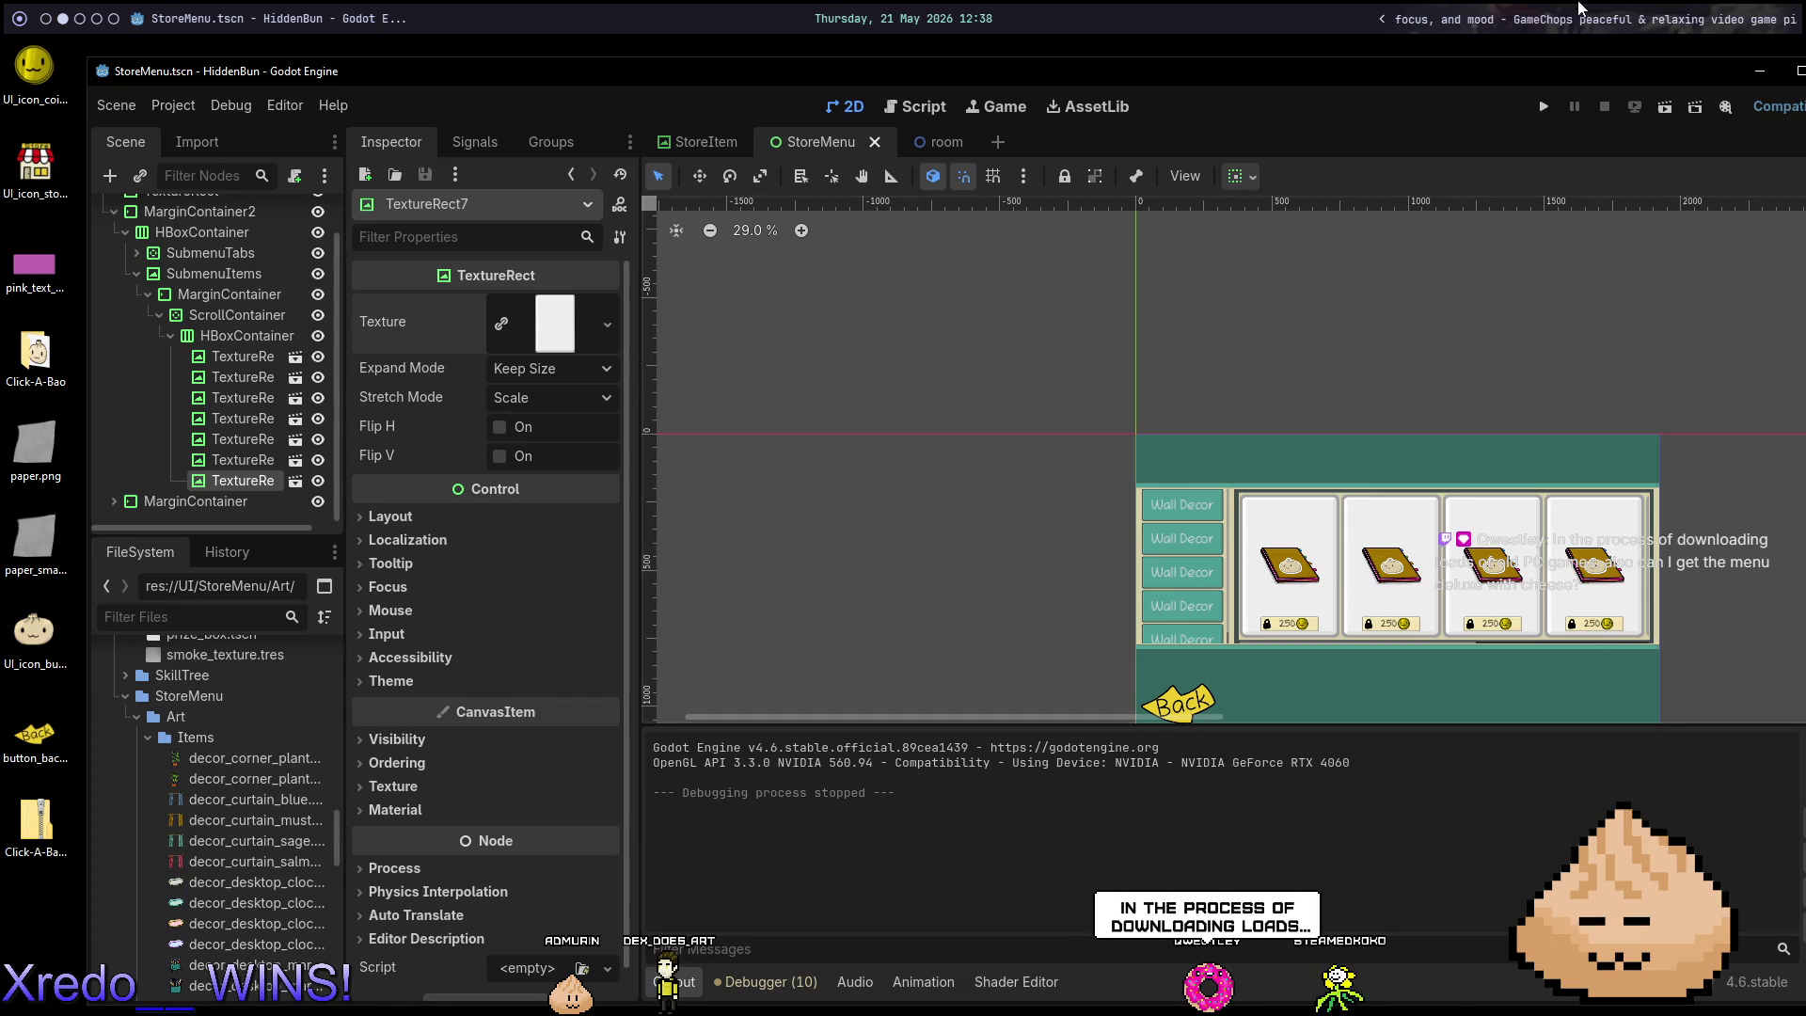
double_click(1508, 70)
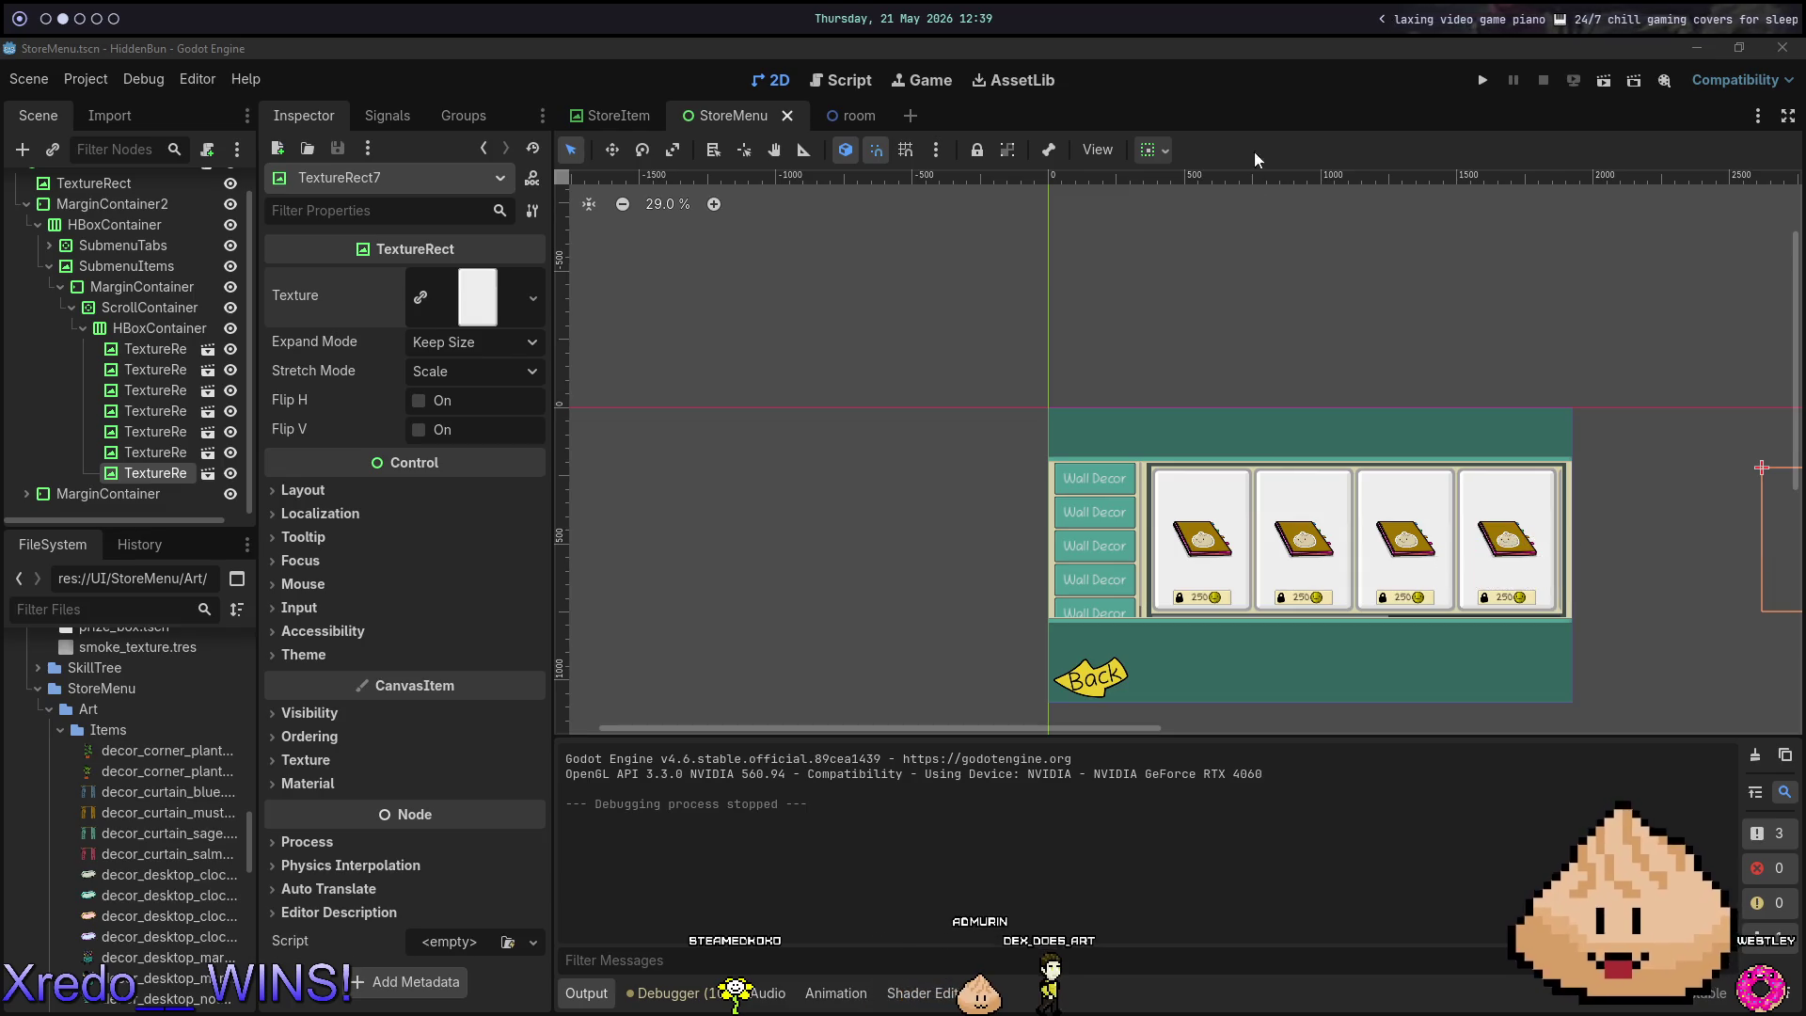
Zoom into the notebook item cards in the 2D viewport to inspect their art.
click(1261, 107)
scroll(1223, 544, up, 8)
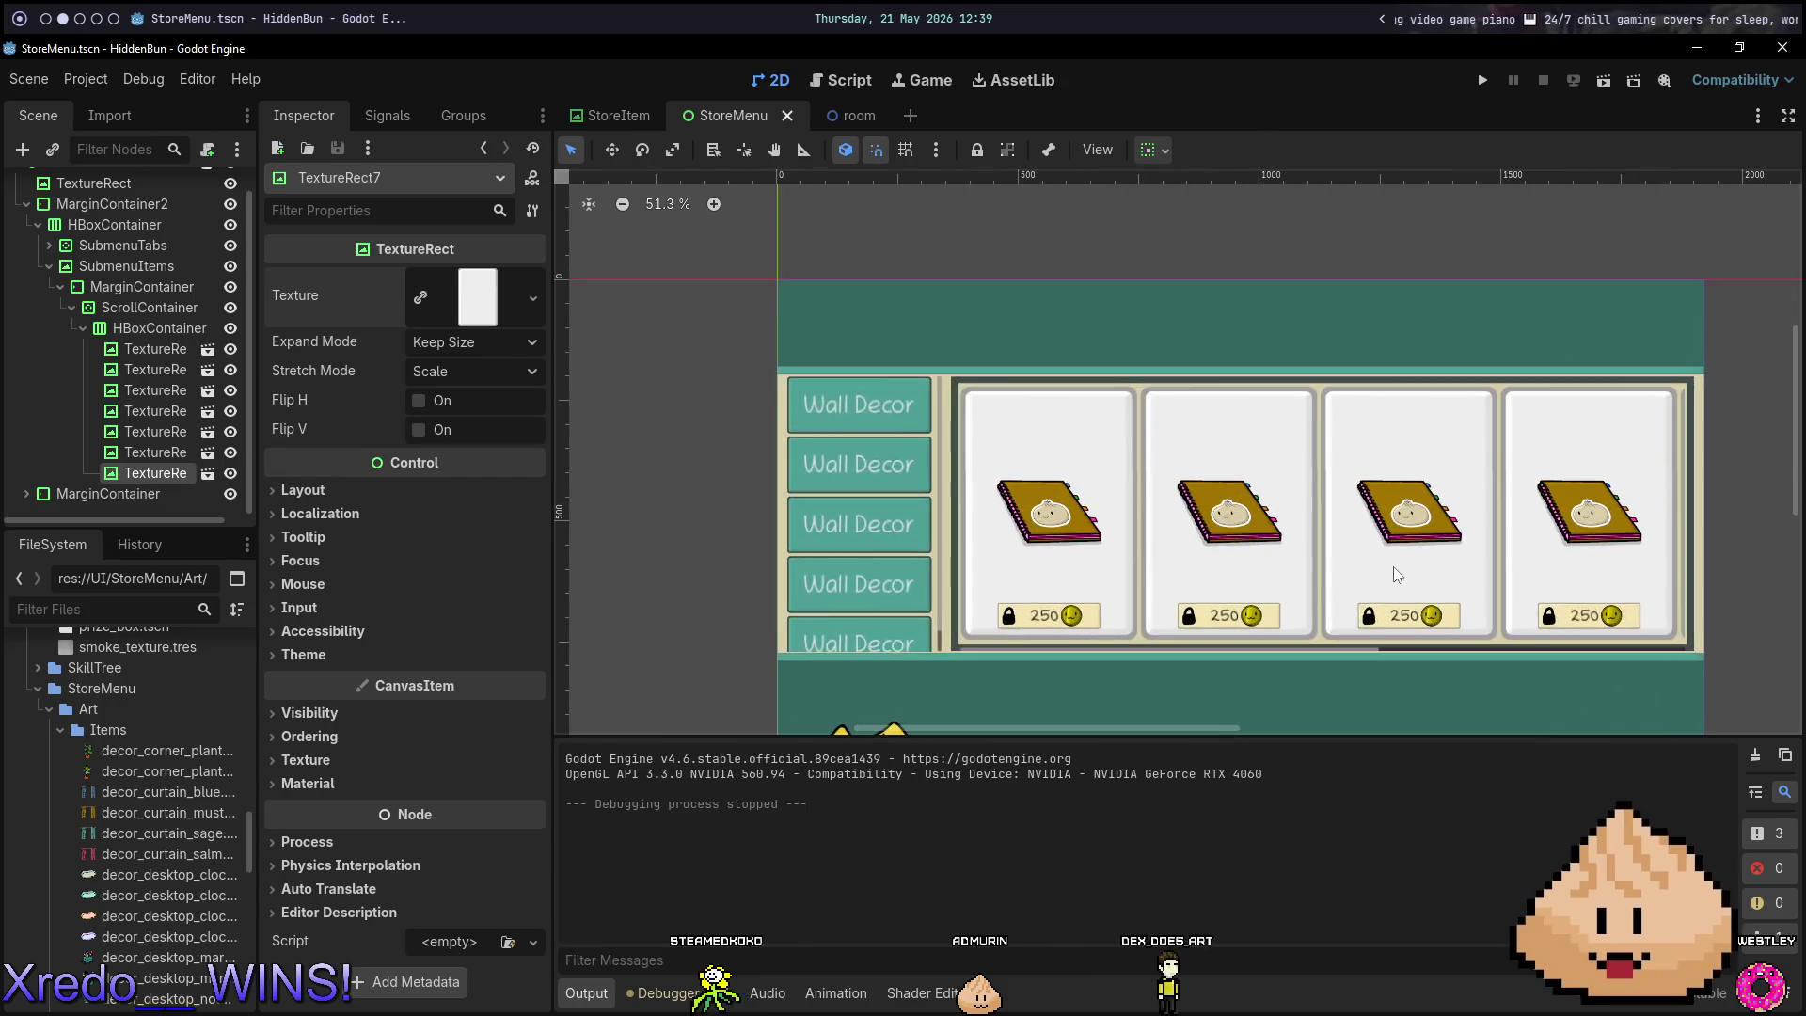
scroll(1011, 456, up, 10)
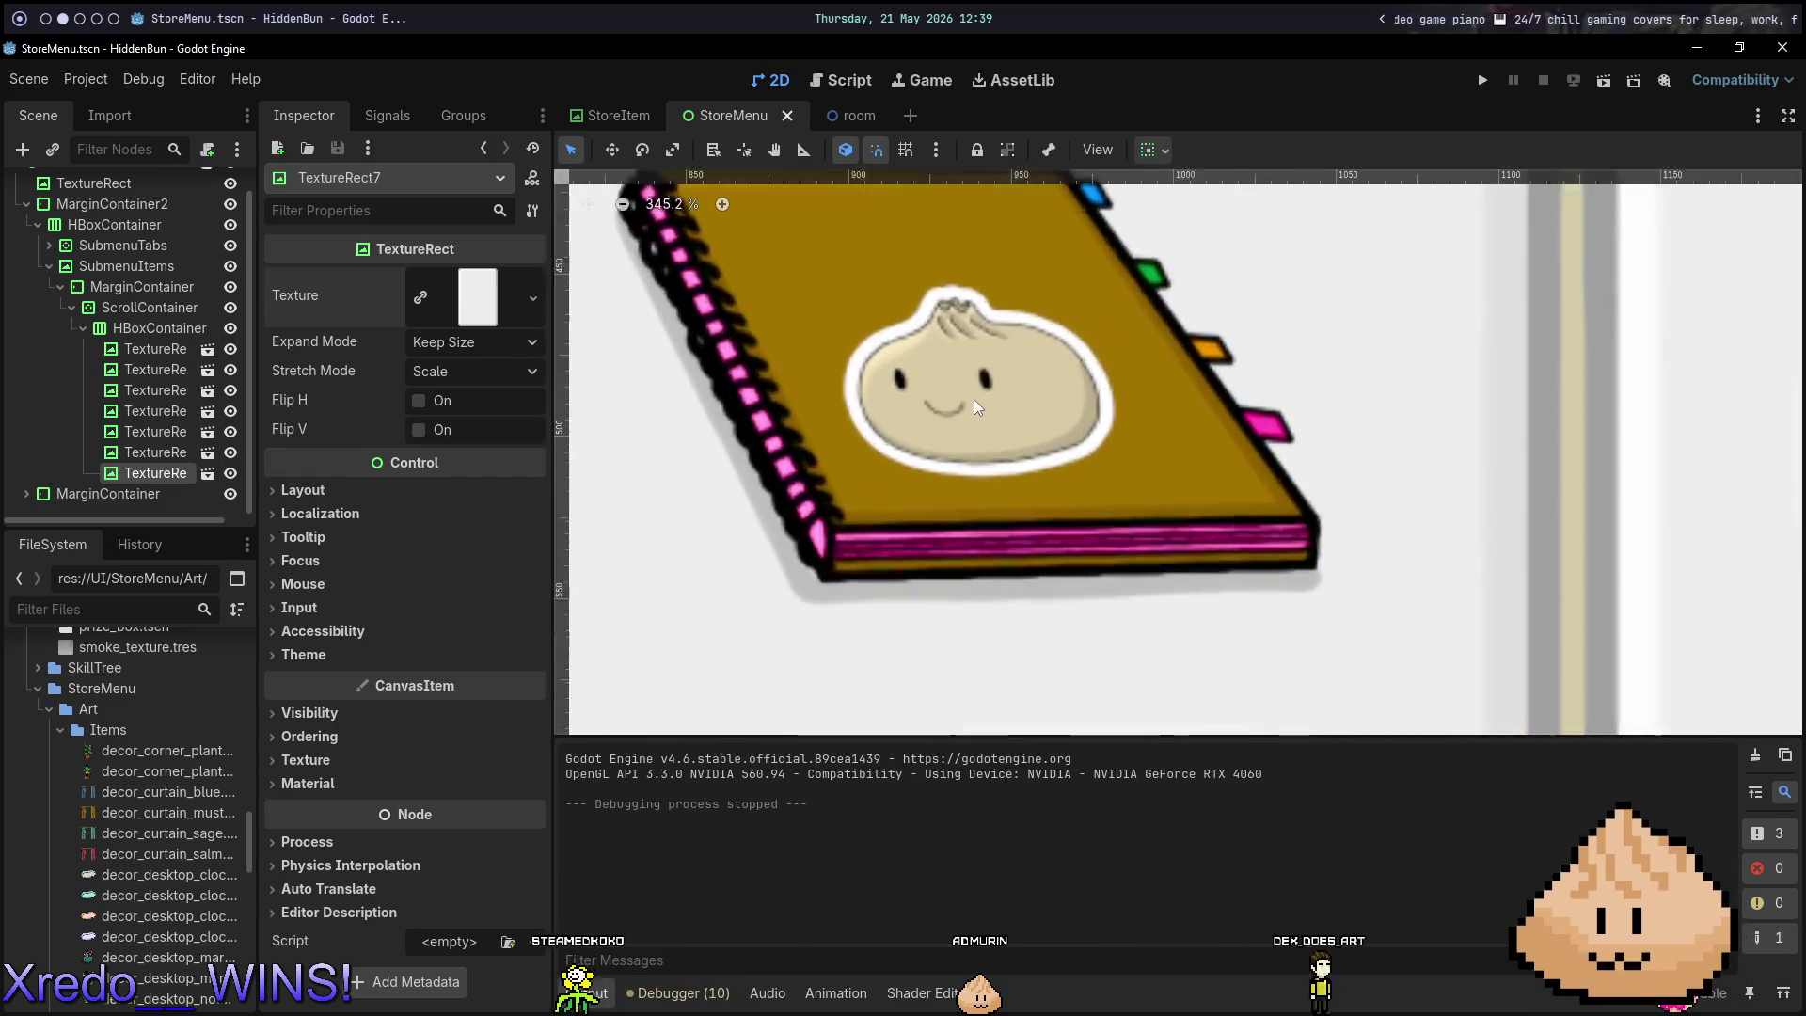
scroll(1011, 413, down, 6)
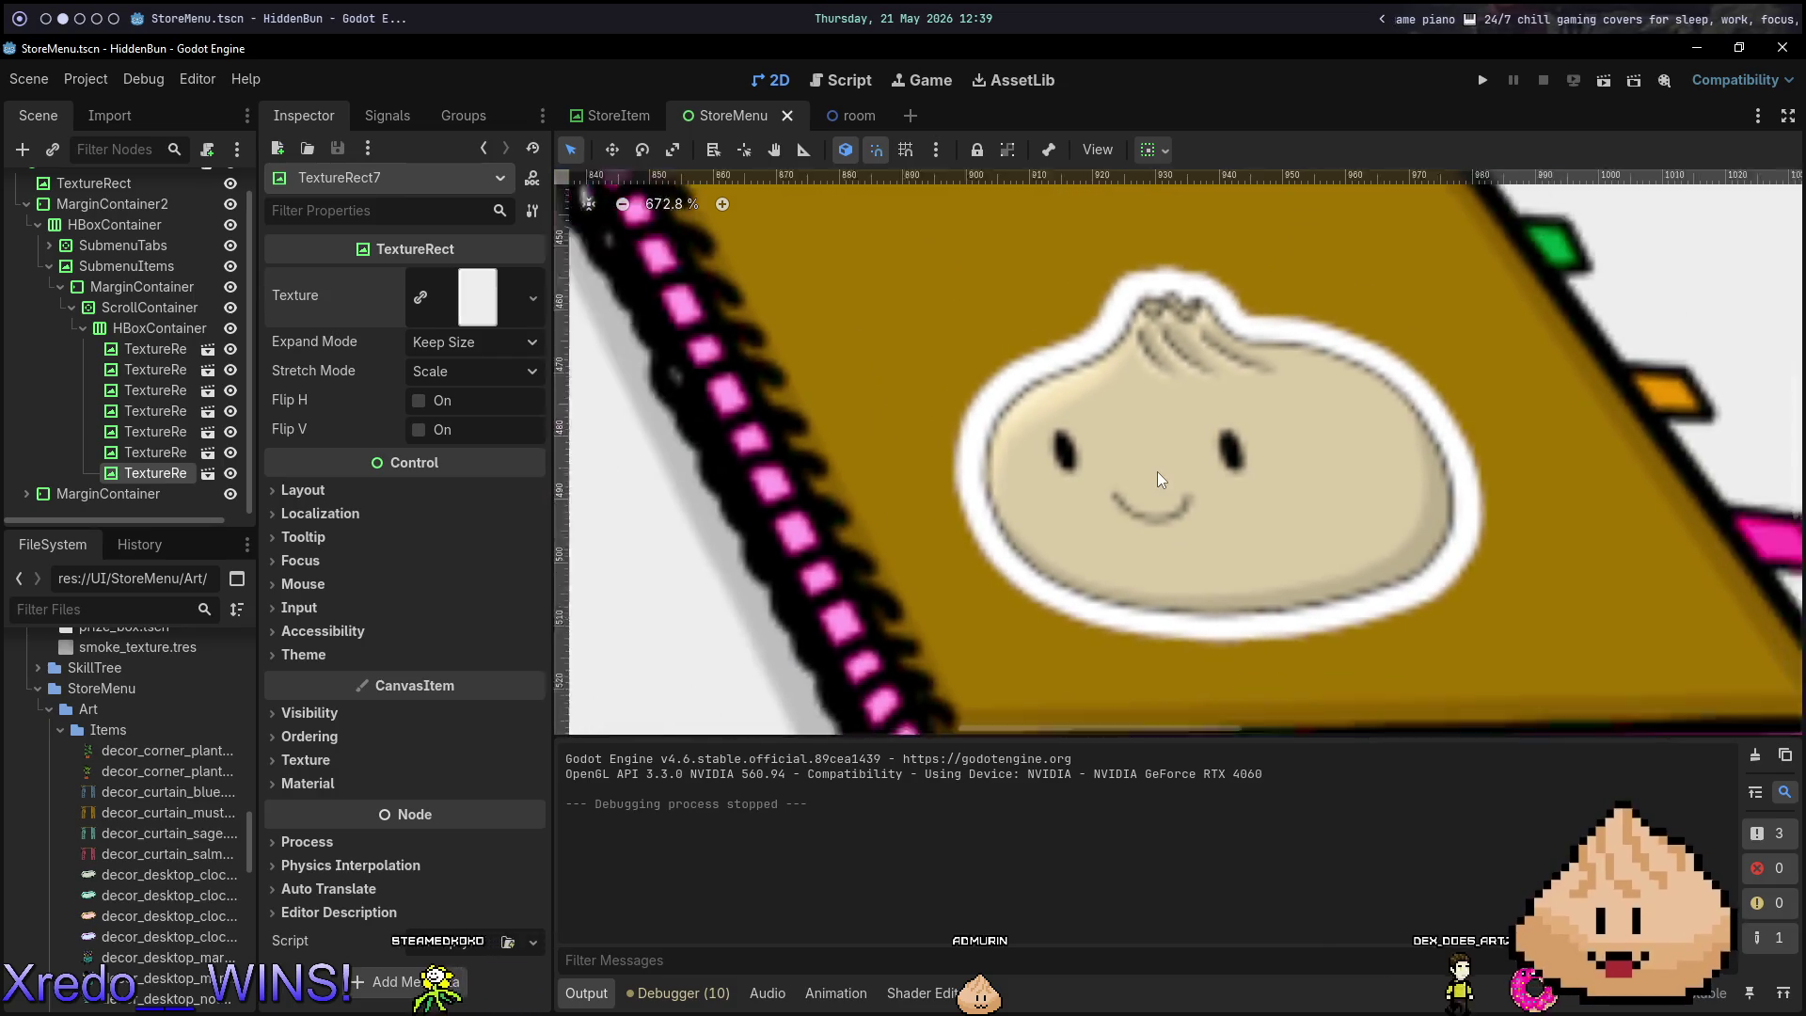
scroll(1161, 472, down, 3)
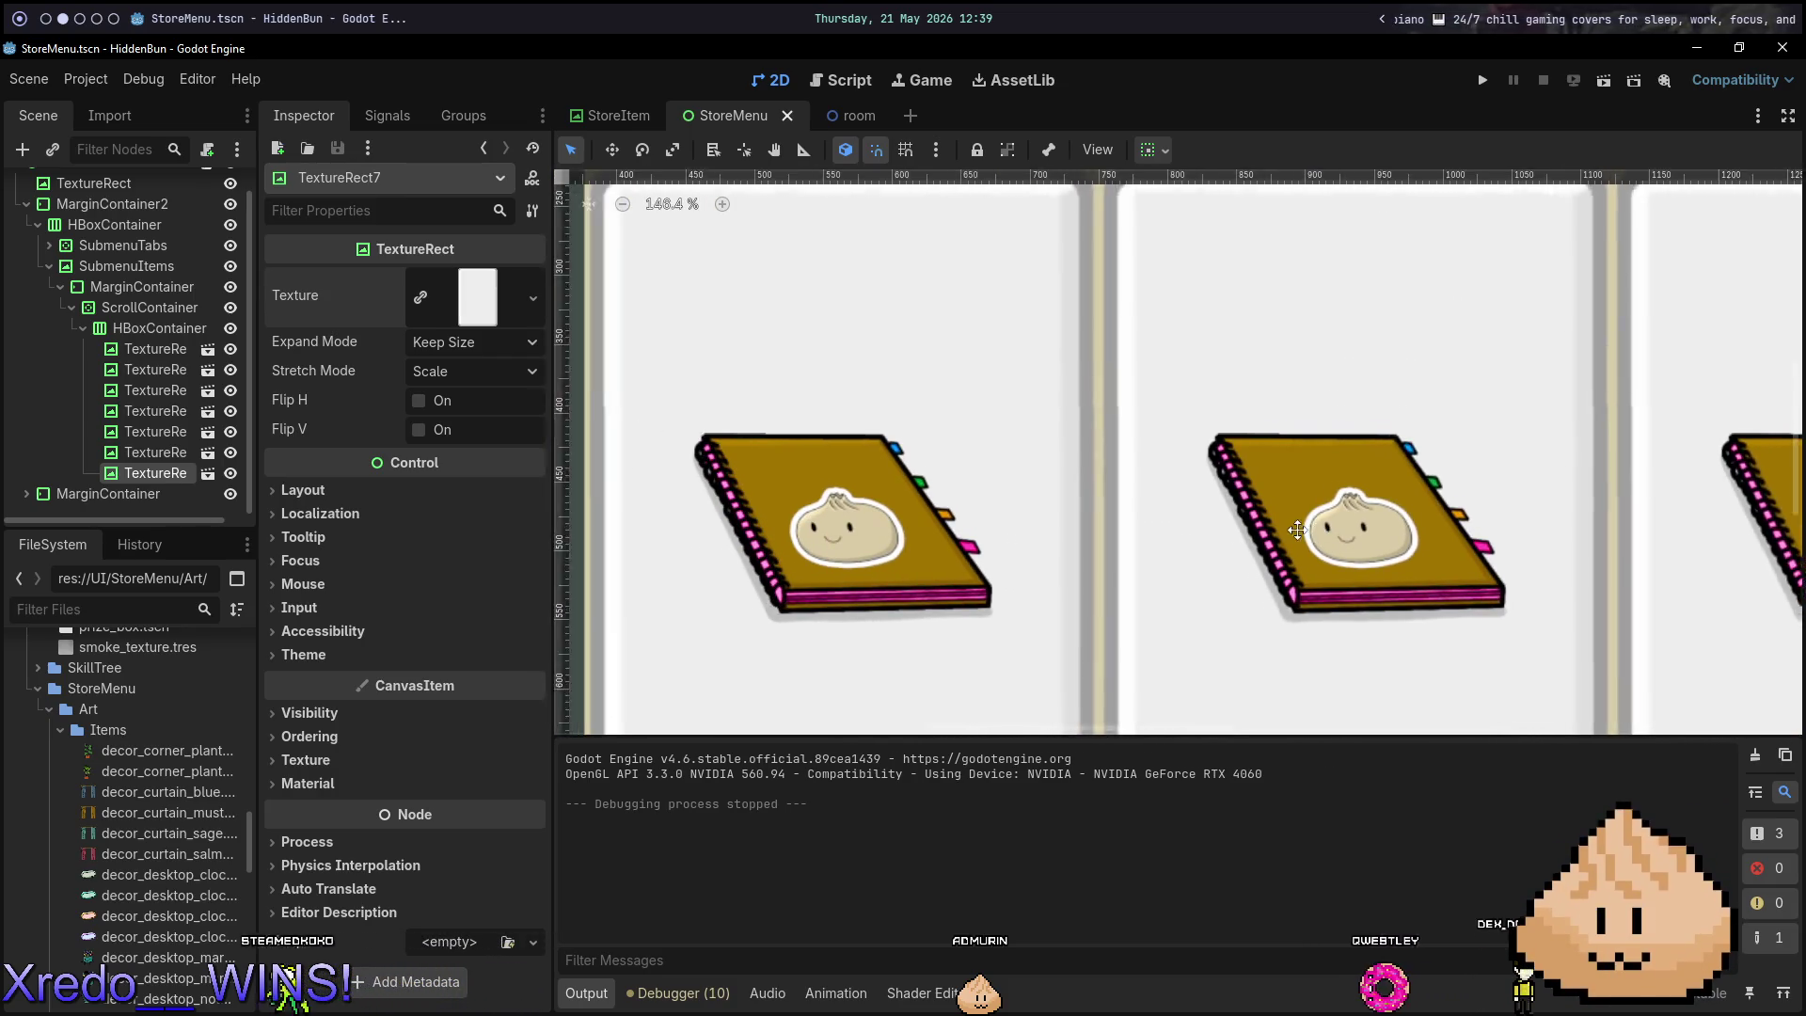
scroll(1051, 535, right, 8)
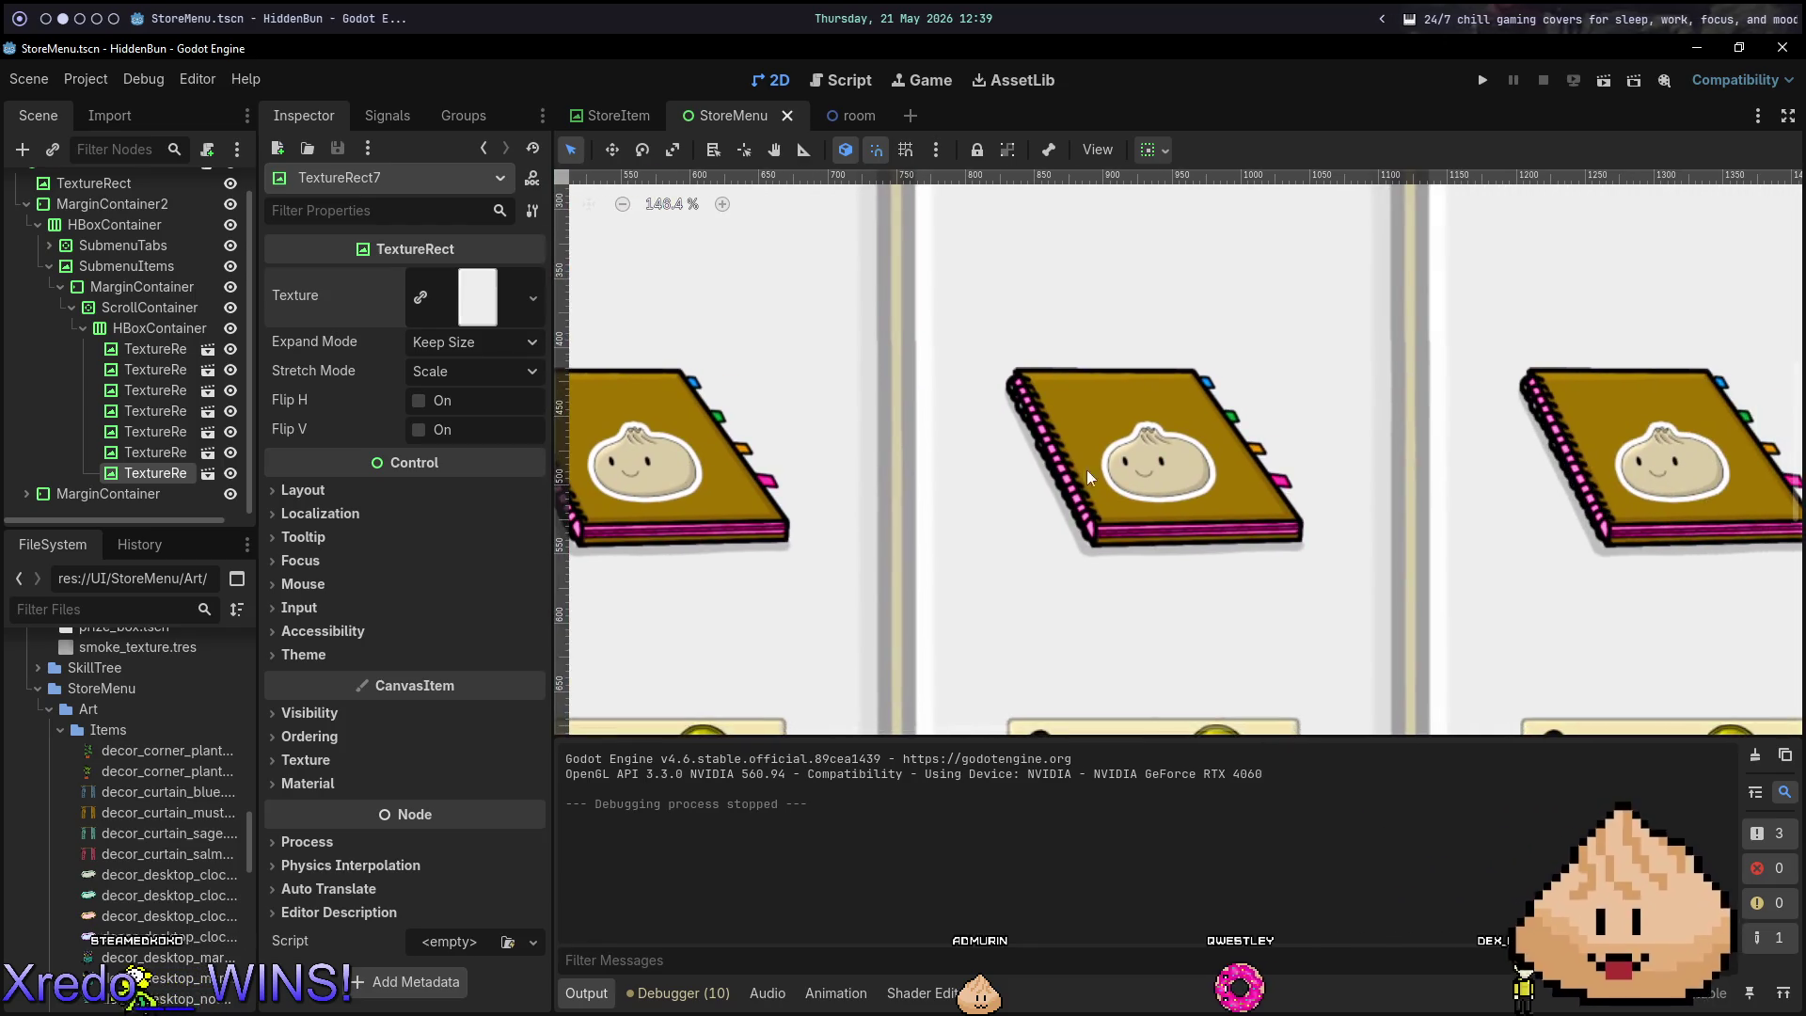
scroll(1514, 467, right, 4)
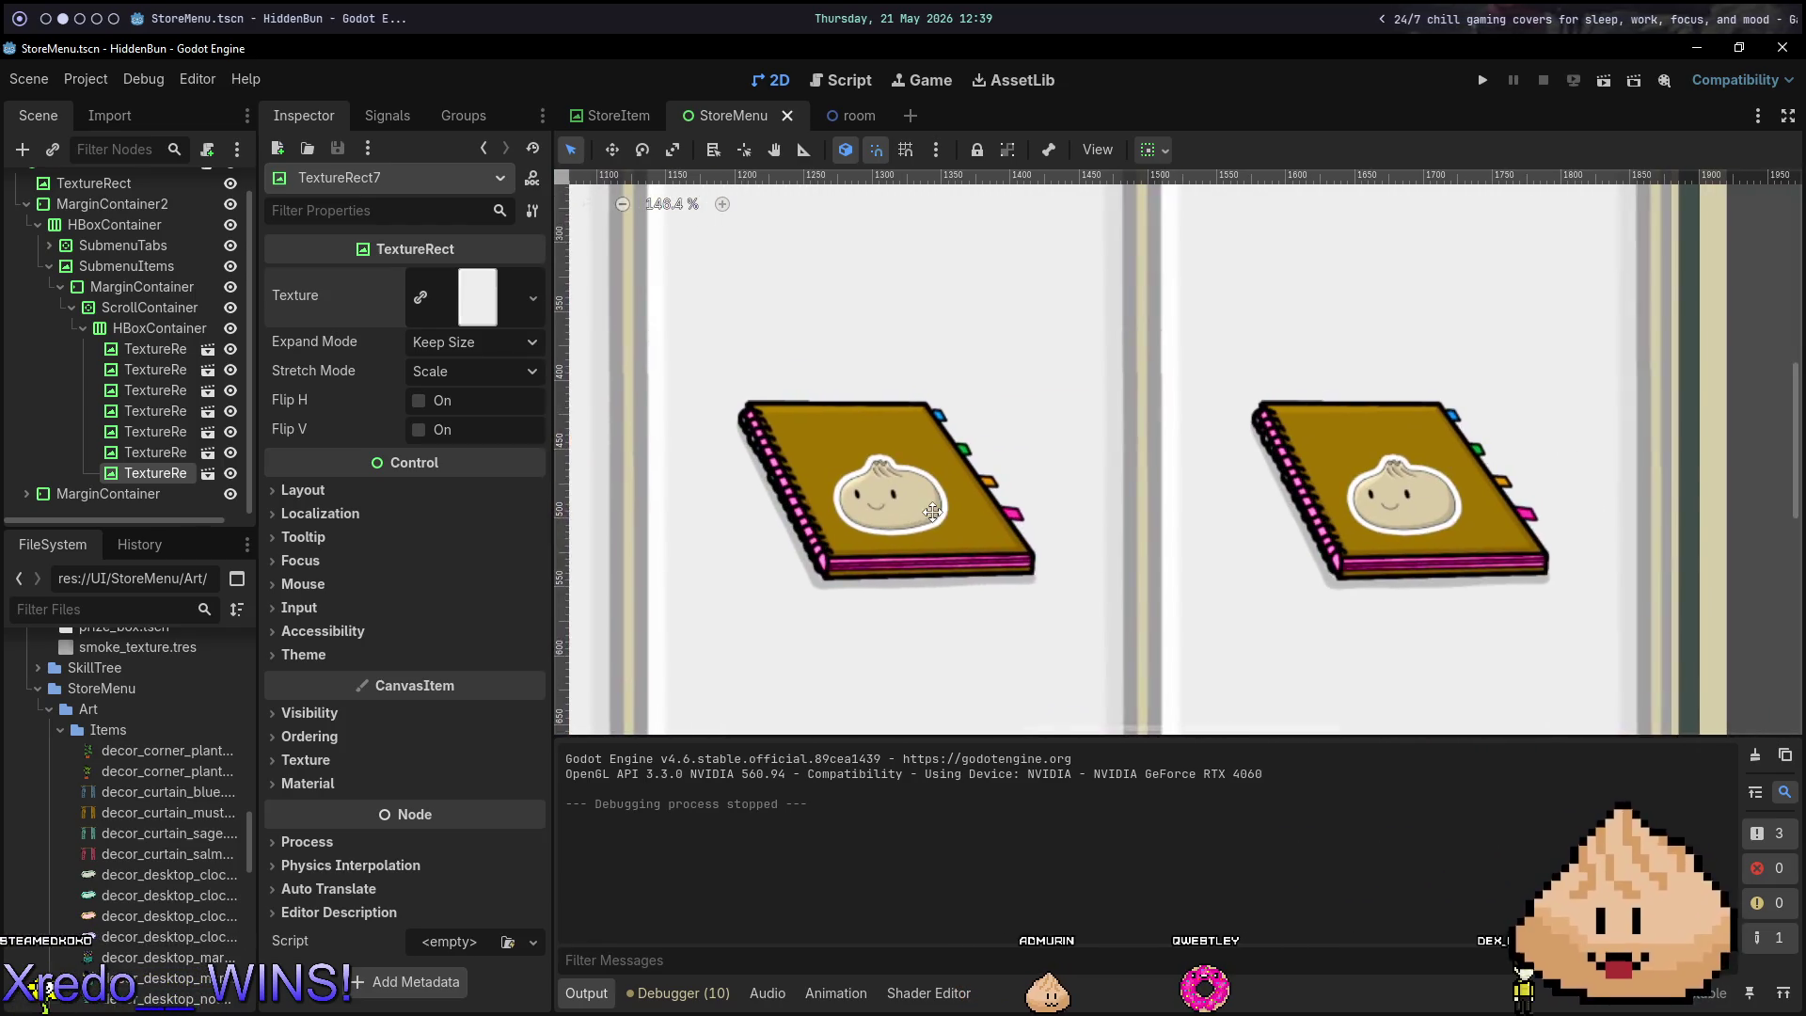
Zoom back out and run the StoreMenu scene with F6.
scroll(791, 508, down, 3)
scroll(987, 494, left, 10)
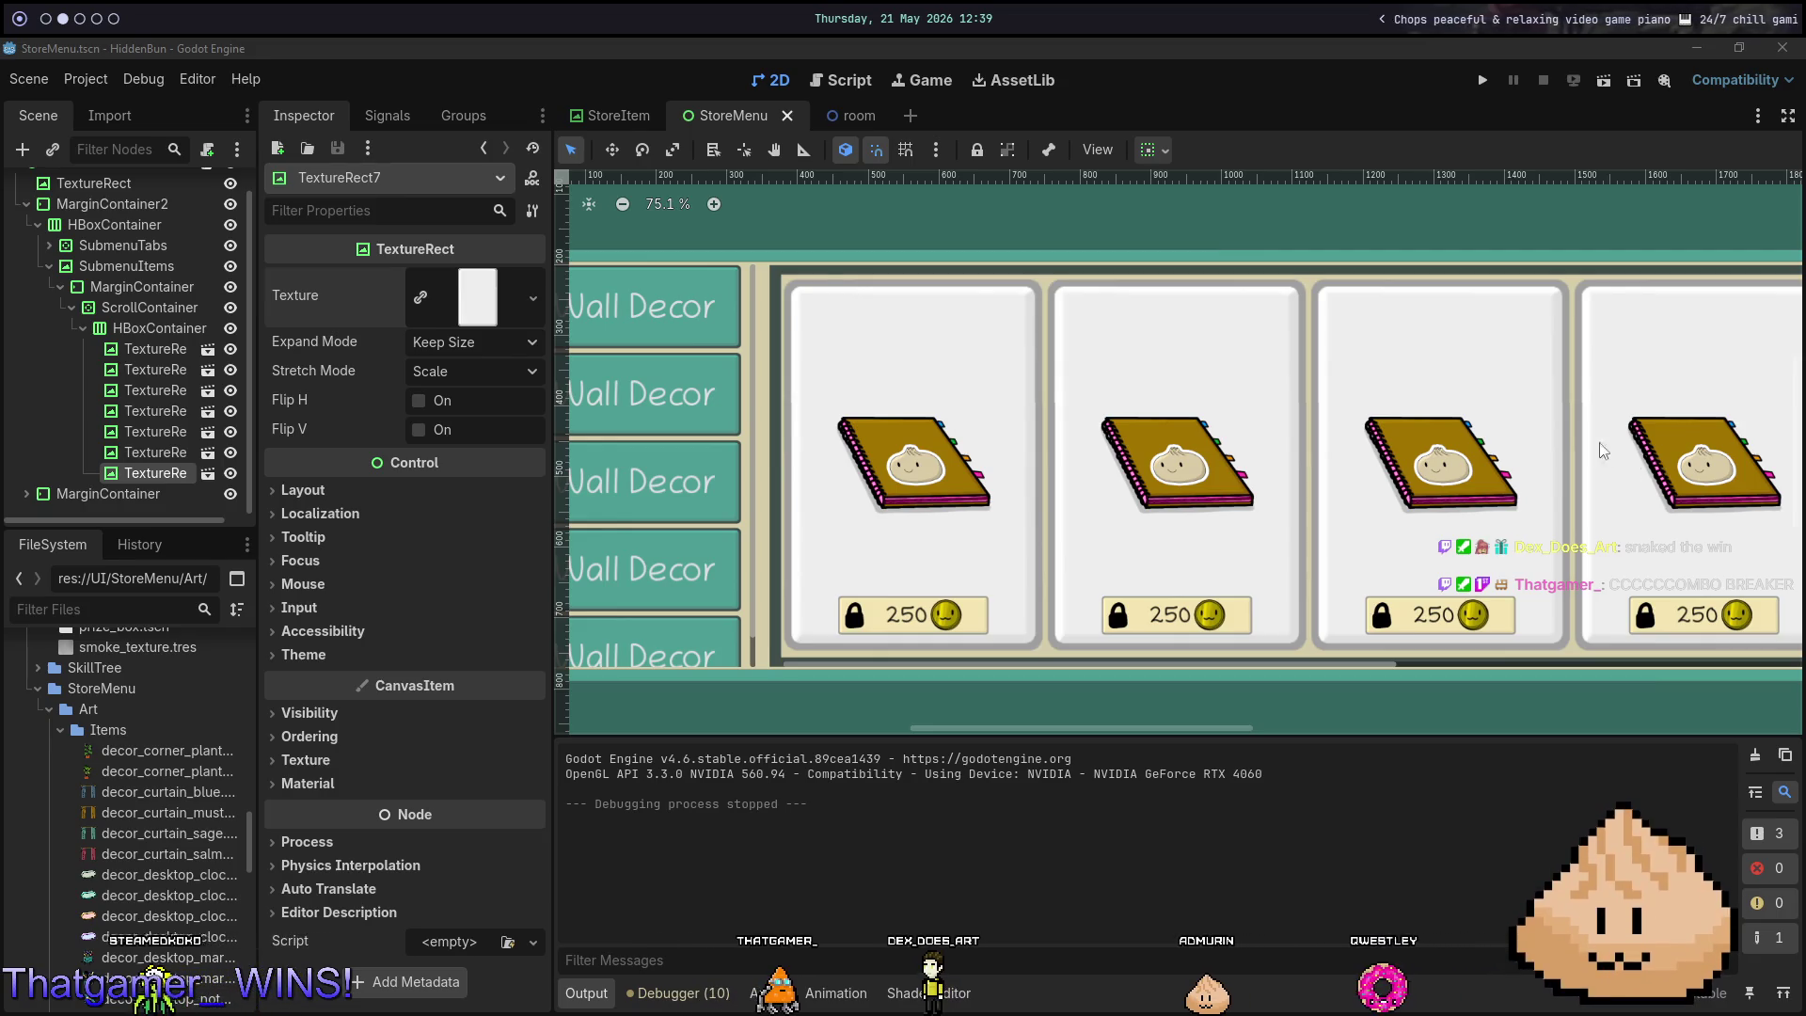
click(1394, 56)
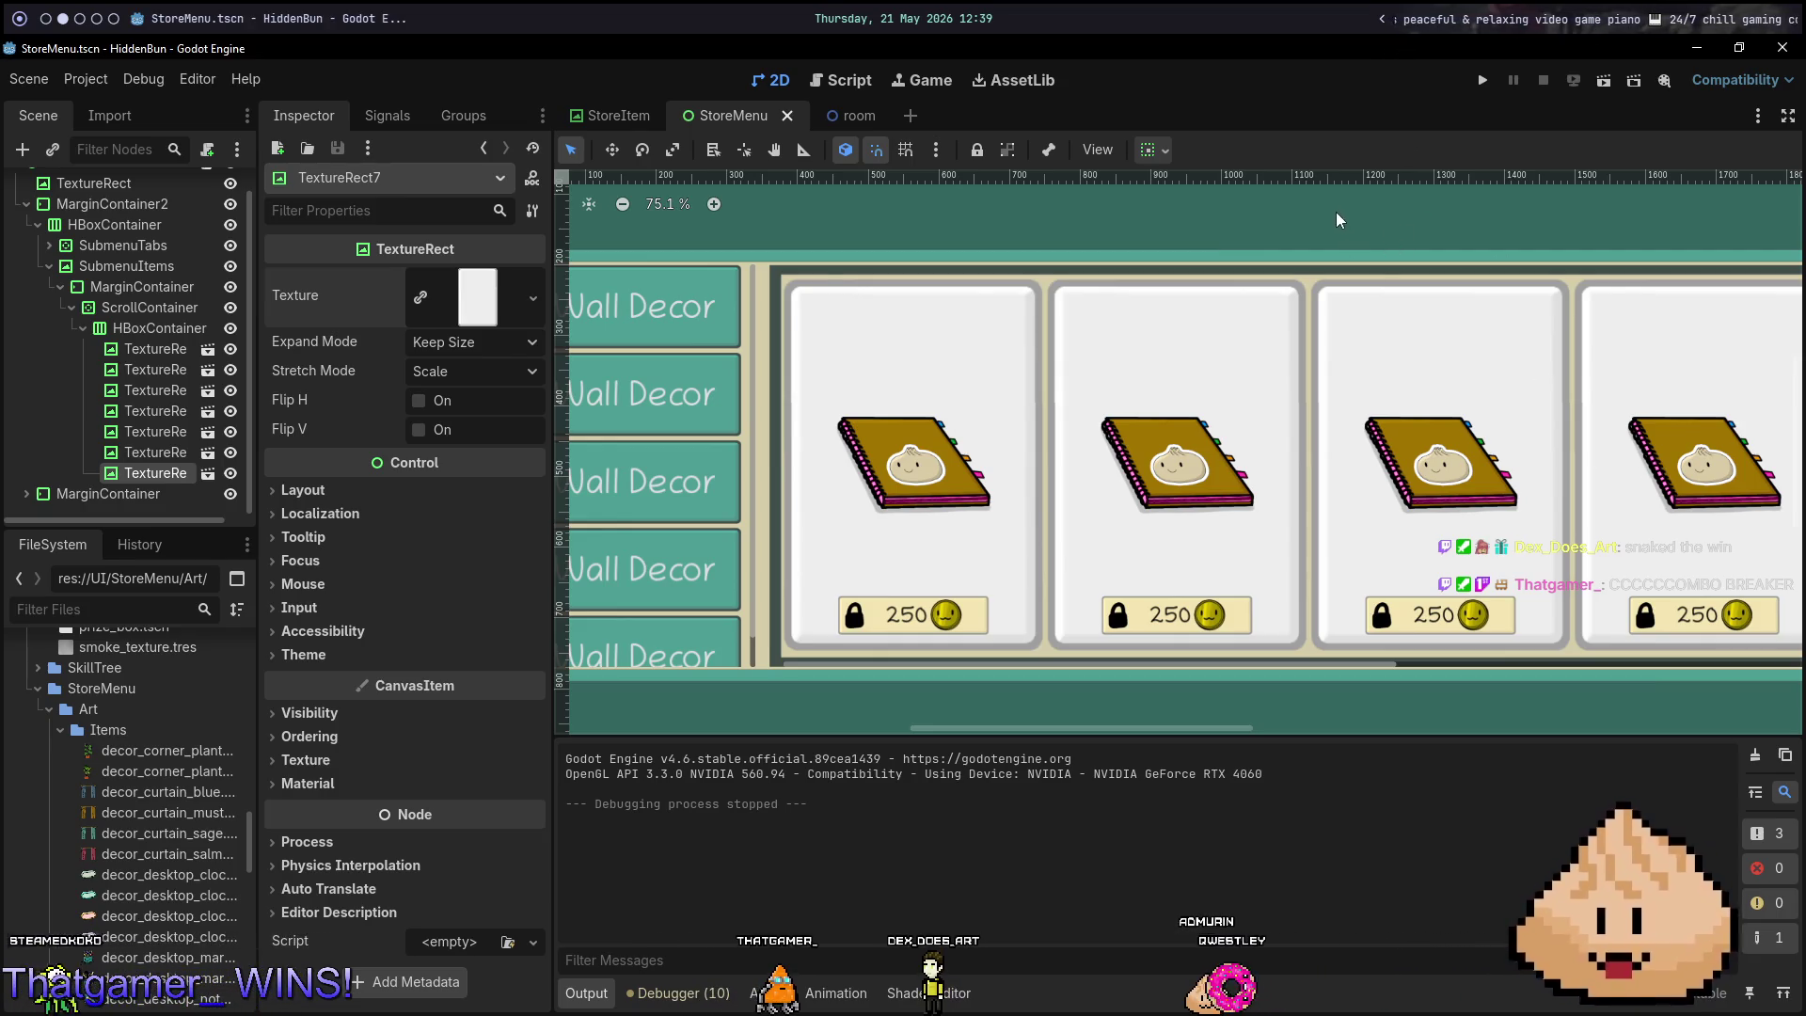
key(F6)
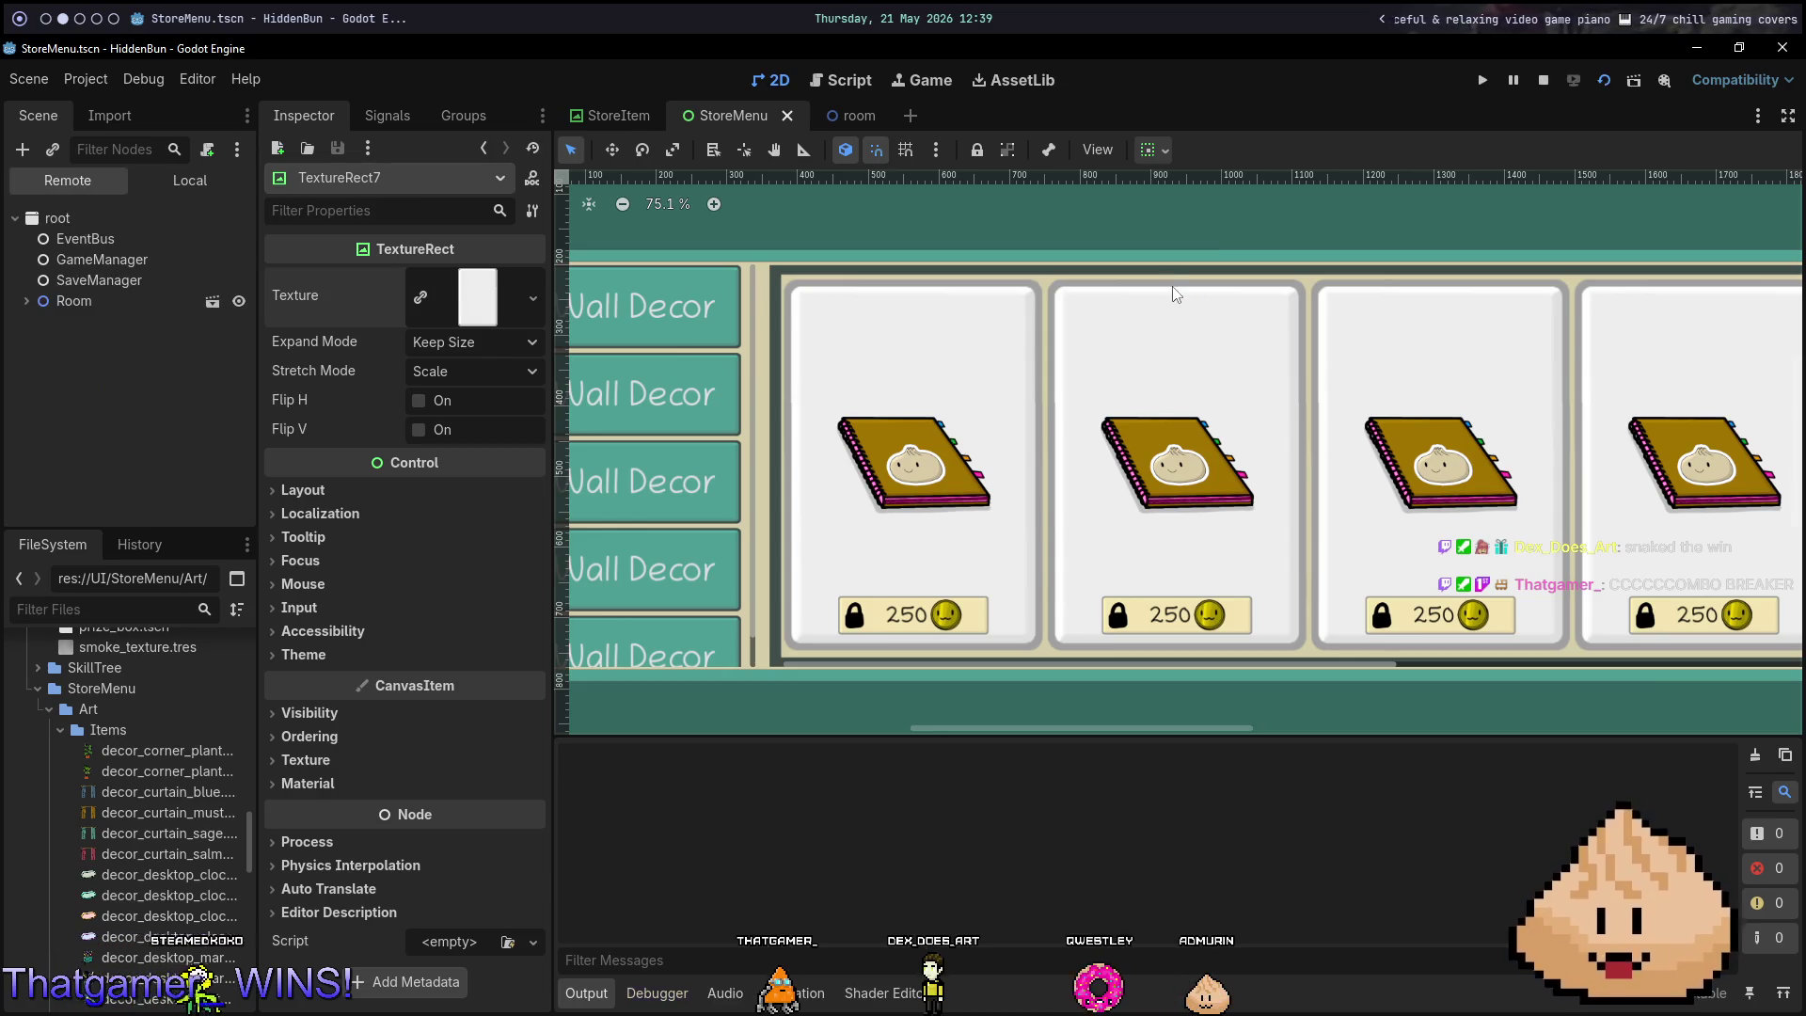
scroll(1274, 427, right, 5)
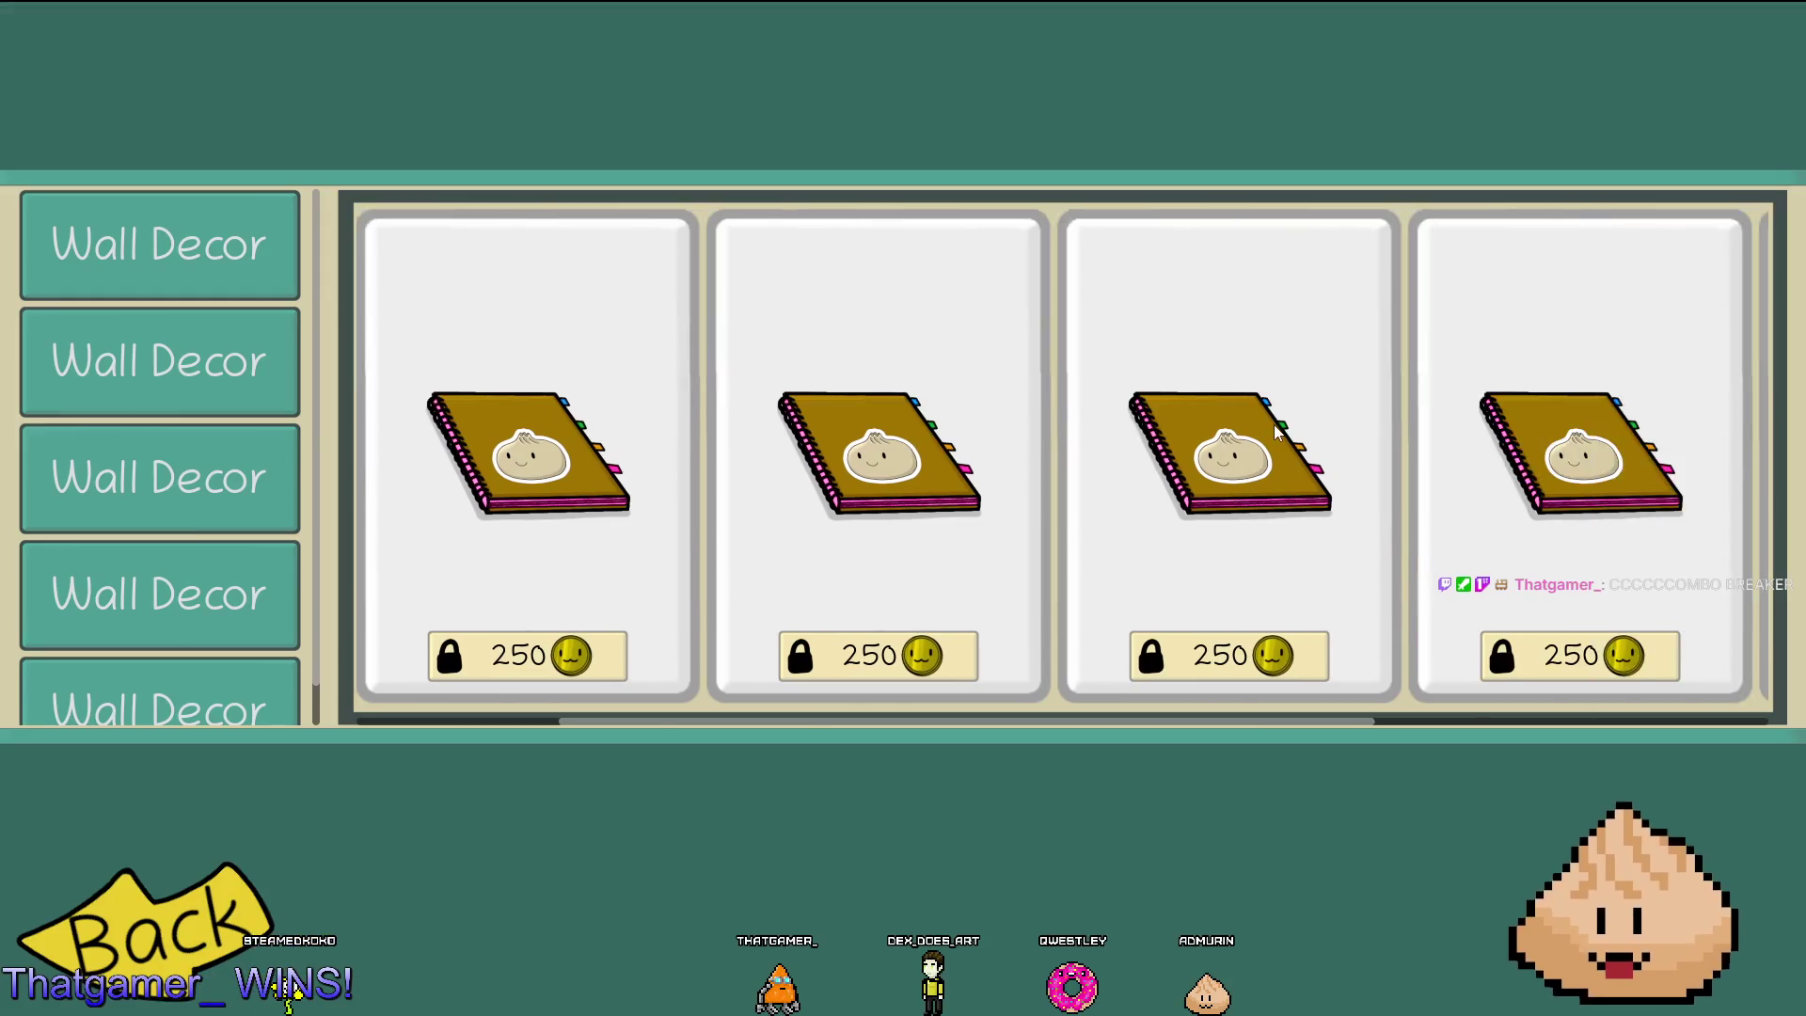
scroll(1282, 422, left, 5)
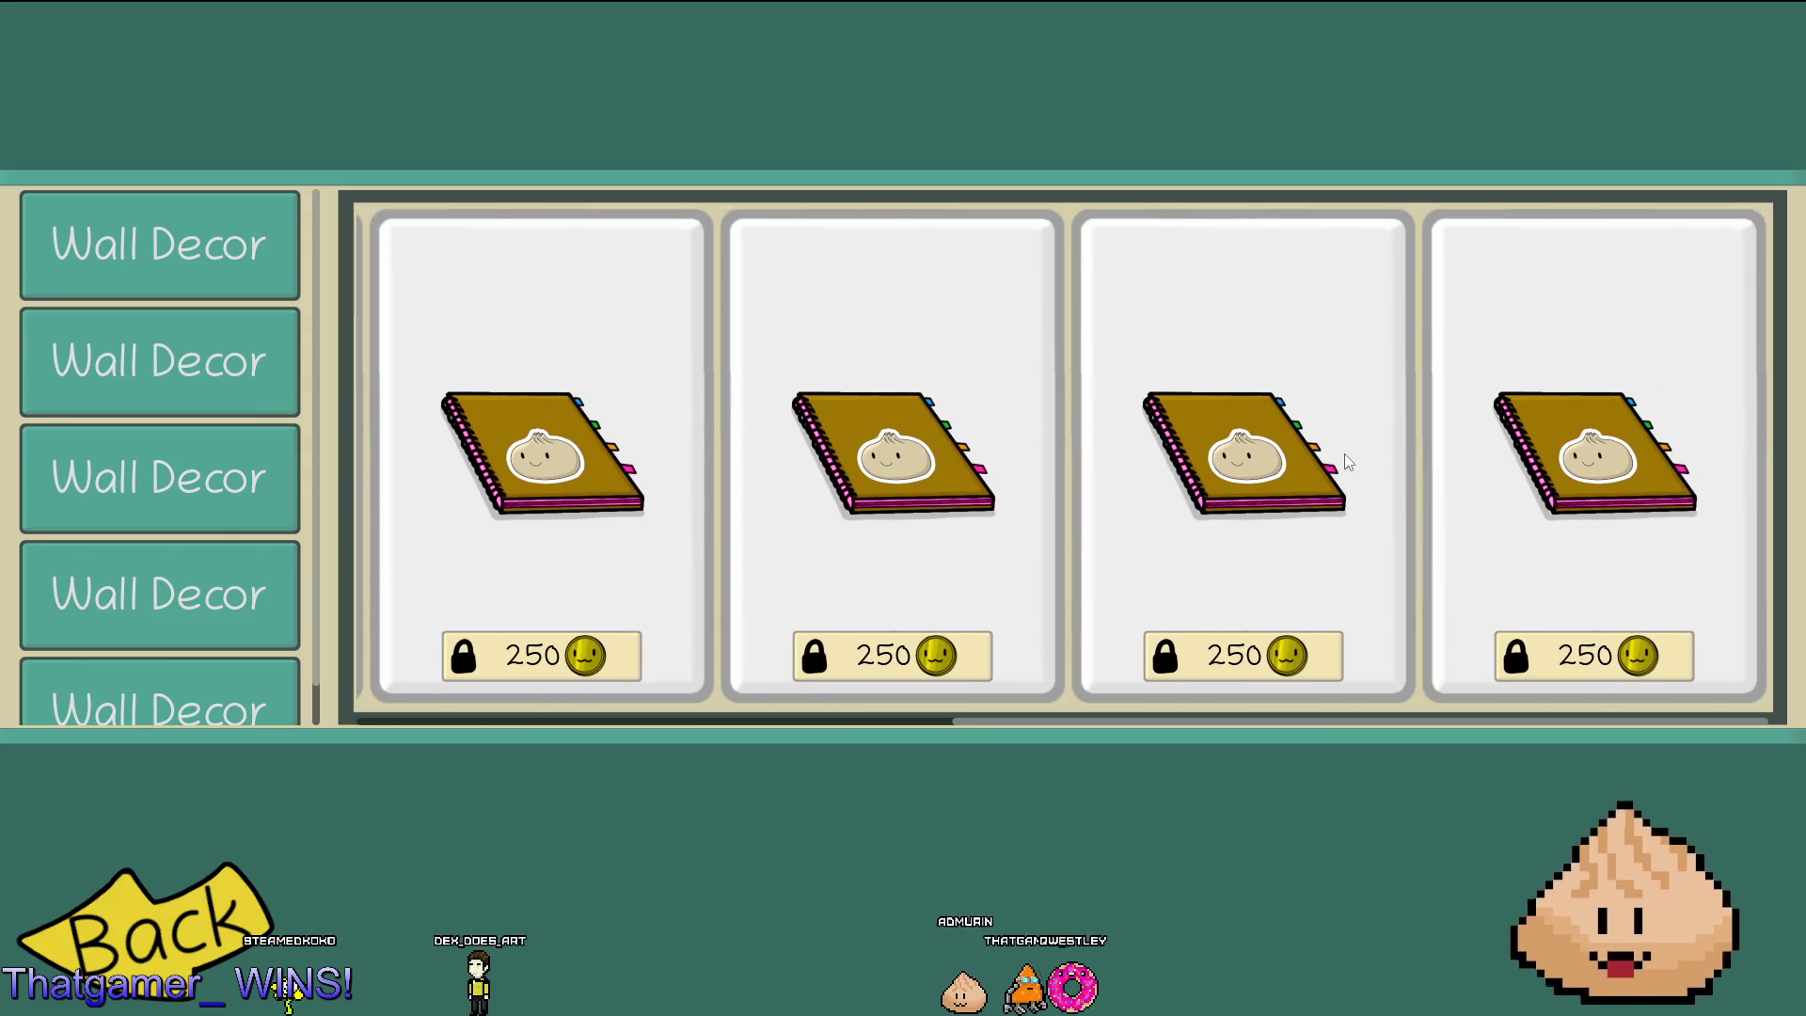
scroll(1345, 453, right, 5)
scroll(1345, 461, left, 2)
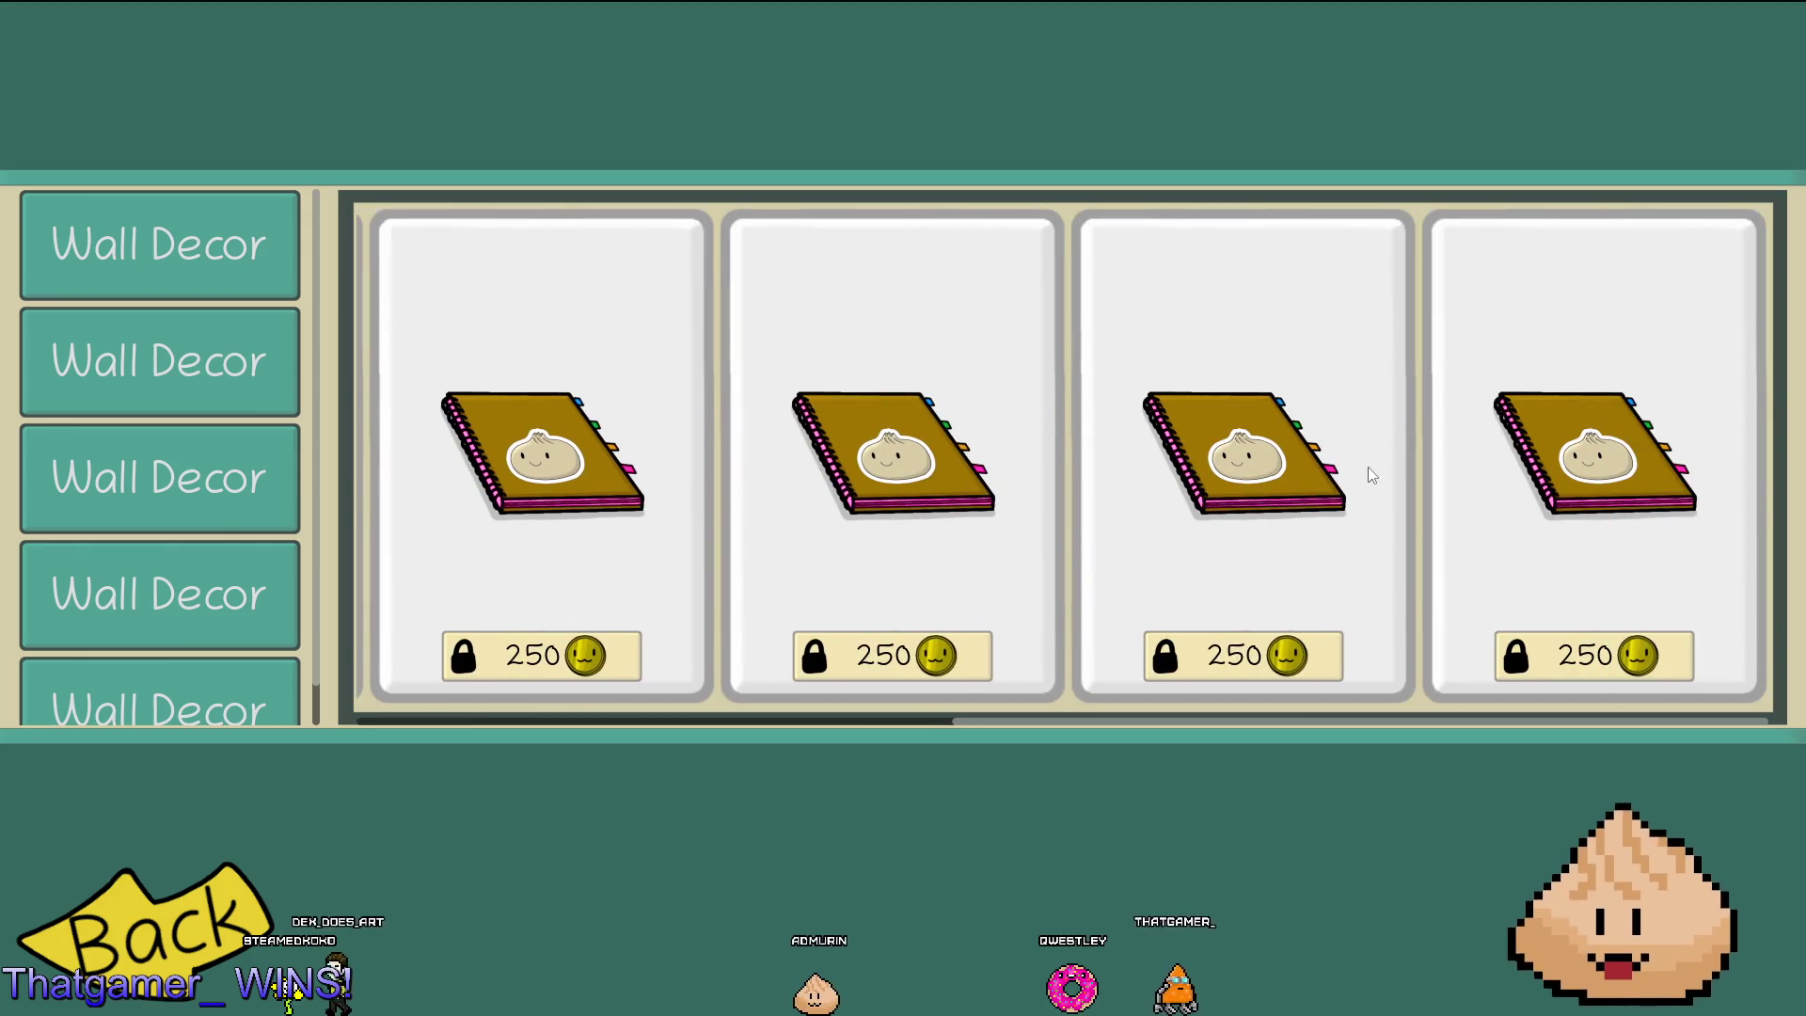
scroll(1367, 471, left, 2)
scroll(1389, 480, left, 2)
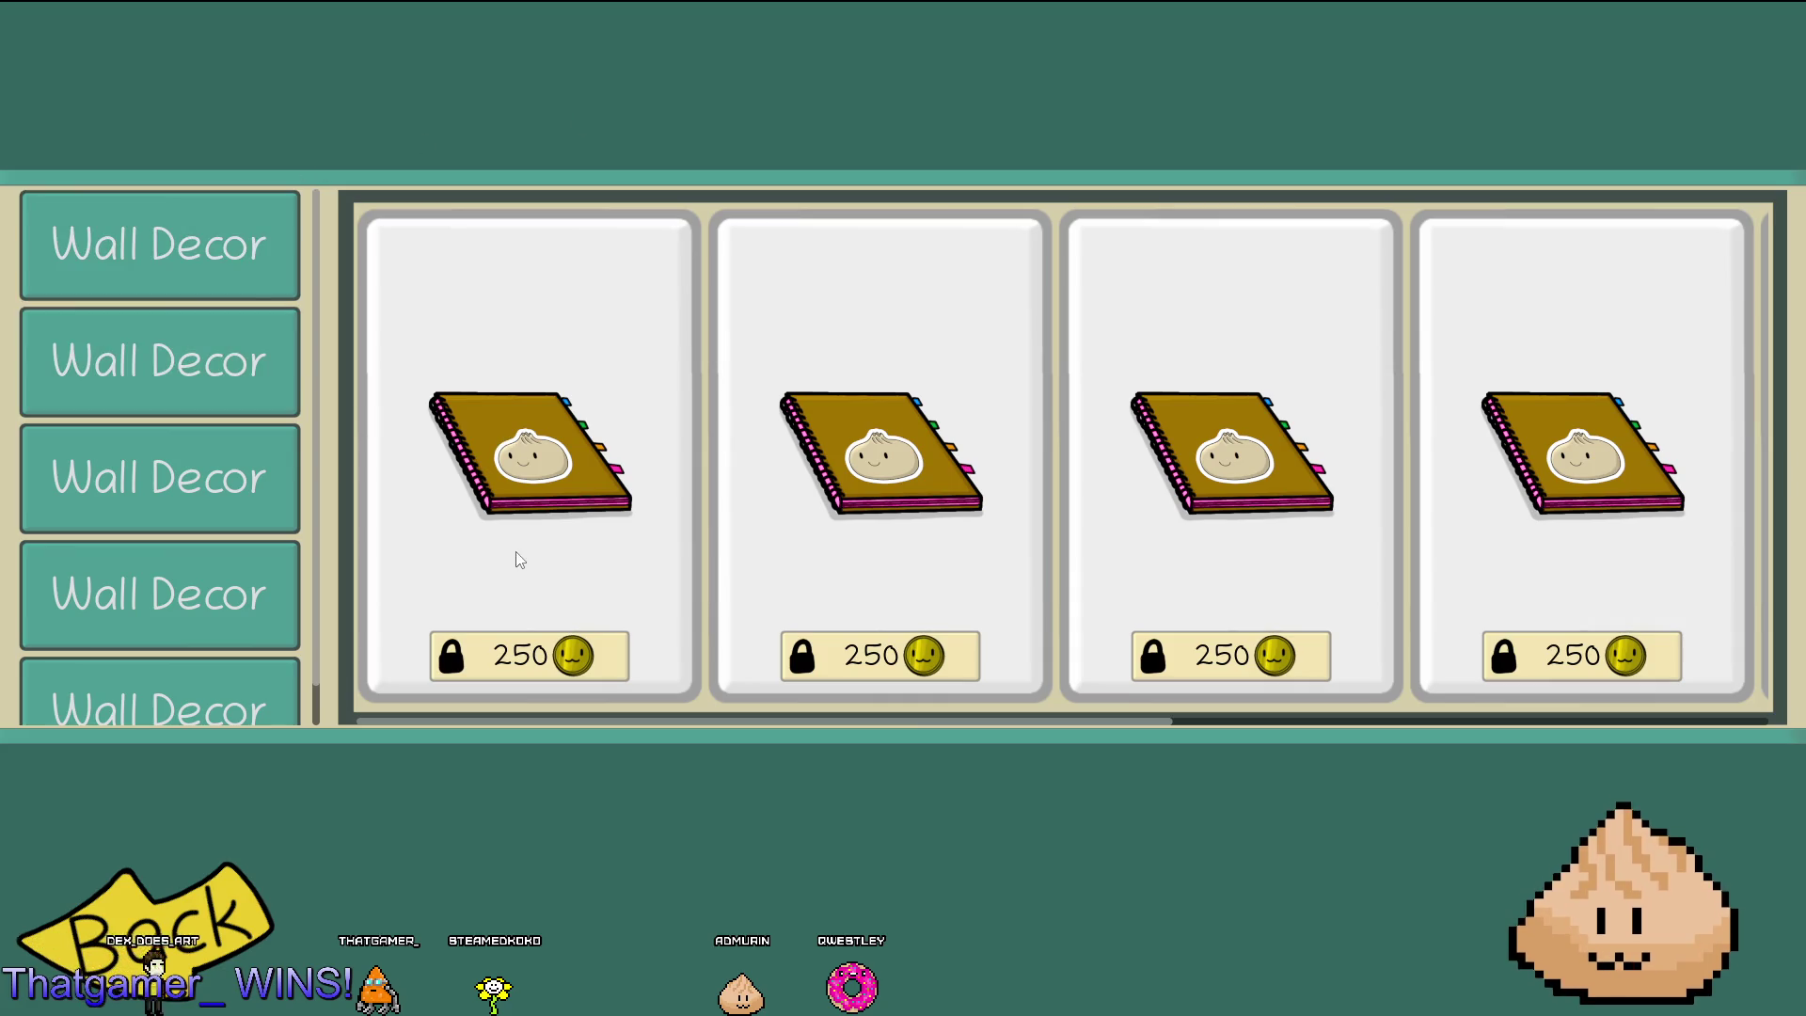
scroll(199, 579, down, 1)
scroll(196, 574, up, 1)
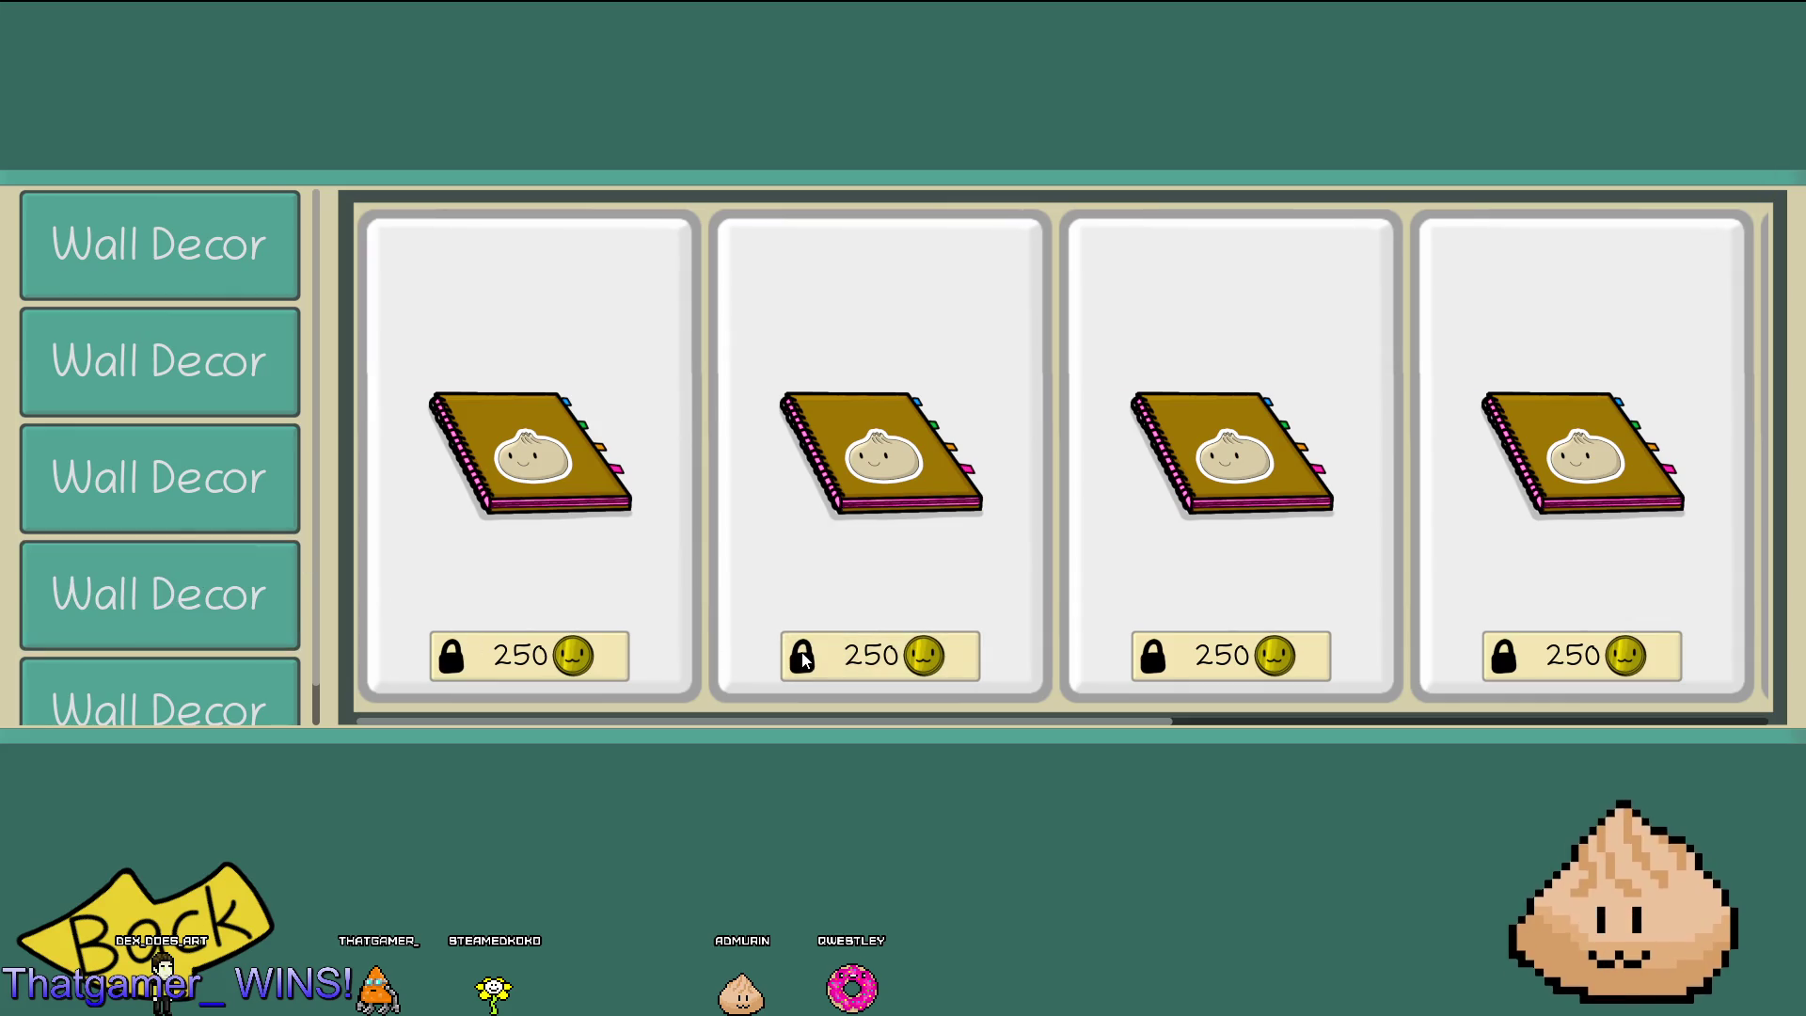
scroll(1496, 649, right, 5)
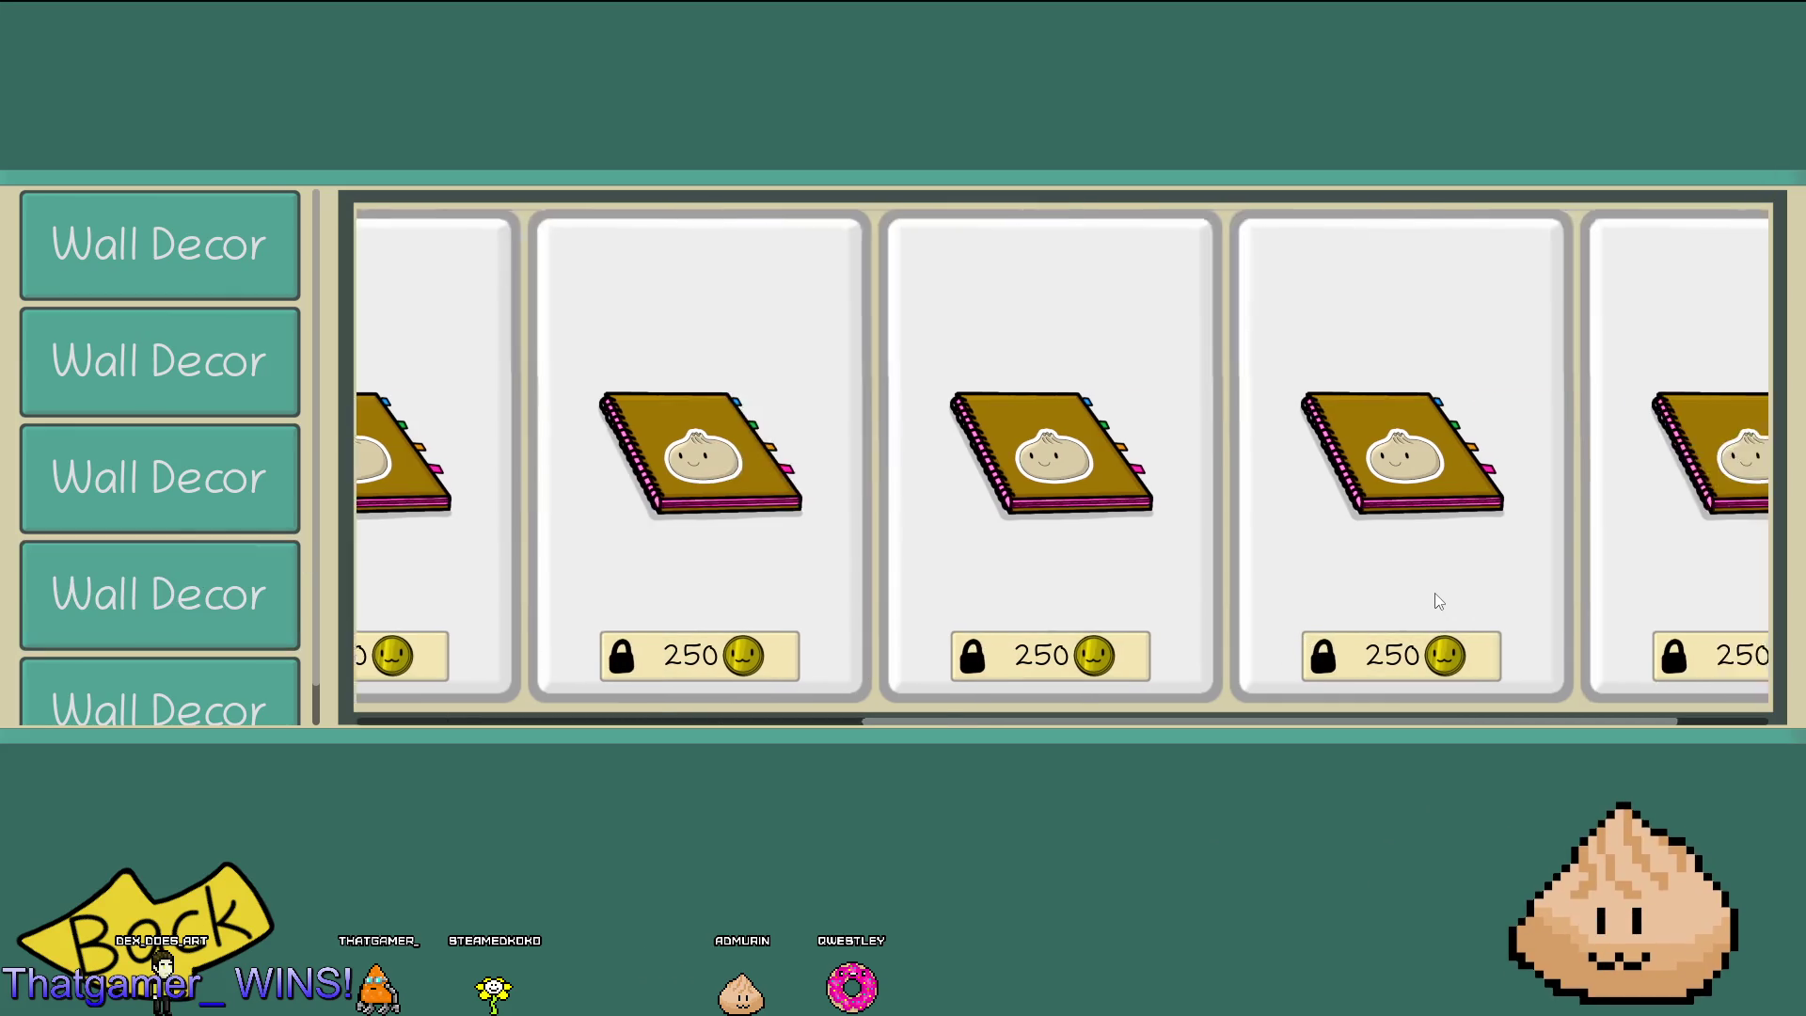
scroll(1345, 598, left, 5)
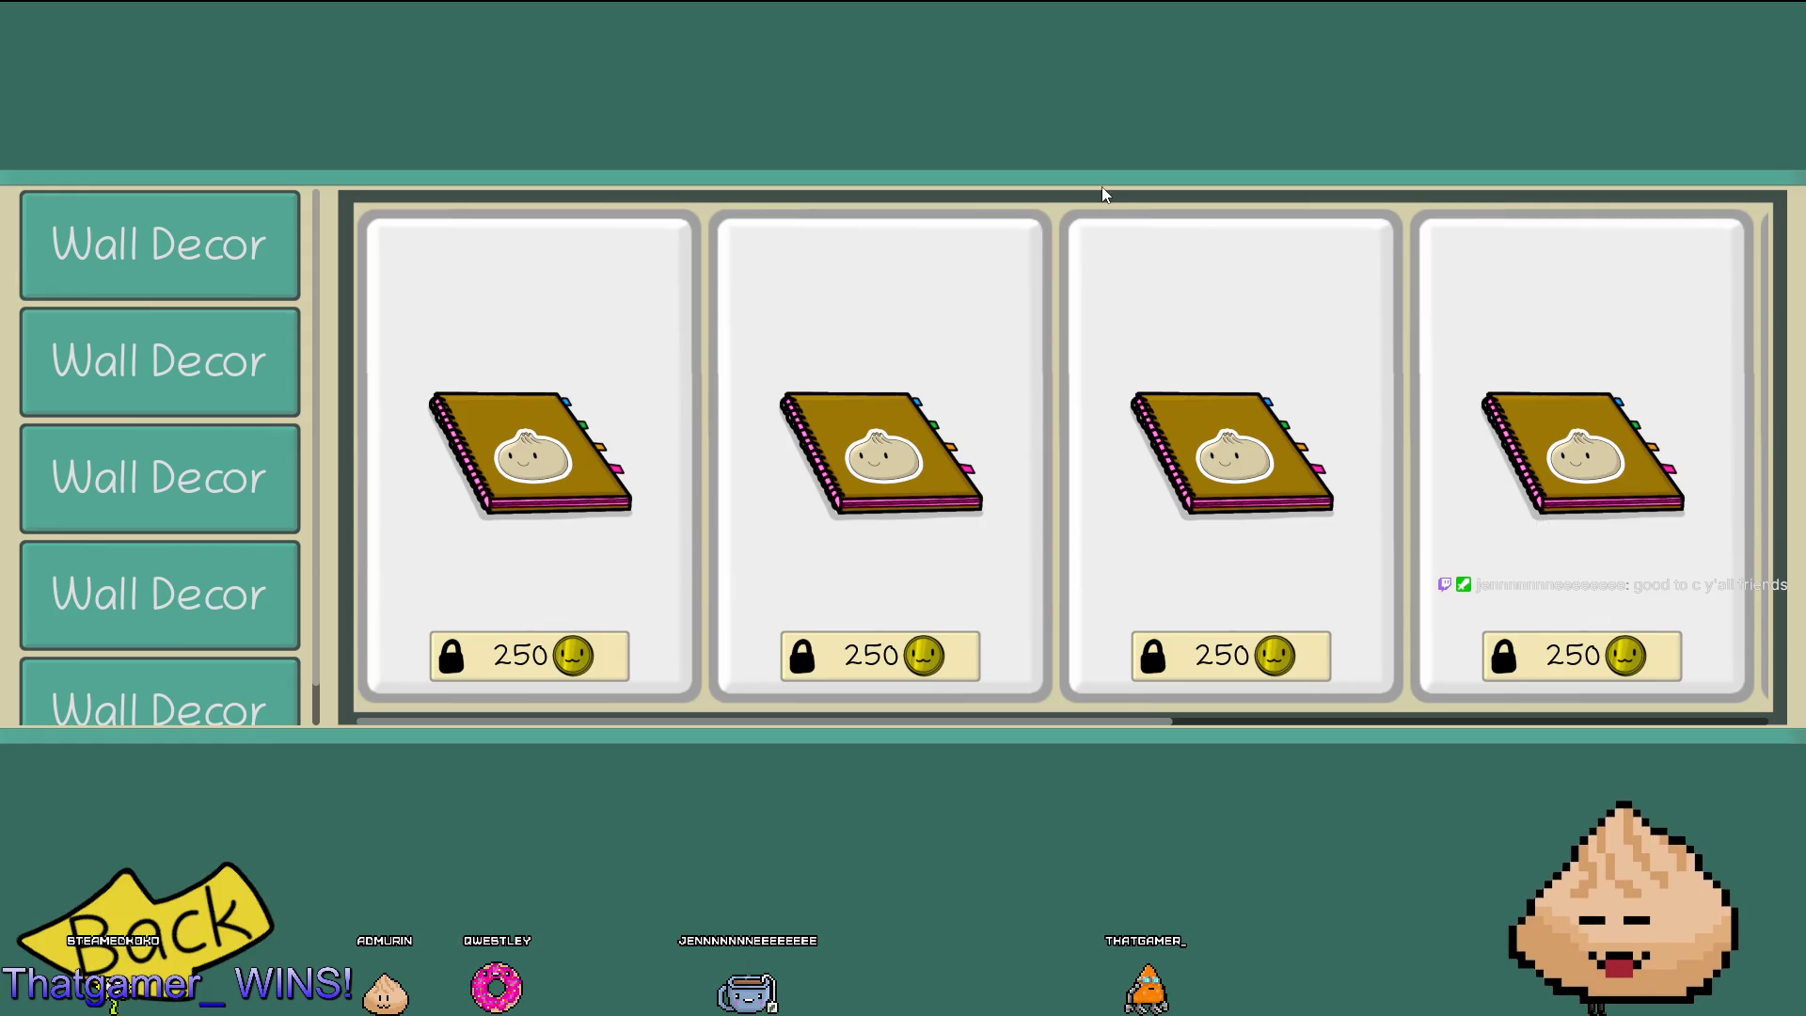
Scroll the running store's card row, try the fourth Wall Decor category, then stop the game.
scroll(1057, 320, right, 5)
scroll(1057, 326, right, 1)
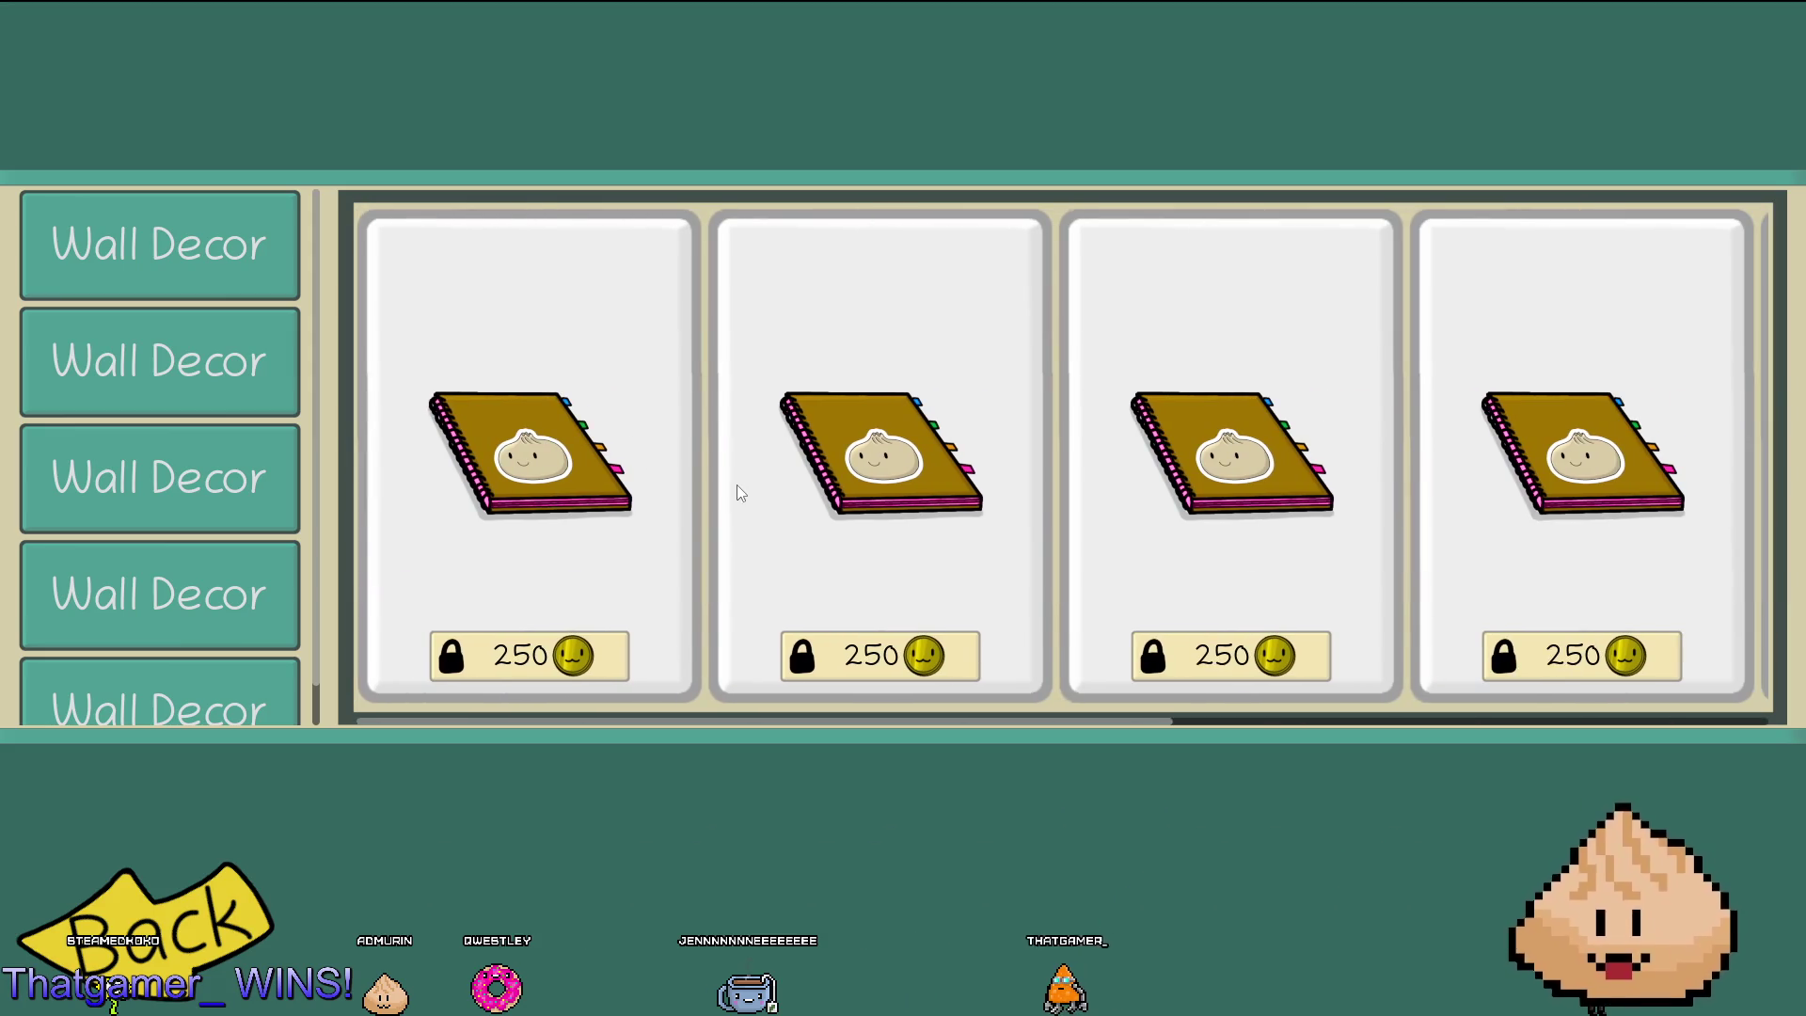
mouse_move(1176, 724)
mouse_down()
mouse_move(1758, 730)
mouse_move(860, 720)
mouse_up()
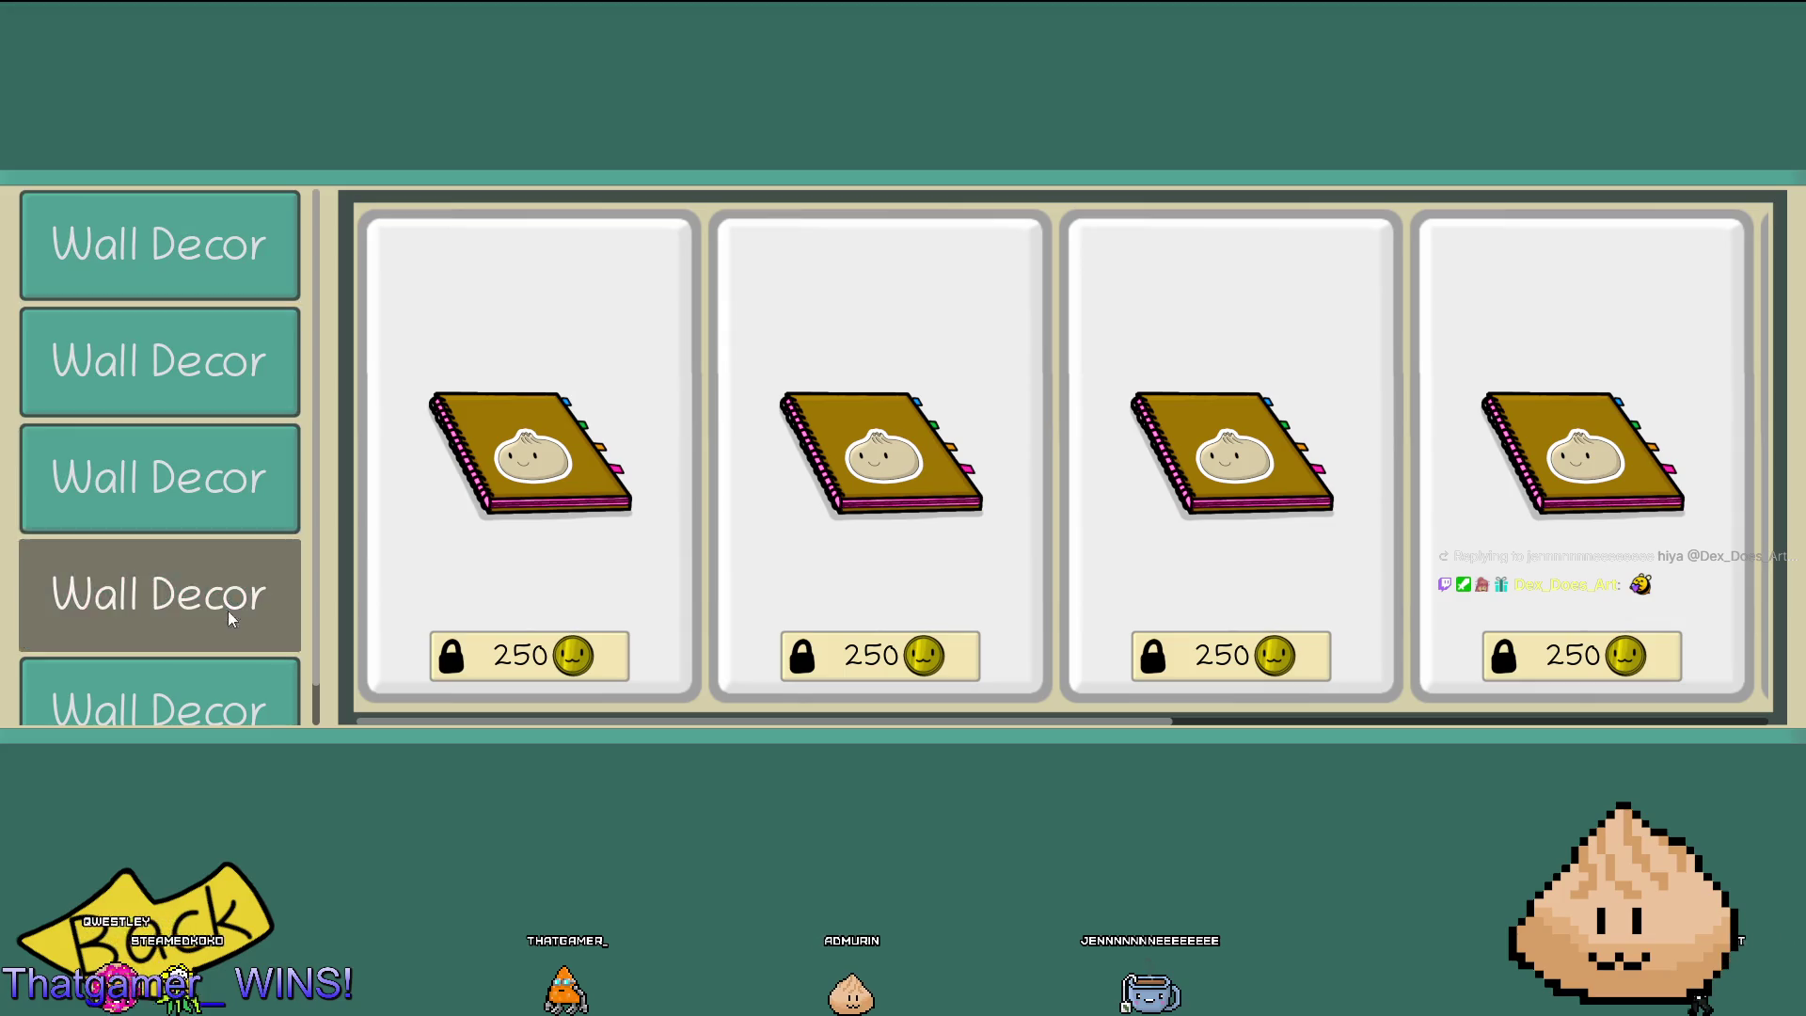
click(256, 614)
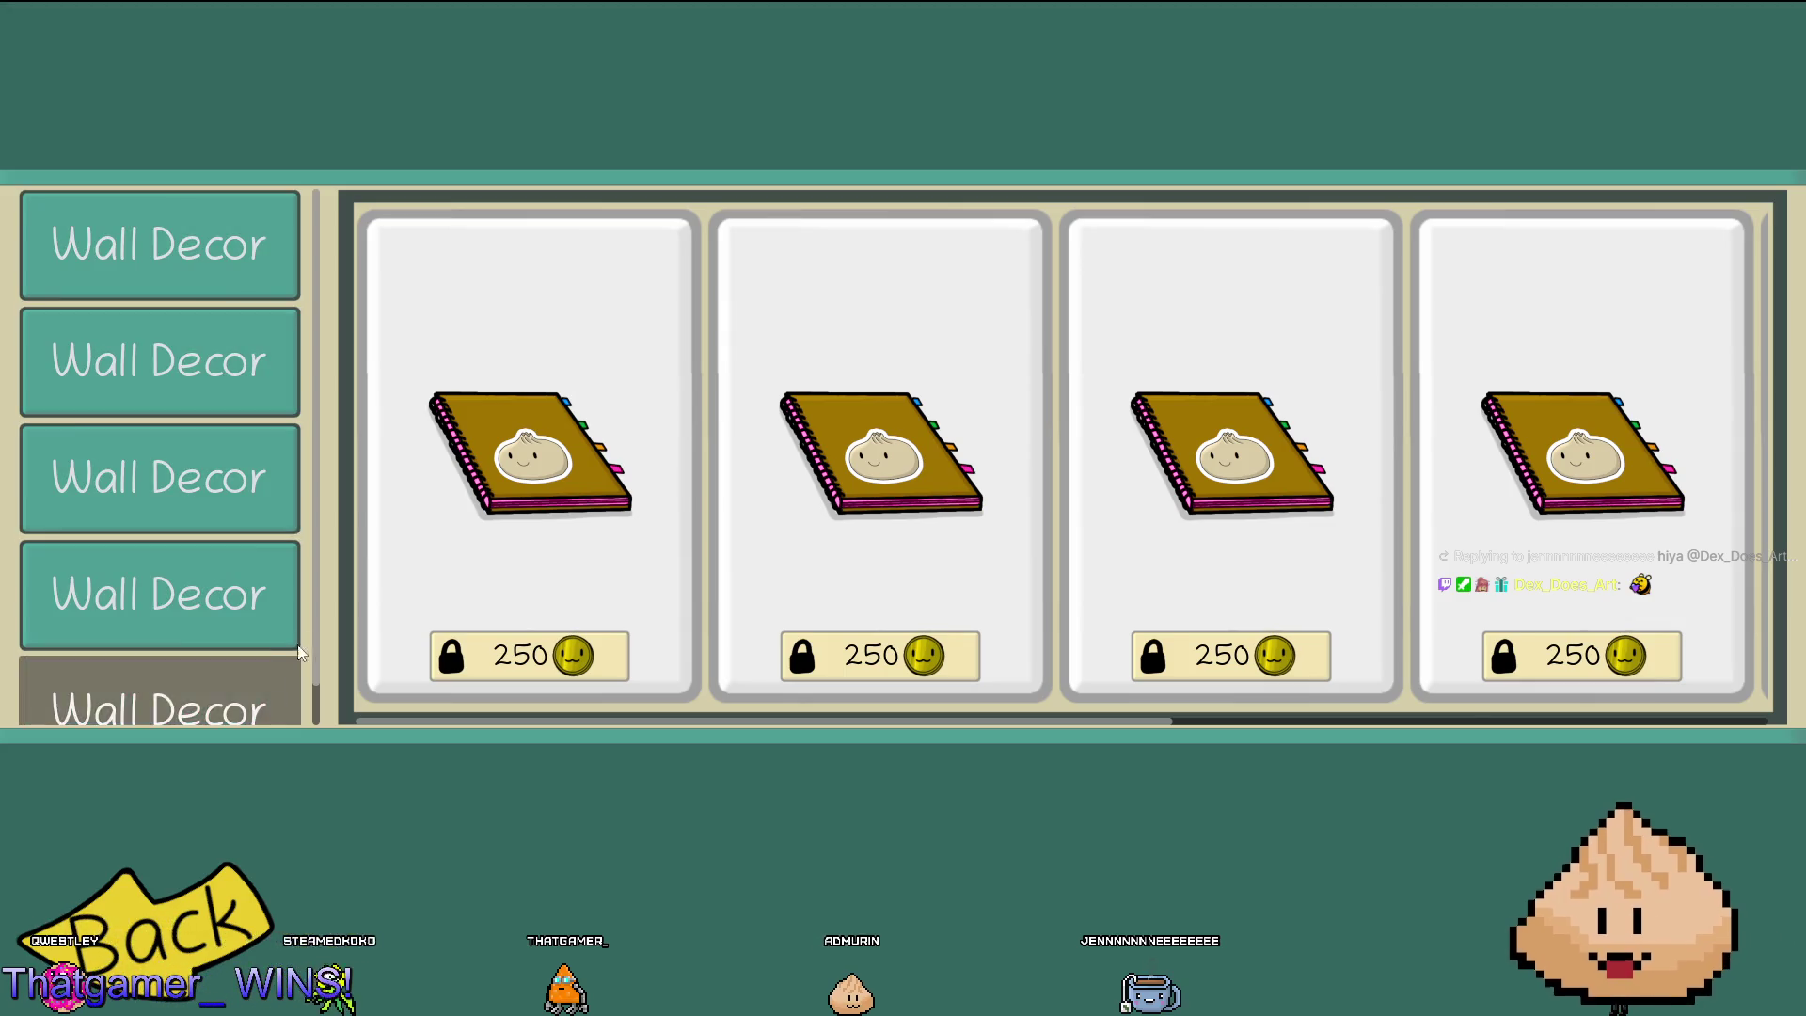
scroll(609, 545, down, 3)
scroll(609, 546, up, 3)
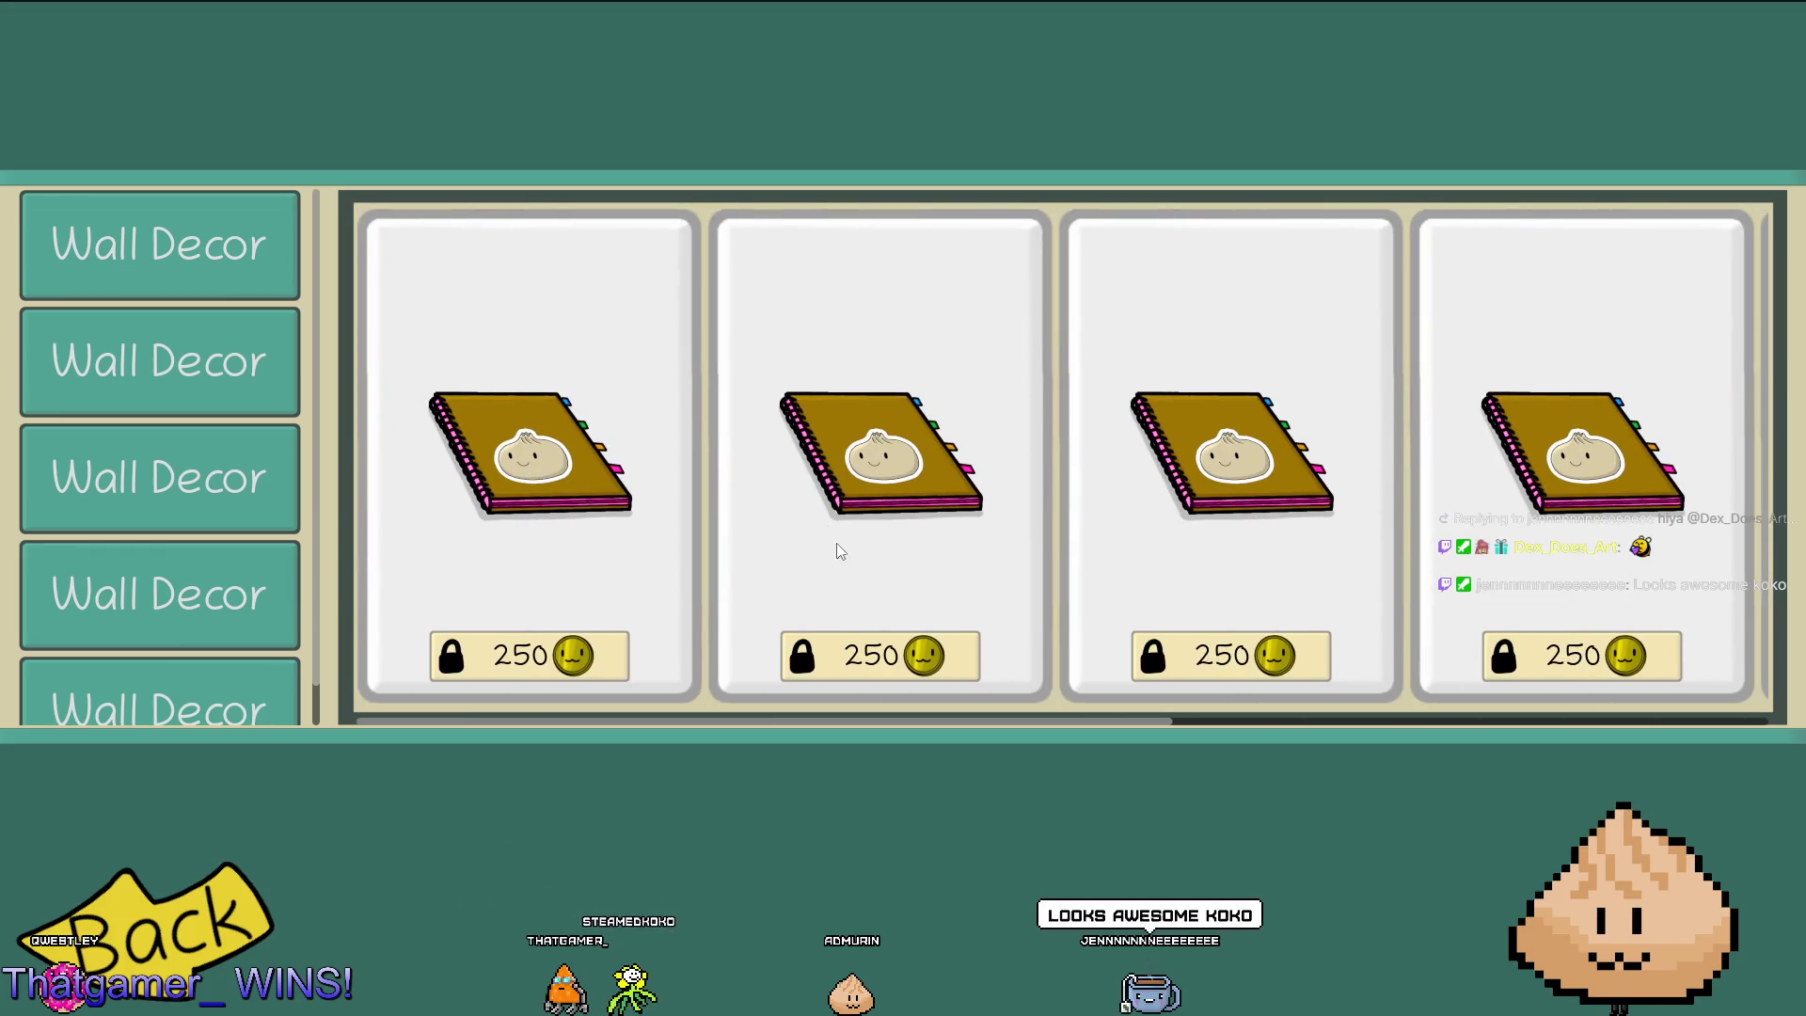
key(F8)
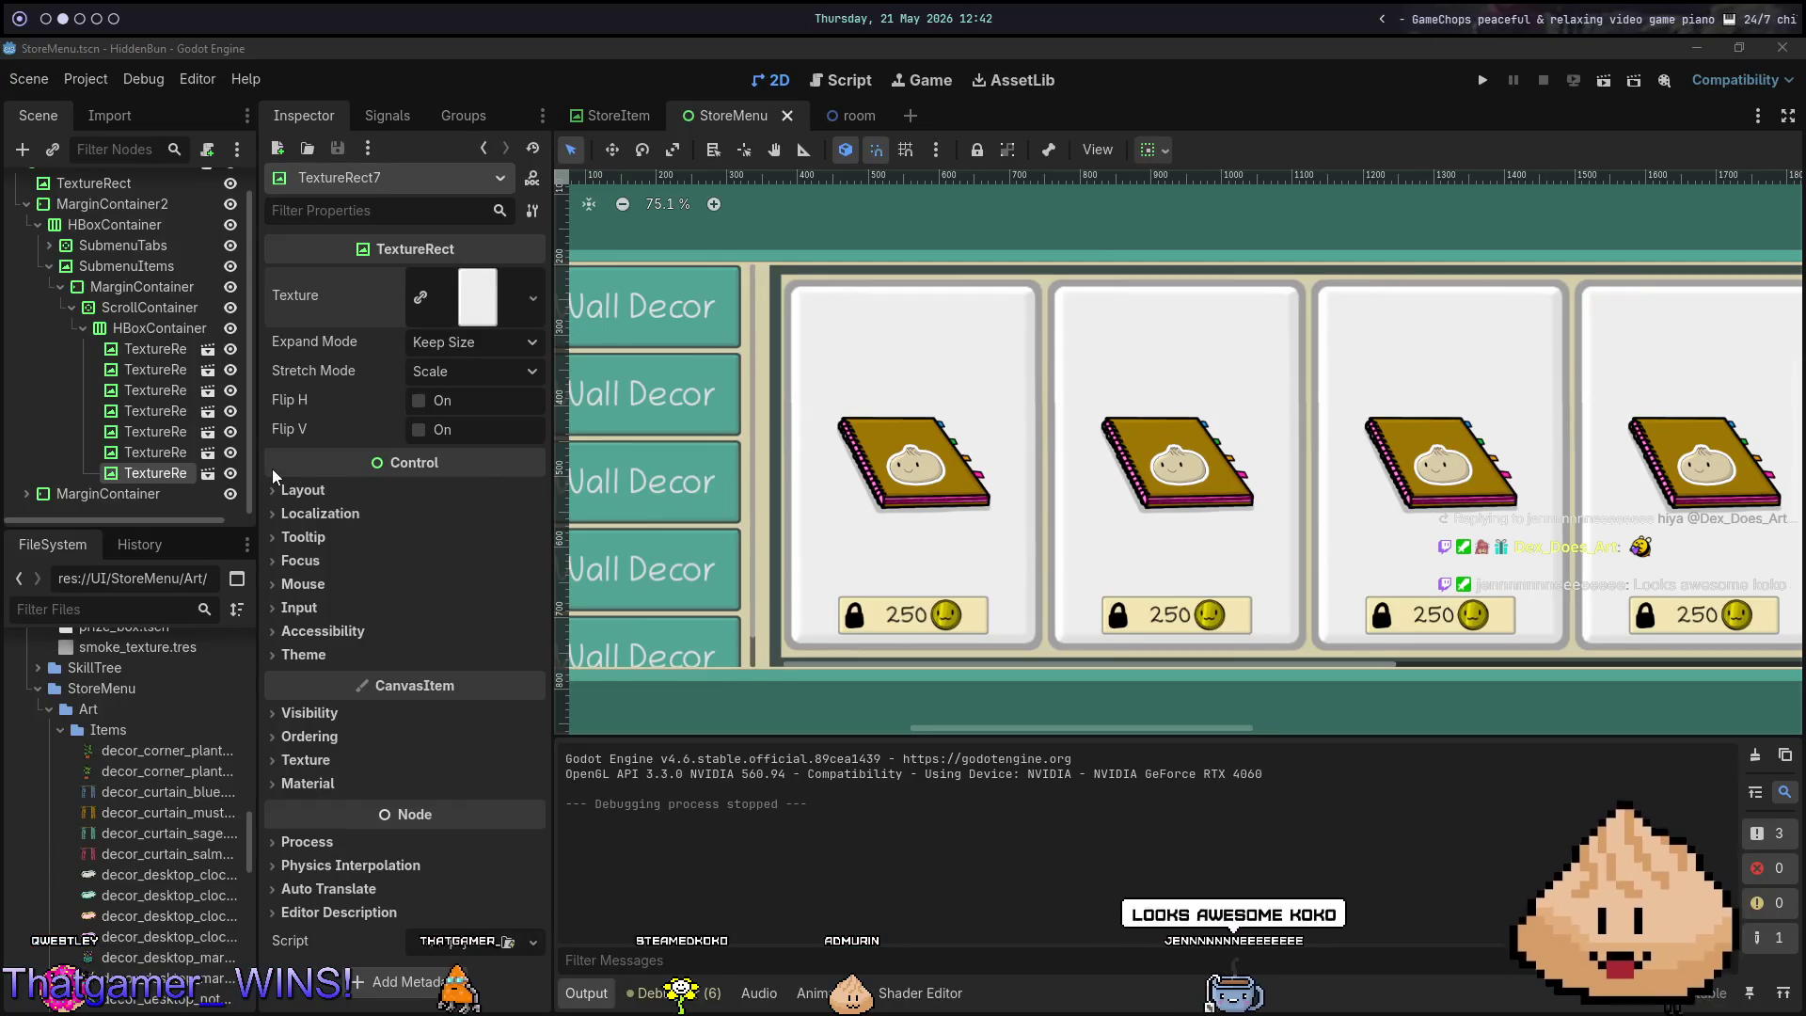
Select the inner card HBoxContainer, glance at the nvim terminal, and relaunch the game.
click(202, 328)
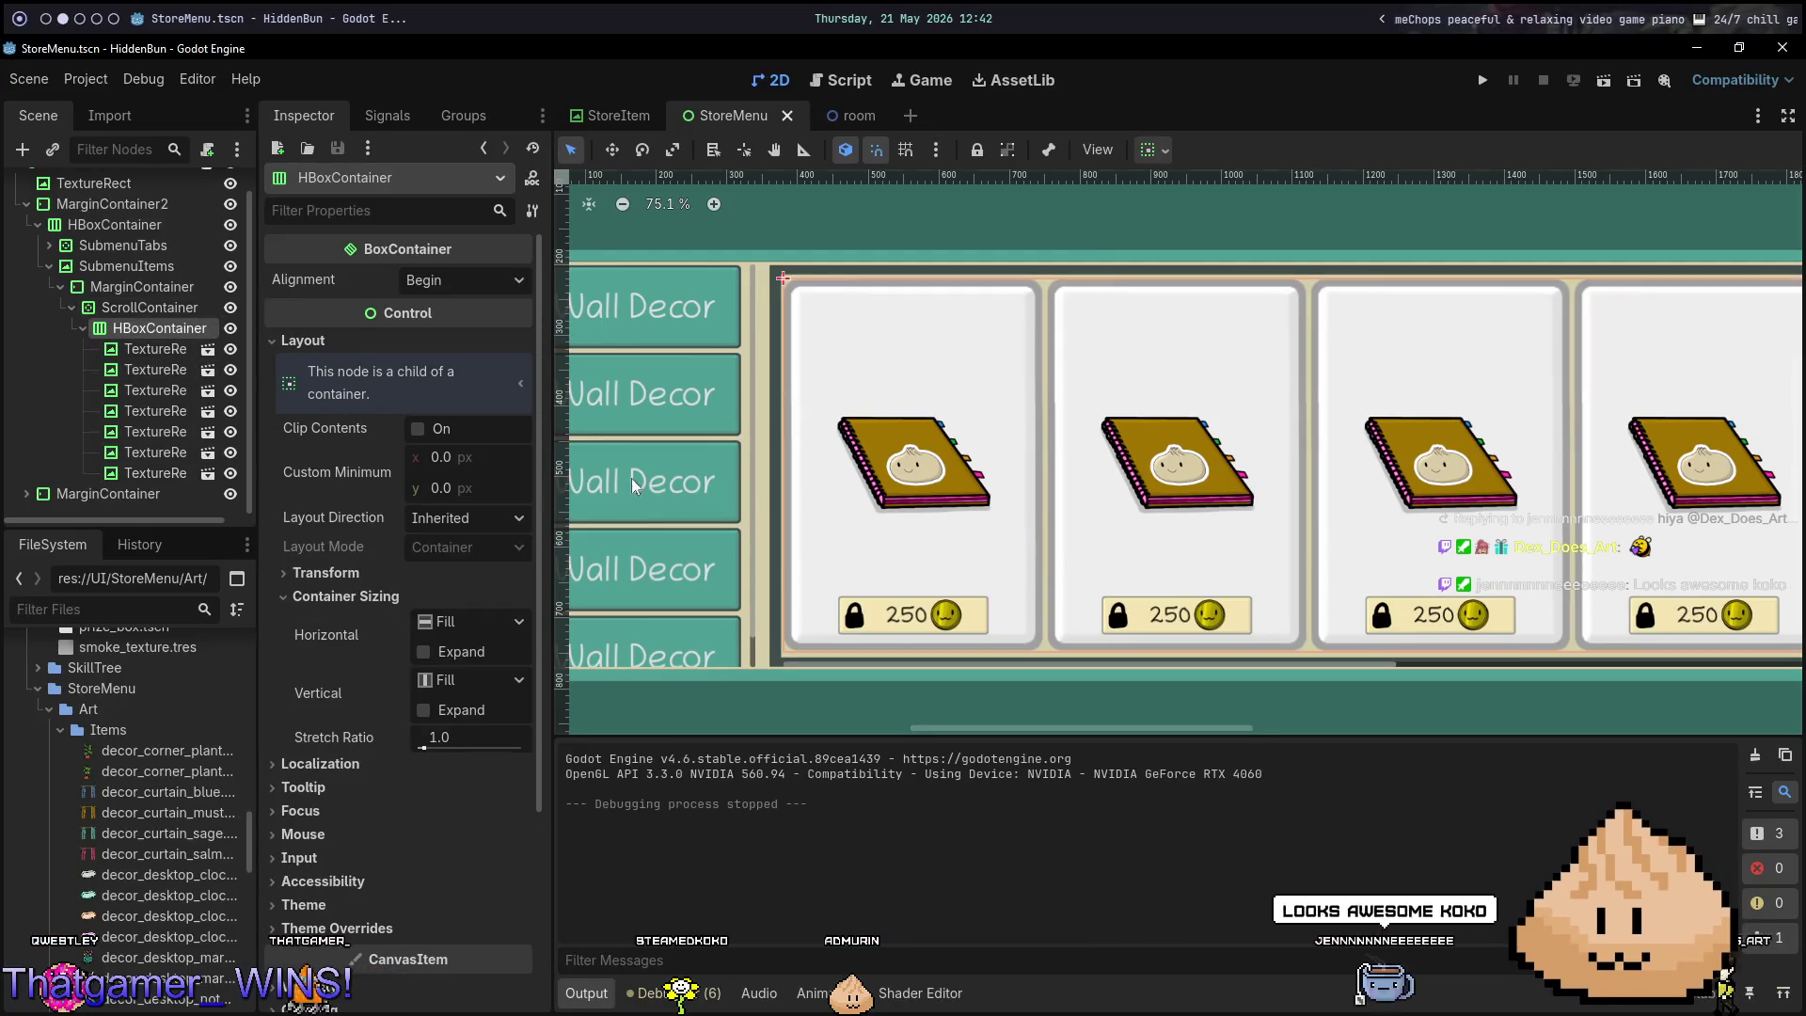
key(alt+1)
key(alt+2)
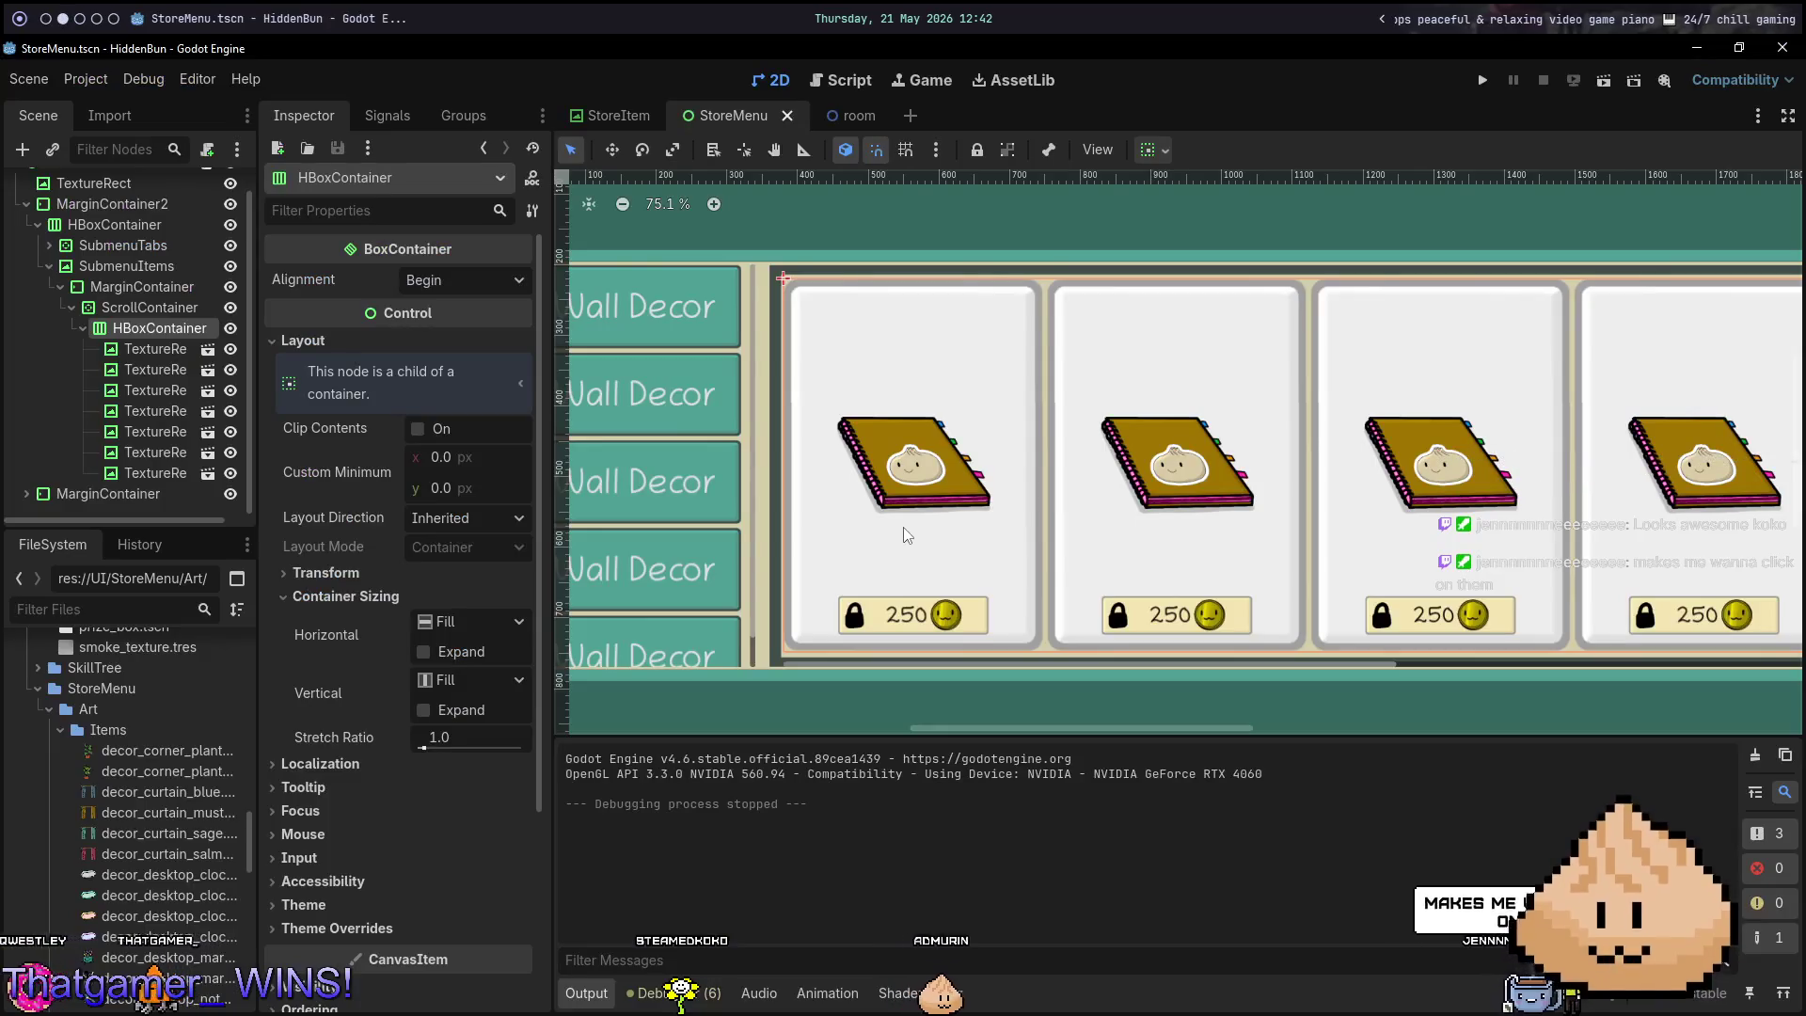
key(F5)
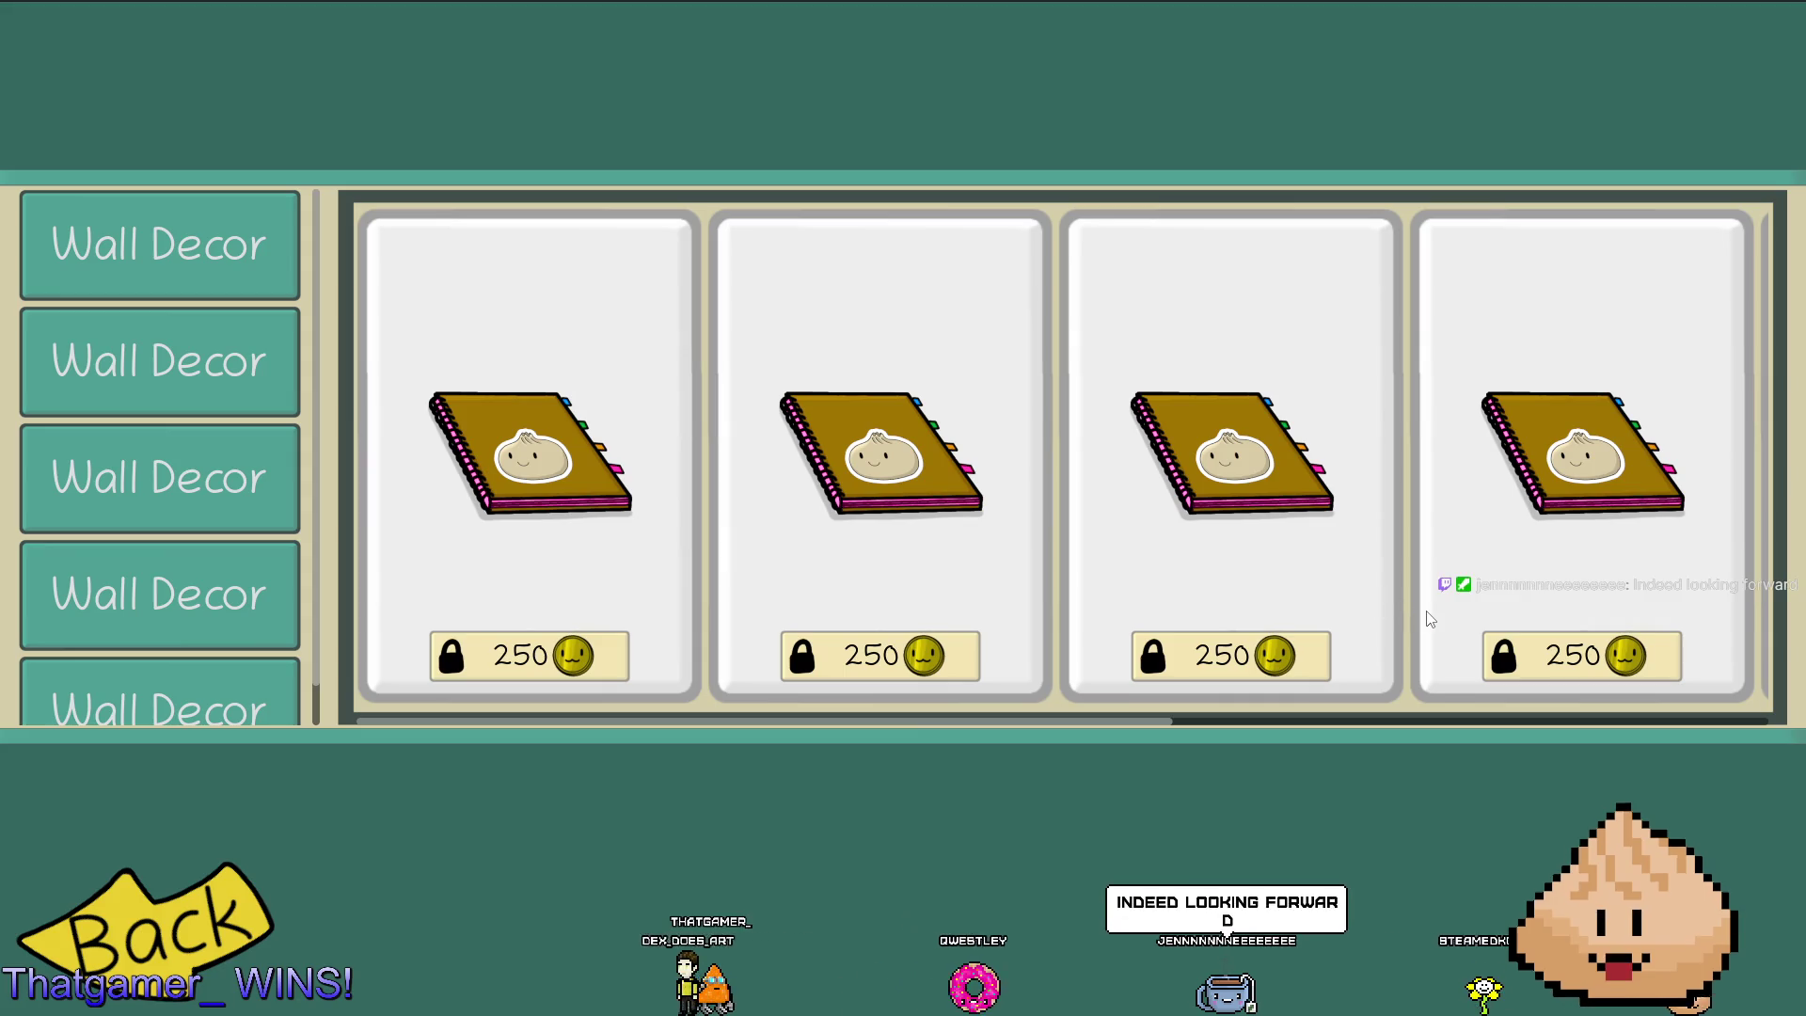
Repeatedly press the third card's locked 250-coin Purchase button to test it.
click(1260, 659)
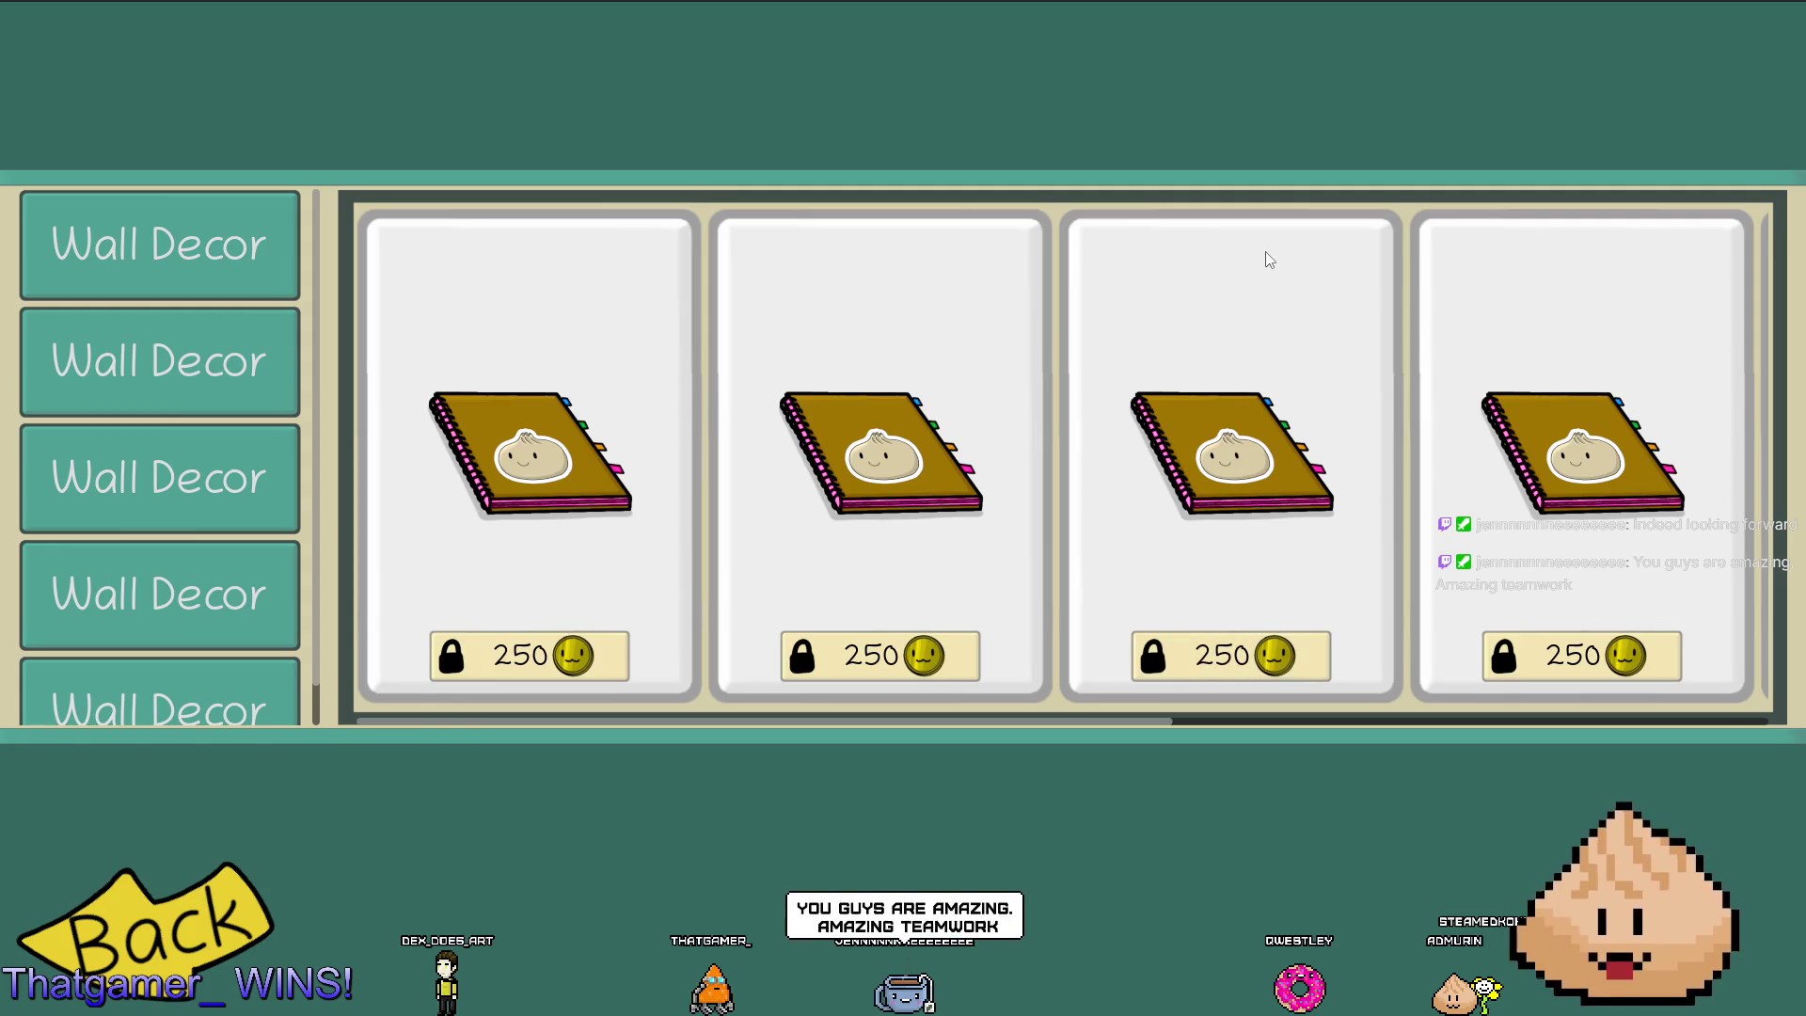
click(1232, 661)
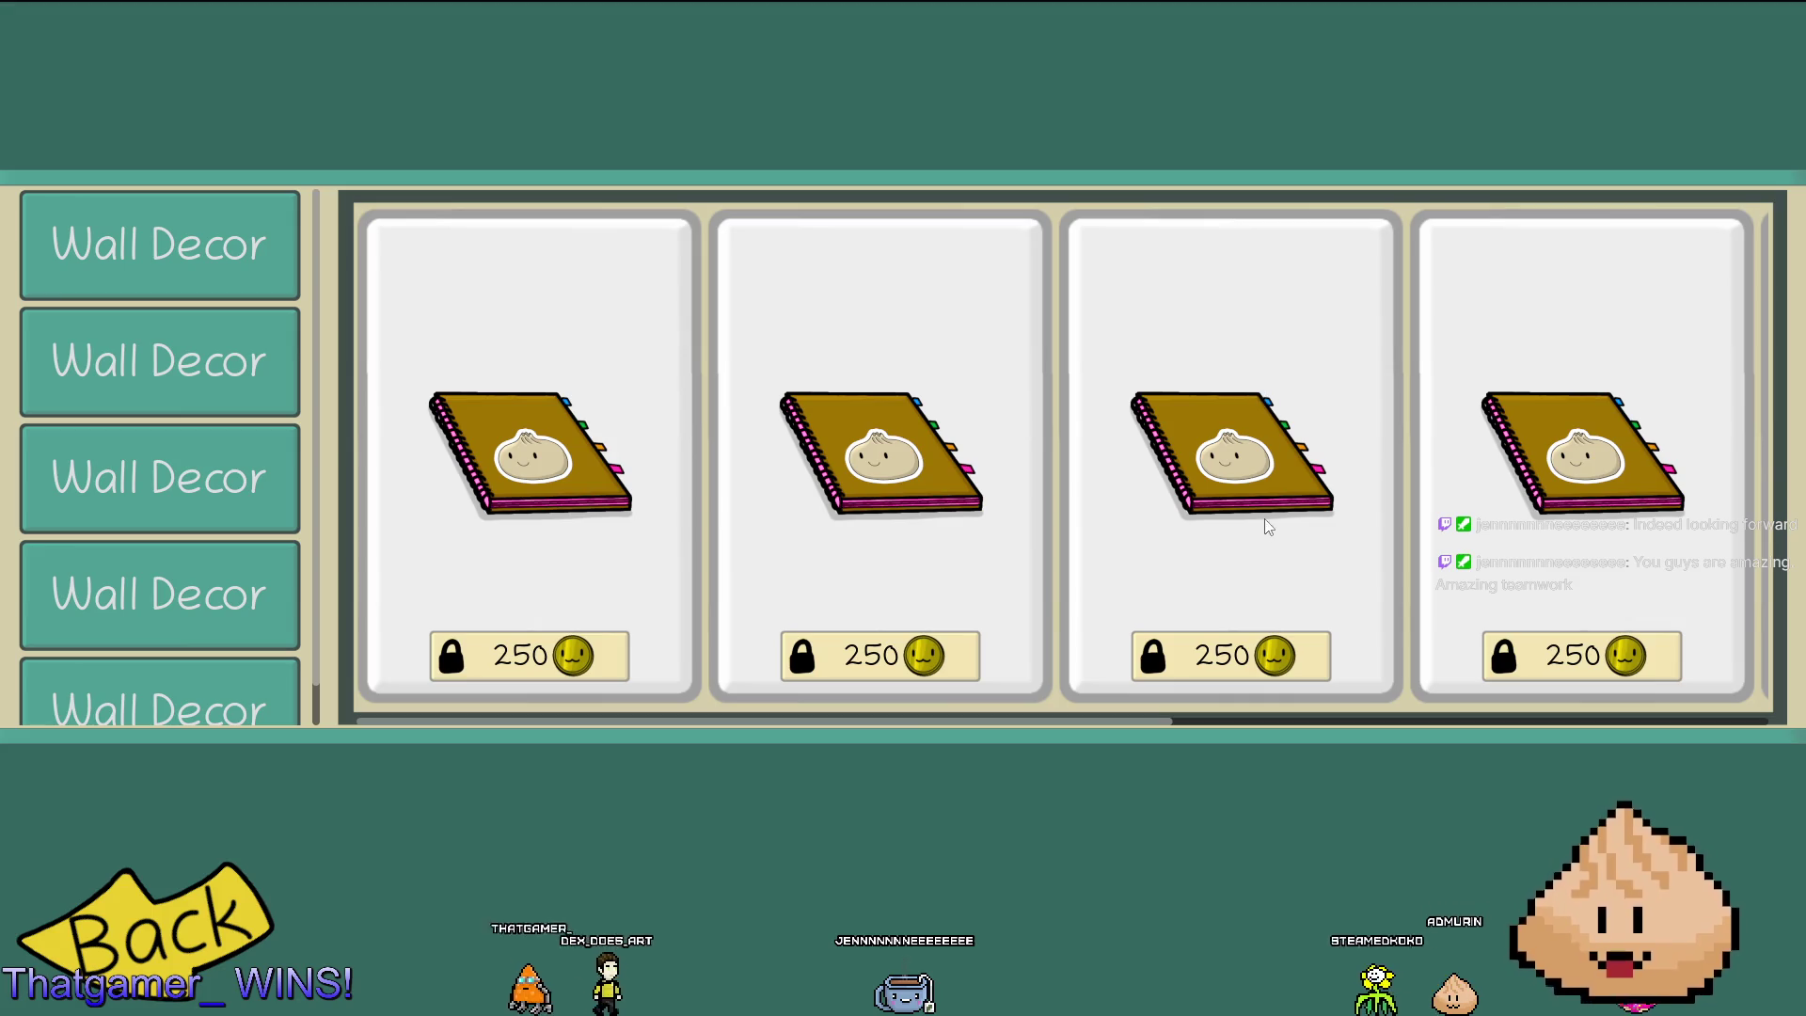
click(1196, 655)
click(1196, 655)
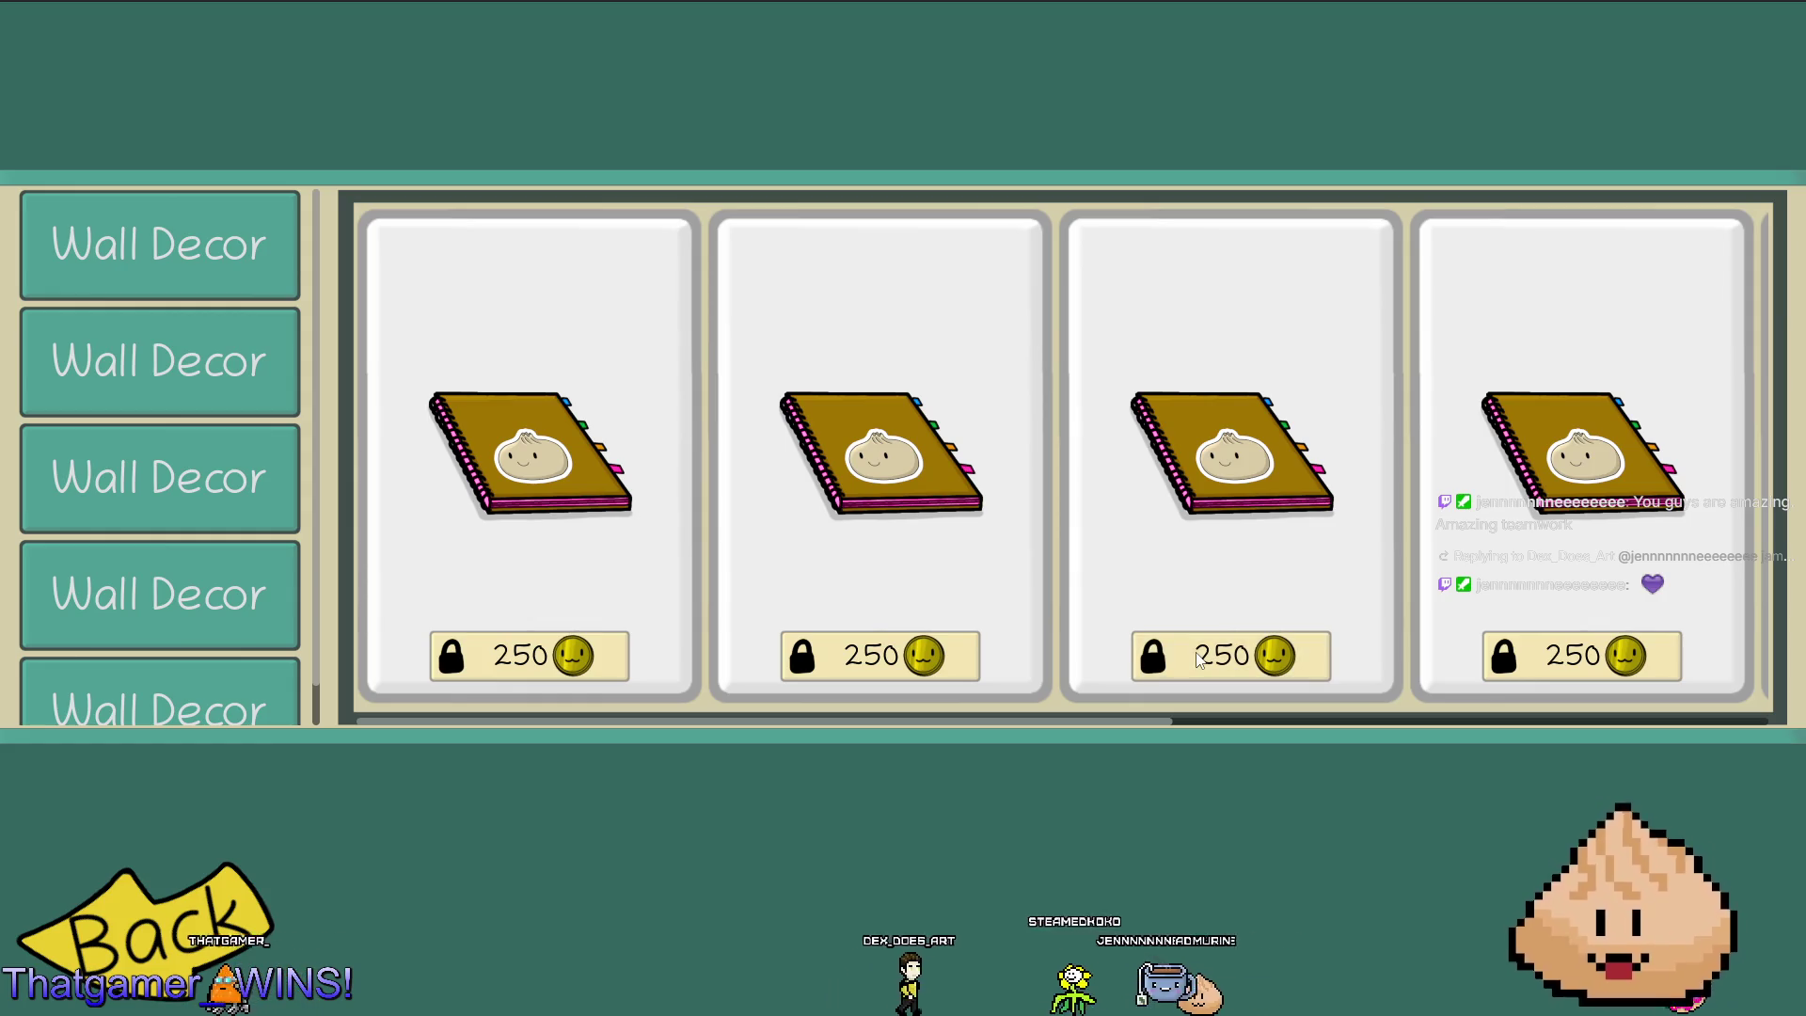
click(1199, 652)
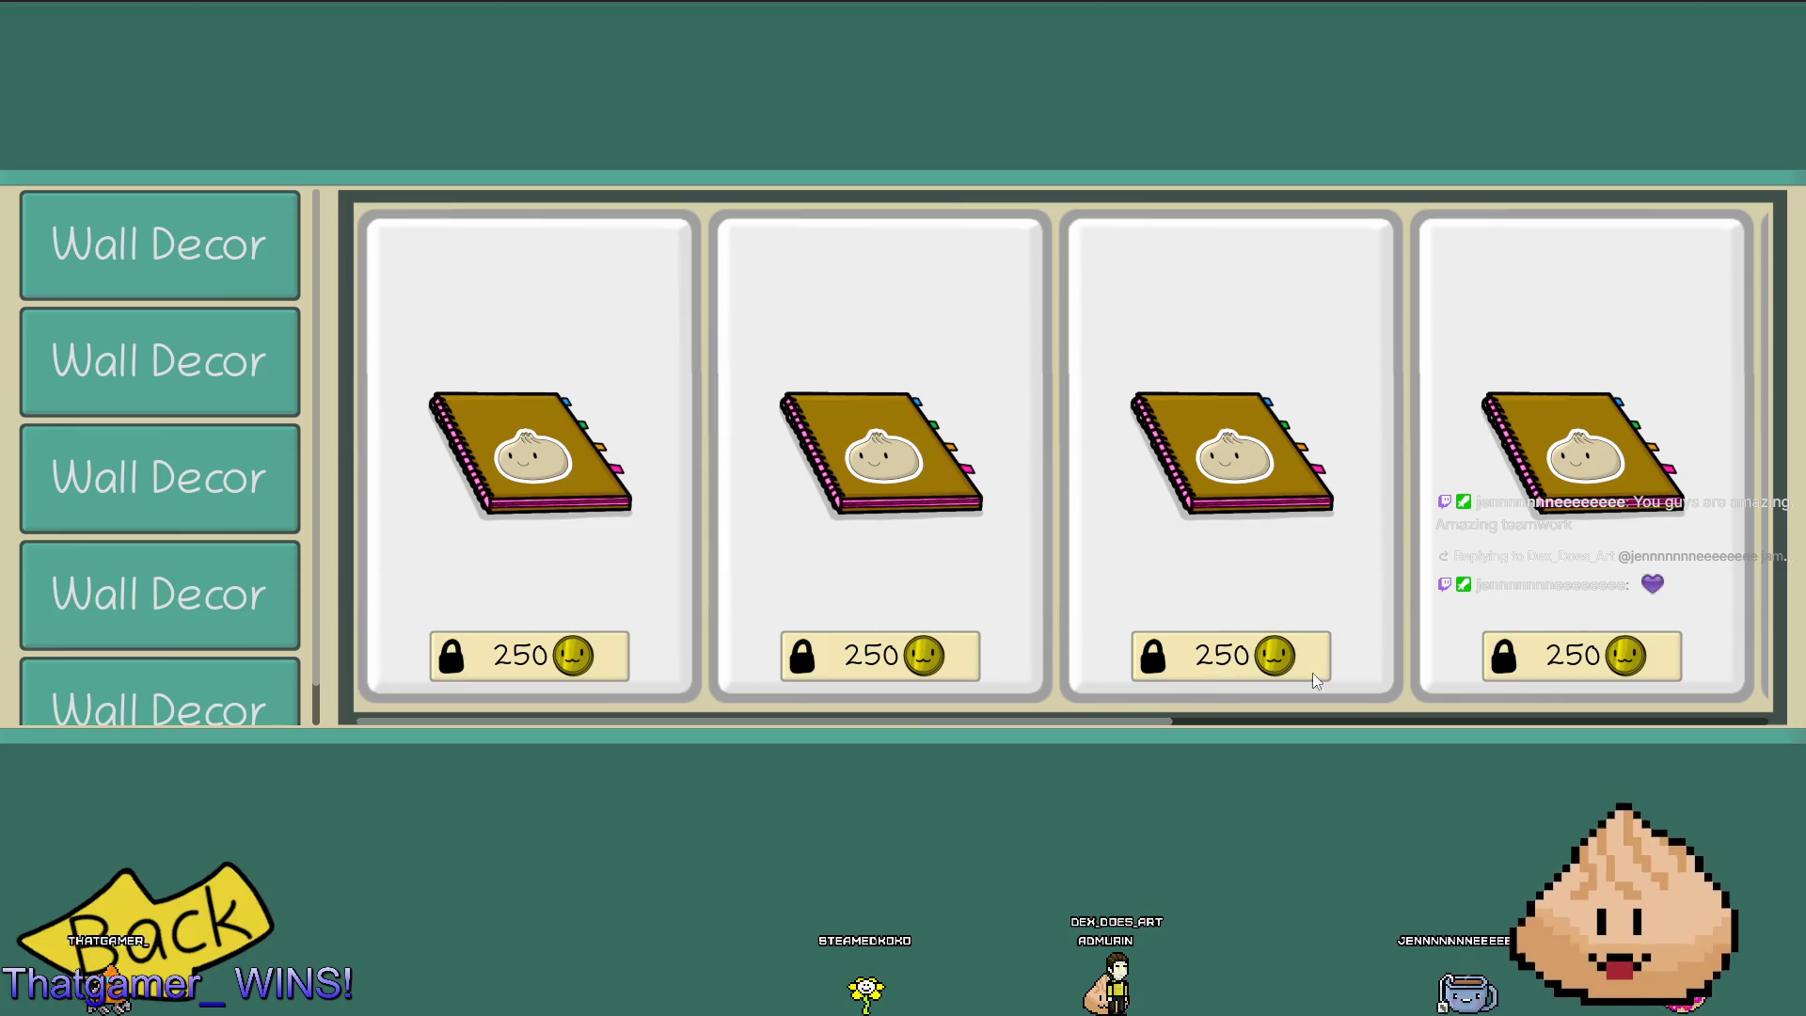
click(1256, 671)
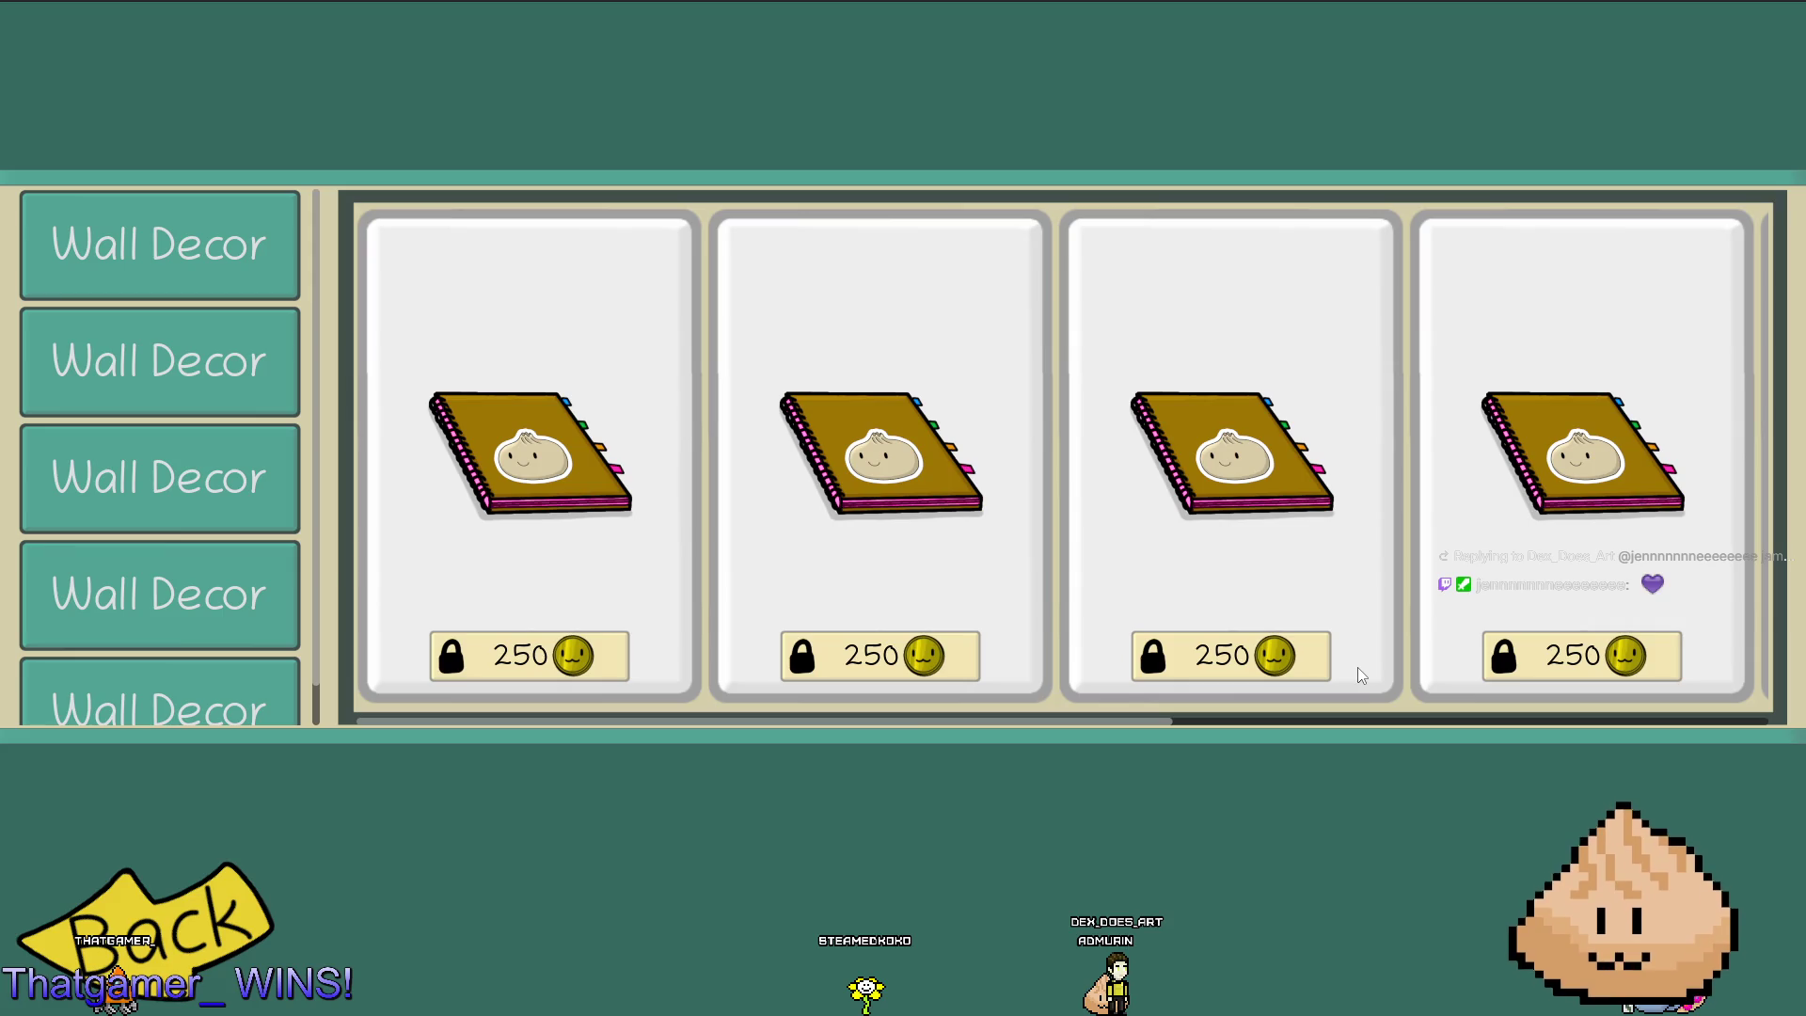
Scroll the card row, drag its scrollbar back, and stop the game with F8.
scroll(1439, 672, down, 5)
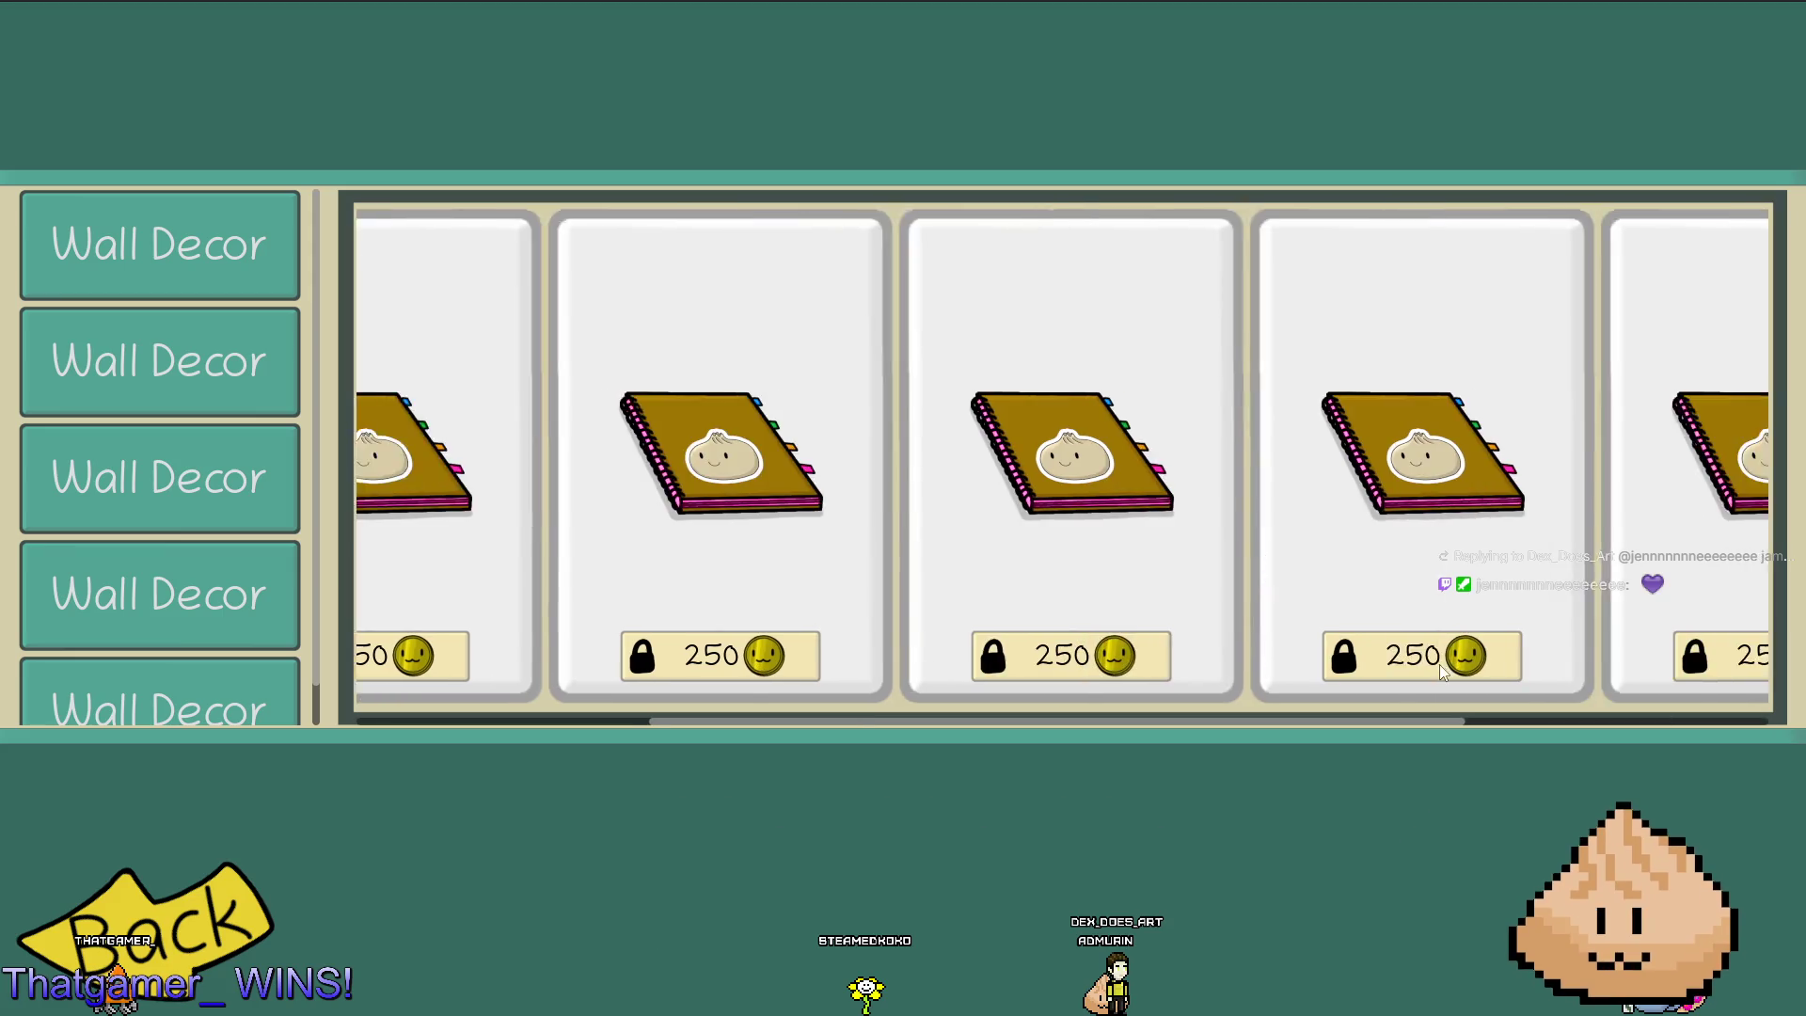
scroll(1439, 675, down, 2)
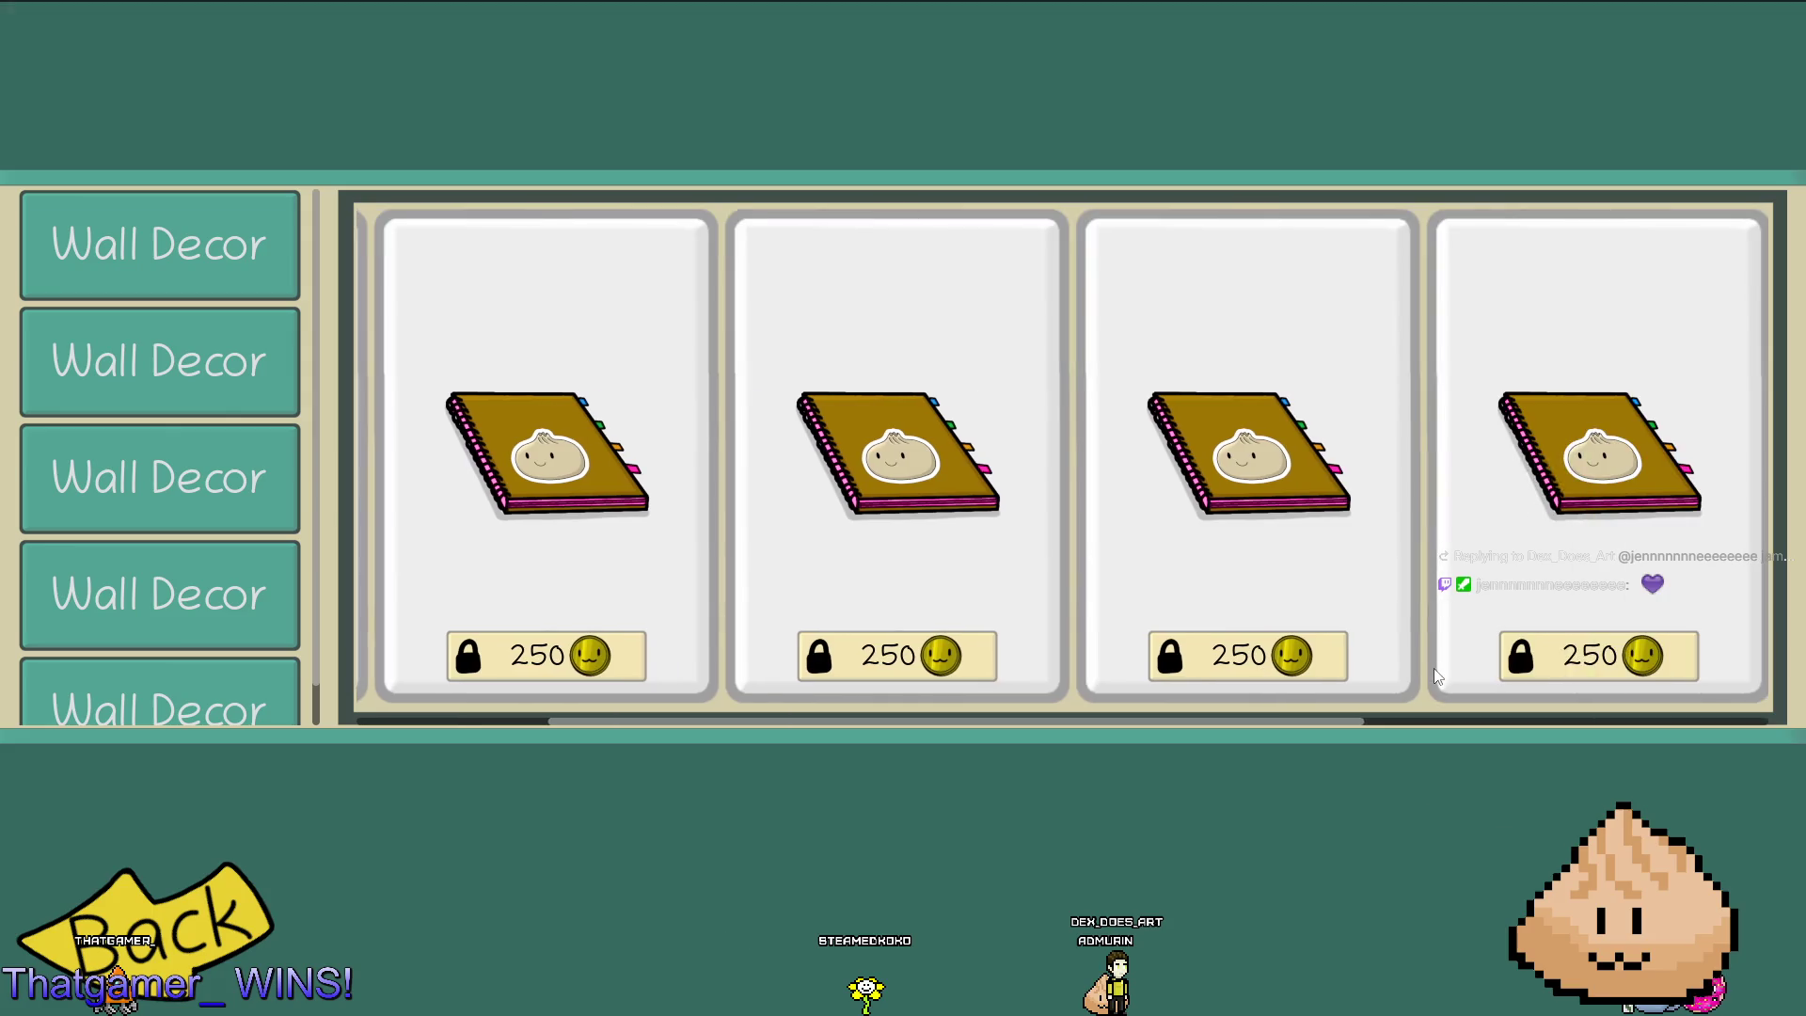
mouse_move(1448, 722)
mouse_down()
mouse_move(1038, 720)
mouse_move(1142, 743)
mouse_move(1486, 752)
mouse_move(1422, 749)
mouse_move(1465, 760)
mouse_up()
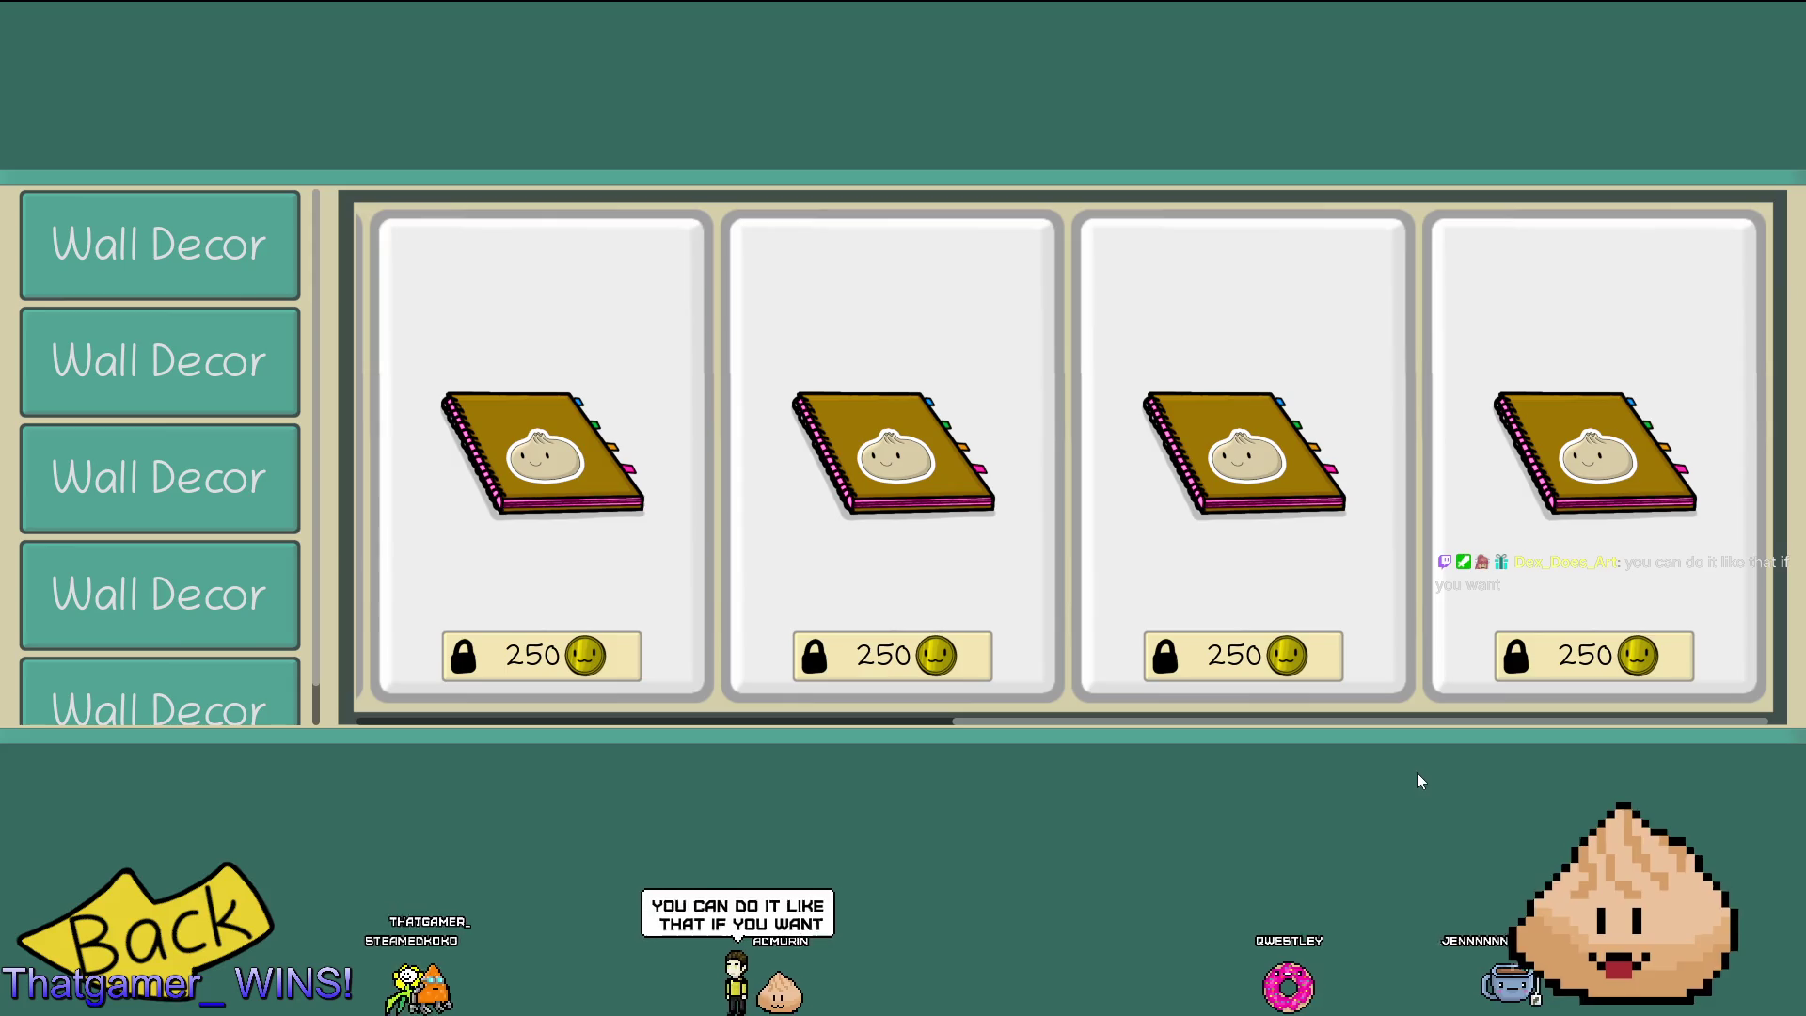
key(F8)
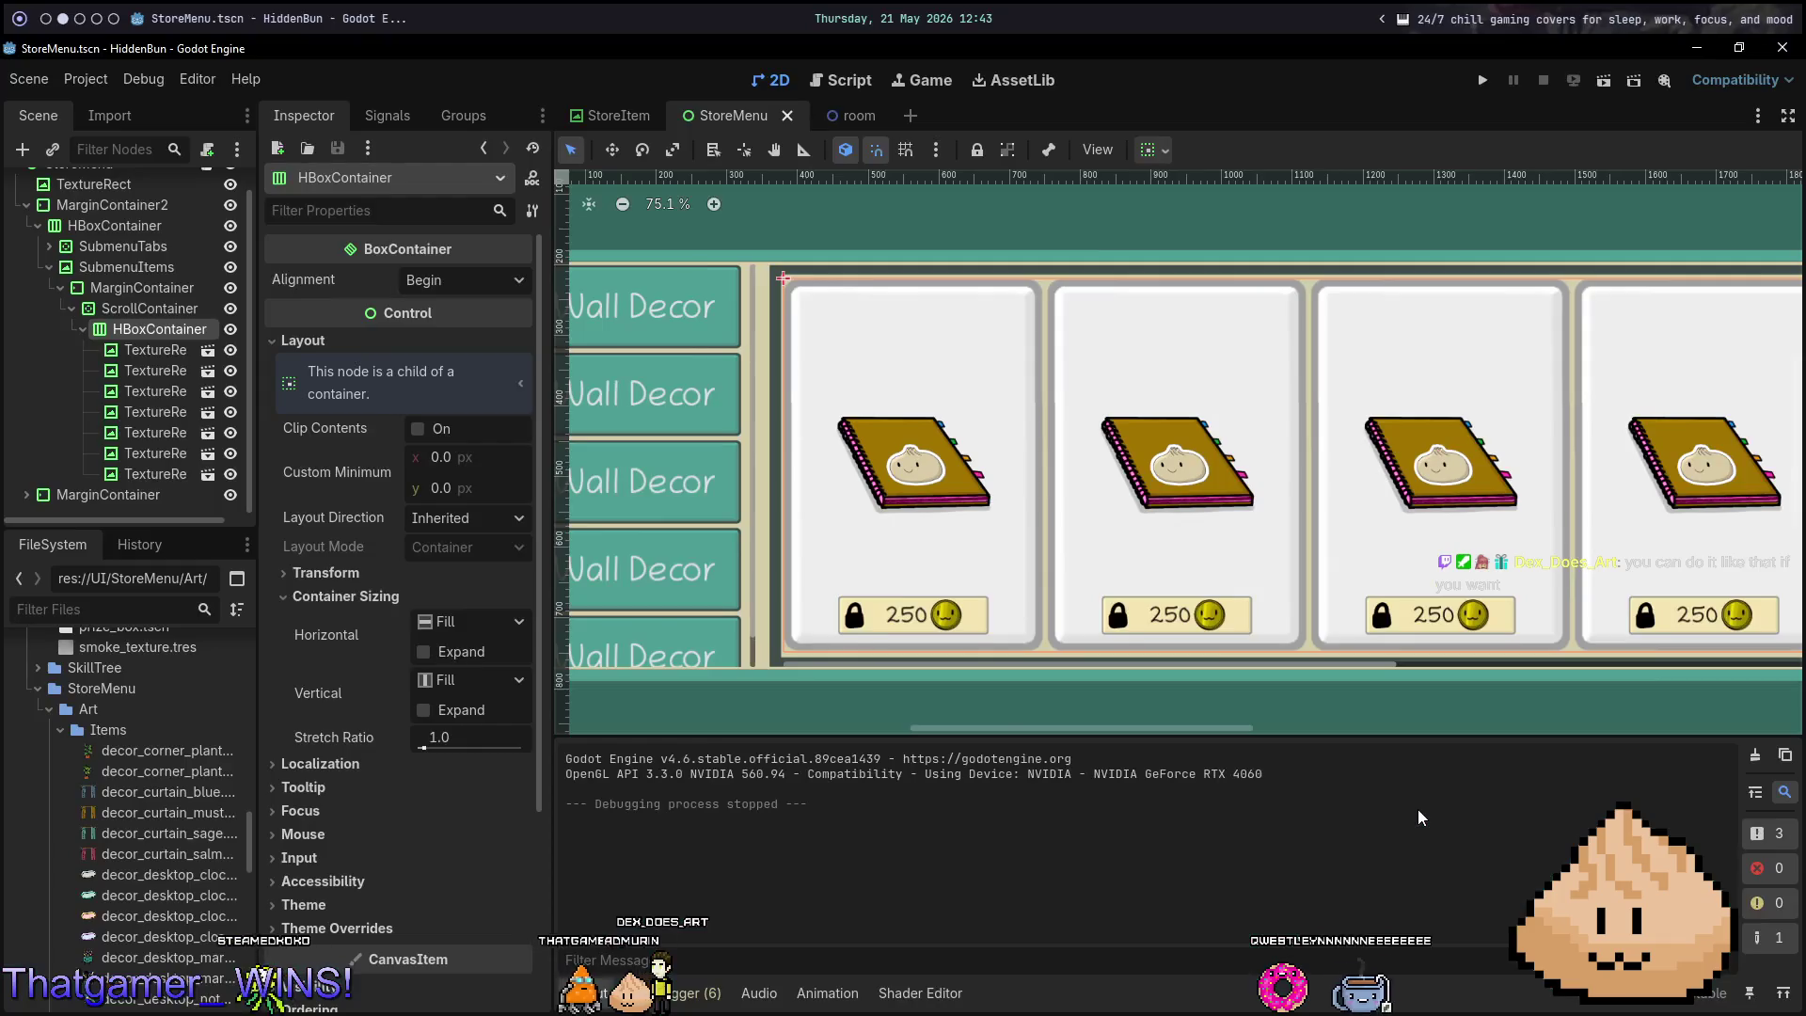
Return to the editor and open the StoreItem scene tab.
key(alt+Tab)
key(alt+Tab)
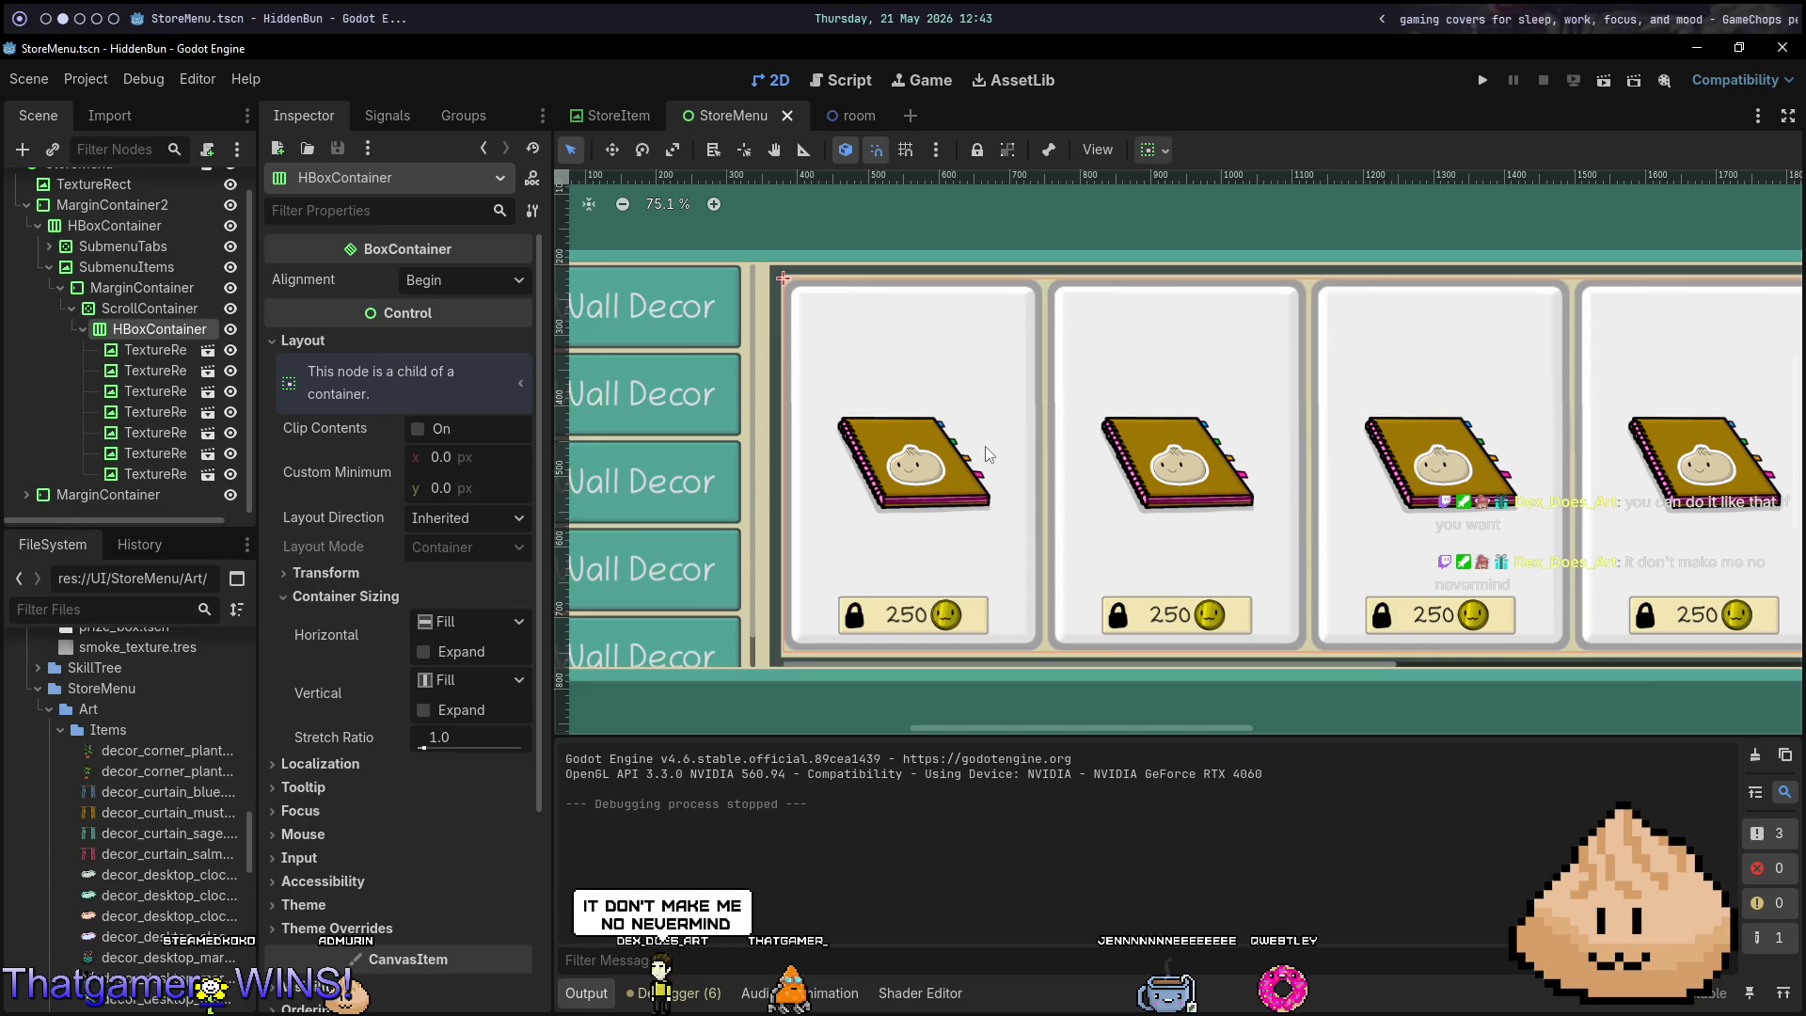
click(840, 115)
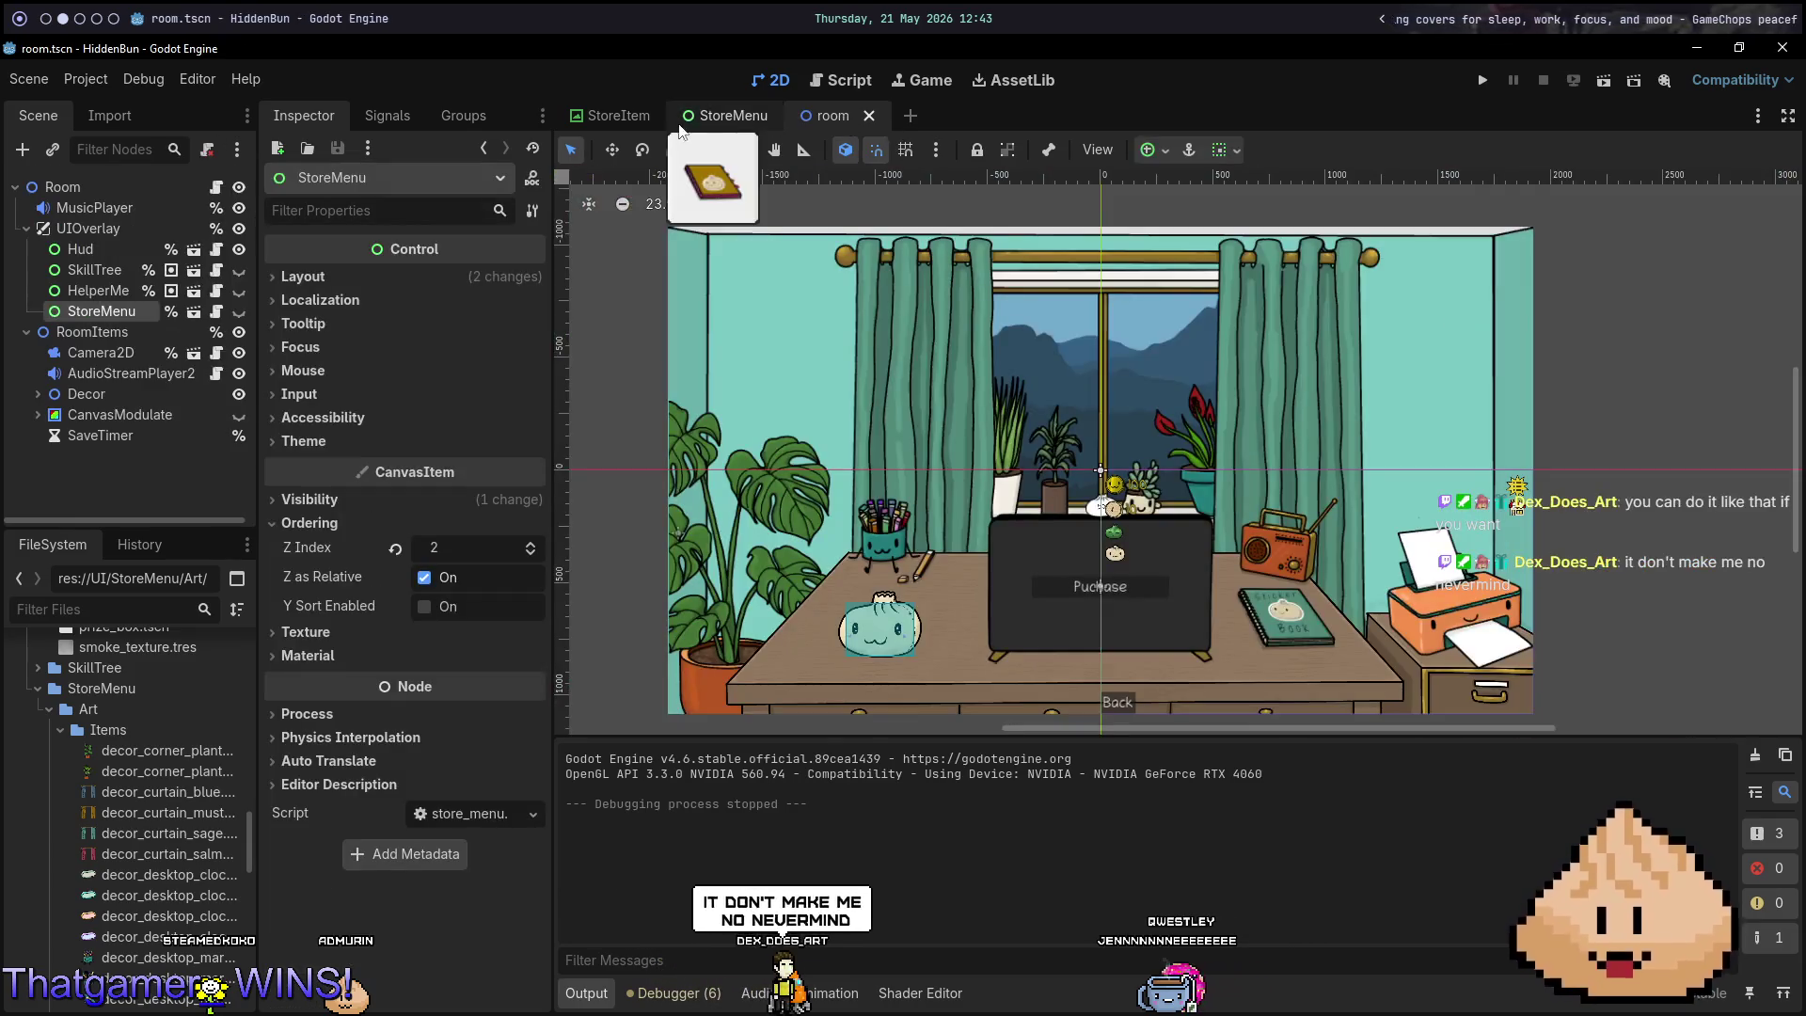
click(611, 115)
scroll(1221, 453, up, 5)
scroll(1221, 452, down, 5)
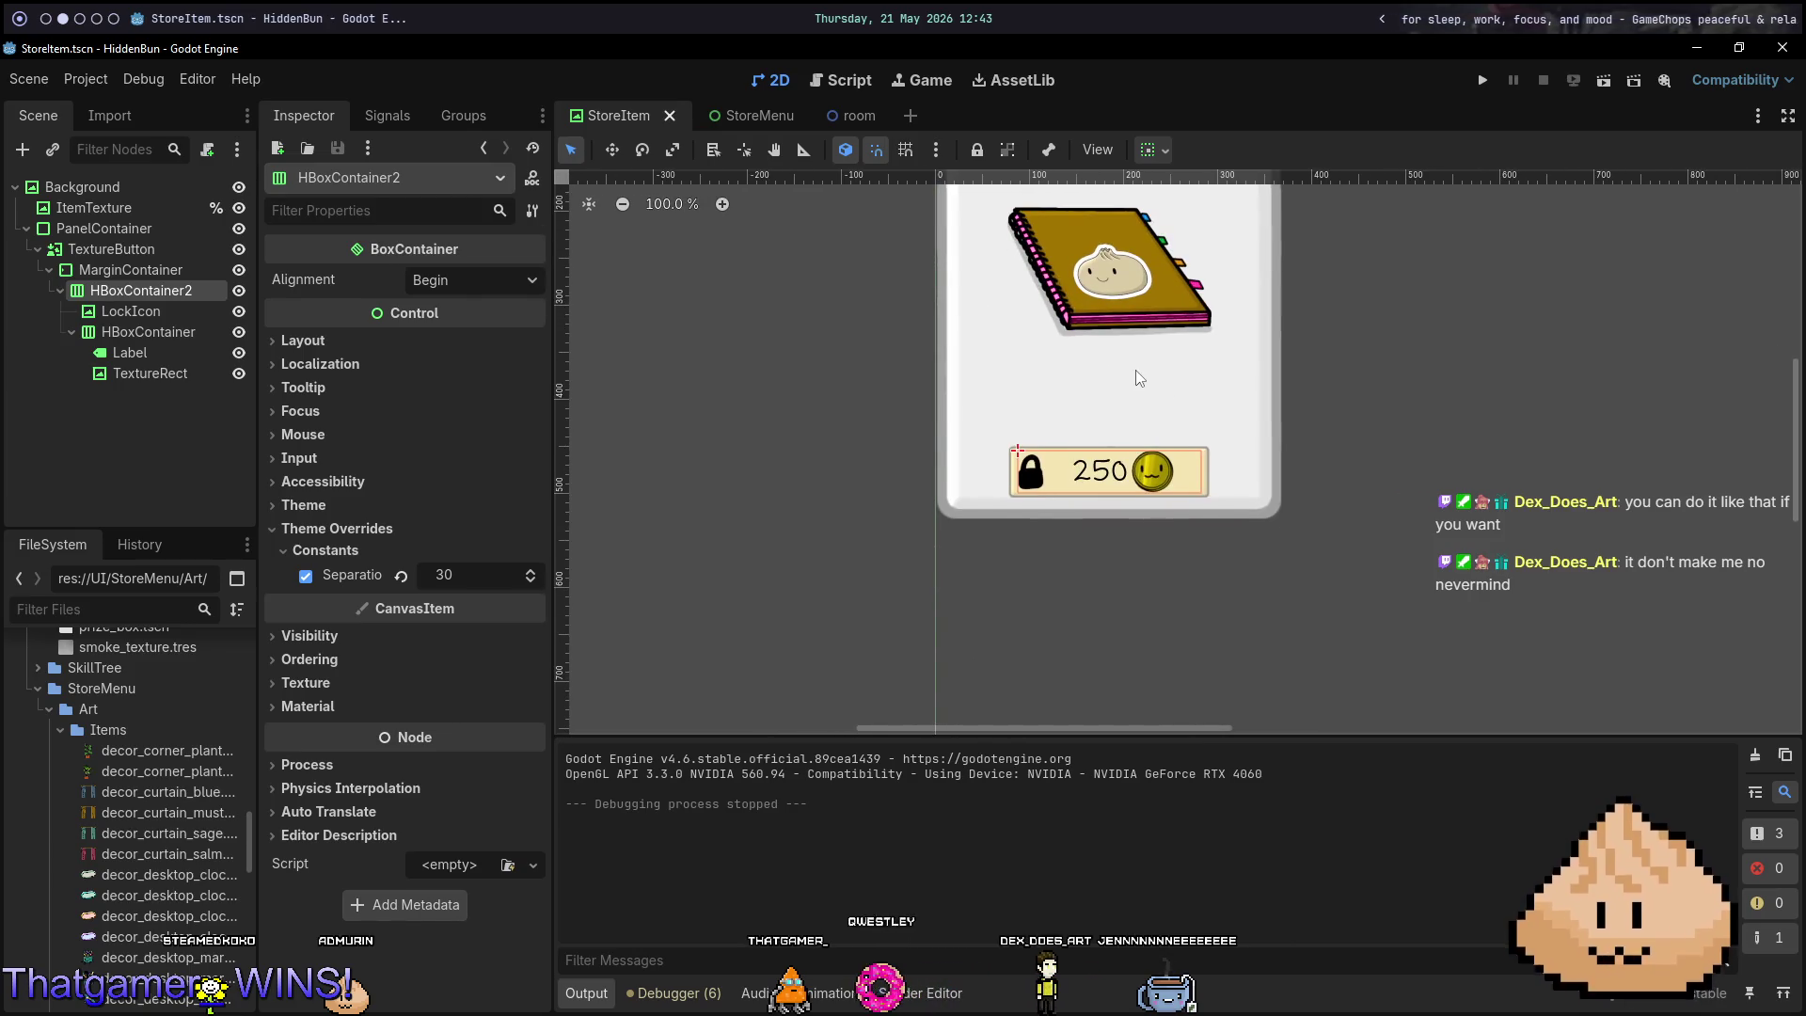
Select the price row HBoxContainer and drag it up out of the lock badge in the tree.
click(173, 352)
click(158, 333)
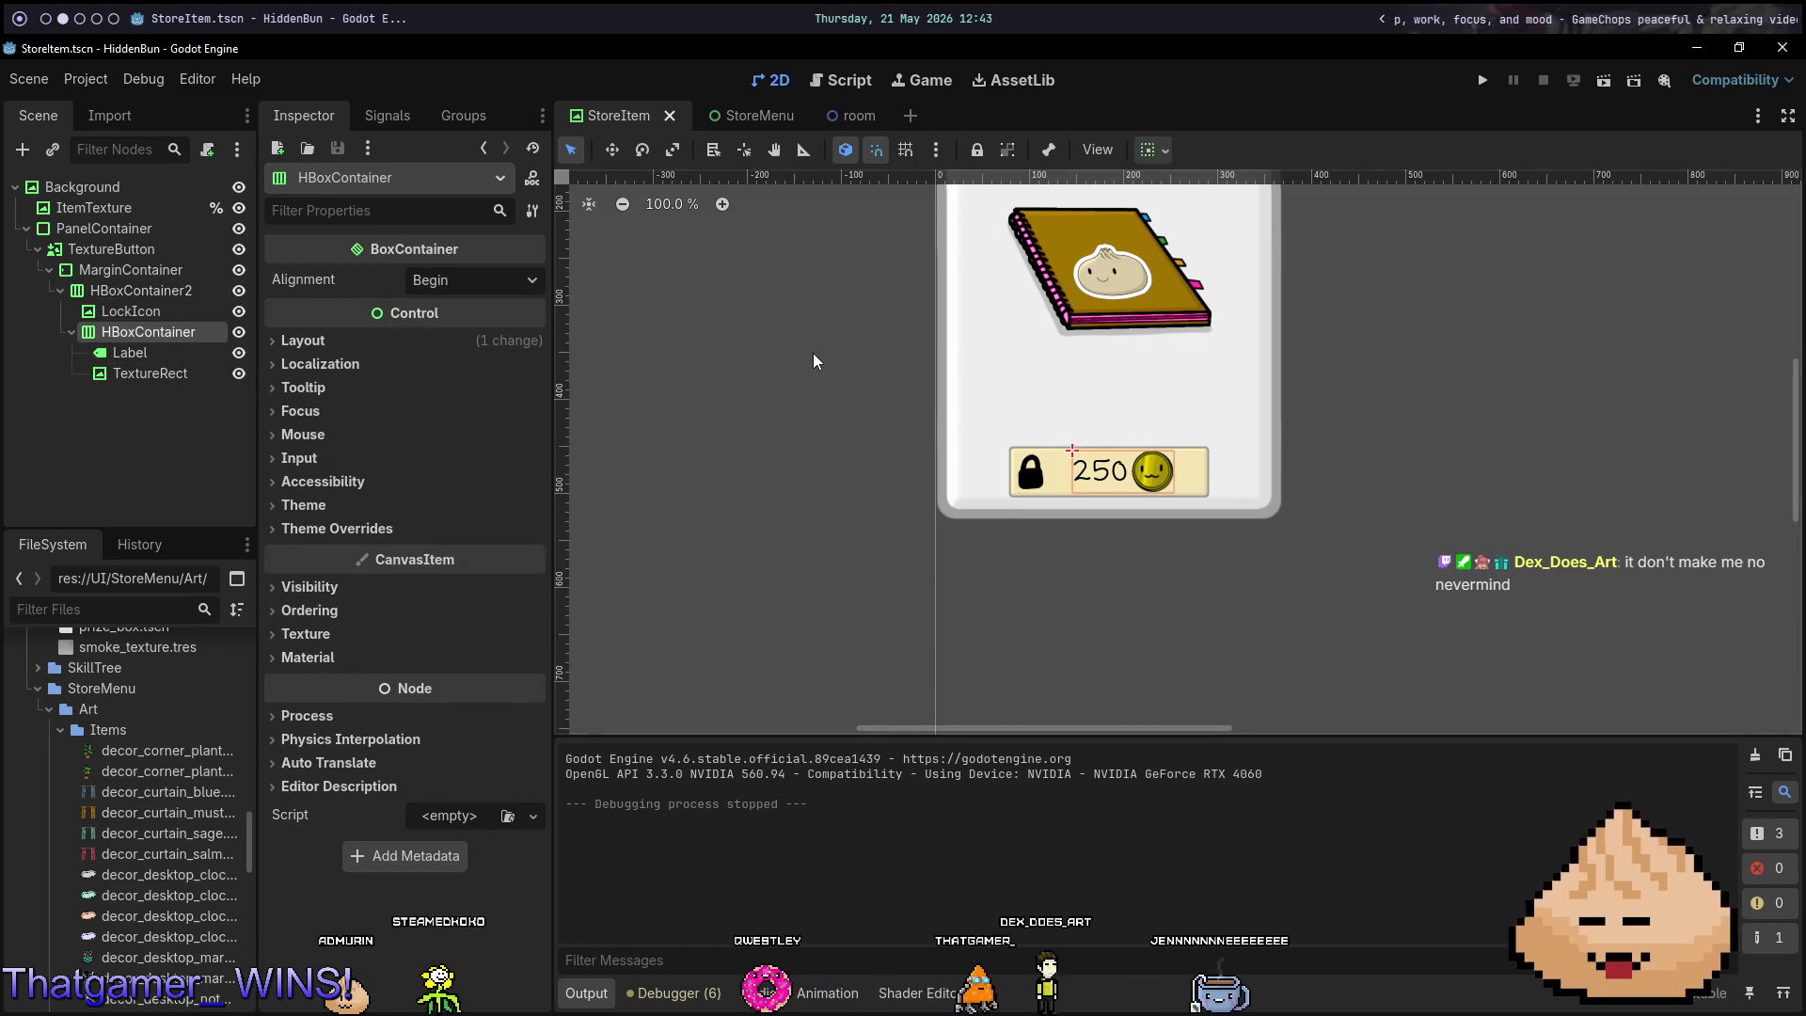
scroll(794, 347, down, 1)
drag(794, 347, 794, 532)
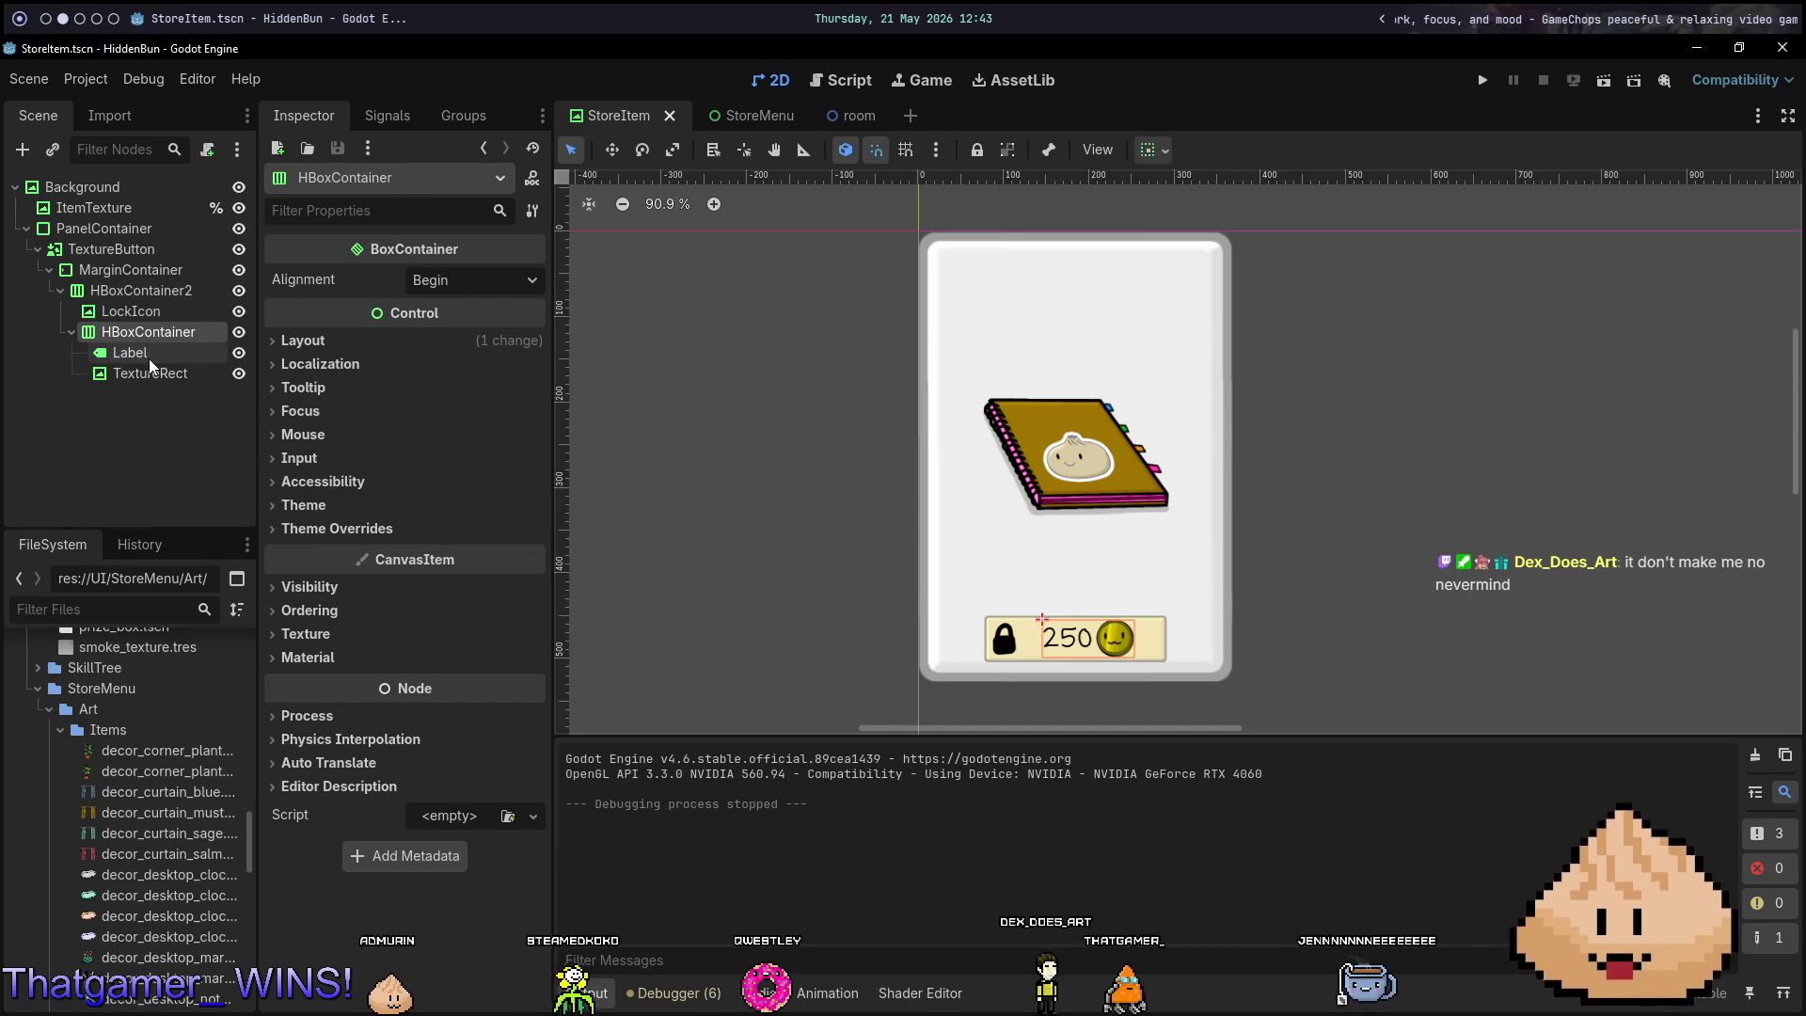
drag(155, 332, 146, 229)
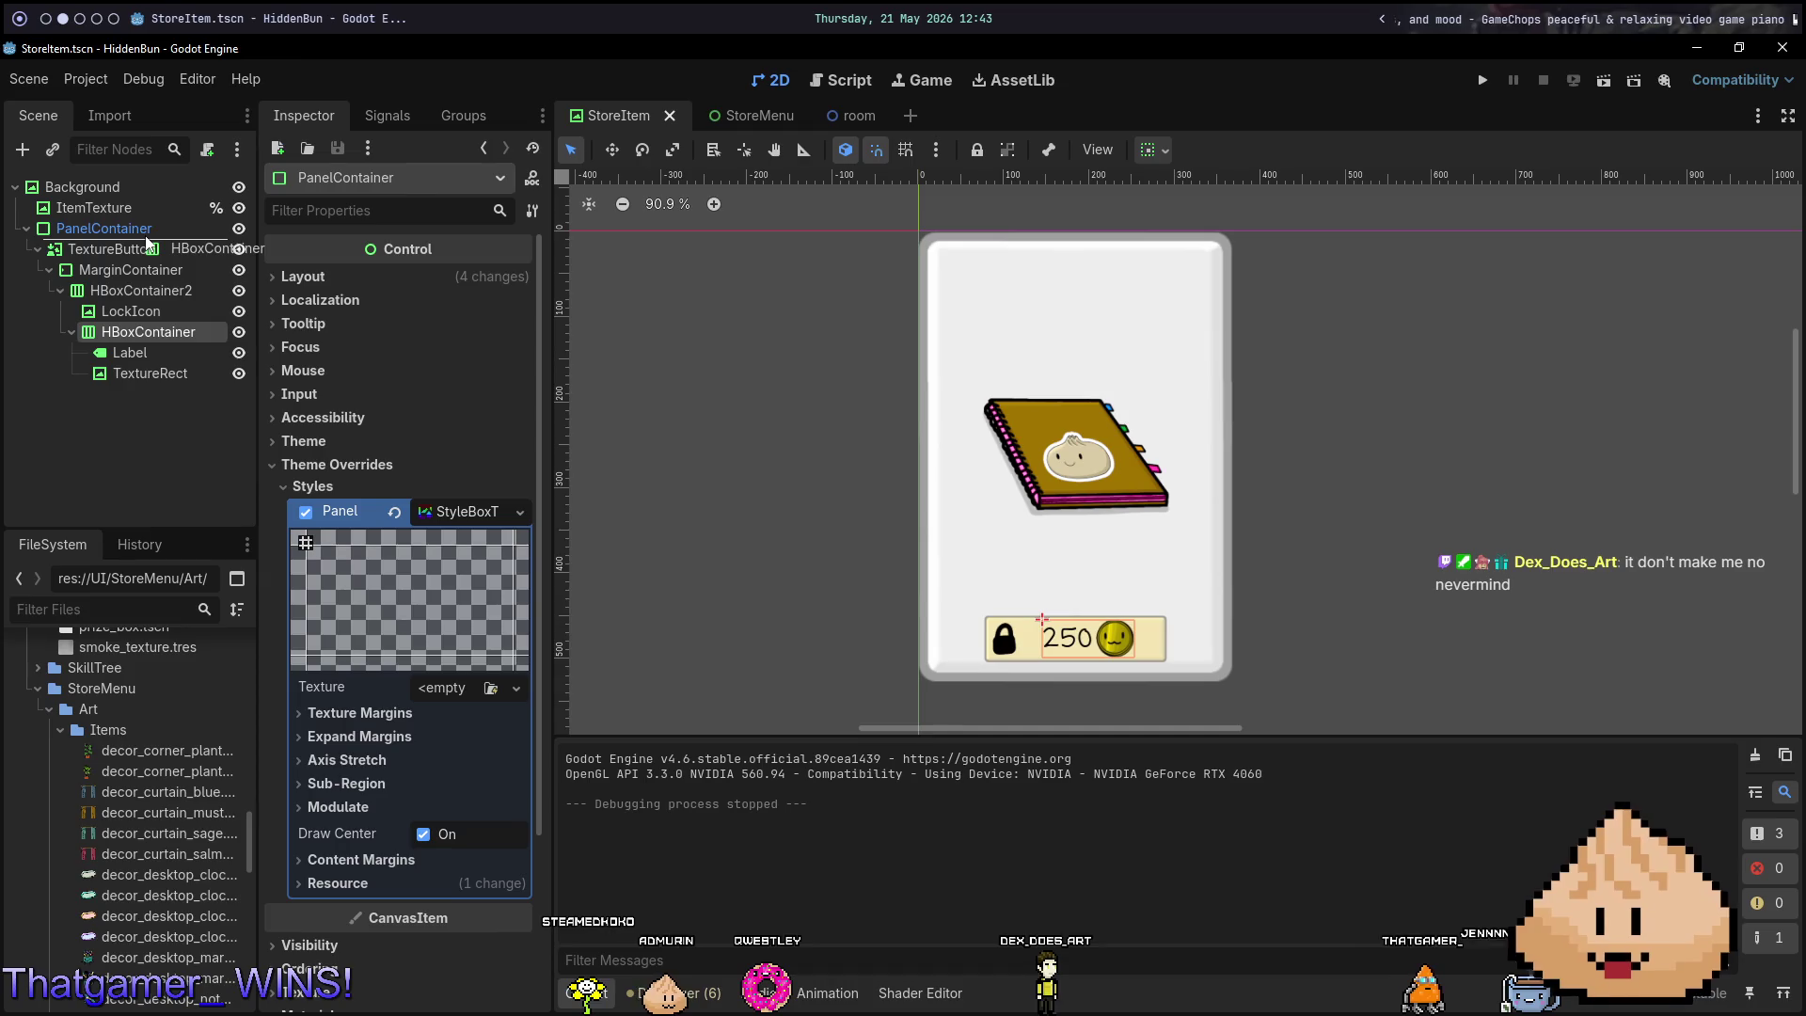
drag(146, 245, 151, 225)
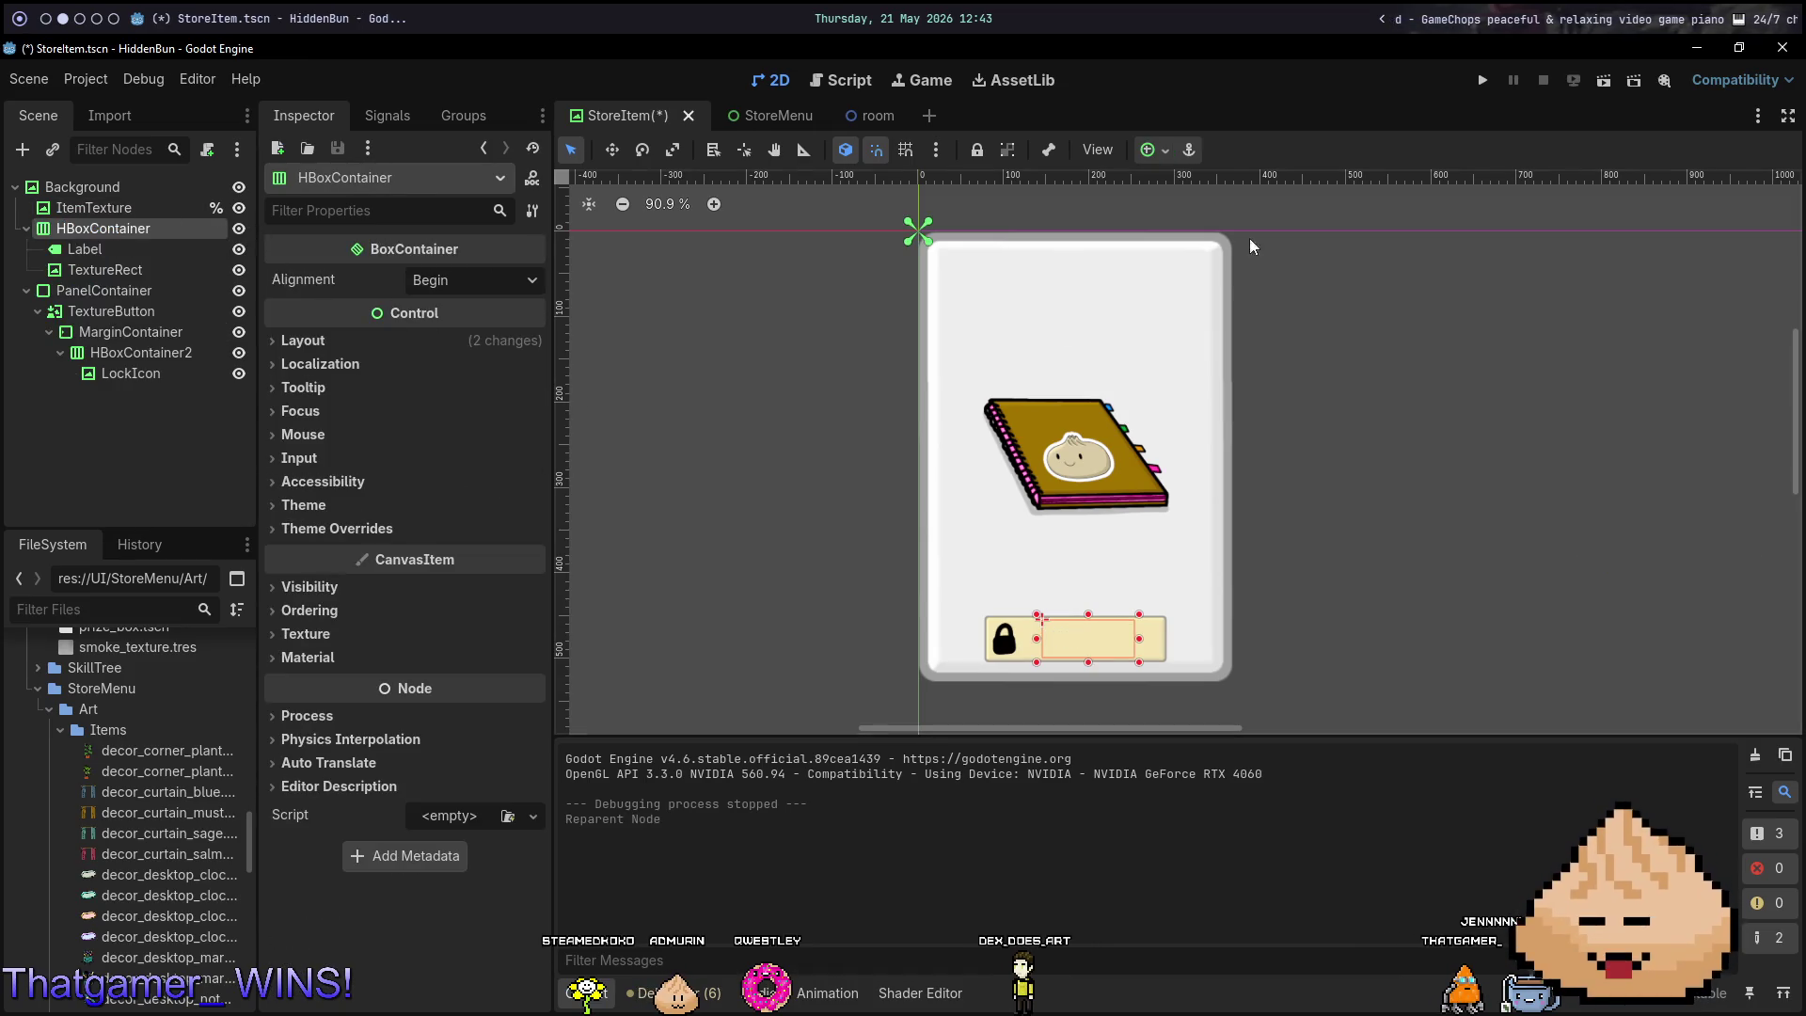
Anchor the price row to the card's corner and add a MarginContainer below ItemTexture under Background.
click(1165, 150)
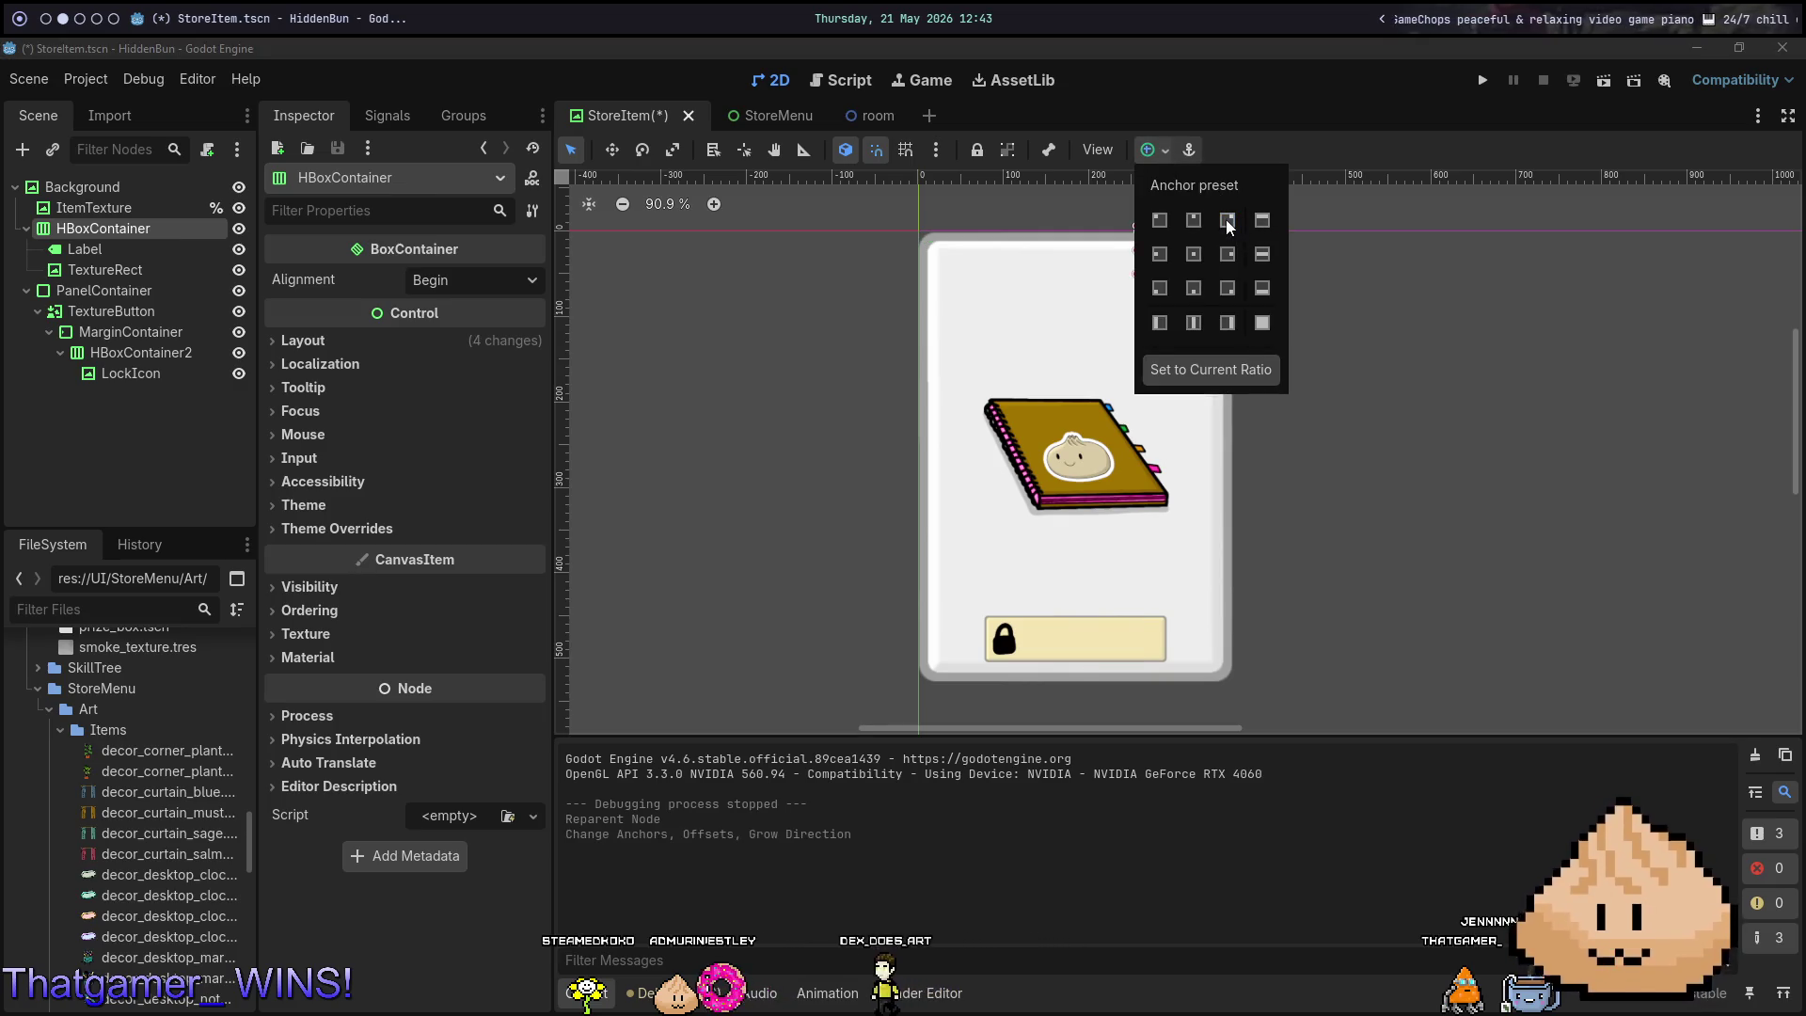
click(1227, 223)
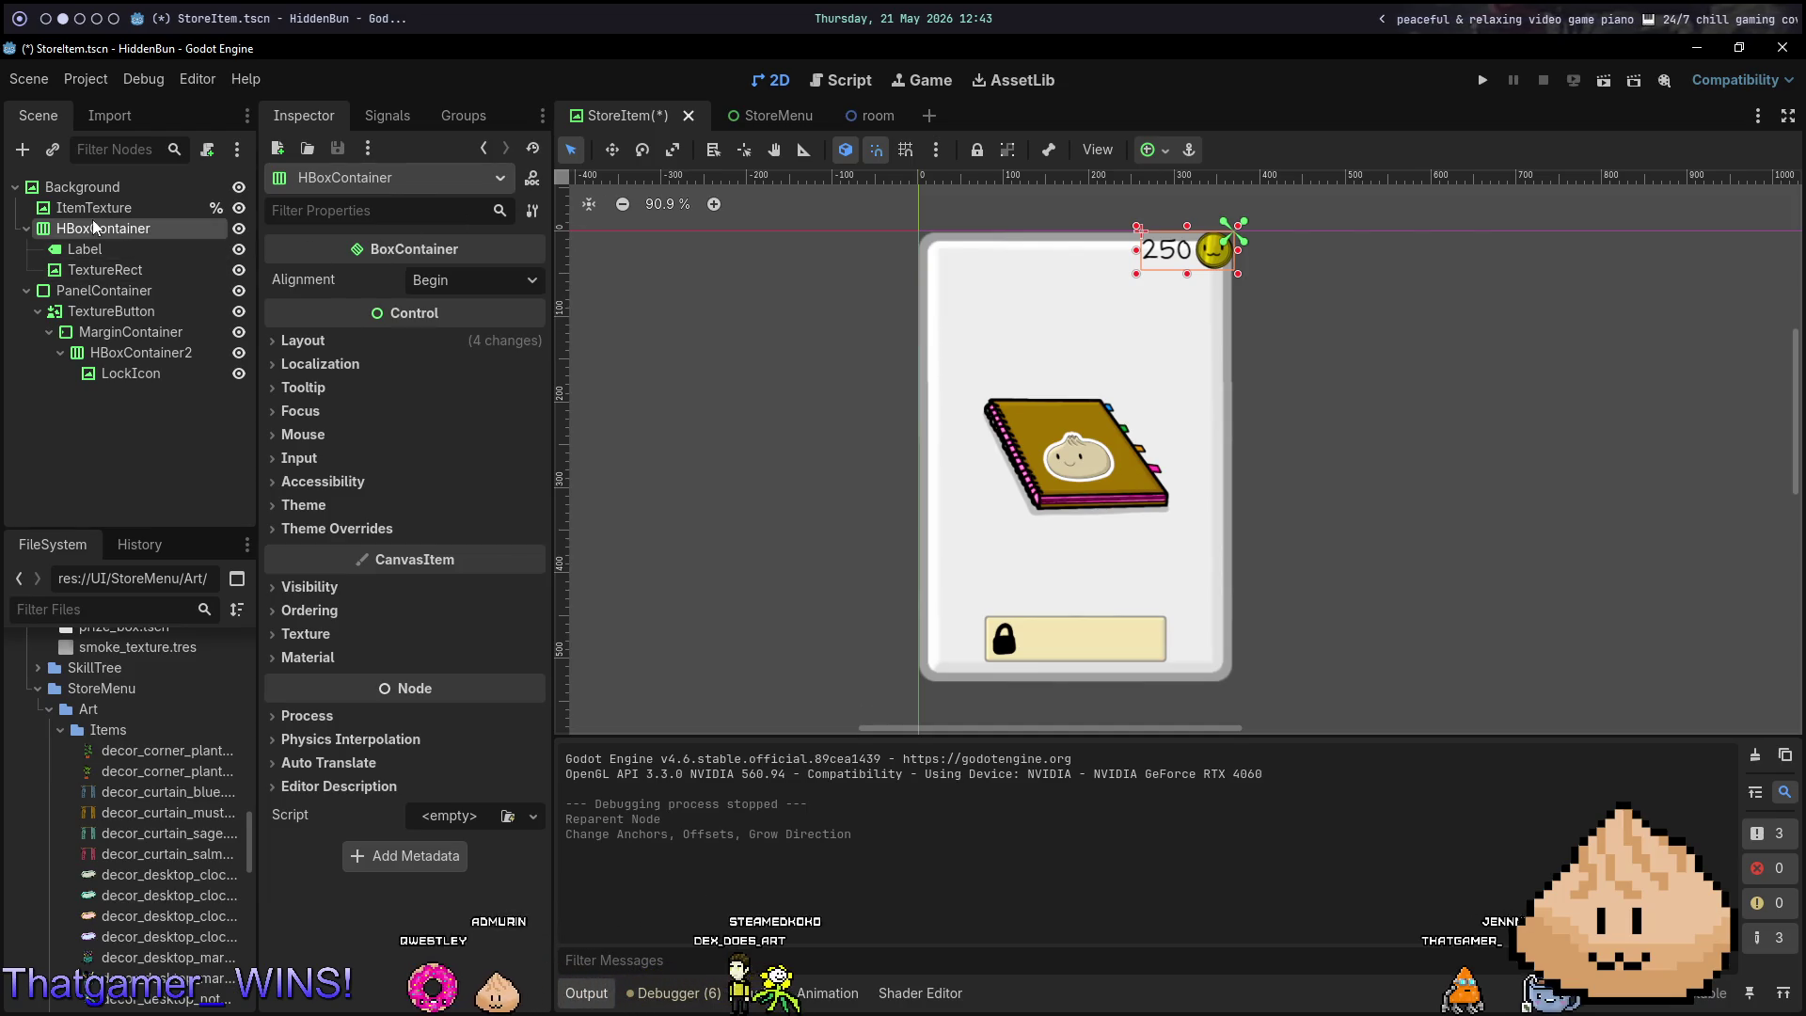
right_click(94, 187)
click(197, 232)
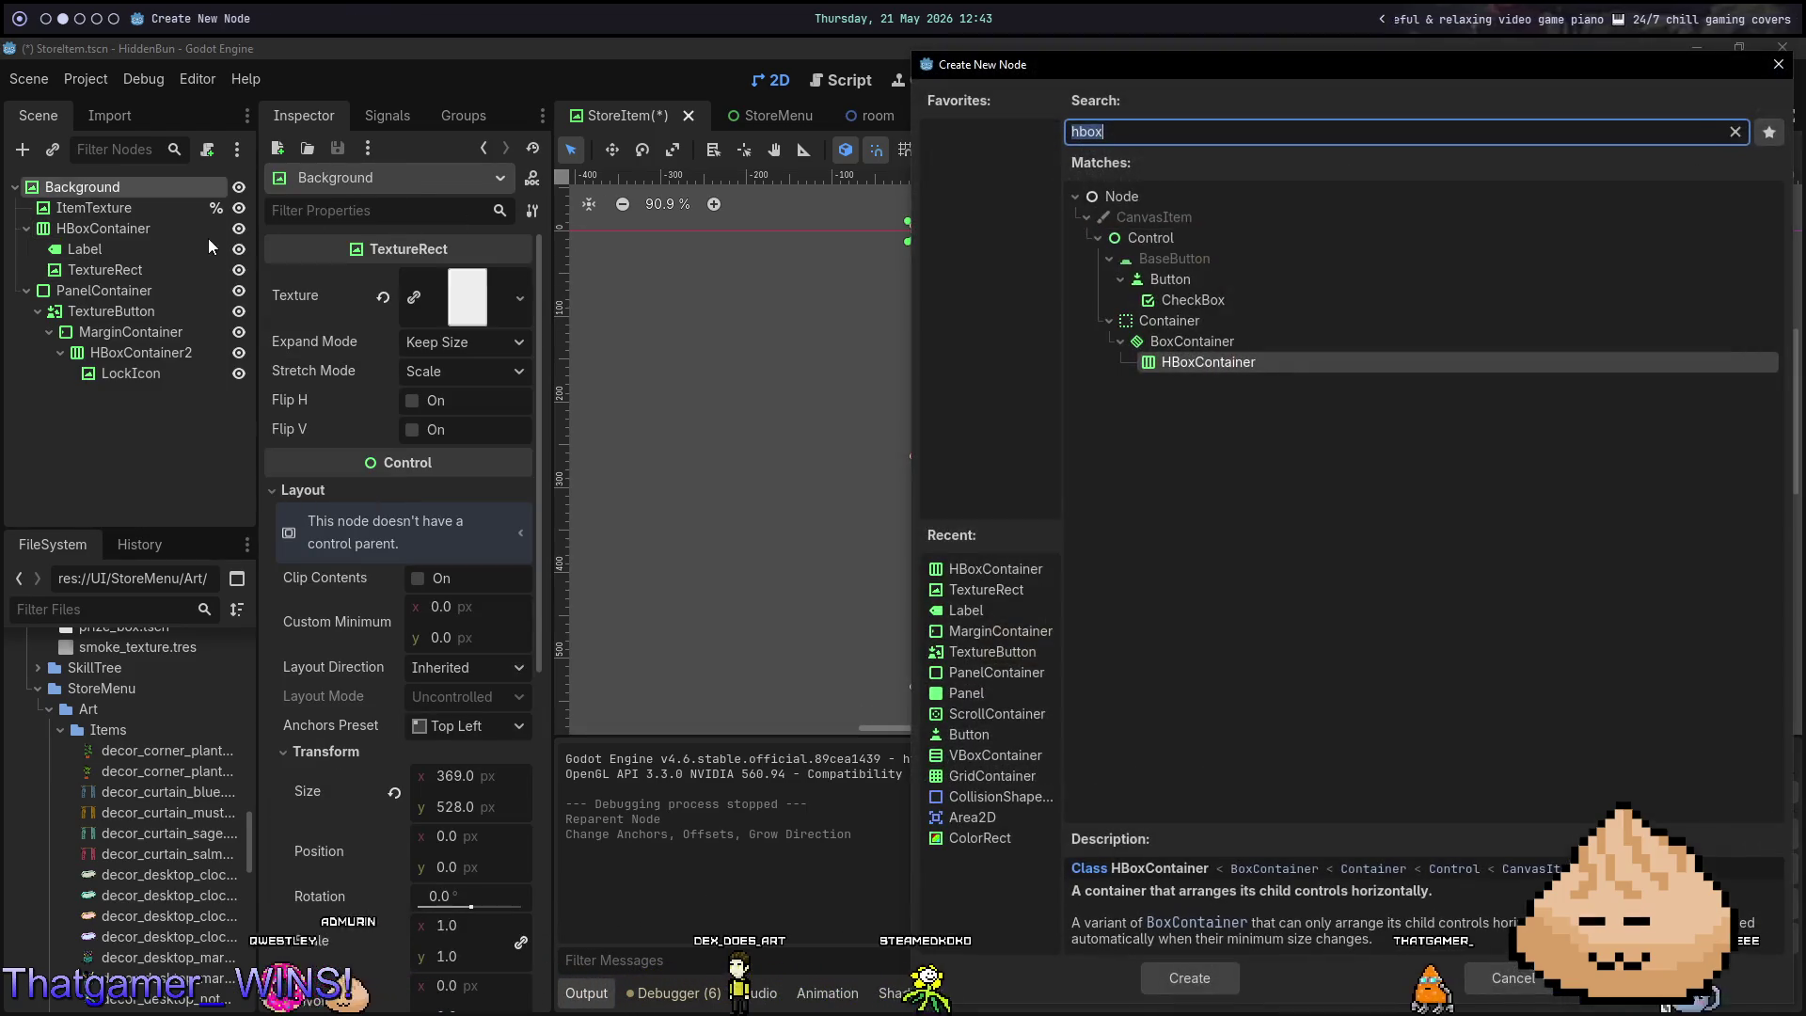
text(margin)
key(Return)
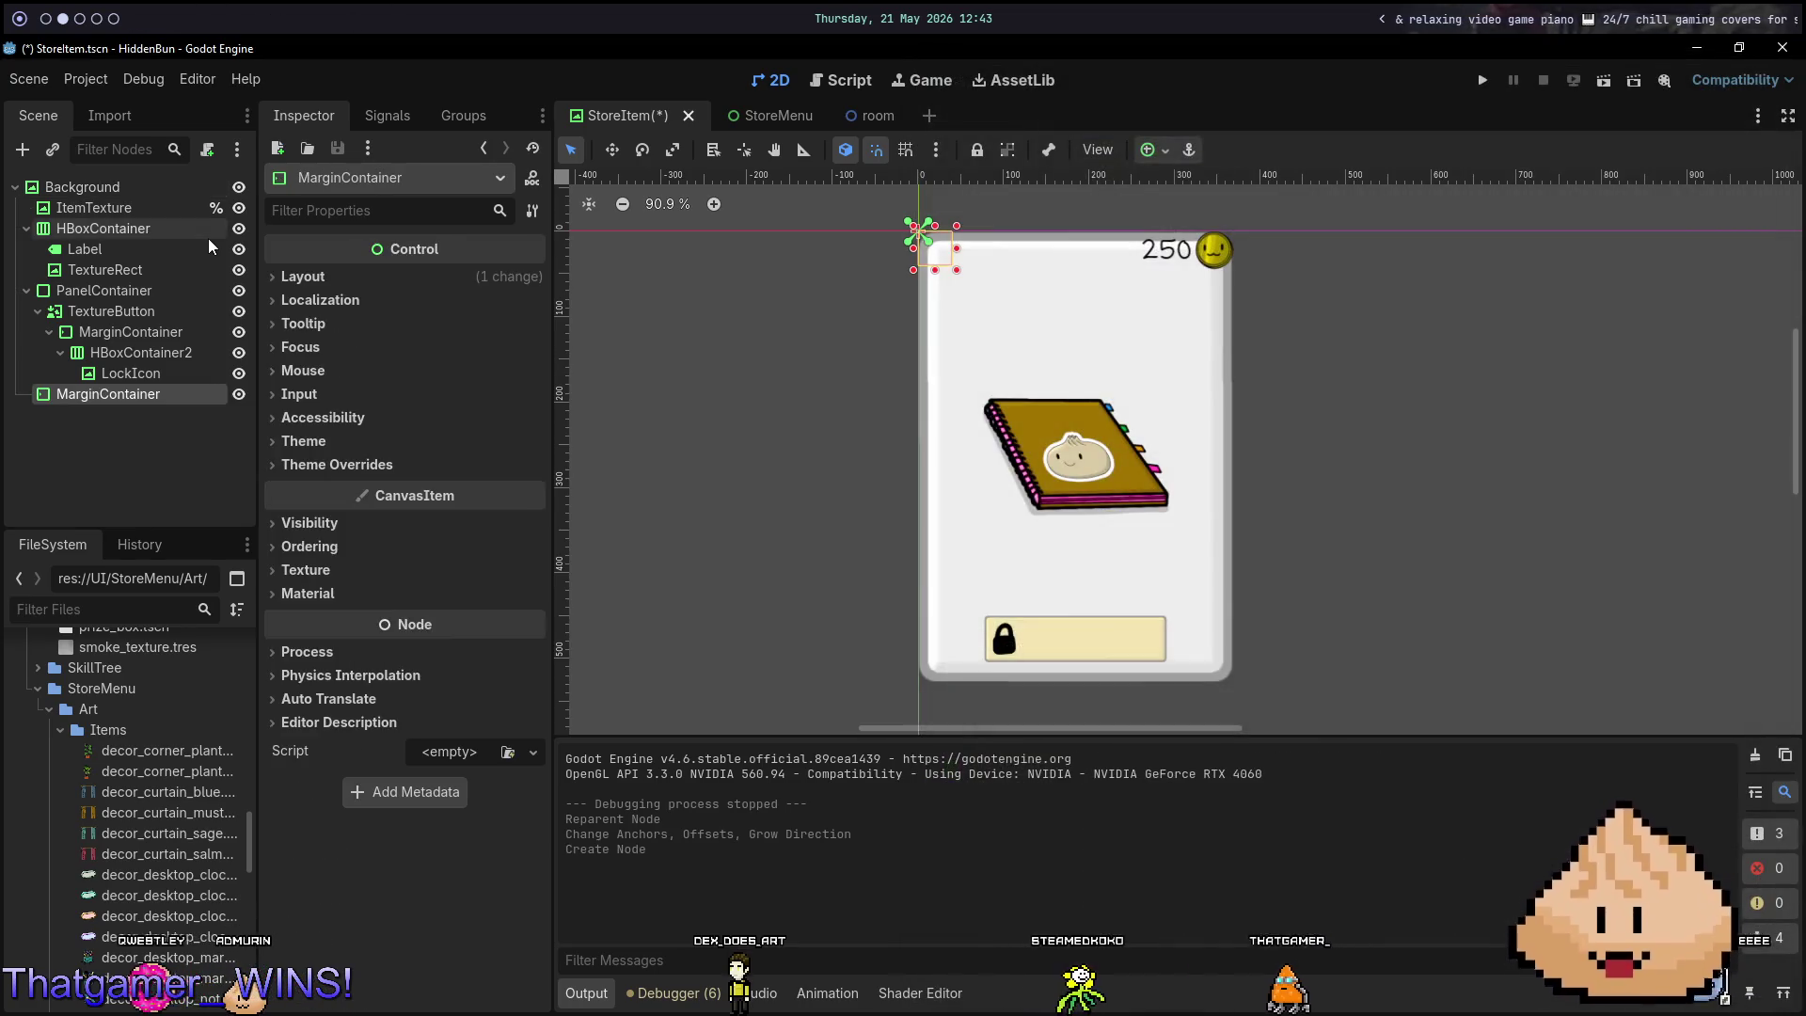
drag(141, 394, 130, 233)
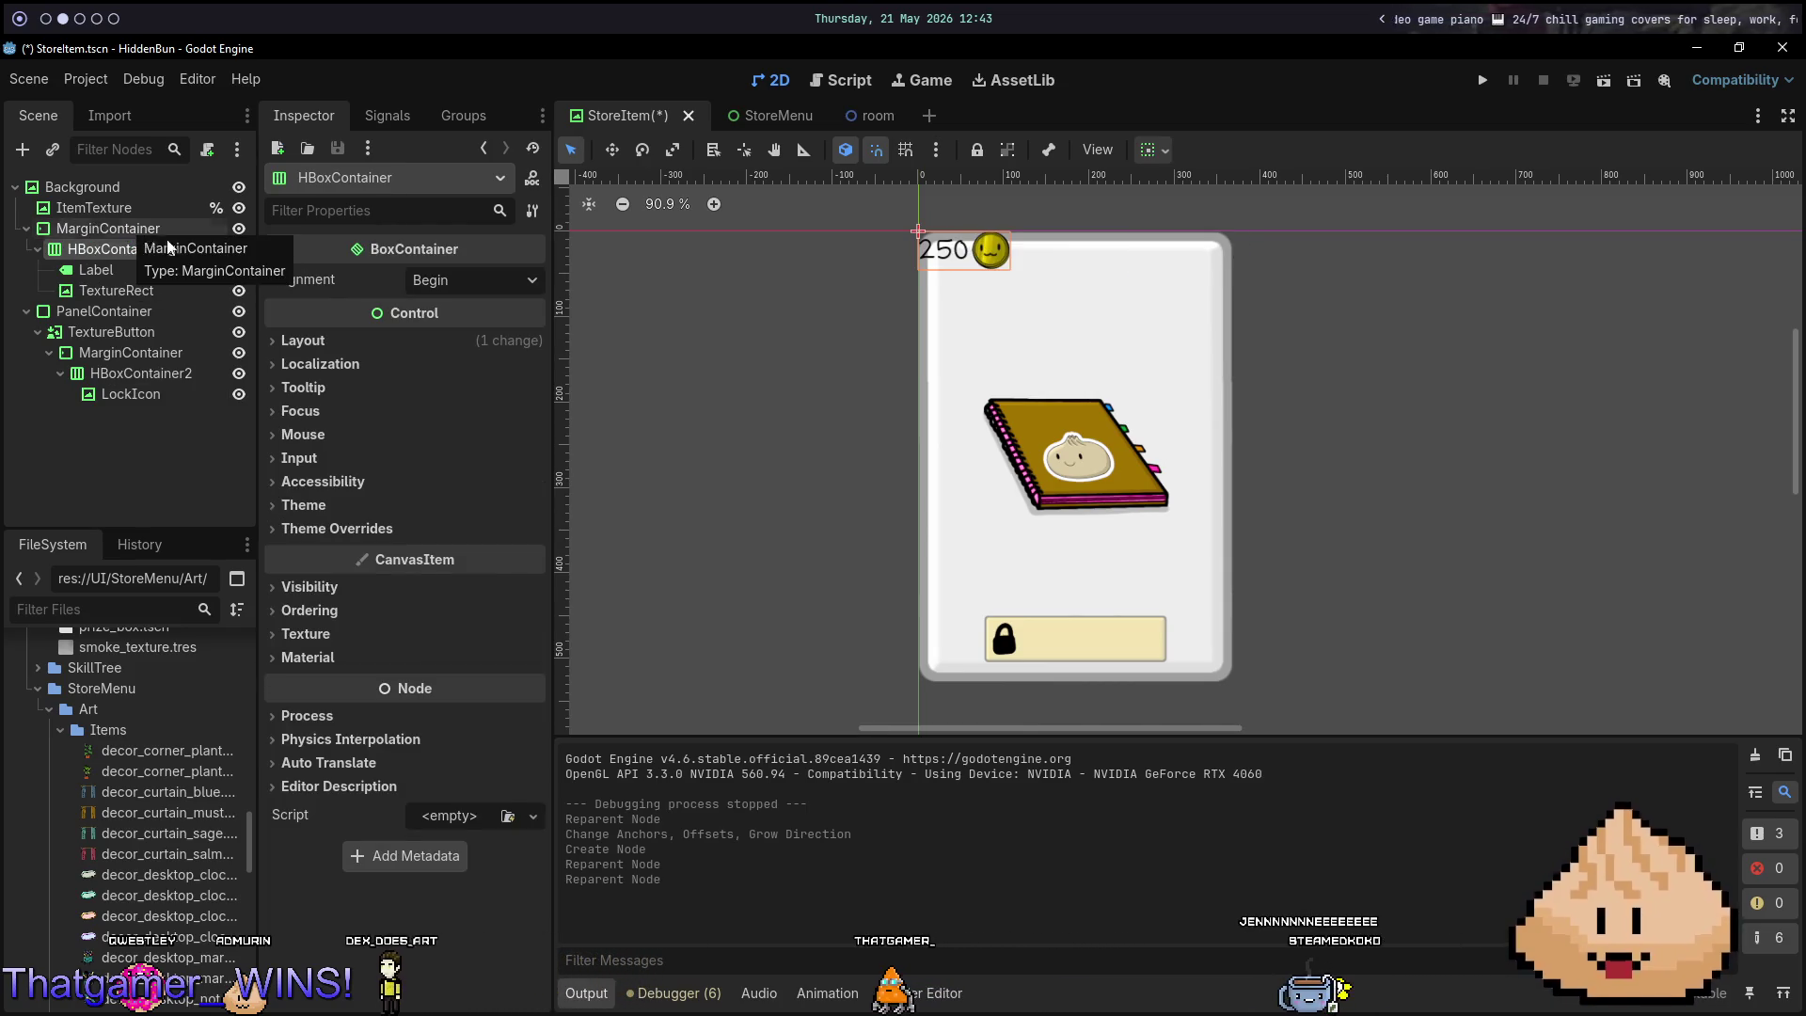
Give the MarginContainer left and top margin overrides of 20.
click(381, 532)
click(400, 551)
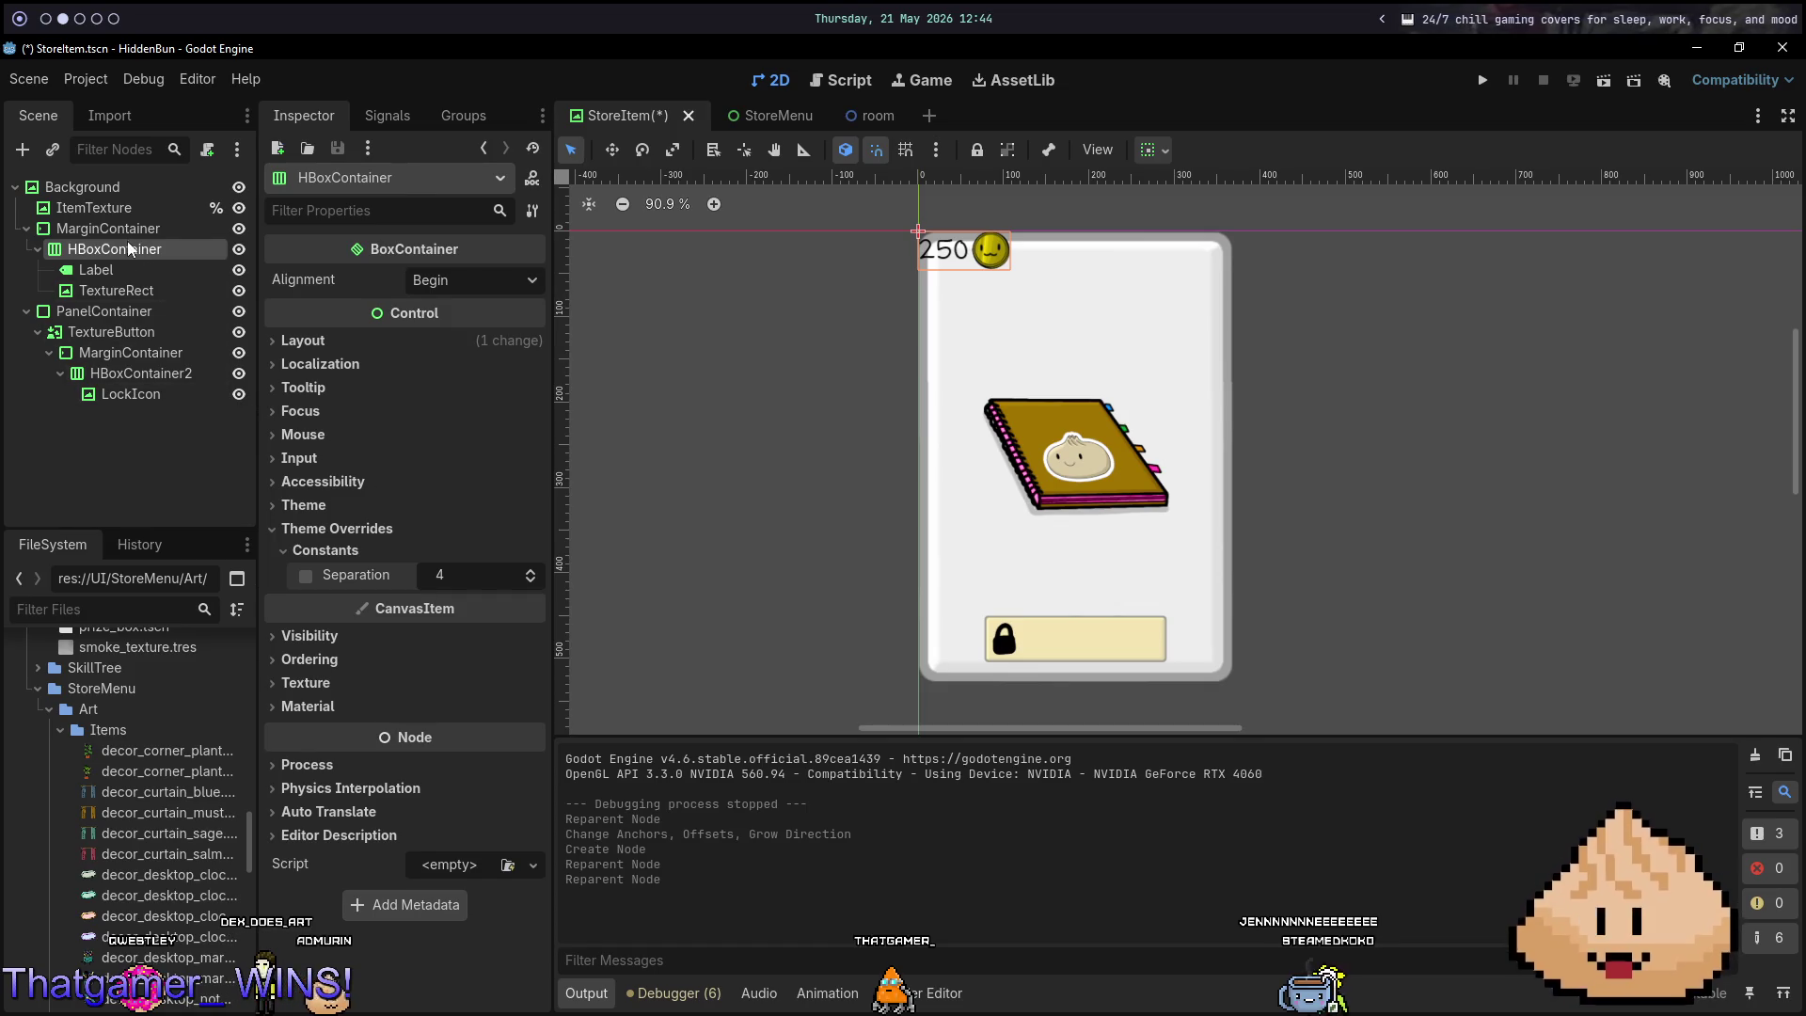
click(111, 229)
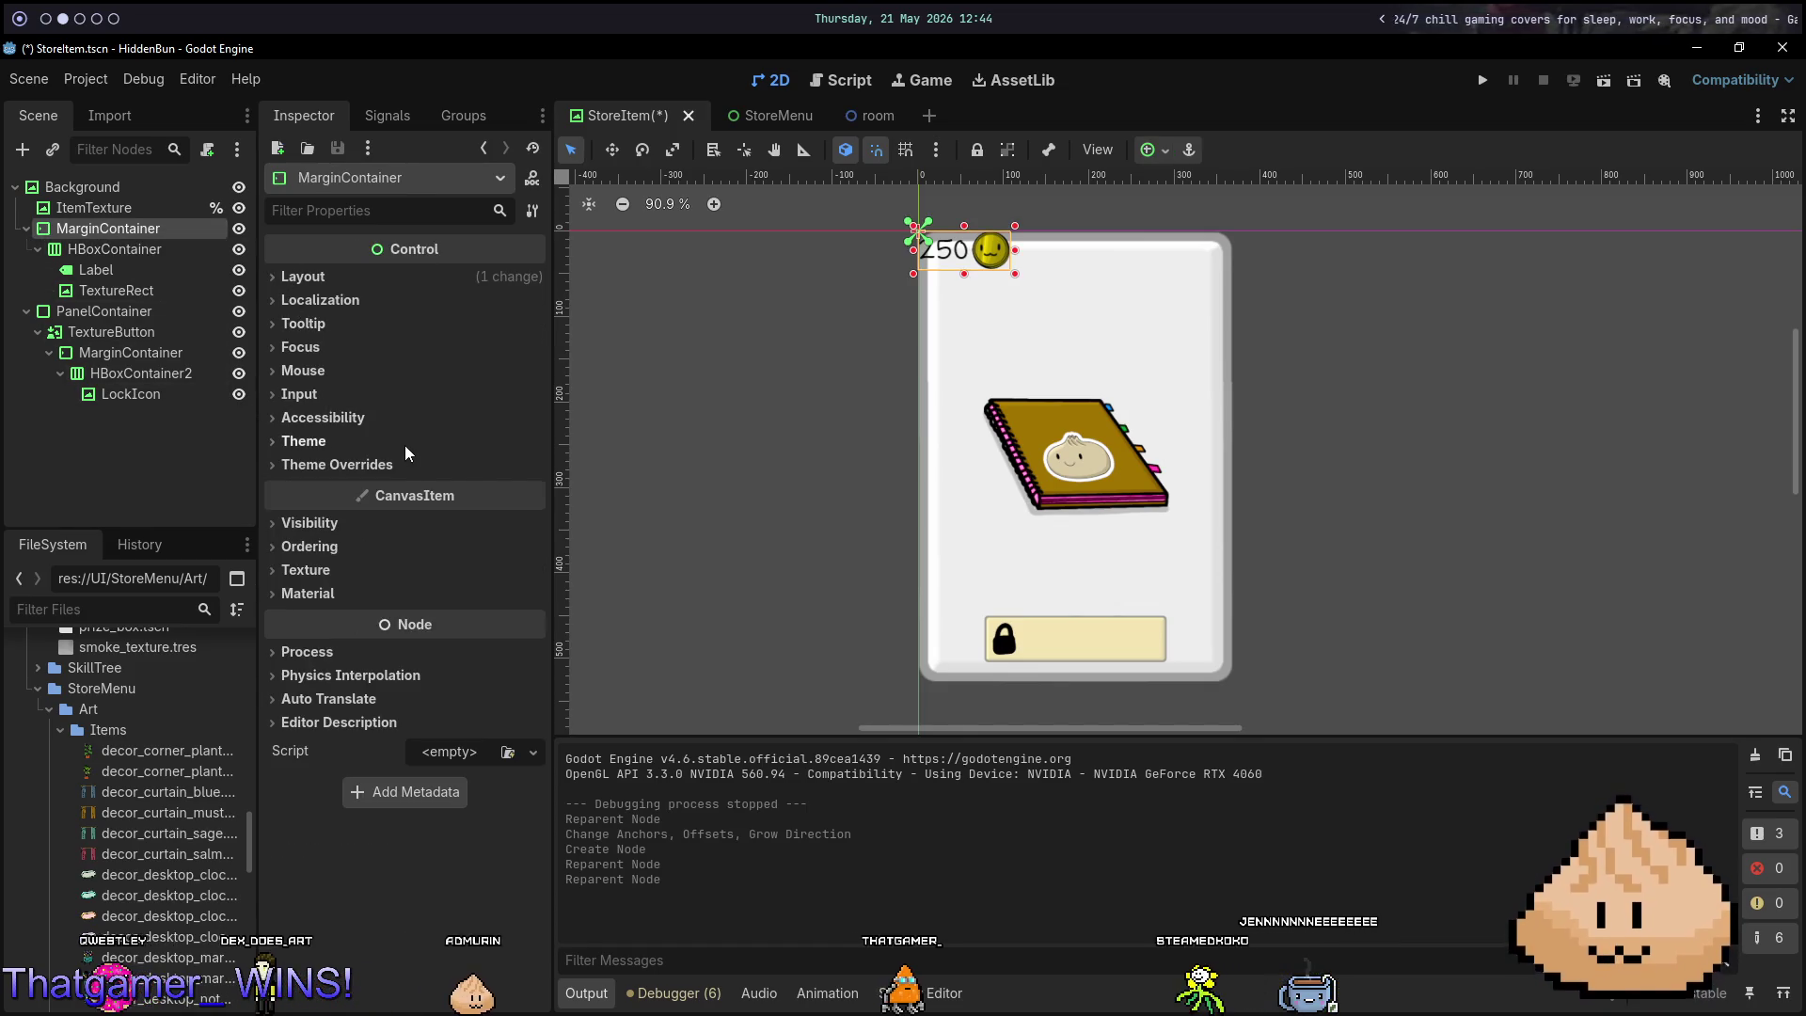
click(376, 465)
click(329, 487)
click(438, 511)
text(10)
key(Tab)
text(10)
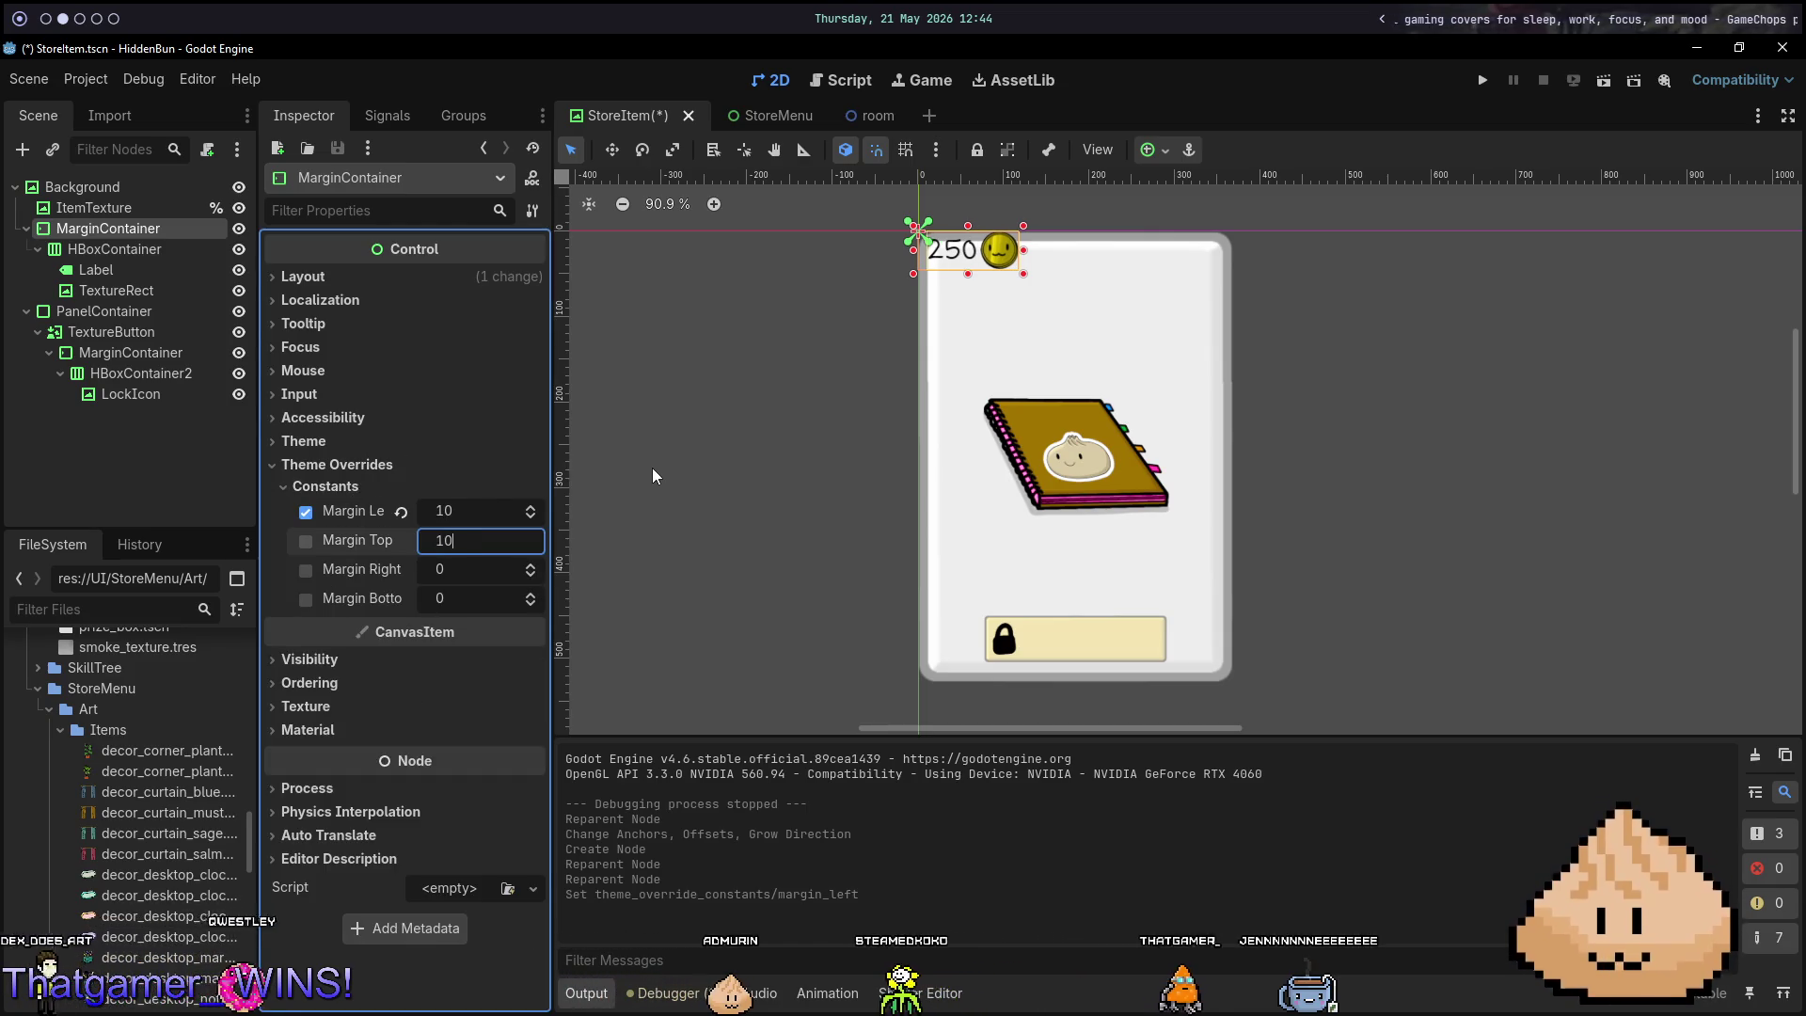
key(Tab)
click(473, 513)
key(Tab)
text(20)
key(Tab)
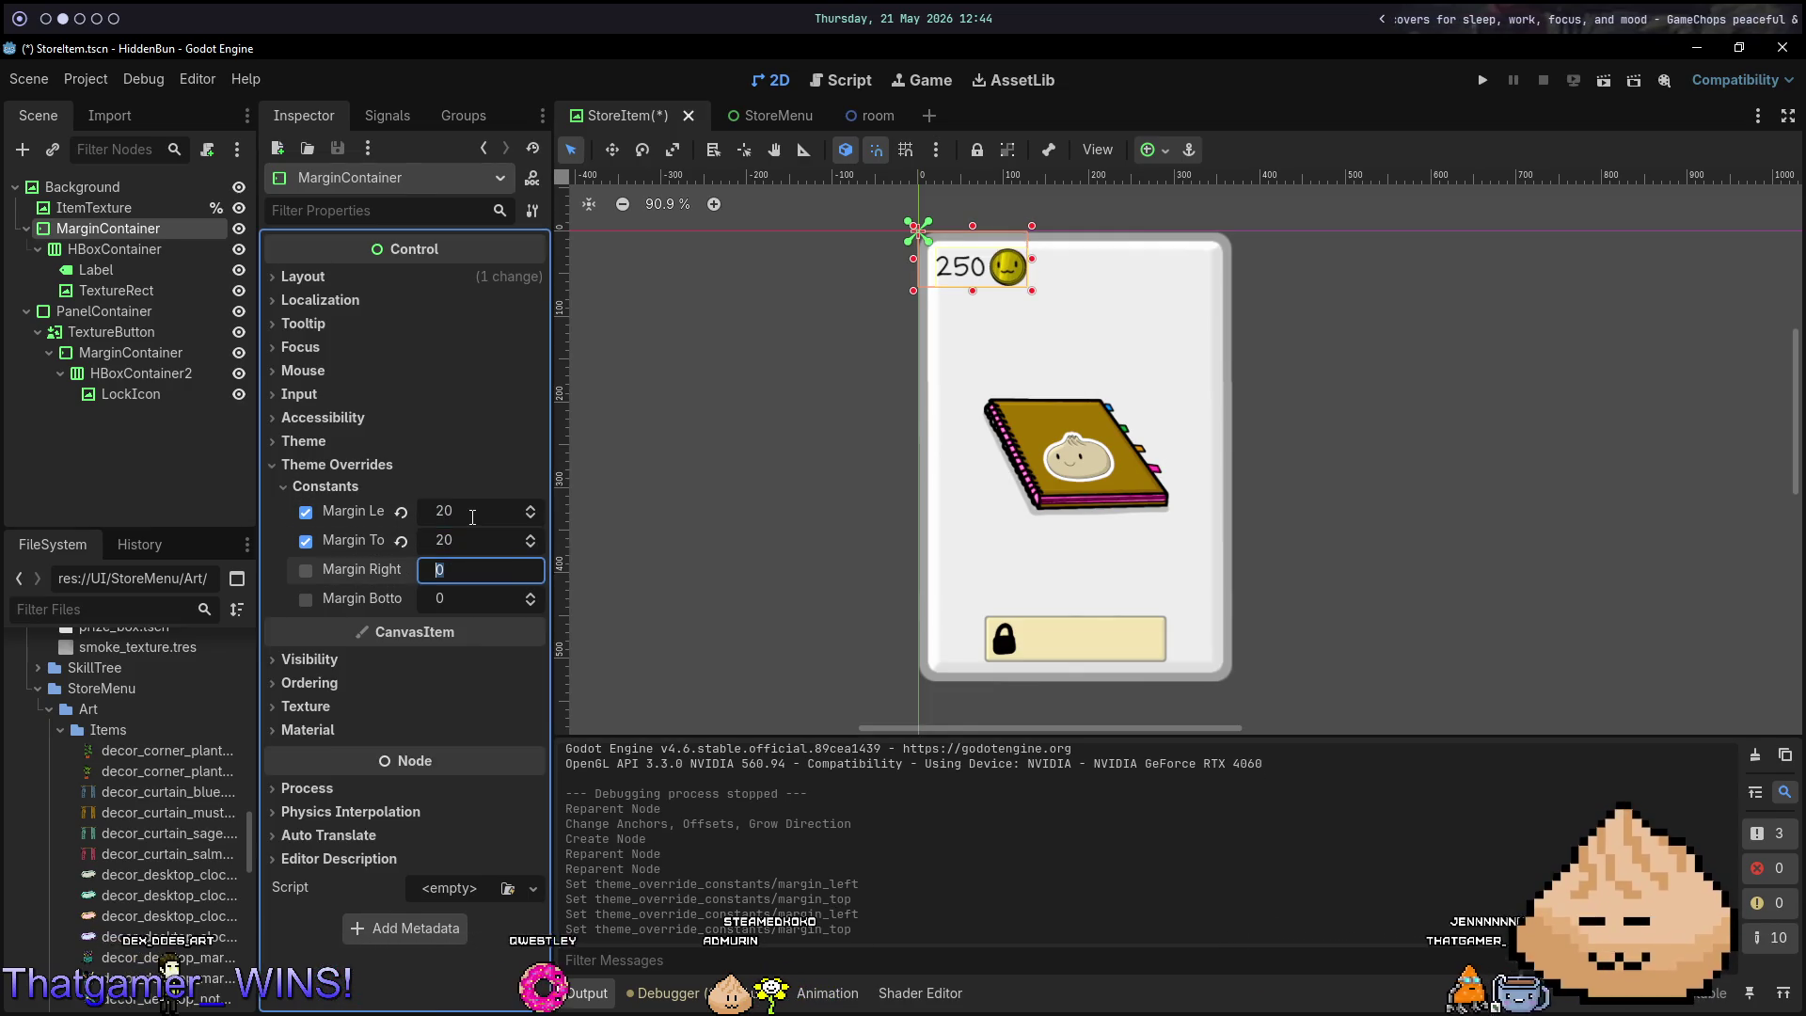
Try moving the coin icon node onto the price Label, then undo it.
click(118, 291)
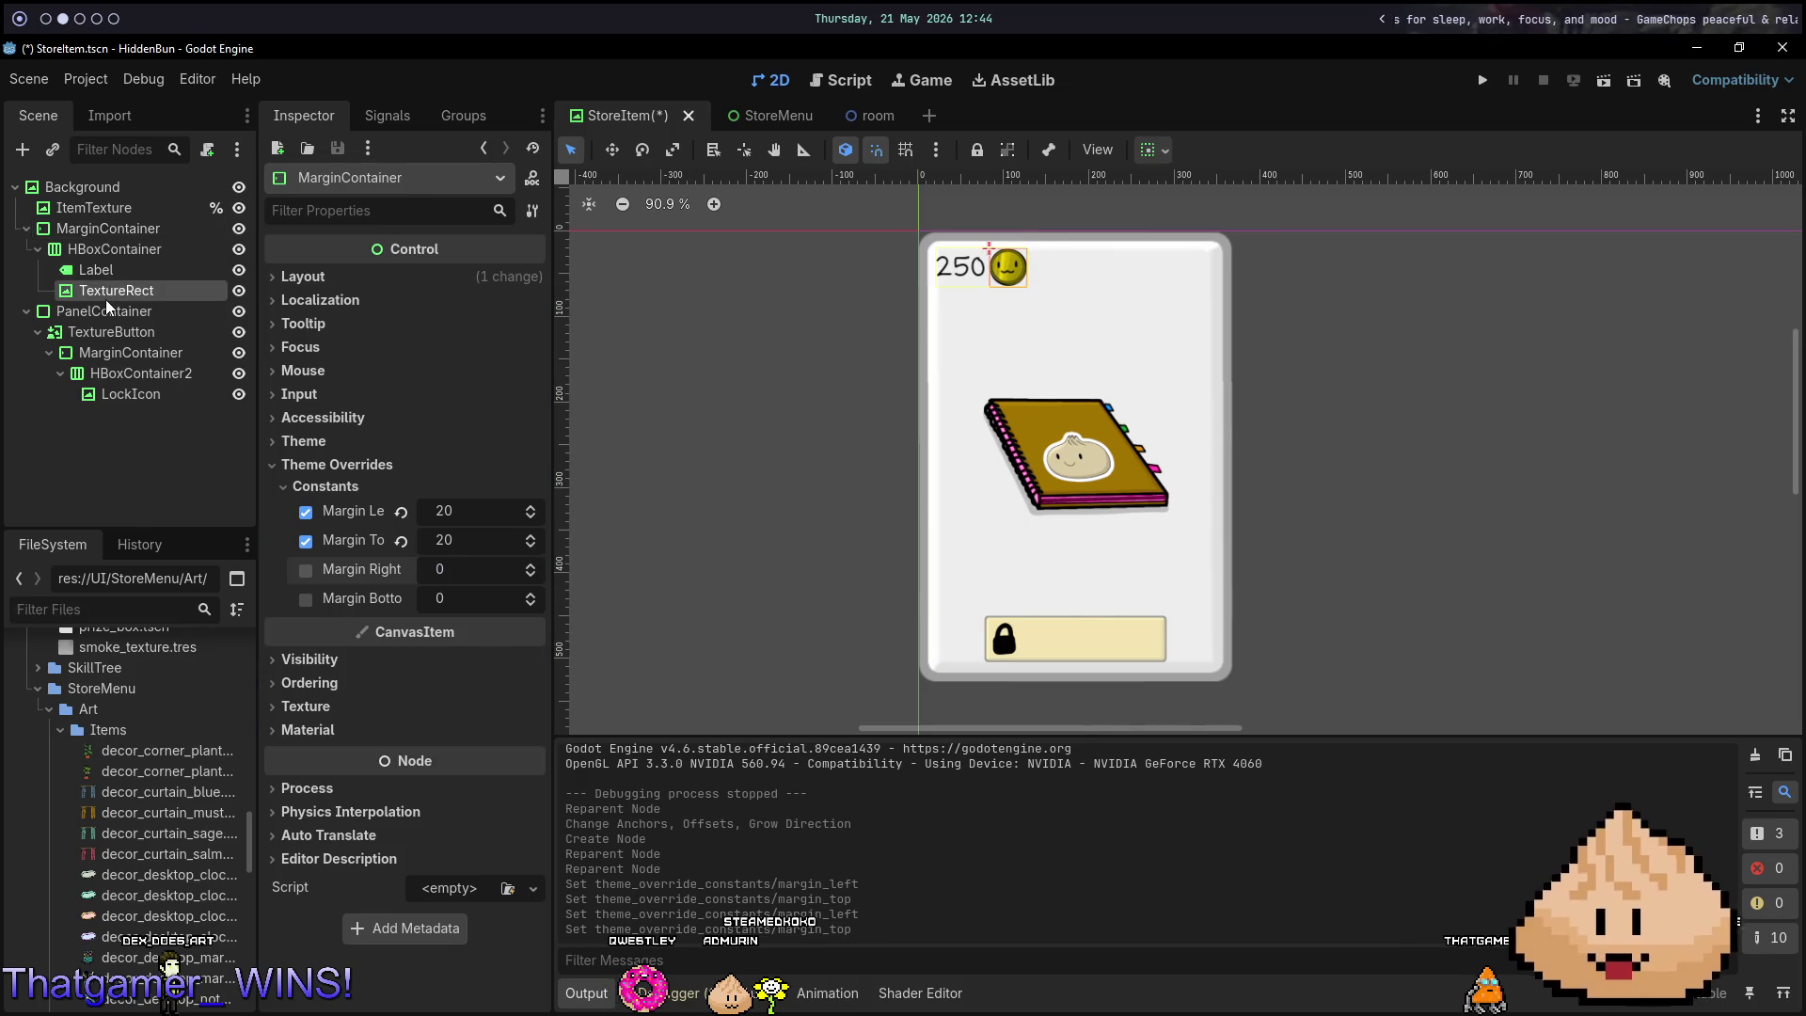
drag(100, 274, 102, 266)
key(ctrl+z)
Preview the StoreItem and StoreMenu scenes, scrolling the cards, then return to StoreItem.
key(F6)
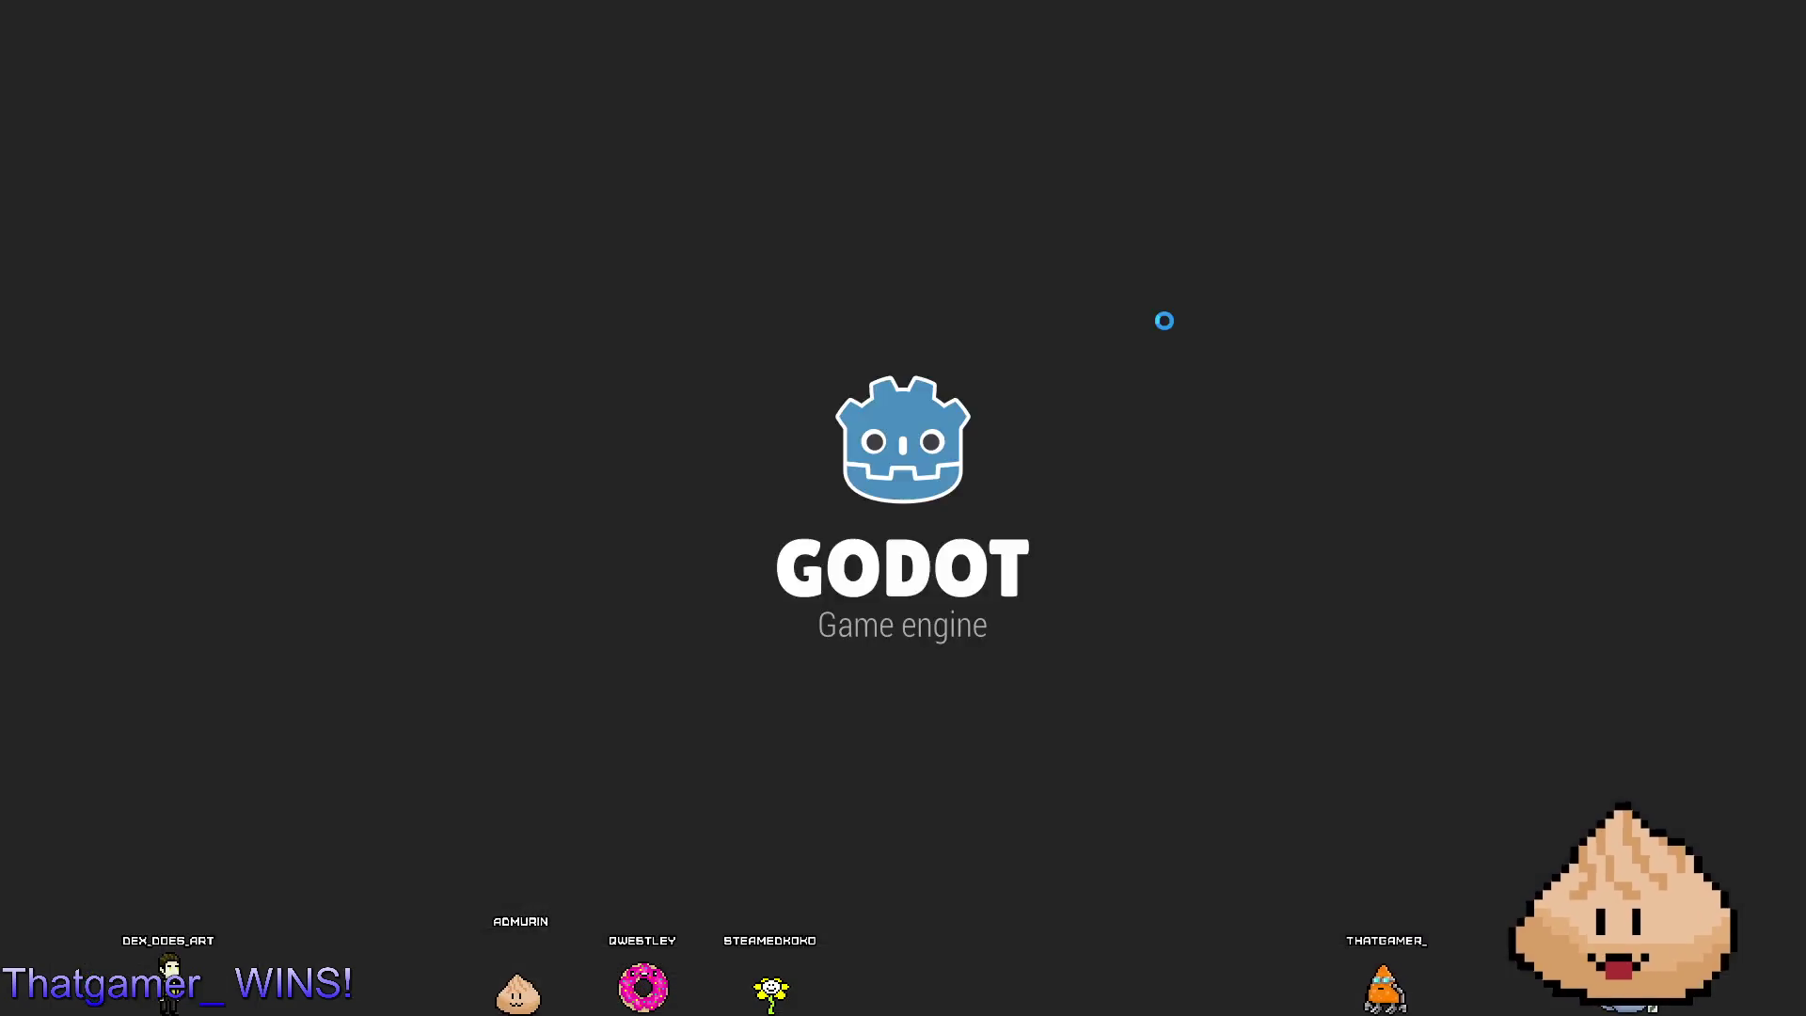
key(F8)
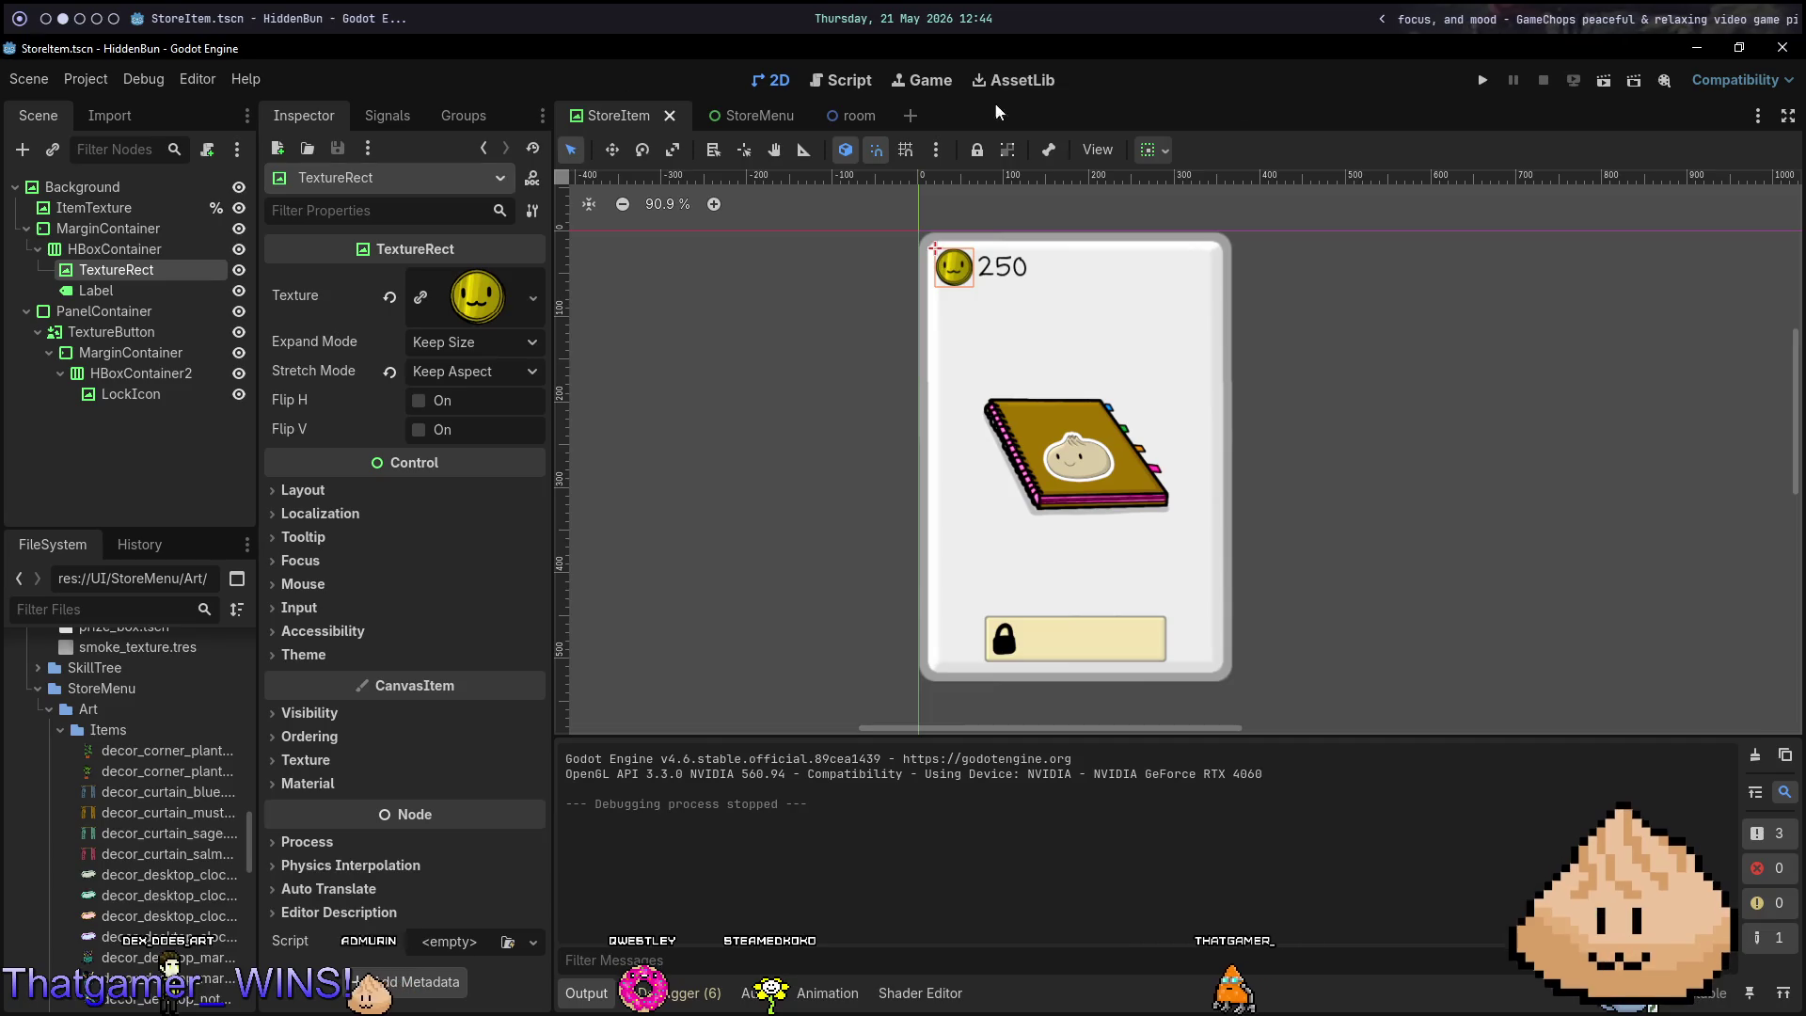
click(732, 115)
key(F6)
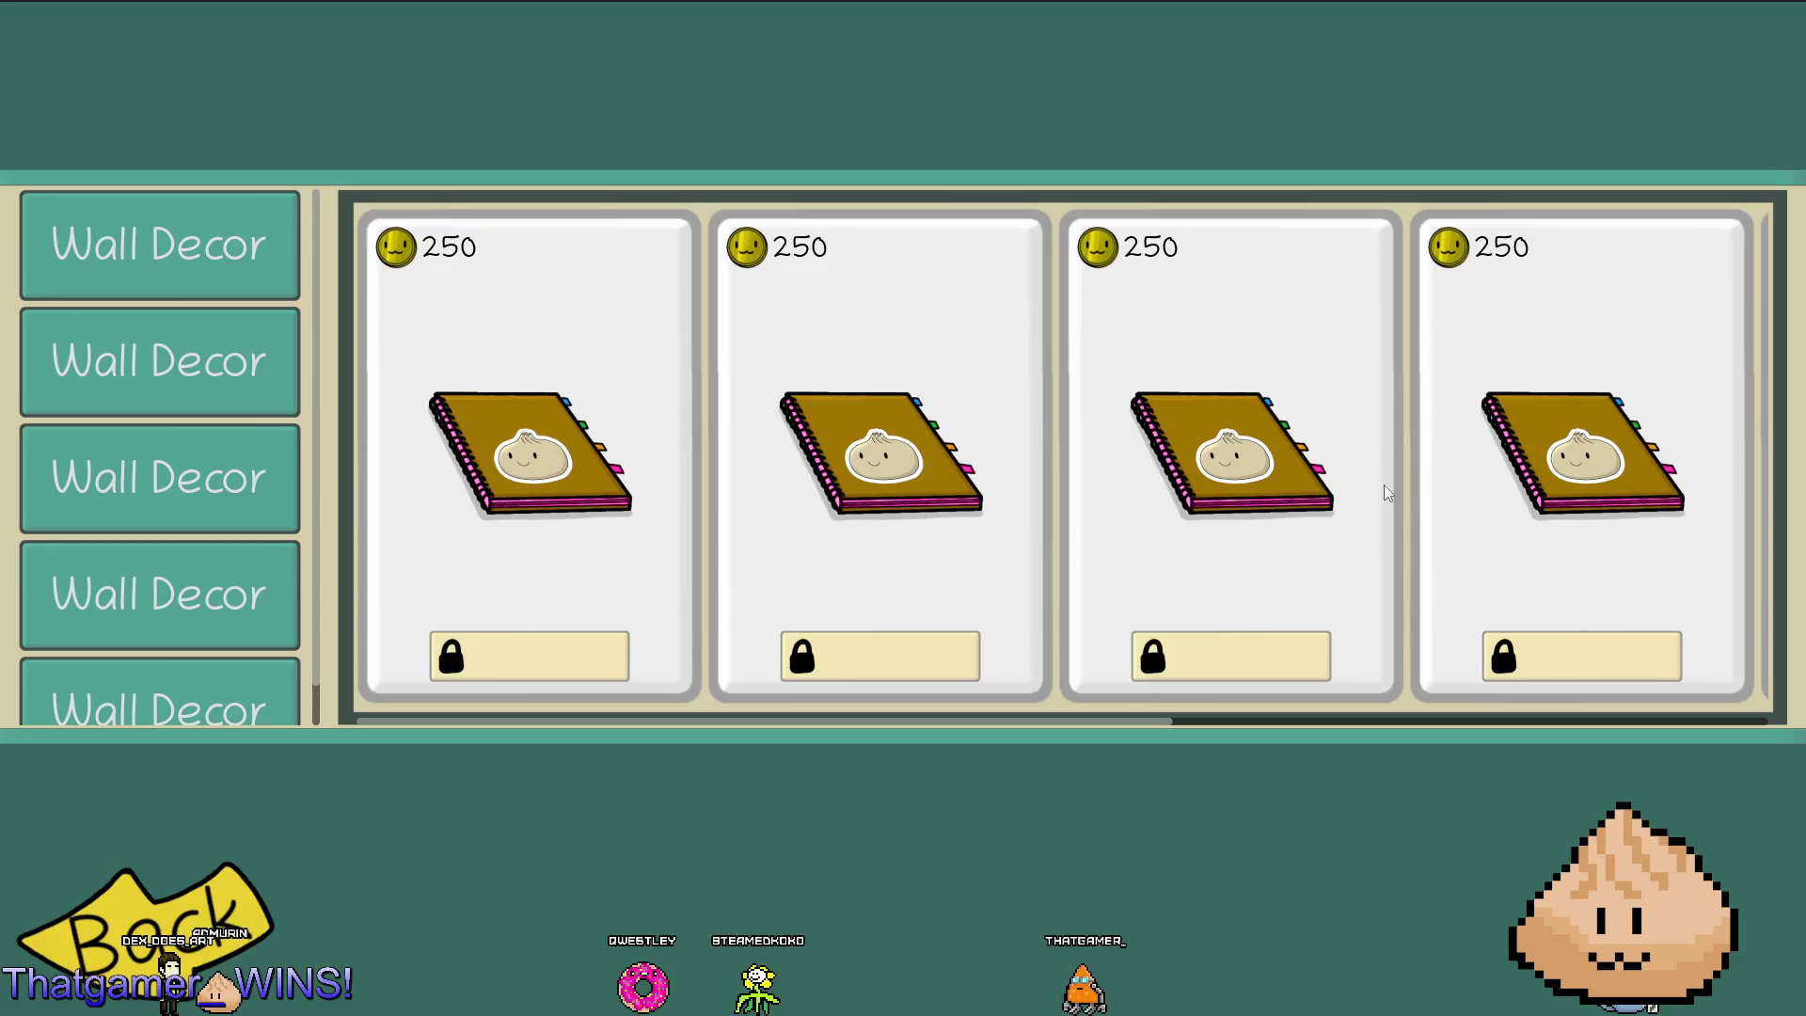
scroll(1129, 527, down, 5)
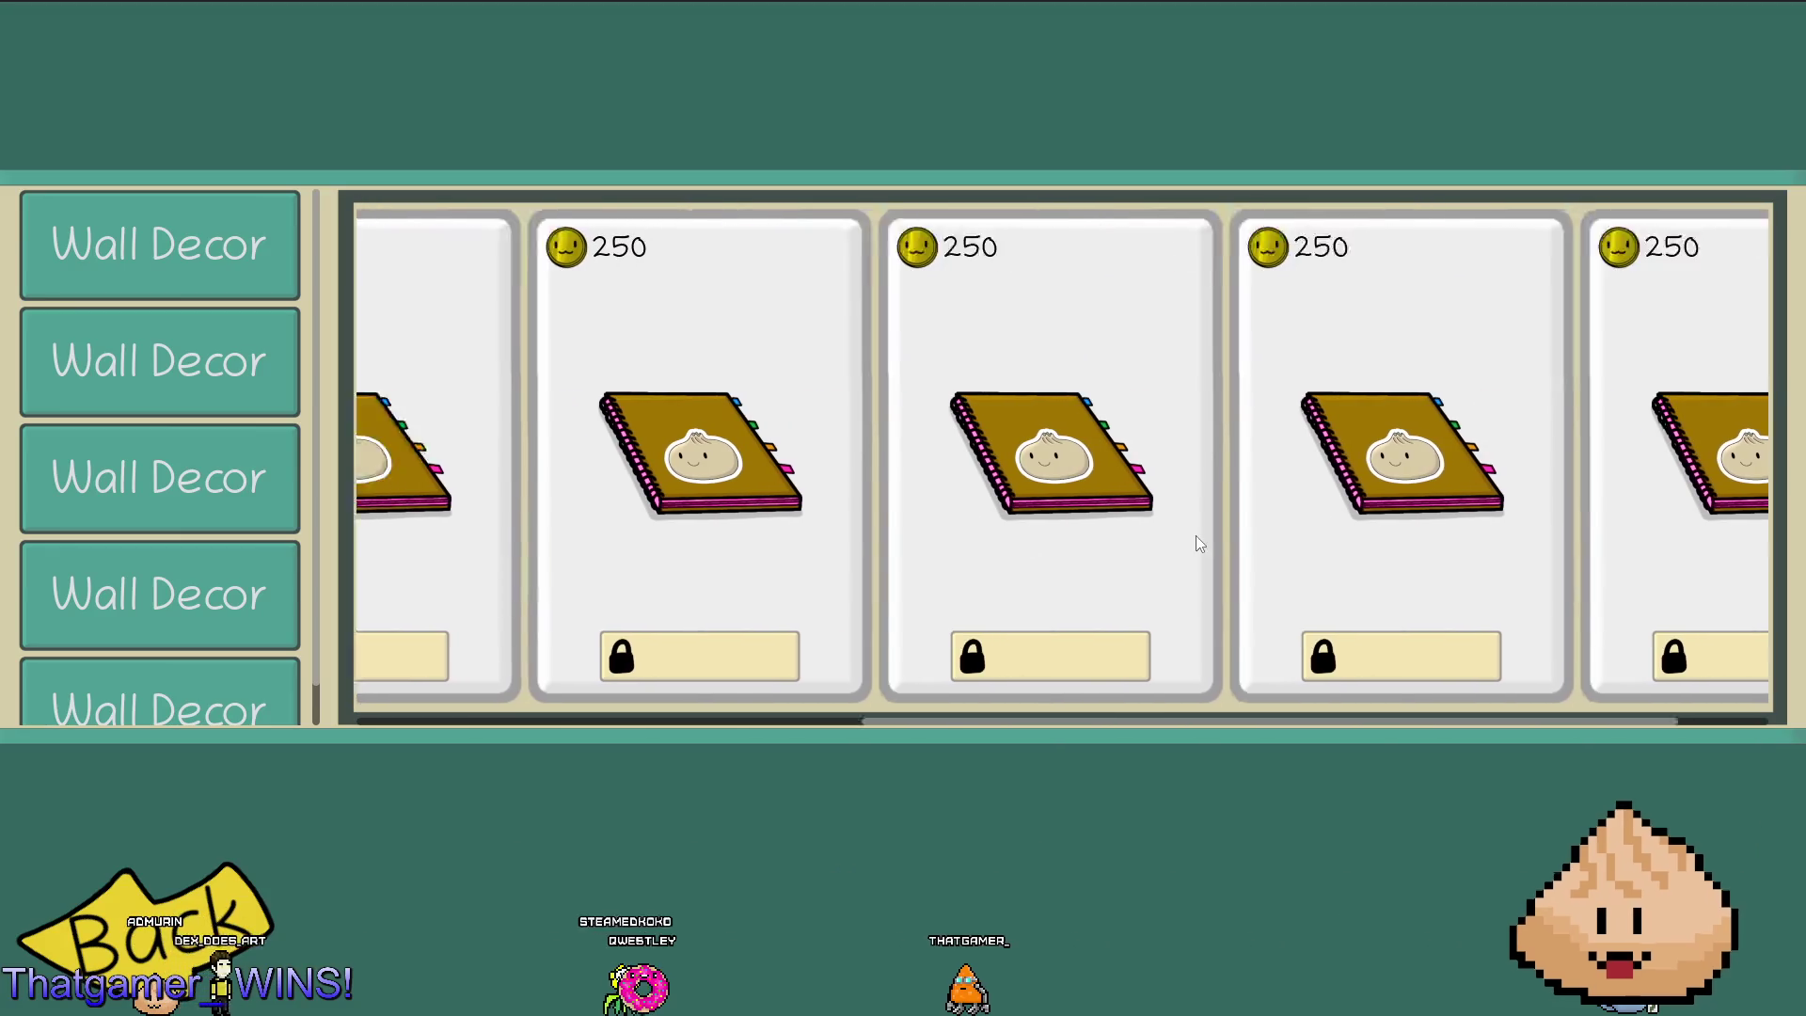
key(F8)
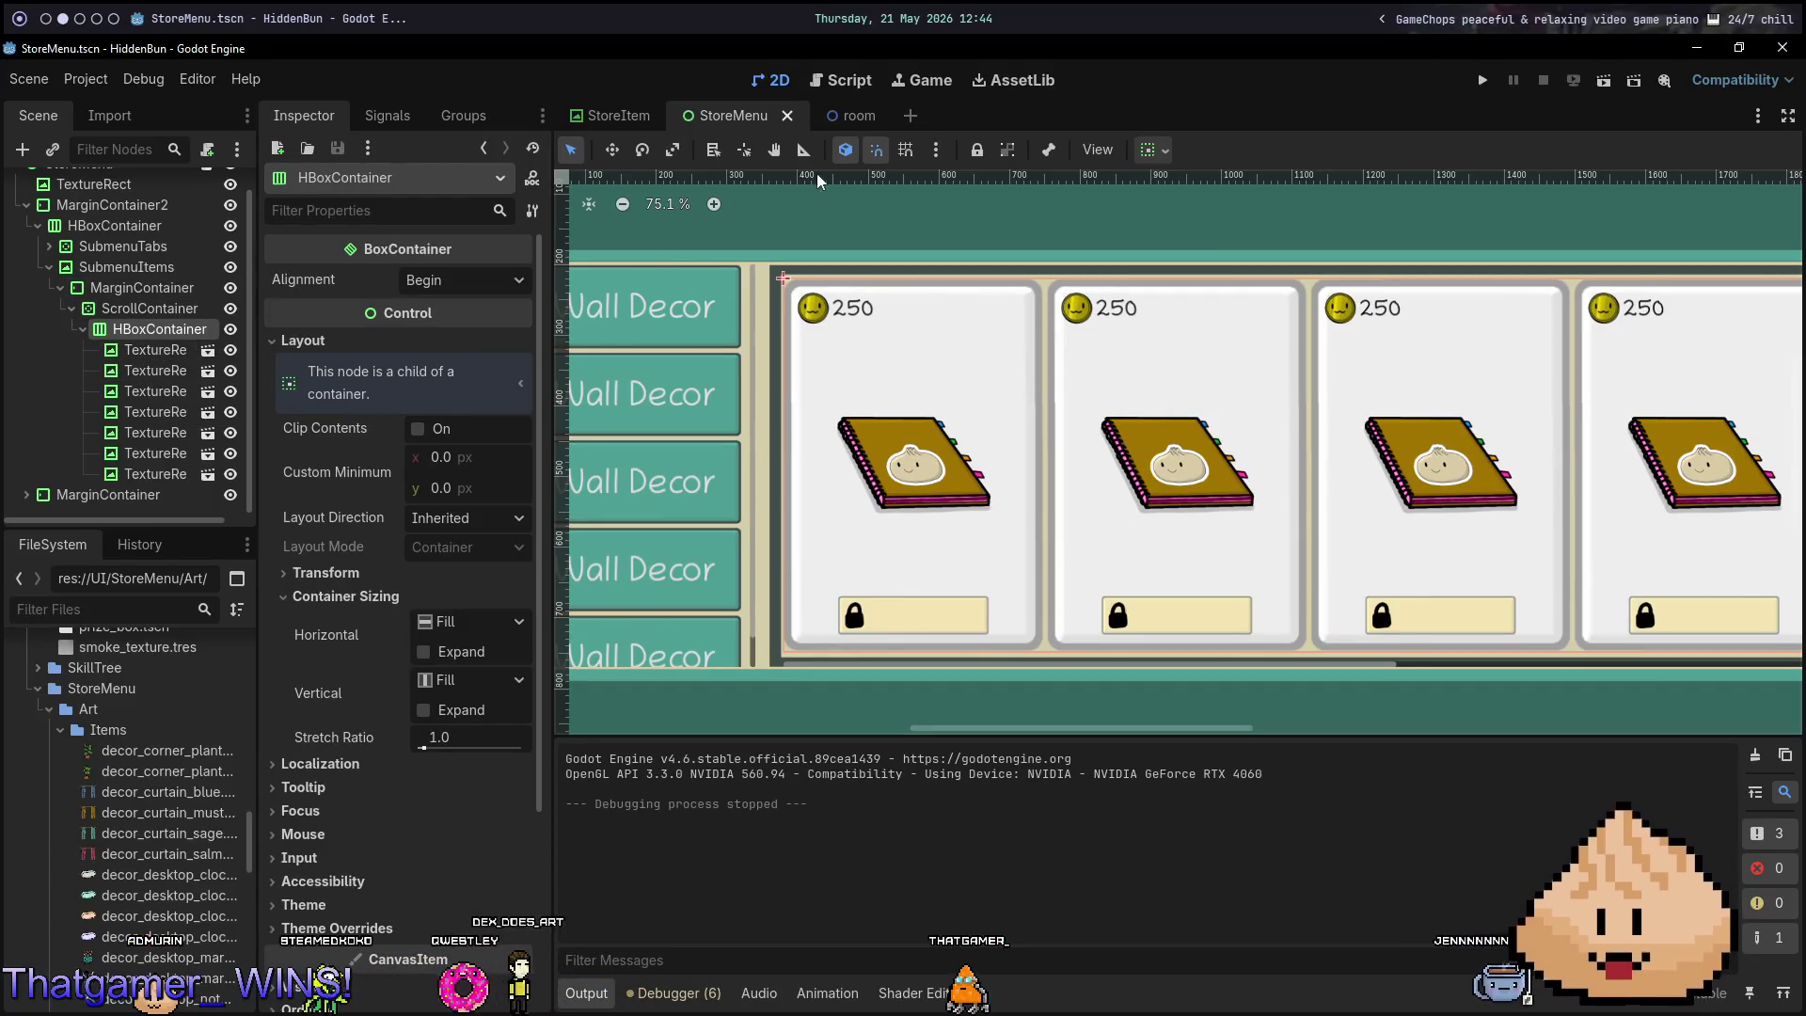
click(616, 115)
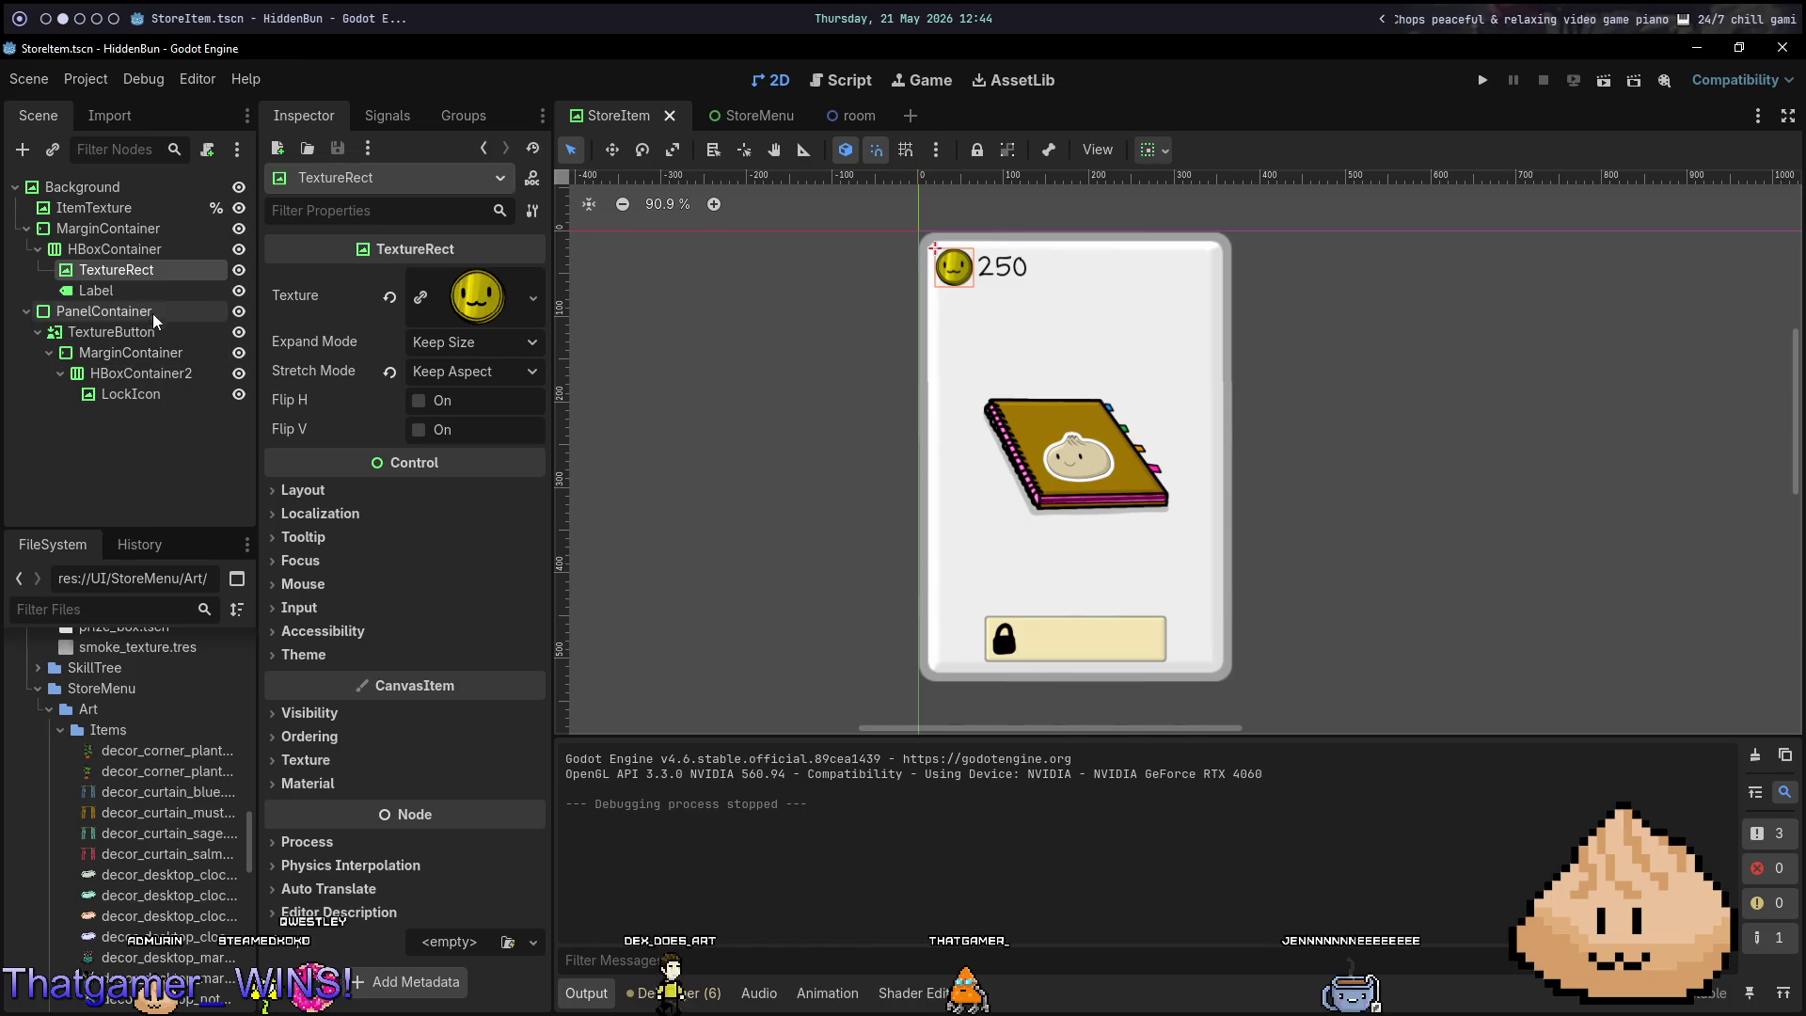
Give the price Label a unique name and rename it PriceLabel.
click(131, 292)
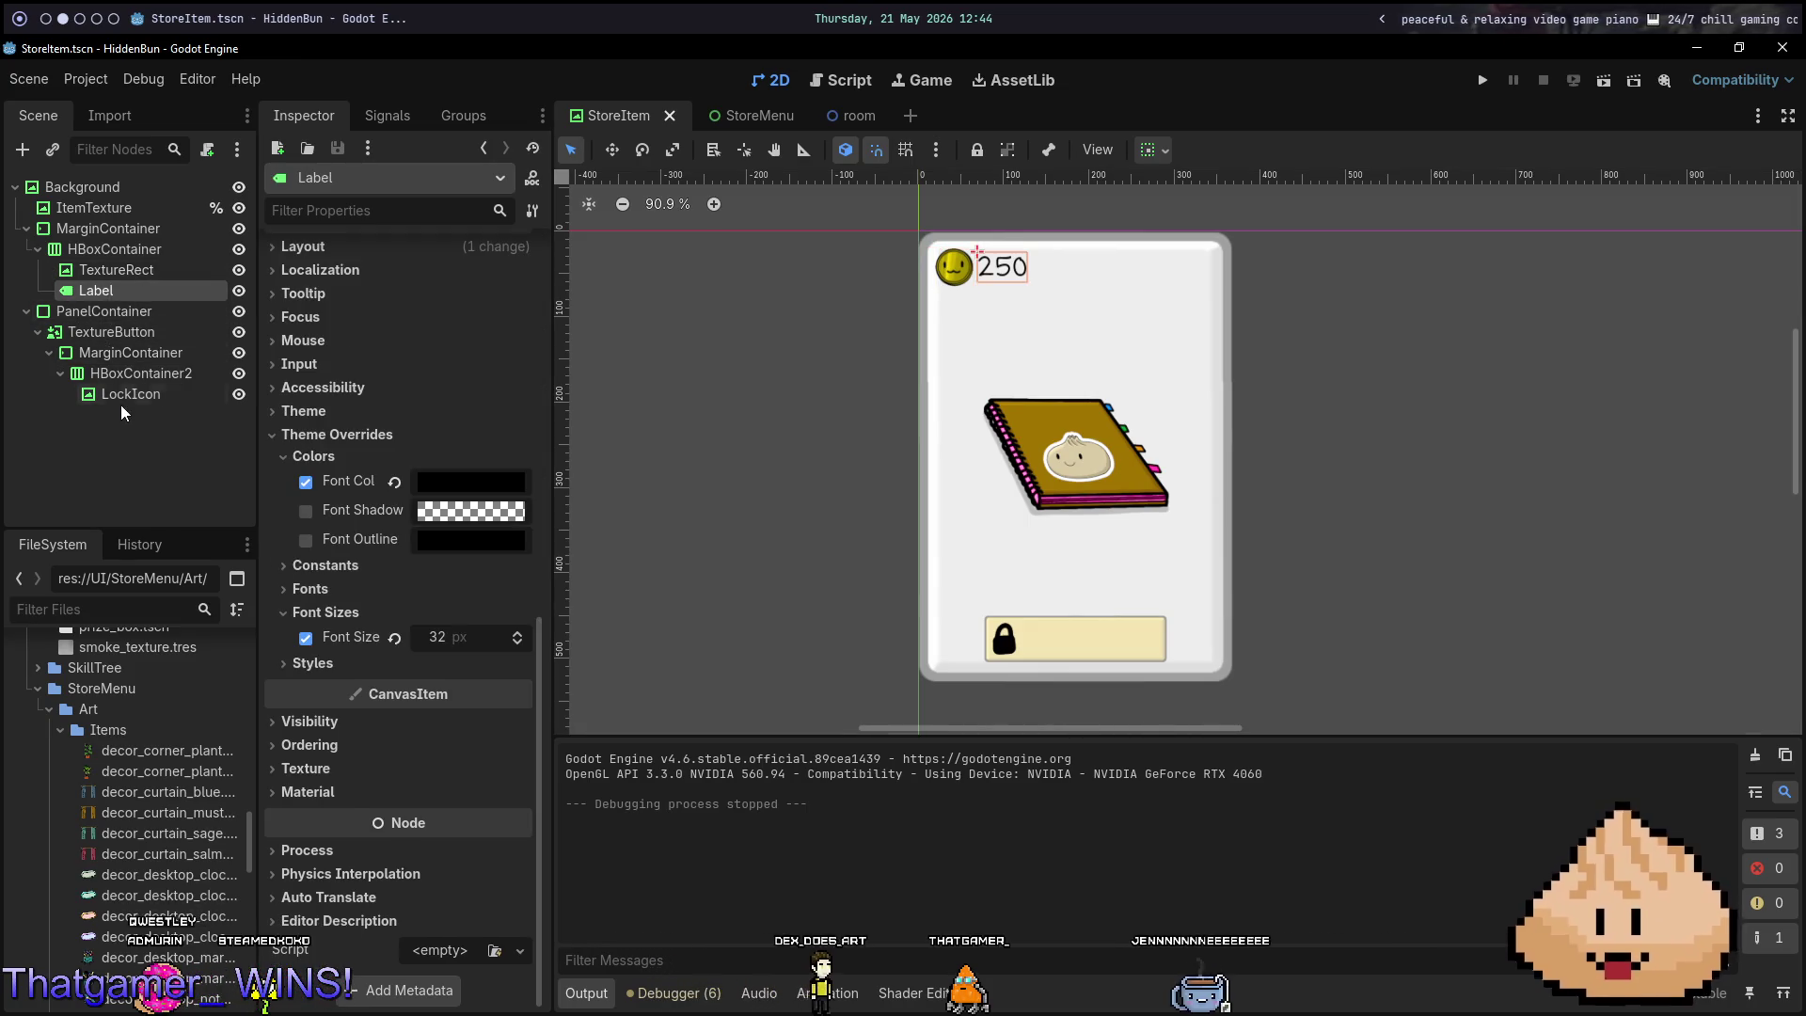
right_click(132, 296)
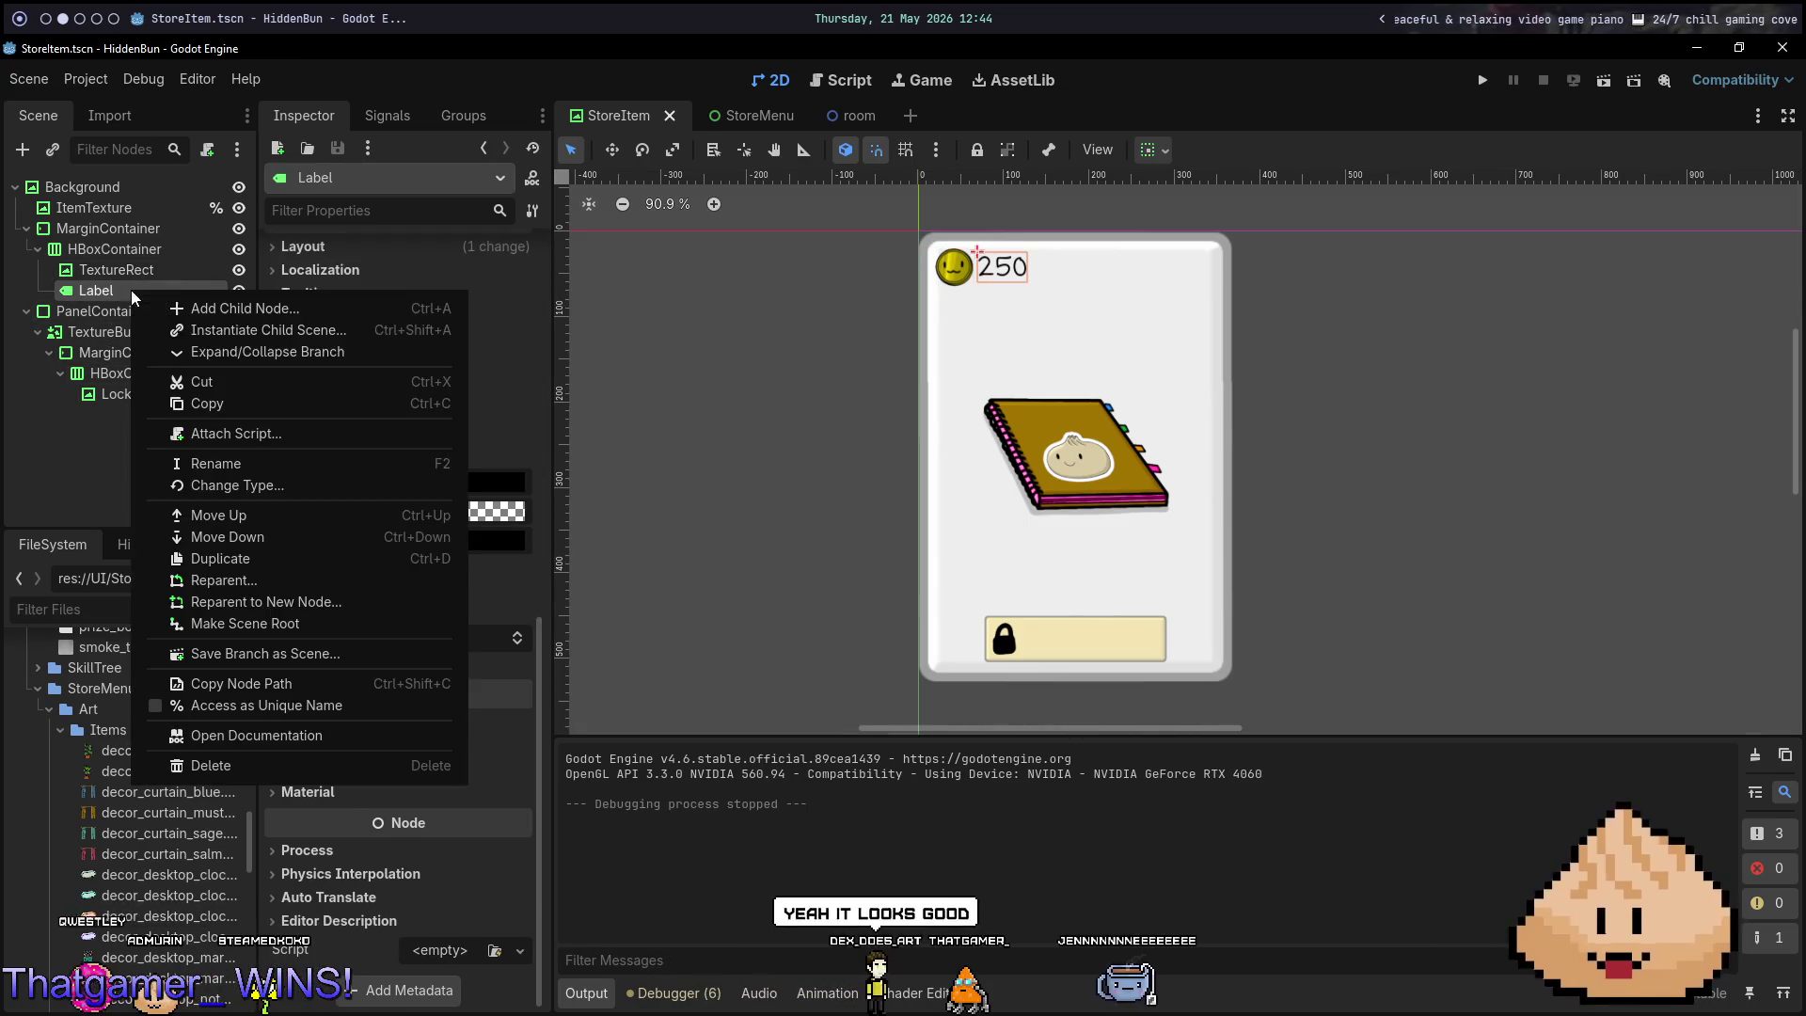
click(289, 713)
click(138, 270)
double_click(139, 287)
text(Pric)
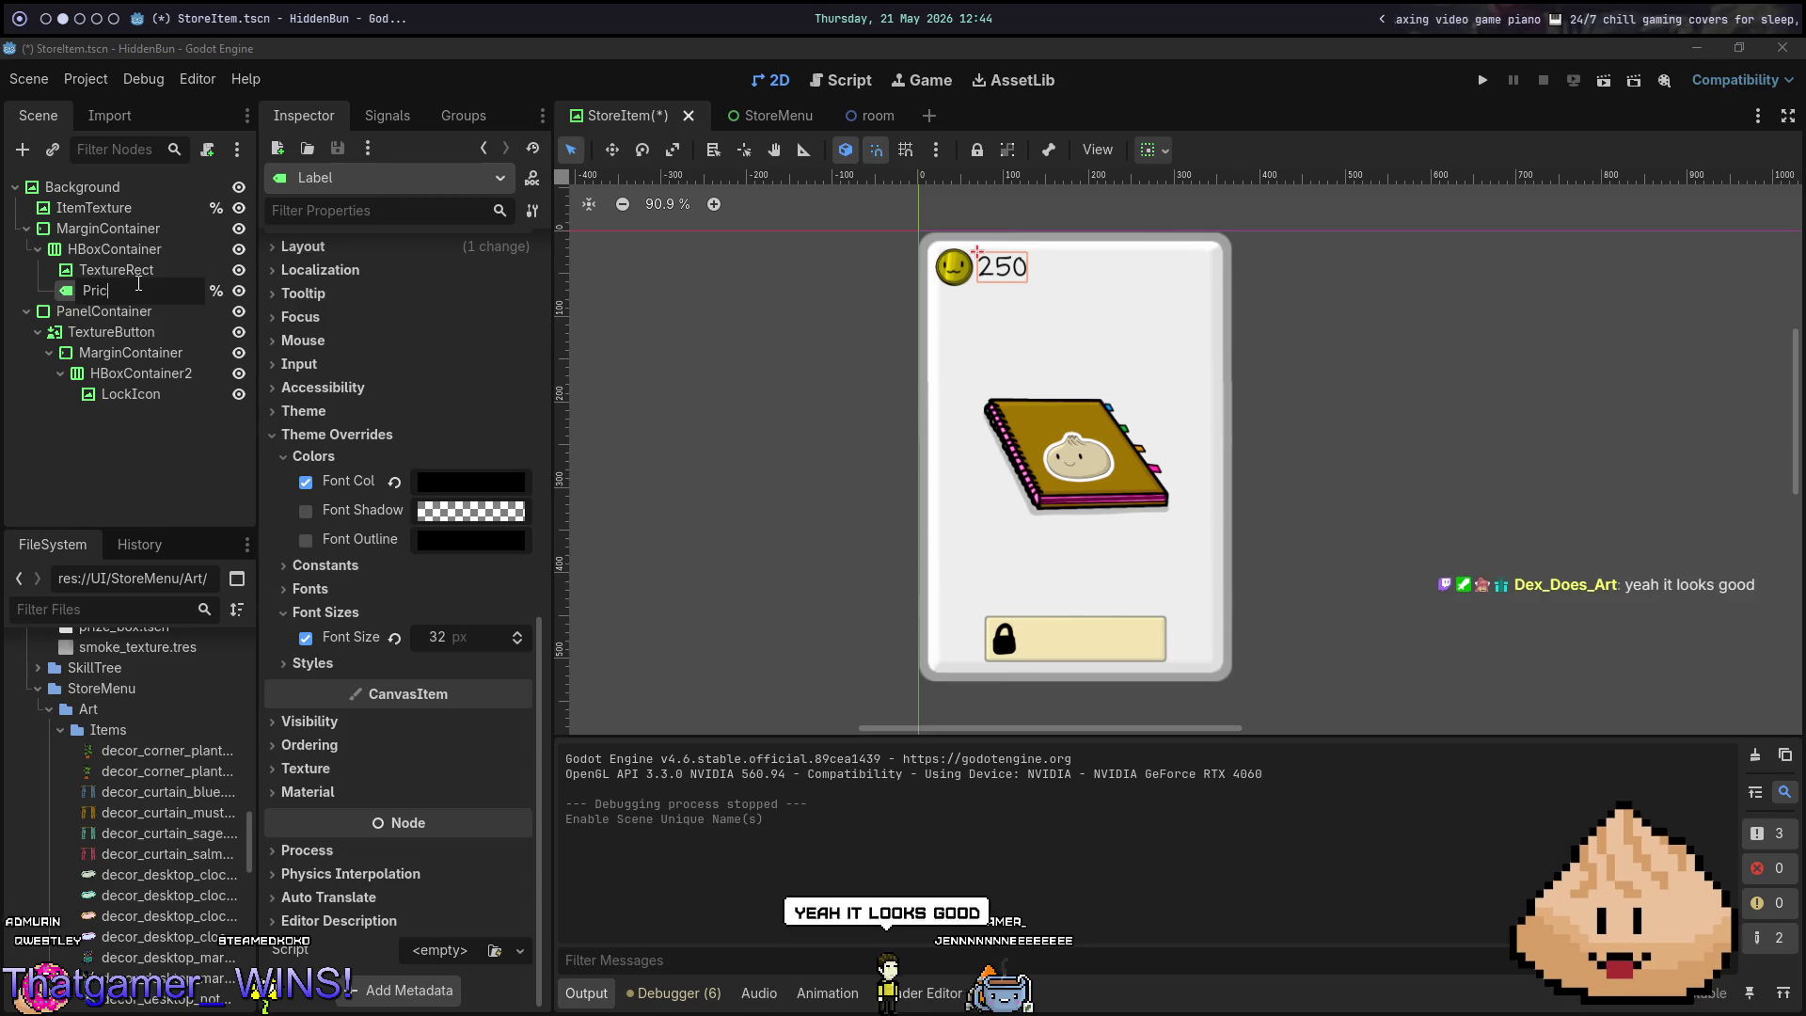
text(eLabel)
key(Return)
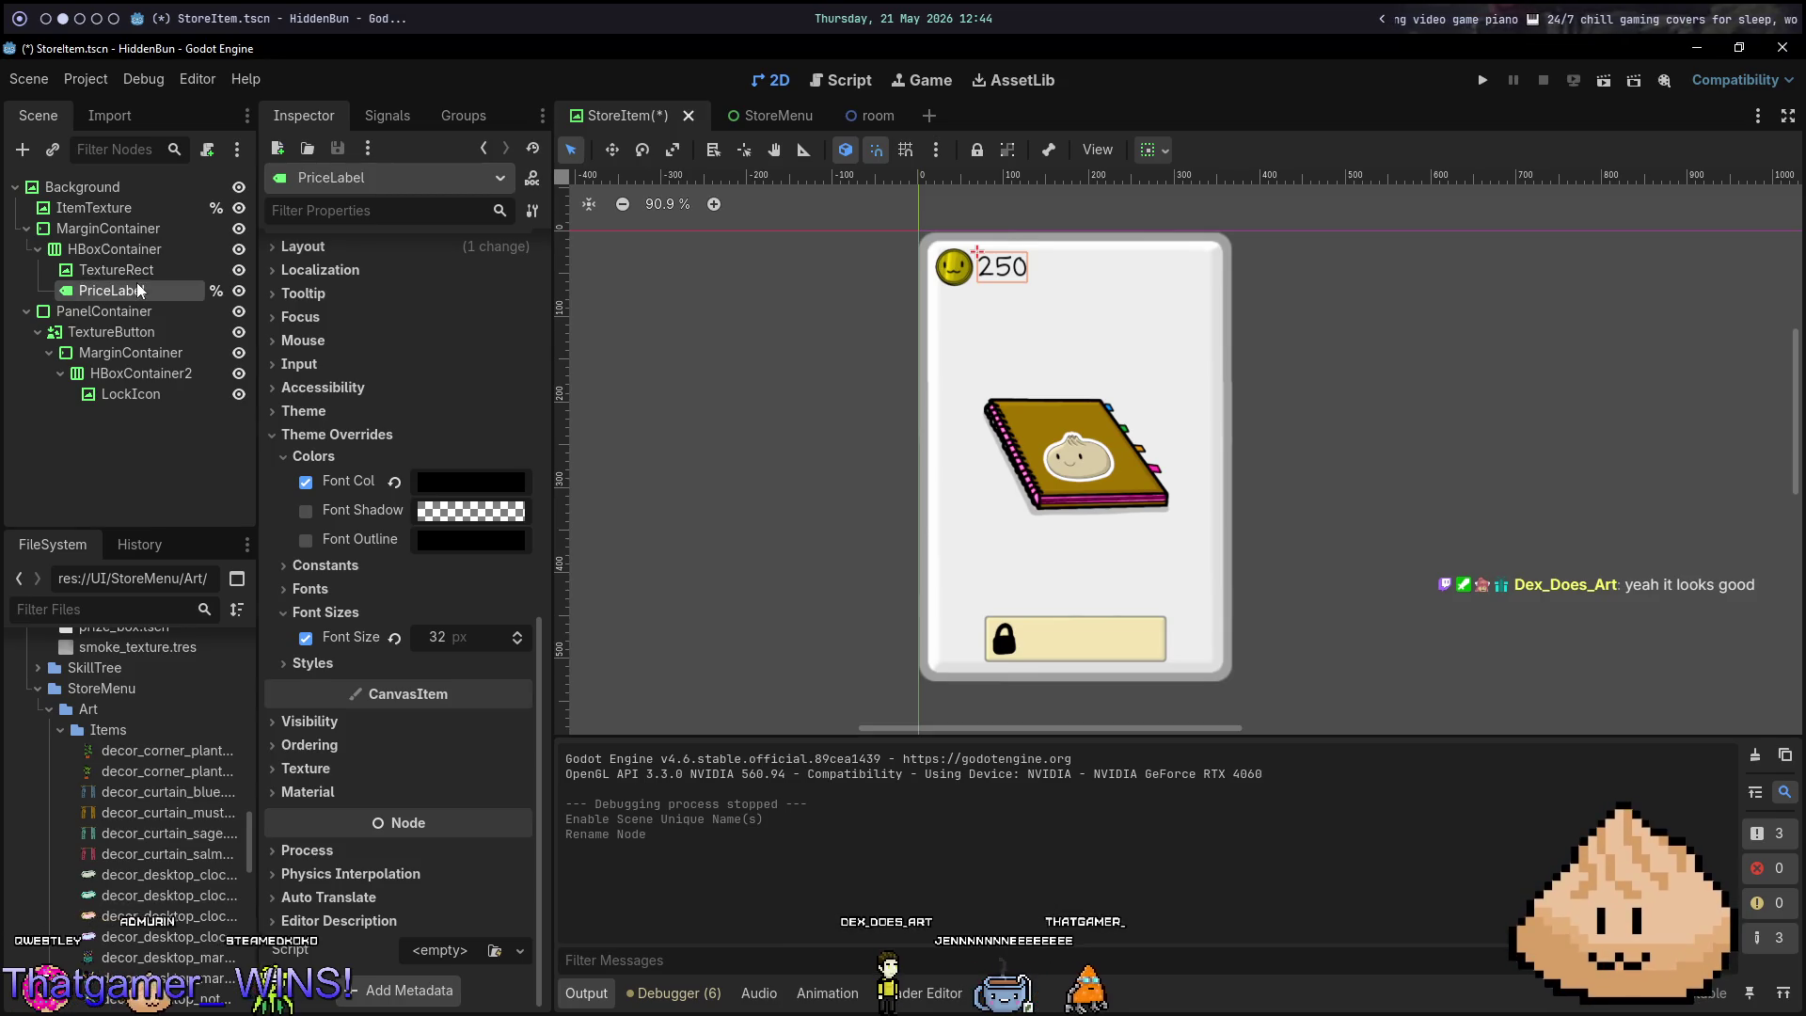
Add a new Label node under HBoxContainer2 beside the LockIcon.
click(141, 374)
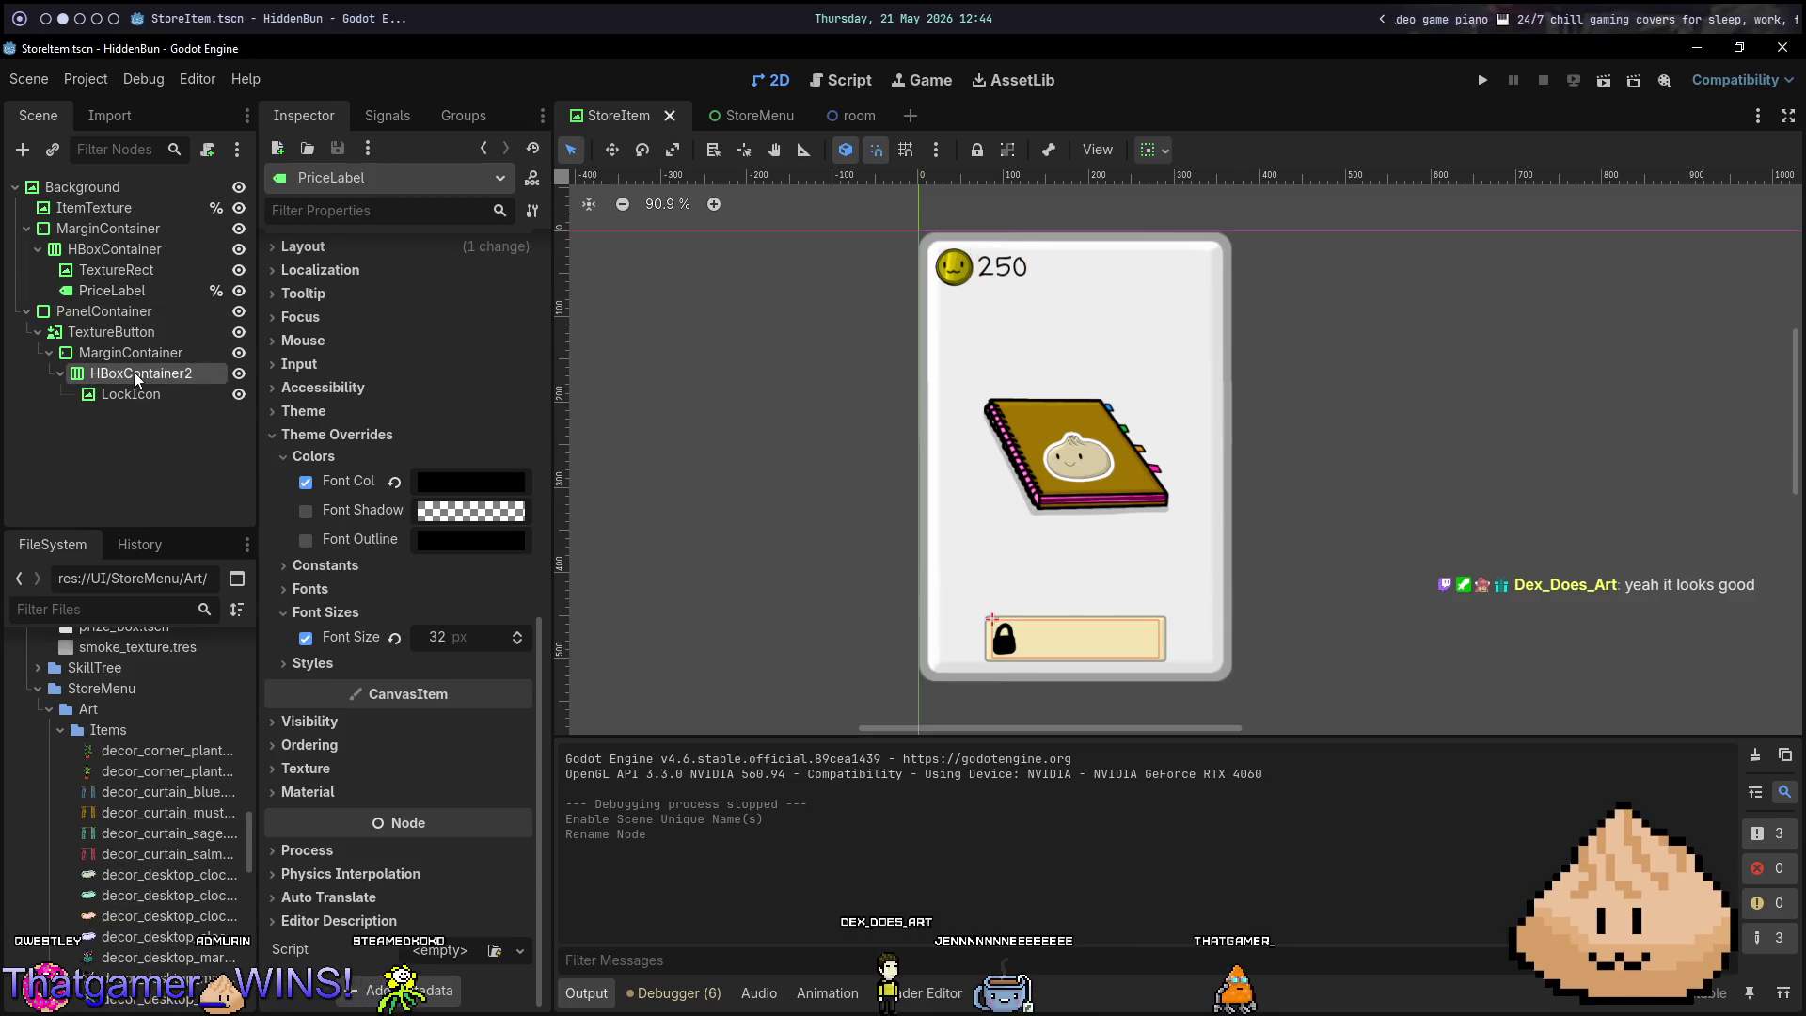
key(ctrl+a)
text(label)
key(Return)
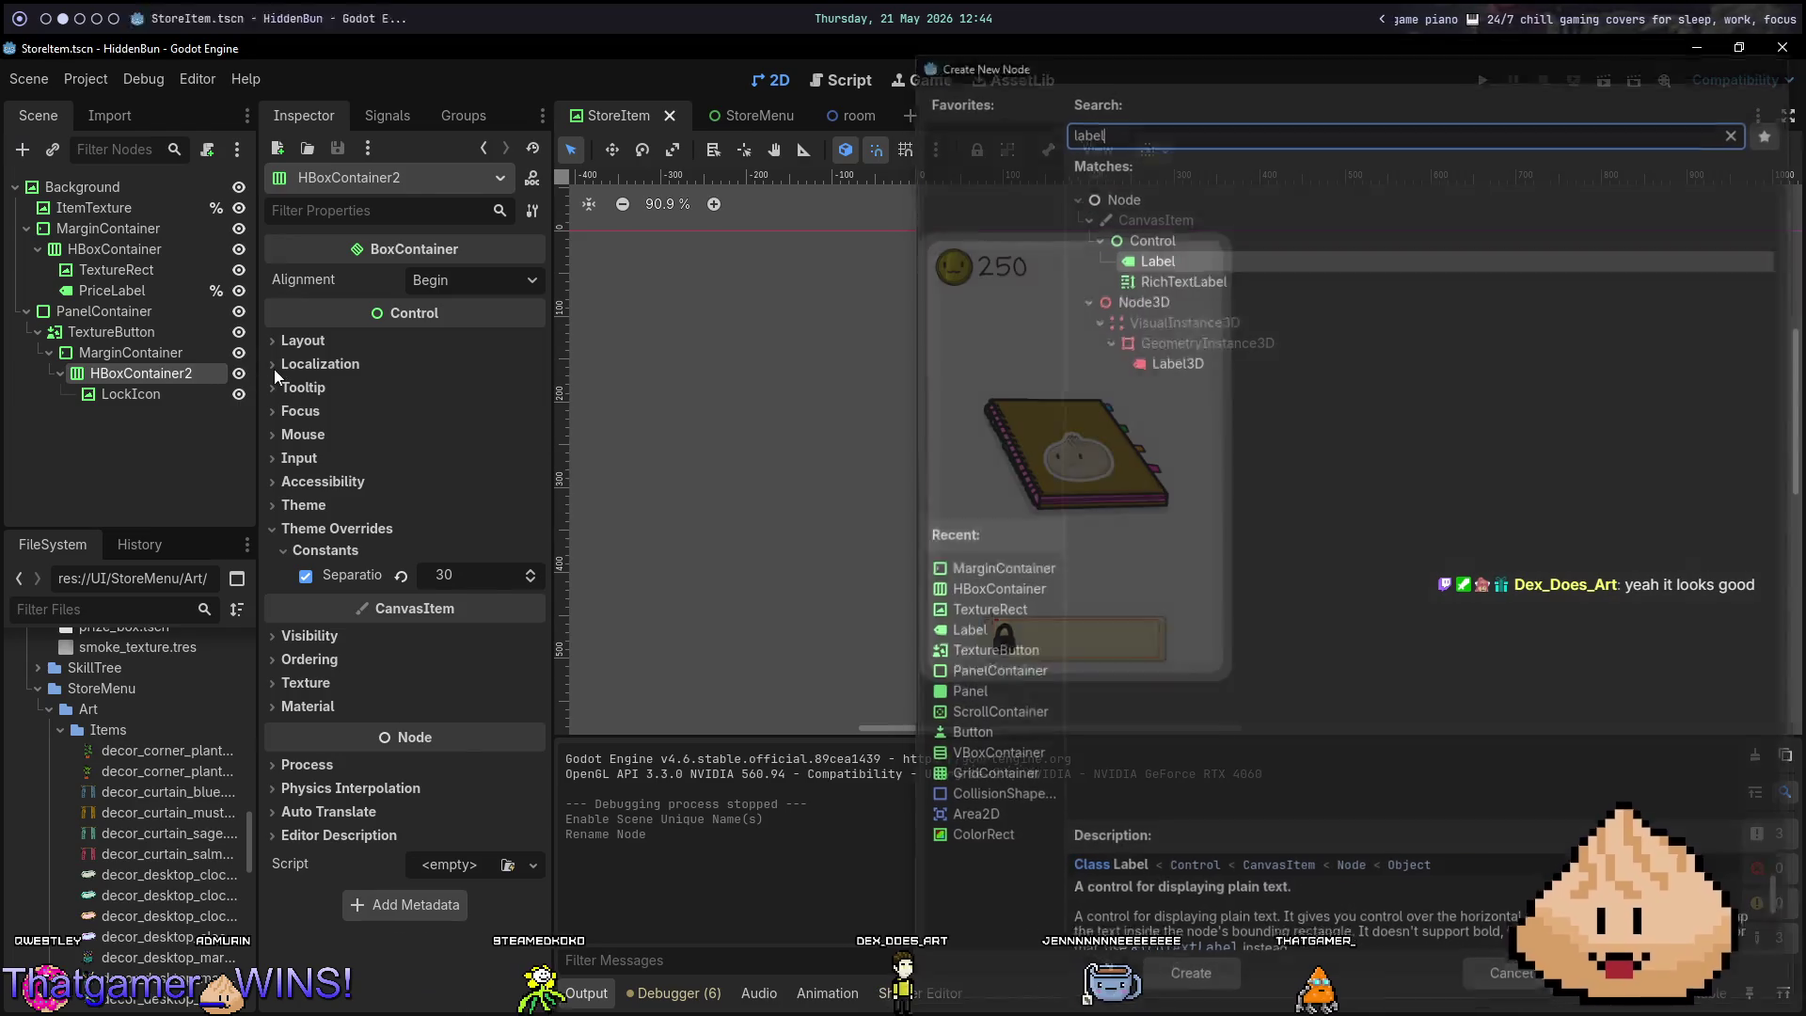
click(275, 370)
Set the new label's text to 'Puchase' and save the scene.
text(Pu)
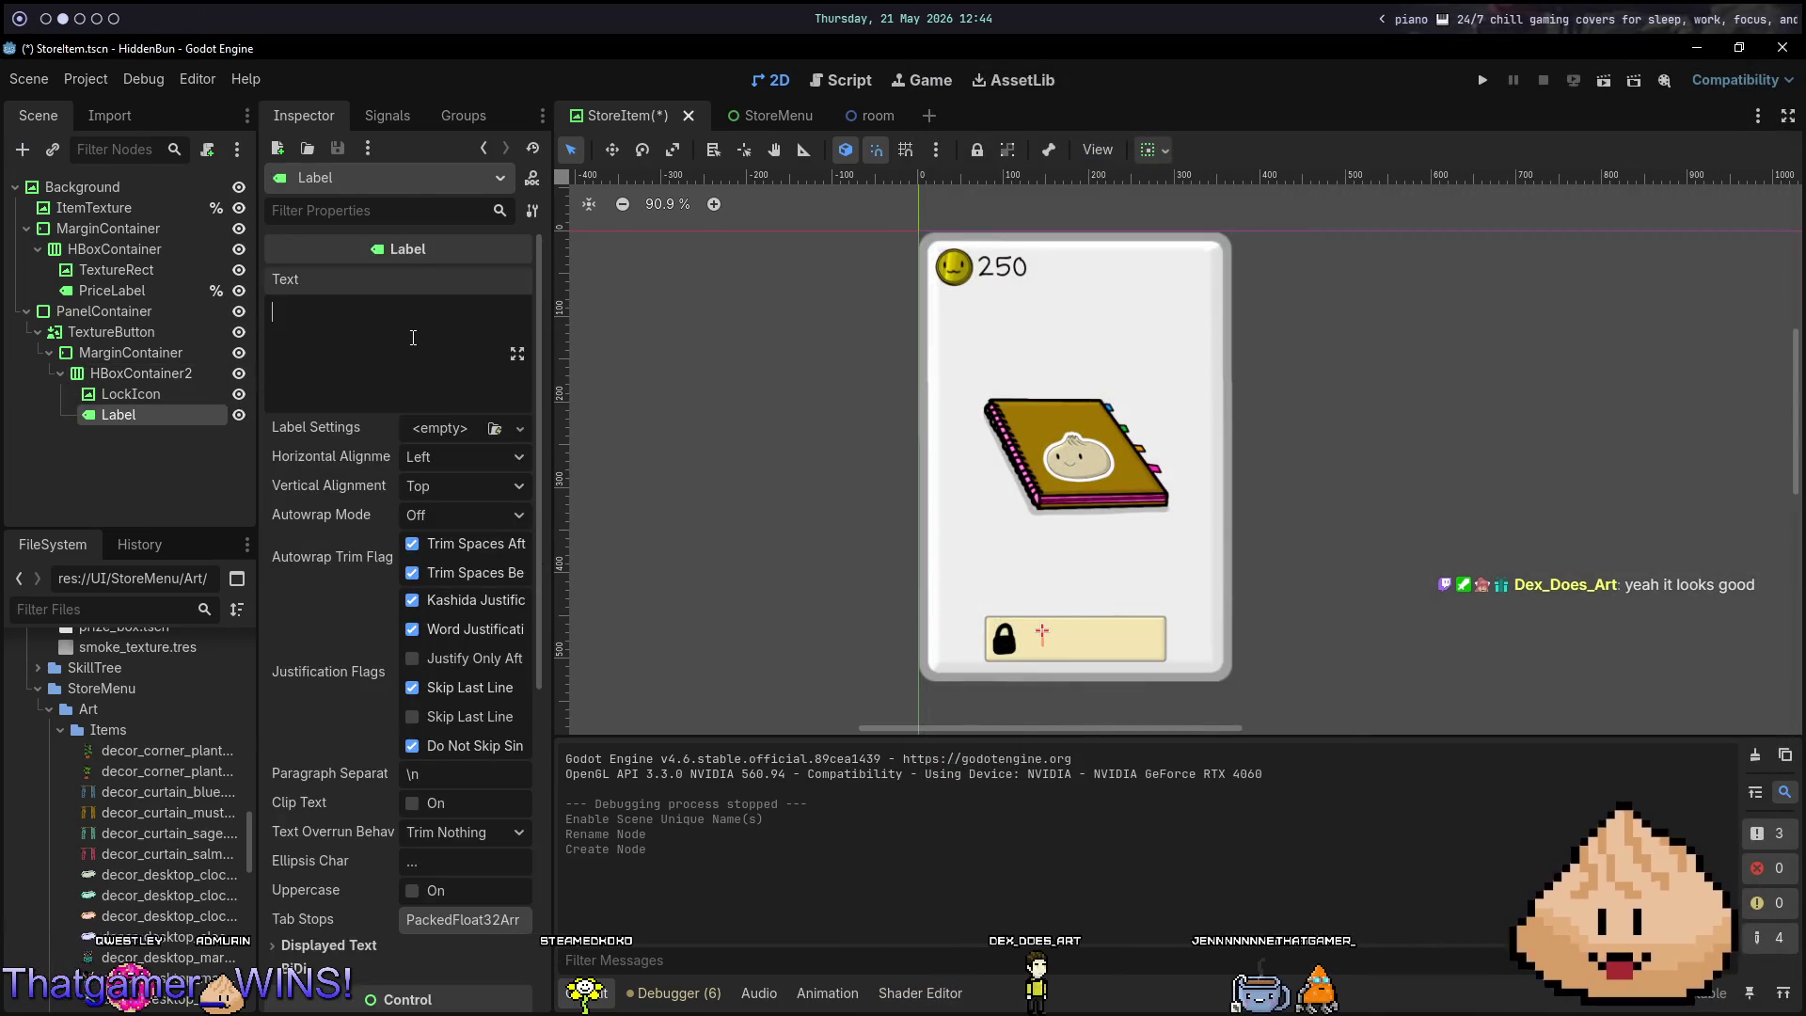
text(rchase)
key(ctrl+a)
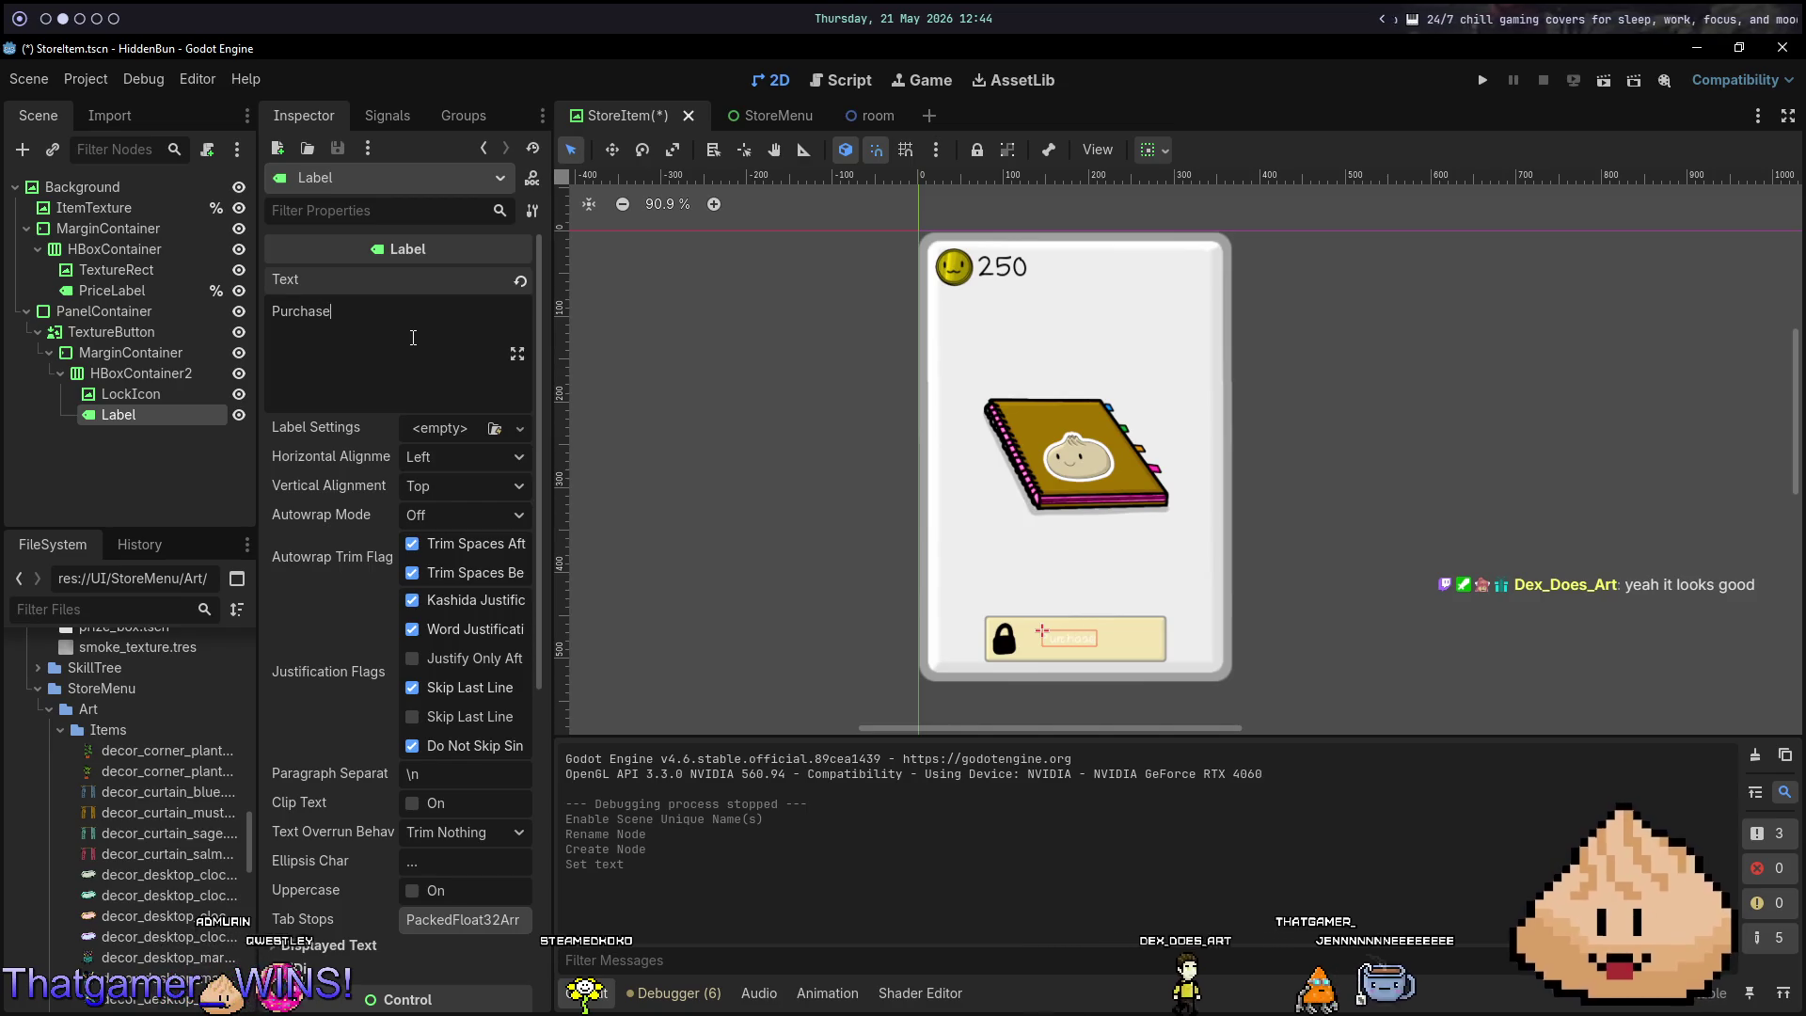
text(Puchase)
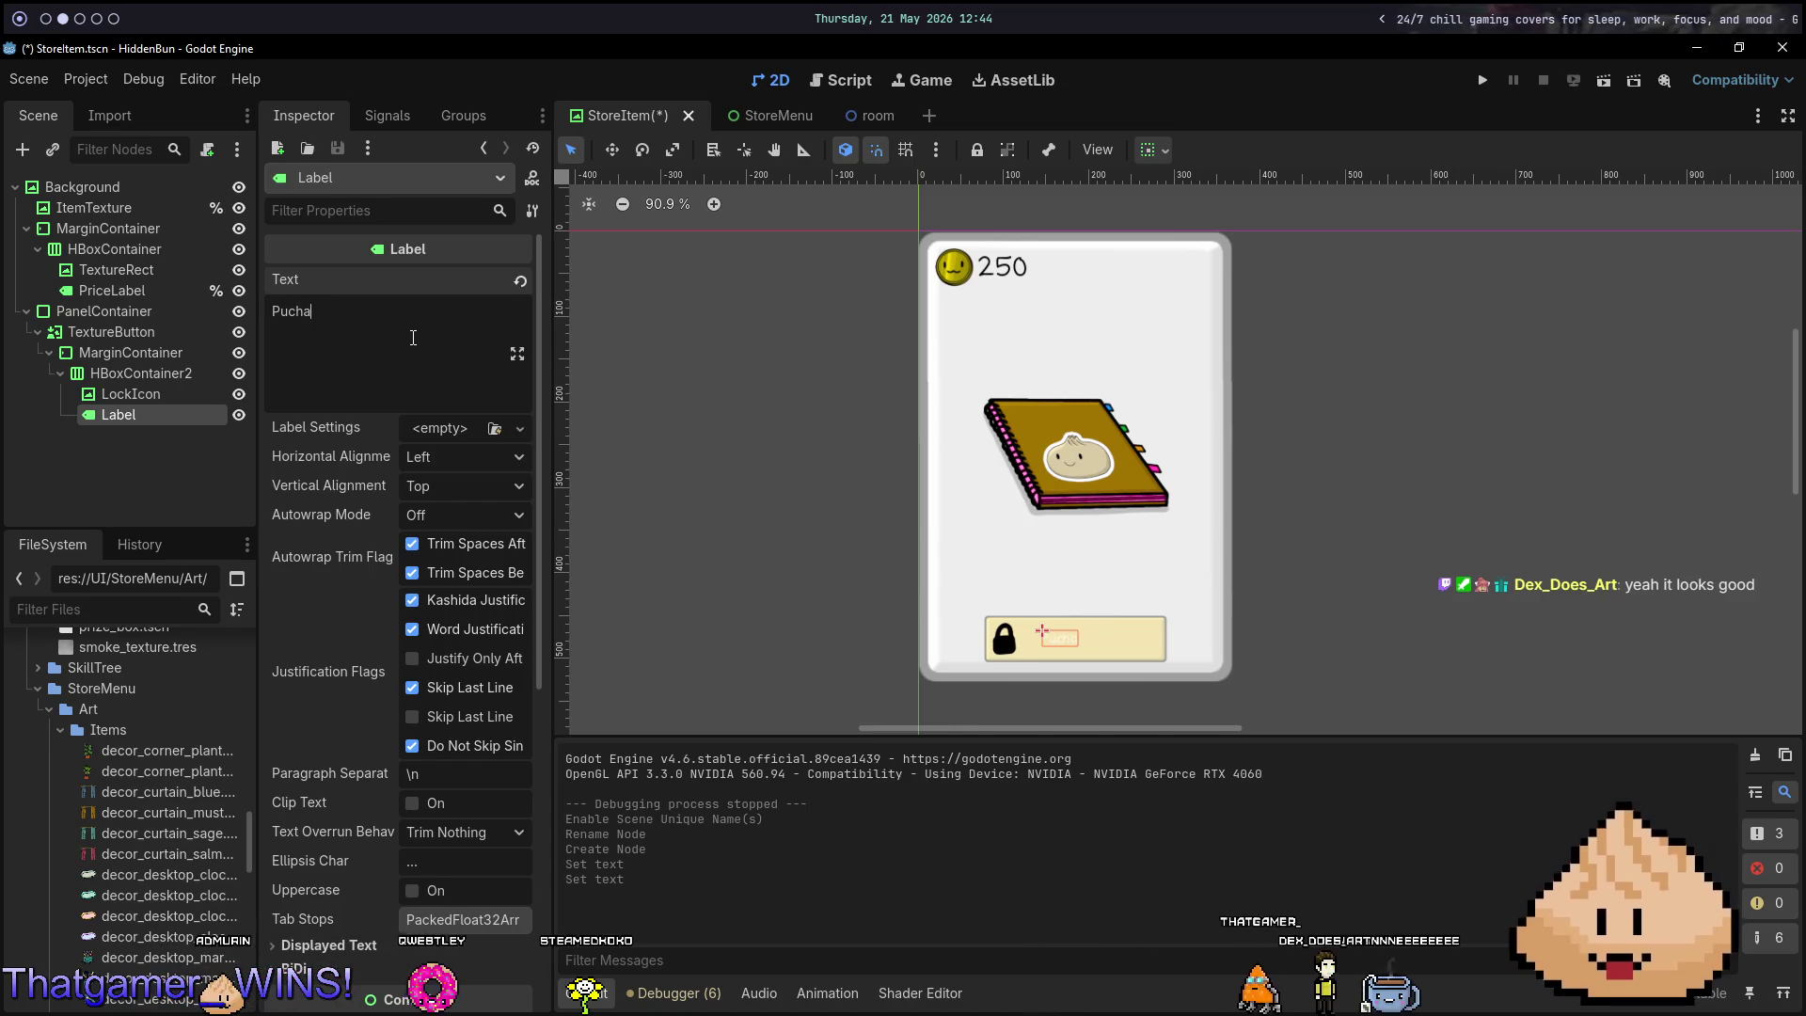
key(ctrl+s)
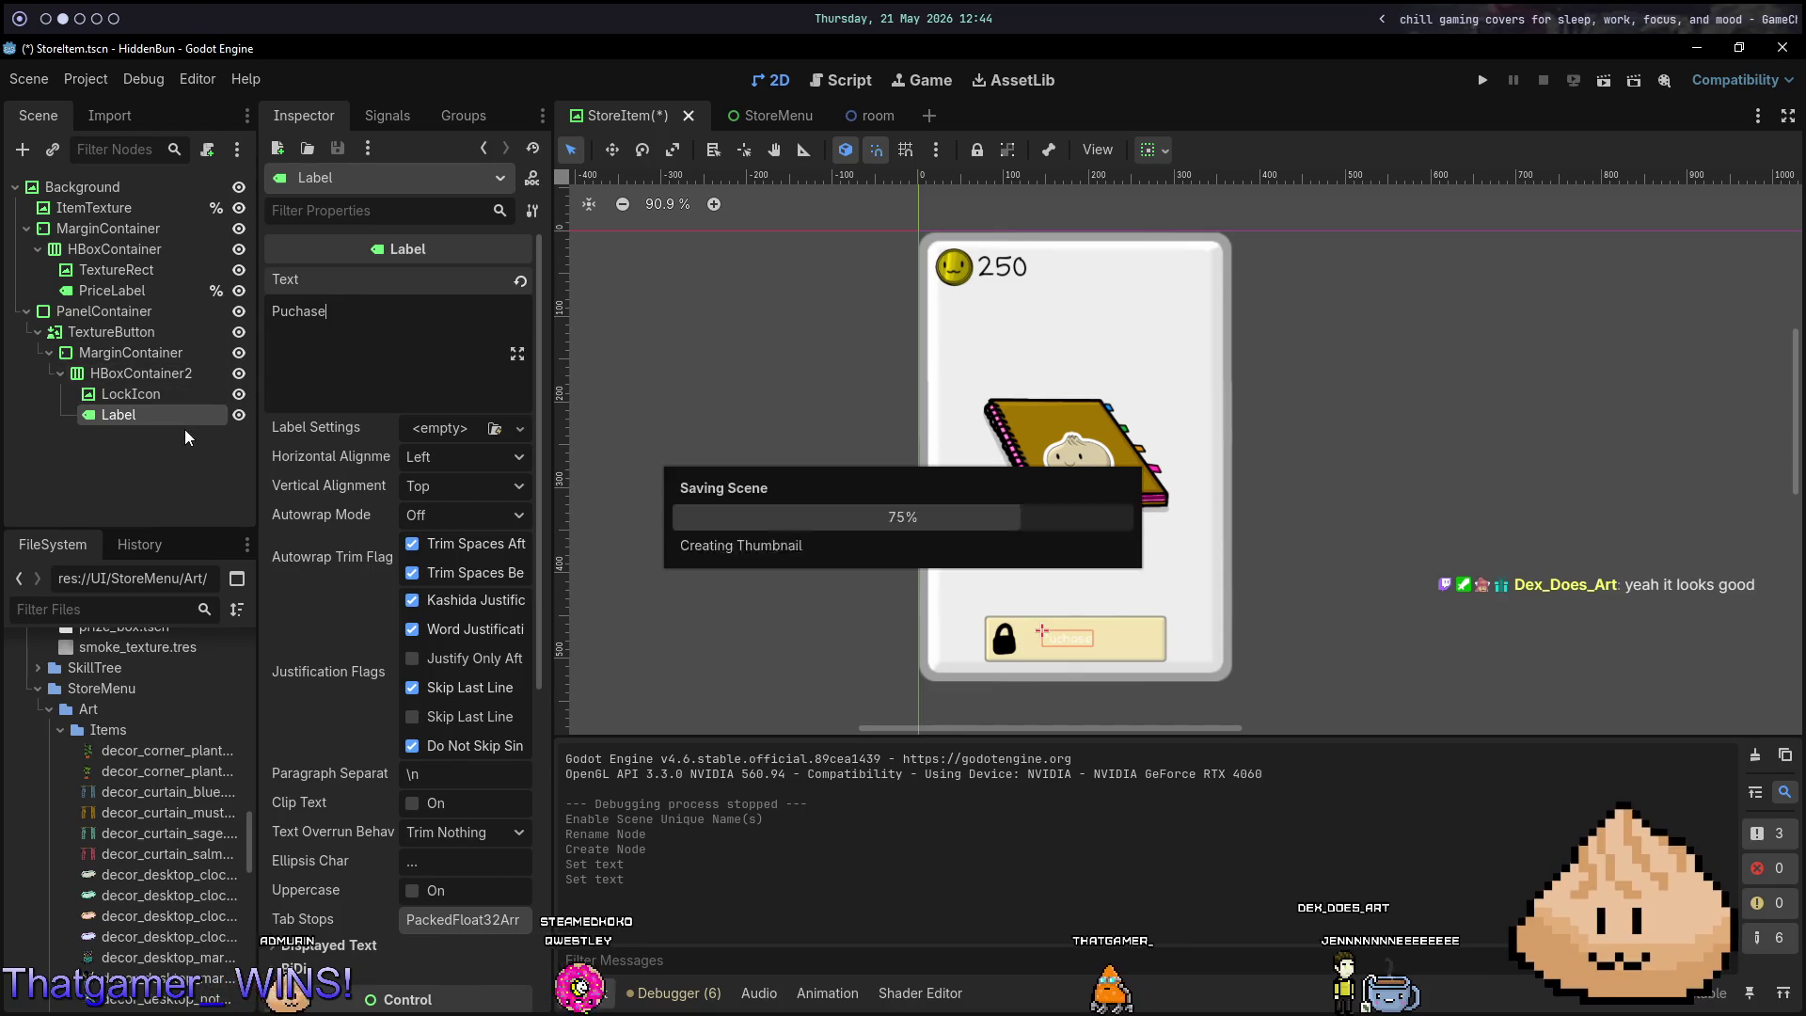
In the label's theme overrides, darken the font colour to black.
scroll(356, 457, down, 5)
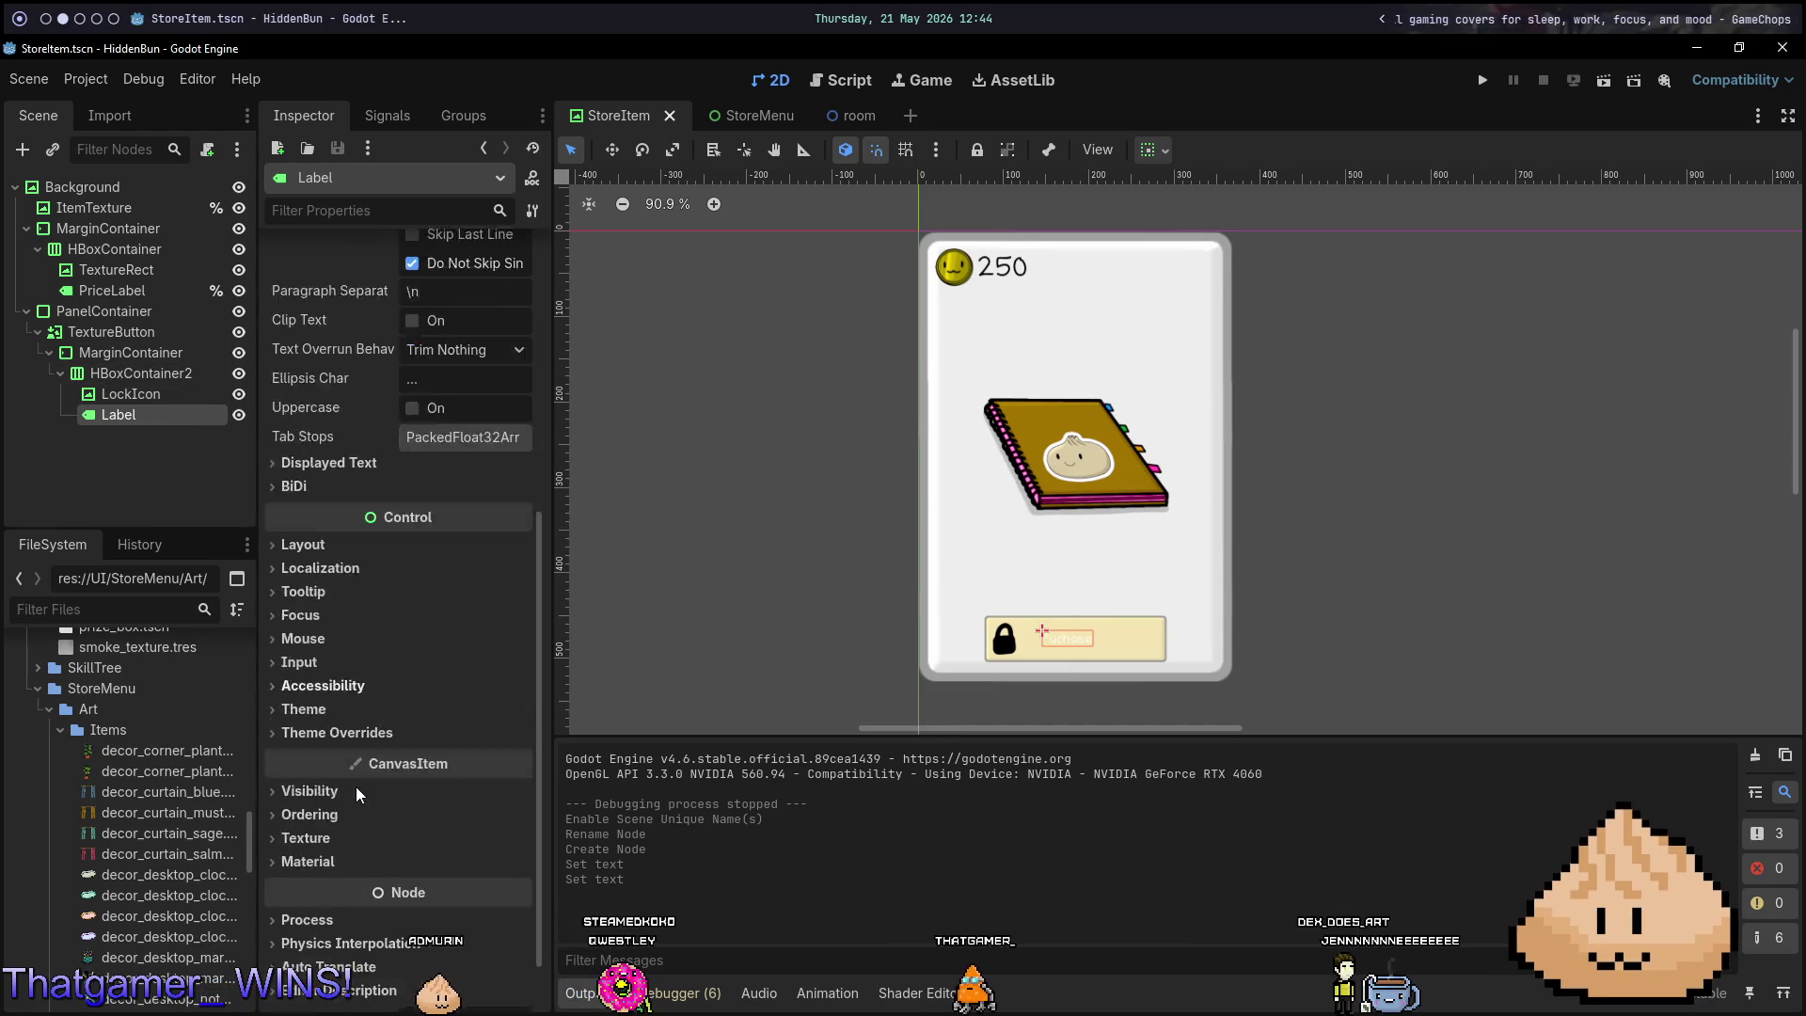
click(327, 684)
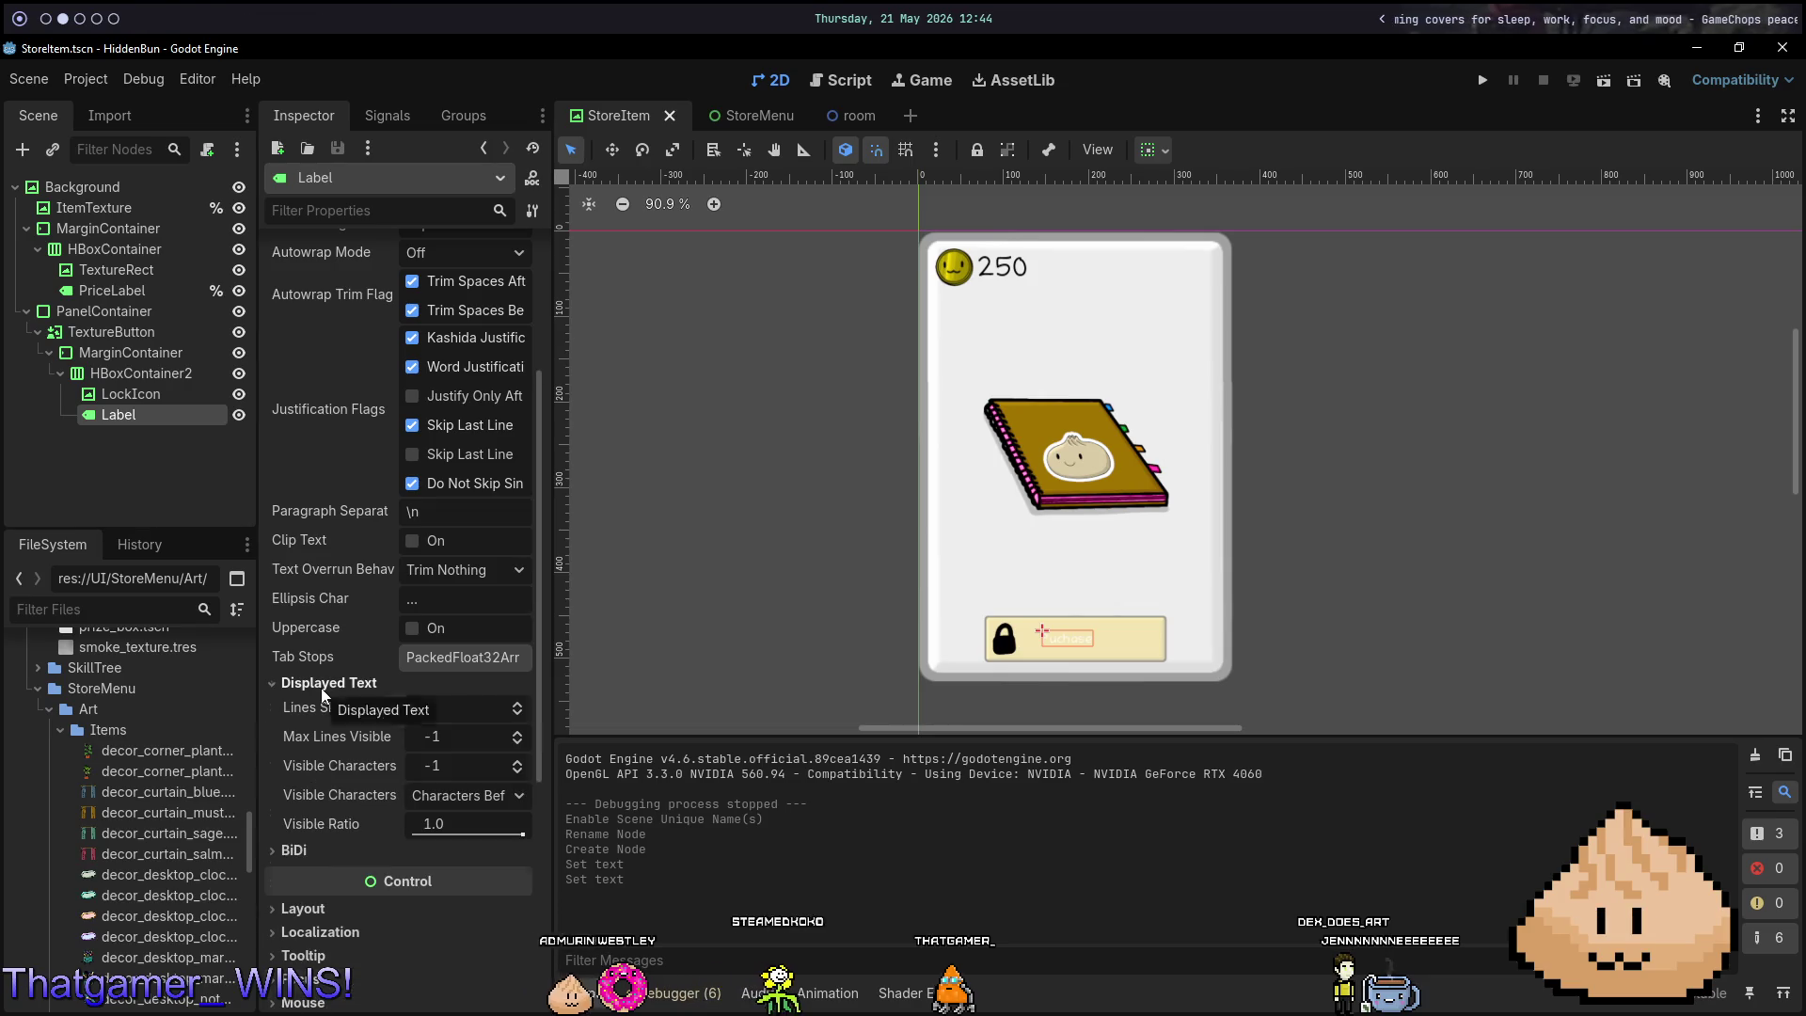
click(323, 688)
click(363, 953)
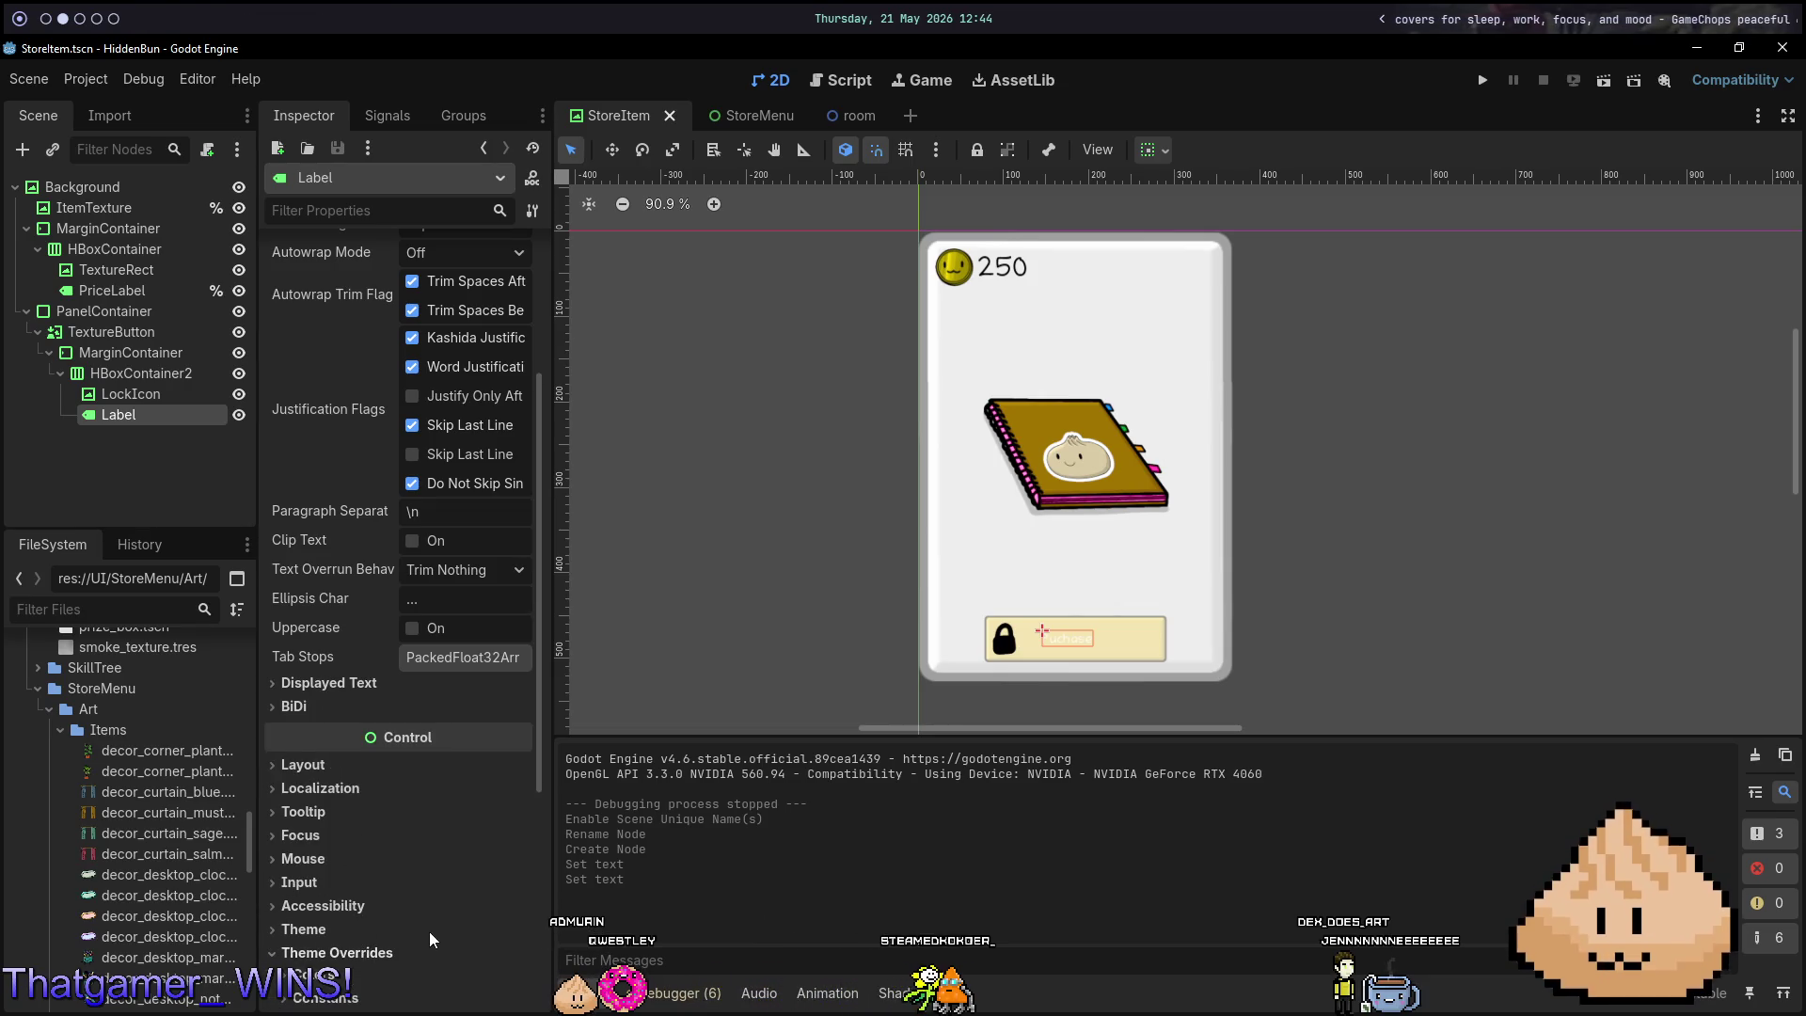
scroll(430, 941, down, 3)
click(313, 781)
click(470, 806)
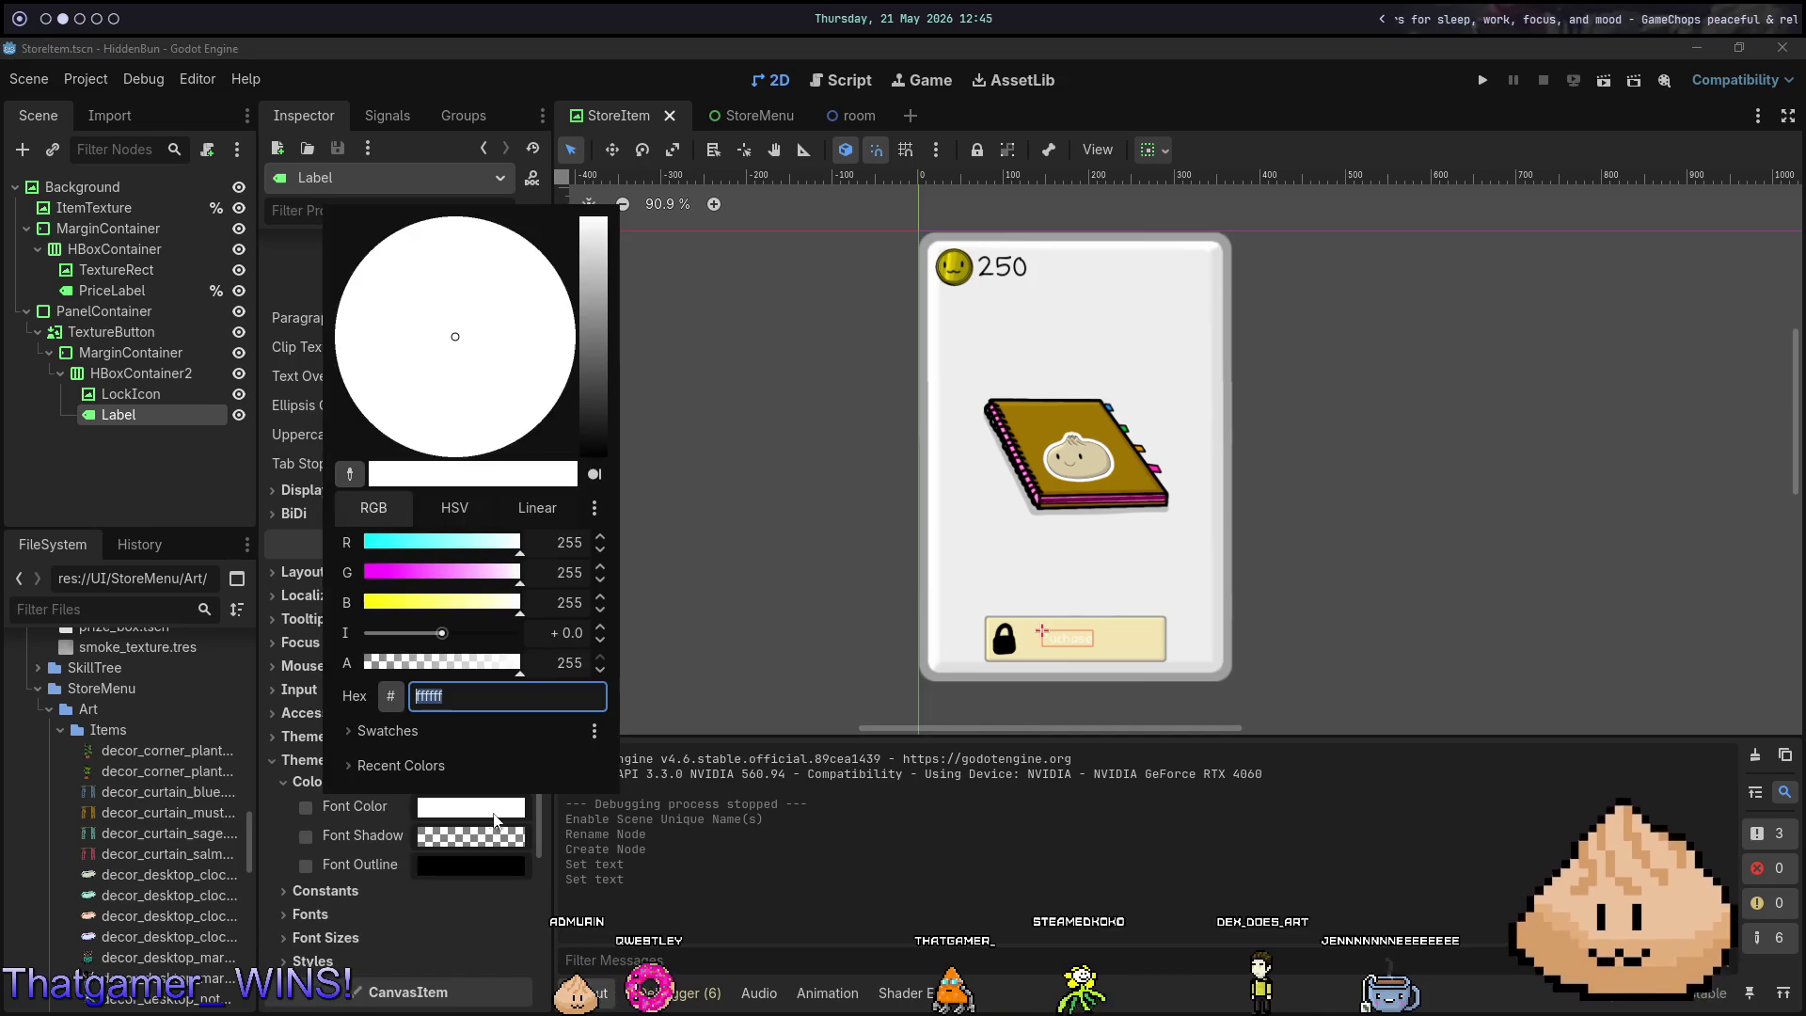
drag(593, 225, 618, 551)
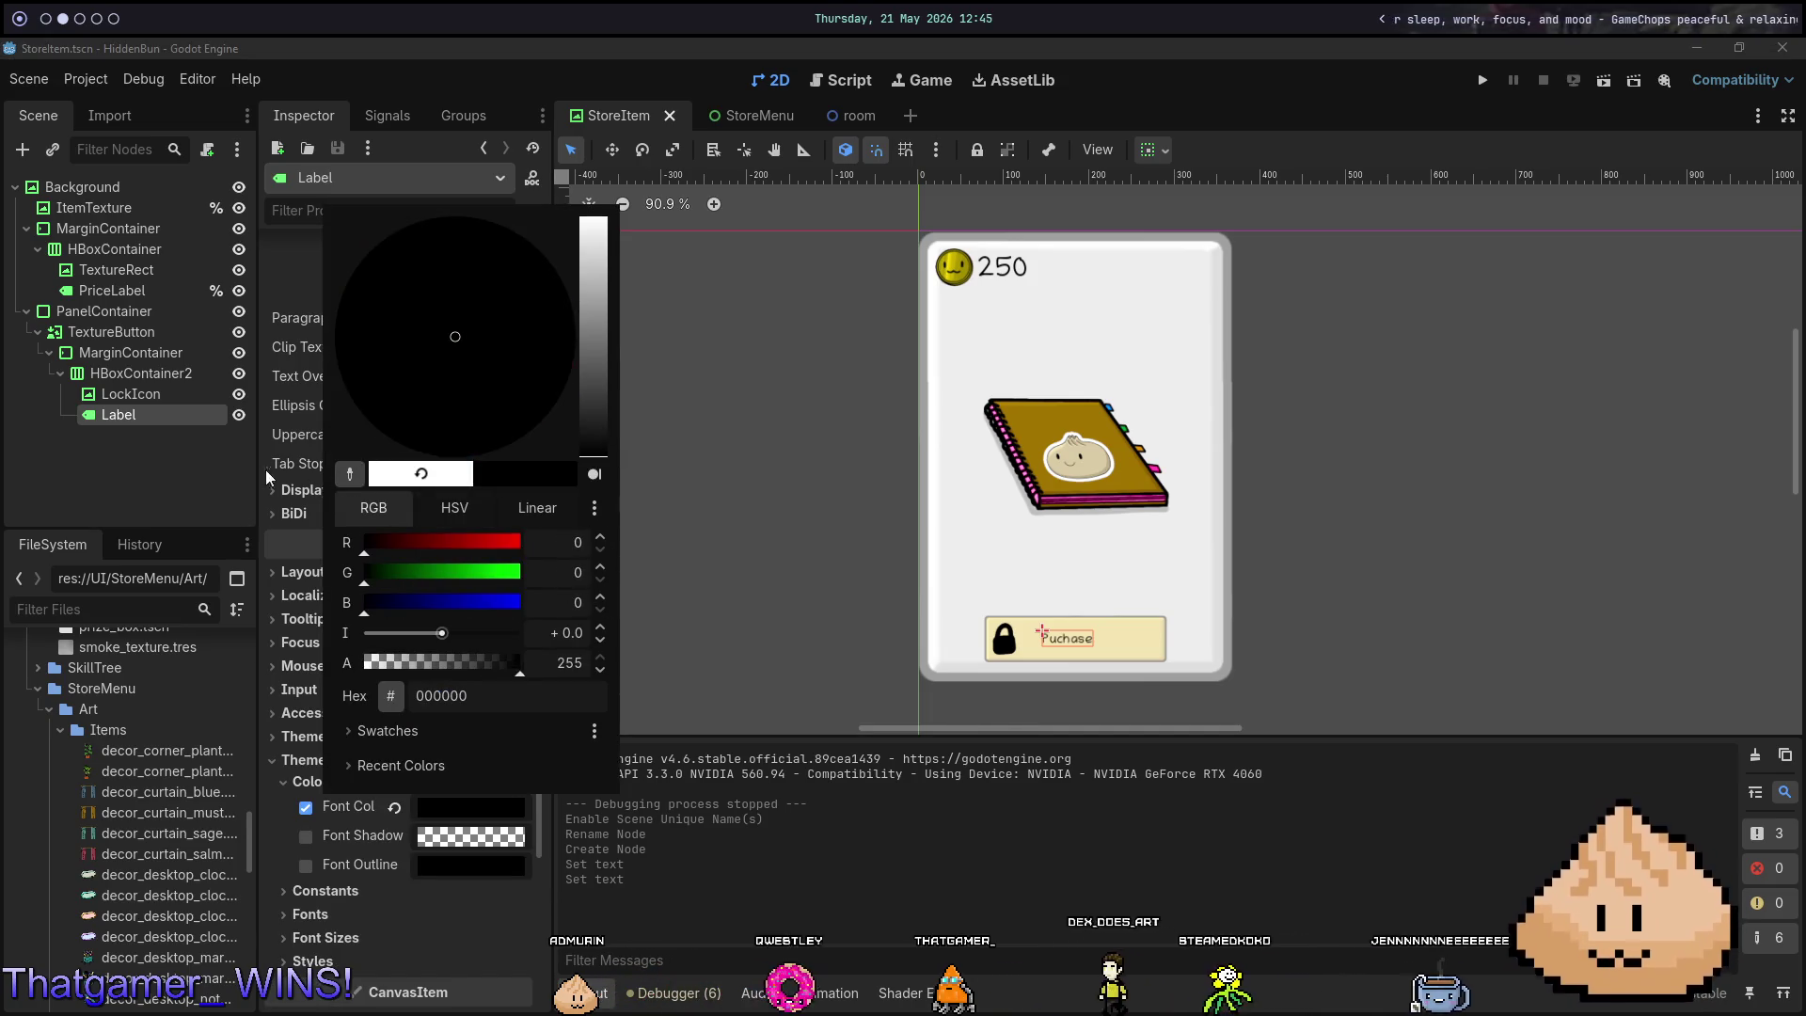
click(273, 472)
Raise the label's font size override from 16 to 32 and save.
scroll(379, 592, down, 4)
click(312, 672)
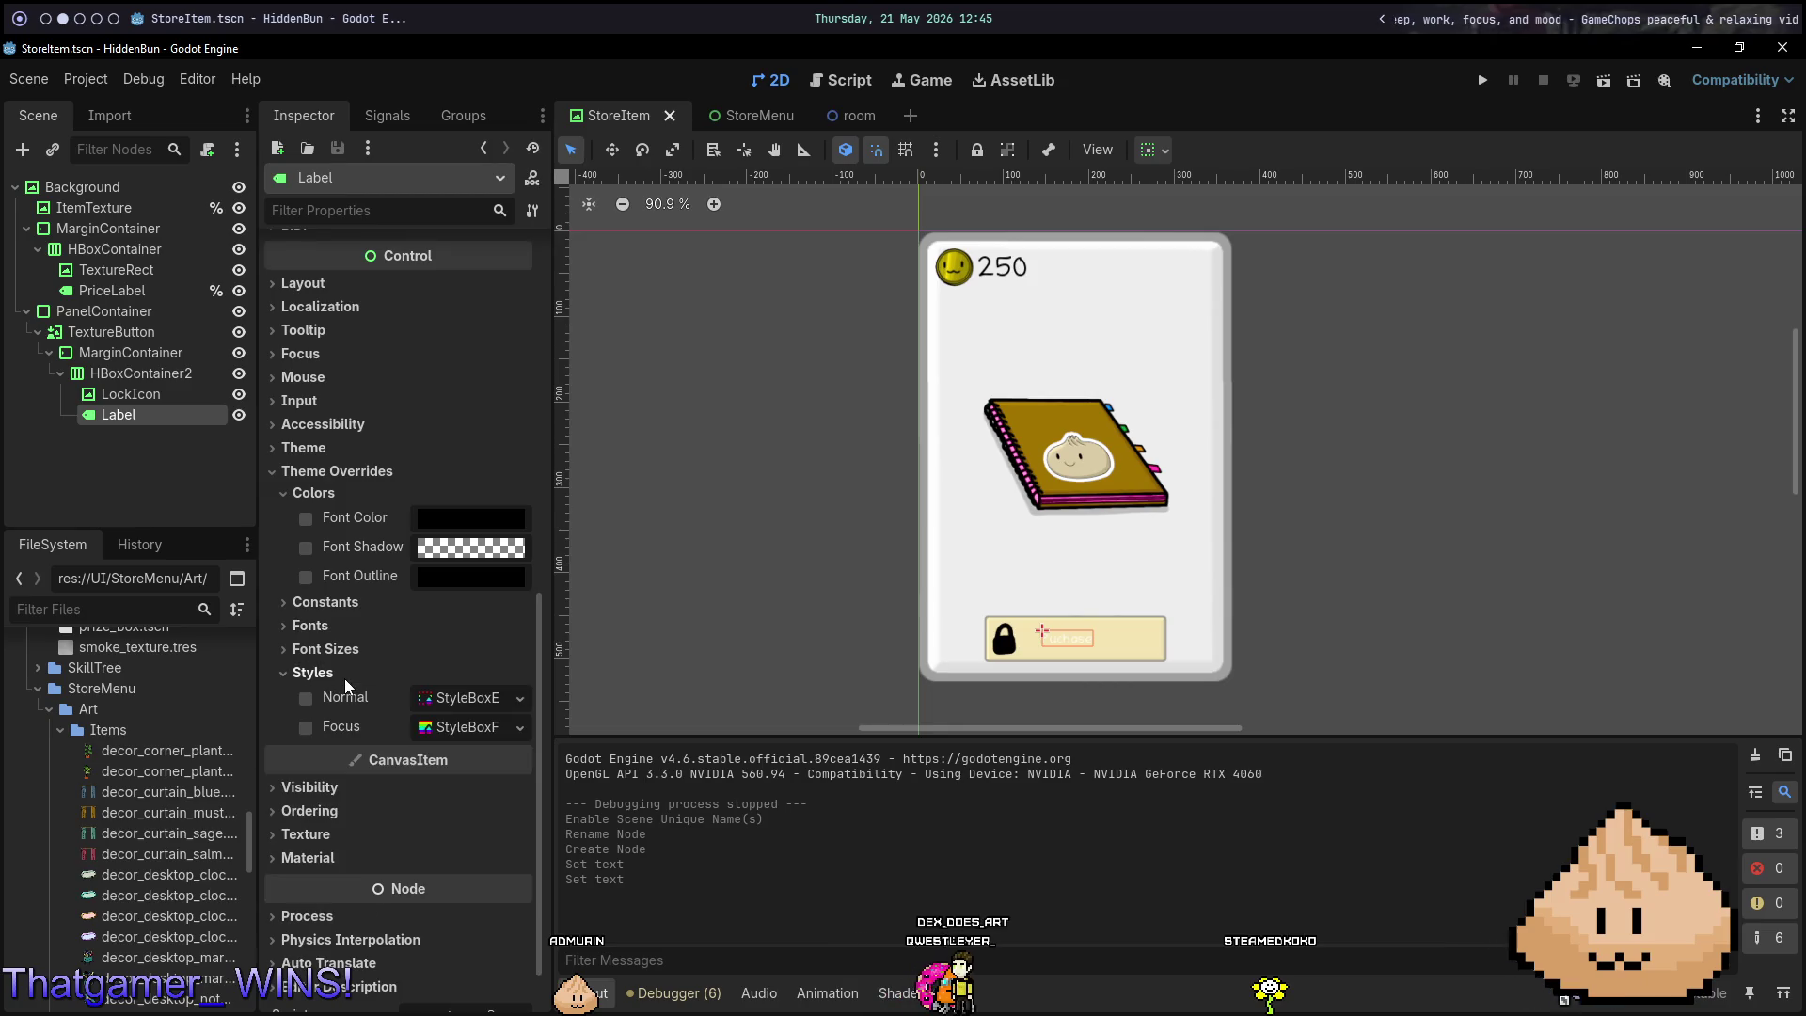
click(326, 648)
drag(470, 677, 499, 677)
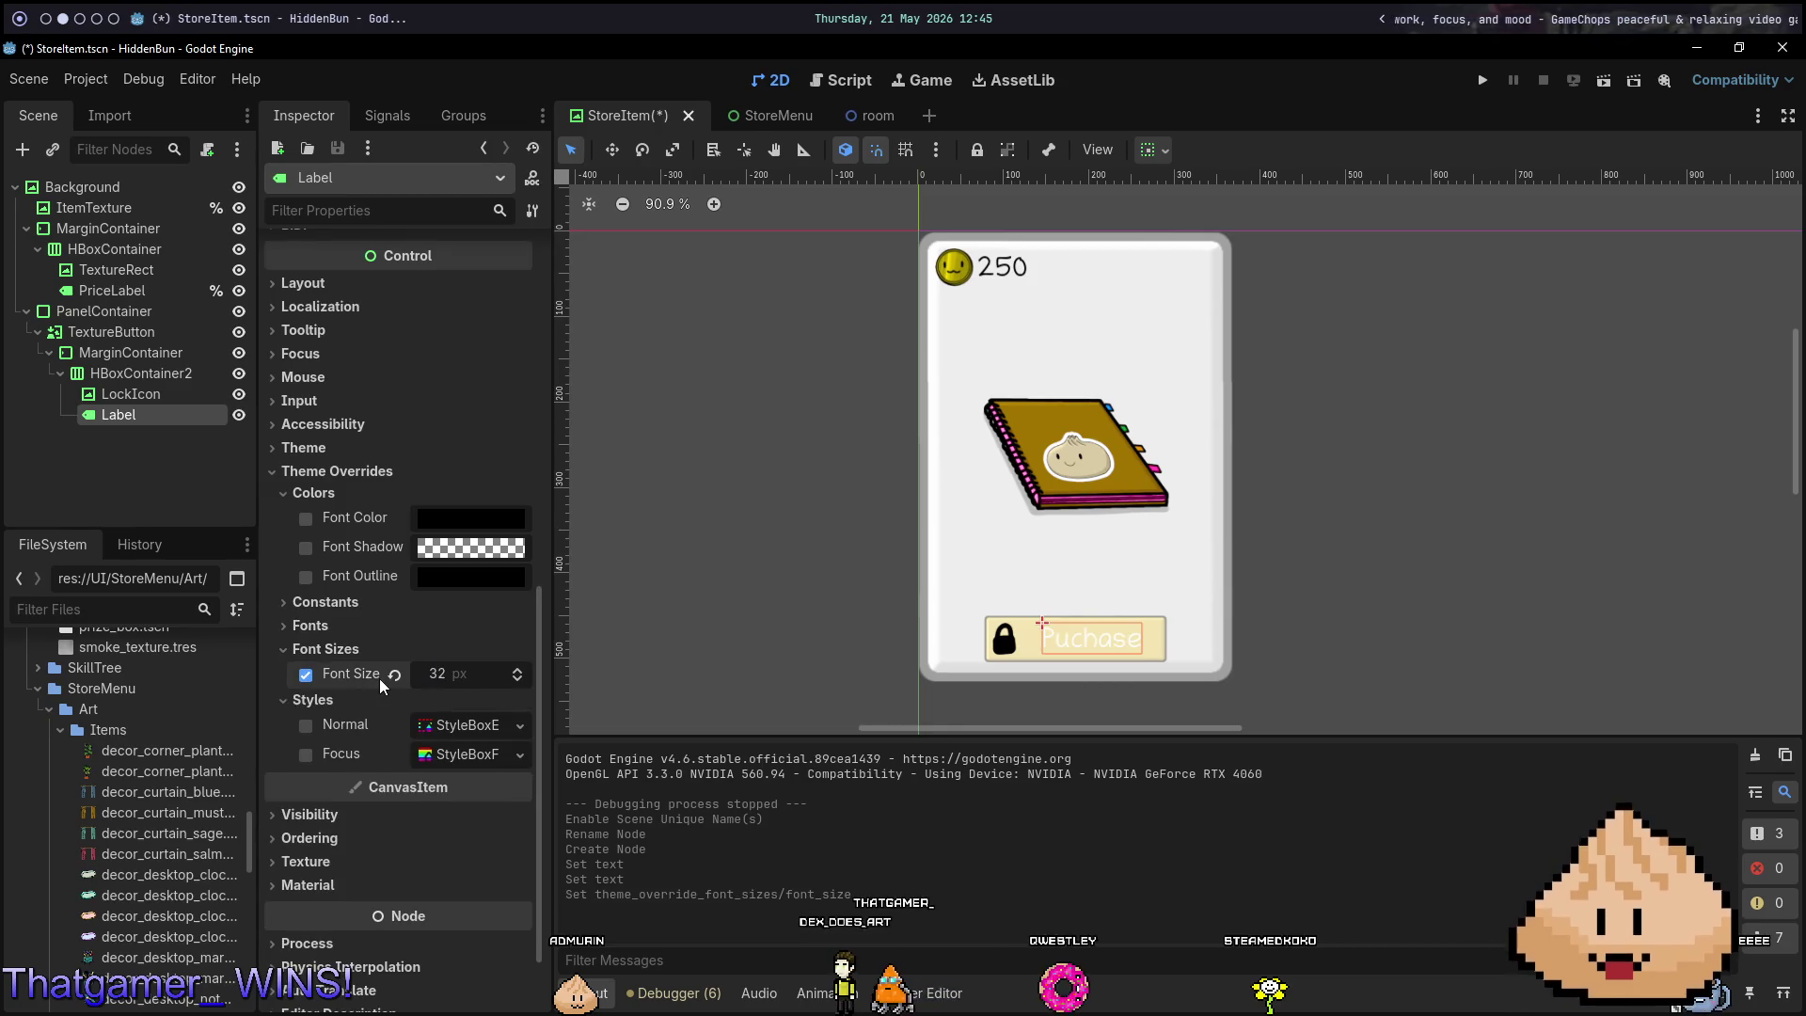
key(ctrl+s)
Preview the StoreItem scene with F6 and reapply the black label colour.
click(470, 518)
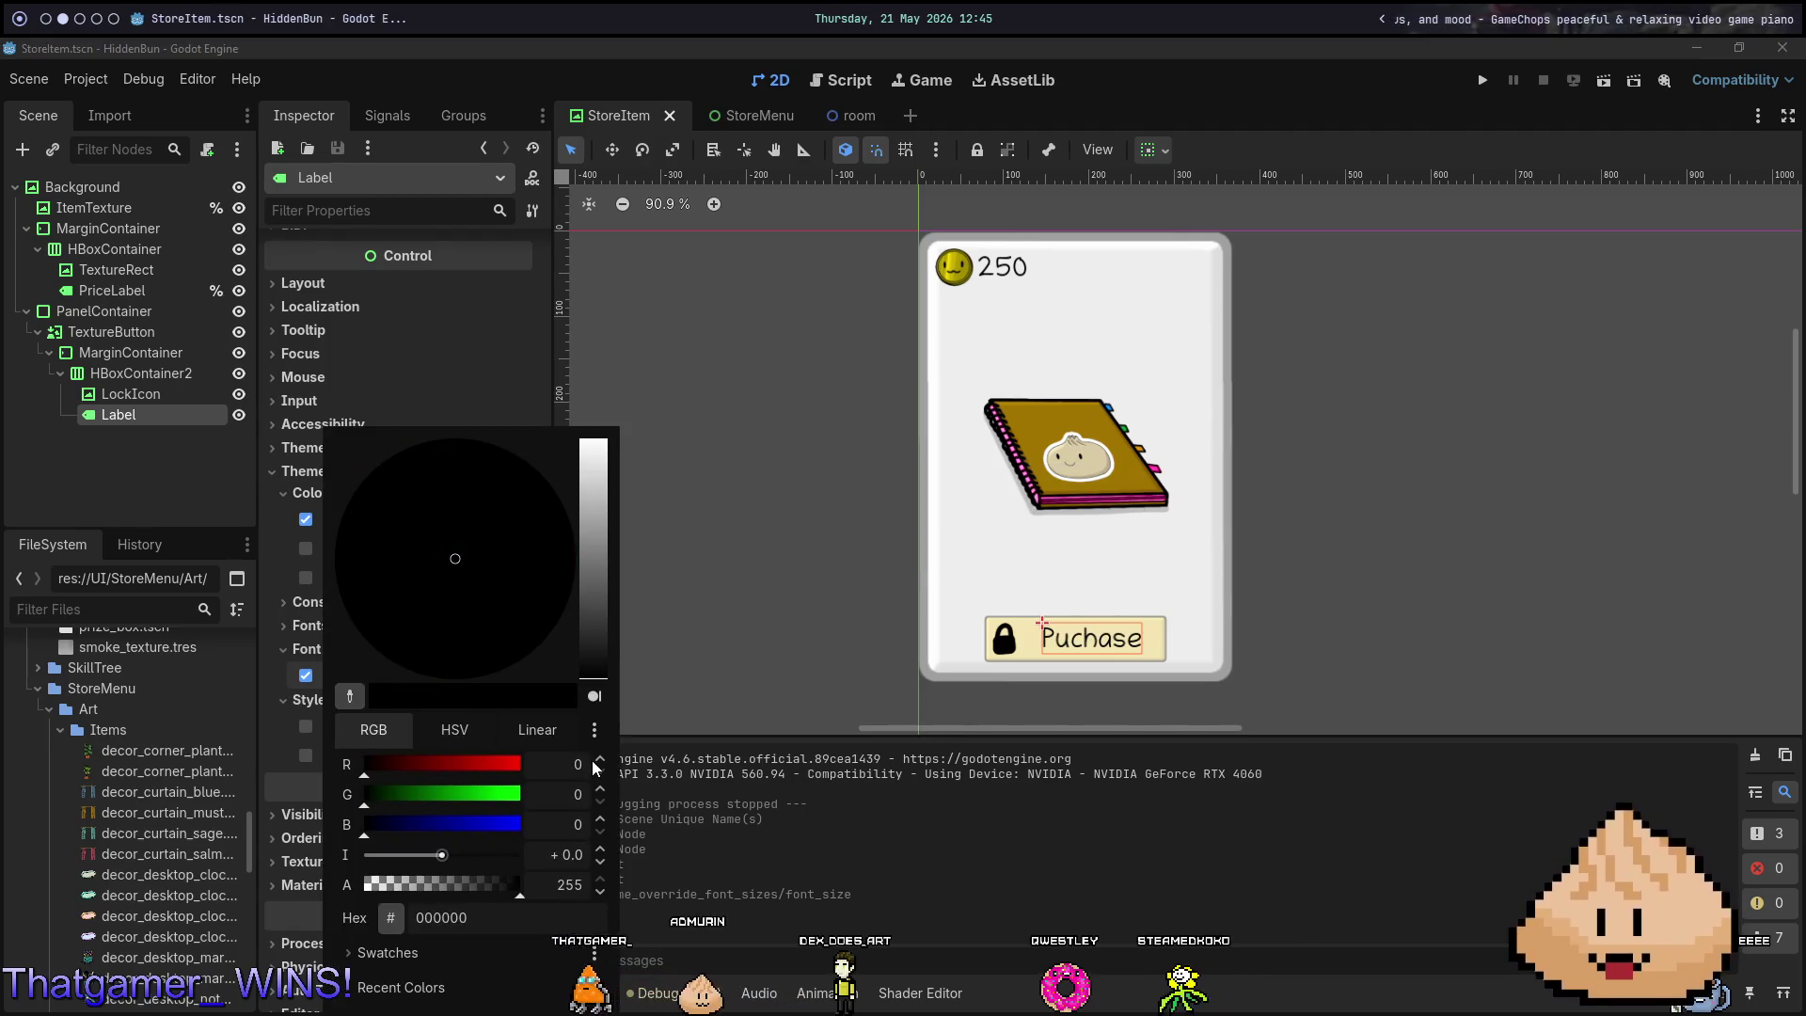
key(Escape)
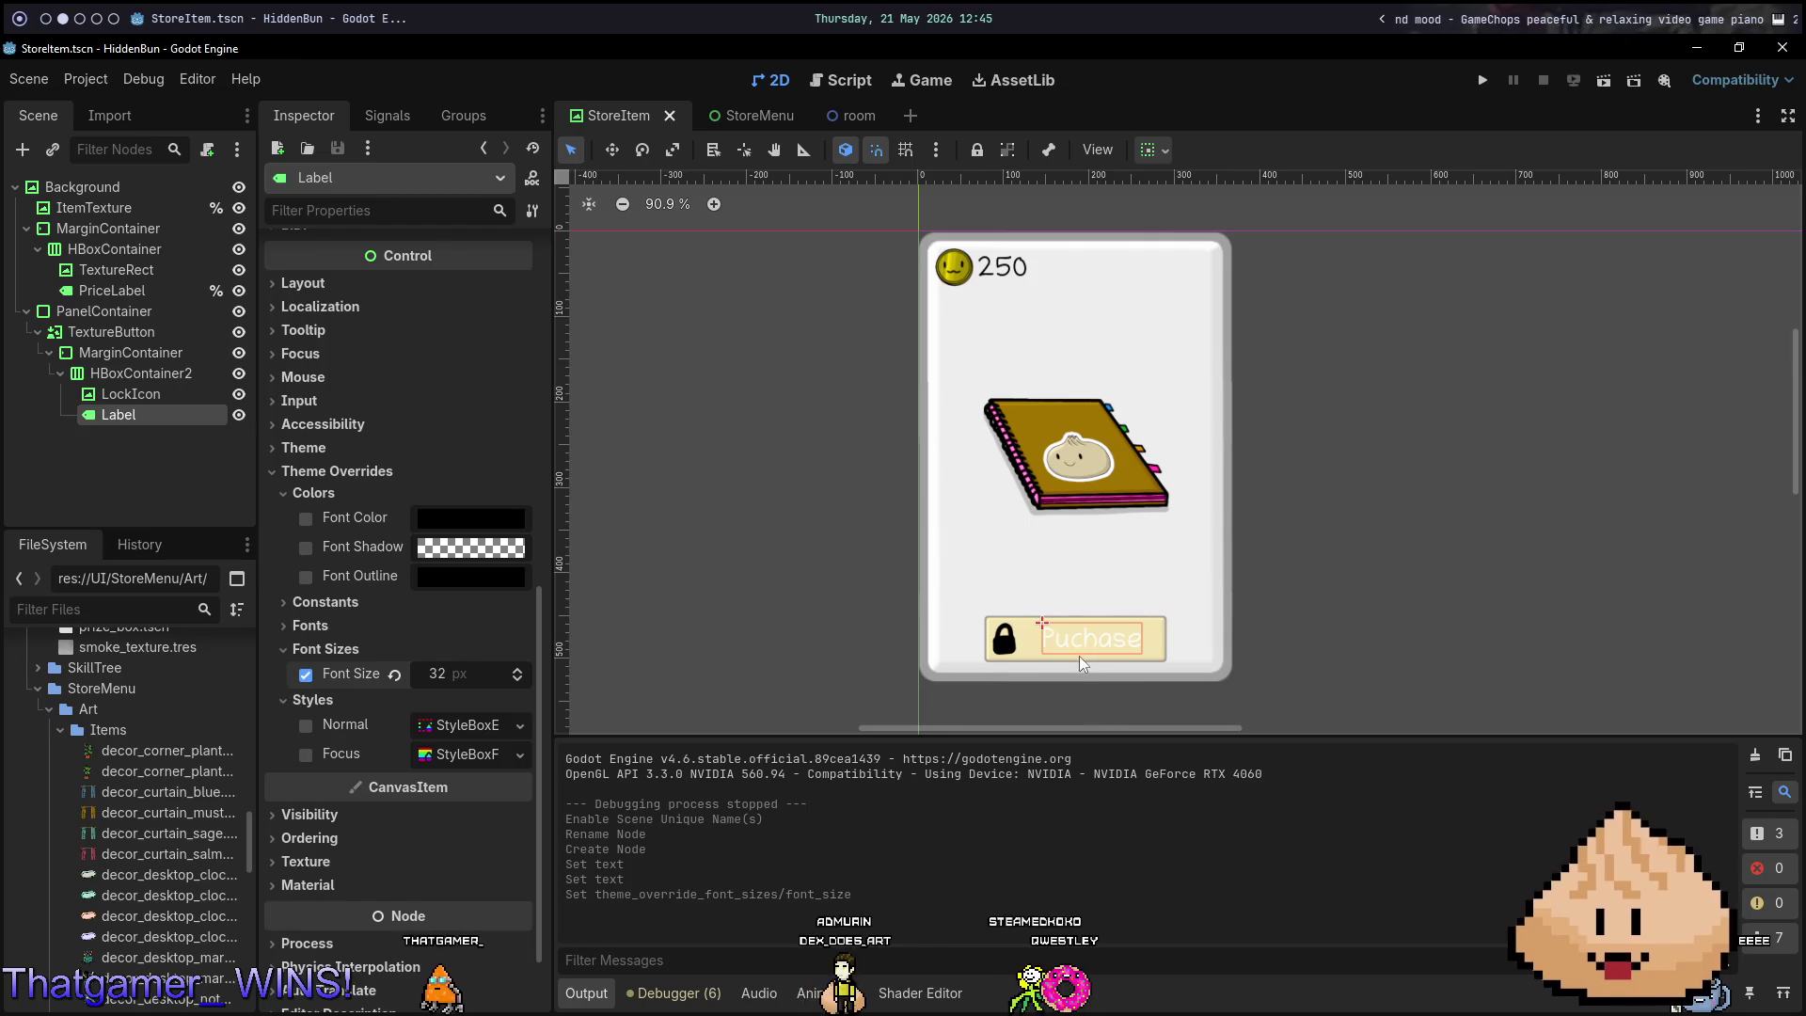
key(F6)
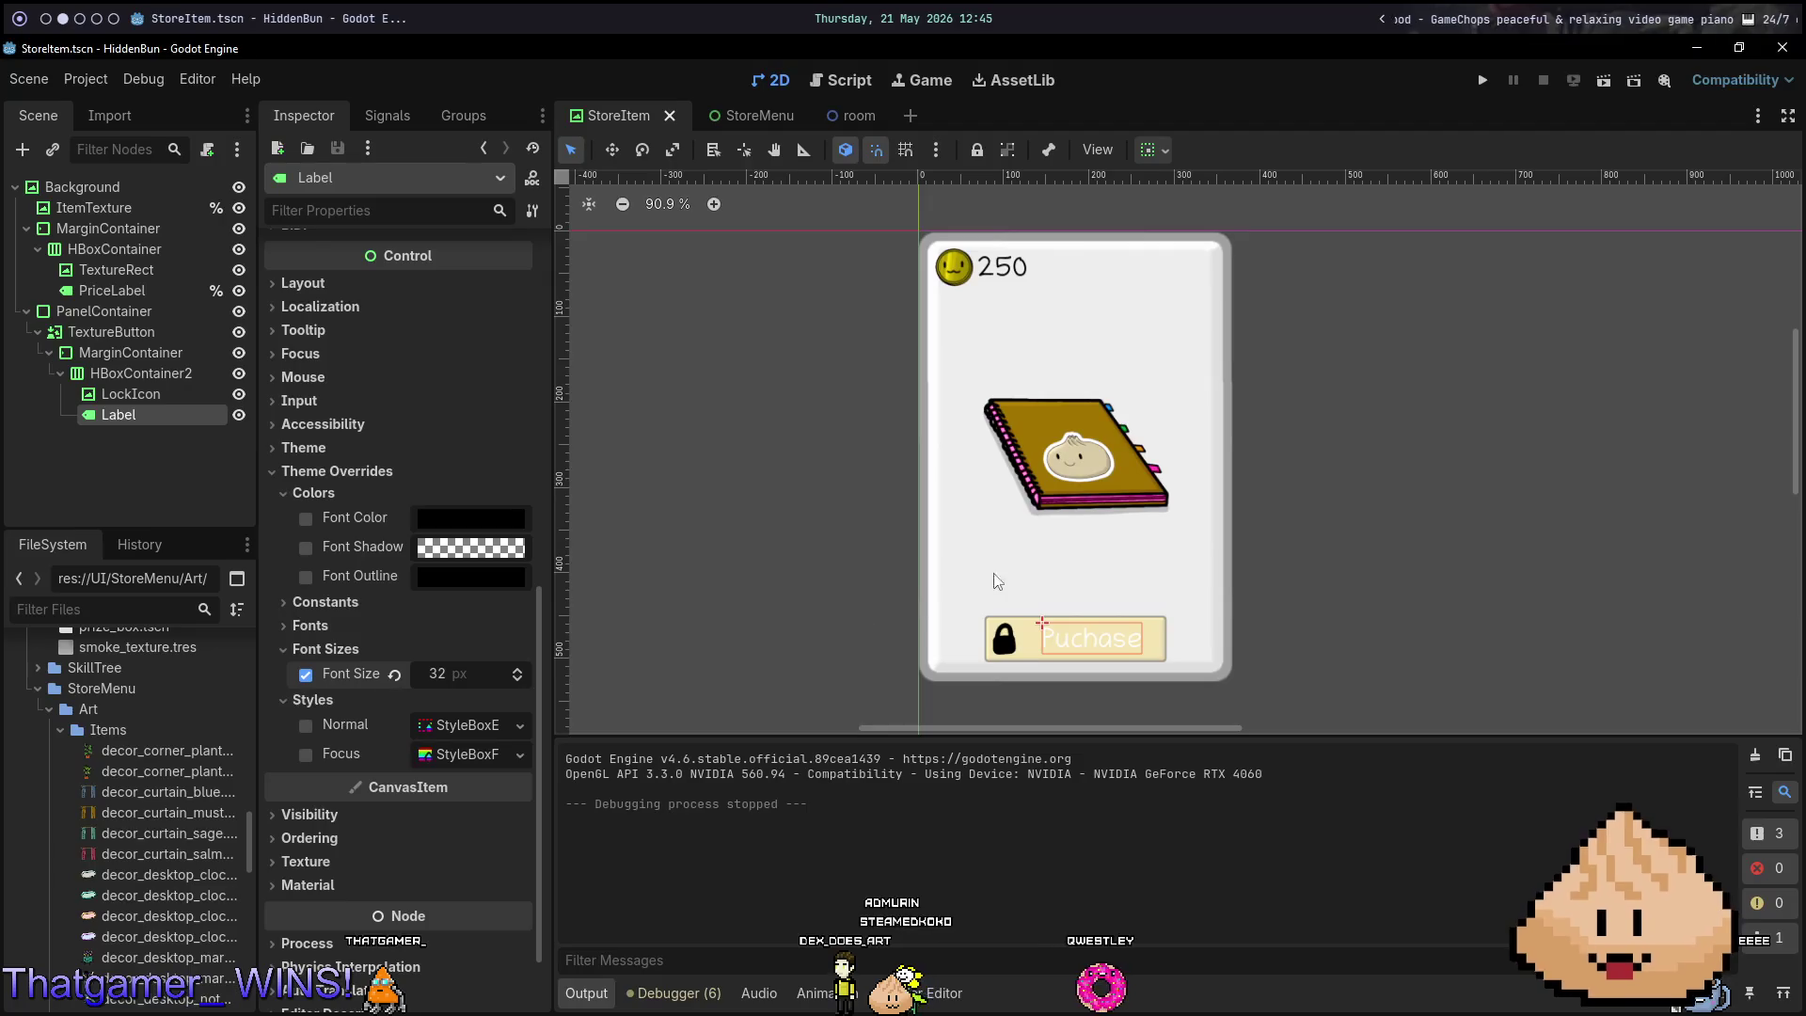
click(475, 527)
mouse_move(605, 539)
mouse_down()
mouse_move(604, 508)
mouse_move(605, 717)
mouse_up()
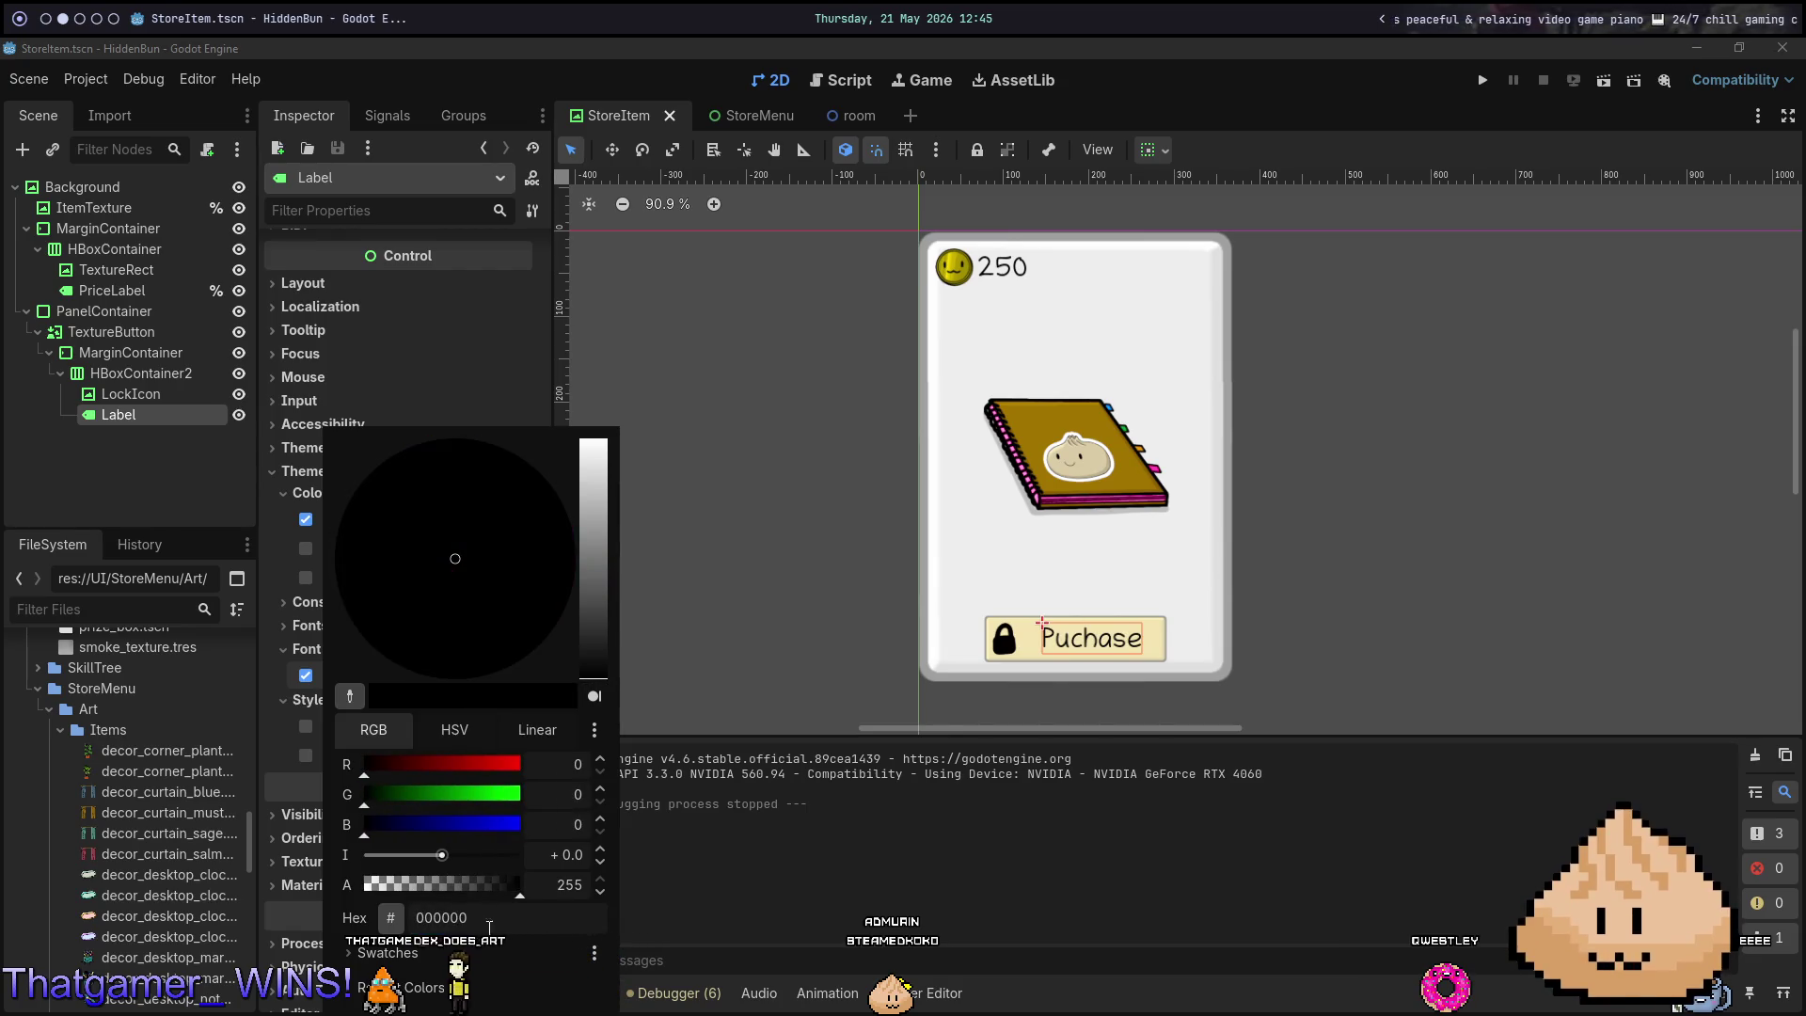
key(Escape)
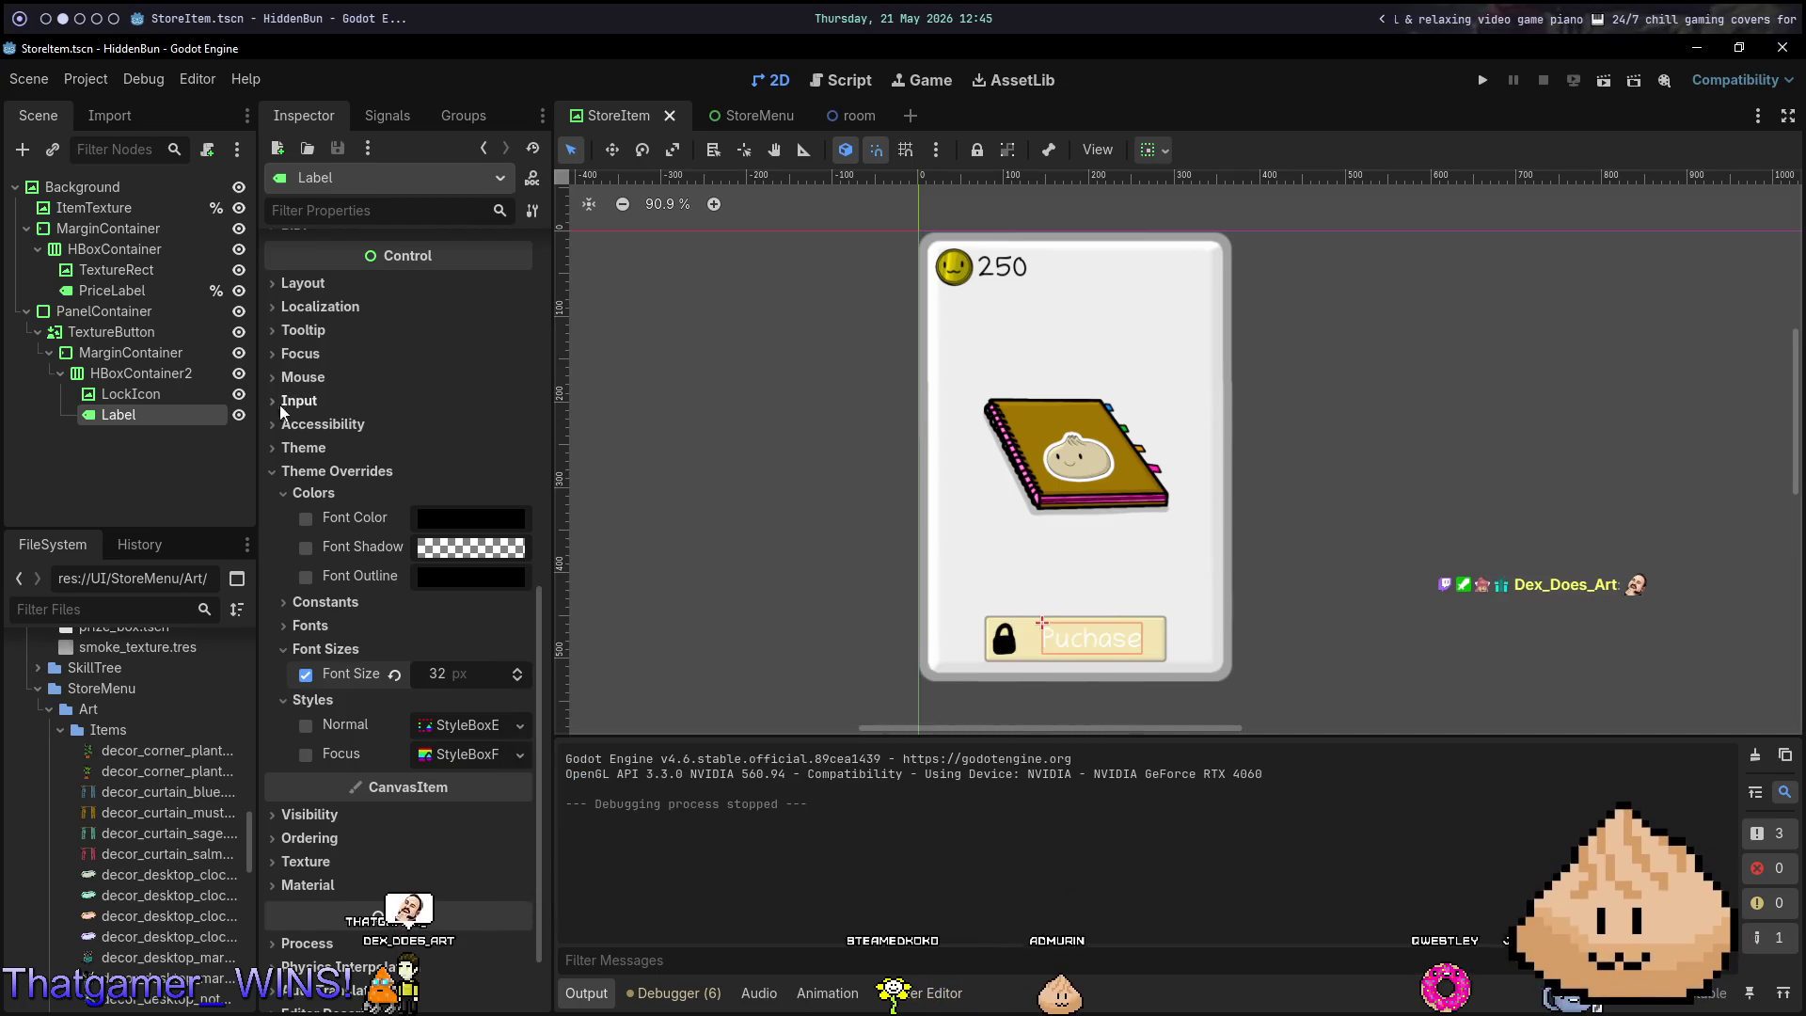
Reselect the Label node and set the Puchase text colour to black once more.
click(131, 394)
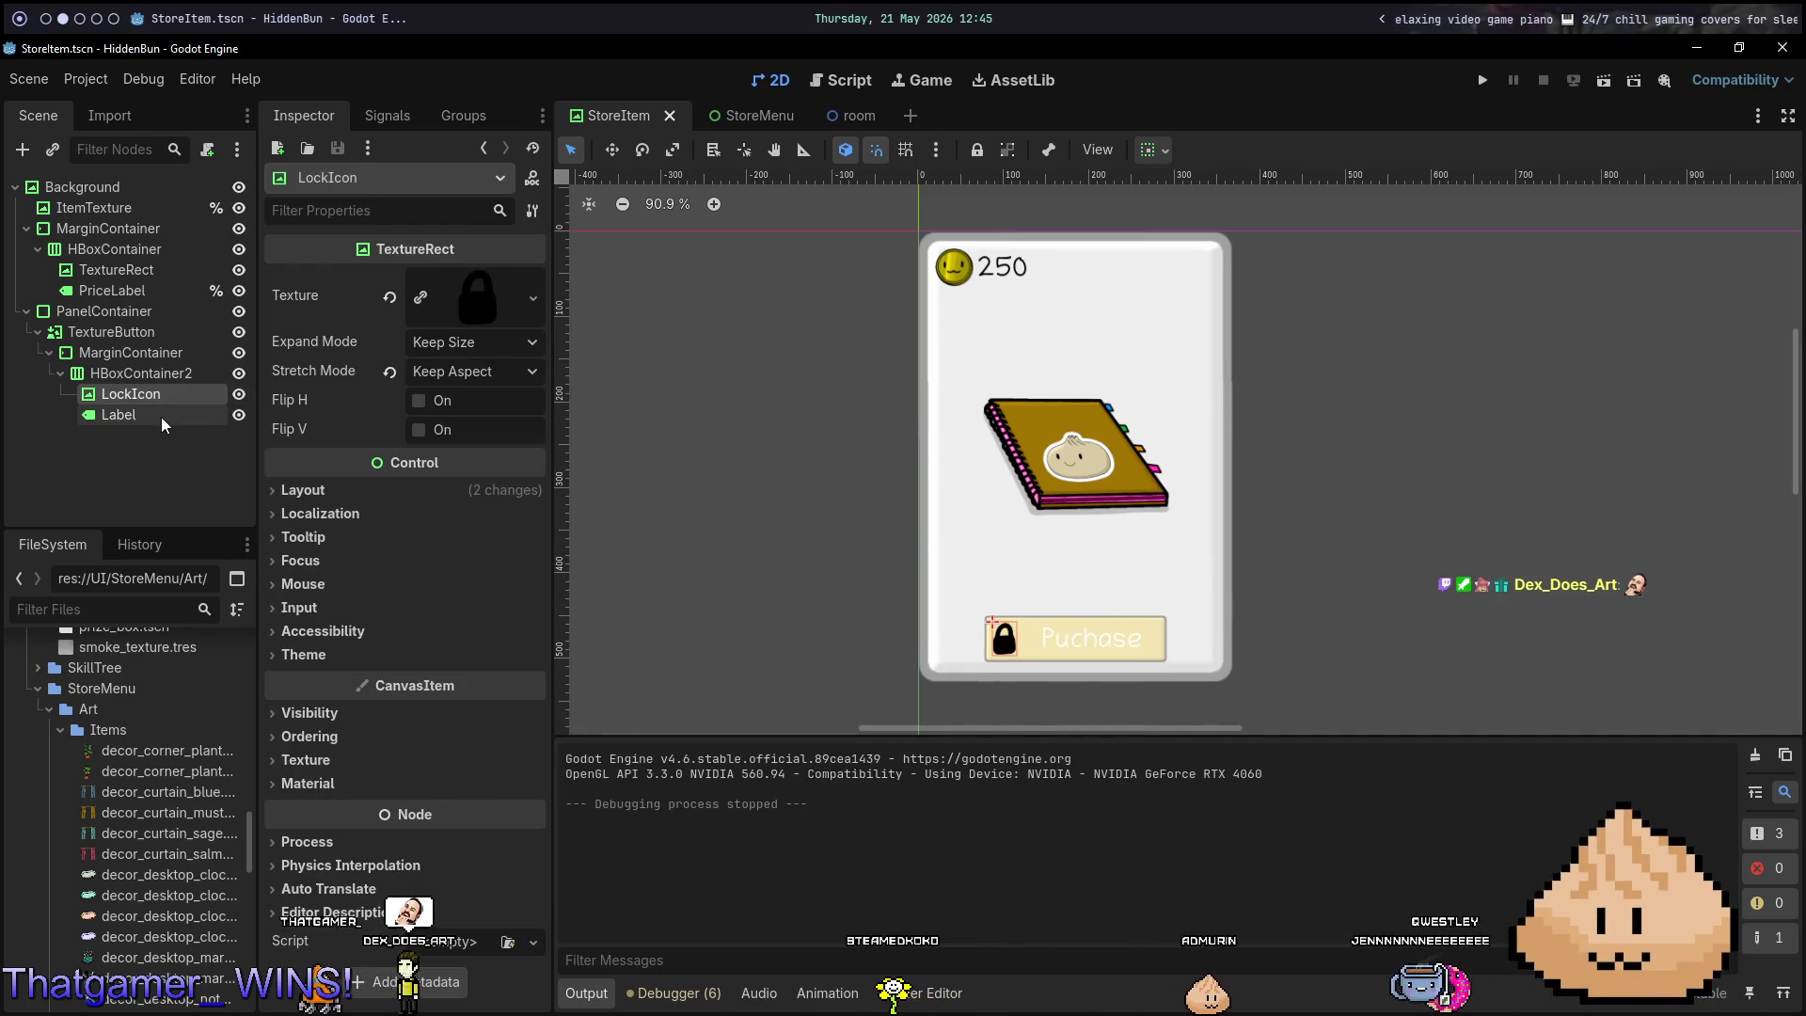
click(131, 414)
scroll(1034, 584, up, 6)
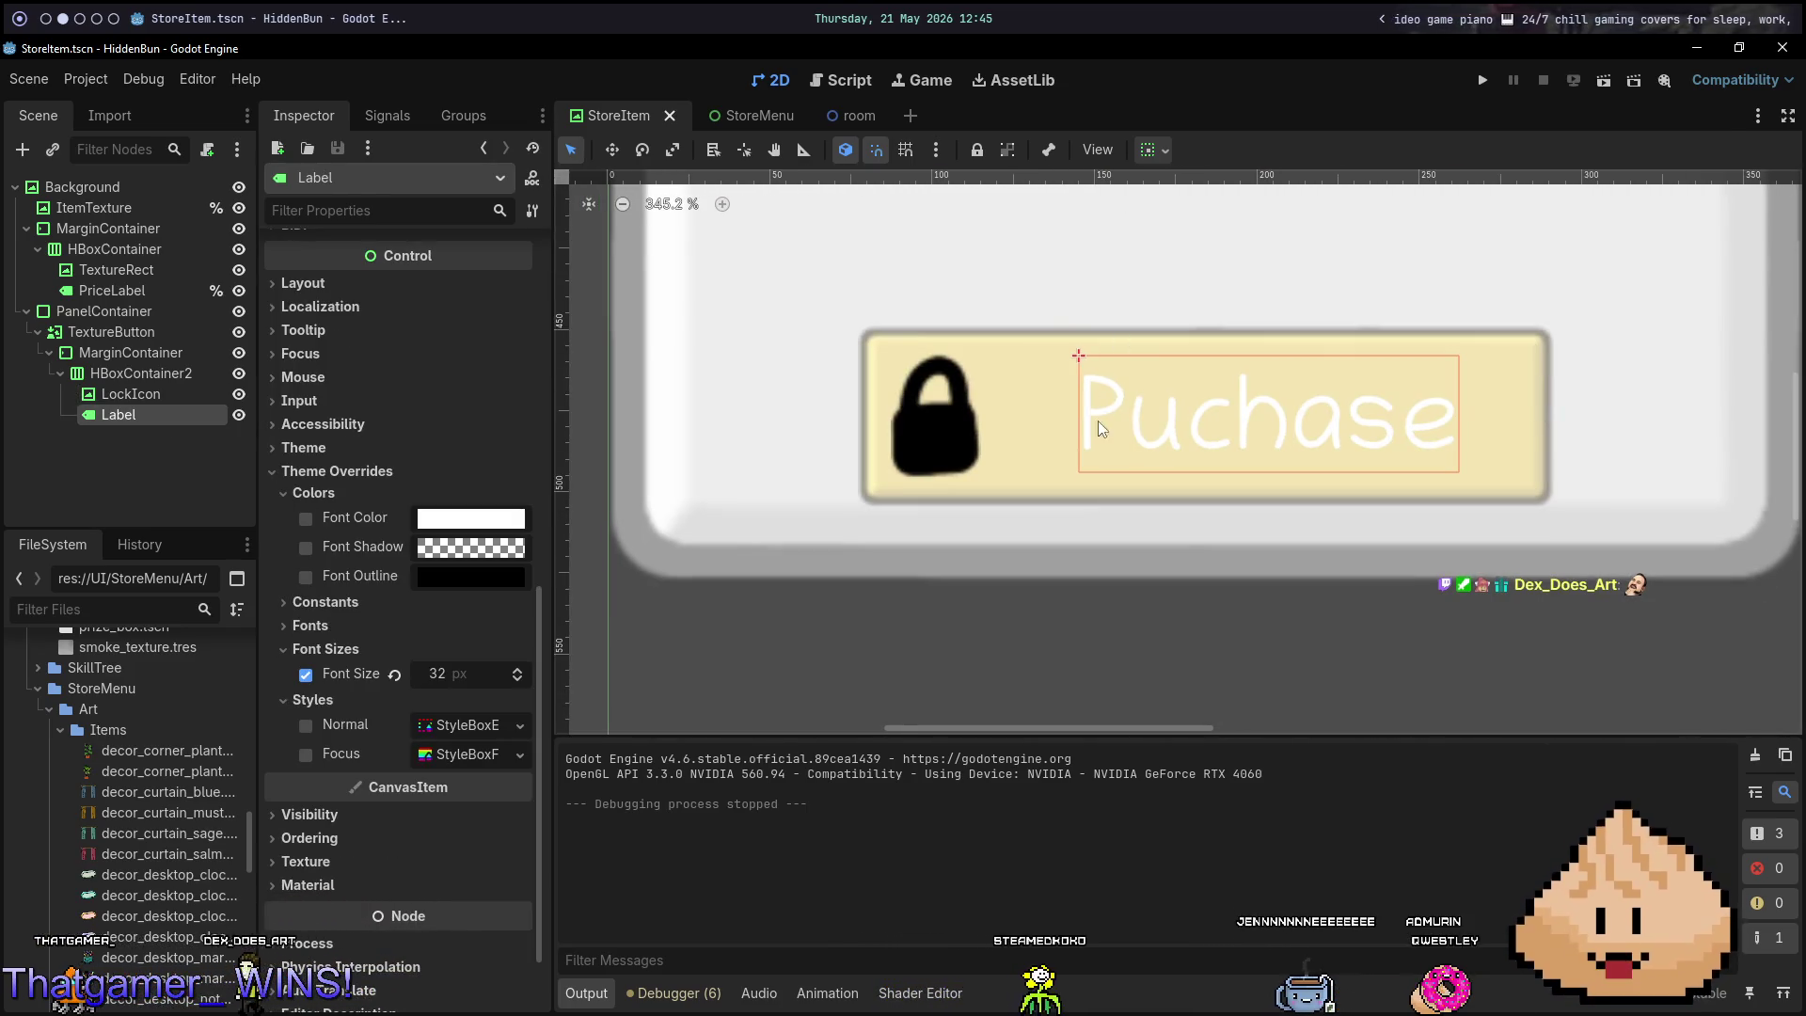
click(444, 520)
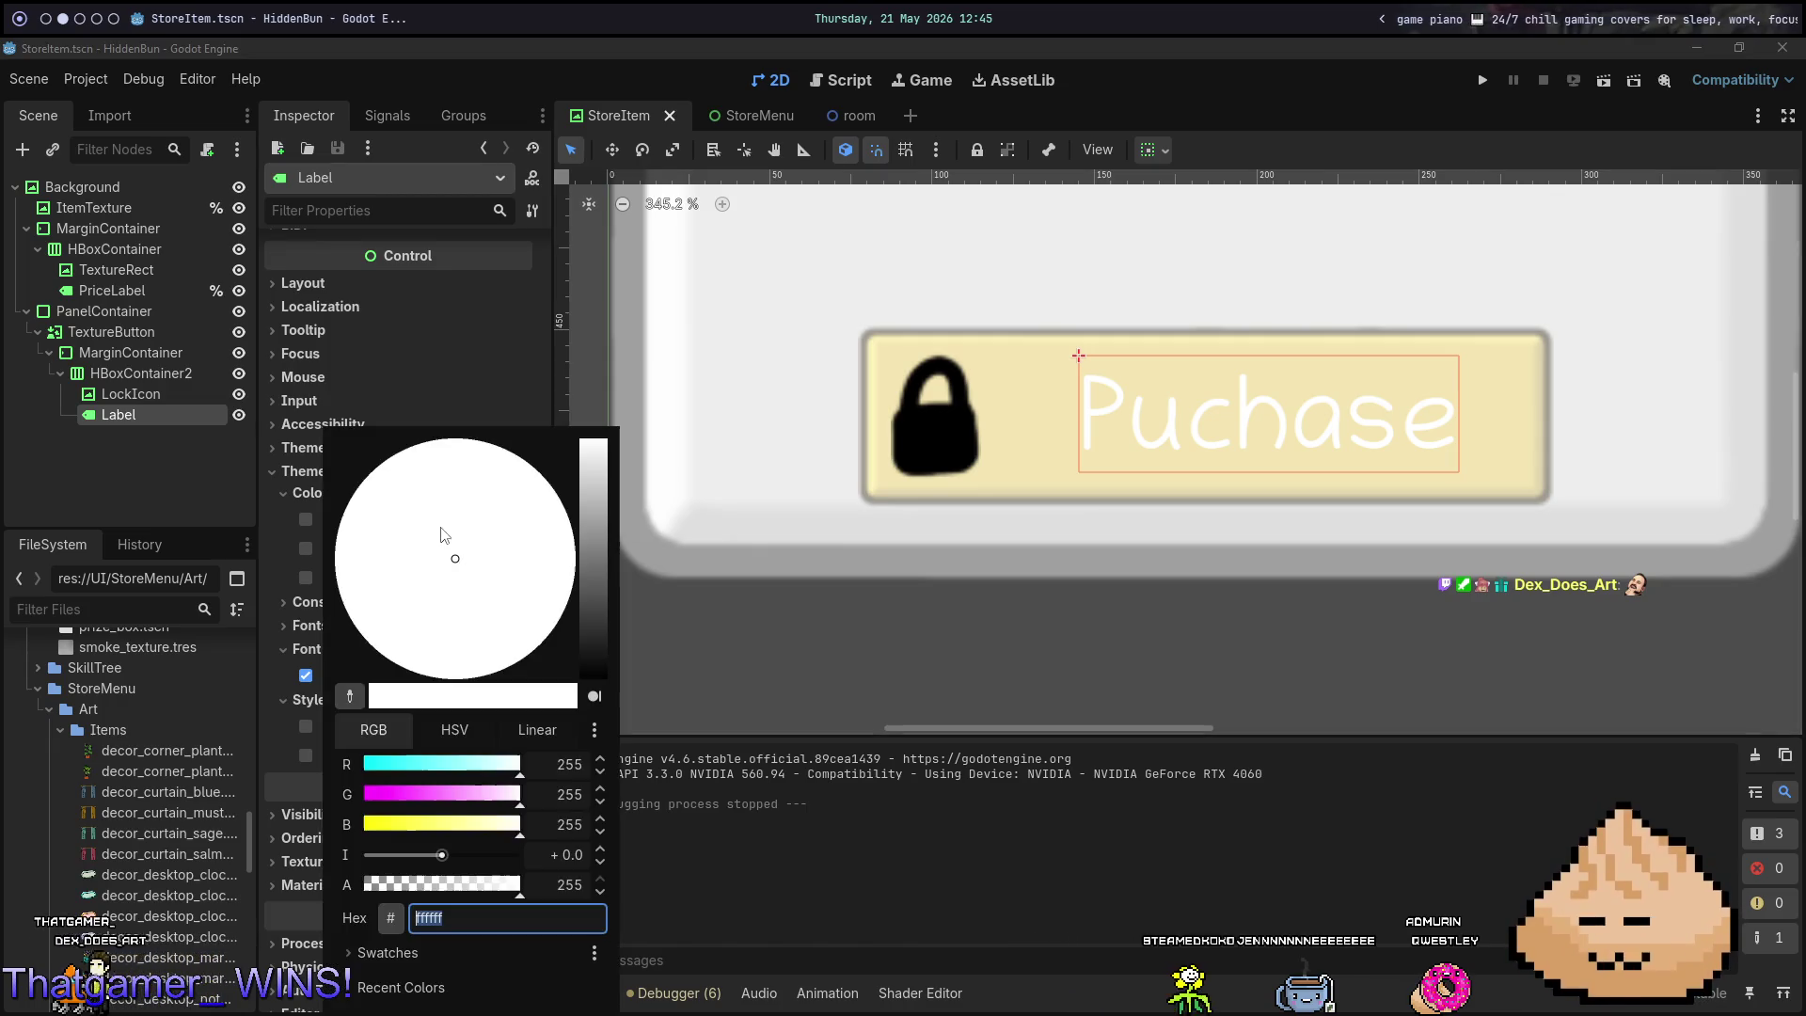
mouse_move(594, 526)
mouse_down()
mouse_move(594, 639)
mouse_move(508, 853)
mouse_up()
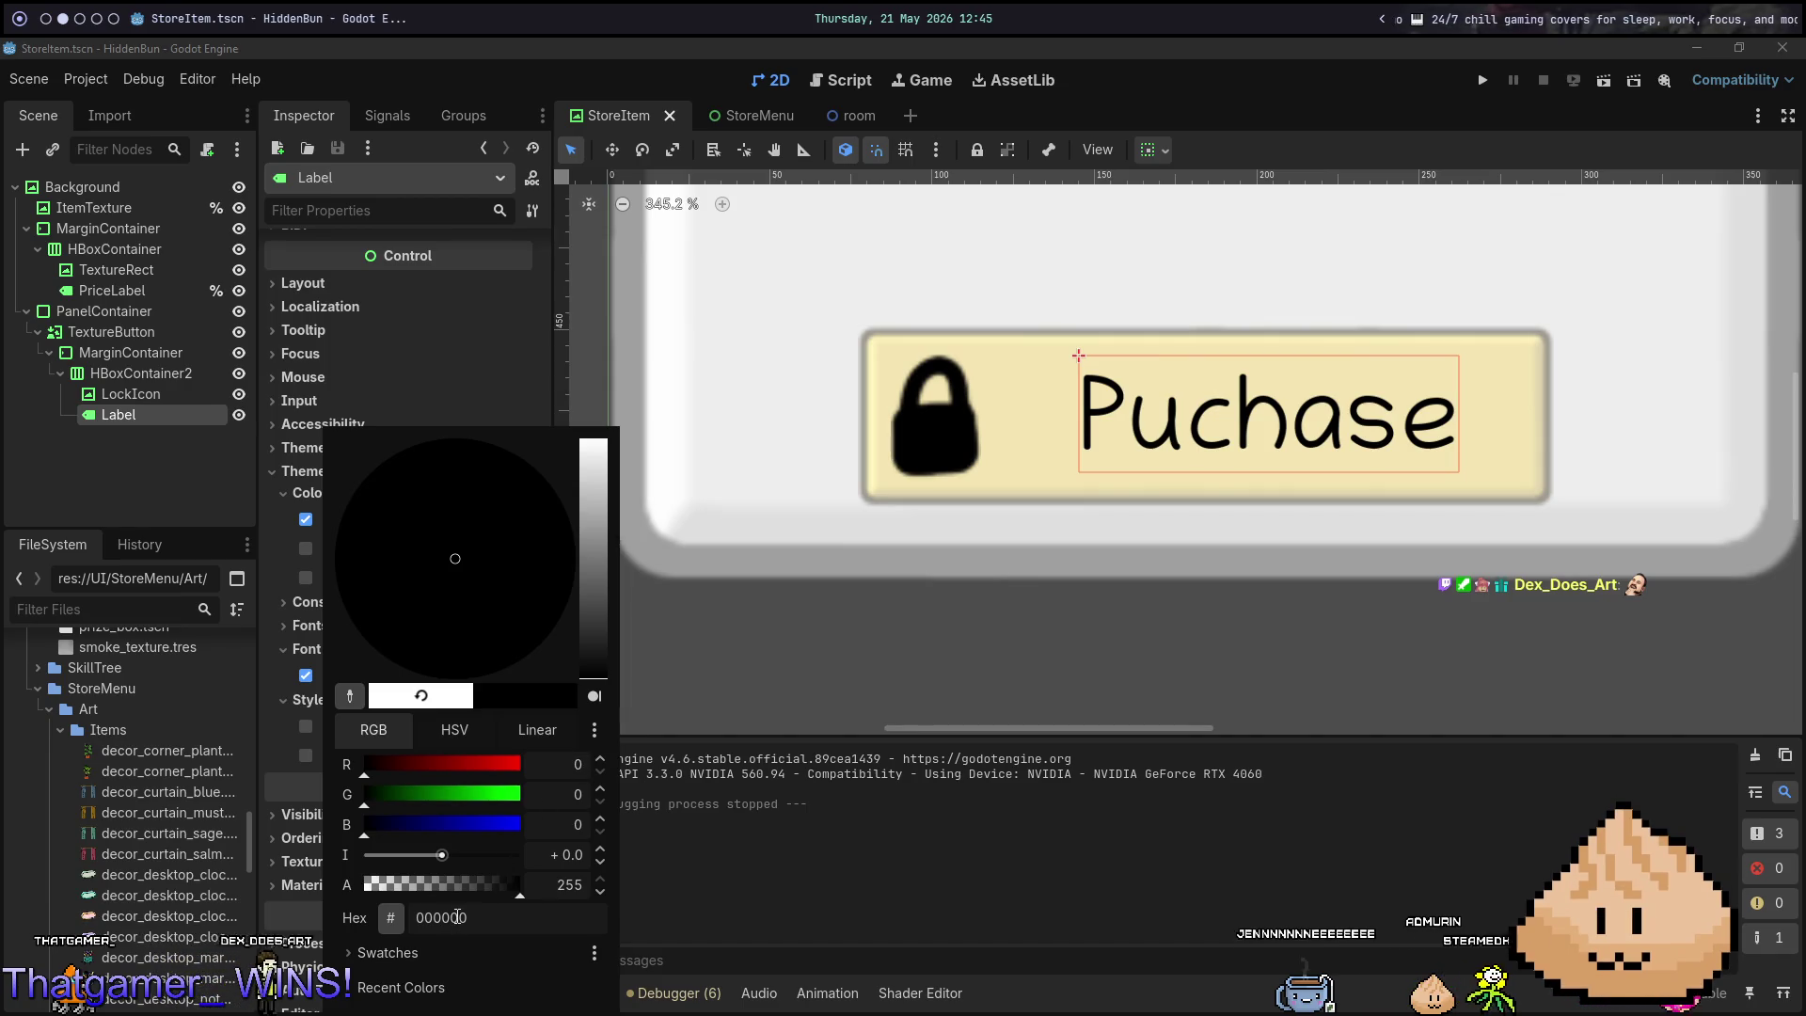
key(Escape)
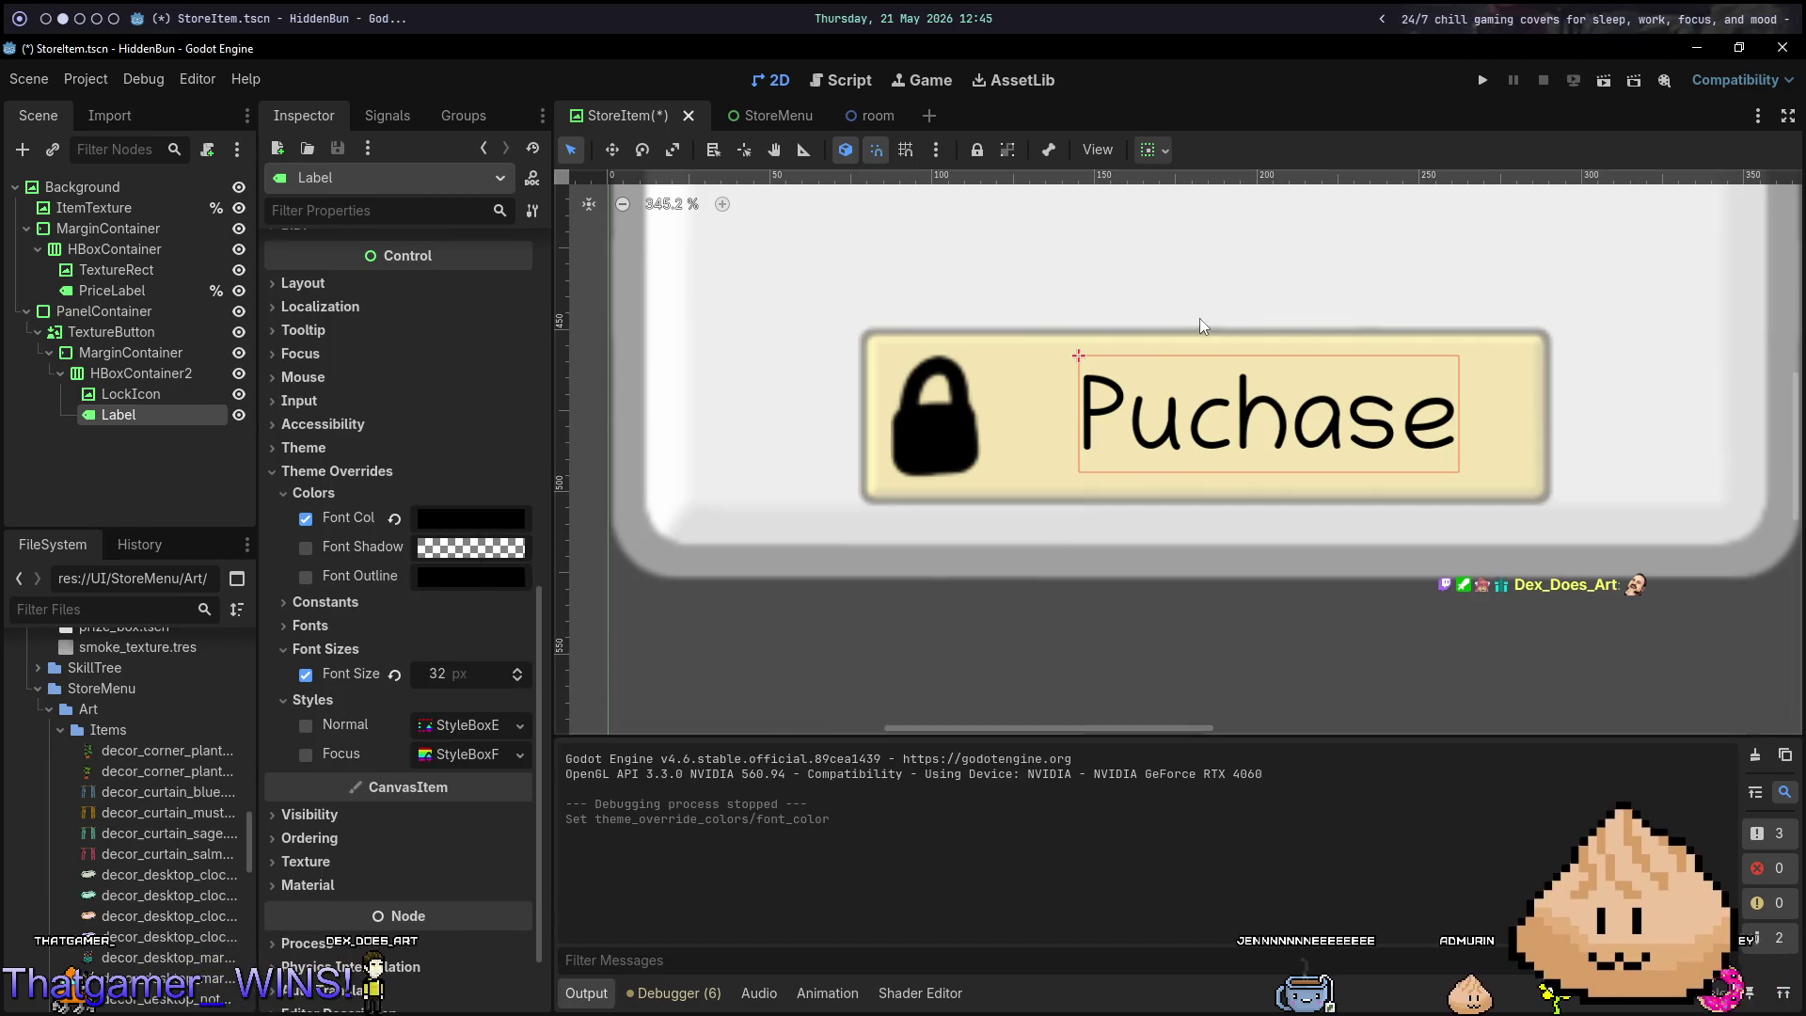
Preview the StoreItem card, then set HBoxContainer2's Separation constant to 20.
key(F6)
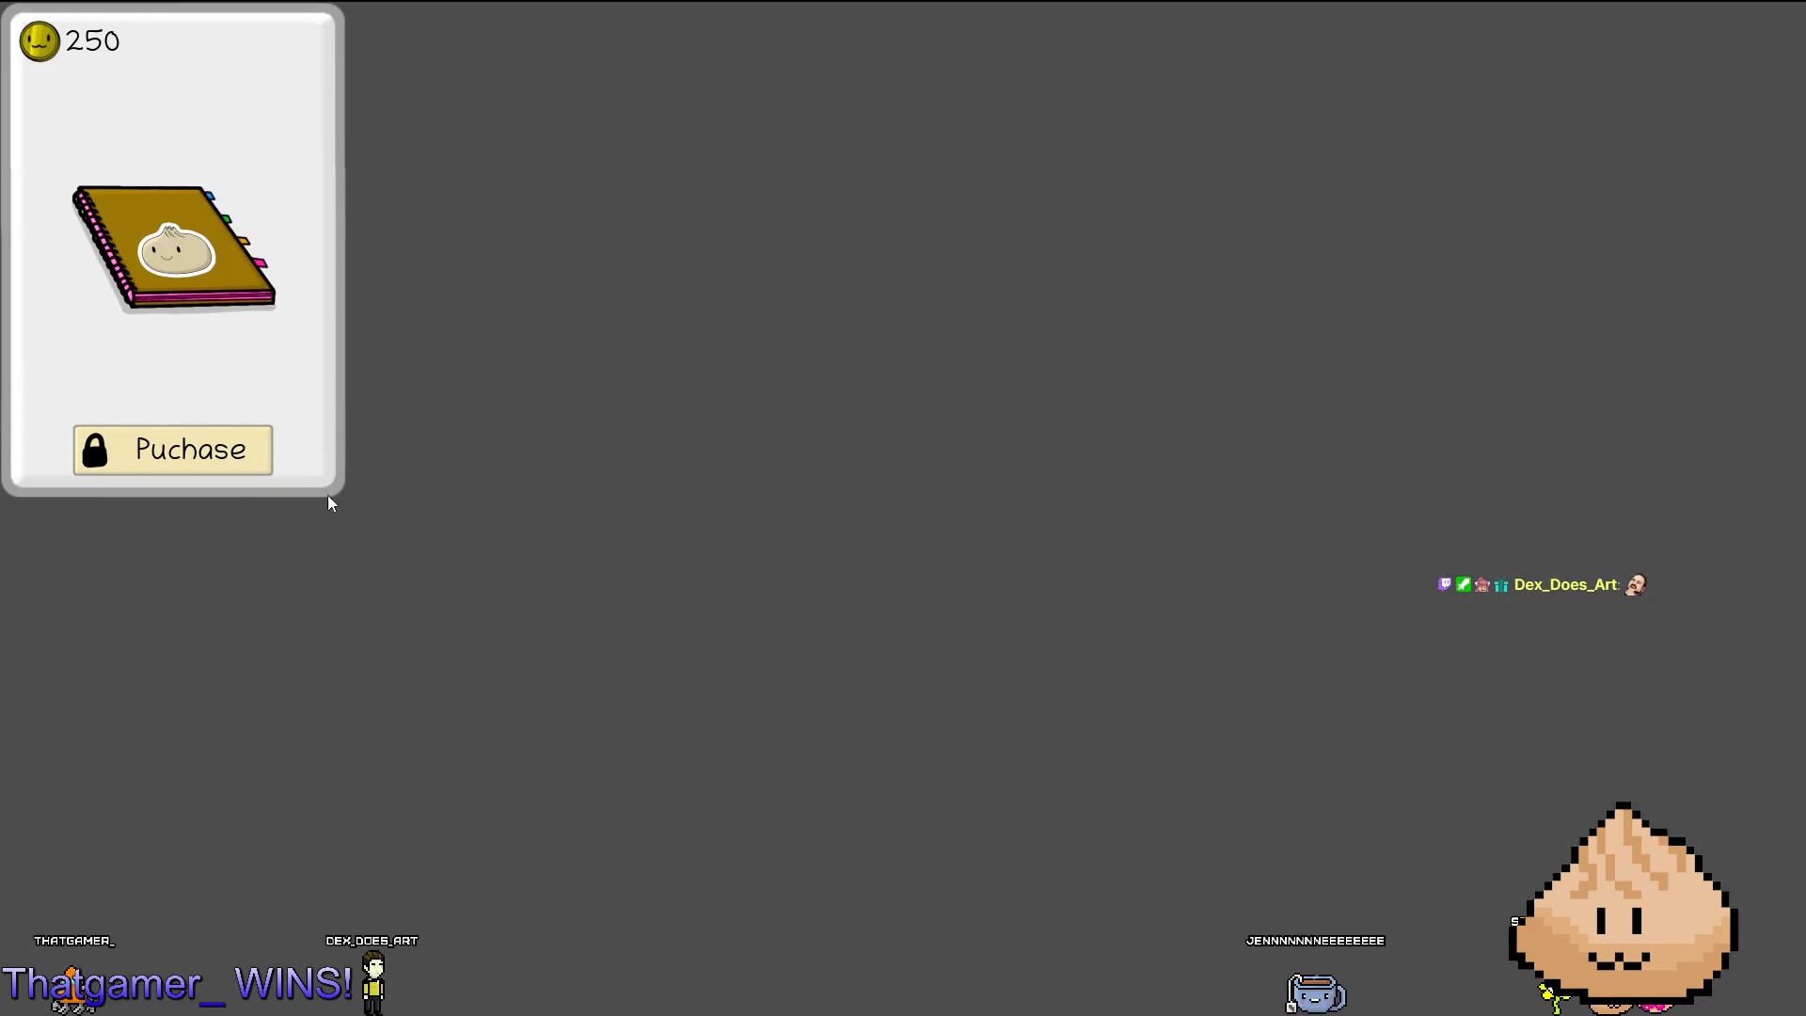
key(F8)
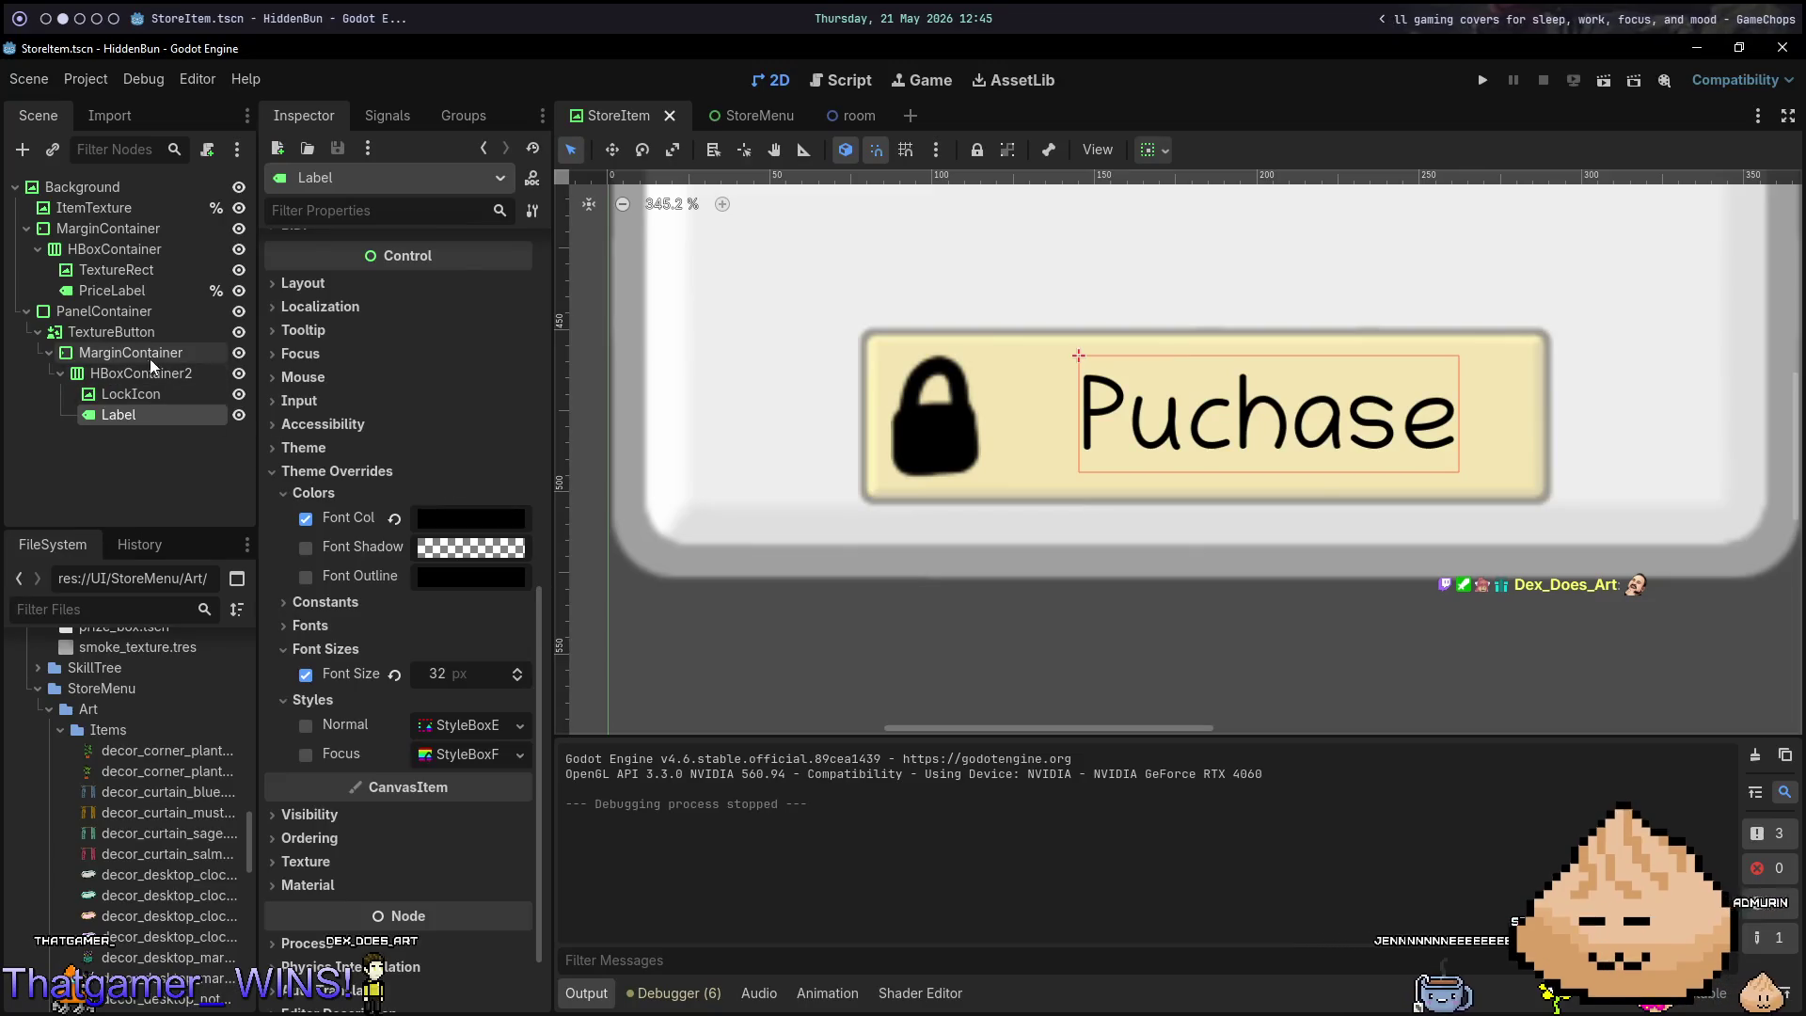
click(141, 353)
click(141, 373)
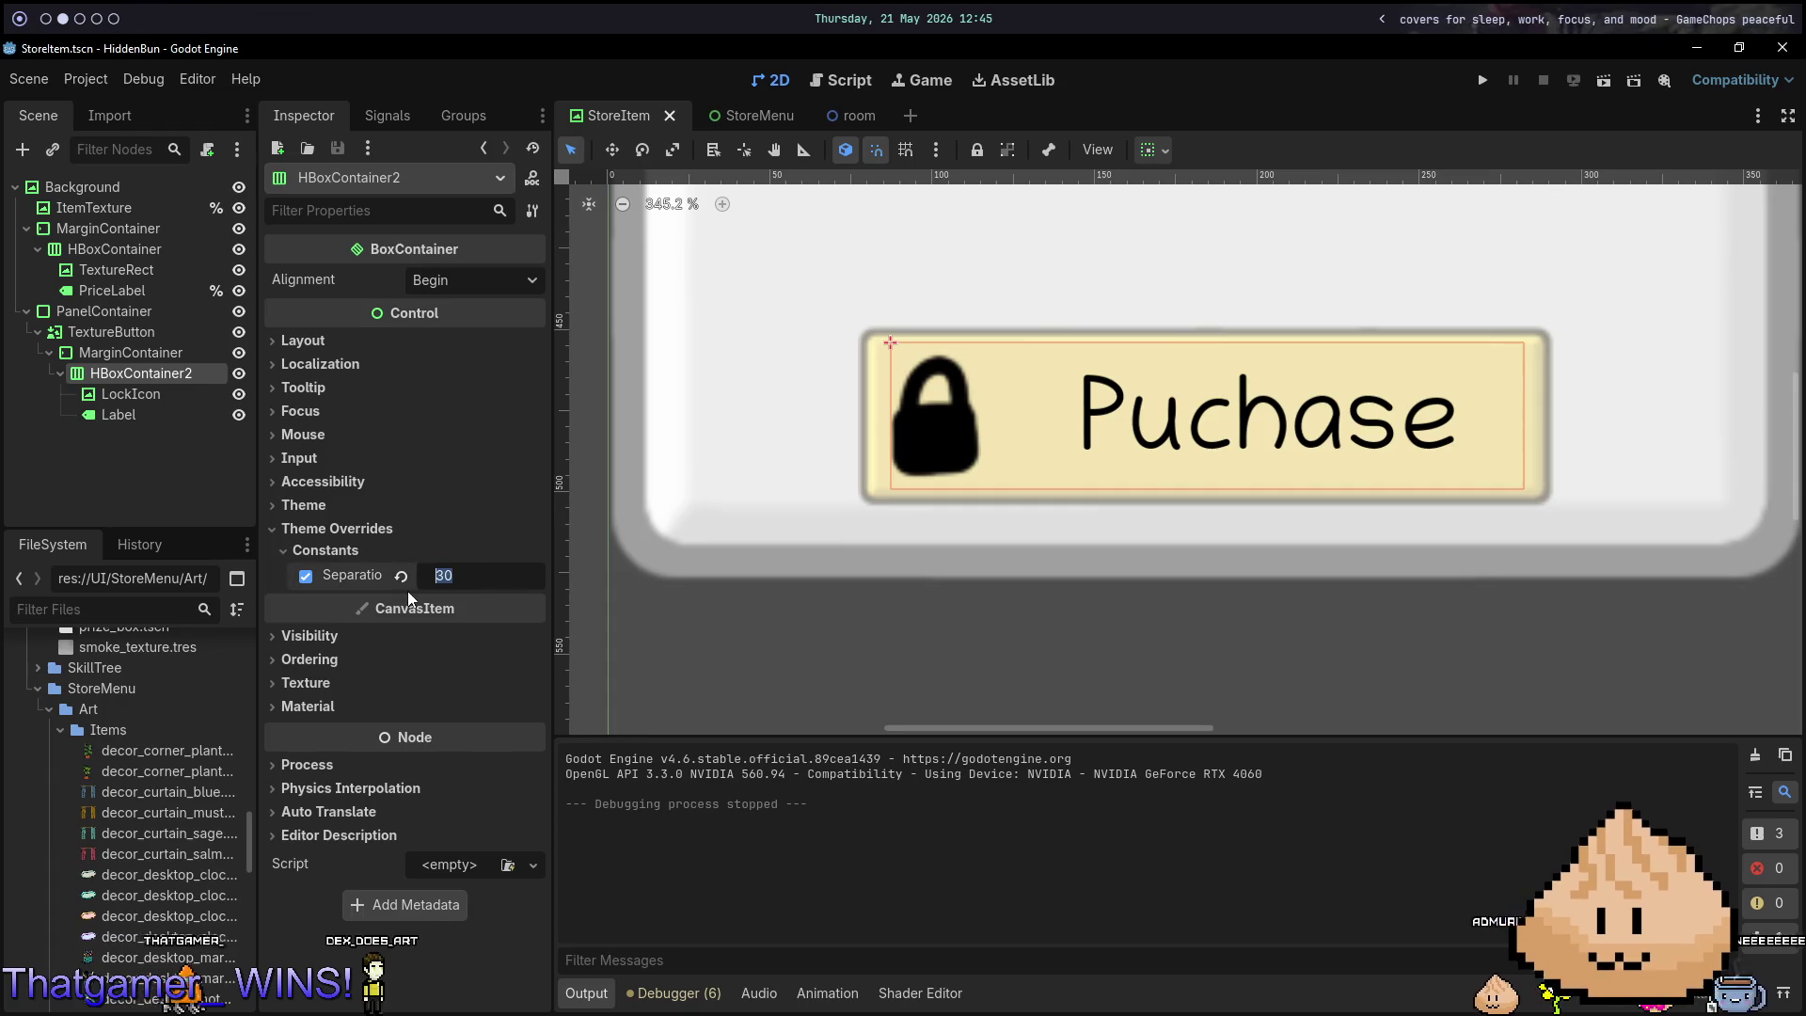
text(20)
key(Return)
Save the scene and run the StoreMenu scene.
key(ctrl+s)
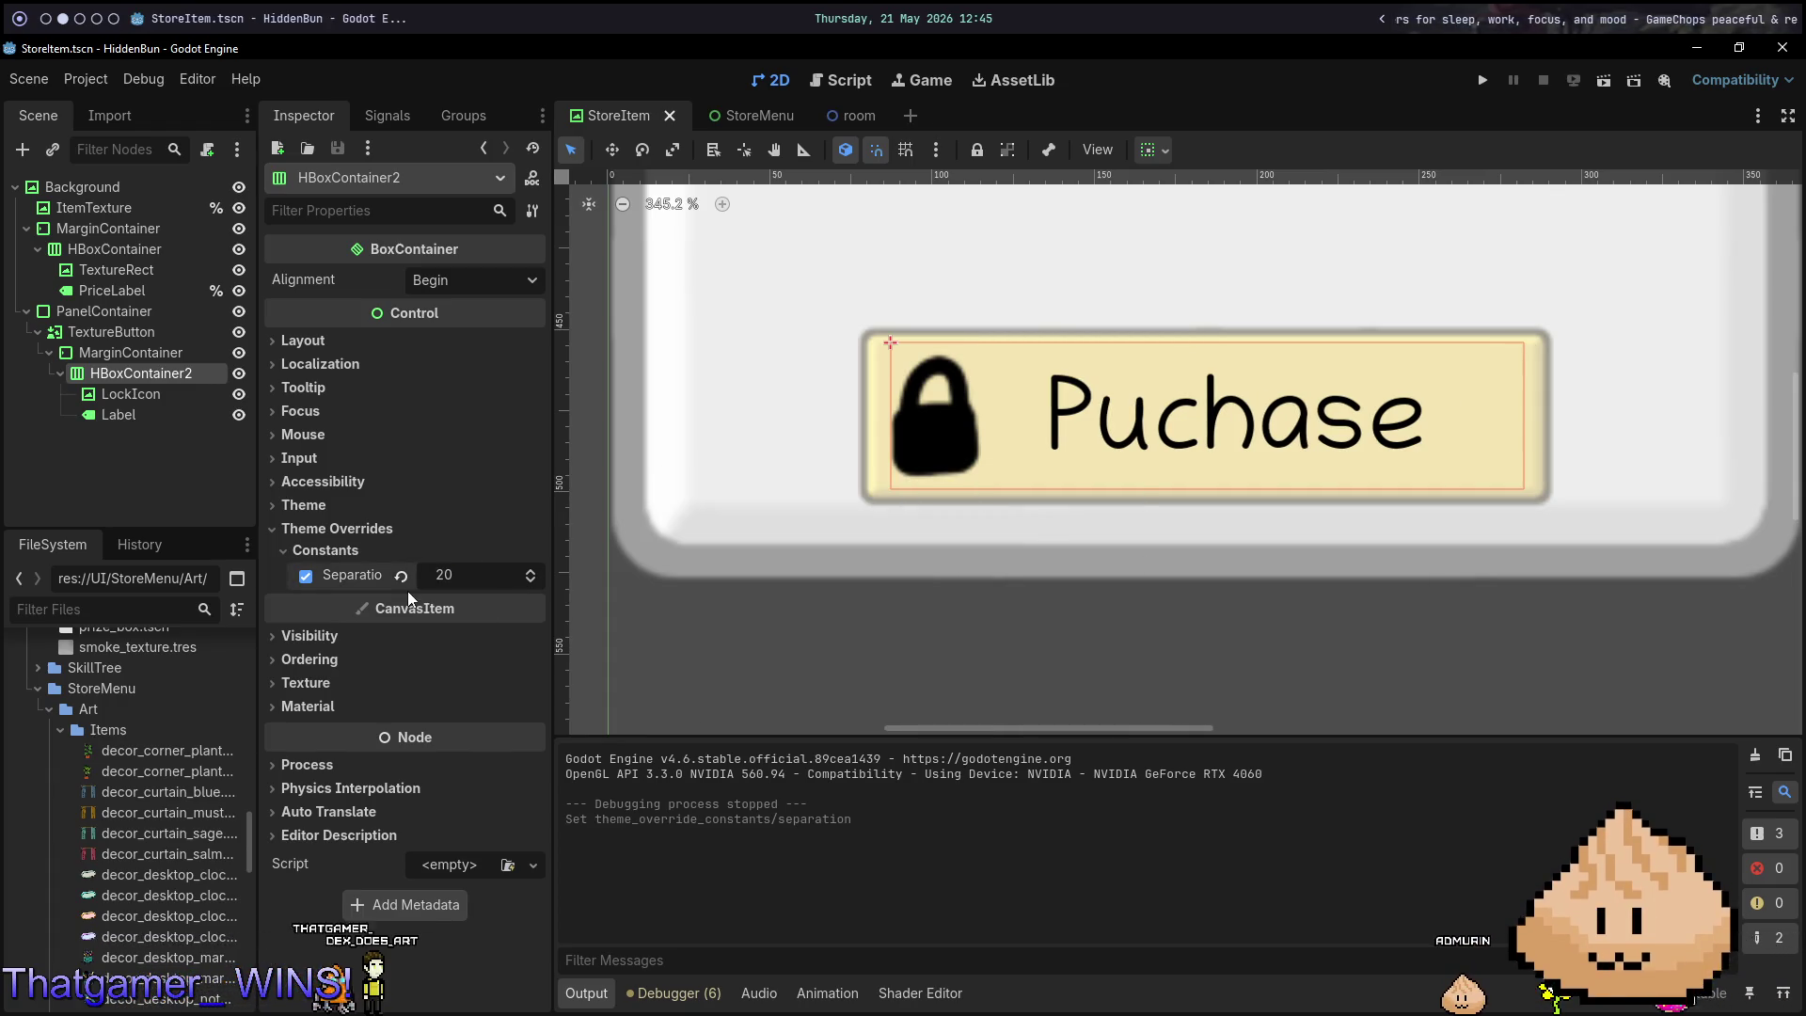
click(743, 115)
key(F6)
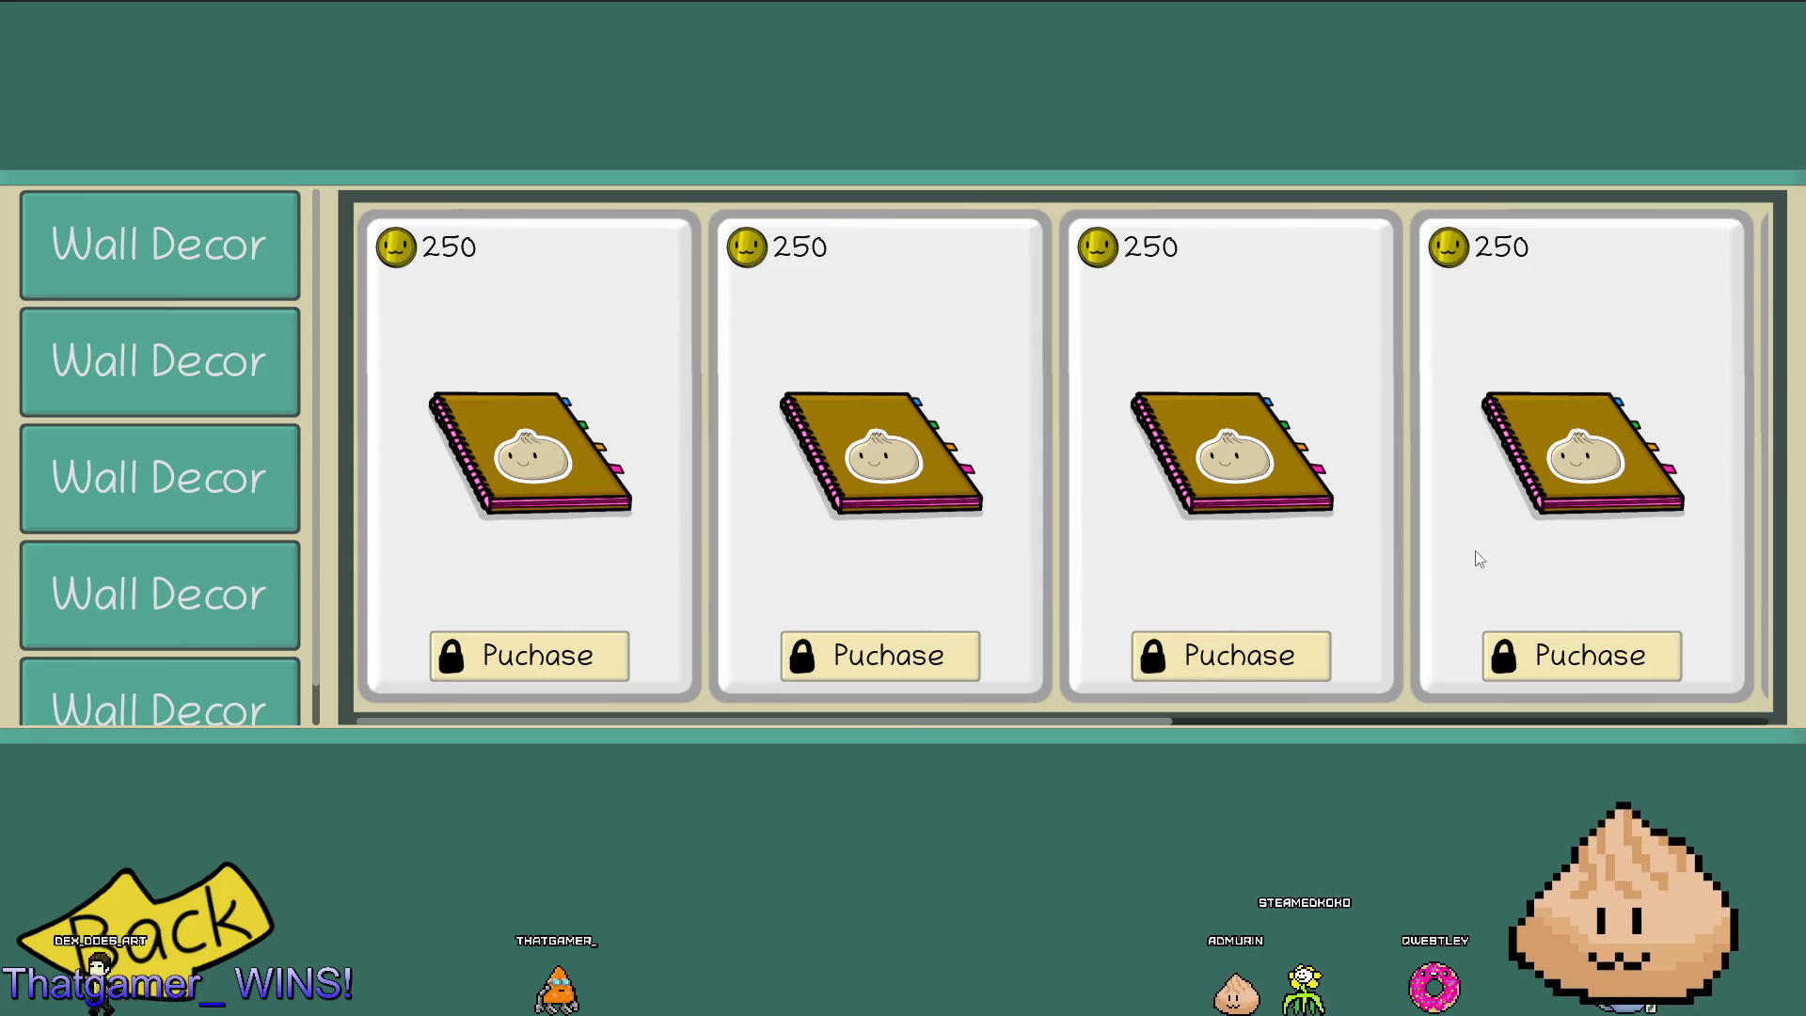
Scroll the running store menu's 250-coin notebook cards back and forth to inspect their locked Puchase buttons.
scroll(1475, 550, down, 2)
scroll(1464, 538, down, 2)
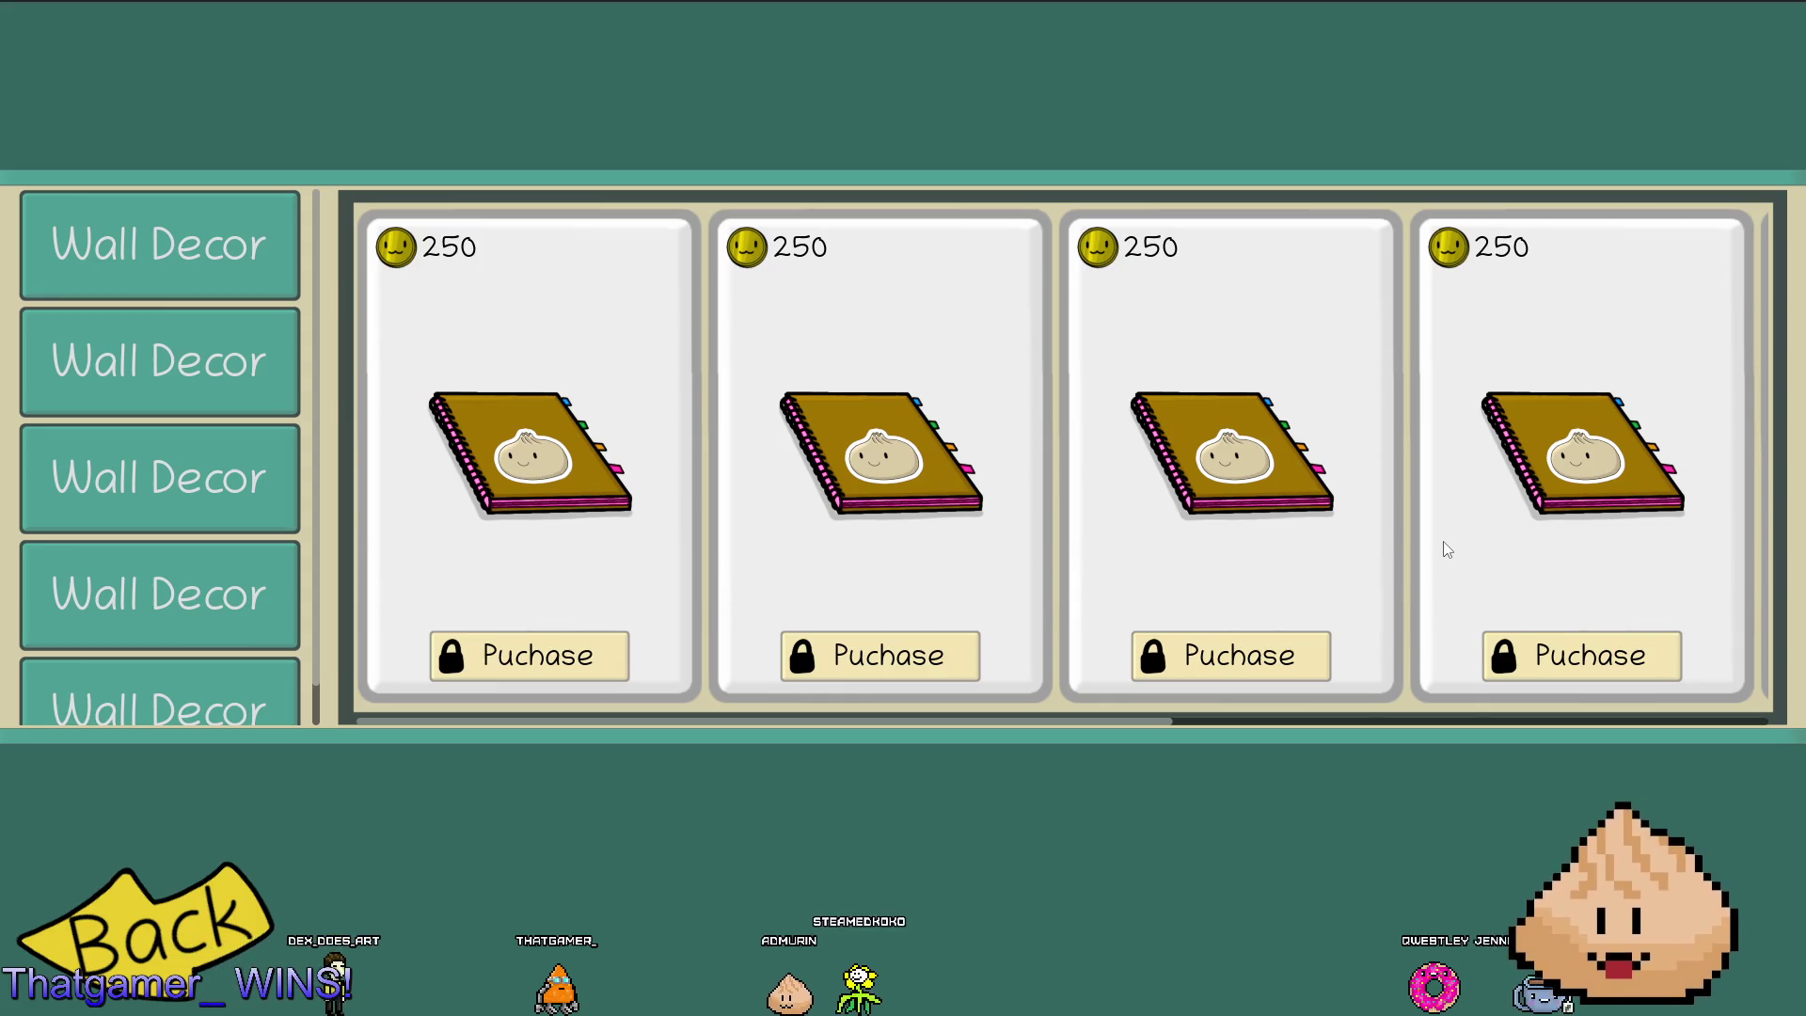
scroll(1447, 550, down, 2)
scroll(1391, 584, down, 2)
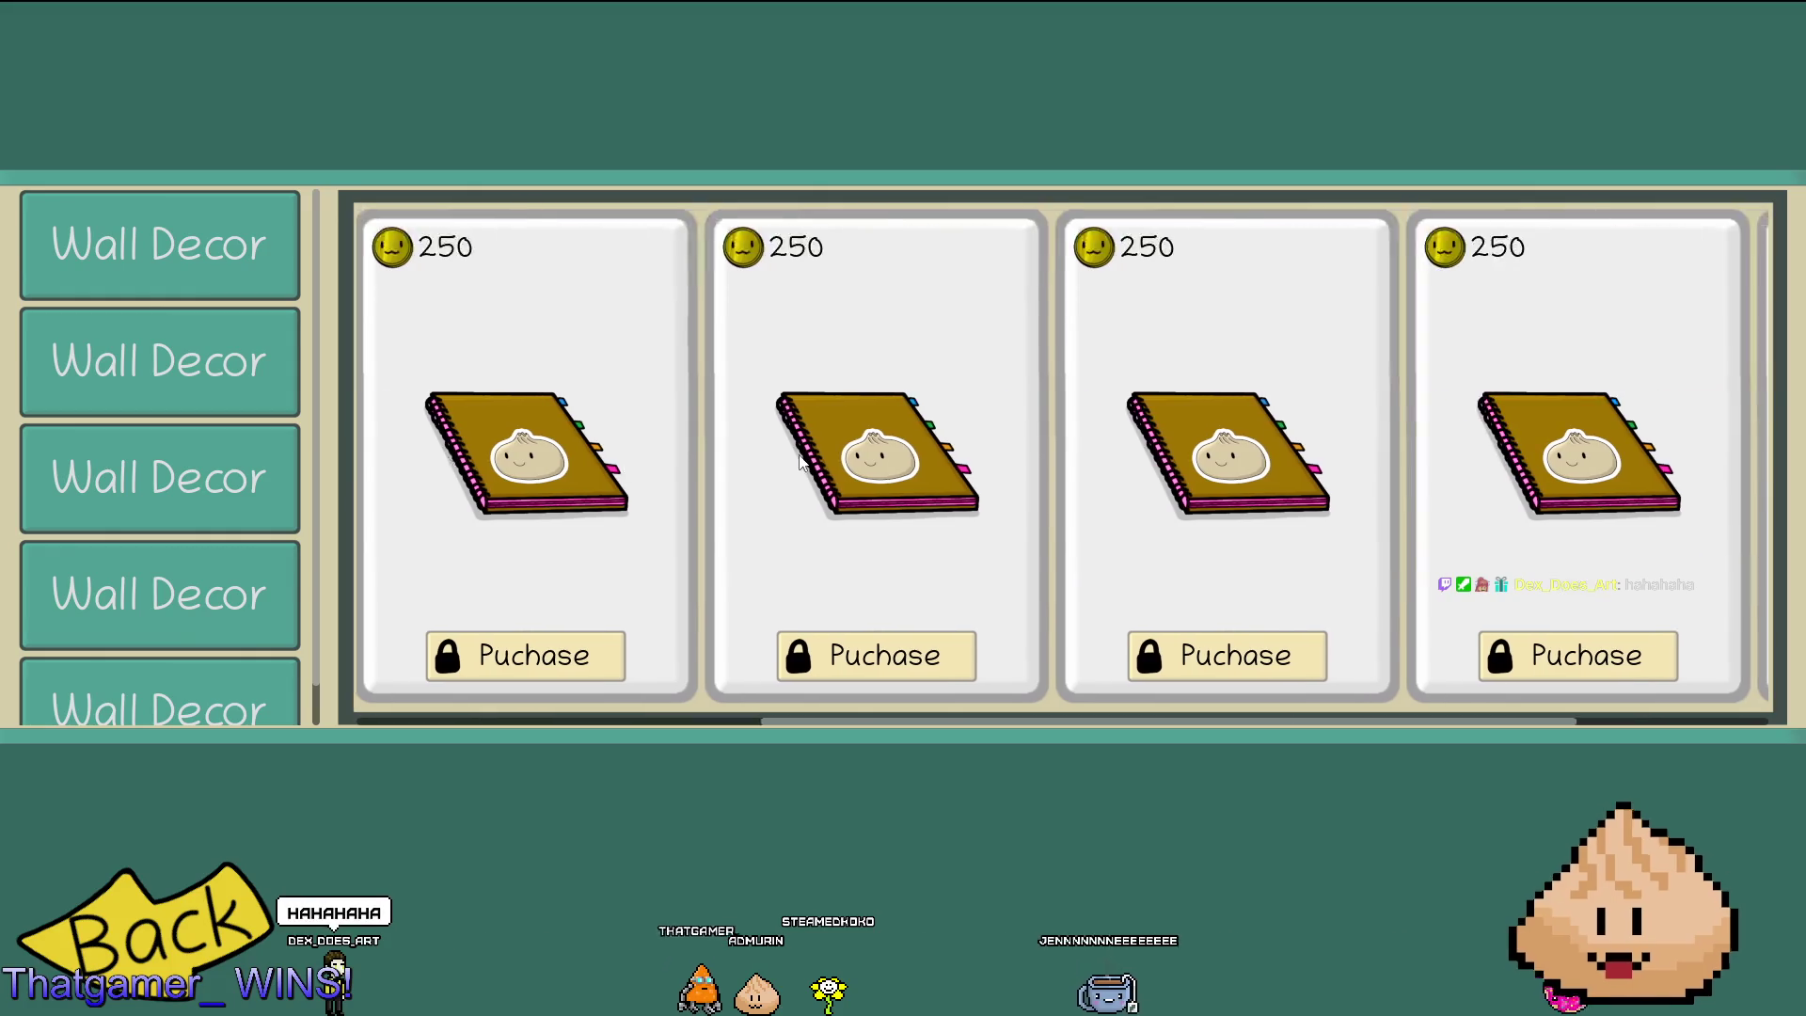
scroll(799, 454, up, 1)
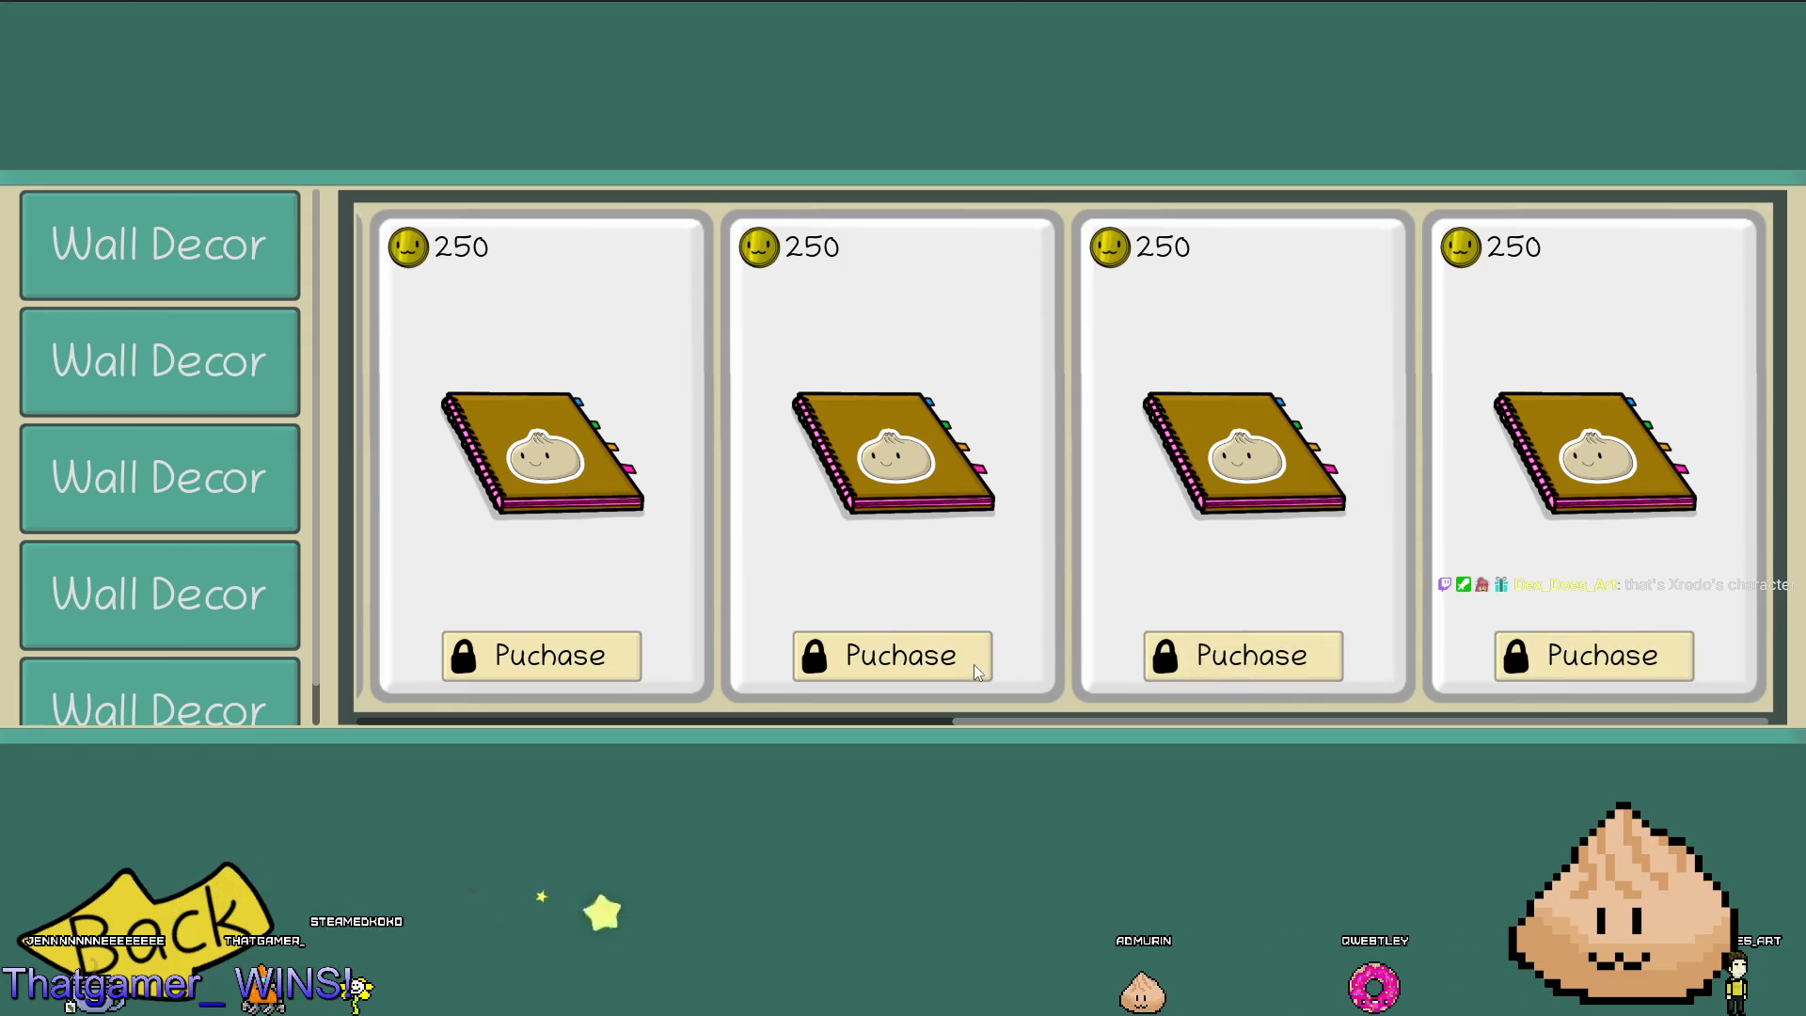
scroll(978, 639, up, 3)
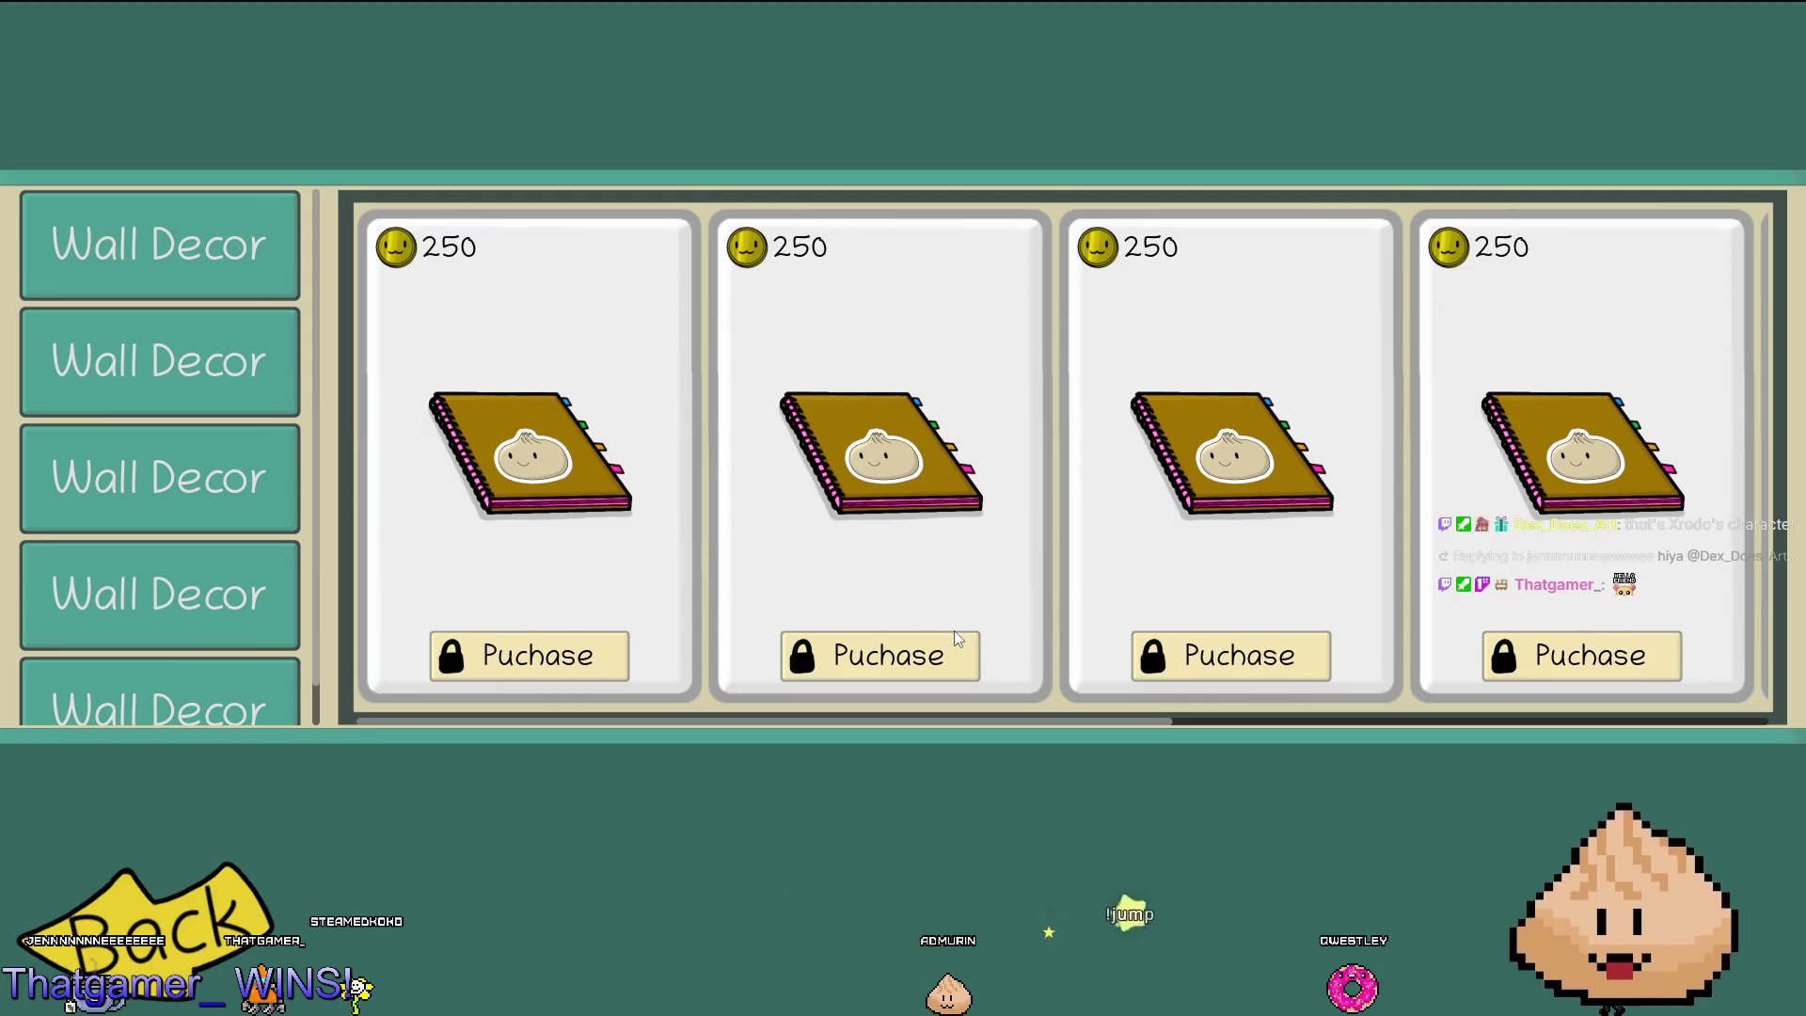
scroll(997, 611, down, 5)
scroll(1034, 594, up, 5)
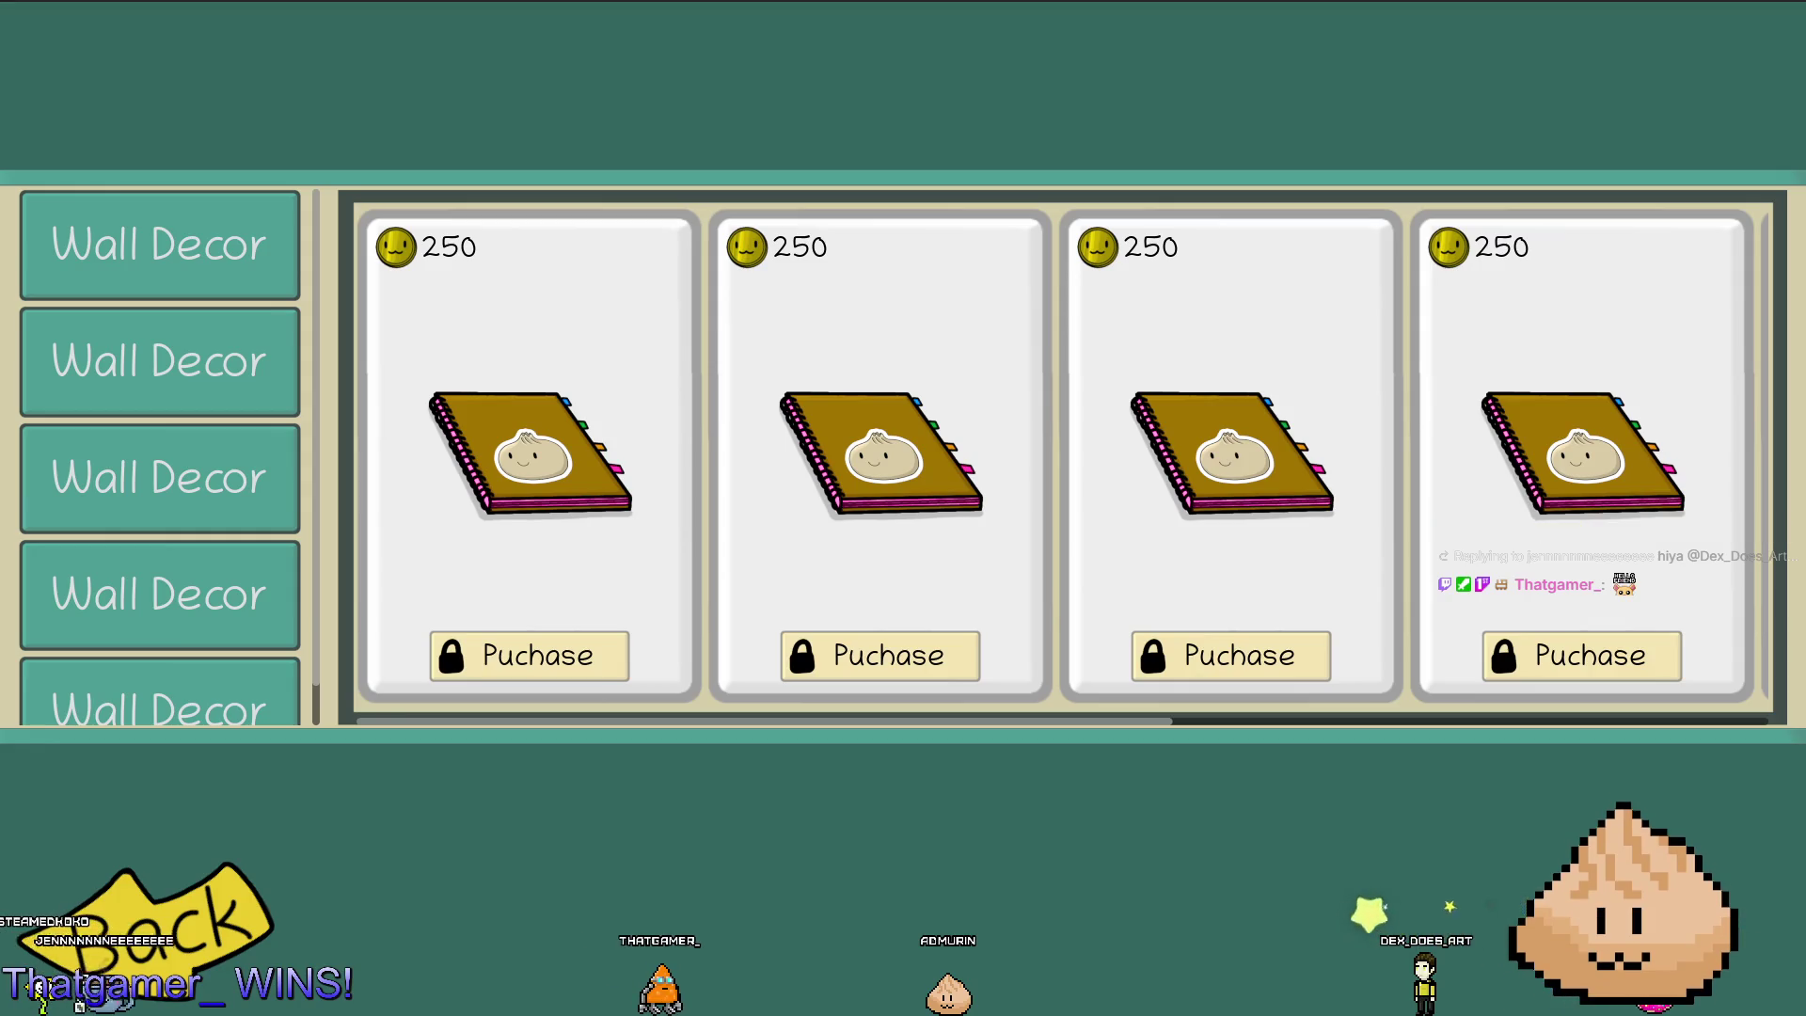
scroll(1091, 485, up, 1)
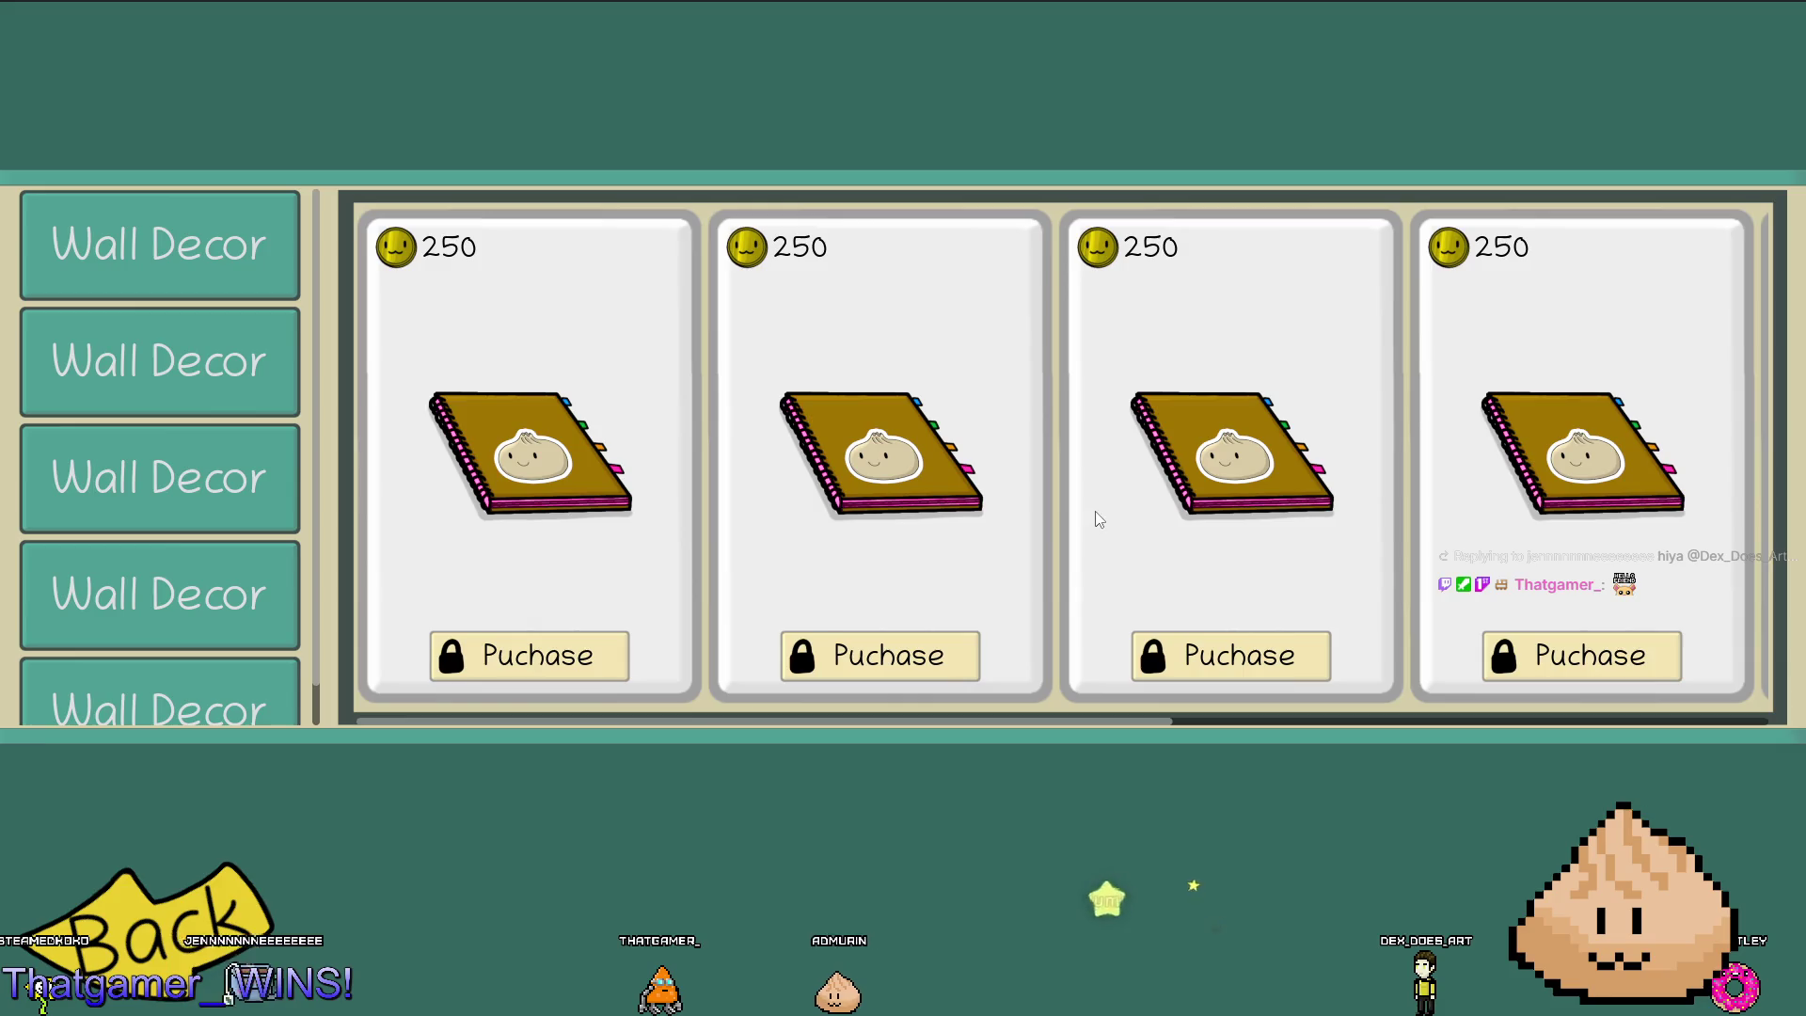
key(alt+Tab)
Open the fugitive :Git status to review untracked and unstaged files, then close it and return to Godot.
key(f)
key(parenright)
key(colon)
text(Git)
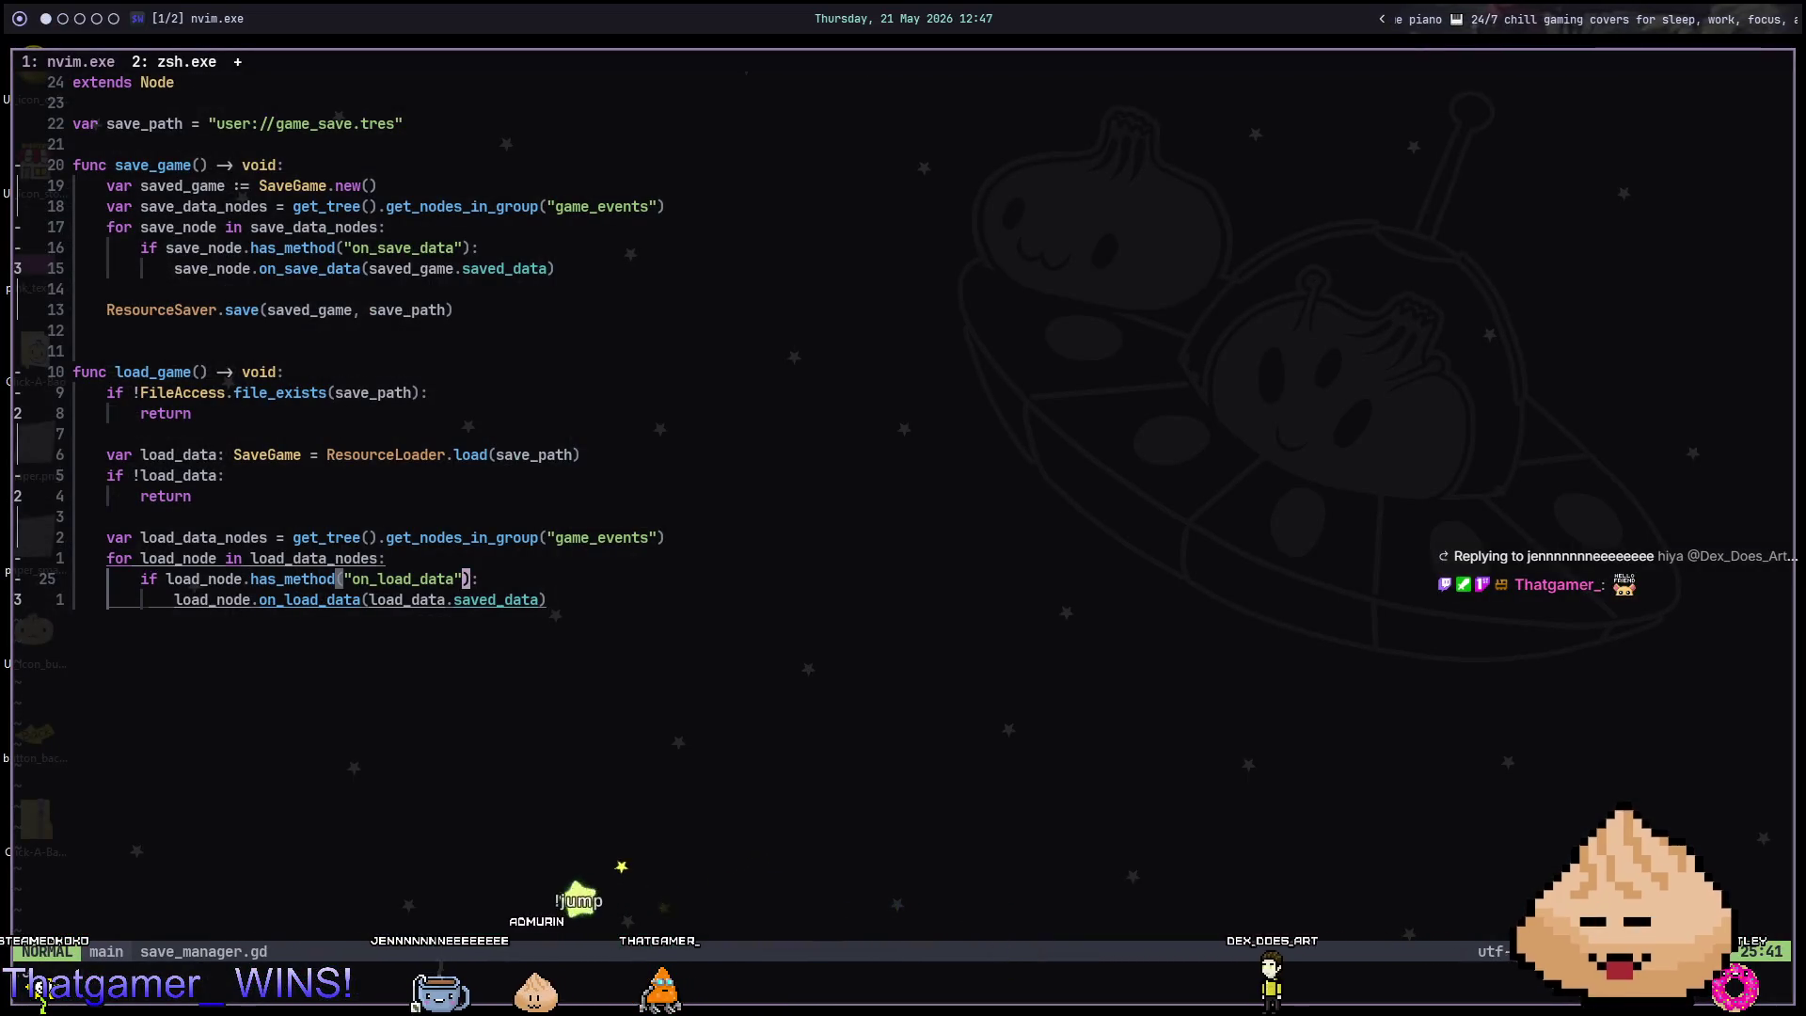
key(Return)
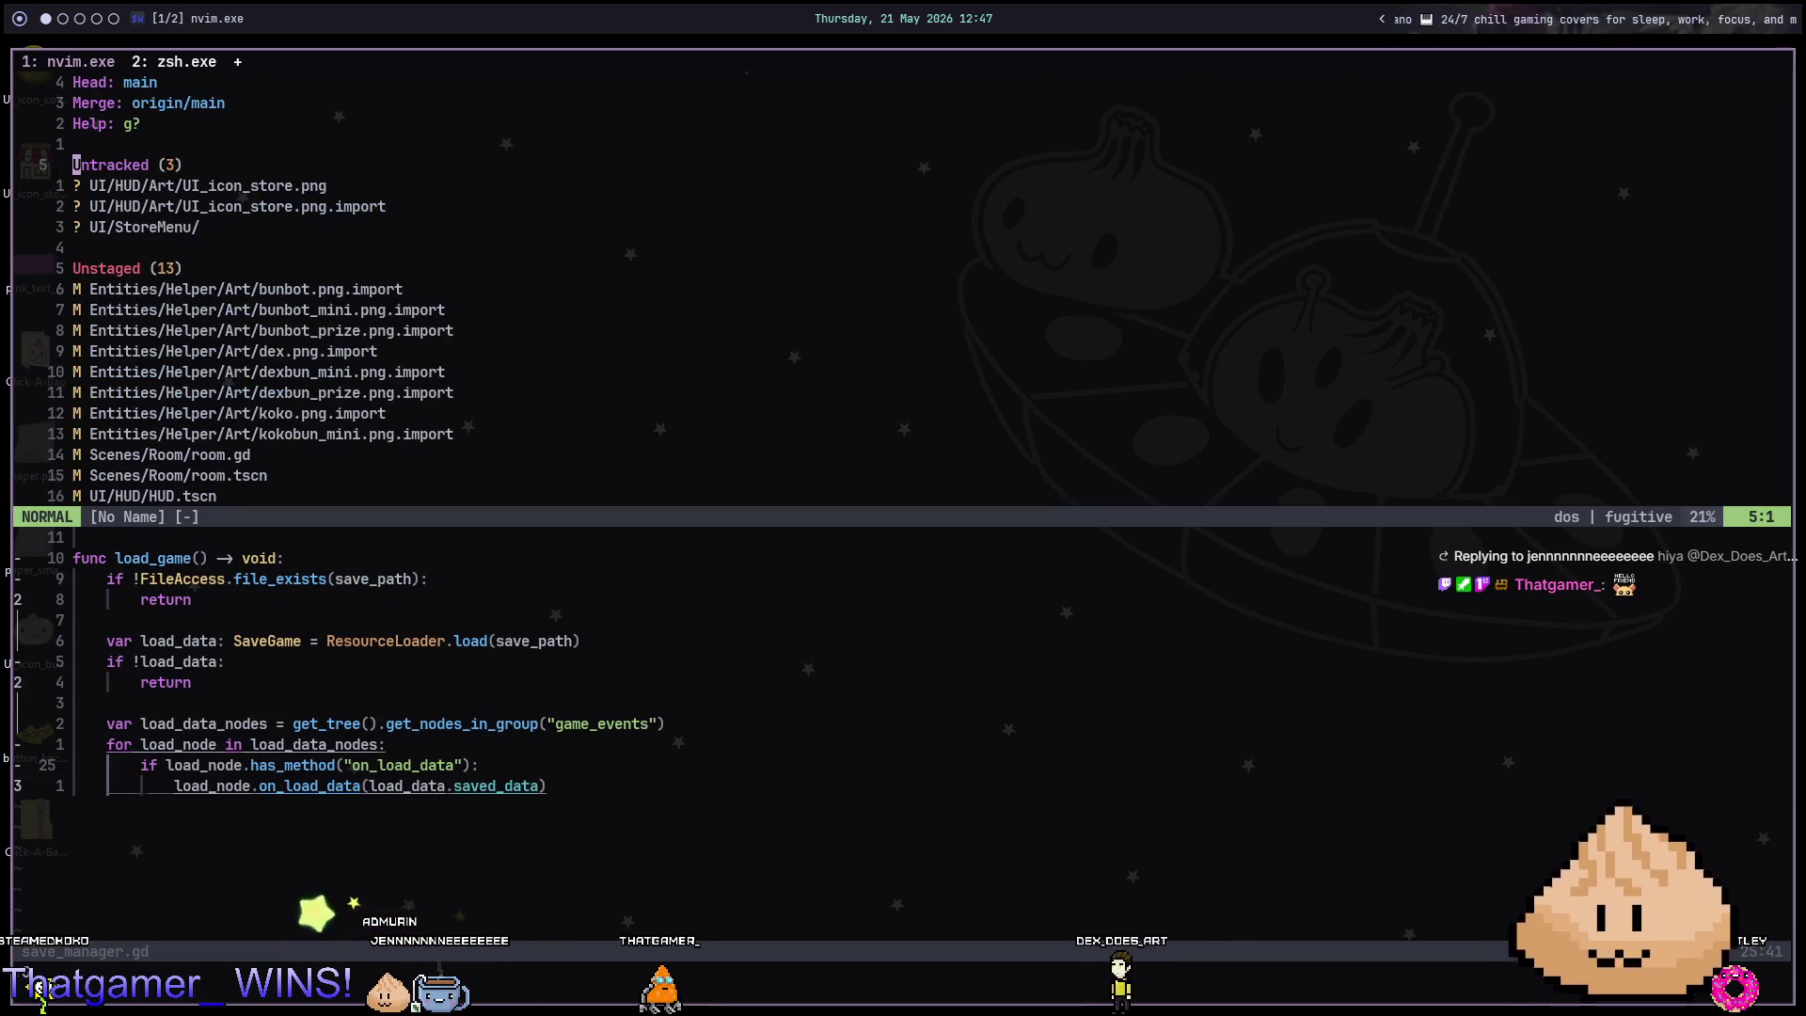
key(g)
key(q)
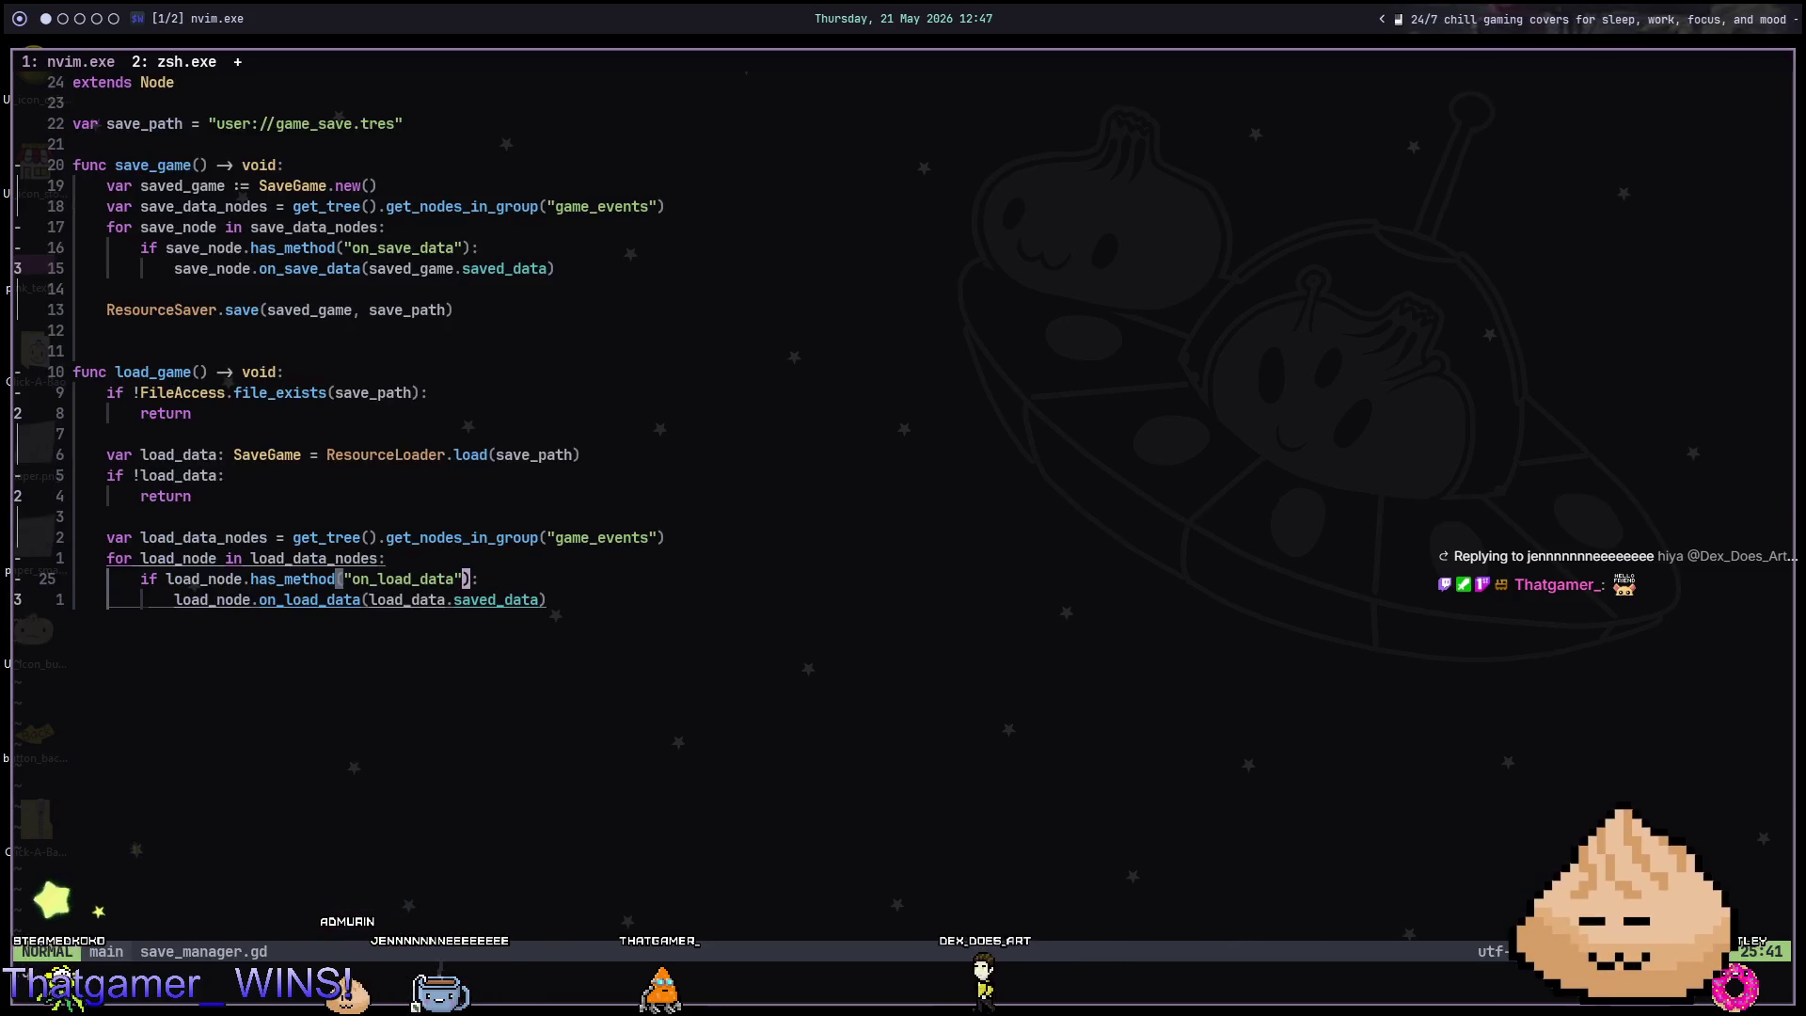
key(alt+Tab)
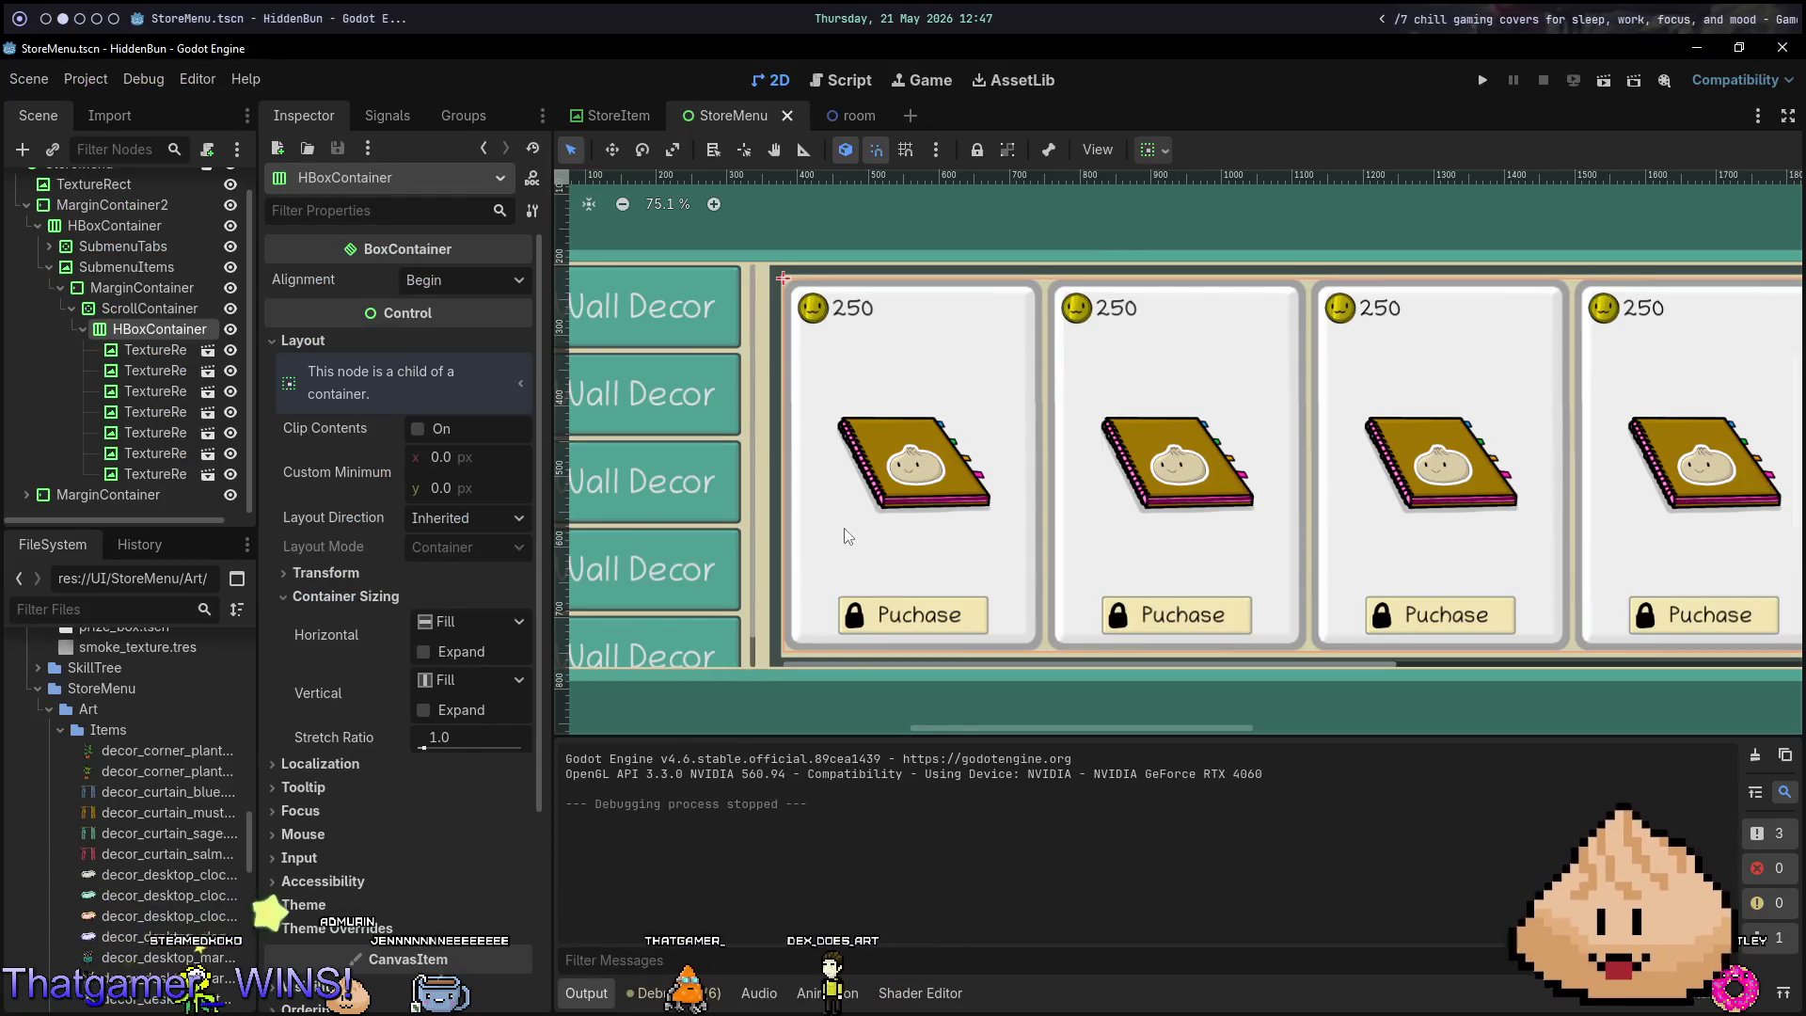
Open the StoreItem scene, then zoom and pan the 2D view to centre the card.
scroll(940, 527, down, 4)
scroll(959, 524, up, 3)
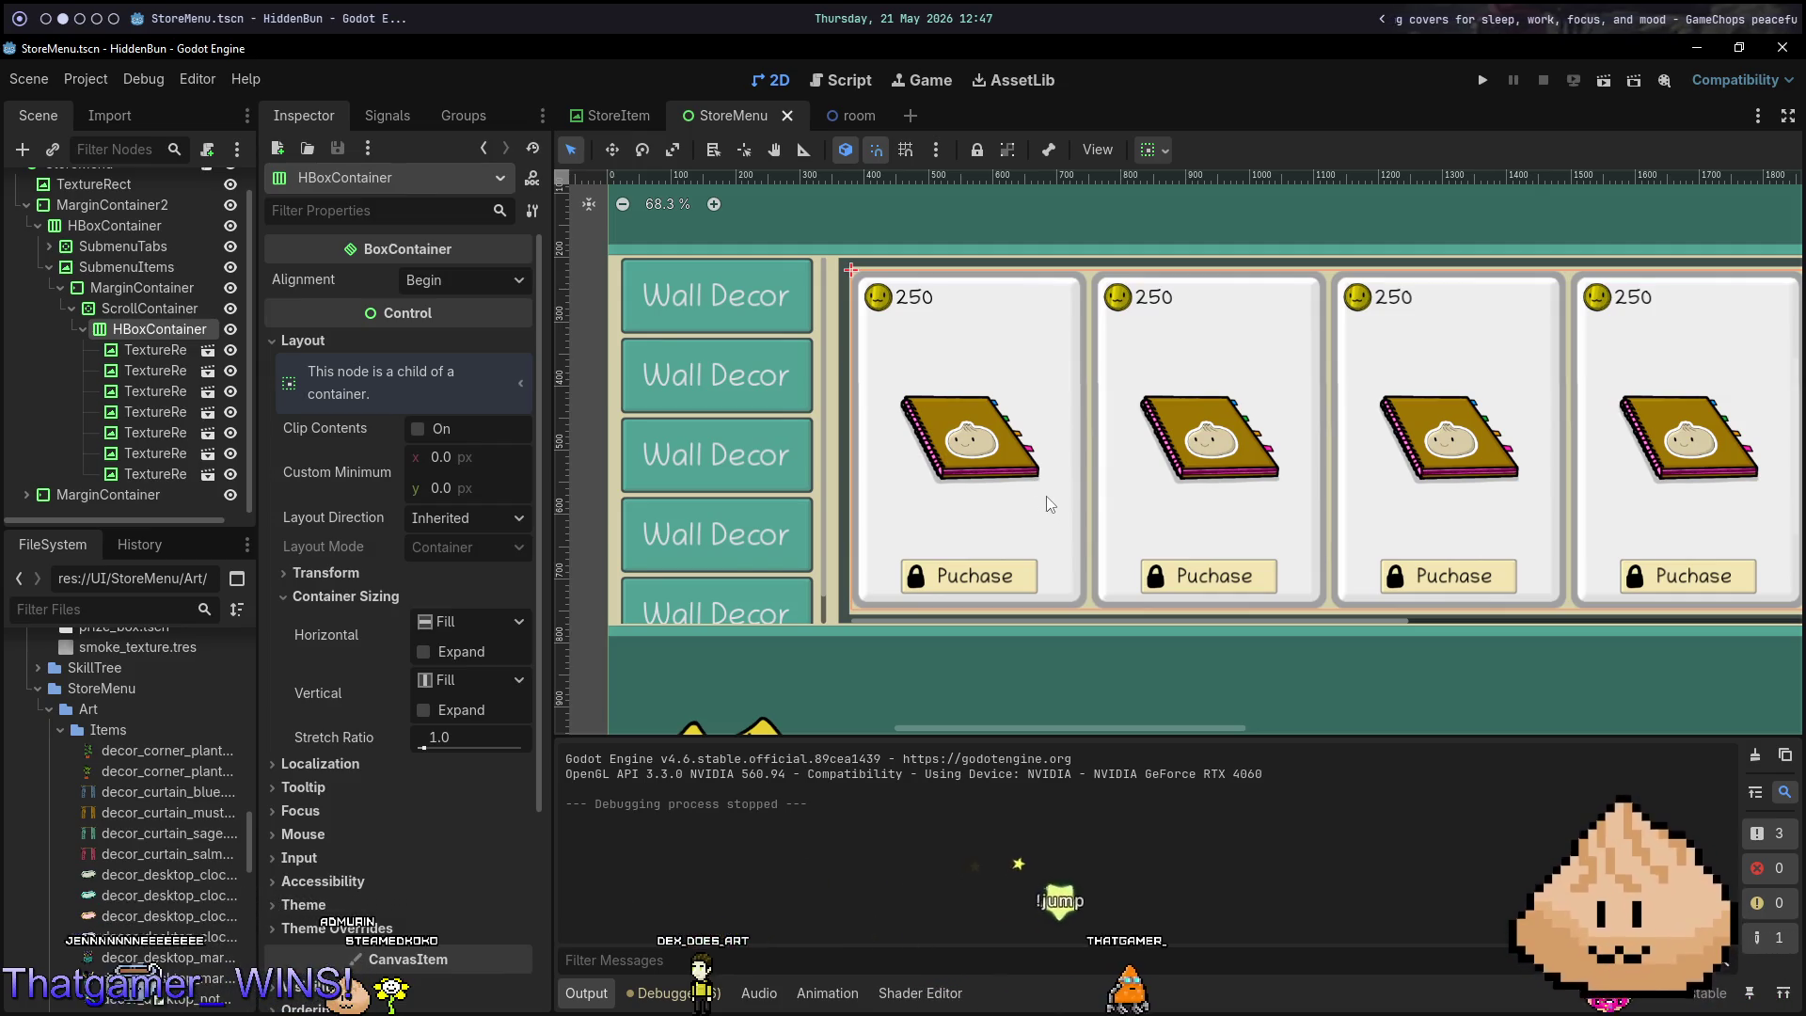
scroll(1062, 506, down, 2)
scroll(1062, 505, down, 1)
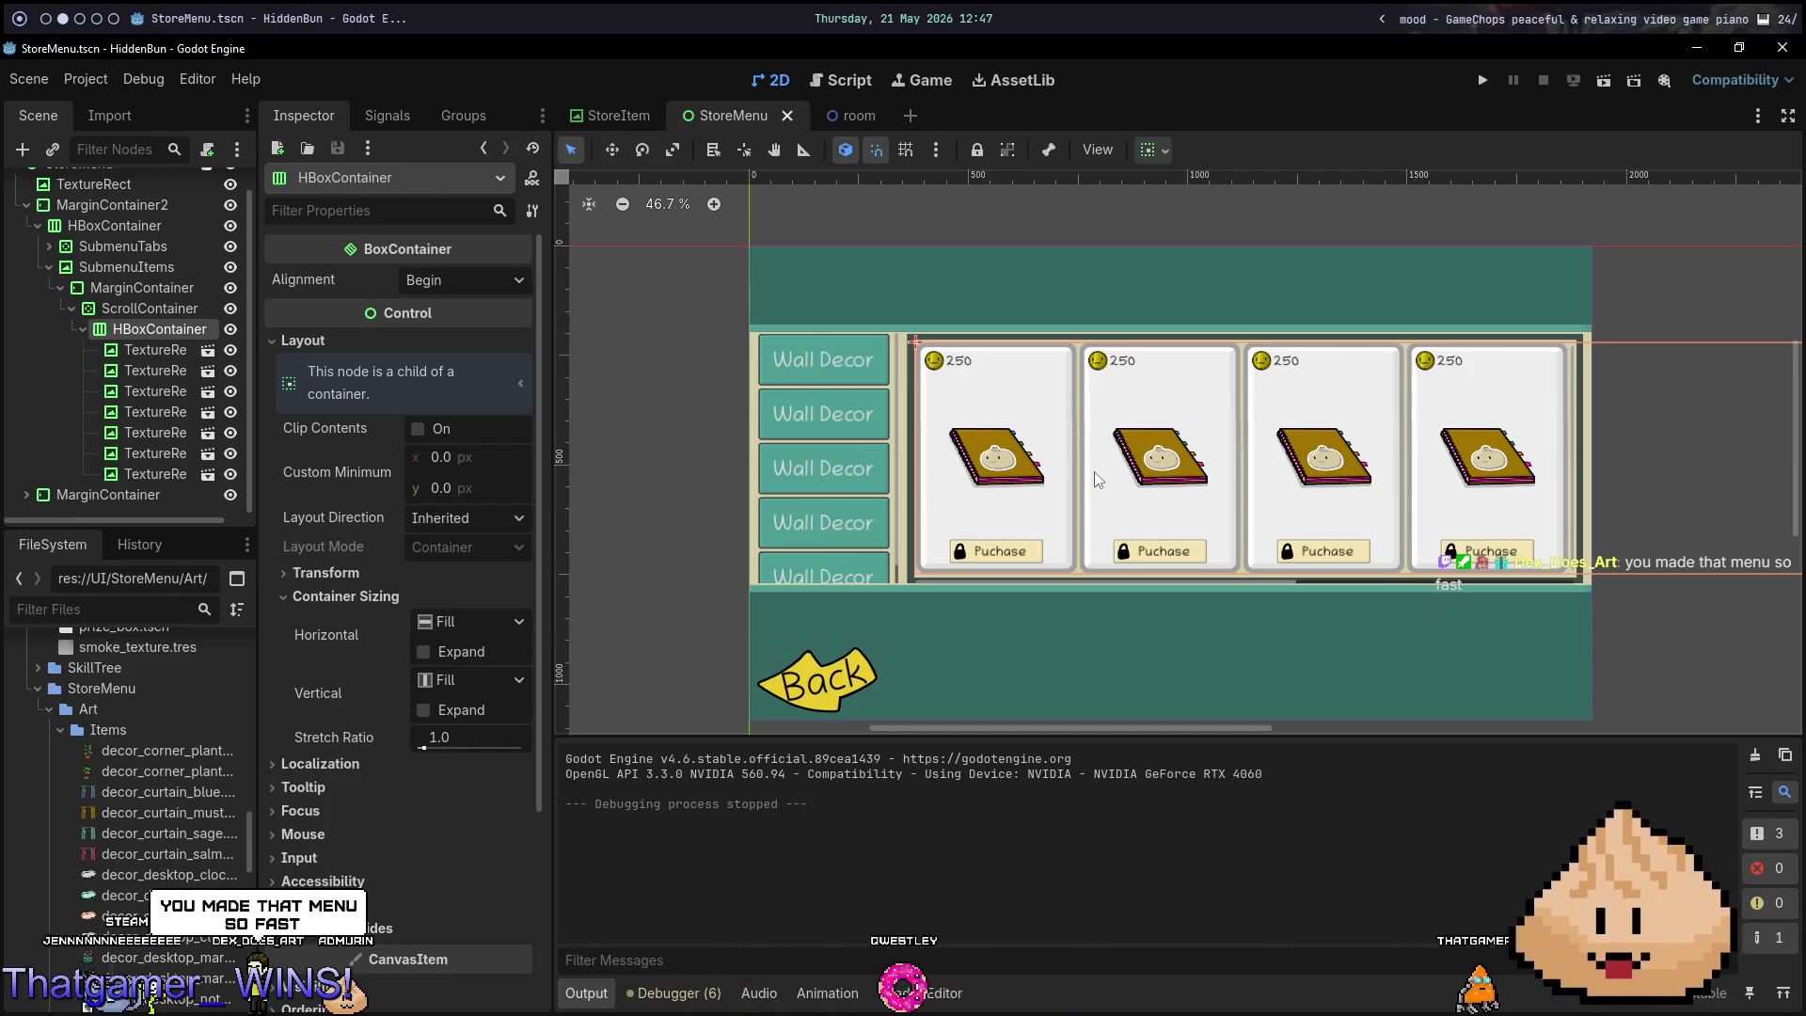
click(630, 116)
scroll(1005, 427, down, 2)
scroll(1005, 427, up, 2)
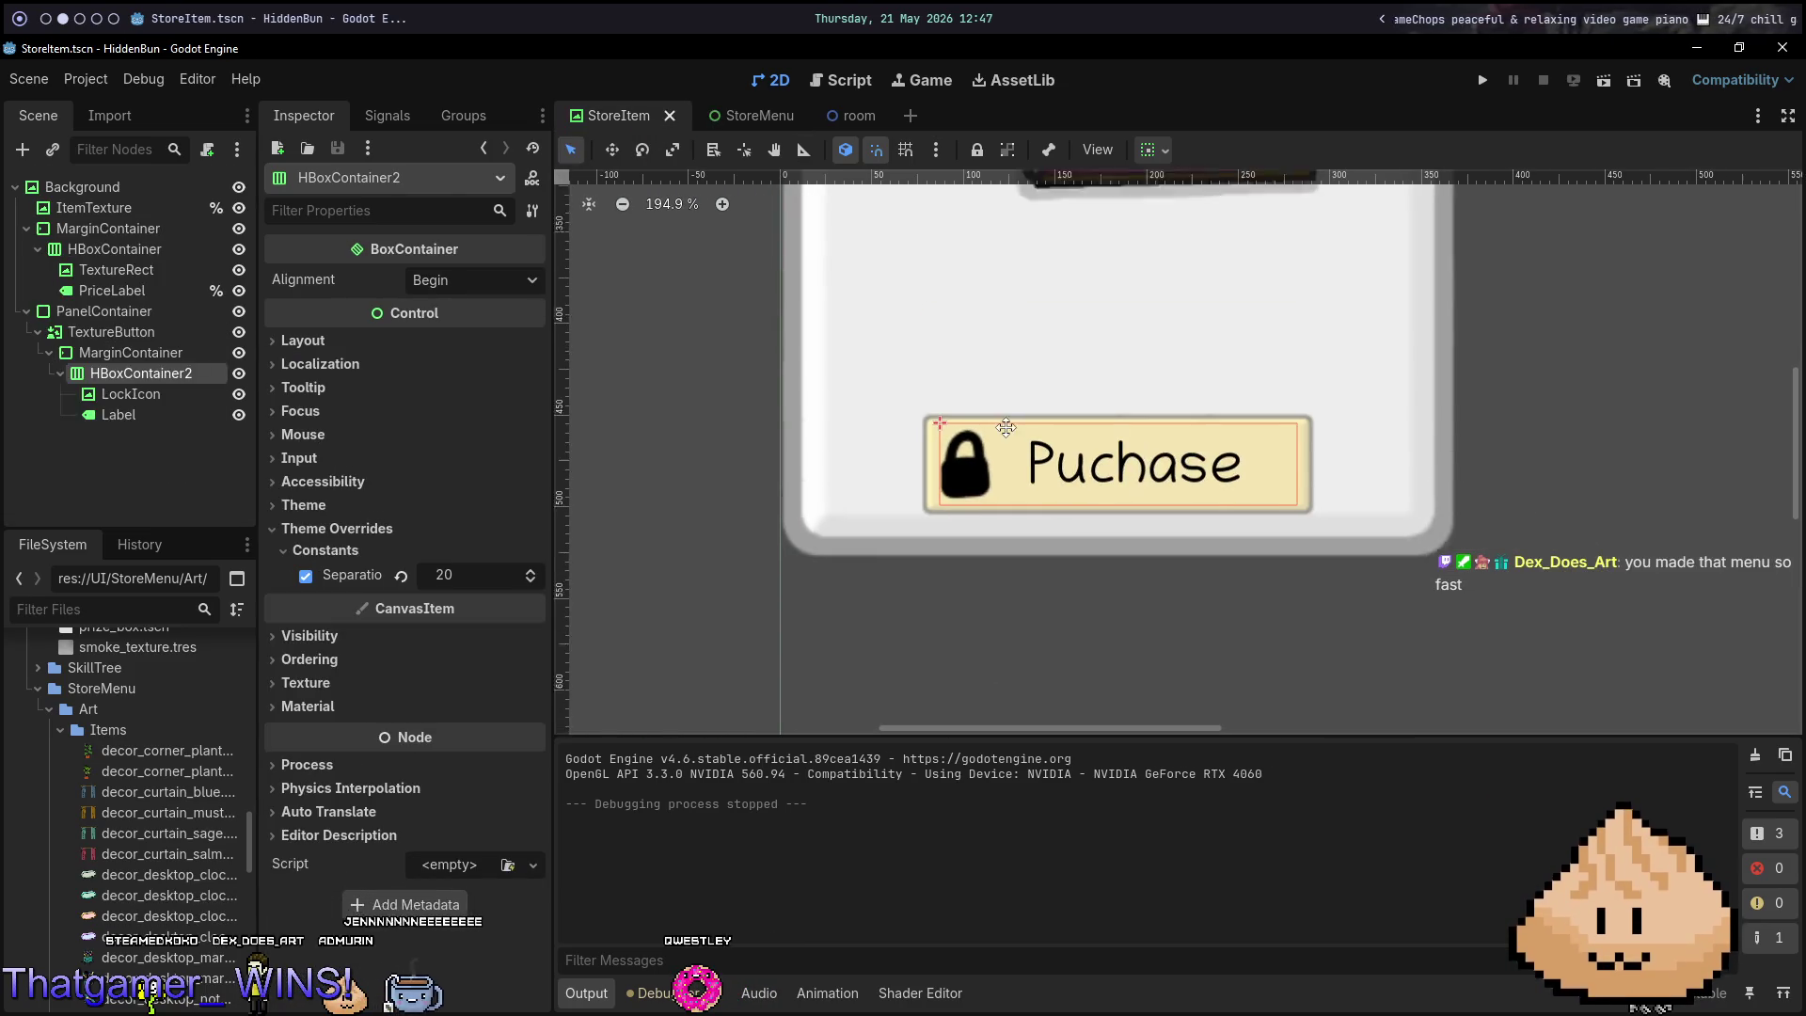
scroll(1005, 427, down, 5)
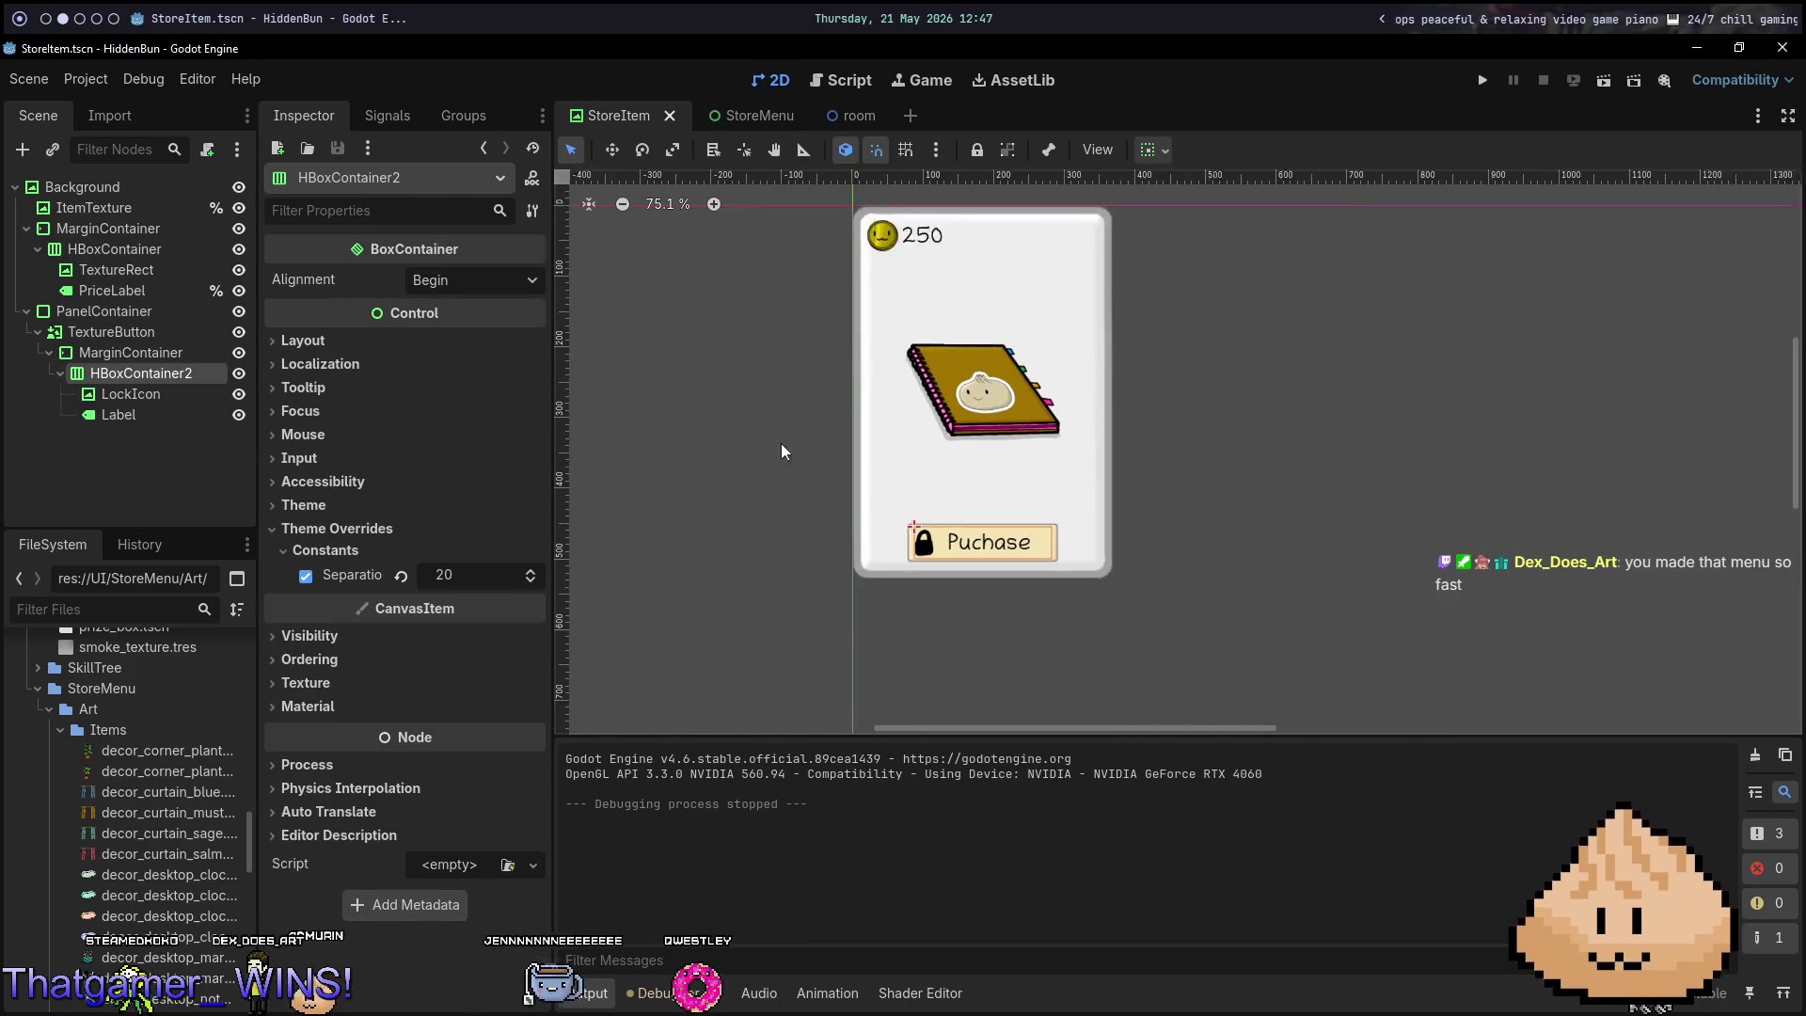
scroll(785, 450, down, 1)
drag(806, 439, 867, 504)
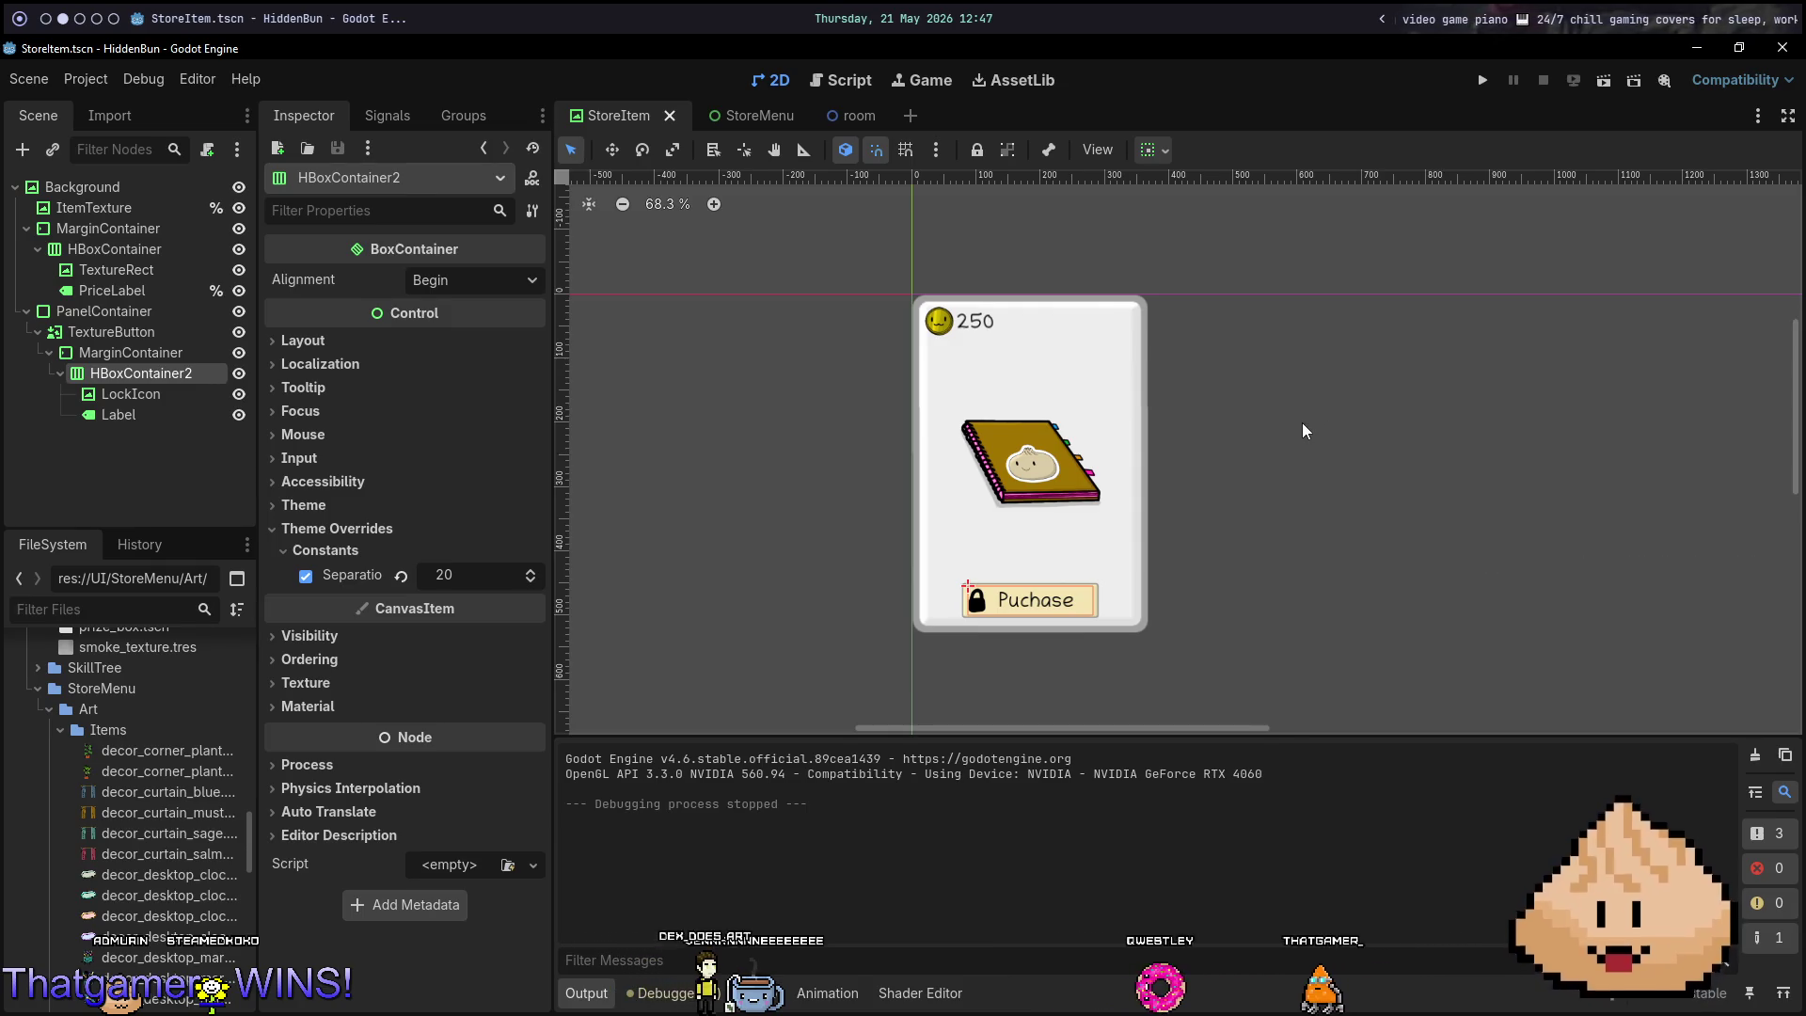
Test-run the StoreItem scene, stop it, then run the StoreMenu scene.
key(F6)
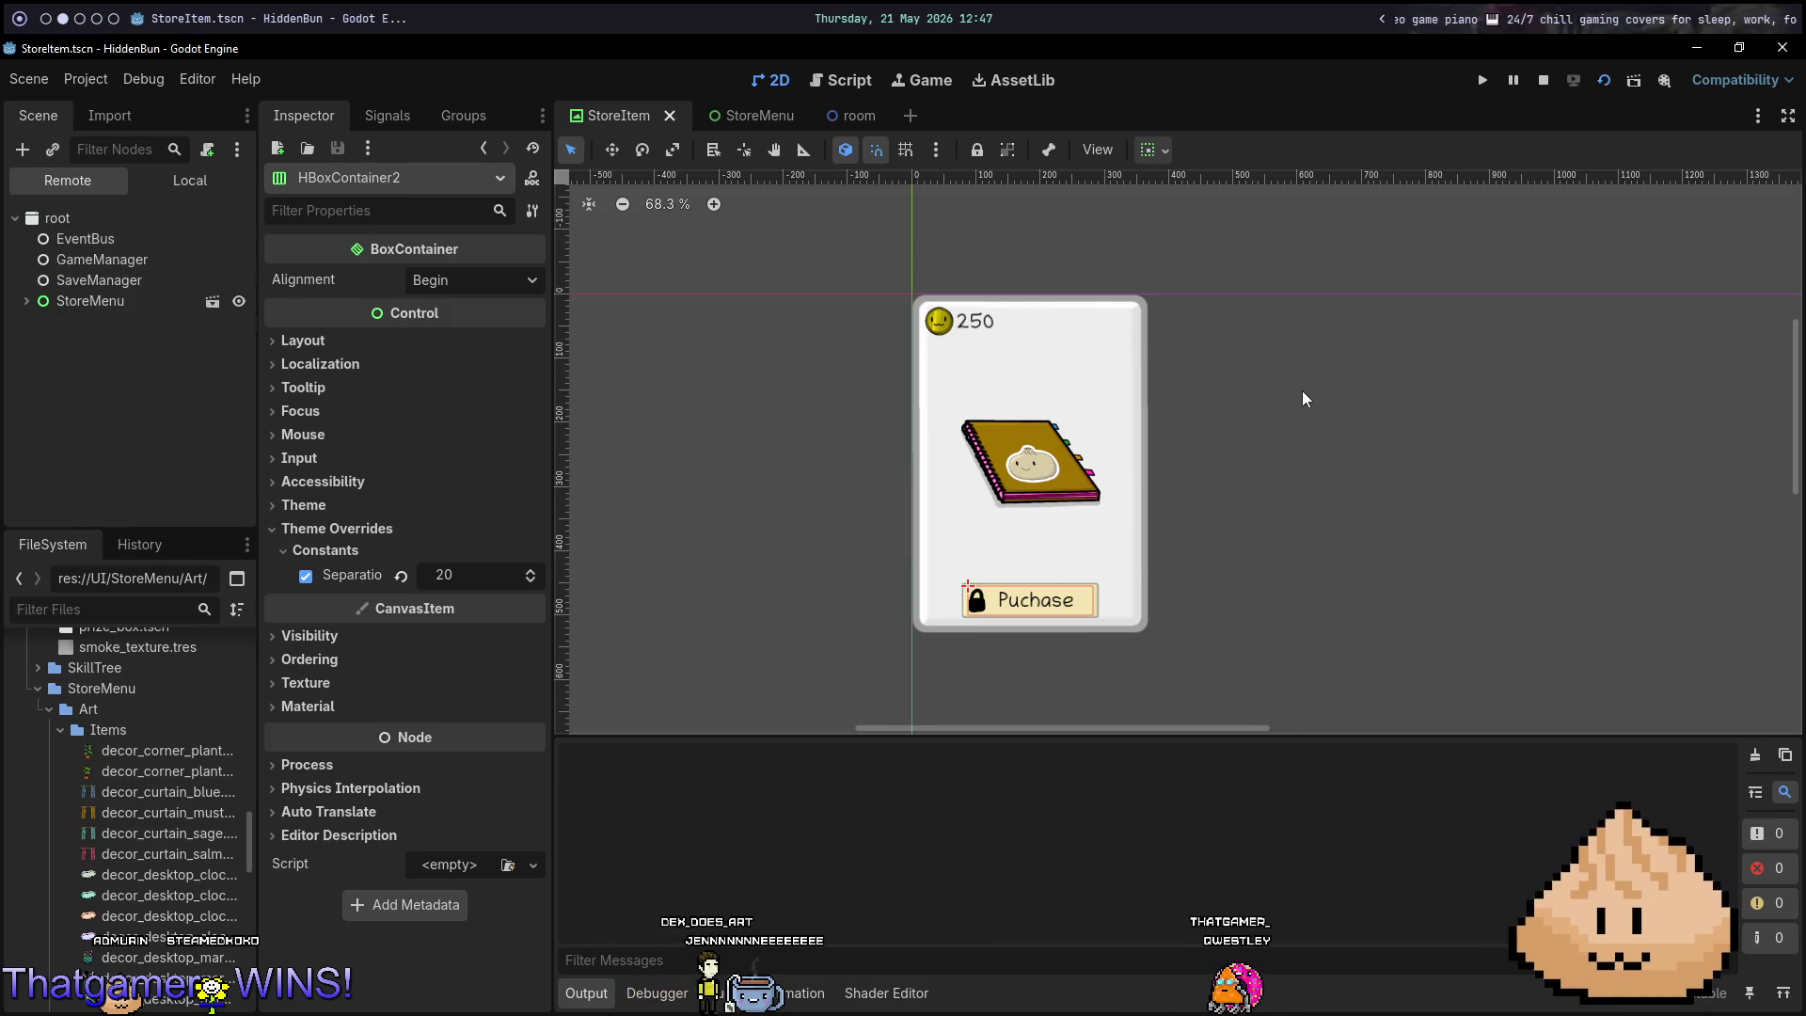
key(alt+F4)
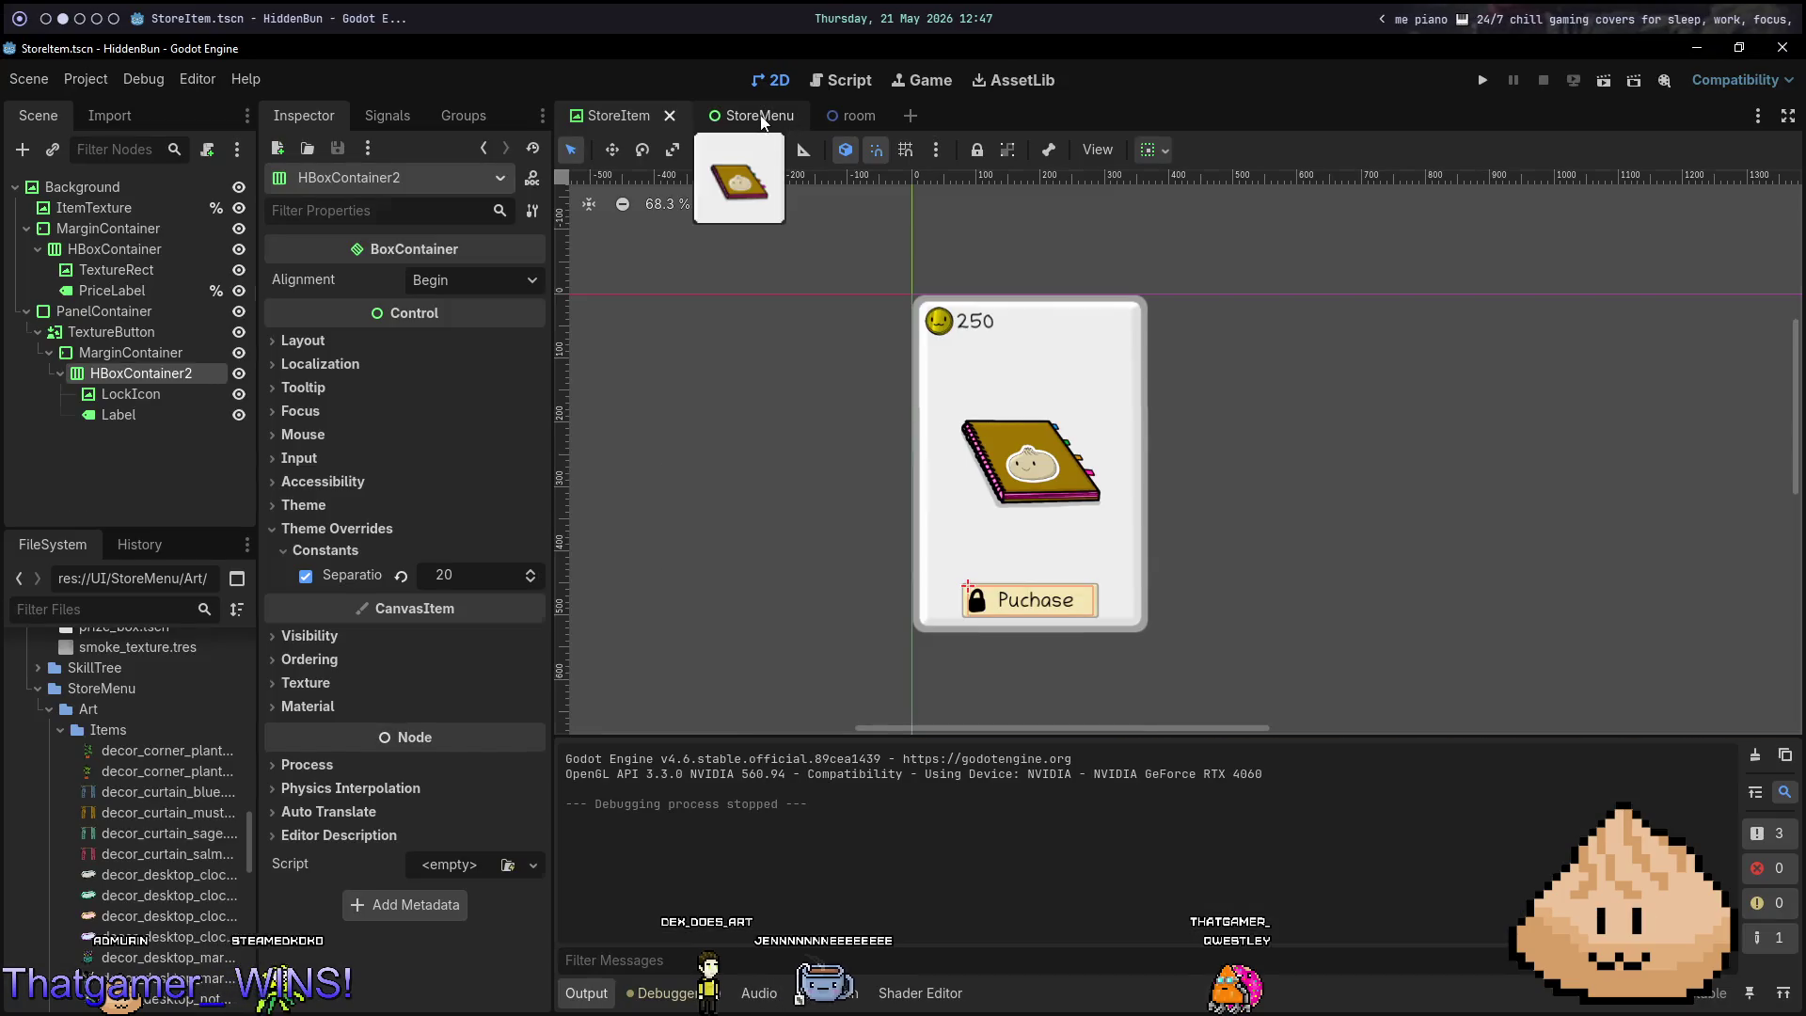
click(760, 116)
key(F6)
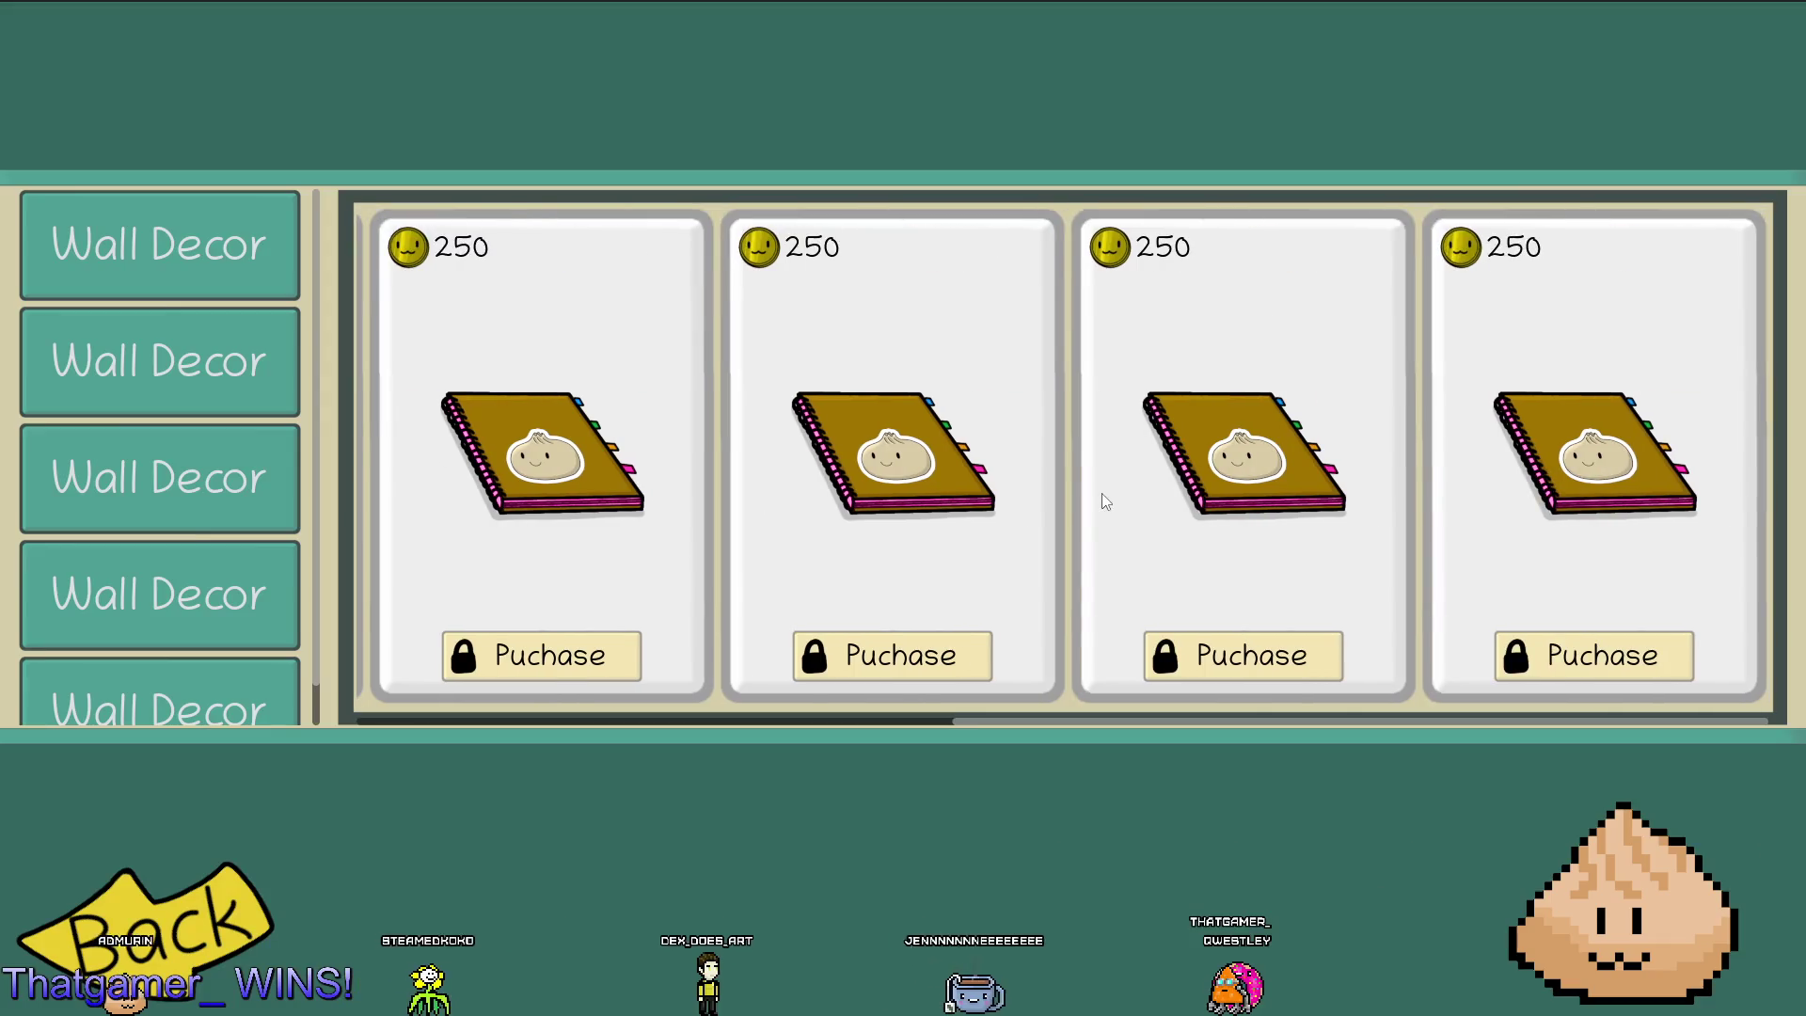
Scroll the running shop's card row left and right, then close the game and return to the terminal.
scroll(1102, 493, left, 2)
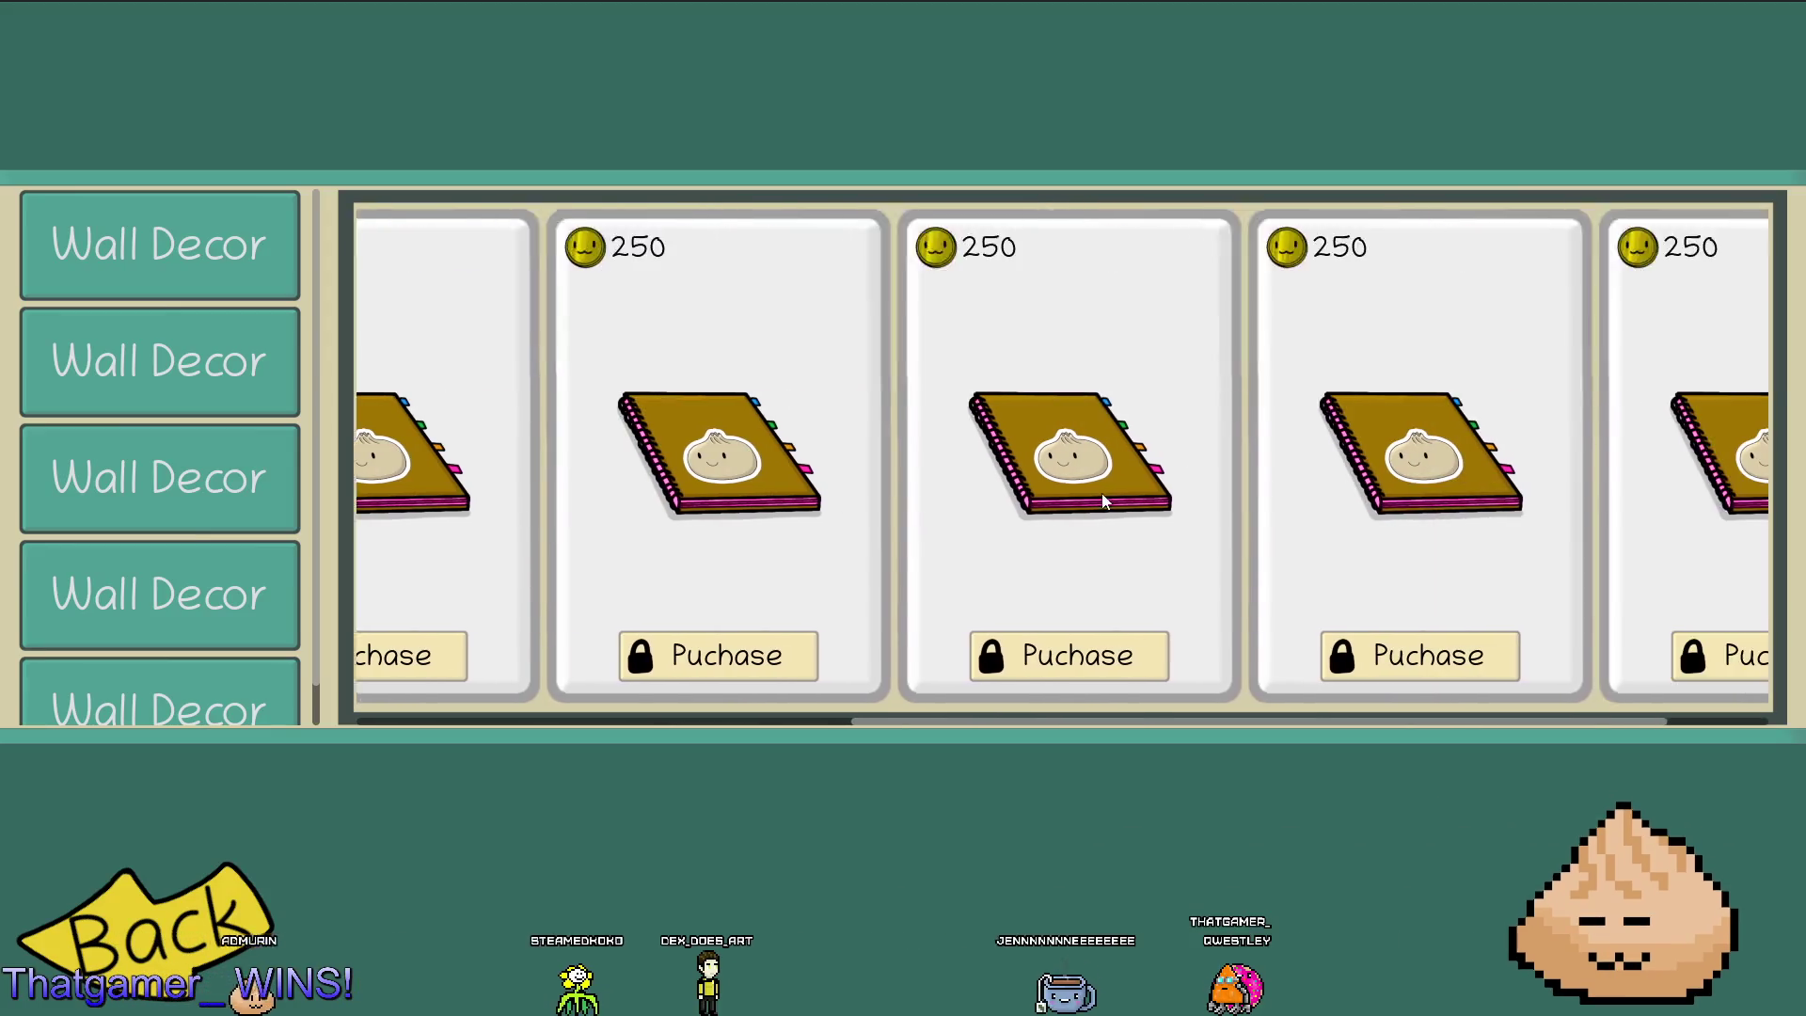
scroll(1103, 493, left, 5)
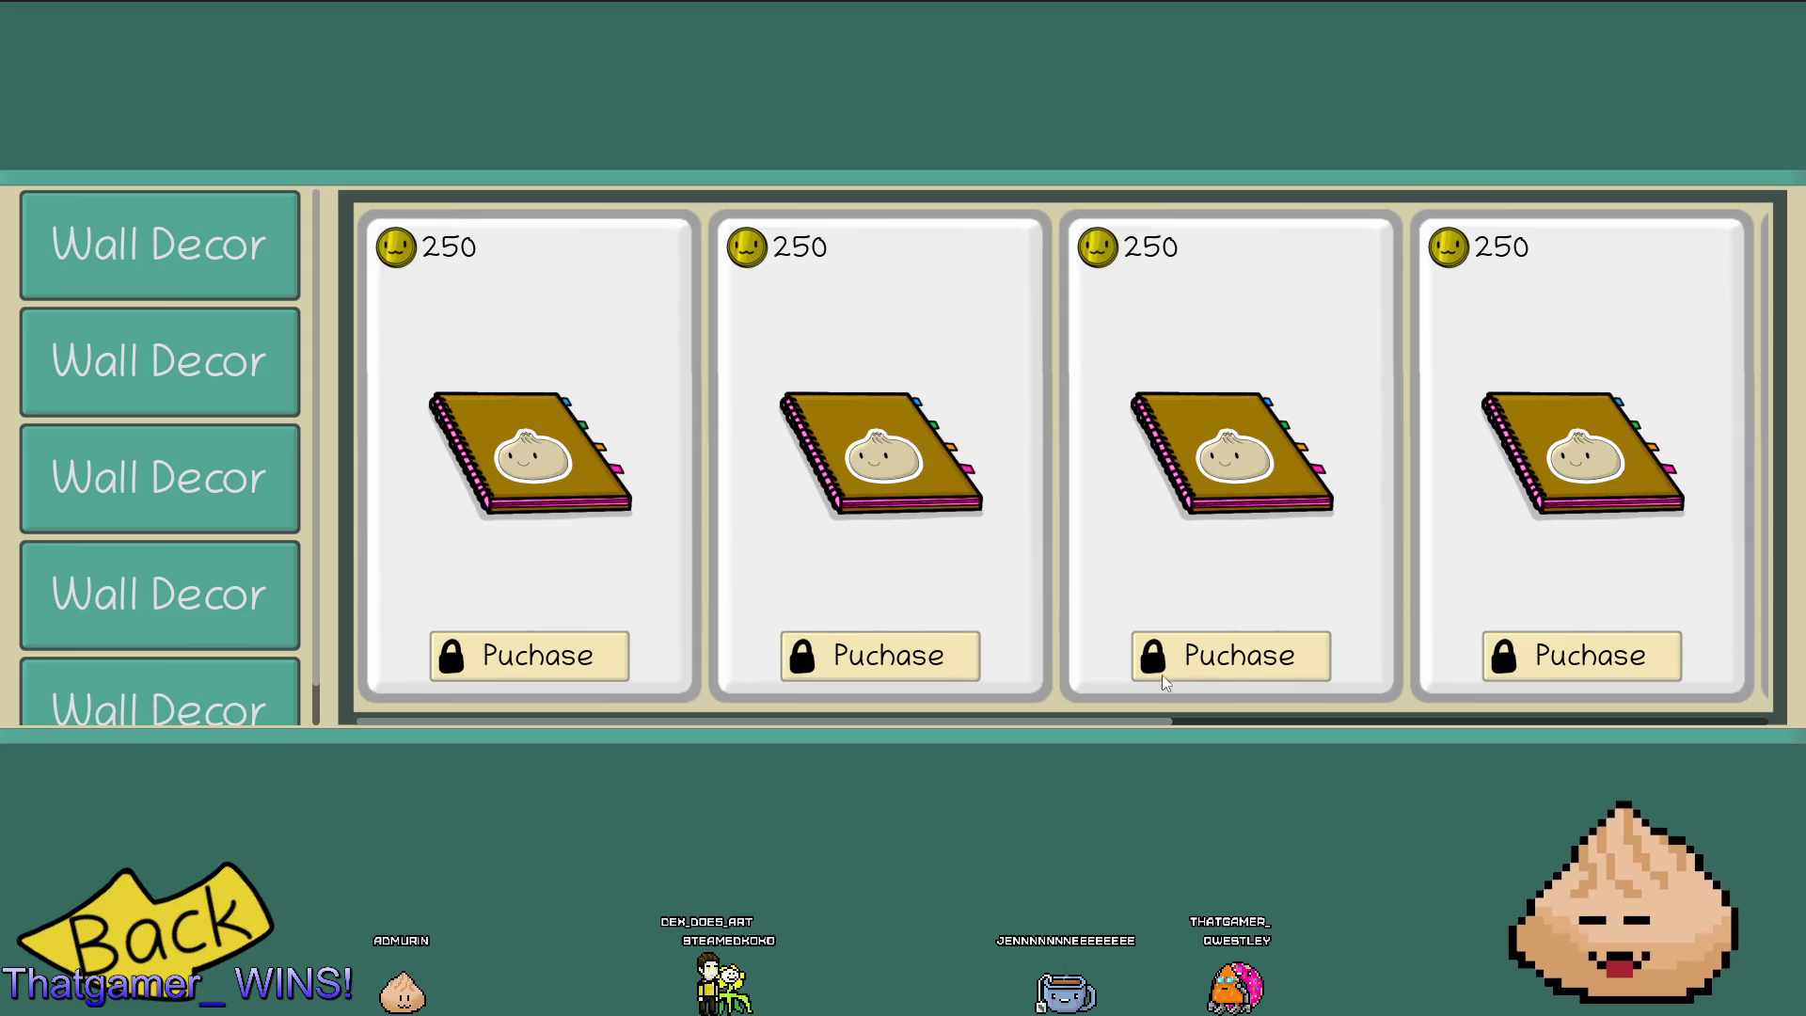
scroll(1265, 583, right, 5)
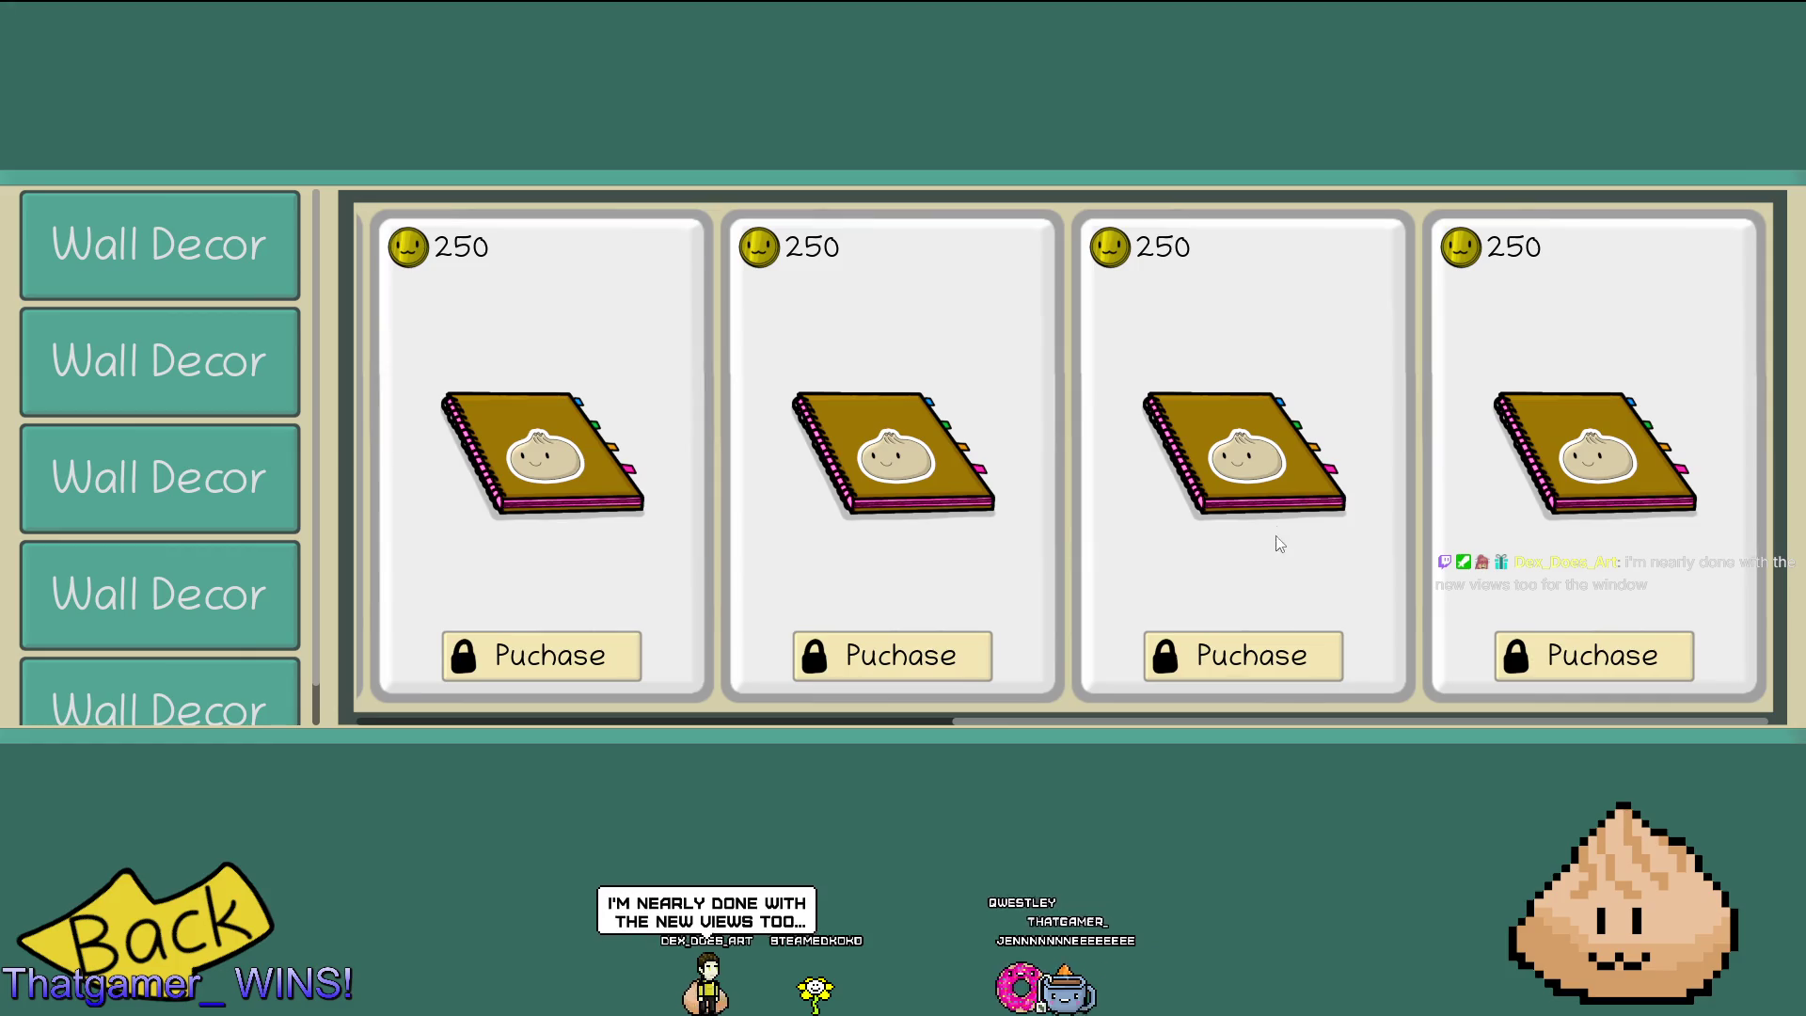
scroll(1228, 506, right, 1)
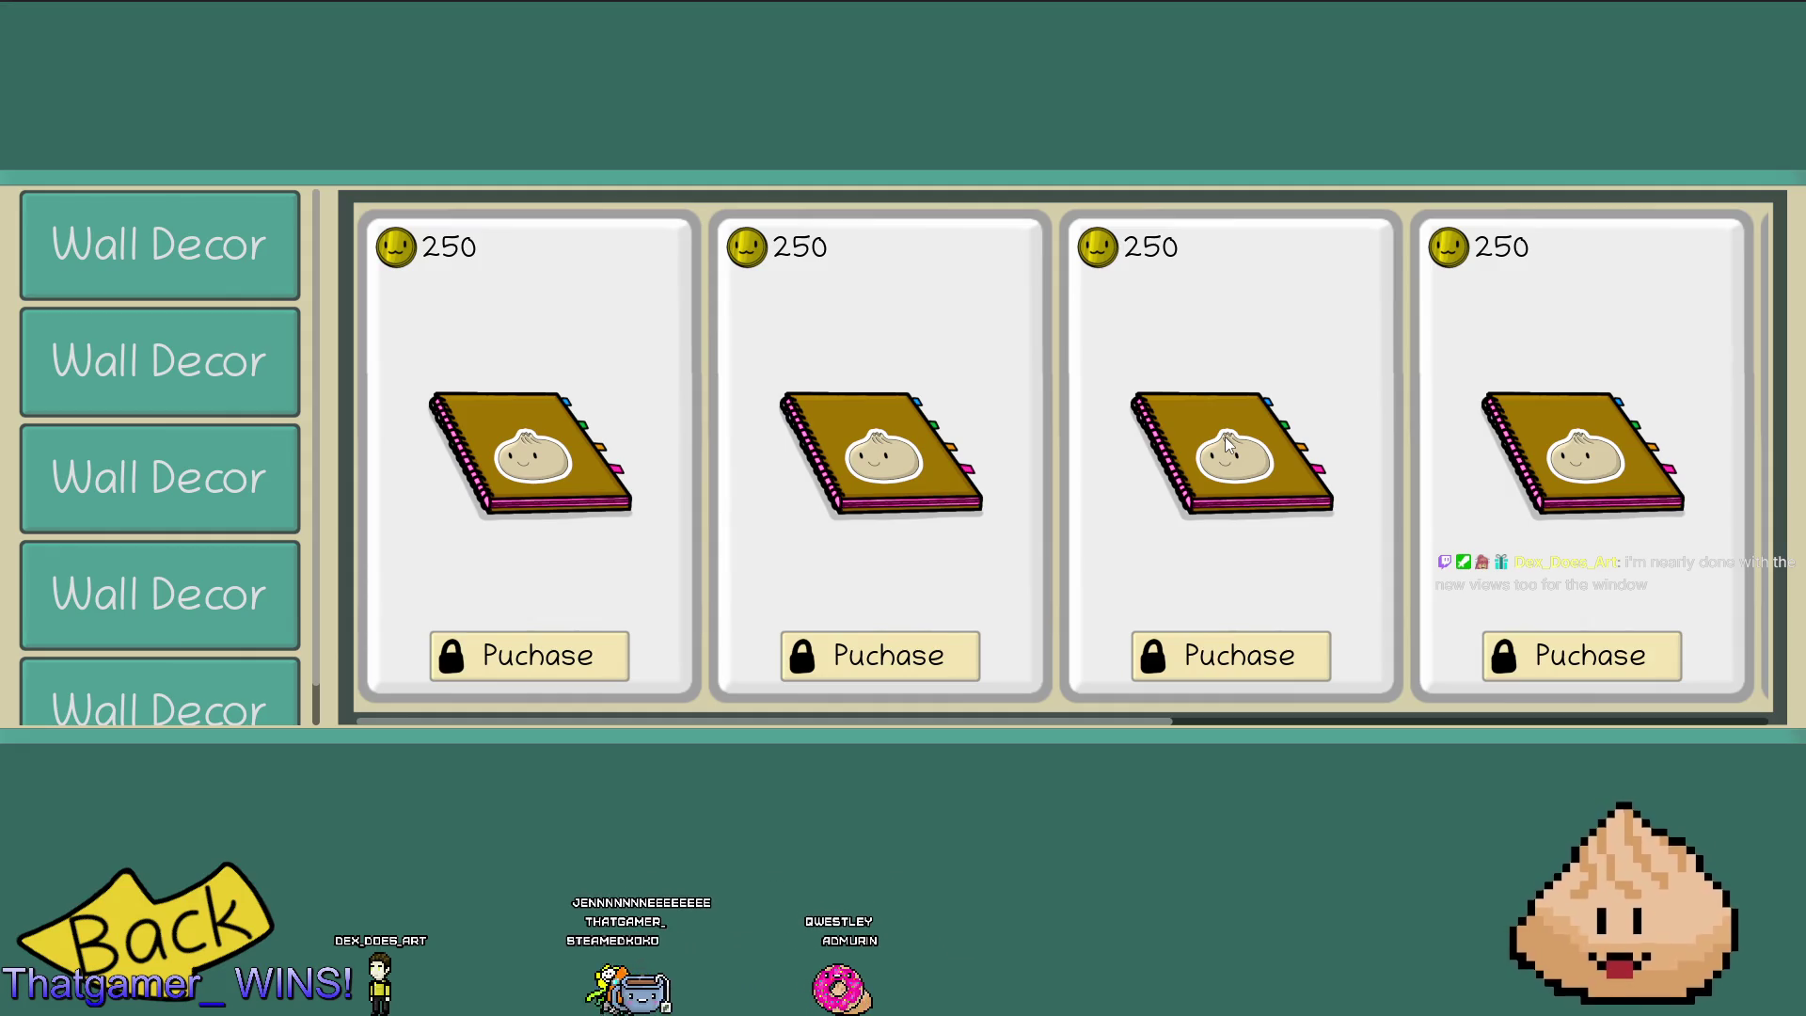
key(super+1)
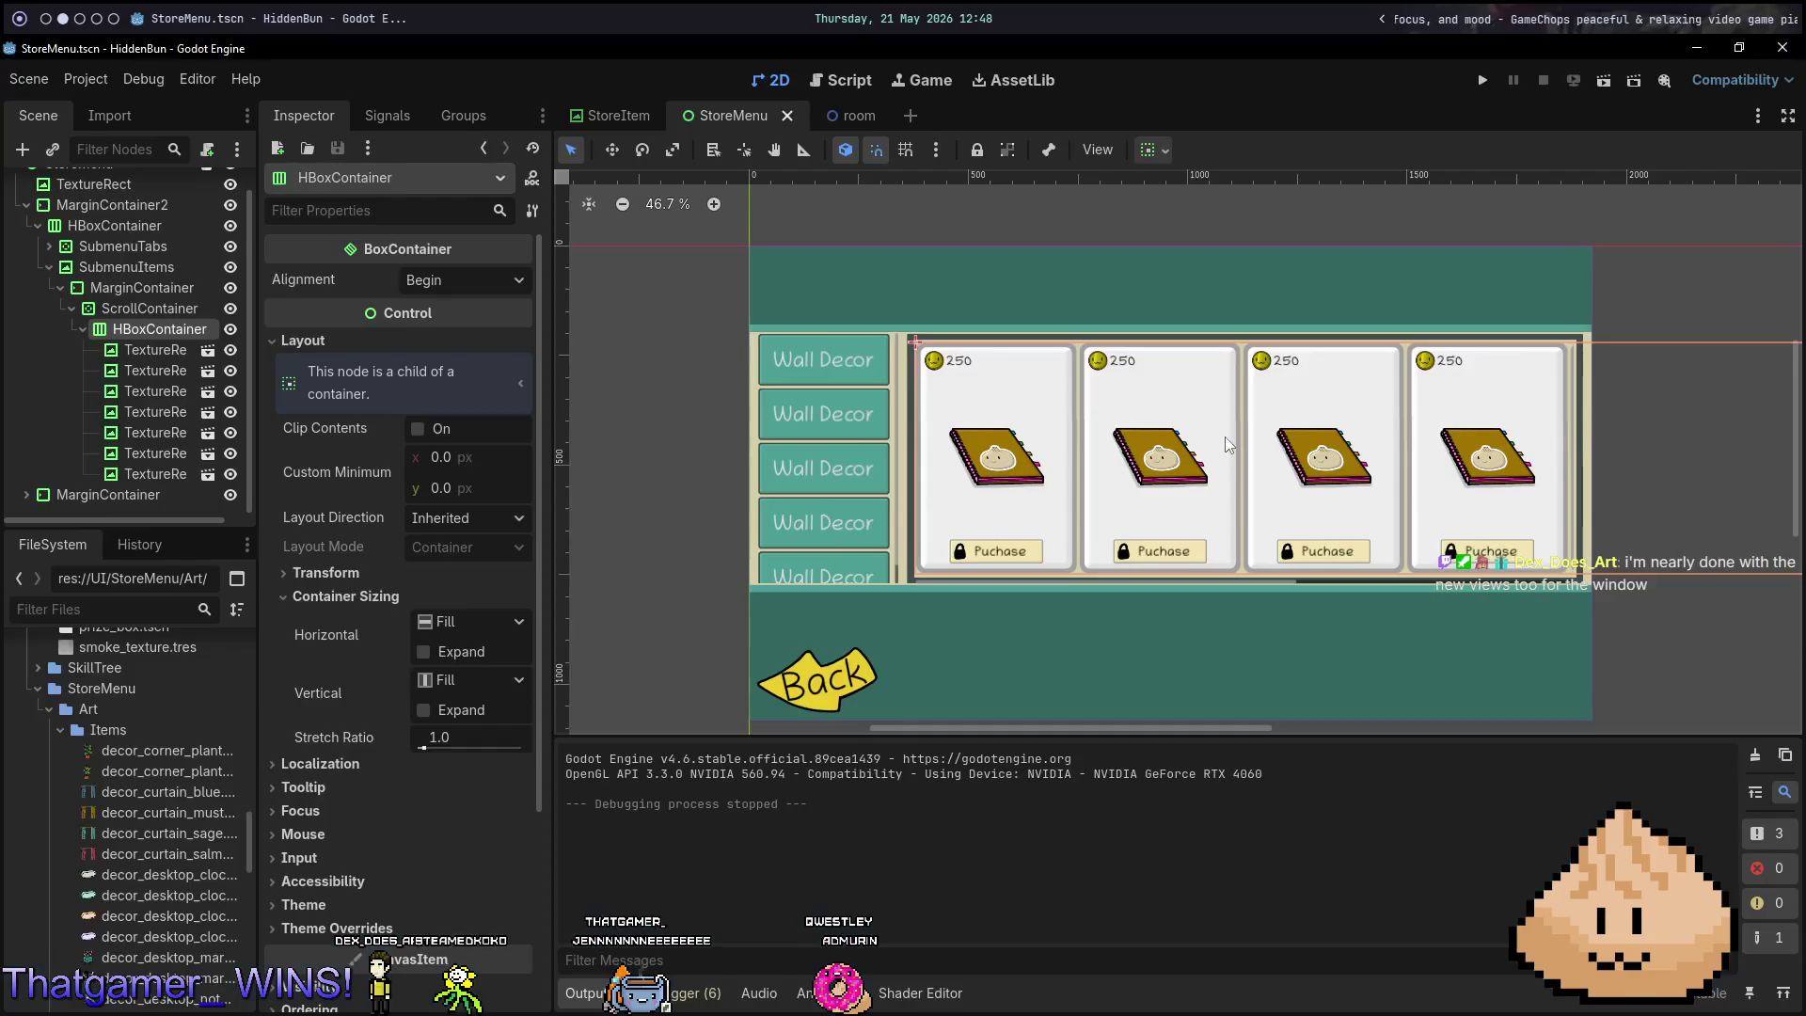
key(space)
Show the Git status and stage all changed and untracked files.
key(g)
key(s)
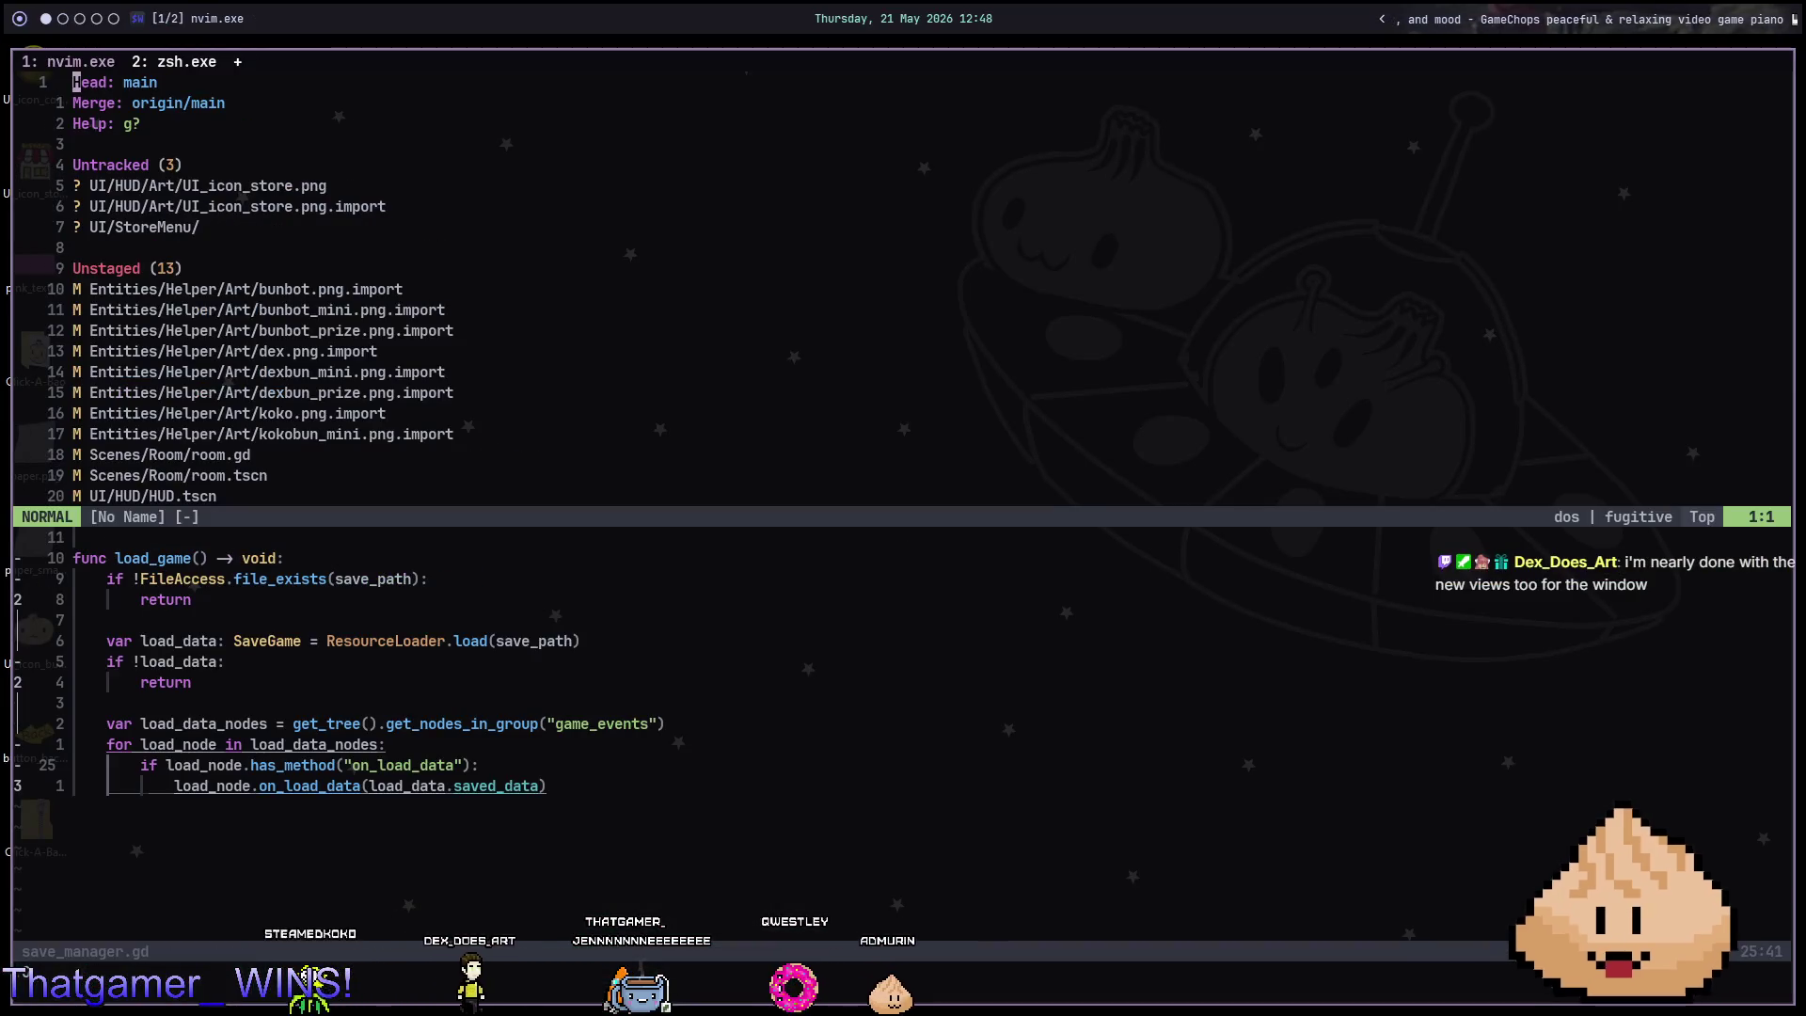
key(s)
key(s)
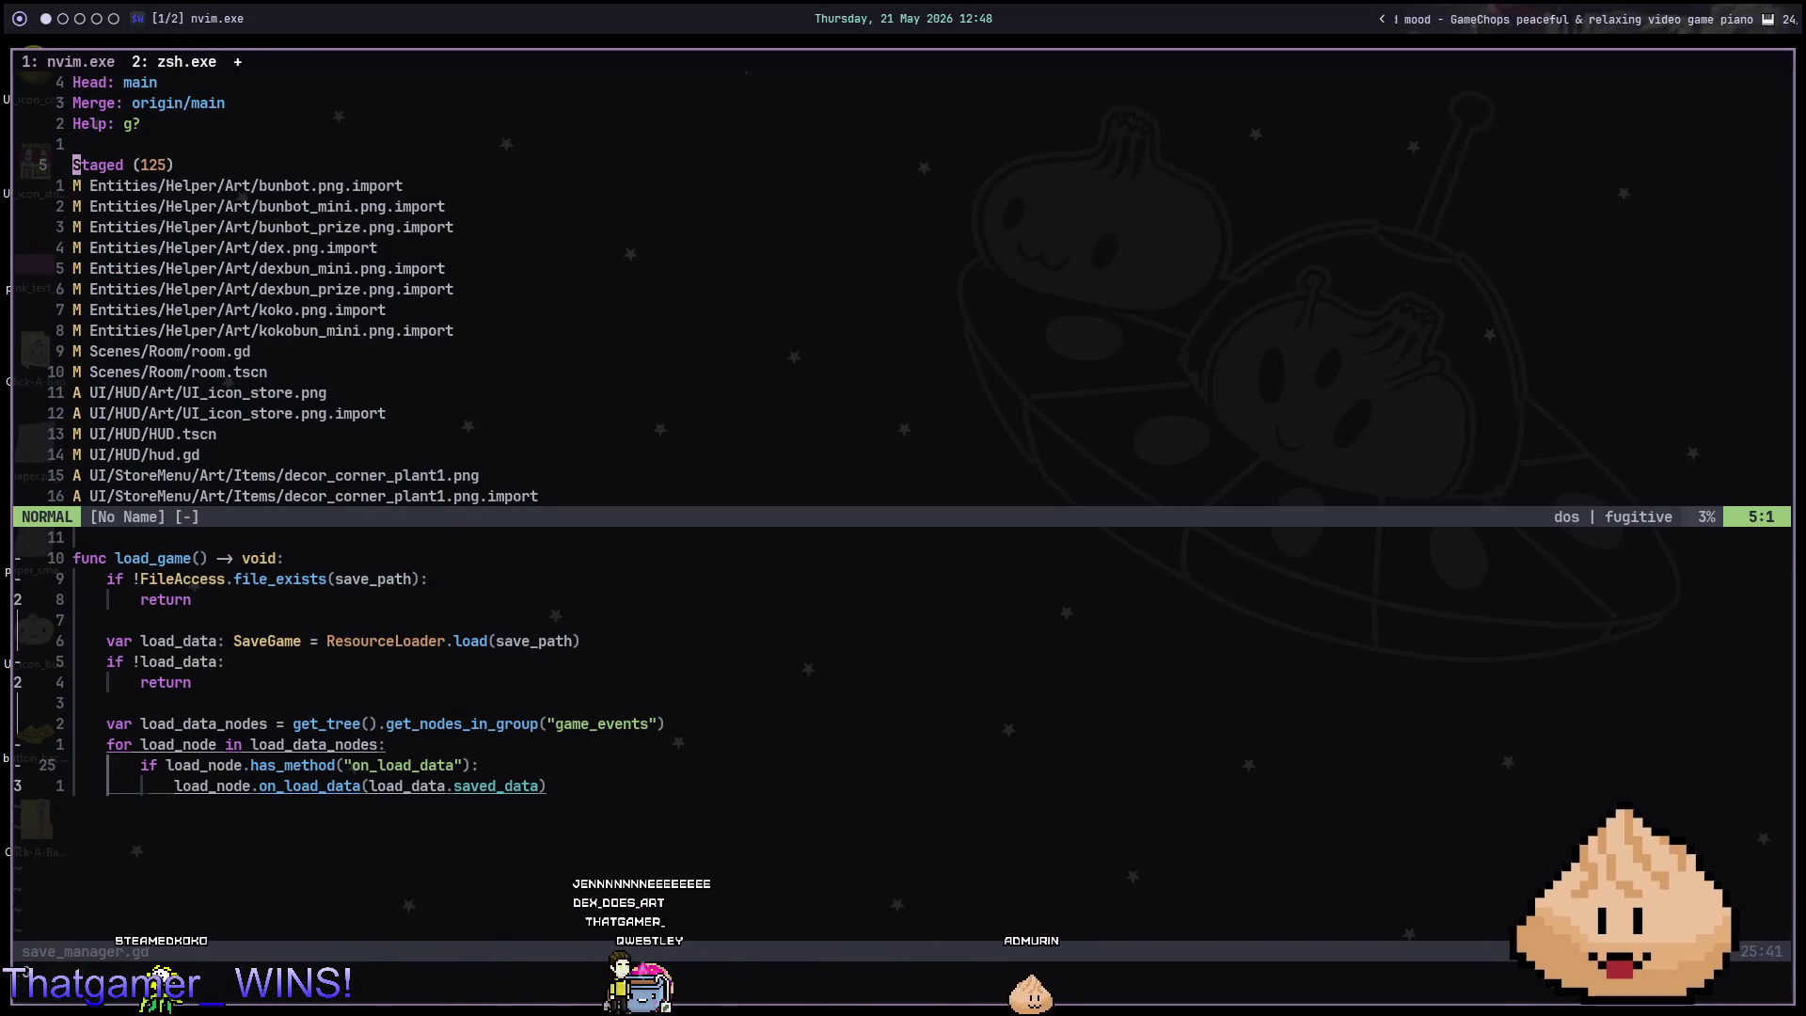
Commit the staged files with the message 'feat: ayy working shop (only design)'.
key(c)
key(c)
text(feat: )
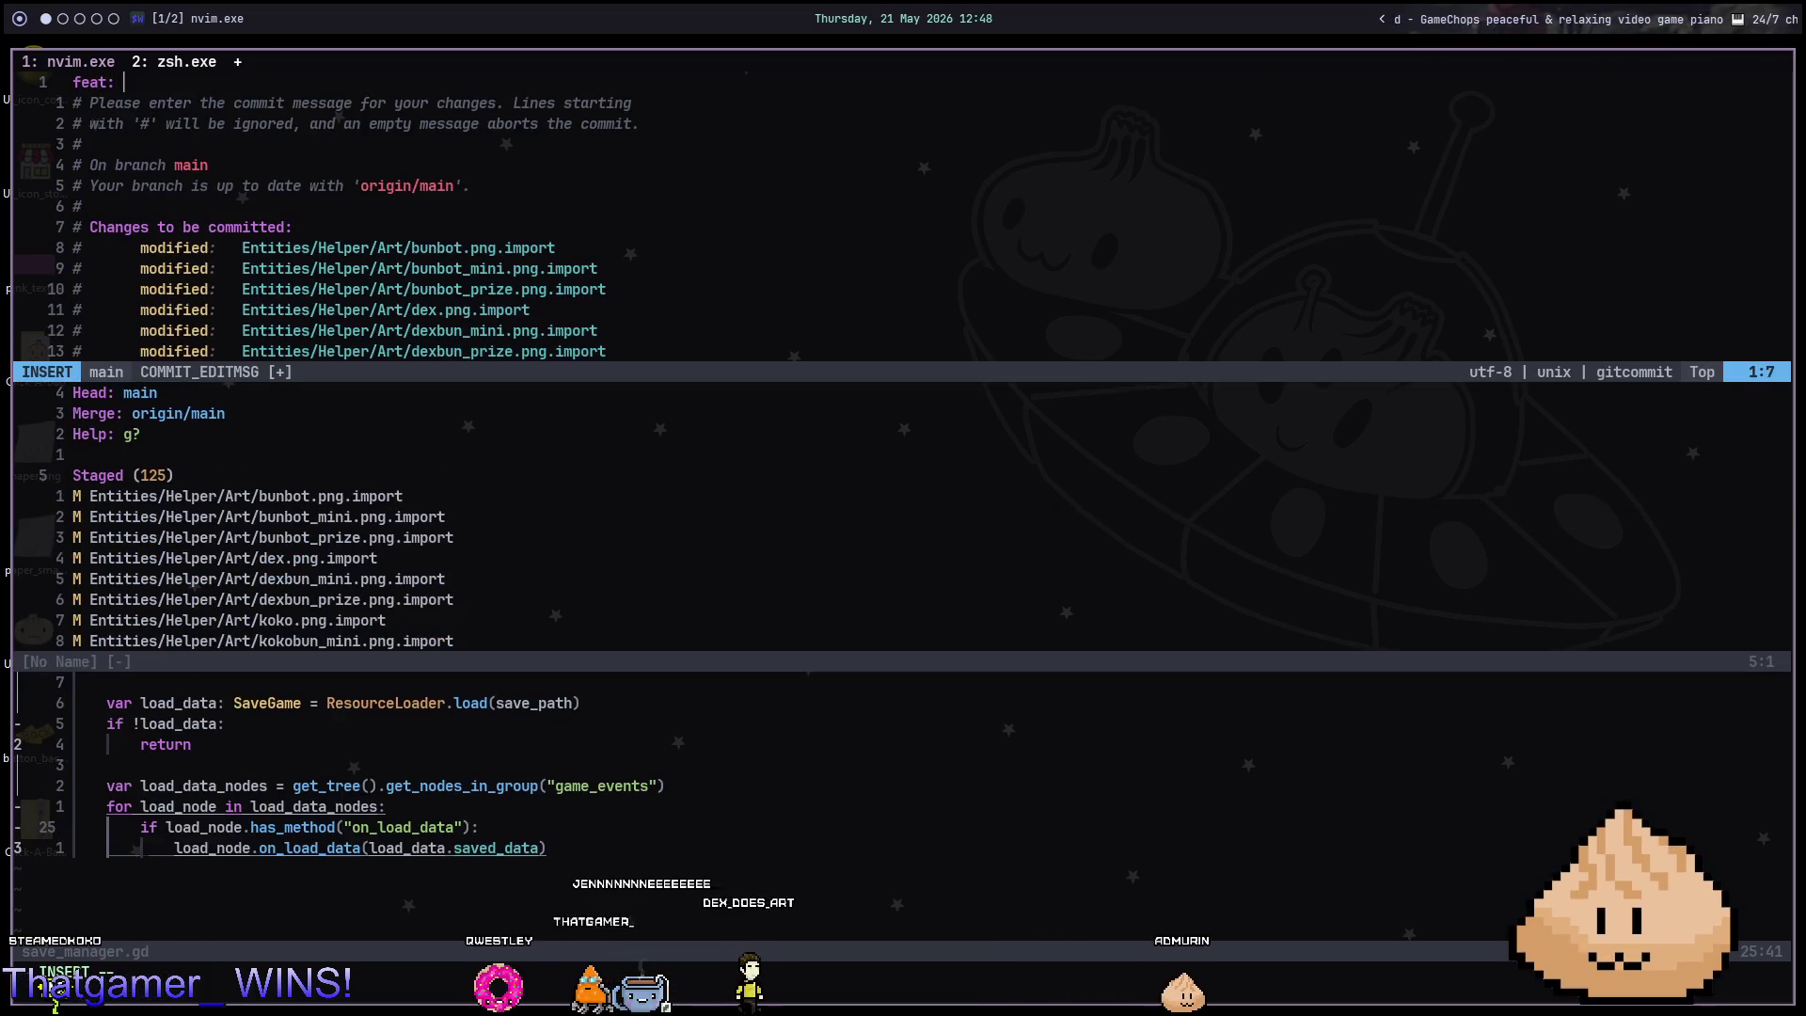
text(ayy working shop)
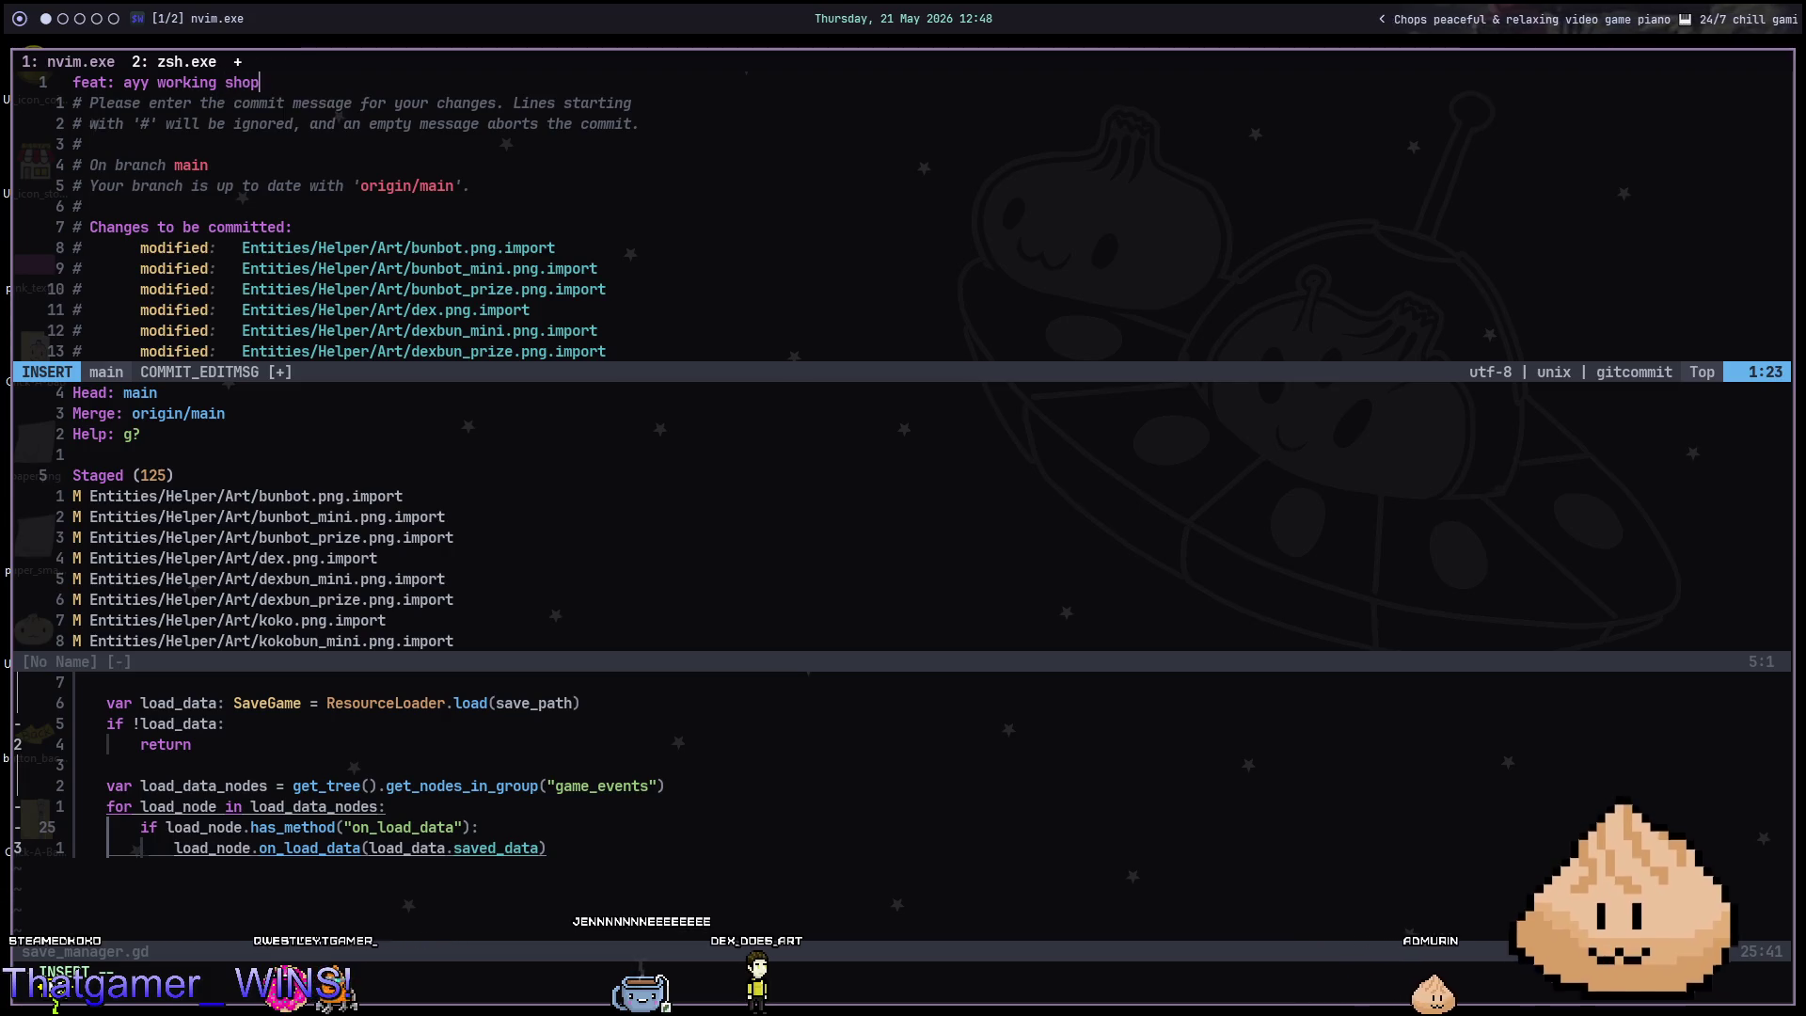
key(Escape)
text(:)
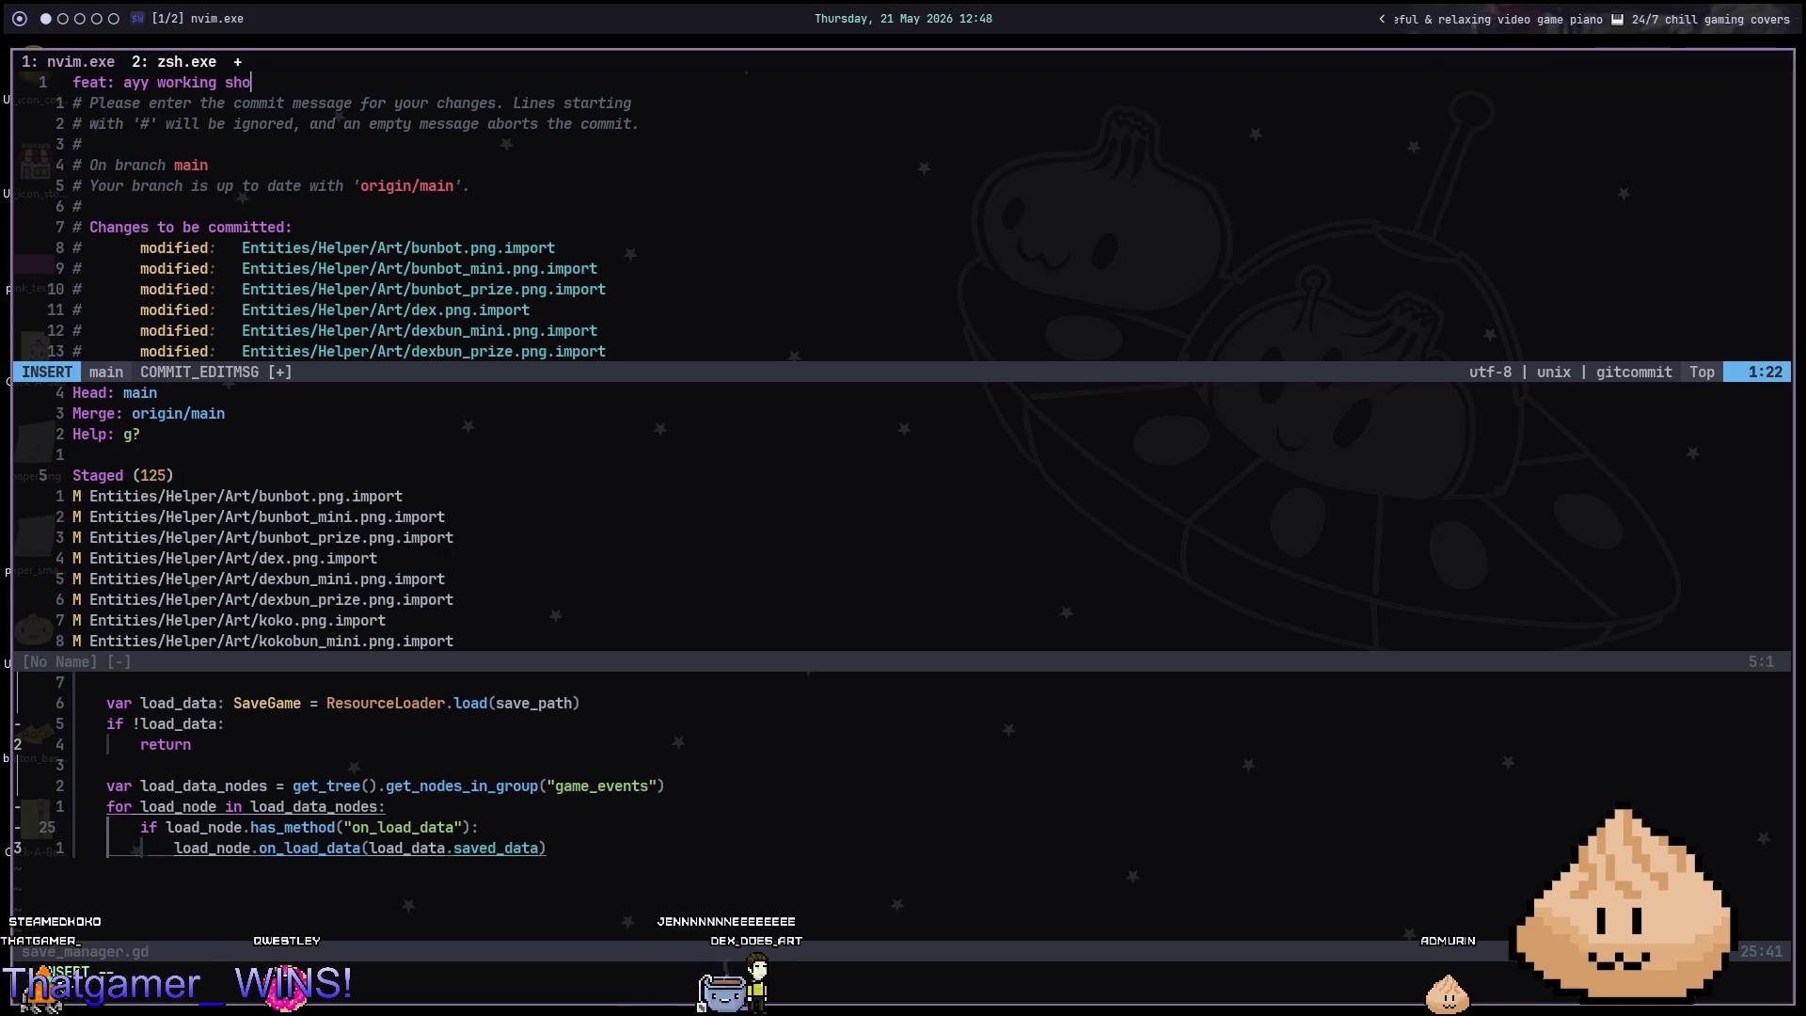
key(BackSpace)
key(BackSpace)
key(BackSpace)
text(hop )
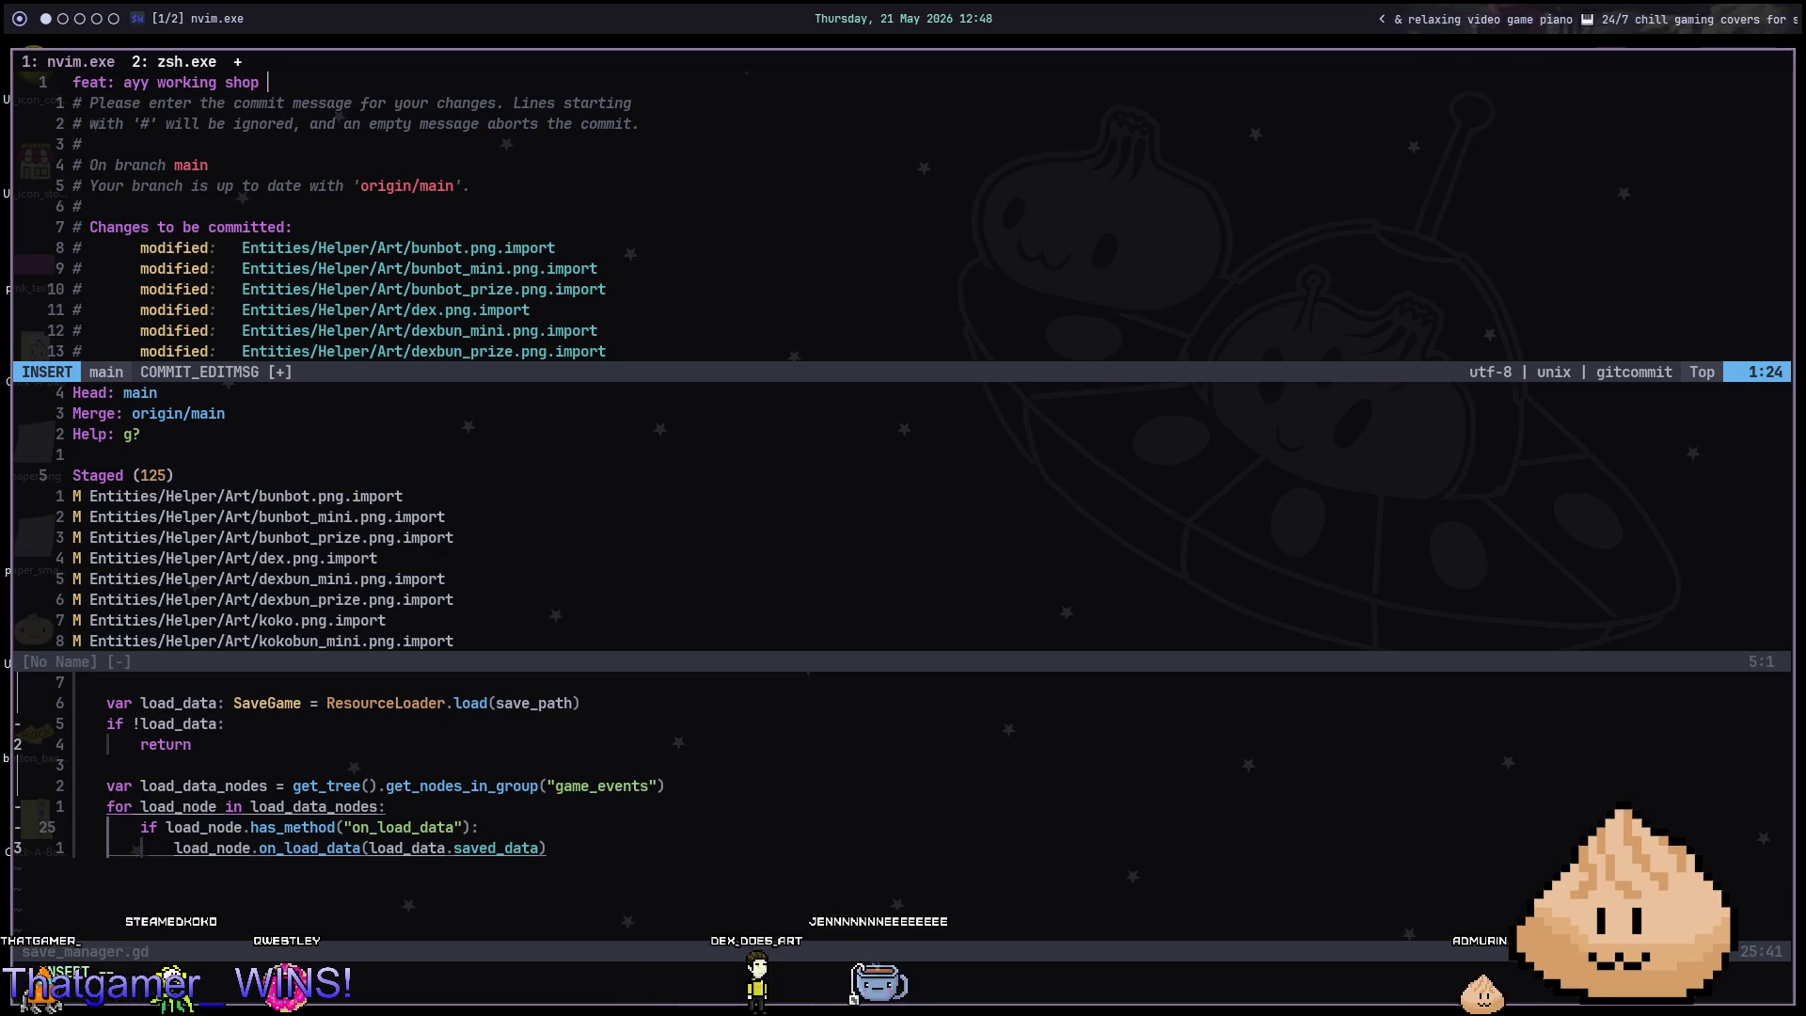
text((only design))
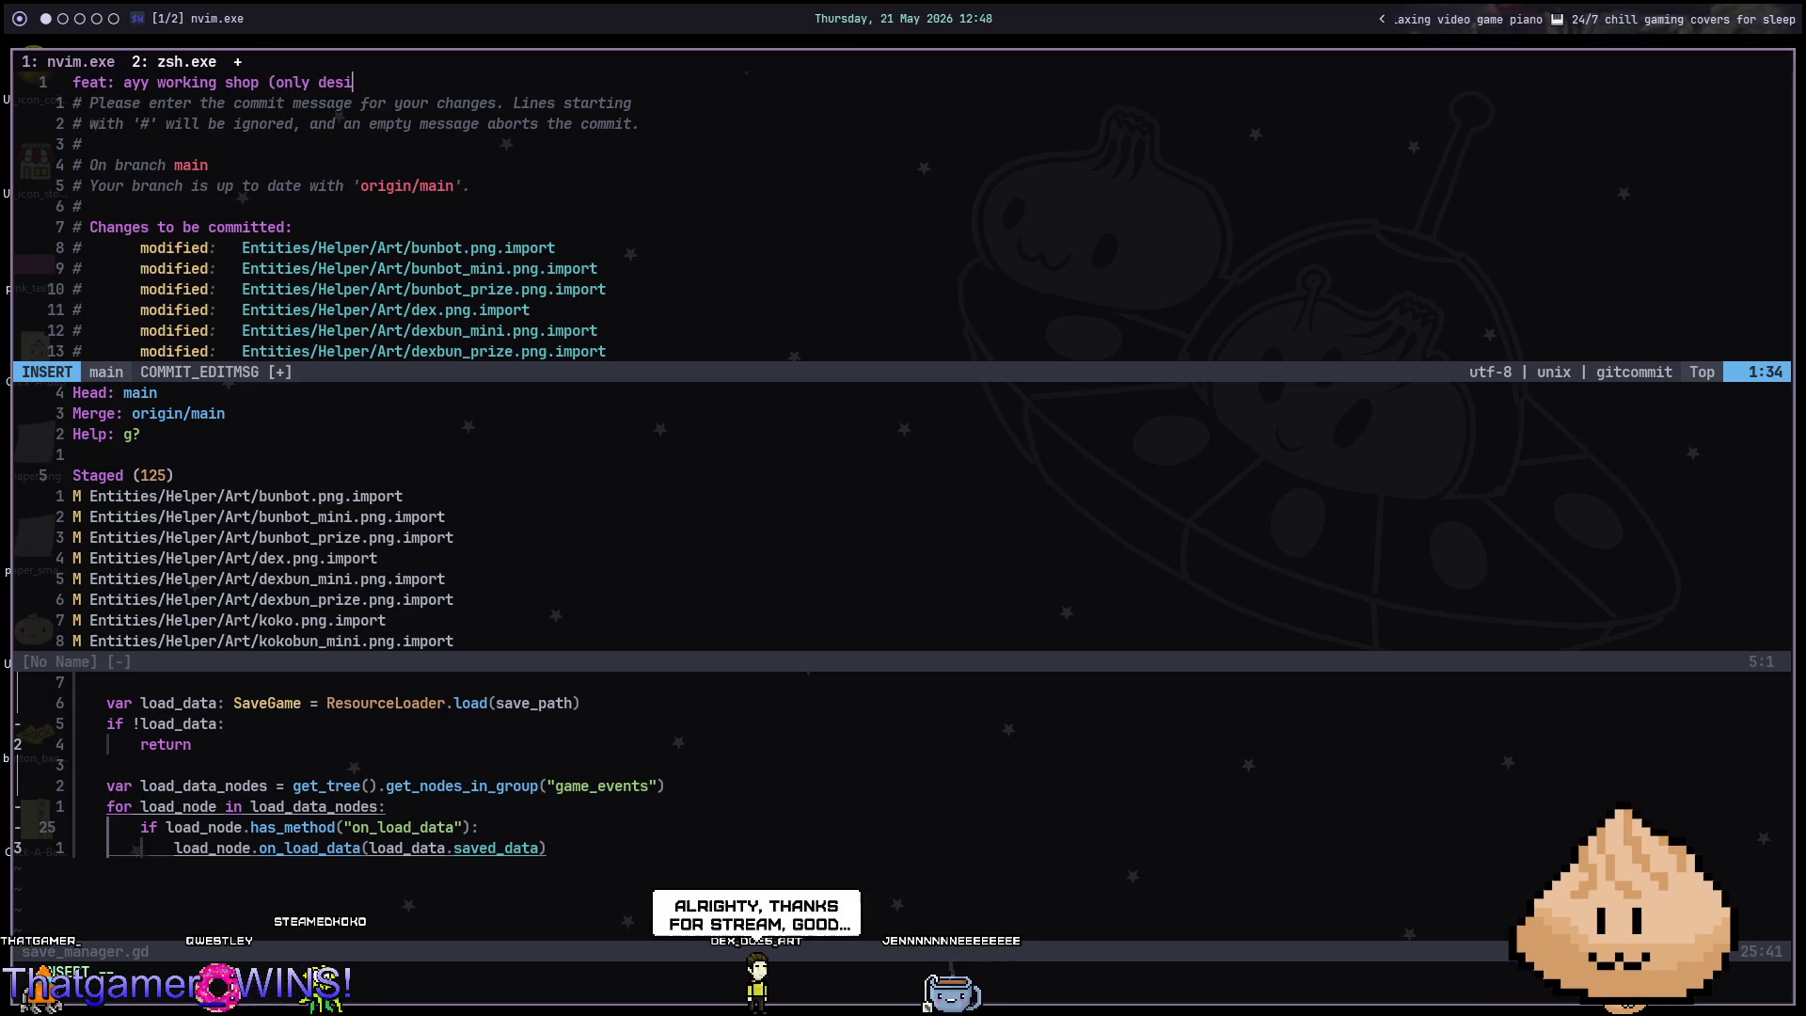
key(Escape)
text(:wq)
key(Return)
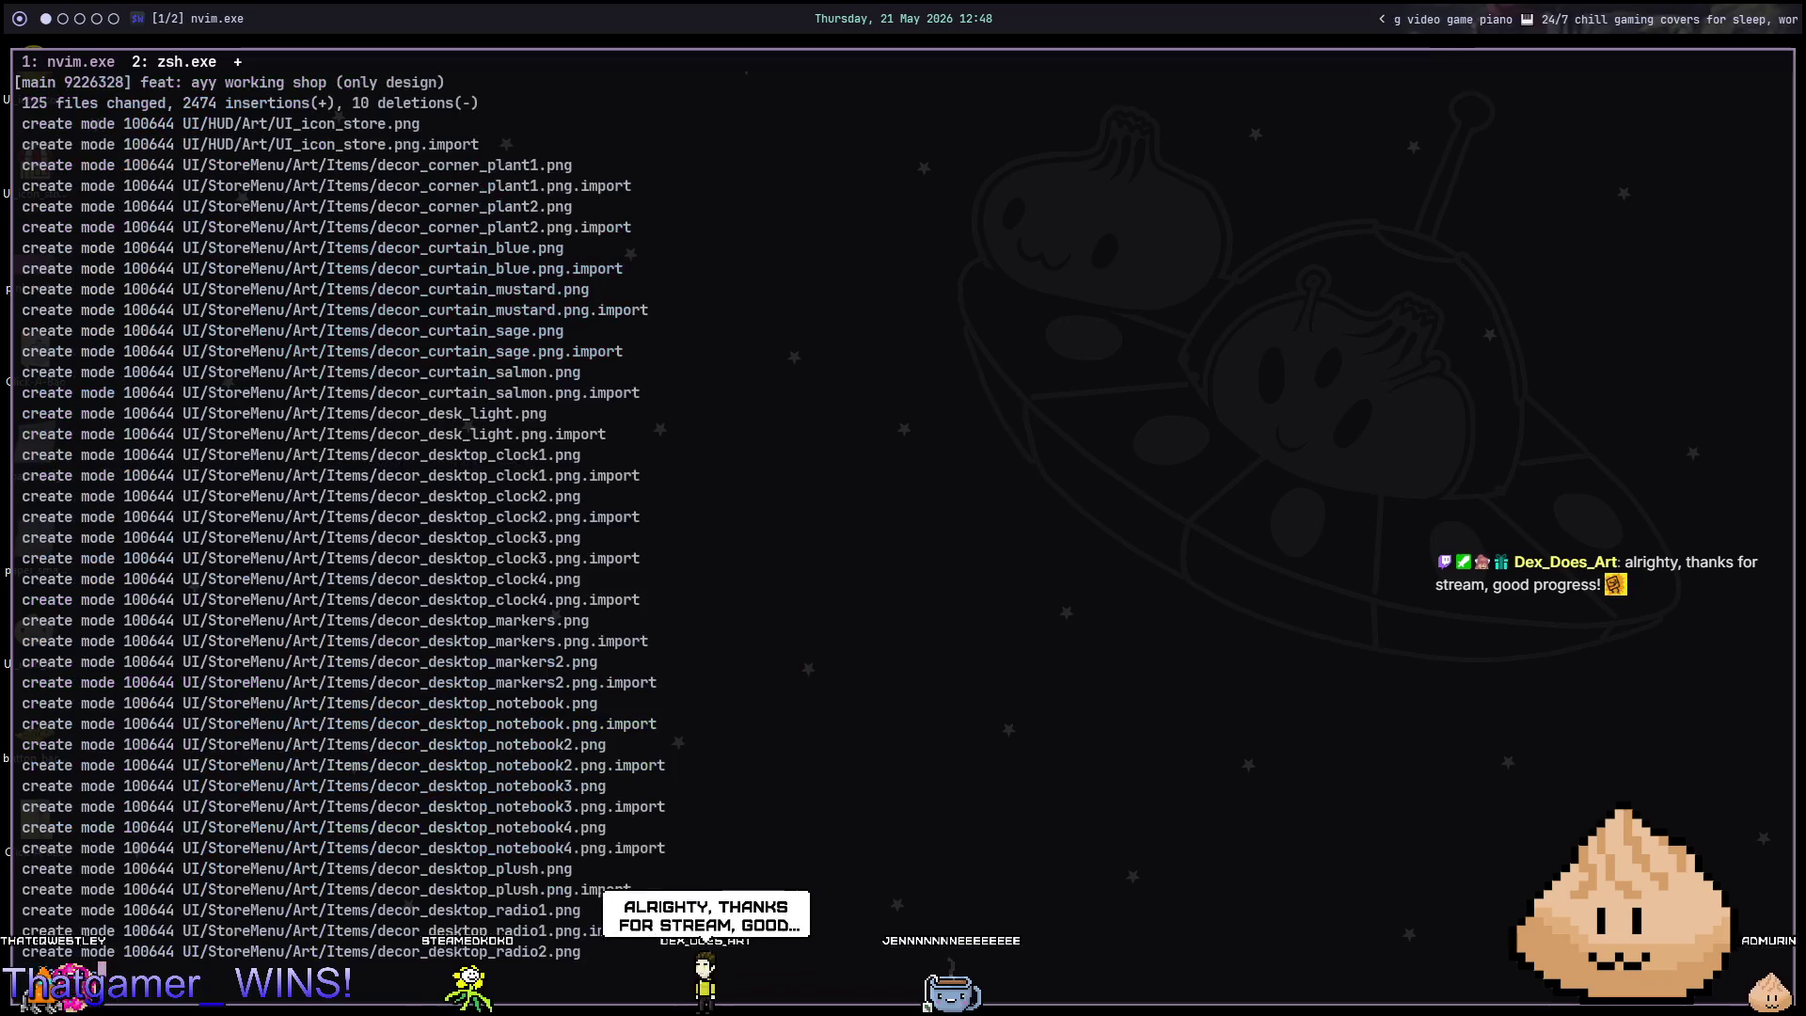
key(Return)
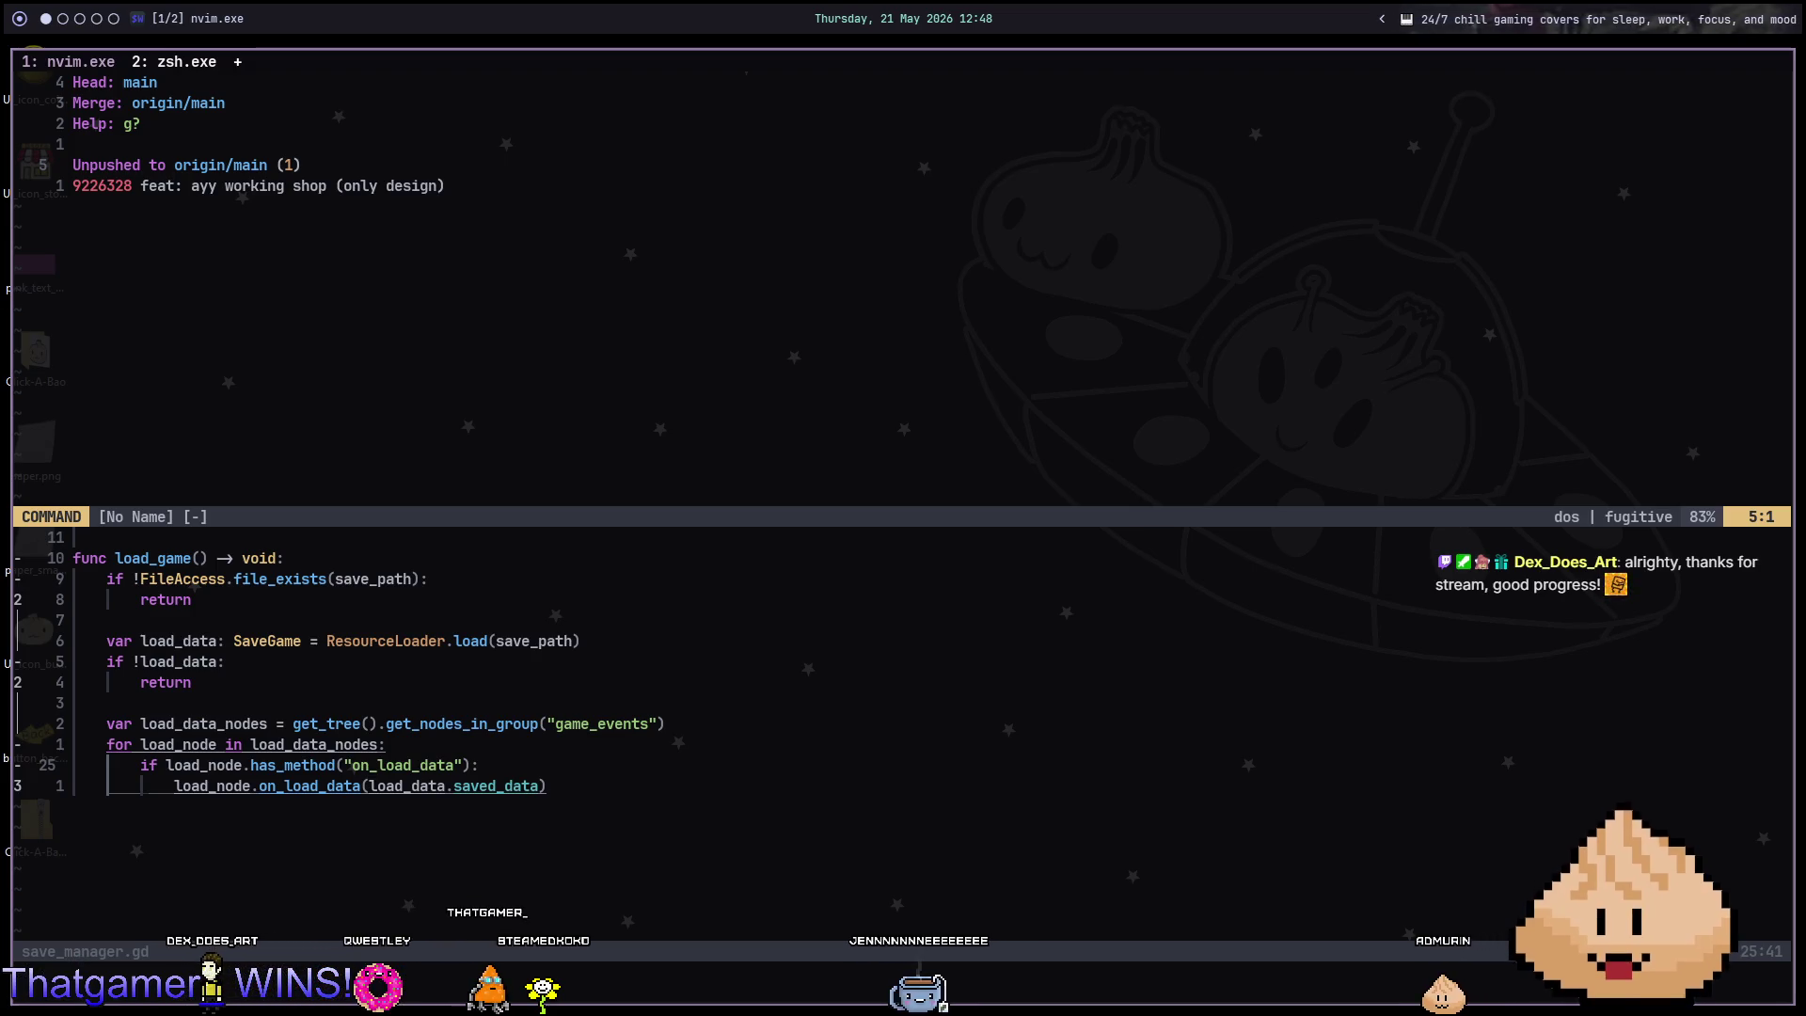
Quit Neovim, close the terminal, and switch to Chrome's Twitch Raid Channel list.
text(q)
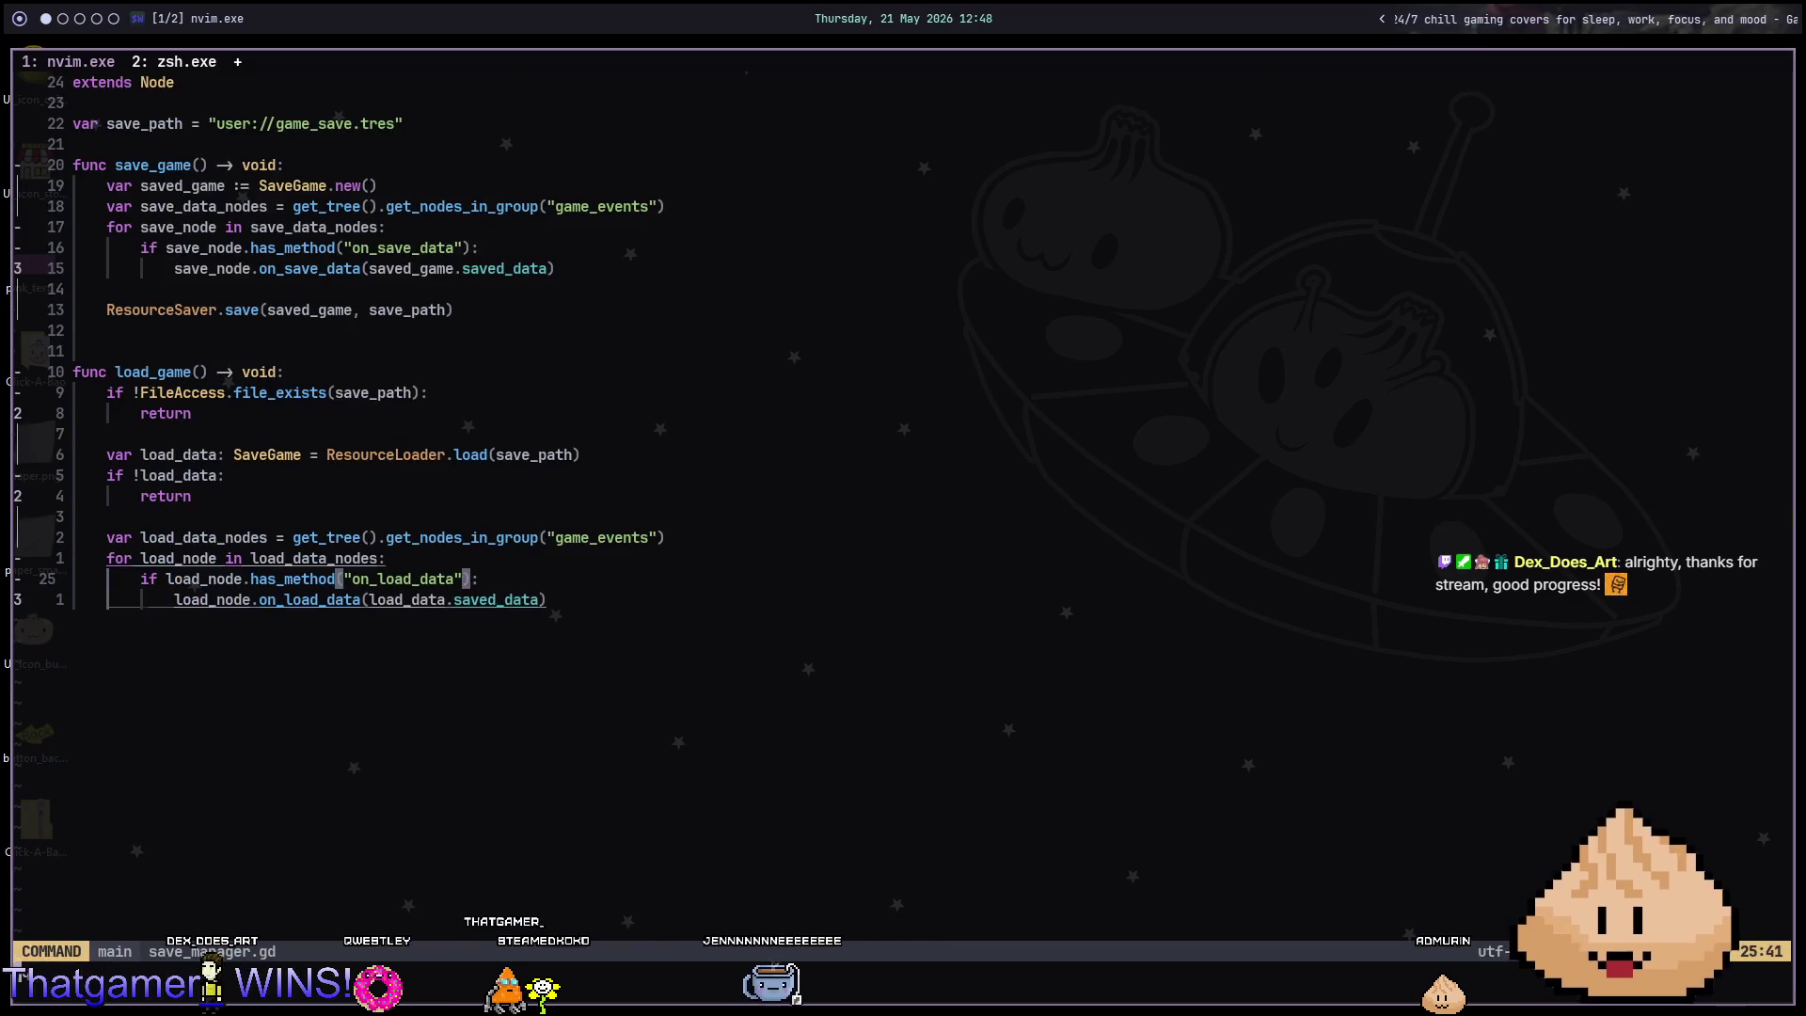
text(q)
key(Return)
key(ctrl+d)
key(ctrl+l)
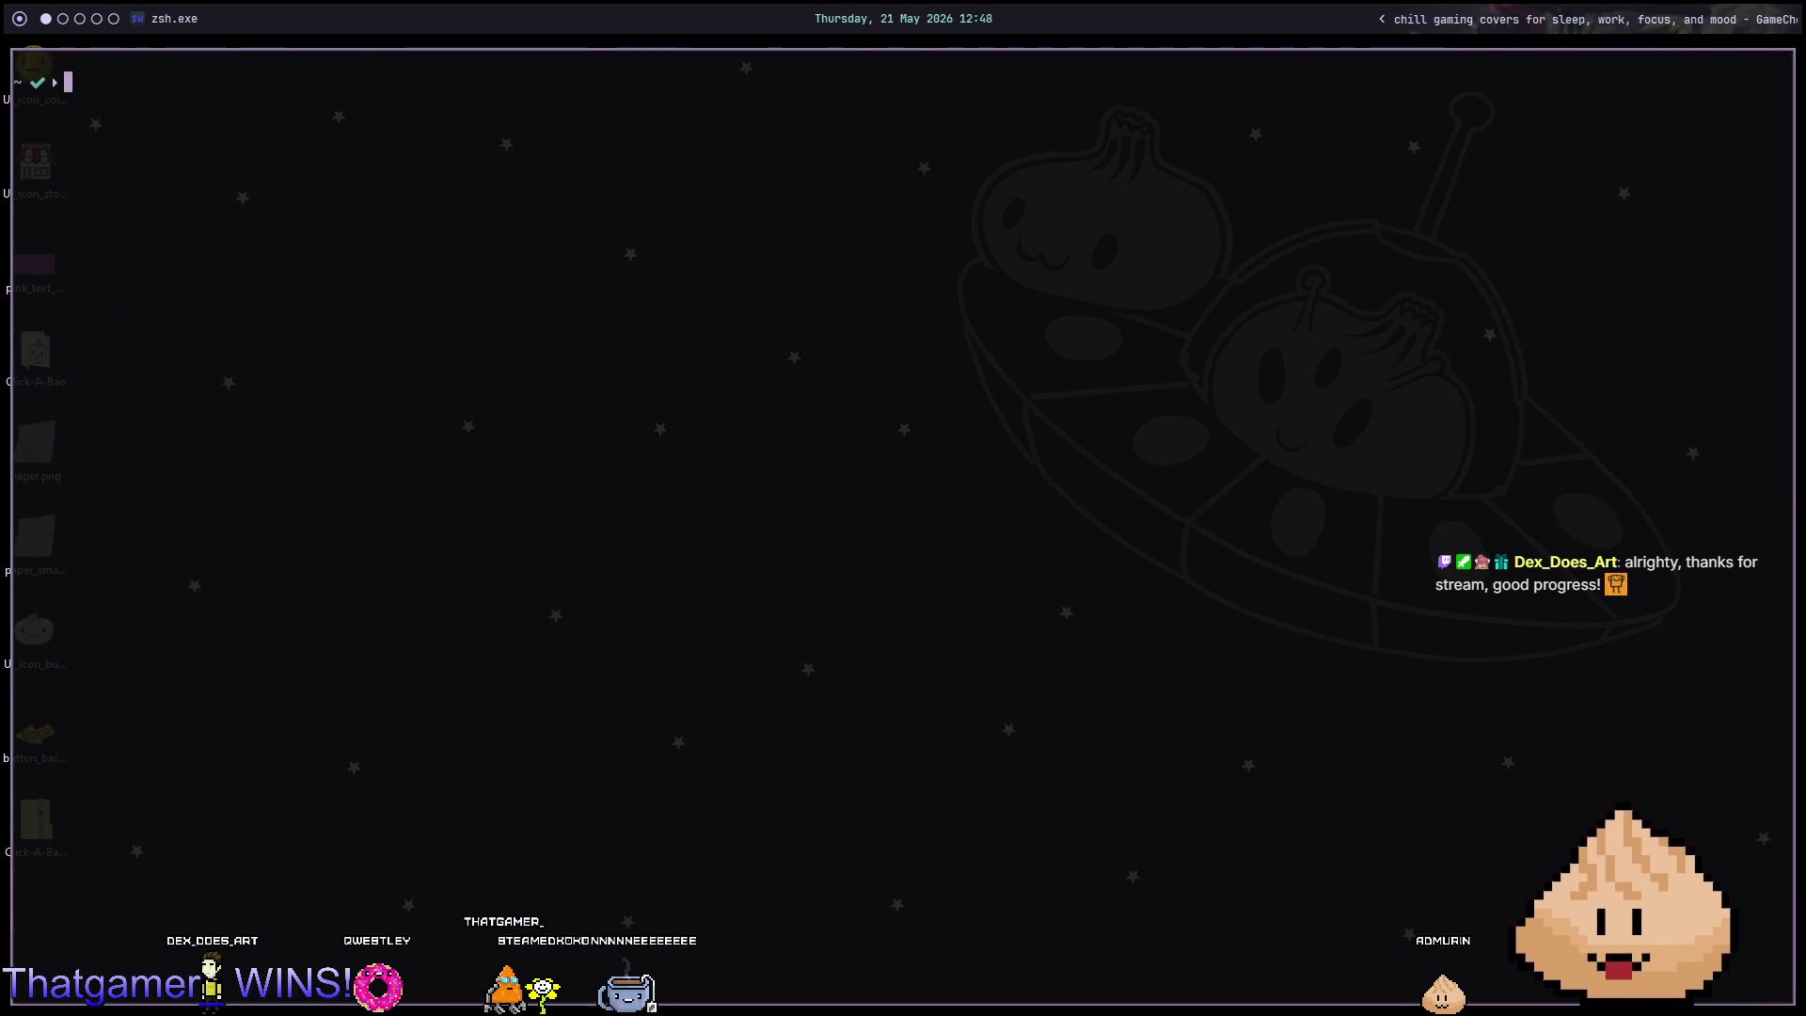
key(ctrl+d)
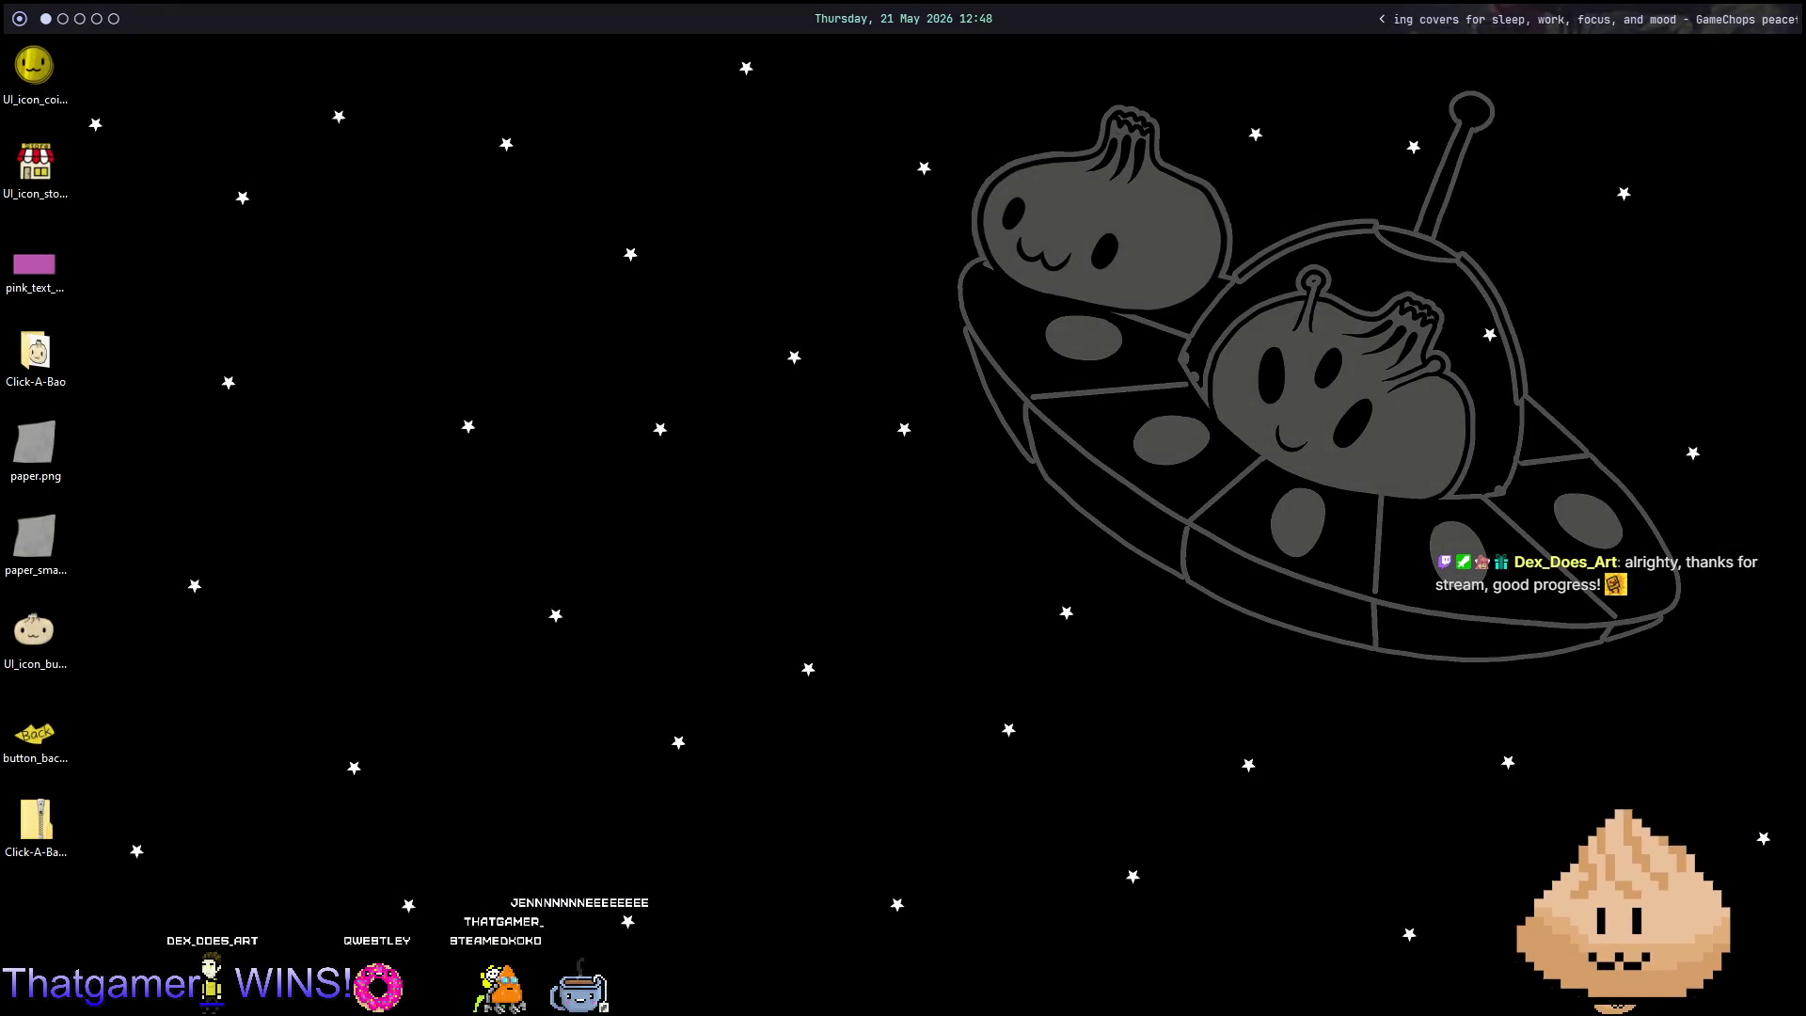
key(alt+Tab)
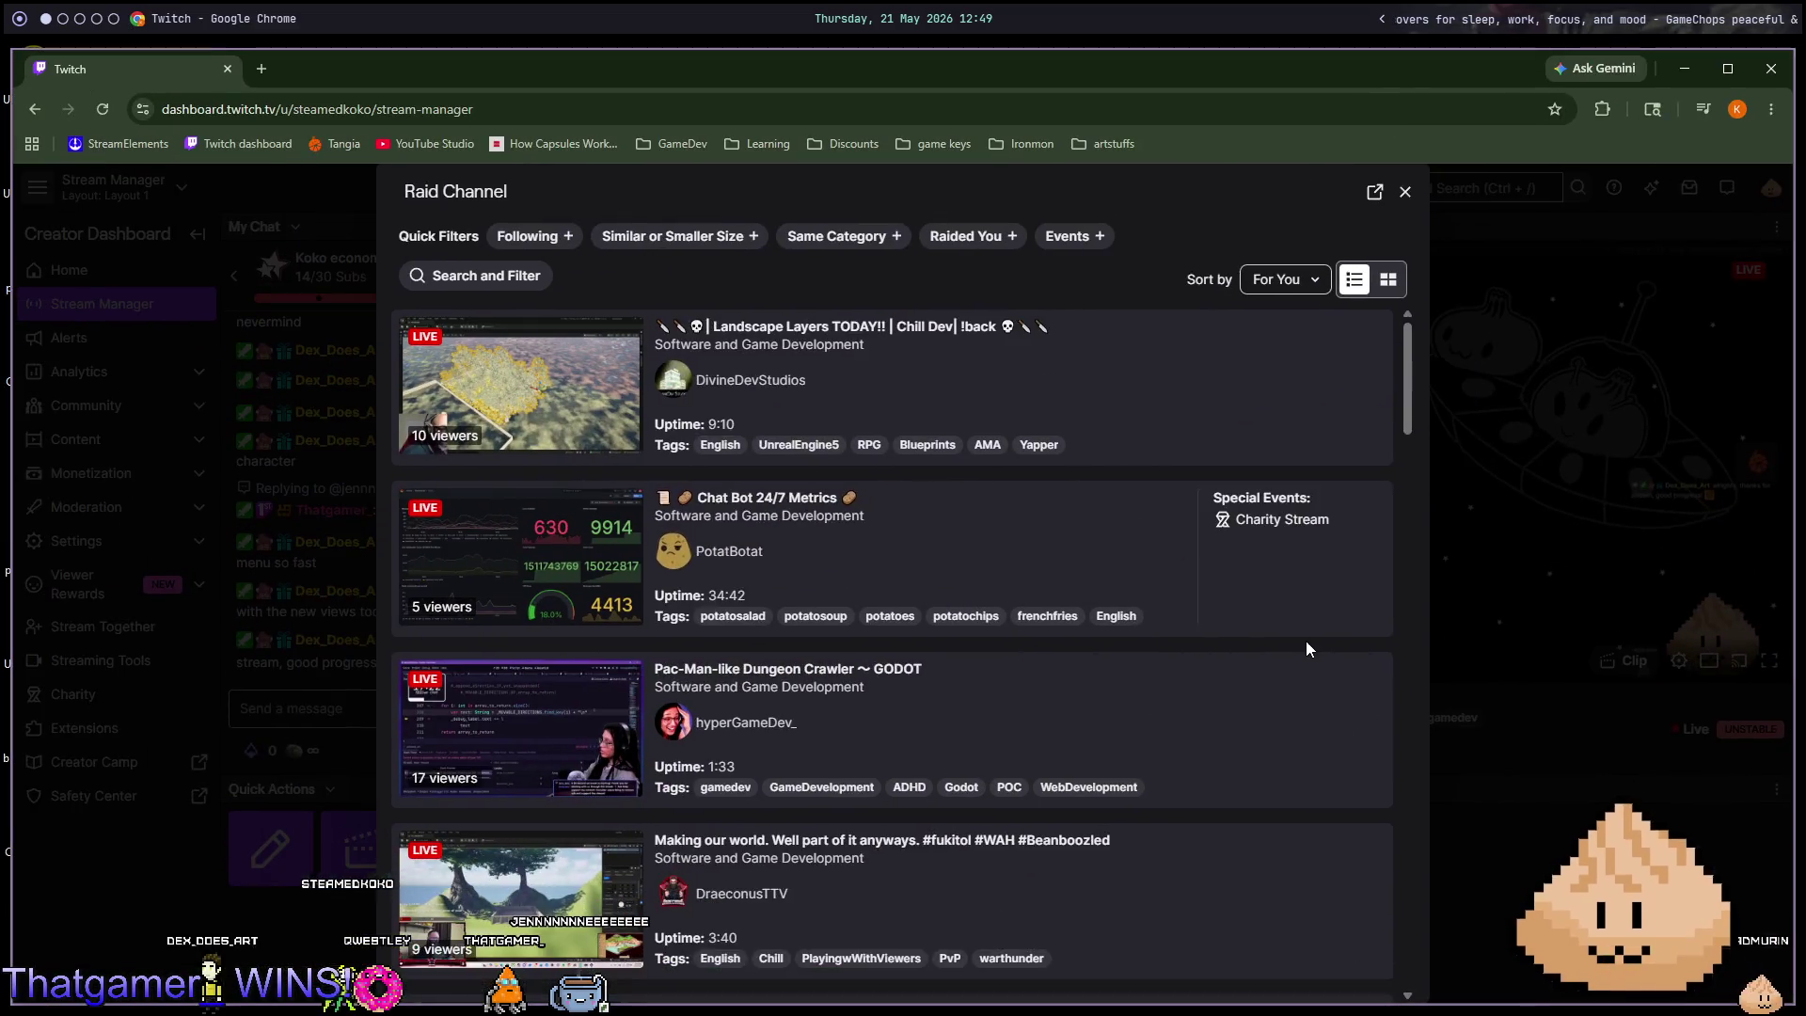